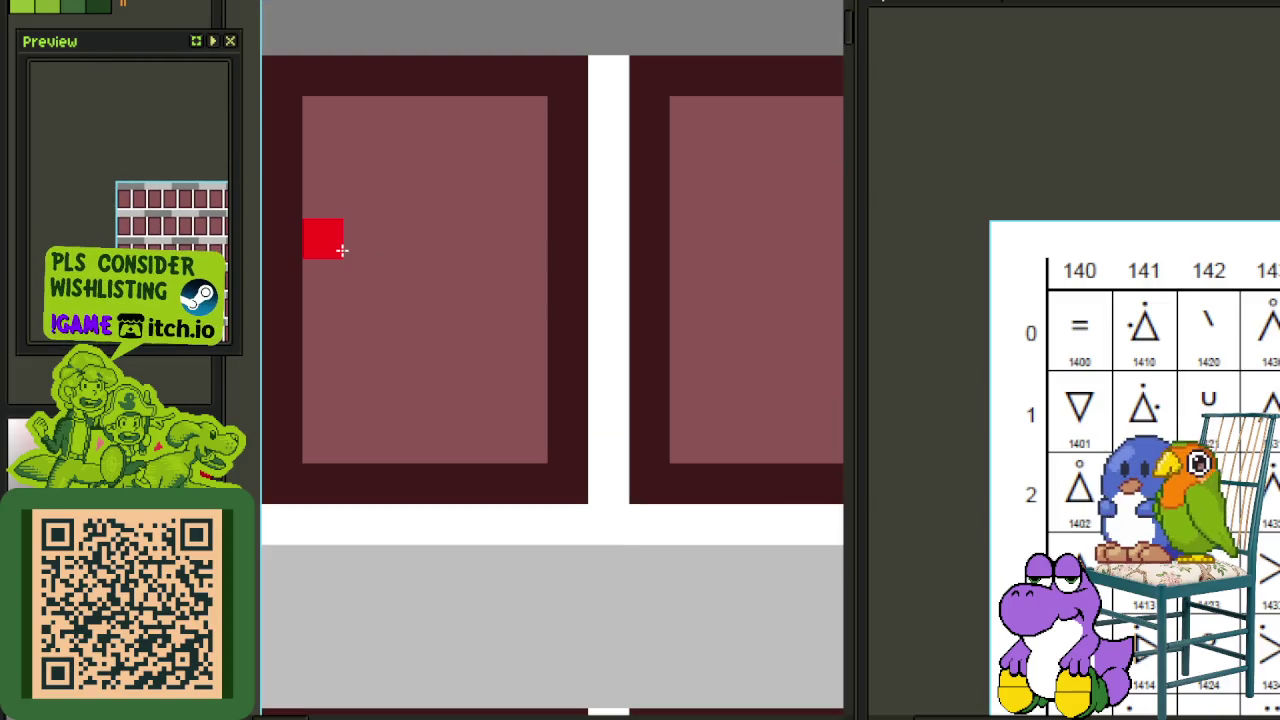
# Step: Paint the two red bars of the equals sign in the first tile, extending each by a pixel
pyautogui.moveTo(318, 325); pyautogui.dragTo(559, 338)
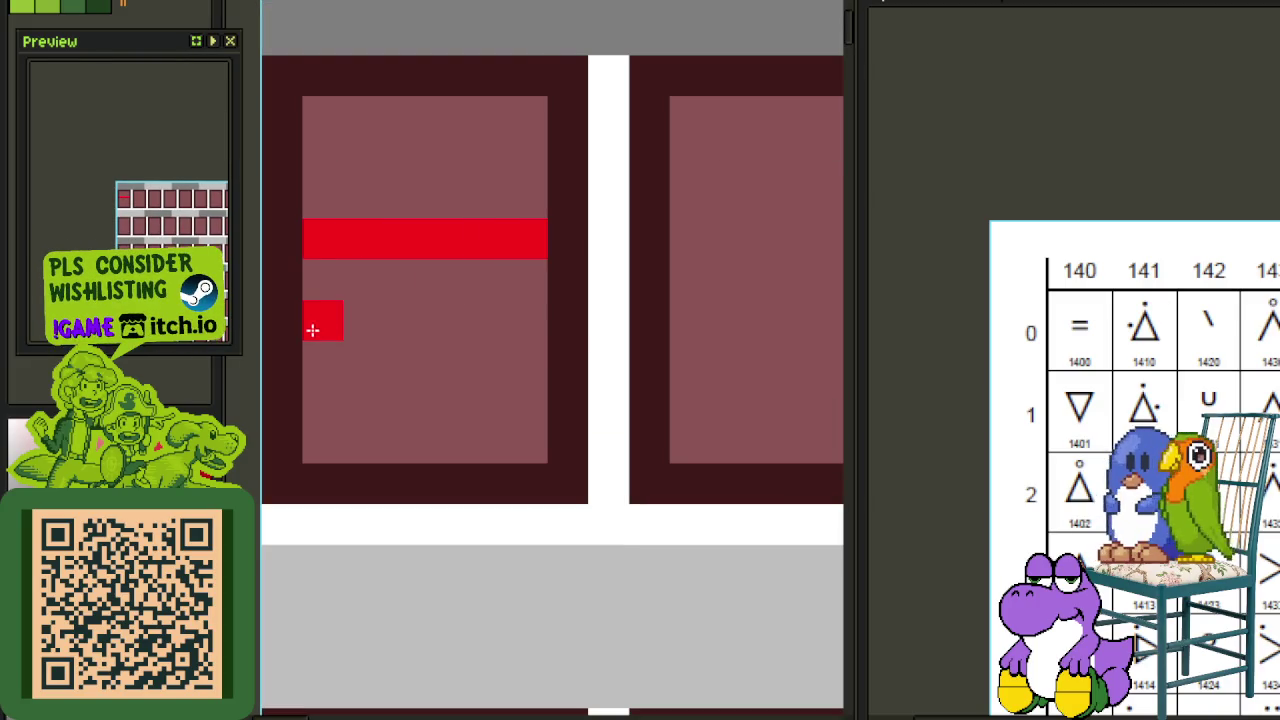
pyautogui.click(285, 320)
pyautogui.click(285, 240)
pyautogui.click(560, 240)
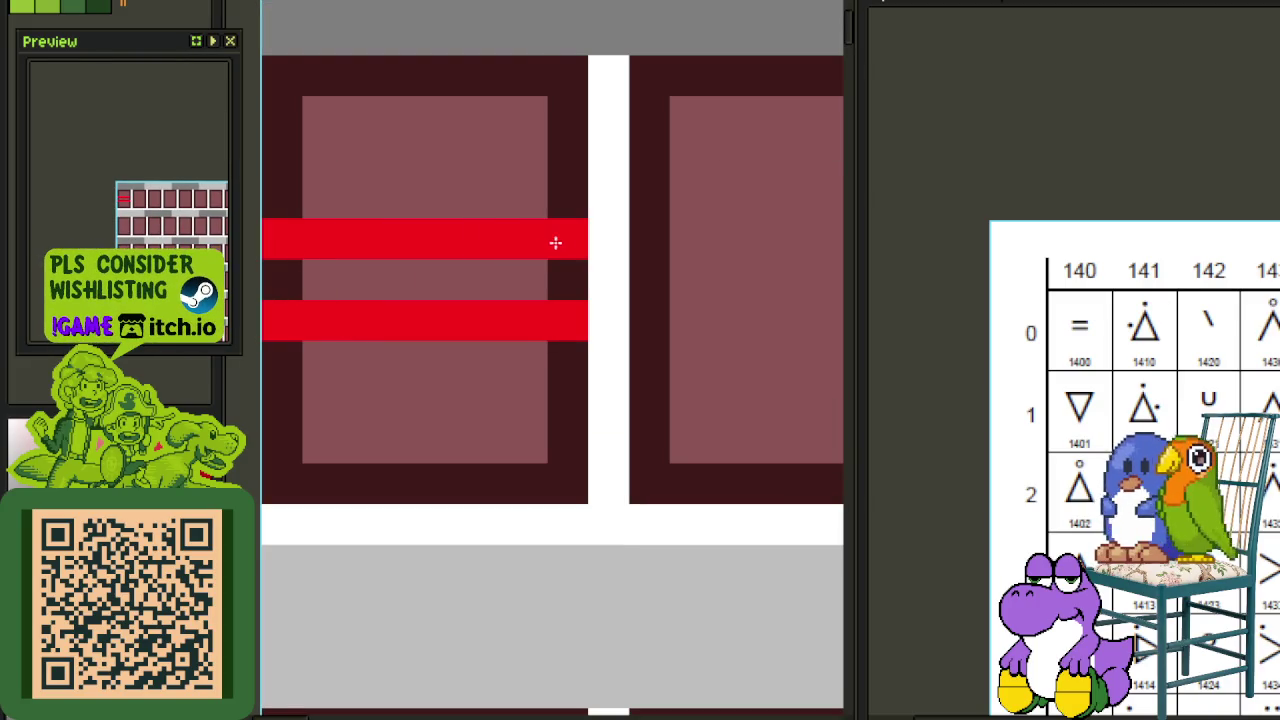
pyautogui.scroll(-2, 600, 250)
# Step: Draw a red triangle in the second tile with a square dot above and a dot on its left
pyautogui.moveTo(498, 401)
pyautogui.mouseDown()
pyautogui.moveTo(471, 451)
pyautogui.moveTo(490, 362)
pyautogui.moveTo(534, 303)
pyautogui.moveTo(531, 272)
pyautogui.moveTo(517, 271)
pyautogui.moveTo(514, 294)
pyautogui.mouseUp()
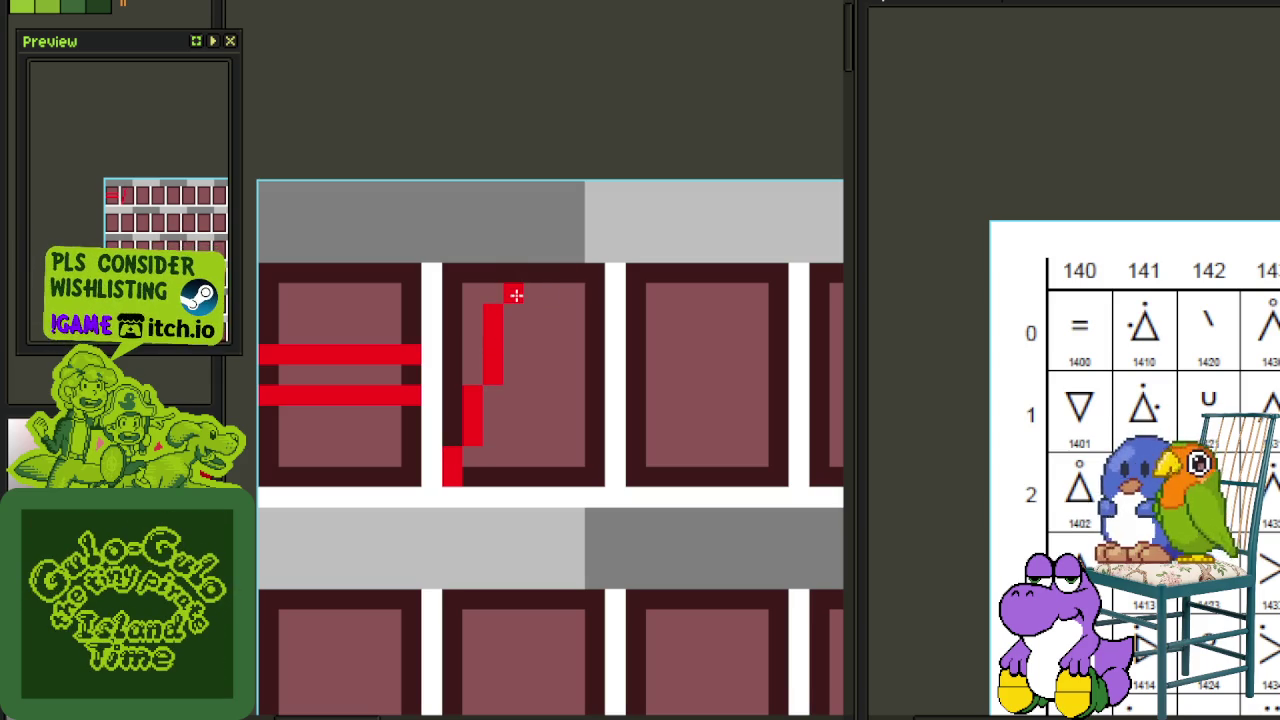
pyautogui.click(492, 375)
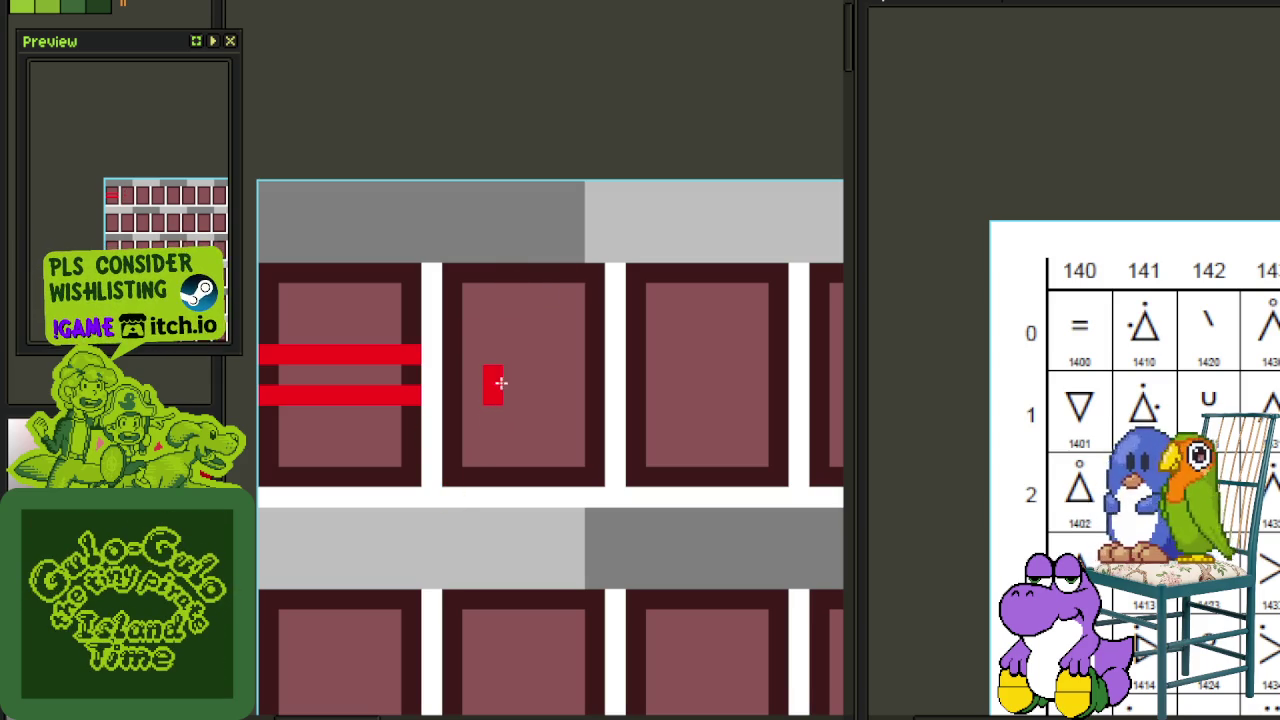
pyautogui.moveTo(513, 331); pyautogui.dragTo(452, 471)
pyautogui.moveTo(528, 340)
pyautogui.mouseDown()
pyautogui.moveTo(586, 486)
pyautogui.moveTo(491, 481)
pyautogui.mouseUp()
pyautogui.scroll(1, 590, 245)
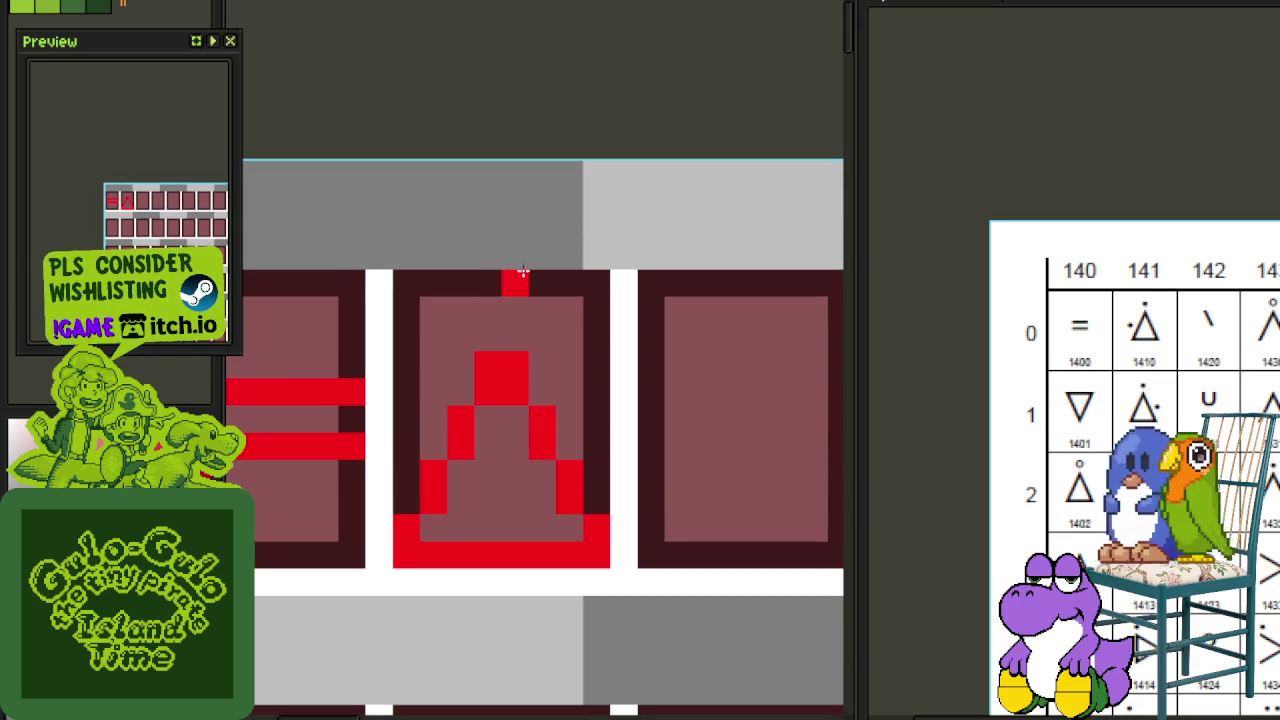
pyautogui.moveTo(488, 283); pyautogui.dragTo(507, 303)
pyautogui.click(514, 283)
pyautogui.moveTo(406, 364)
pyautogui.mouseDown()
pyautogui.moveTo(406, 392)
pyautogui.moveTo(449, 374)
pyautogui.mouseUp()
# Step: Erase the two stray red pixels inside the triangle
pyautogui.scroll(-2, 490, 440)
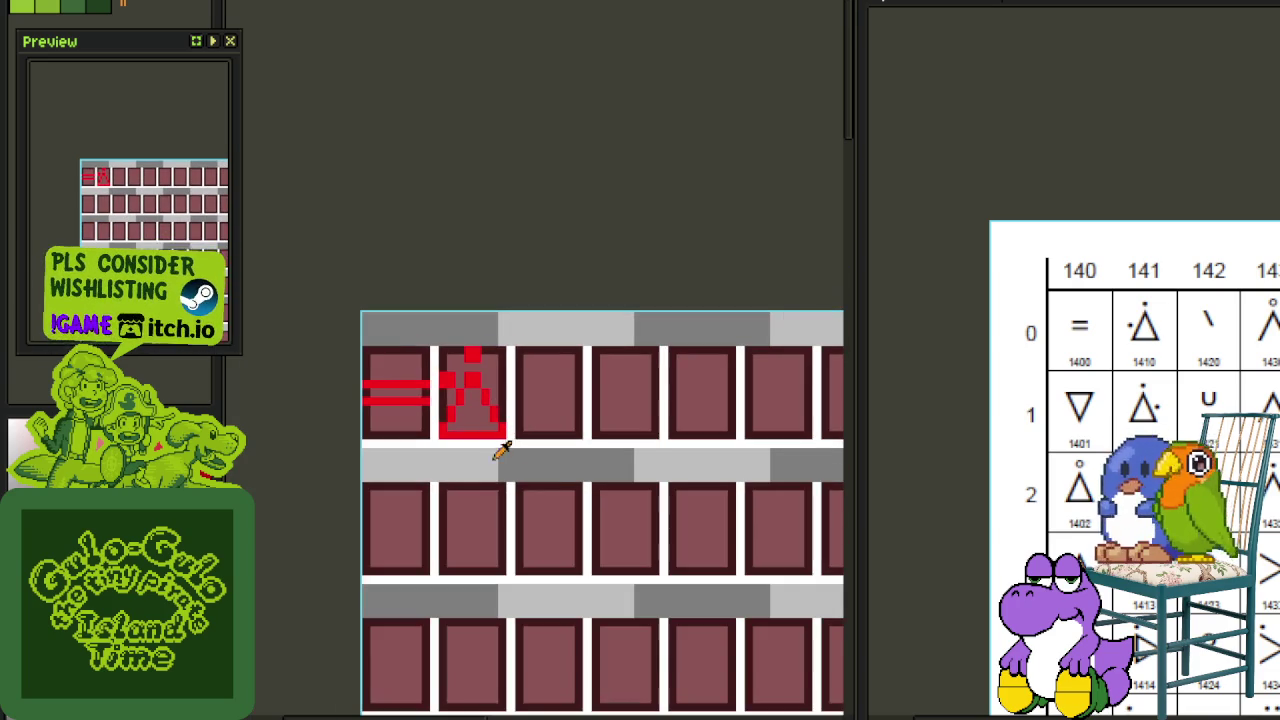
pyautogui.scroll(-1, 507, 466)
pyautogui.scroll(-1, 489, 440)
pyautogui.scroll(-2, 514, 360)
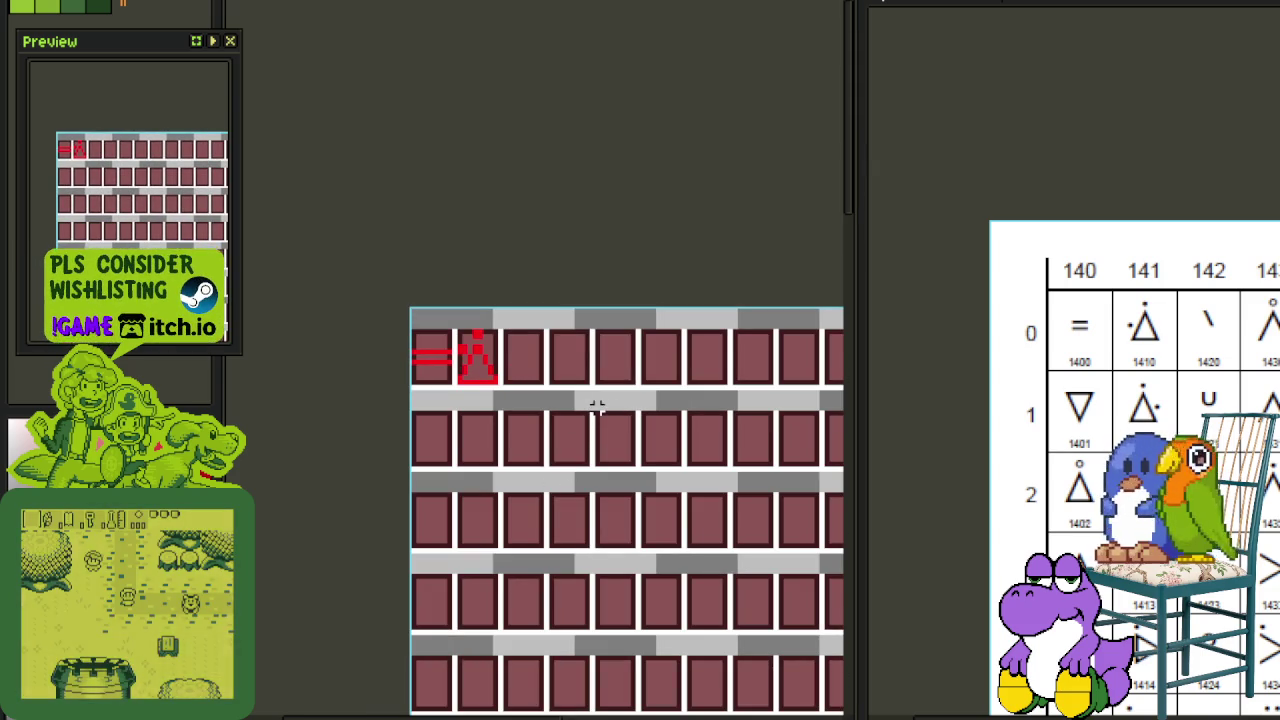
pyautogui.scroll(2, 471, 363)
pyautogui.scroll(2, 445, 301)
pyautogui.moveTo(455, 313); pyautogui.dragTo(455, 345)
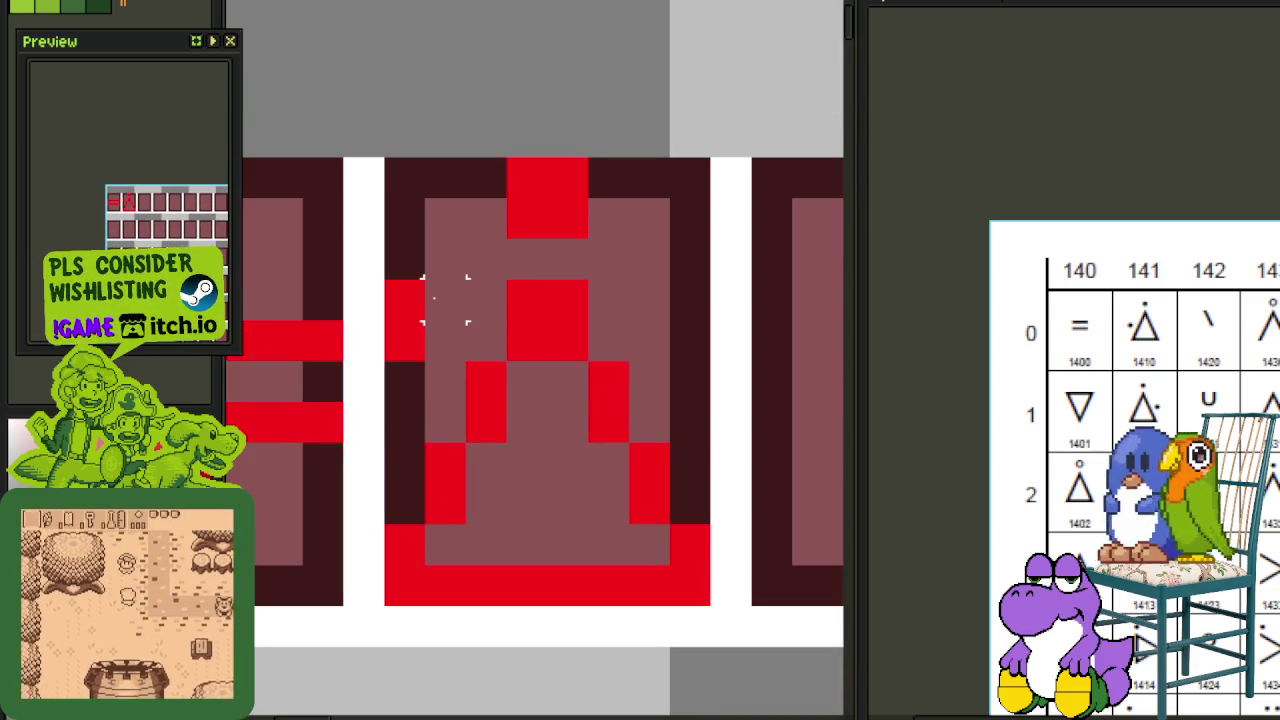
# Step: Move the left dot down one pixel and erase the extra red pixels at the tile top
pyautogui.click(404, 300)
pyautogui.click(404, 380)
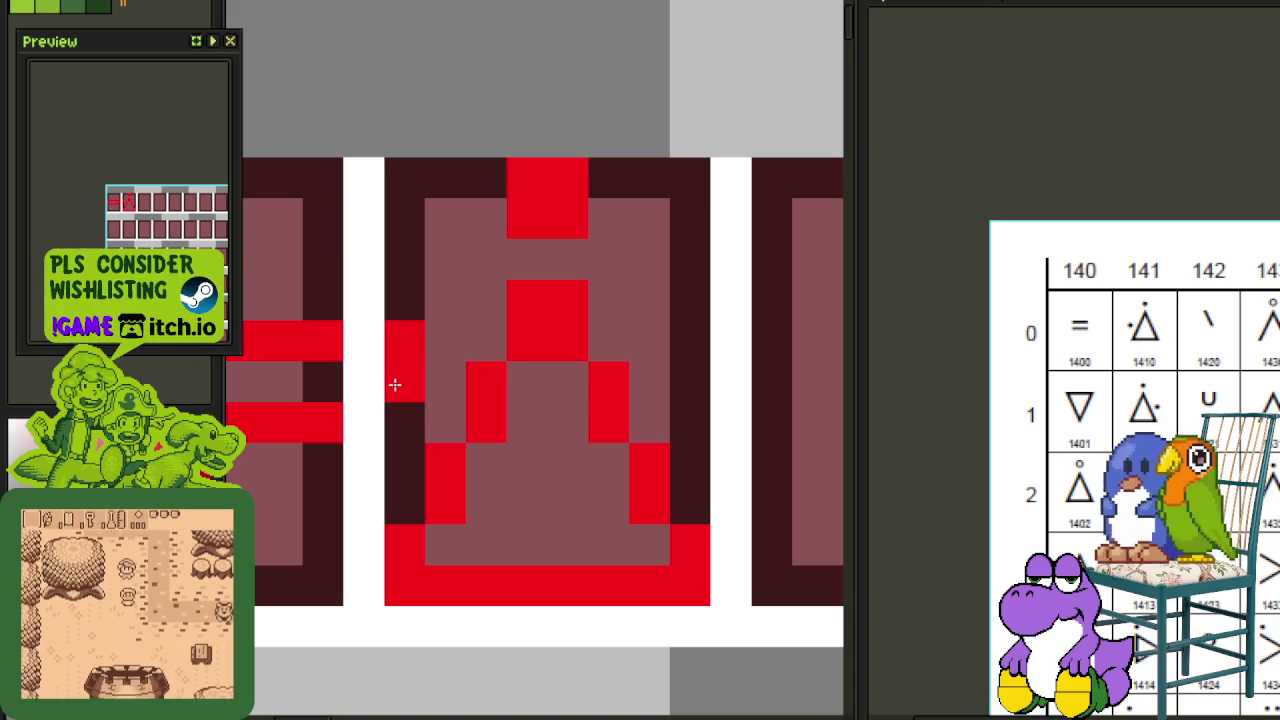
pyautogui.moveTo(560, 218); pyautogui.dragTo(523, 214)
pyautogui.scroll(-2, 606, 229)
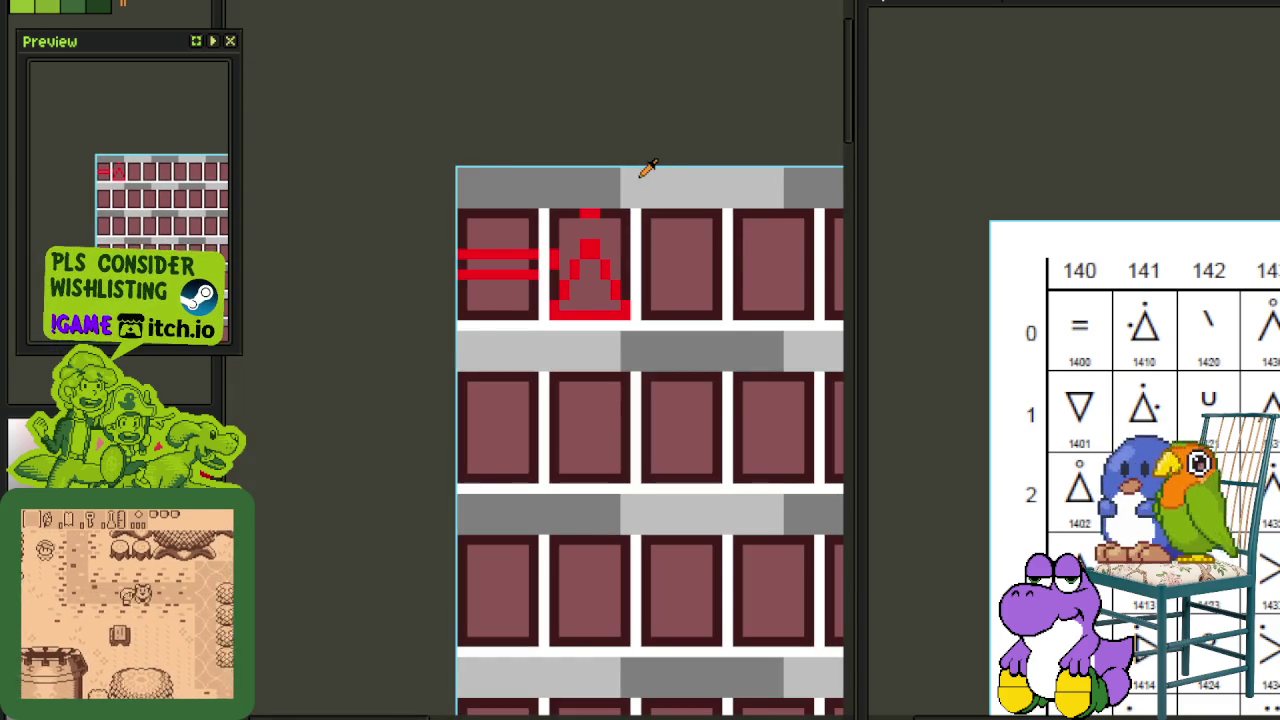
pyautogui.scroll(-1, 839, 270)
pyautogui.moveTo(1054, 357); pyautogui.dragTo(929, 276)
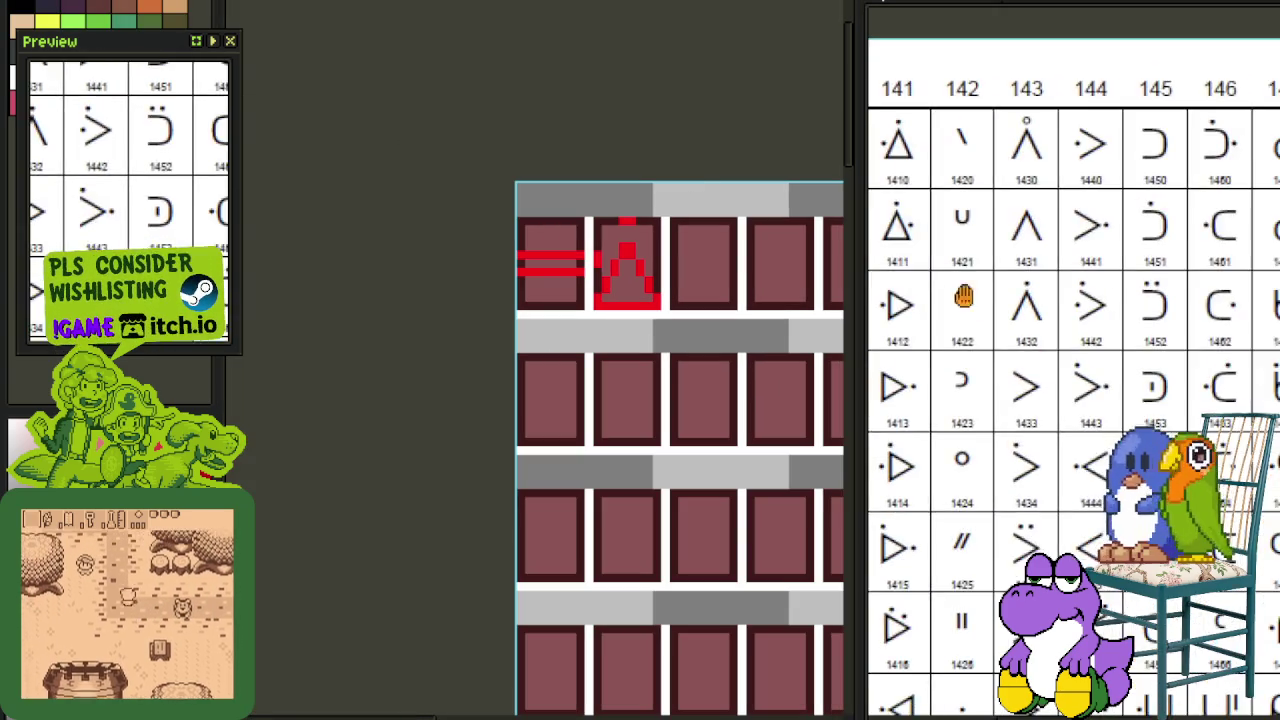
pyautogui.scroll(-3, 1000, 320)
pyautogui.hscroll(2, 1000, 320)
pyautogui.hscroll(1, 1014, 343)
pyautogui.hscroll(1, 1014, 343)
pyautogui.scroll(-1, 1029, 457)
pyautogui.hscroll(-2, 1029, 457)
pyautogui.scroll(-1, 1000, 460)
pyautogui.scroll(-1, 868, 479)
pyautogui.scroll(-1, 868, 480)
pyautogui.scroll(-1, 868, 480)
pyautogui.hscroll(2, 868, 480)
pyautogui.scroll(-1, 868, 480)
pyautogui.hscroll(1, 868, 480)
pyautogui.scroll(2, 1073, 360)
pyautogui.scroll(2, 1073, 360)
pyautogui.hscroll(-4, 1073, 360)
pyautogui.scroll(3, 1073, 360)
pyautogui.scroll(2, 1238, 686)
pyautogui.scroll(2, 1238, 686)
pyautogui.hscroll(-2, 1238, 686)
pyautogui.scroll(2, 1238, 686)
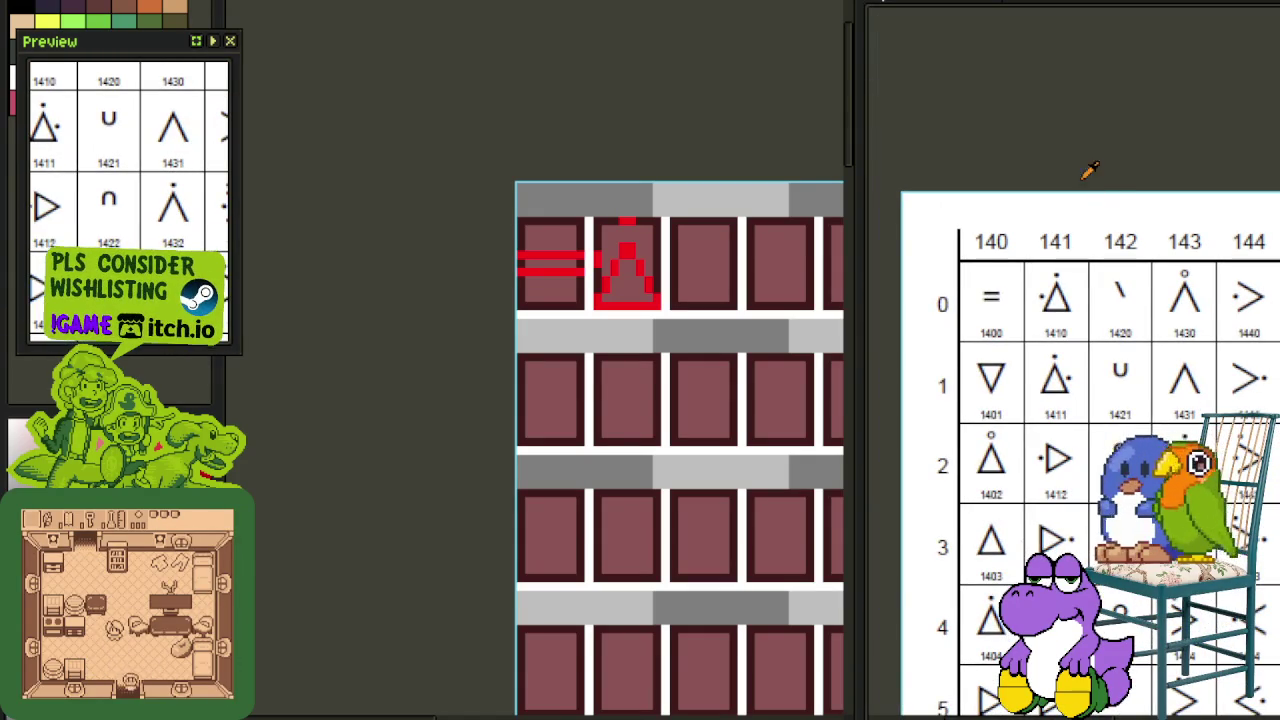
pyautogui.scroll(-1, 560, 390)
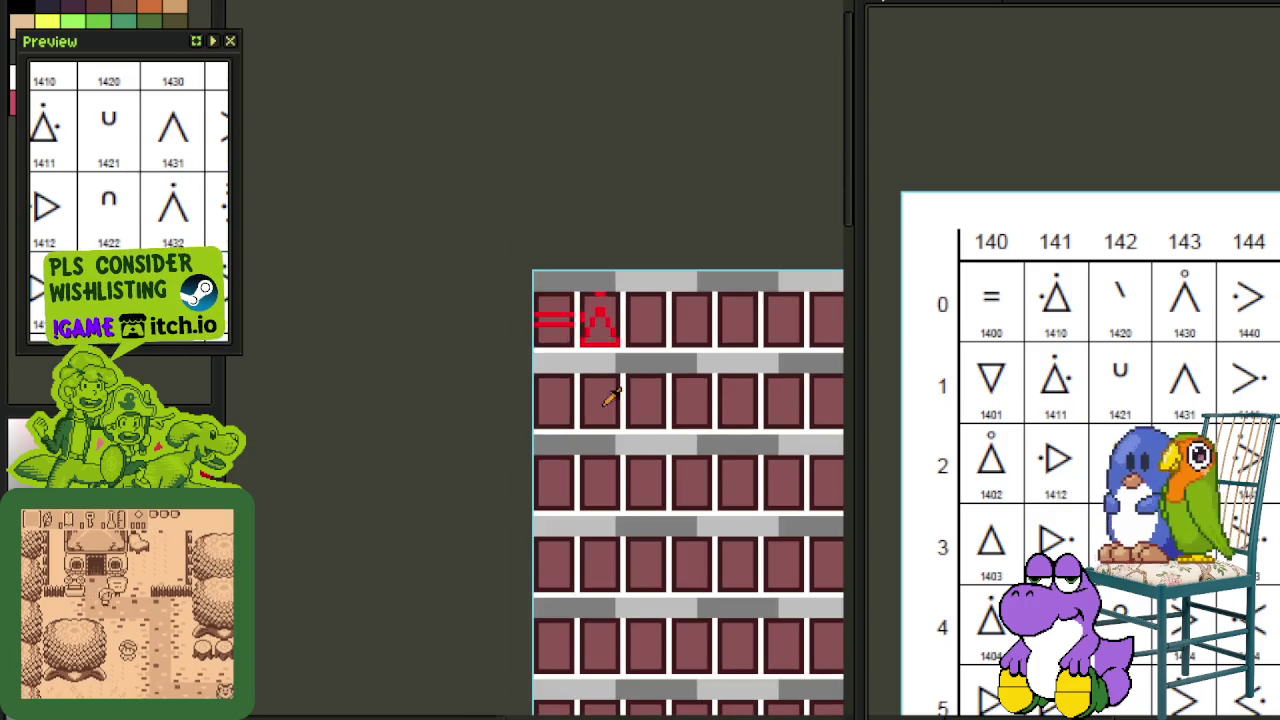
pyautogui.scroll(-1, 620, 398)
pyautogui.scroll(-1, 560, 388)
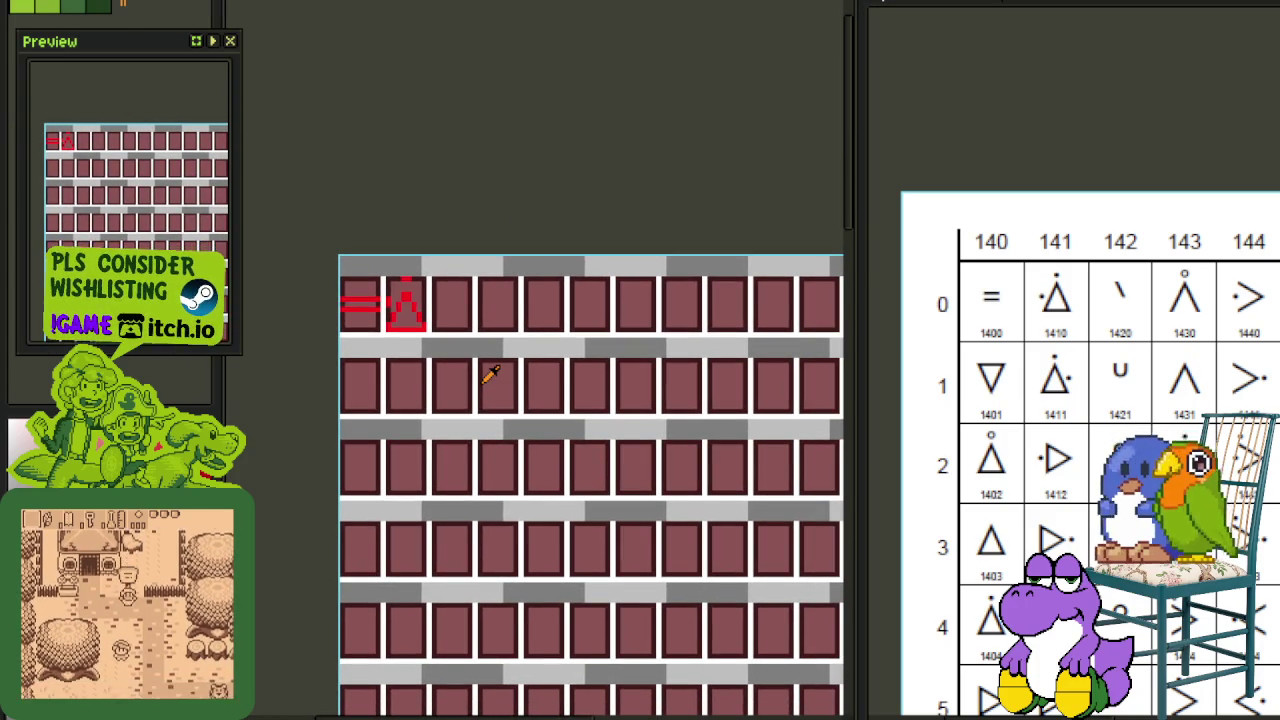
pyautogui.scroll(2, 488, 343)
pyautogui.scroll(2, 488, 257)
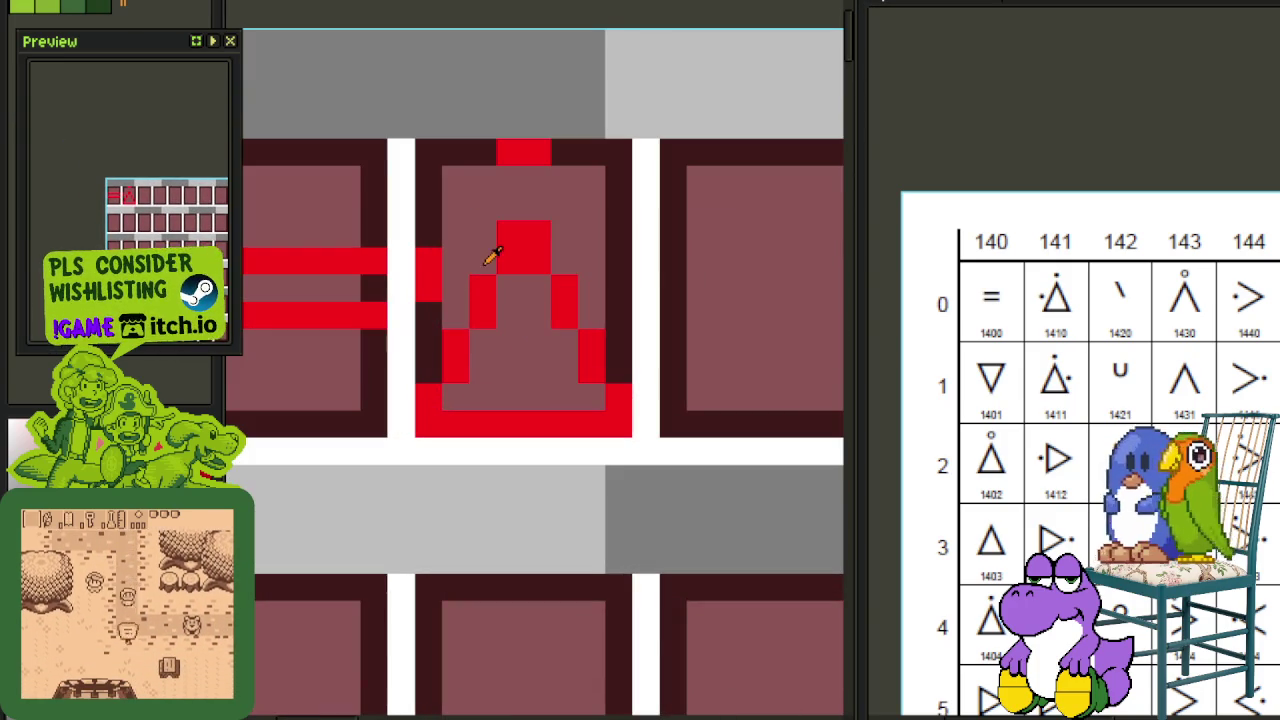
# Step: Undo the stray white stroke, reshape the left dot, and erase the old block above the triangle
pyautogui.moveTo(510, 230); pyautogui.dragTo(425, 420)
pyautogui.hotkey('ctrl', 'z')
pyautogui.hotkey('ctrl', 'z')
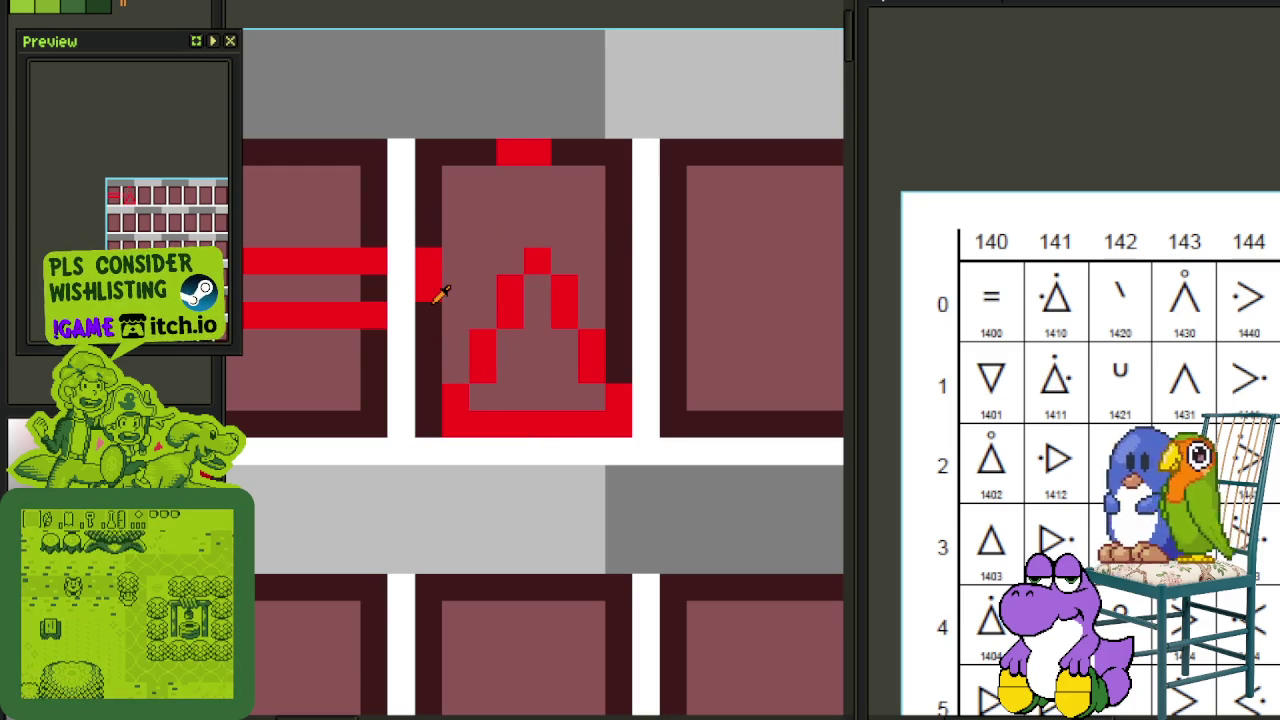
pyautogui.moveTo(455, 315); pyautogui.dragTo(455, 288)
pyautogui.rightClick(428, 260)
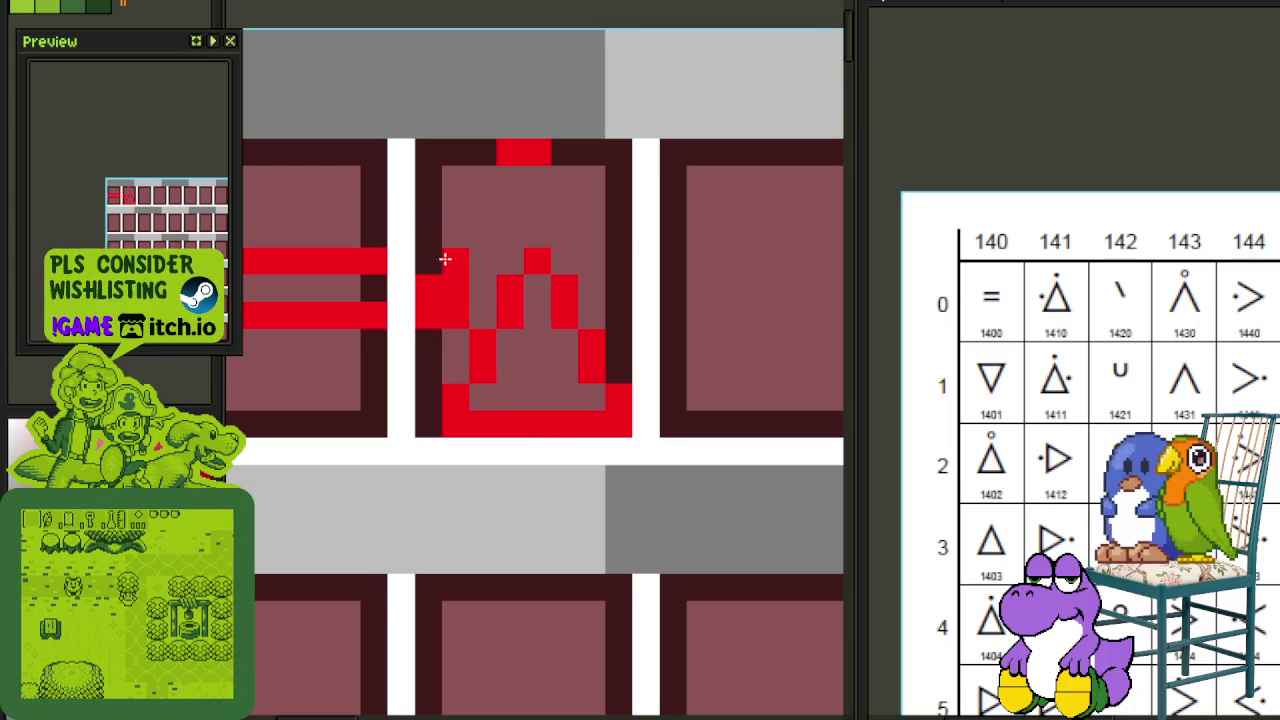
pyautogui.rightClick(537, 152)
# Step: Add a red dot above the triangle's apex
pyautogui.click(550, 186)
pyautogui.scroll(-3, 551, 186)
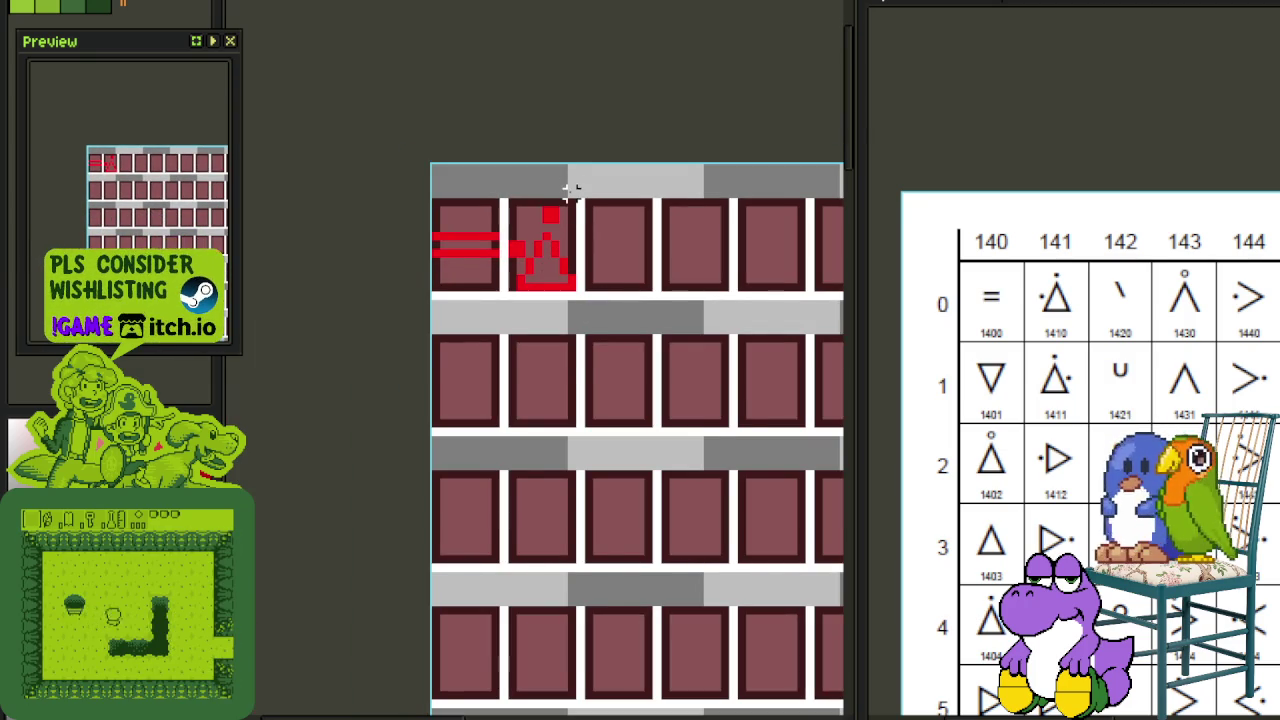
pyautogui.scroll(1, 571, 190)
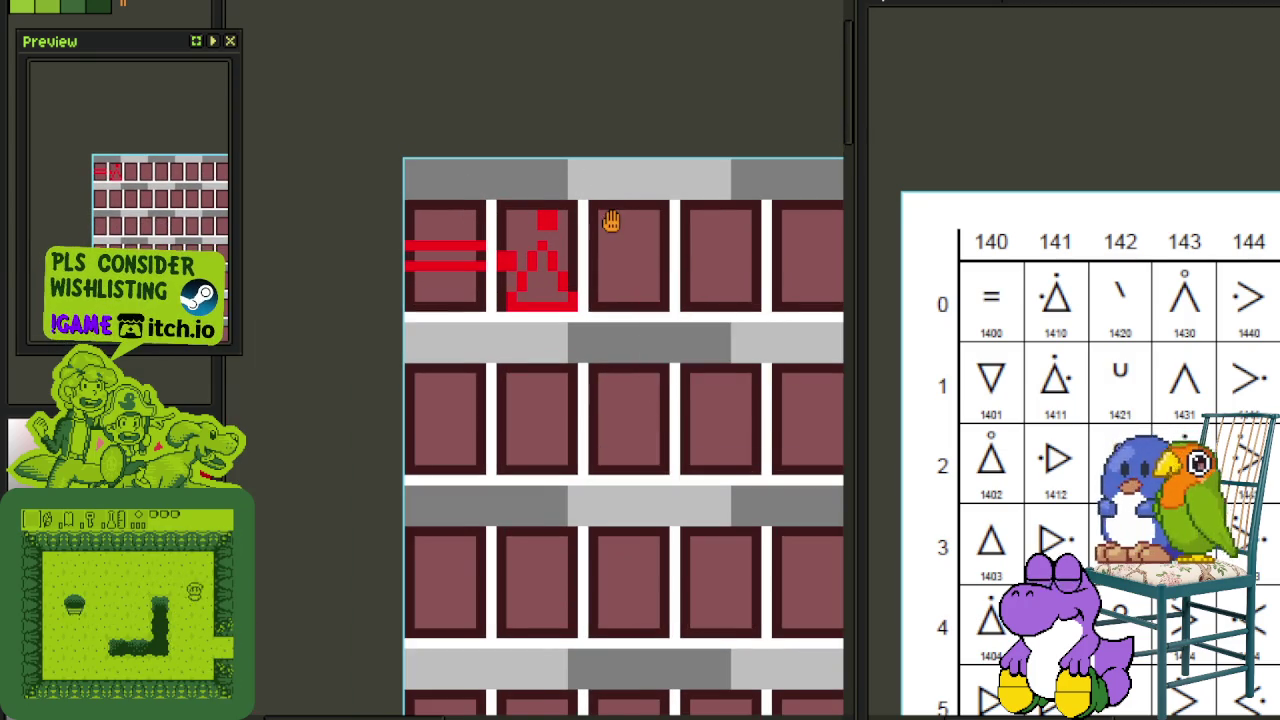
pyautogui.moveTo(606, 220); pyautogui.dragTo(526, 217)
pyautogui.scroll(1, 460, 237)
# Step: Select the top dot, nudge it left and back into place, then deselect
pyautogui.moveTo(454, 194); pyautogui.dragTo(516, 254)
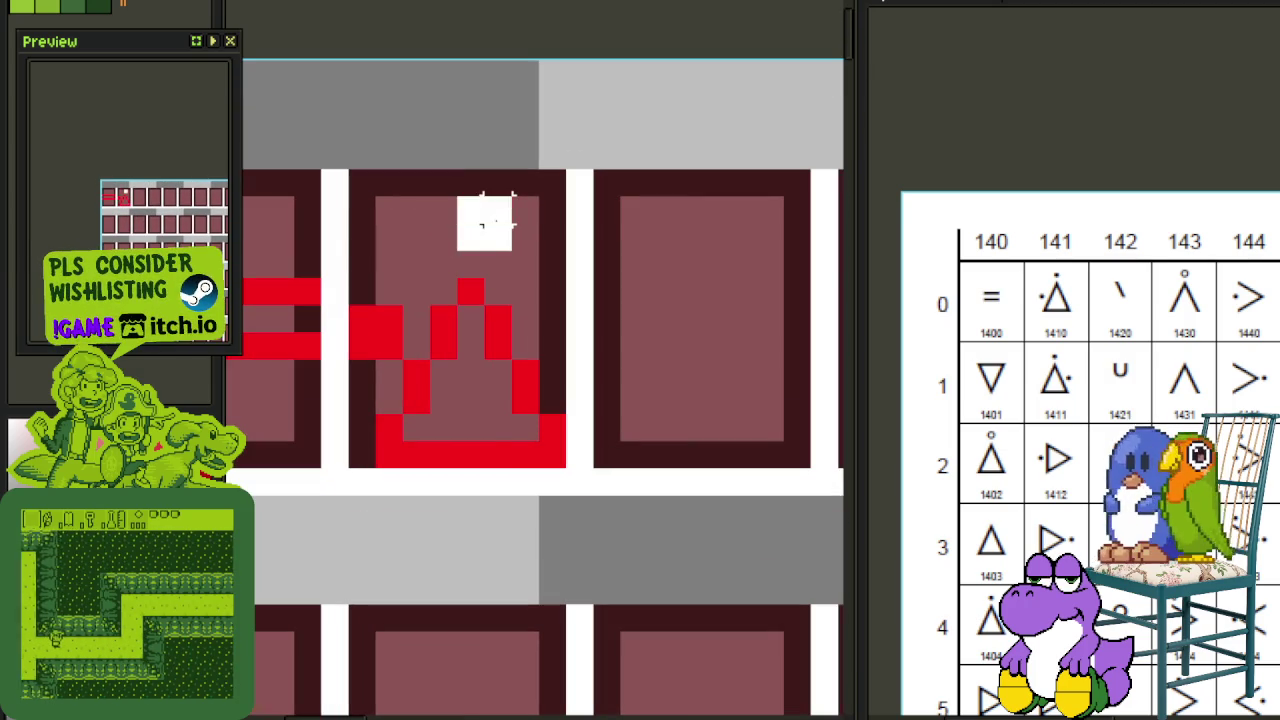
pyautogui.press('Left')
pyautogui.press('Right')
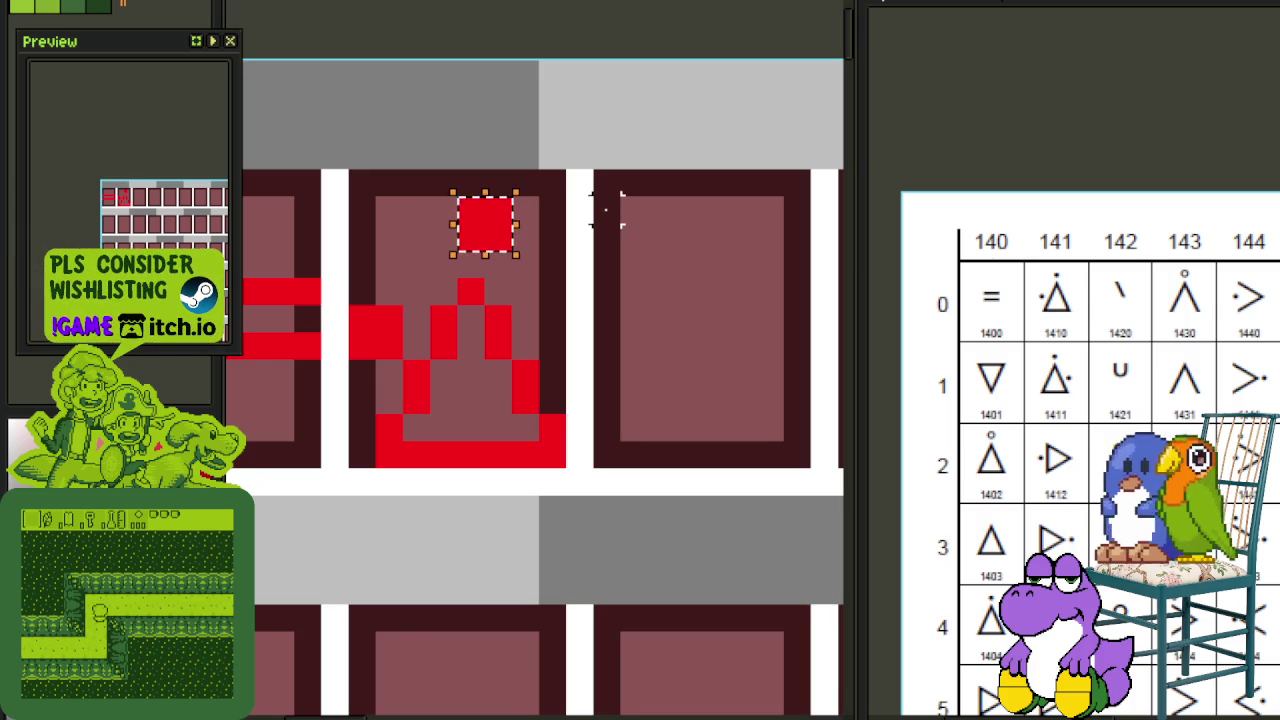
pyautogui.hotkey('ctrl', 'd')
pyautogui.scroll(-1, 616, 225)
pyautogui.scroll(-1, 630, 260)
pyautogui.moveTo(654, 286); pyautogui.dragTo(546, 294)
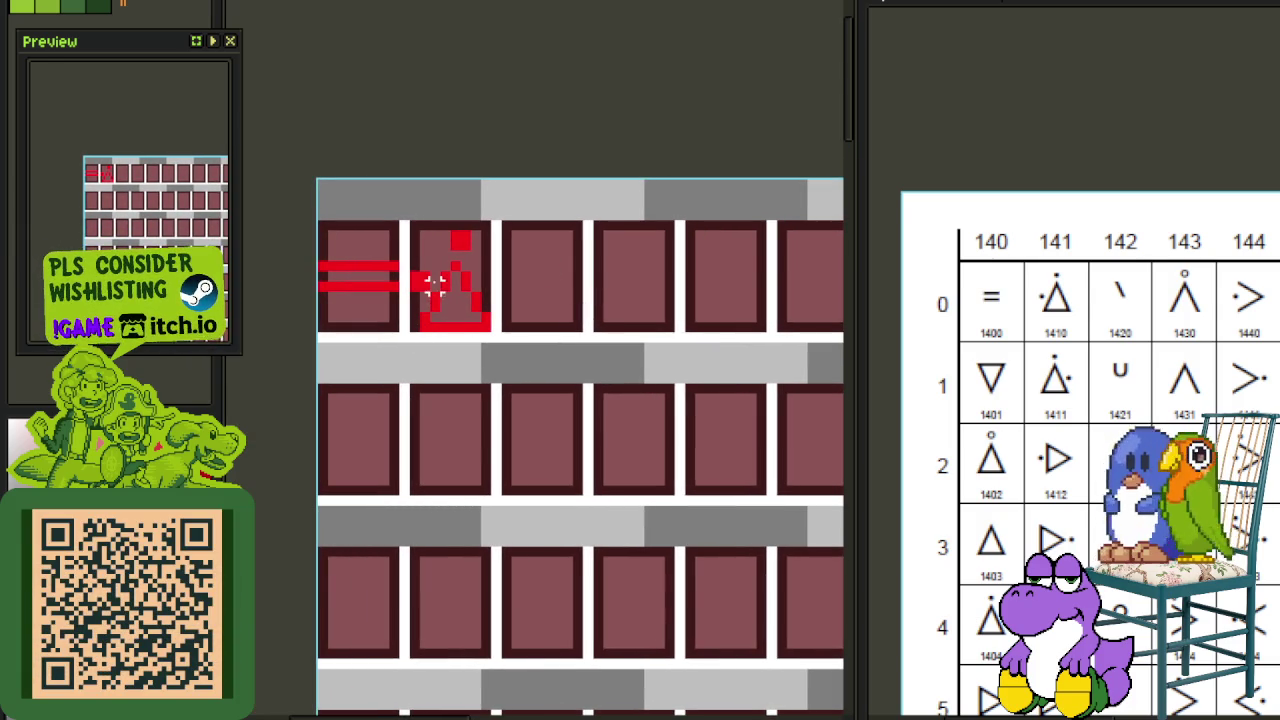
pyautogui.scroll(2, 1092, 288)
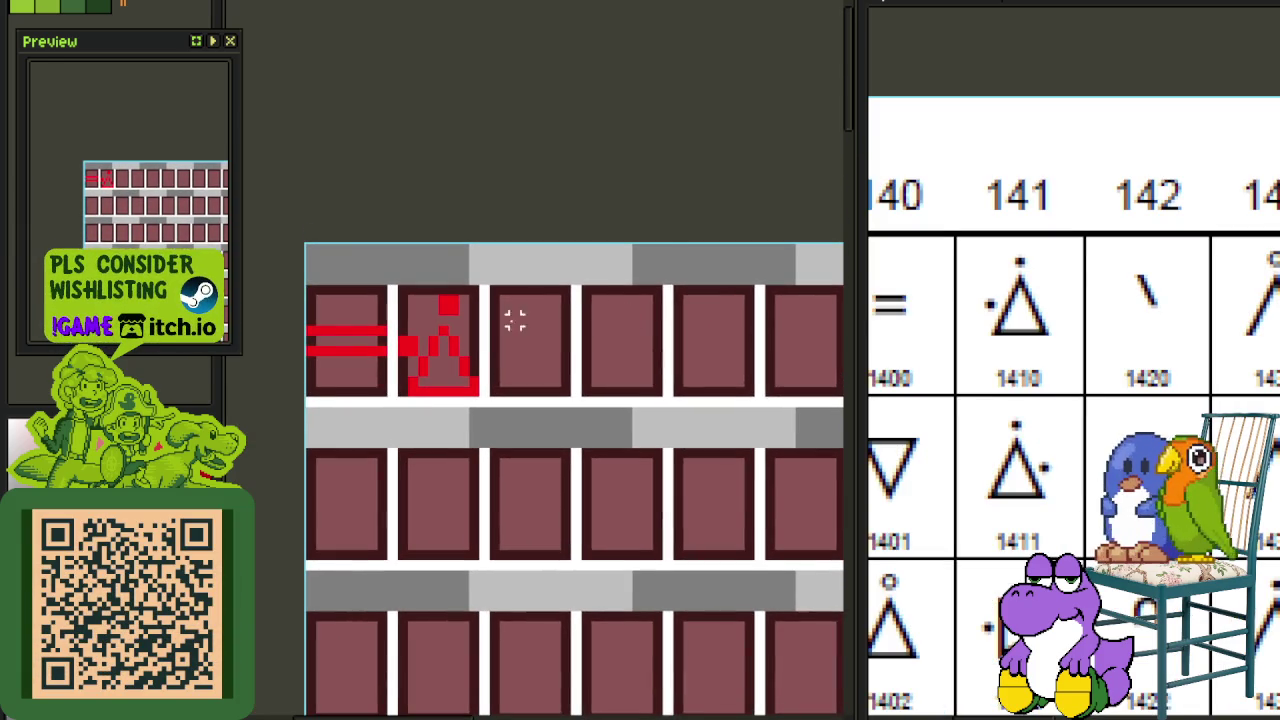
# Step: Pencil the red backslash diagonal in the third tile
pyautogui.scroll(2, 523, 309)
pyautogui.click(577, 316)
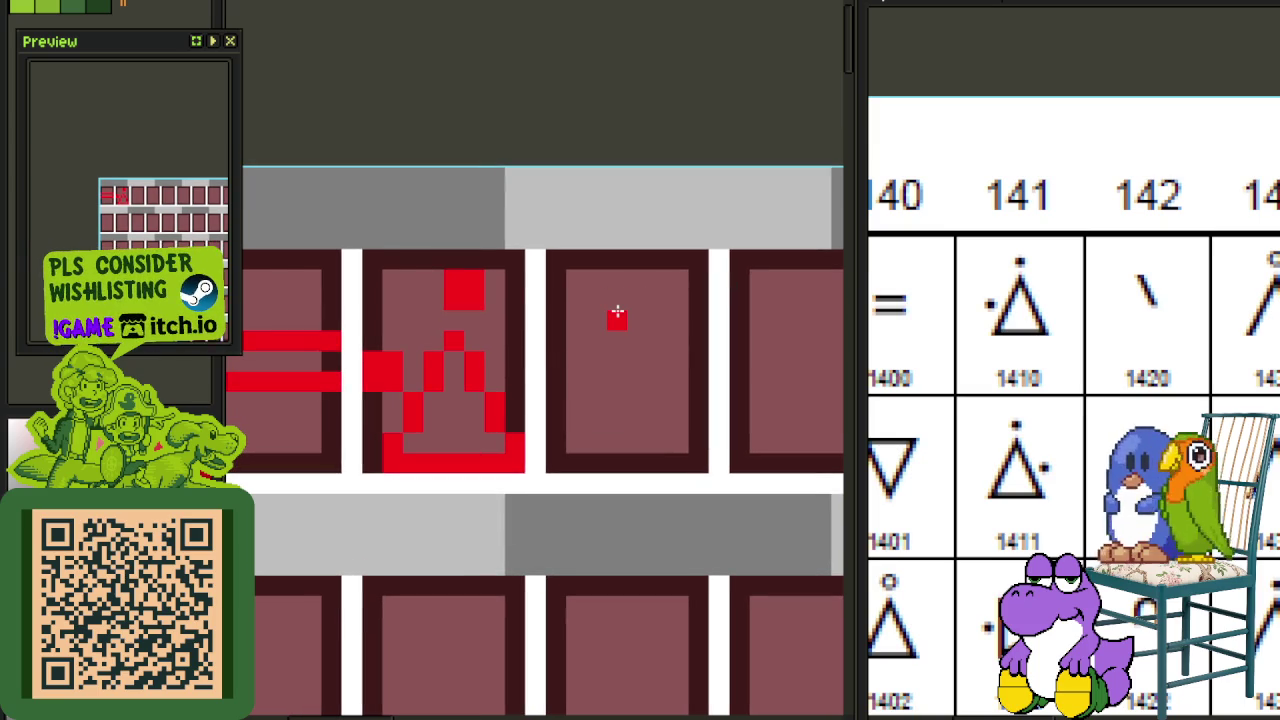
pyautogui.click(639, 340)
pyautogui.scroll(-3, 655, 362)
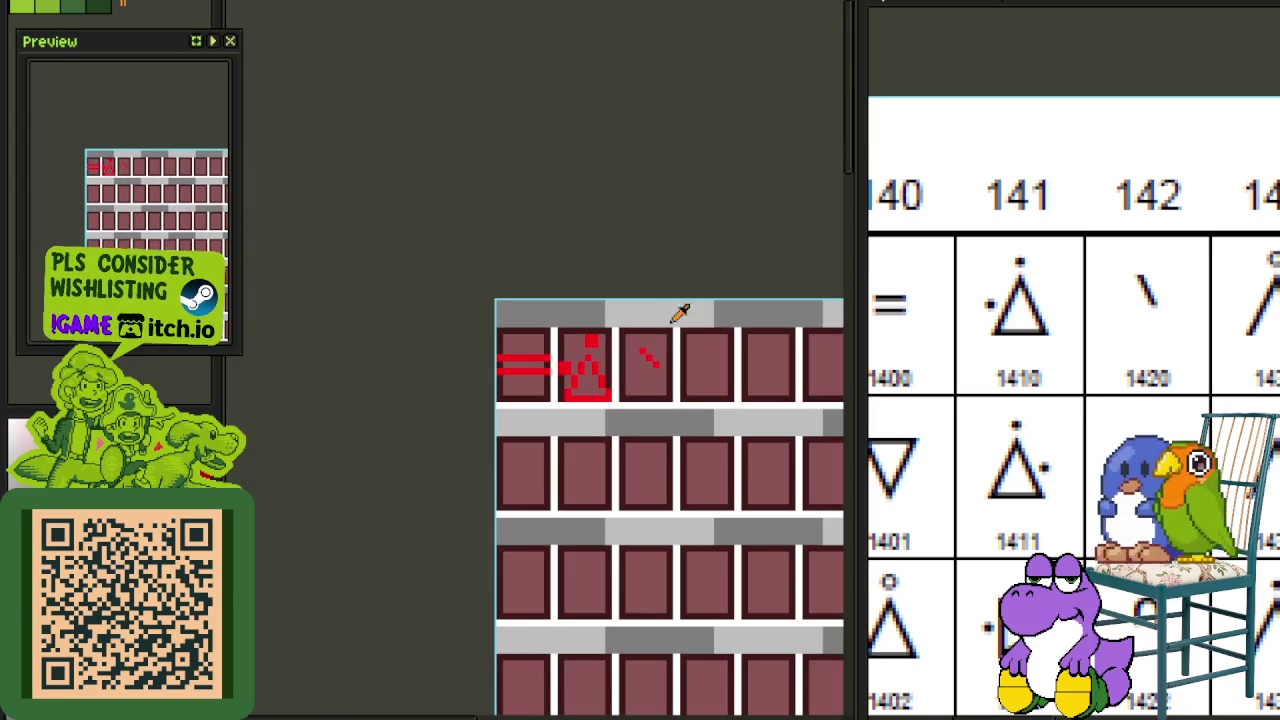
pyautogui.moveTo(669, 300); pyautogui.dragTo(623, 240)
pyautogui.moveTo(552, 327); pyautogui.dragTo(457, 279)
pyautogui.scroll(3, 490, 300)
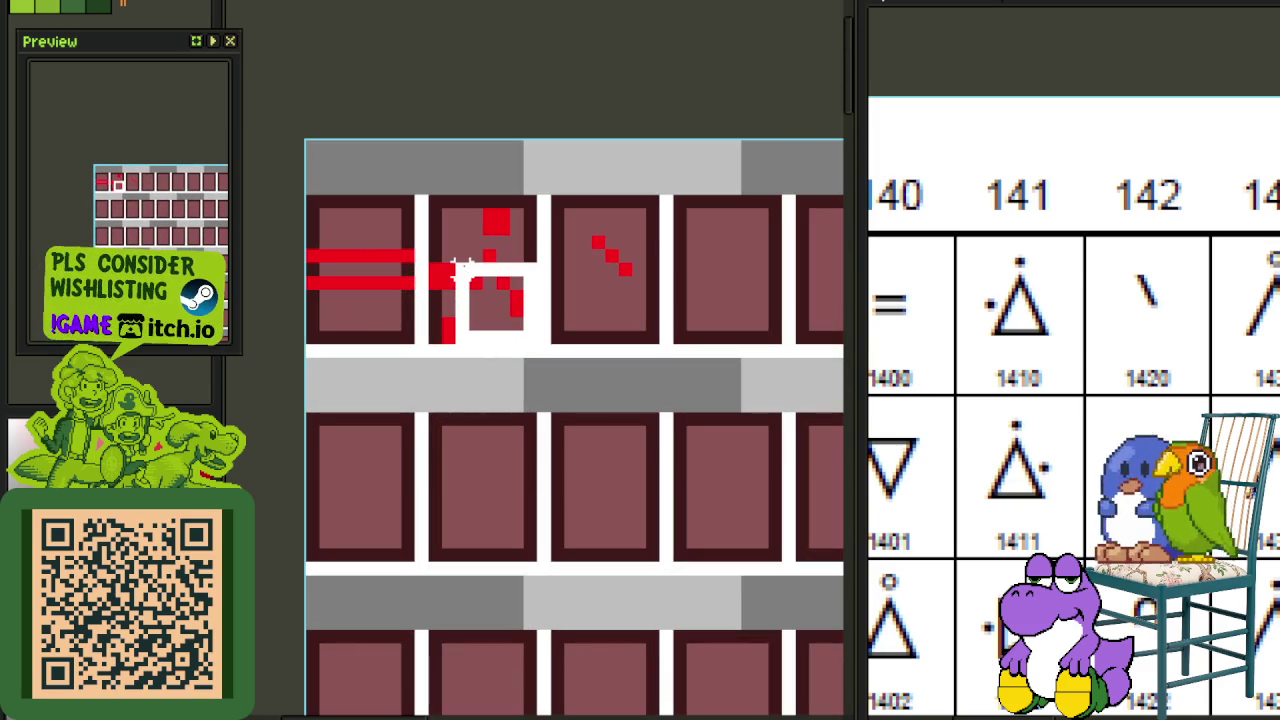
# Step: Paste the triangle into the fourth tile and edit it into a peak topped with a small ring
pyautogui.hotkey('ctrl', 'v')
pyautogui.moveTo(525, 322)
pyautogui.mouseDown()
pyautogui.moveTo(723, 306)
pyautogui.moveTo(757, 318)
pyautogui.mouseUp()
pyautogui.press('b')
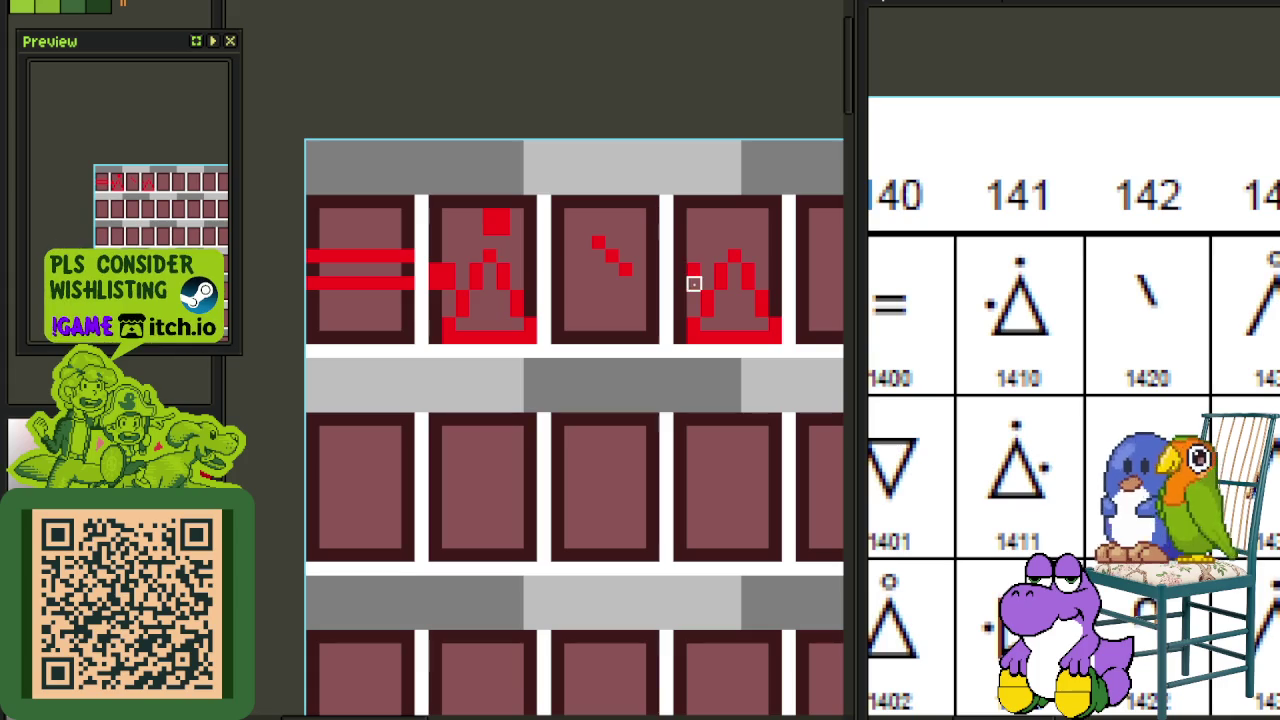
pyautogui.moveTo(711, 260)
pyautogui.mouseDown()
pyautogui.moveTo(677, 282)
pyautogui.moveTo(666, 408)
pyautogui.moveTo(688, 424)
pyautogui.moveTo(740, 398)
pyautogui.mouseUp()
pyautogui.scroll(1, 677, 290)
pyautogui.click(698, 276)
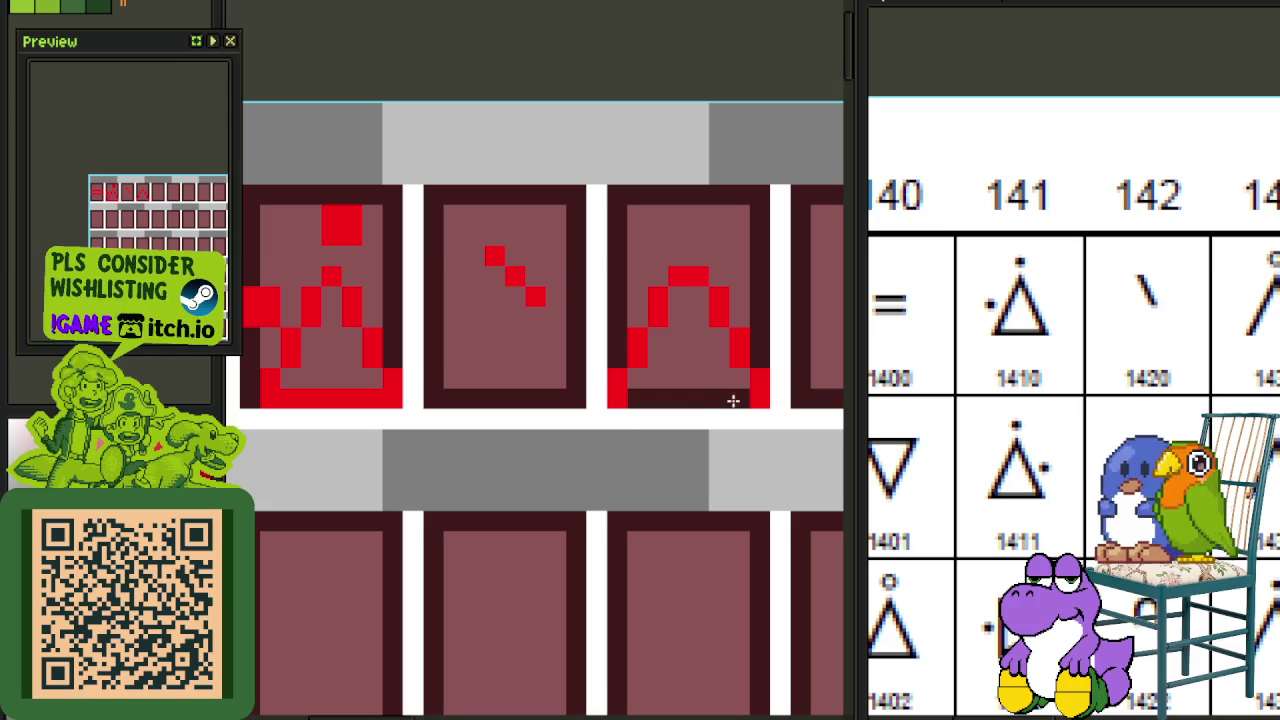
pyautogui.click(678, 196)
pyautogui.click(698, 196)
pyautogui.moveTo(658, 236); pyautogui.dragTo(654, 214)
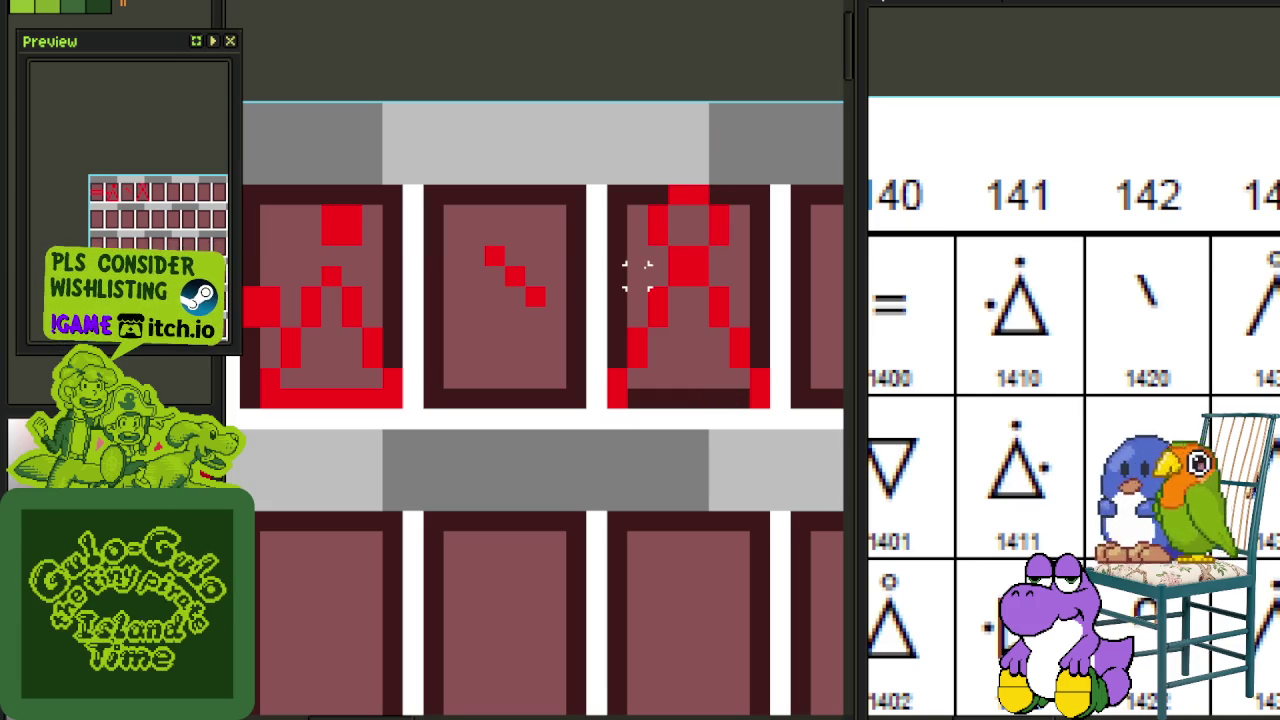
# Step: Shift the lower half of the ringed-peak glyph down one pixel
pyautogui.moveTo(636, 276); pyautogui.dragTo(770, 393)
pyautogui.scroll(-3, 677, 297)
pyautogui.scroll(3, 678, 218)
pyautogui.click(524, 350)
pyautogui.moveTo(493, 273); pyautogui.dragTo(692, 386)
pyautogui.press('Down')
pyautogui.click(768, 302)
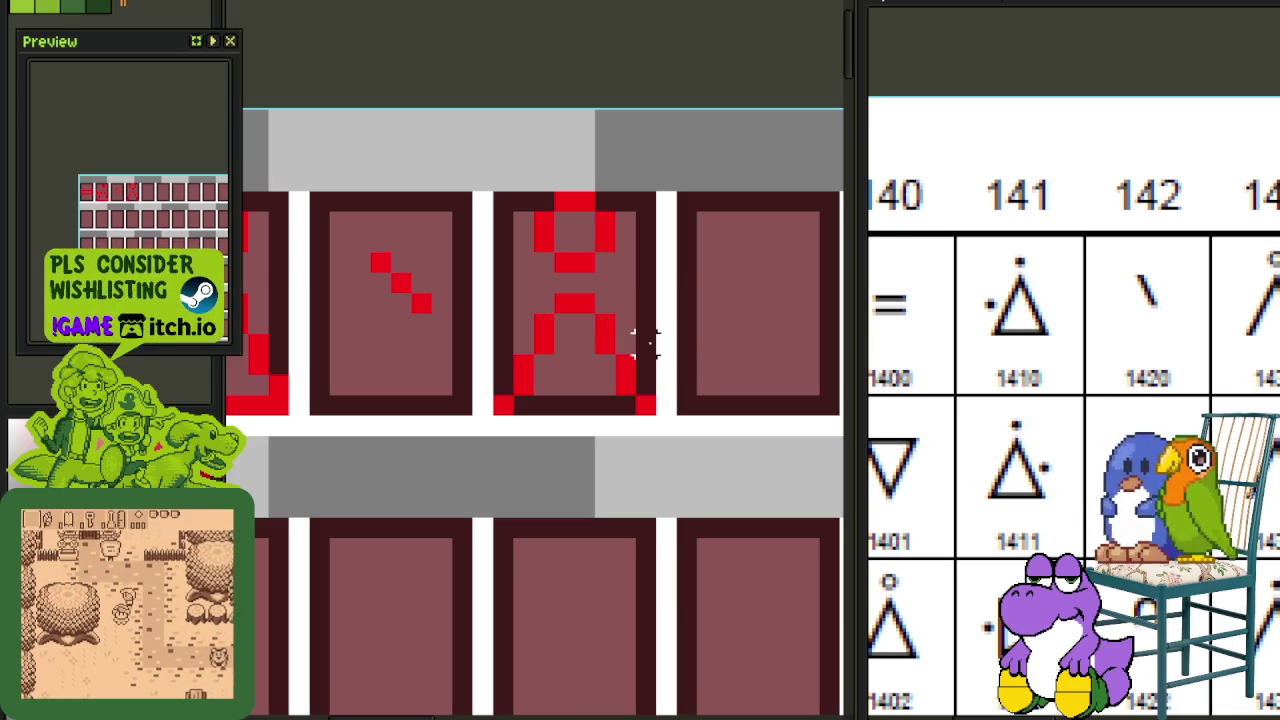
# Step: Copy the Λ part of the Å glyph into the fifth tile
pyautogui.scroll(-2, 645, 343)
pyautogui.scroll(-1, 643, 357)
pyautogui.moveTo(1270, 360); pyautogui.dragTo(1073, 380)
pyautogui.moveTo(700, 360); pyautogui.dragTo(613, 381)
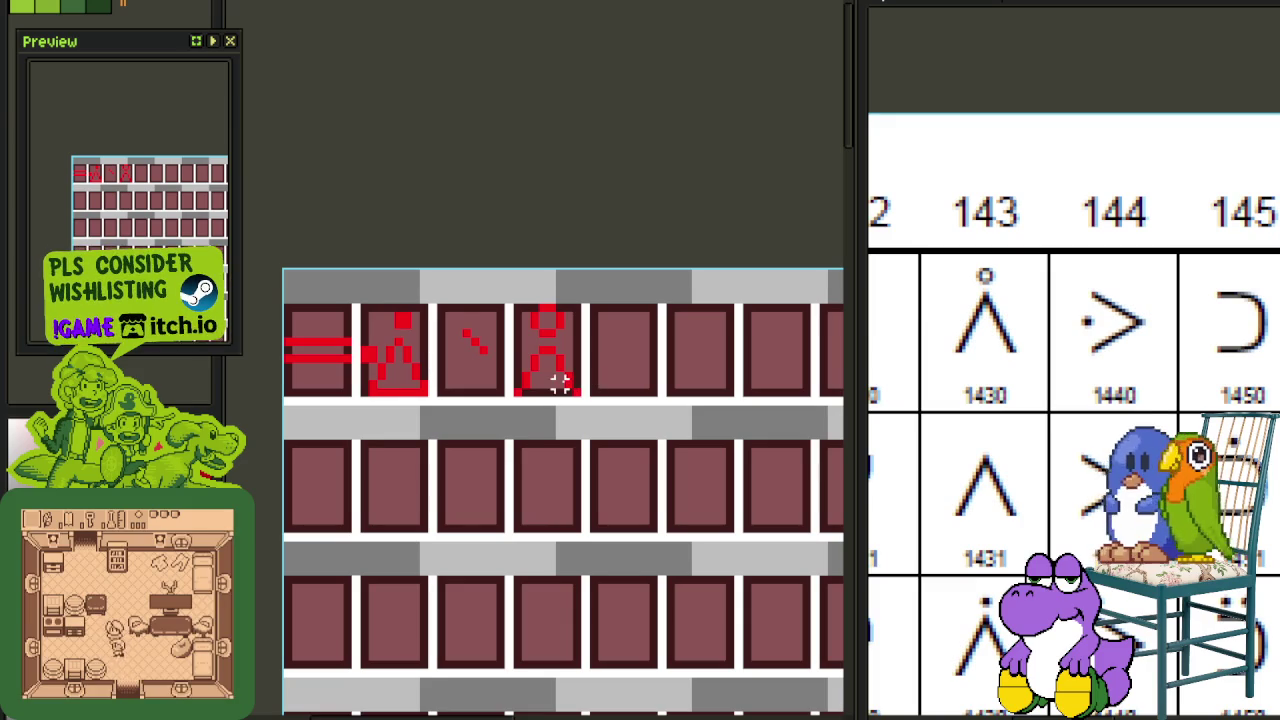
pyautogui.scroll(1, 555, 384)
pyautogui.scroll(3, 520, 386)
pyautogui.moveTo(500, 385)
pyautogui.mouseDown()
pyautogui.moveTo(686, 268)
pyautogui.moveTo(482, 392)
pyautogui.mouseUp()
pyautogui.click(703, 220)
pyautogui.moveTo(571, 320)
pyautogui.mouseDown()
pyautogui.moveTo(443, 451)
pyautogui.moveTo(700, 415)
pyautogui.mouseUp()
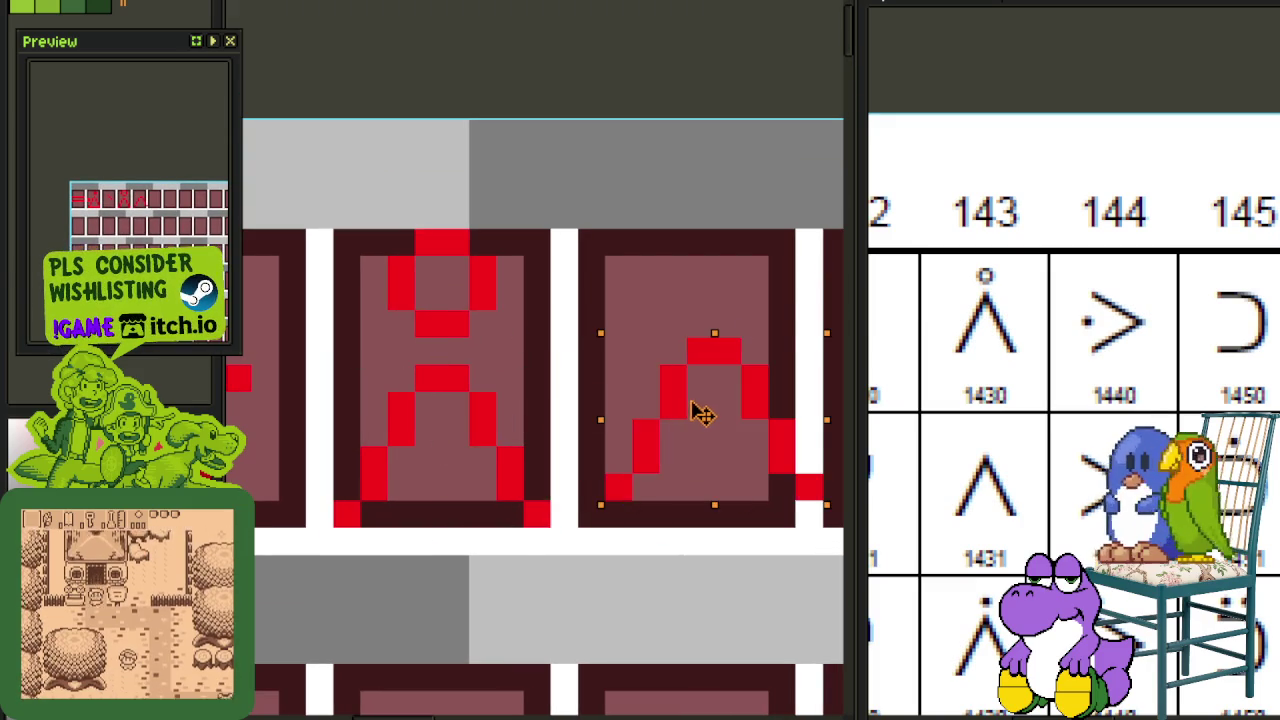
# Step: Rotate the Λ copy 90° clockwise into a '>' and add a dot on its left
pyautogui.hotkey('alt', 'e')
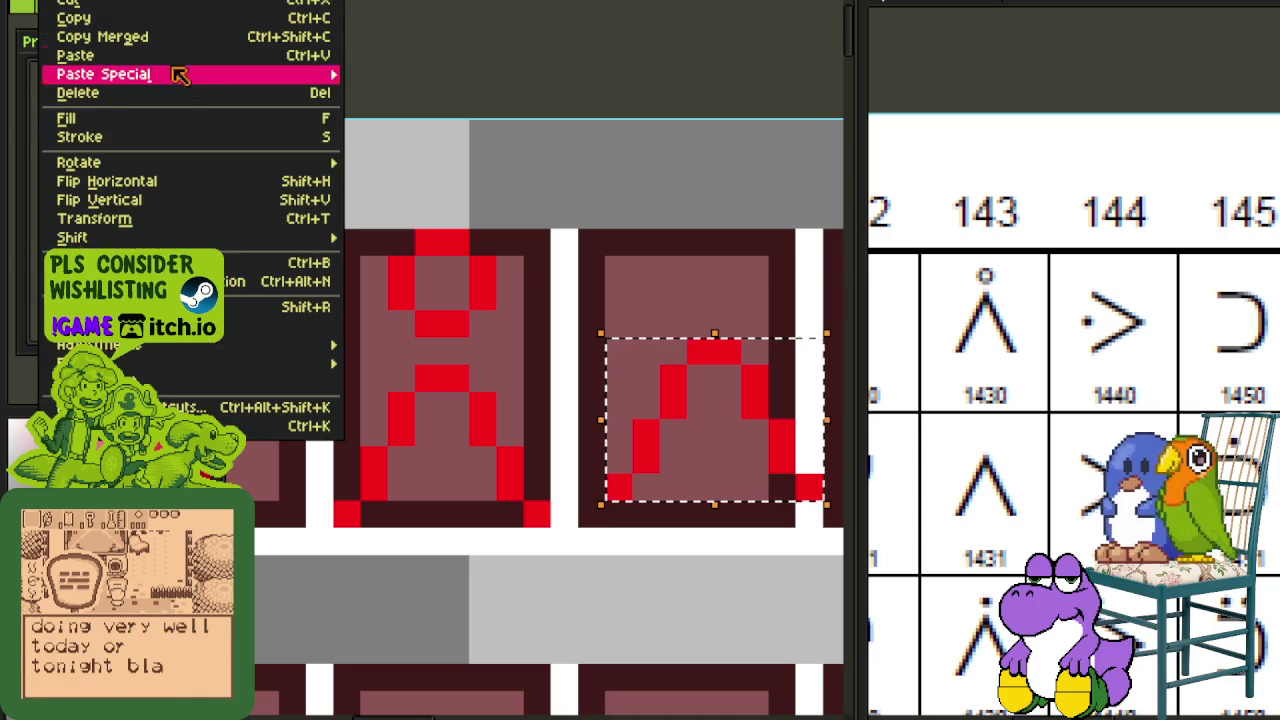
pyautogui.click(420, 181)
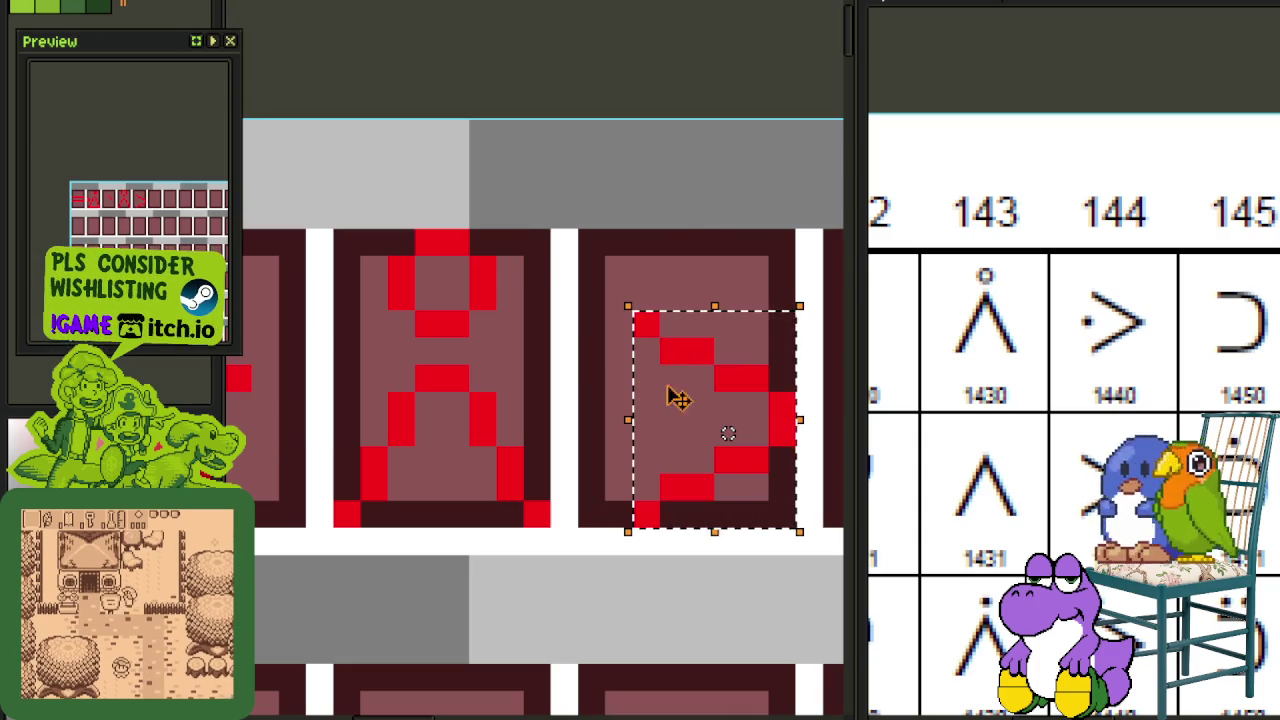
pyautogui.hotkey('ctrl', 'd')
pyautogui.press('b')
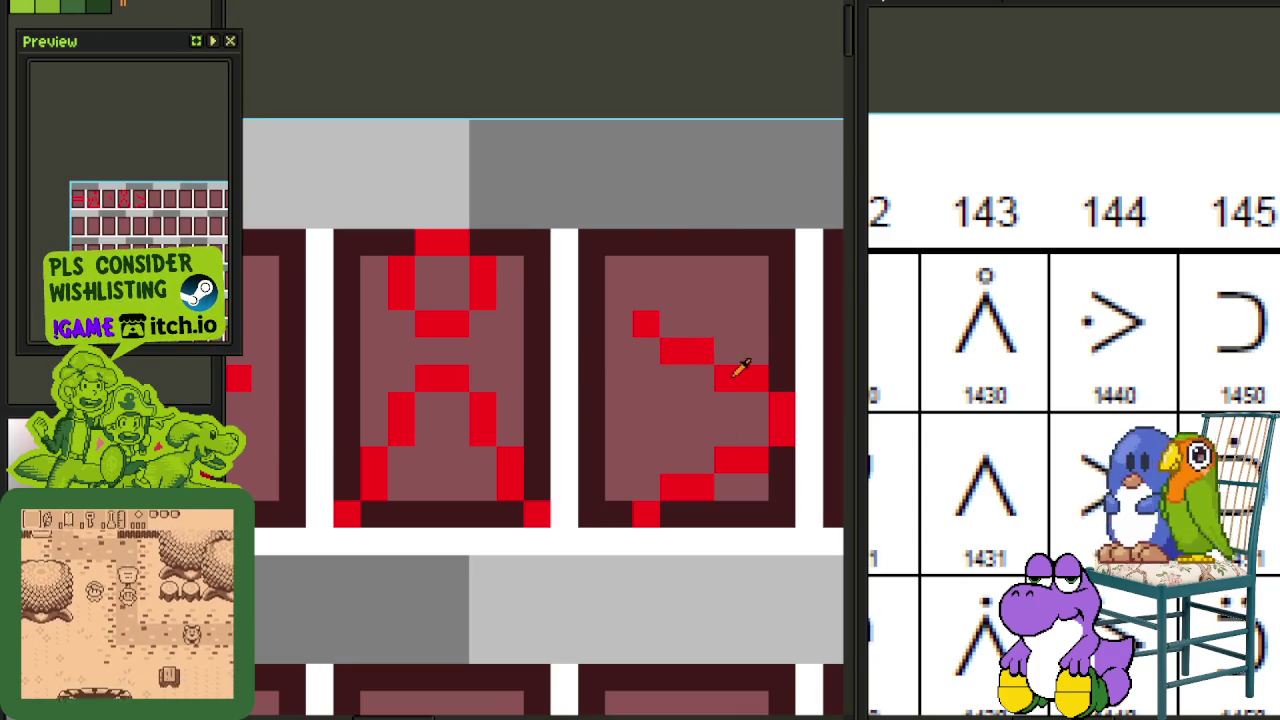
pyautogui.click(600, 405)
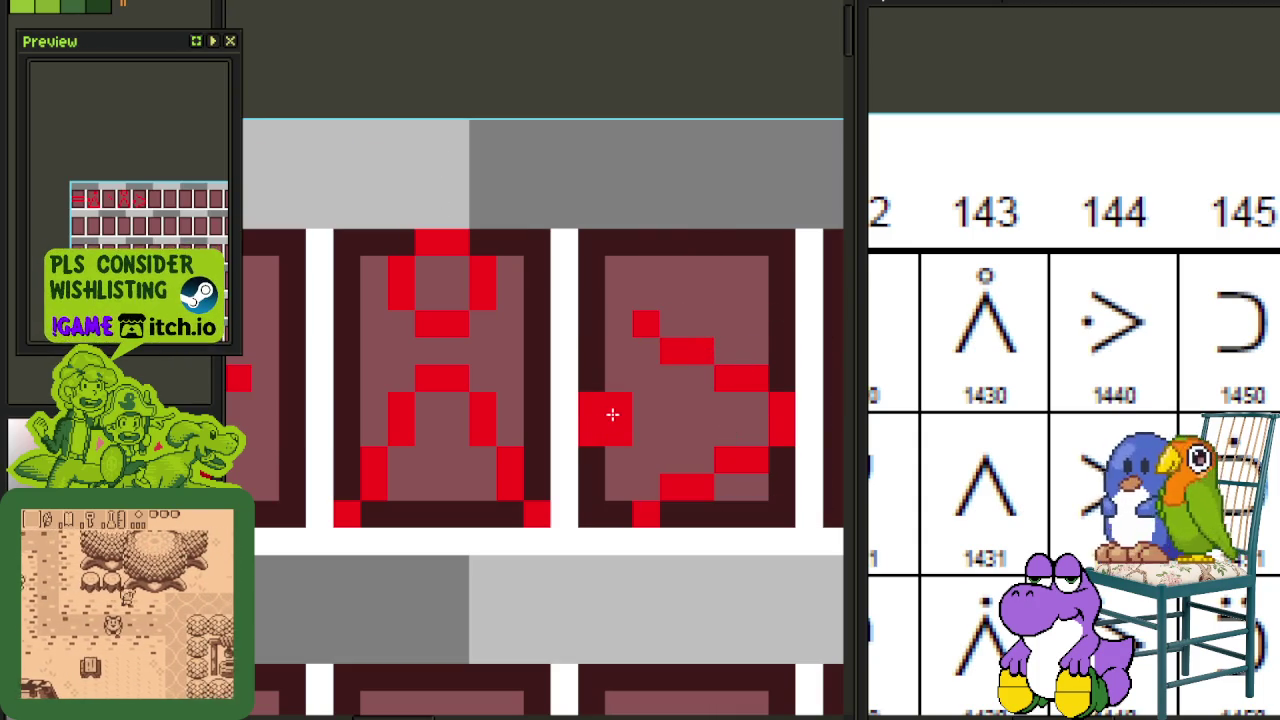
pyautogui.scroll(-1, 635, 220)
pyautogui.scroll(-2, 630, 190)
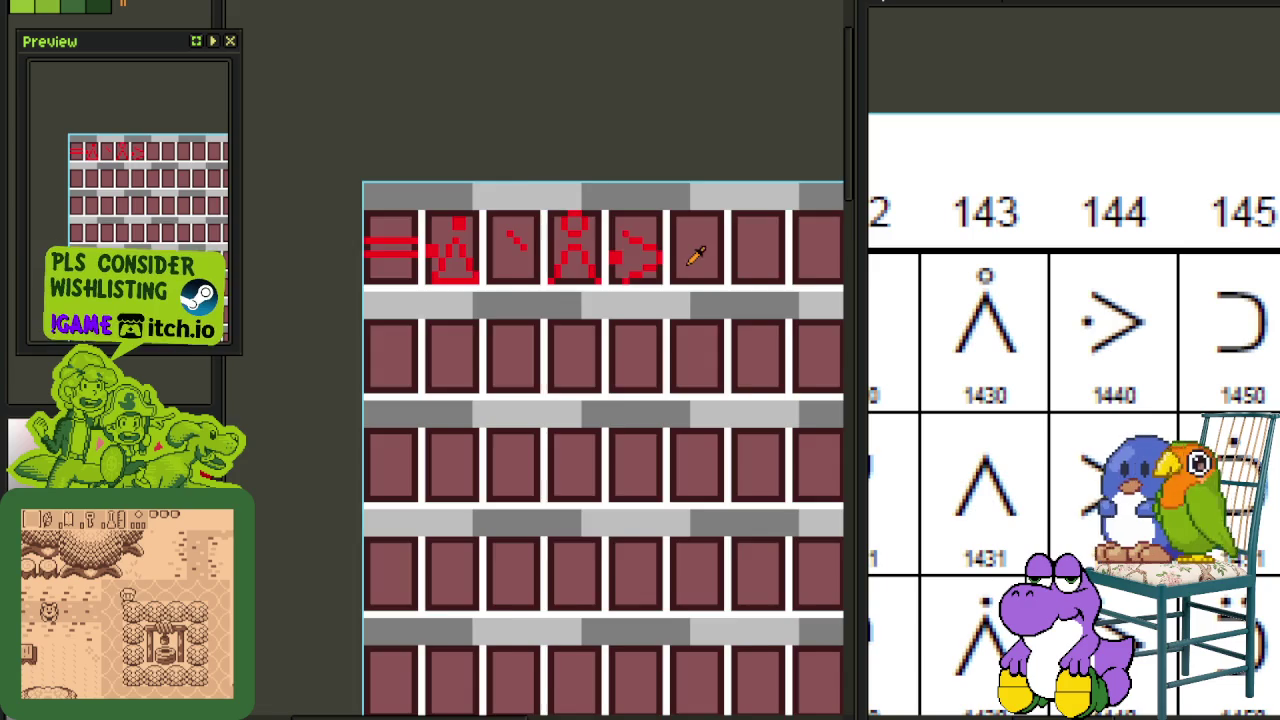
# Step: Save the tileset and bring chart glyphs 144 to 146 into view
pyautogui.hotkey('ctrl', 's')
pyautogui.scroll(-1, 543, 329)
pyautogui.click(1141, 360)
pyautogui.moveTo(1141, 360); pyautogui.dragTo(875, 405)
pyautogui.scroll(2, 533, 357)
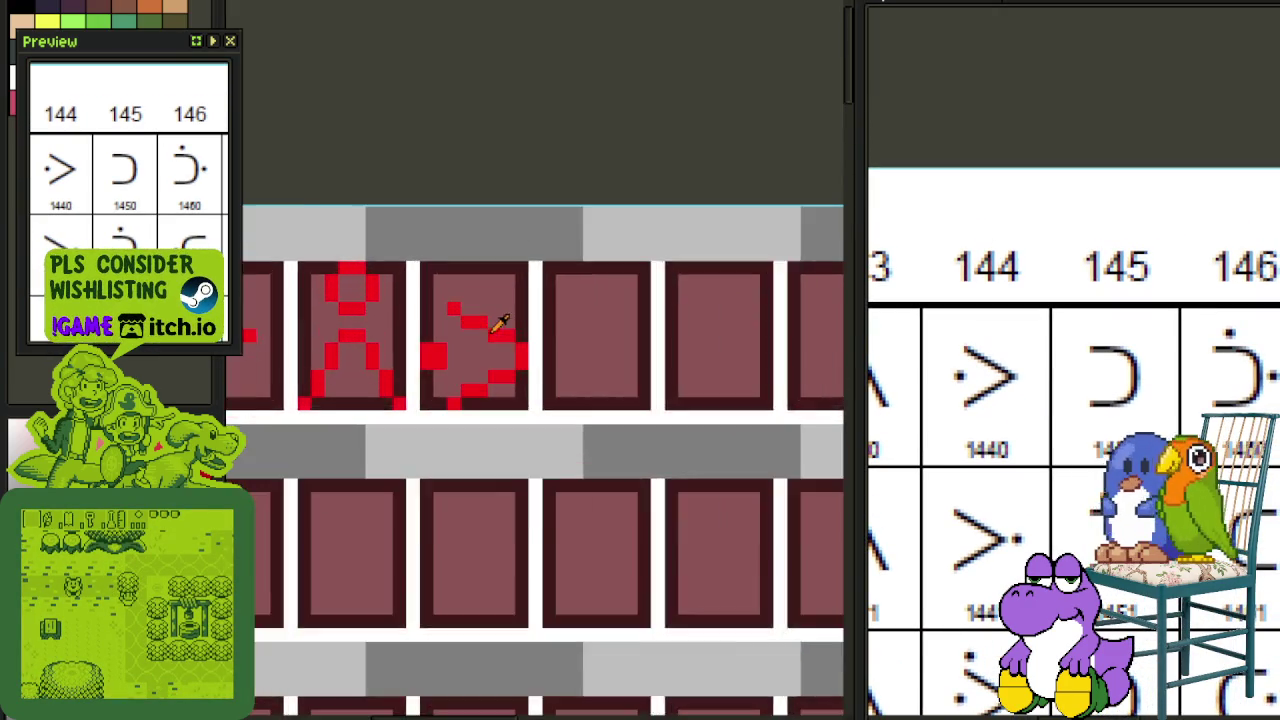
pyautogui.scroll(1, 491, 320)
# Step: Draw the red ⊃ glyph in the sixth tile, touching up the arrow tile's bottom edge
pyautogui.moveTo(423, 425); pyautogui.dragTo(398, 432)
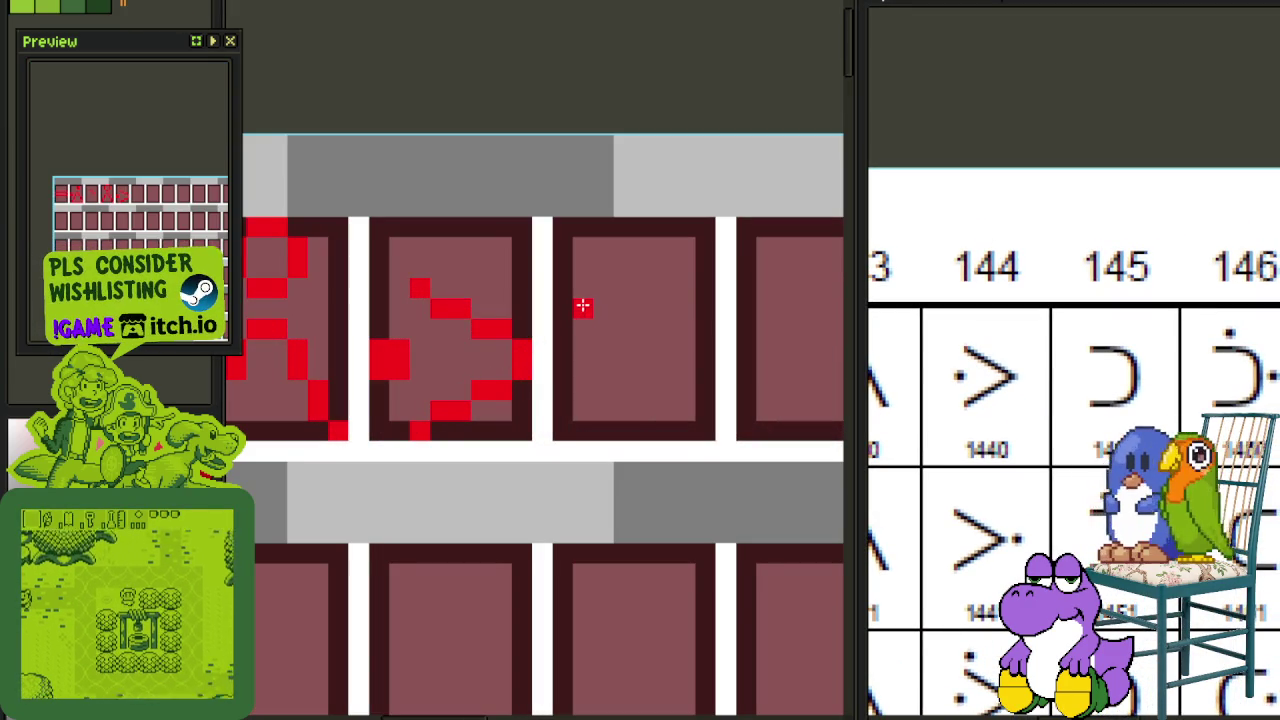
pyautogui.moveTo(582, 288); pyautogui.dragTo(640, 287)
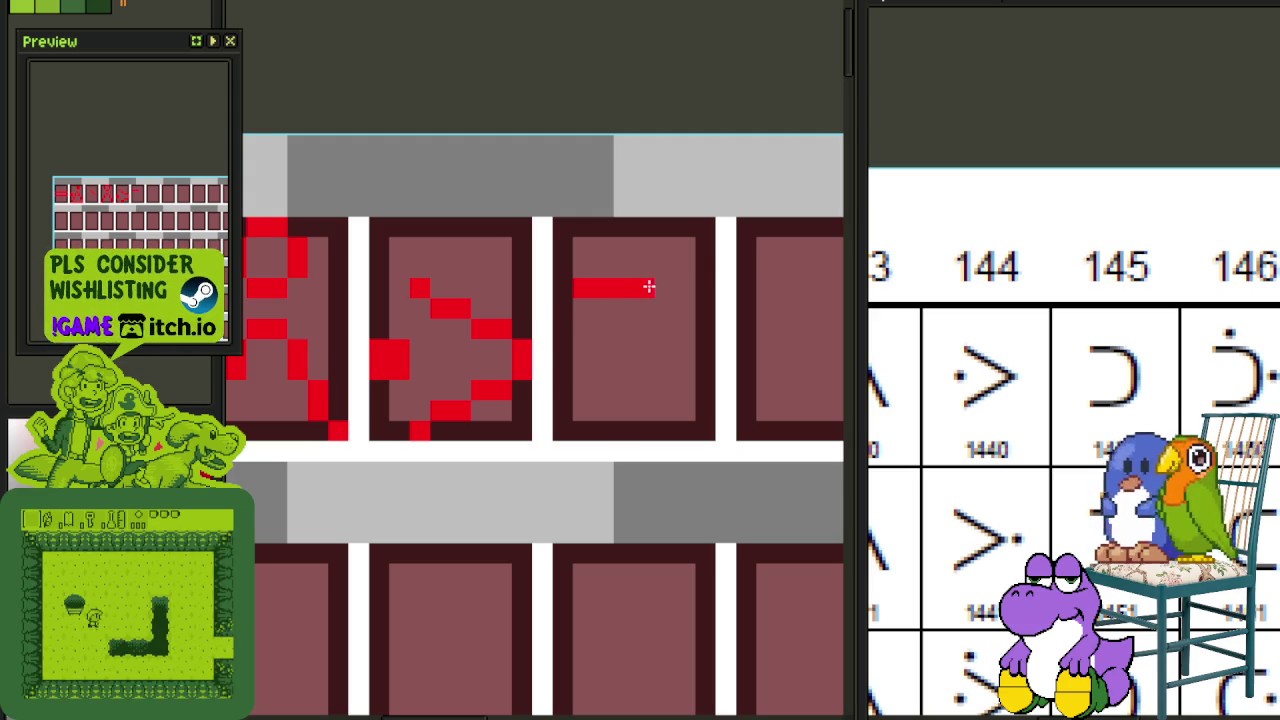
pyautogui.moveTo(702, 333)
pyautogui.mouseDown()
pyautogui.moveTo(691, 417)
pyautogui.moveTo(587, 435)
pyautogui.mouseUp()
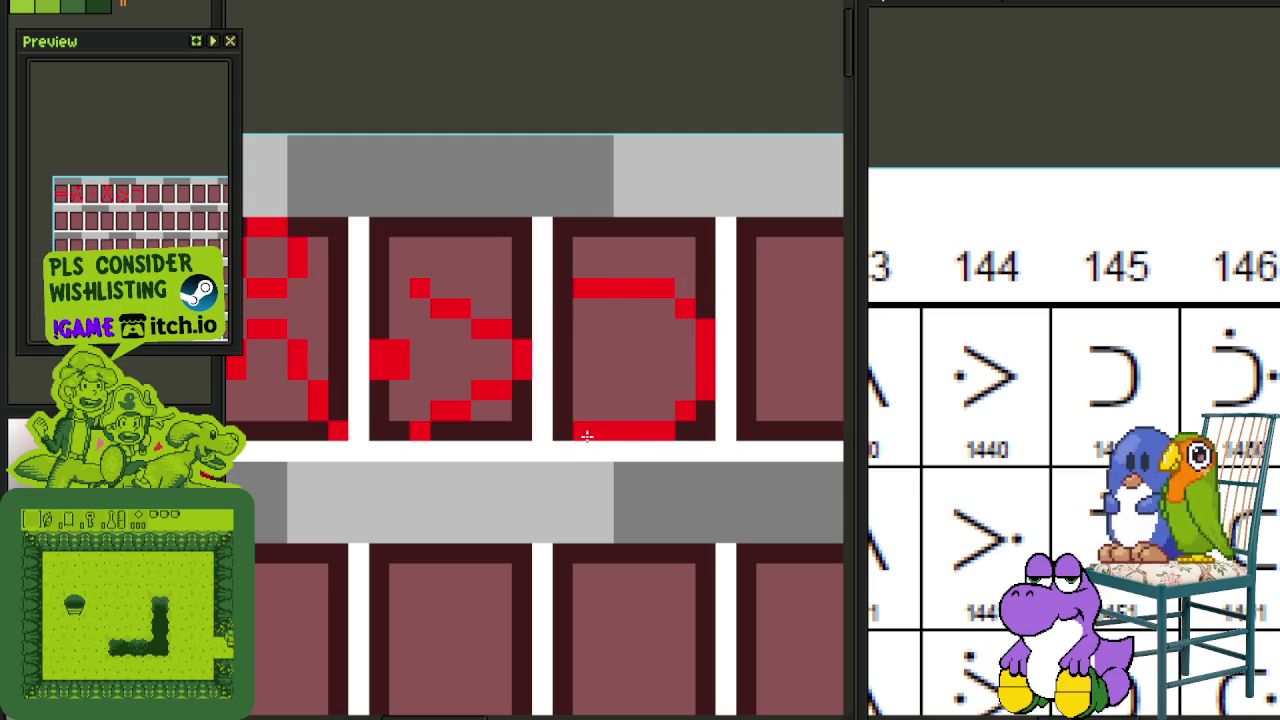
pyautogui.scroll(-3, 592, 434)
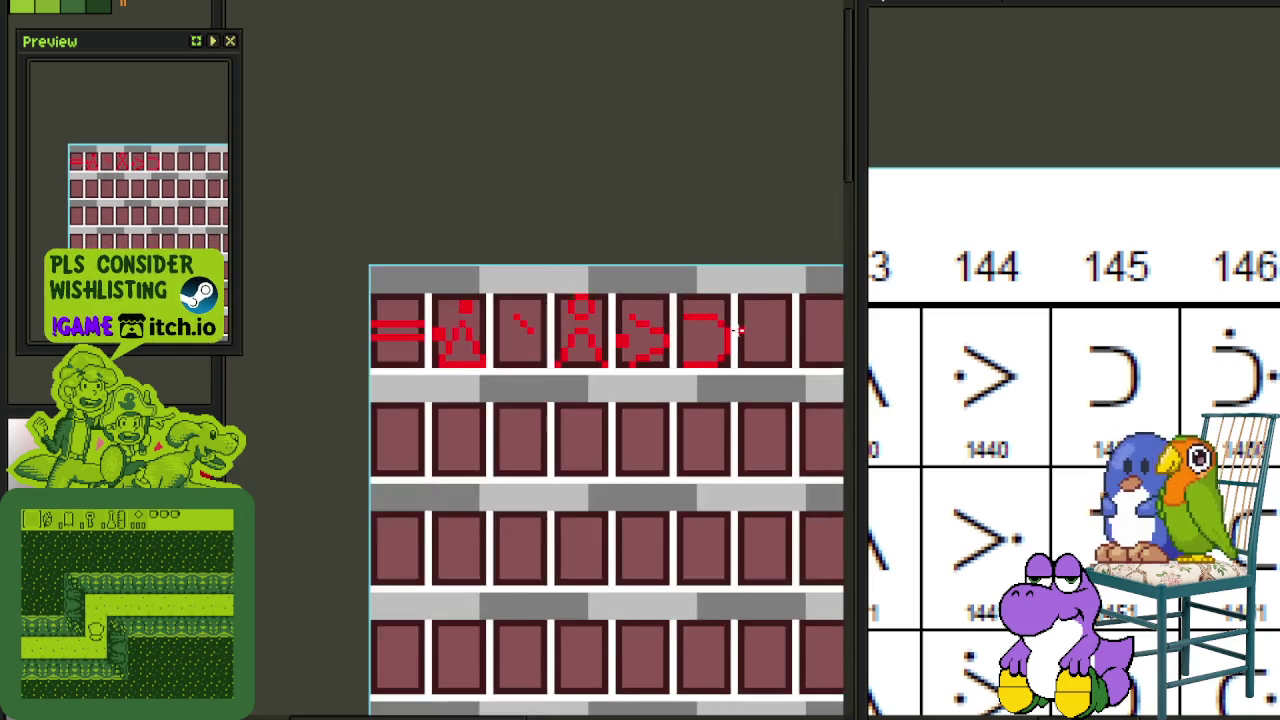
pyautogui.scroll(-2, 592, 434)
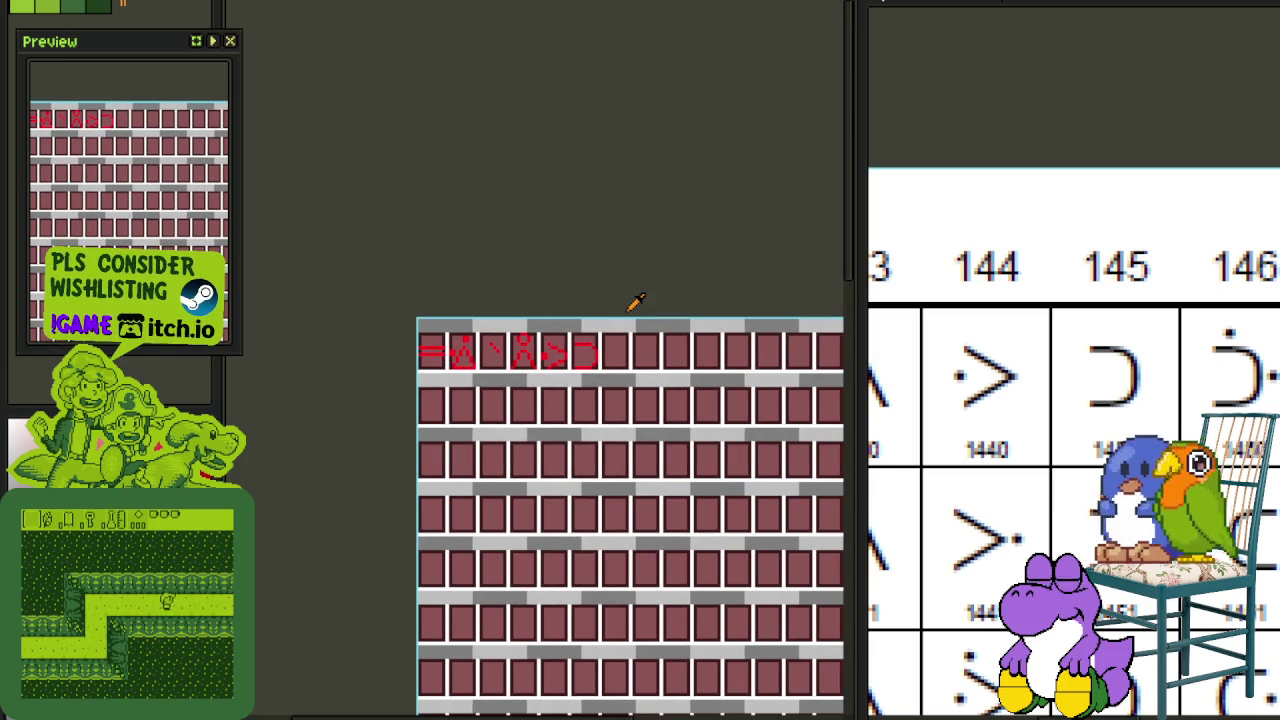
pyautogui.scroll(2, 605, 335)
pyautogui.scroll(1, 560, 370)
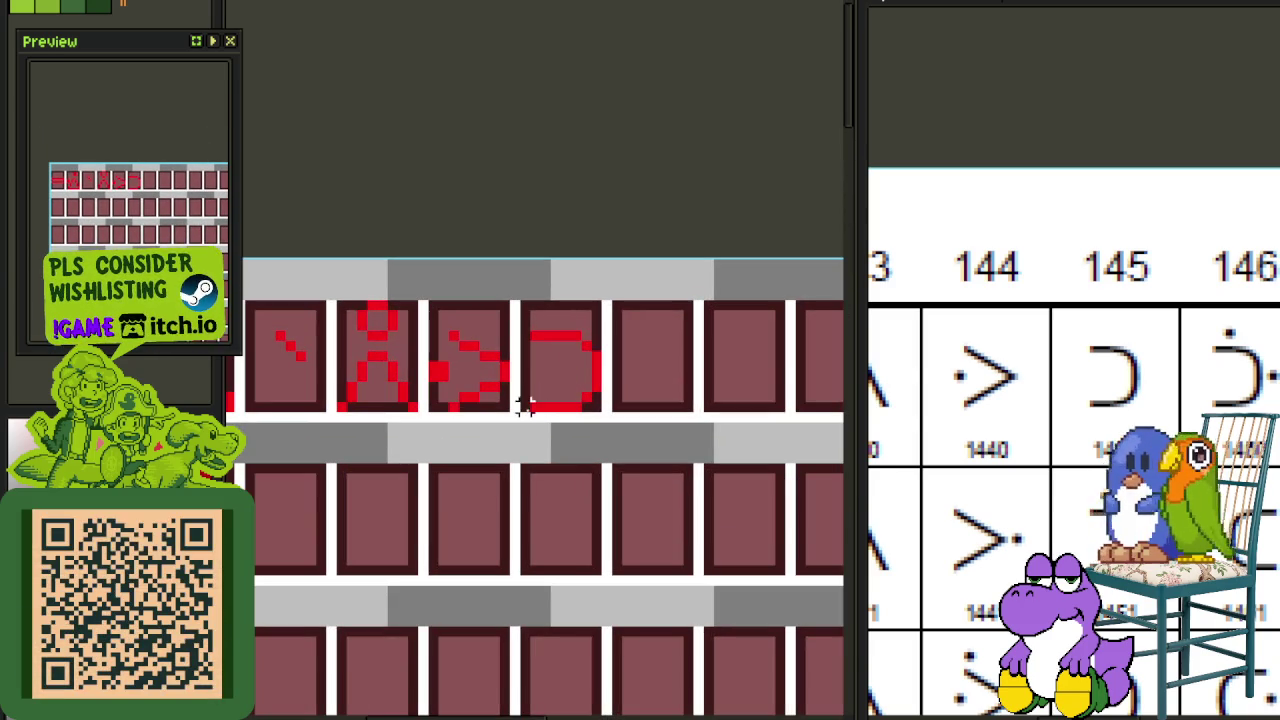
# Step: Duplicate the ⊃ glyph into the seventh tile
pyautogui.moveTo(517, 414); pyautogui.dragTo(606, 299)
pyautogui.hotkey('ctrl', 'c')
pyautogui.hotkey('ctrl', 'v')
pyautogui.press('Right')
pyautogui.press('Right')
pyautogui.press('Right')
pyautogui.press('Right')
pyautogui.press('Left')
pyautogui.press('Left')
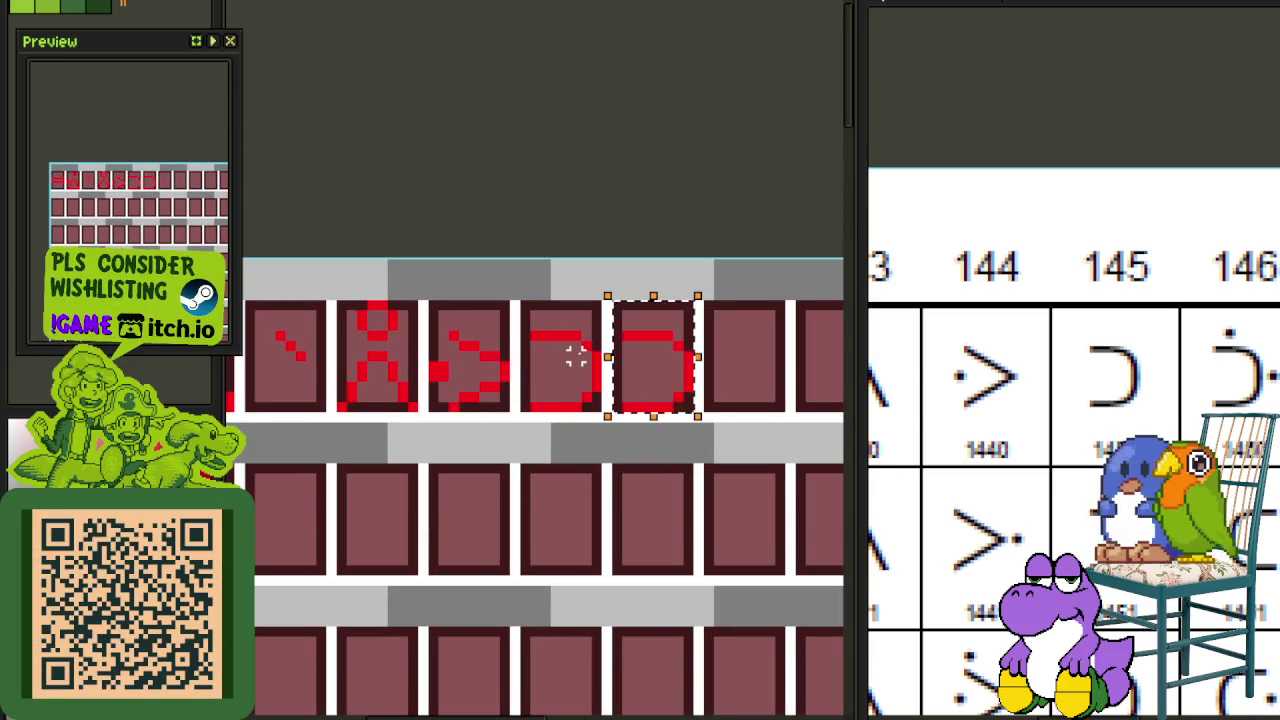
pyautogui.click(637, 250)
# Step: Review the glyph row and select the two newest glyph tiles
pyautogui.moveTo(466, 348); pyautogui.dragTo(606, 351)
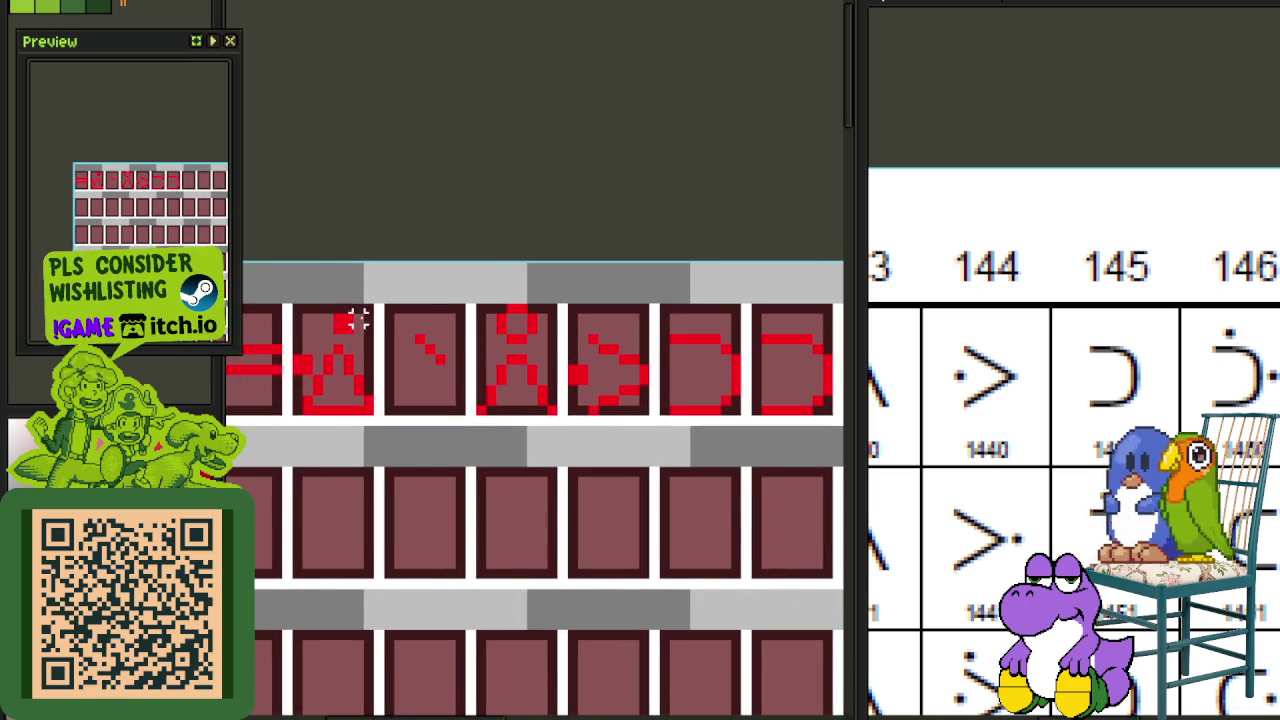
pyautogui.moveTo(345, 320); pyautogui.dragTo(440, 348)
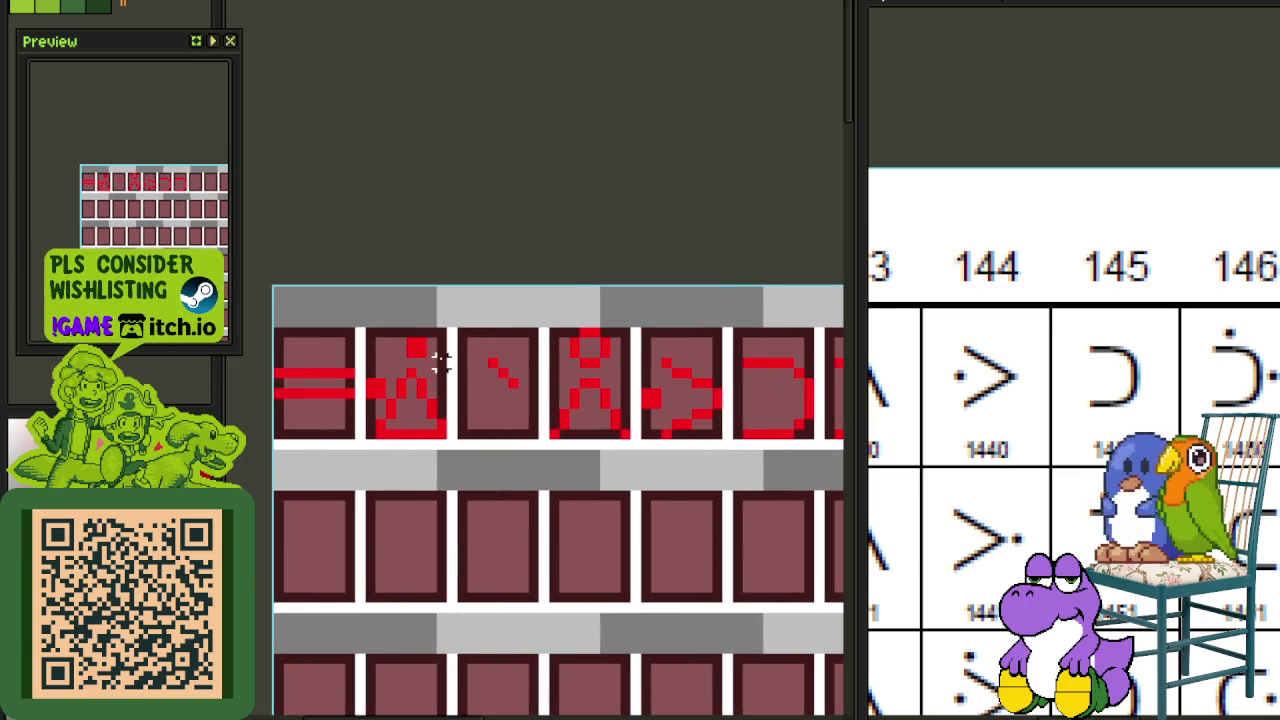
pyautogui.scroll(-3, 1180, 390)
pyautogui.scroll(2, 1172, 385)
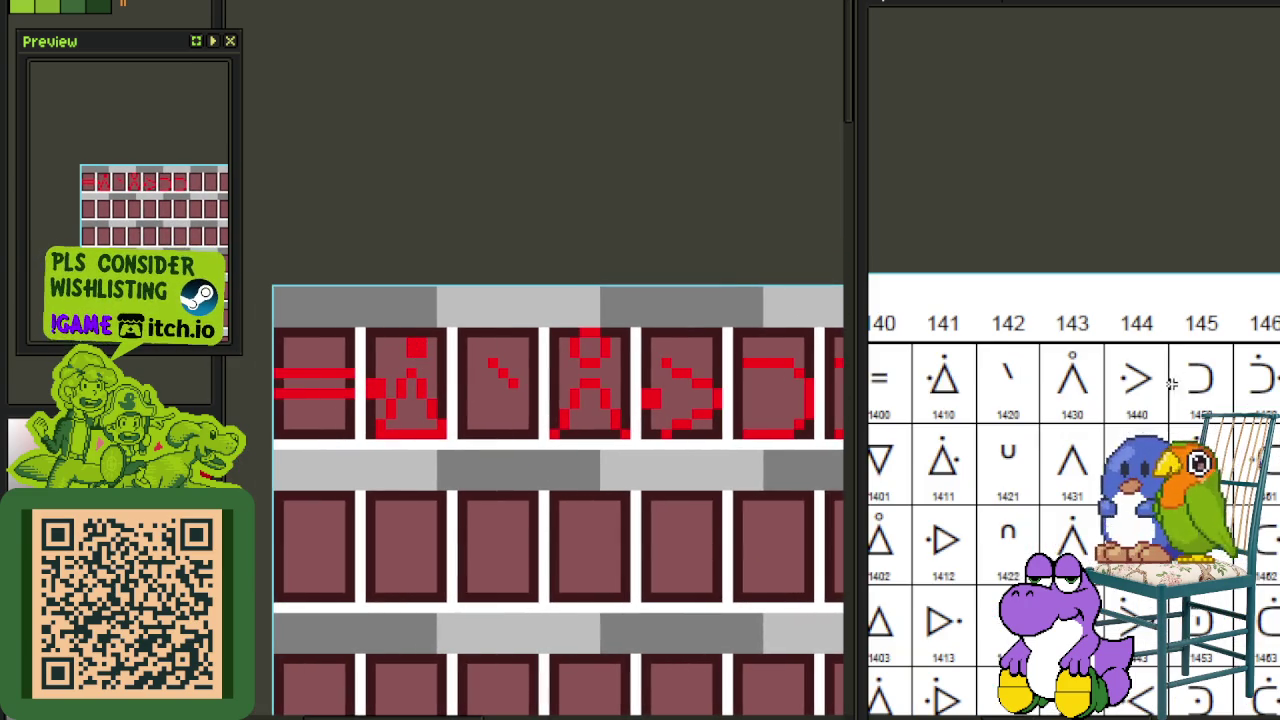
pyautogui.scroll(1, 615, 322)
pyautogui.scroll(1, 649, 354)
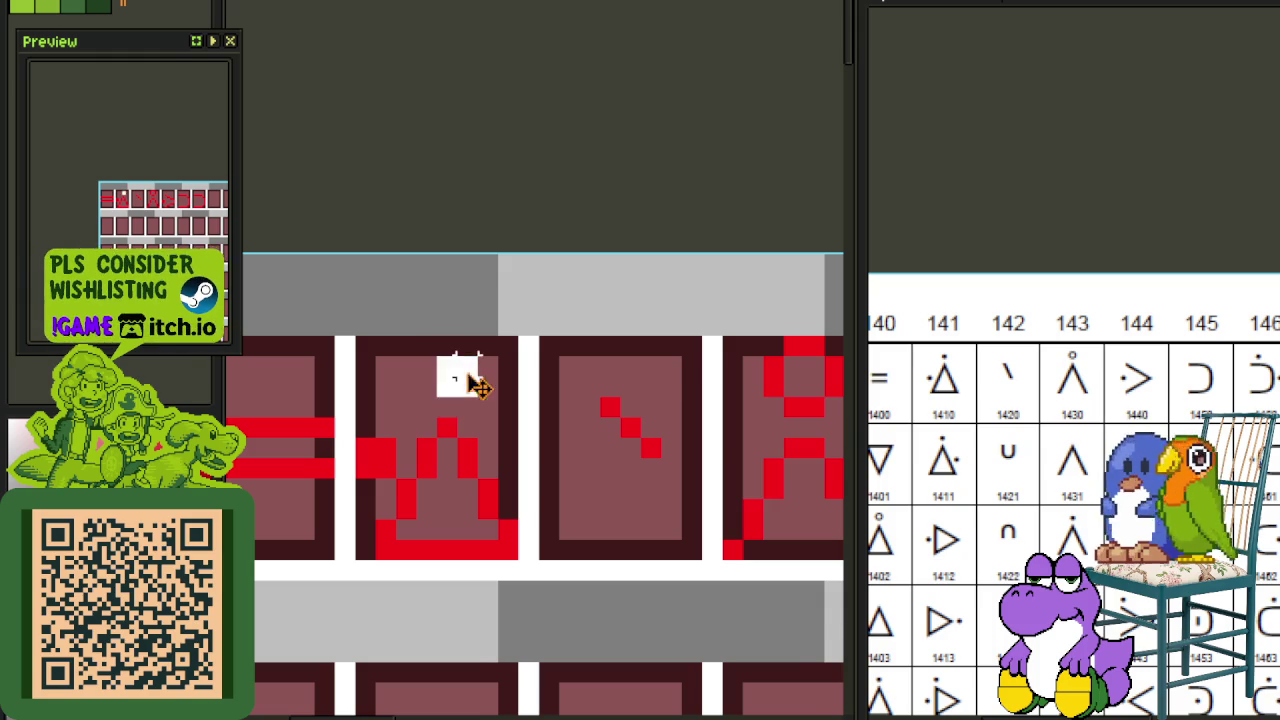
pyautogui.scroll(-2, 460, 372)
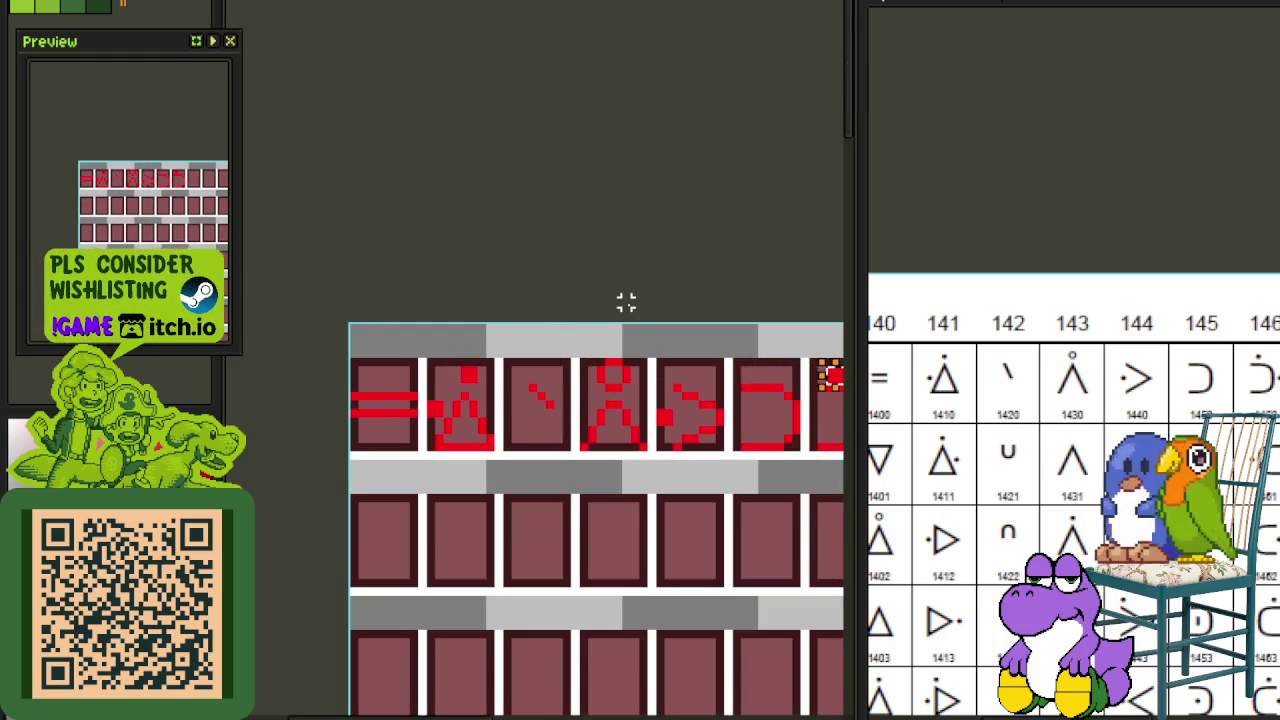
pyautogui.moveTo(680, 307); pyautogui.dragTo(426, 286)
pyautogui.scroll(1, 500, 378)
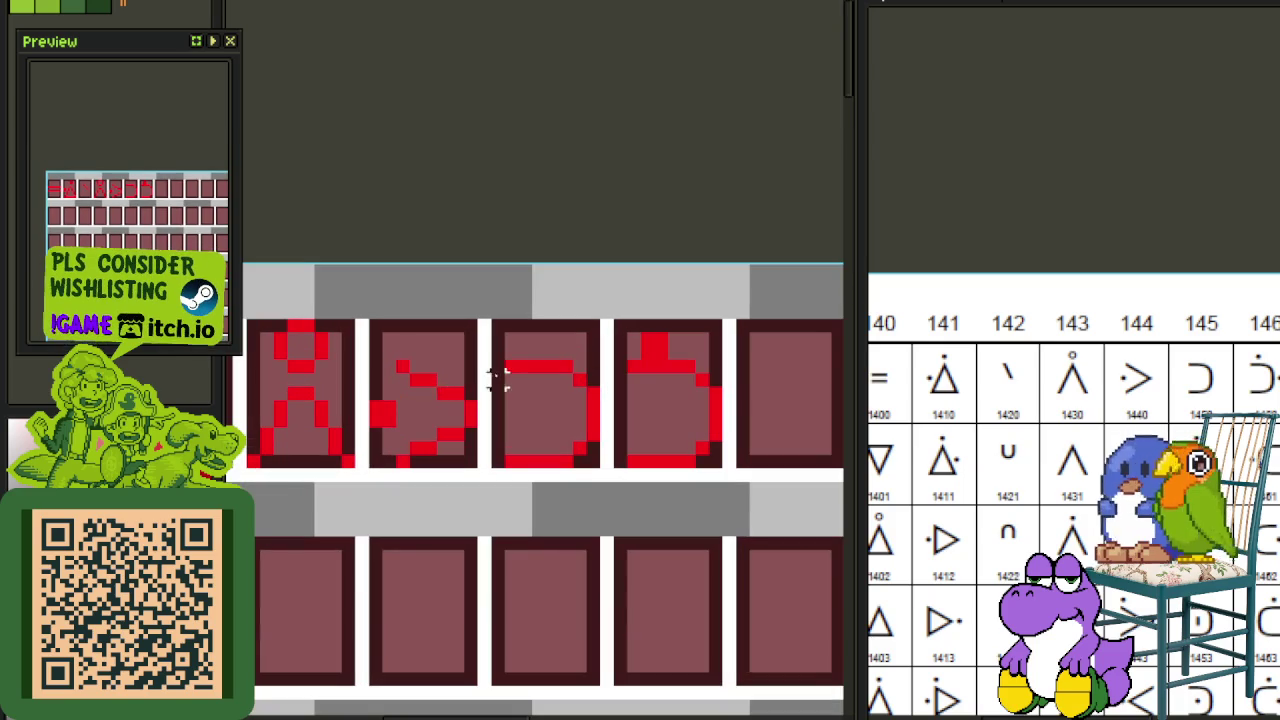
pyautogui.moveTo(512, 366)
pyautogui.mouseDown()
pyautogui.moveTo(718, 418)
pyautogui.moveTo(716, 455)
pyautogui.mouseUp()
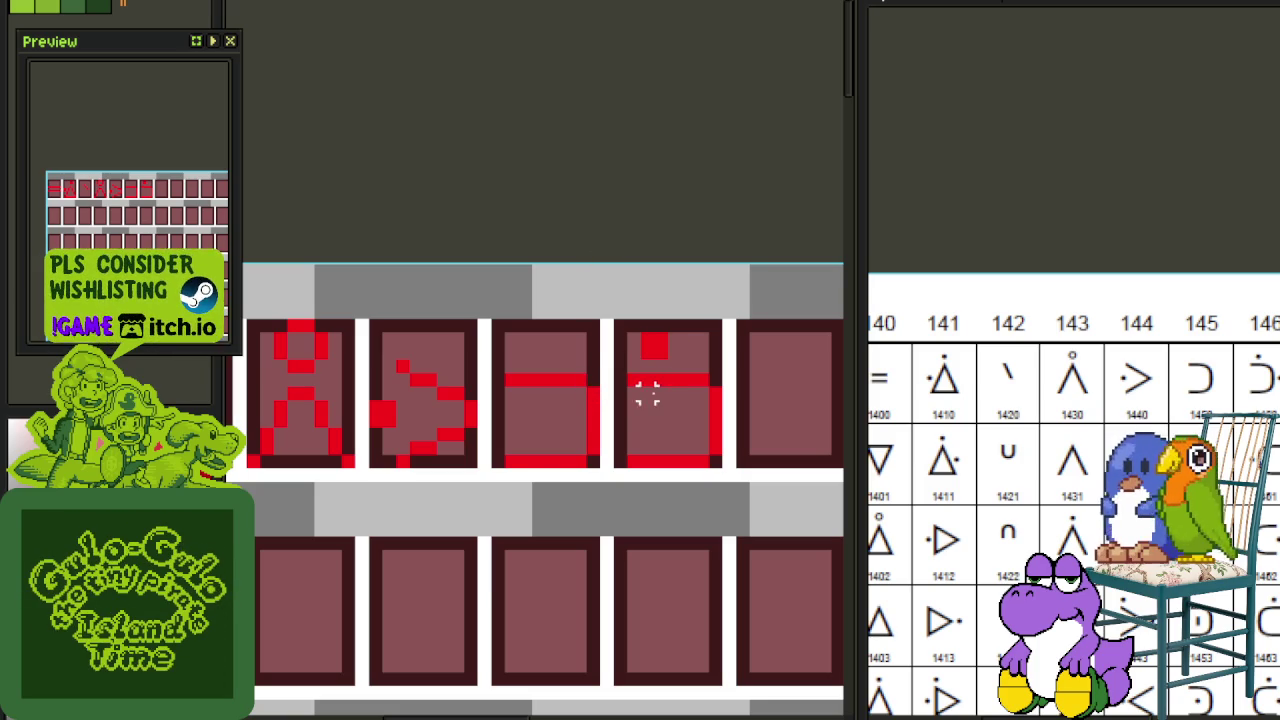
# Step: Nudge the glyph one pixel left, shift its top dot right, and copy a dot beside it
pyautogui.scroll(2, 647, 395)
pyautogui.moveTo(645, 362)
pyautogui.mouseDown()
pyautogui.moveTo(572, 372)
pyautogui.moveTo(708, 548)
pyautogui.mouseUp()
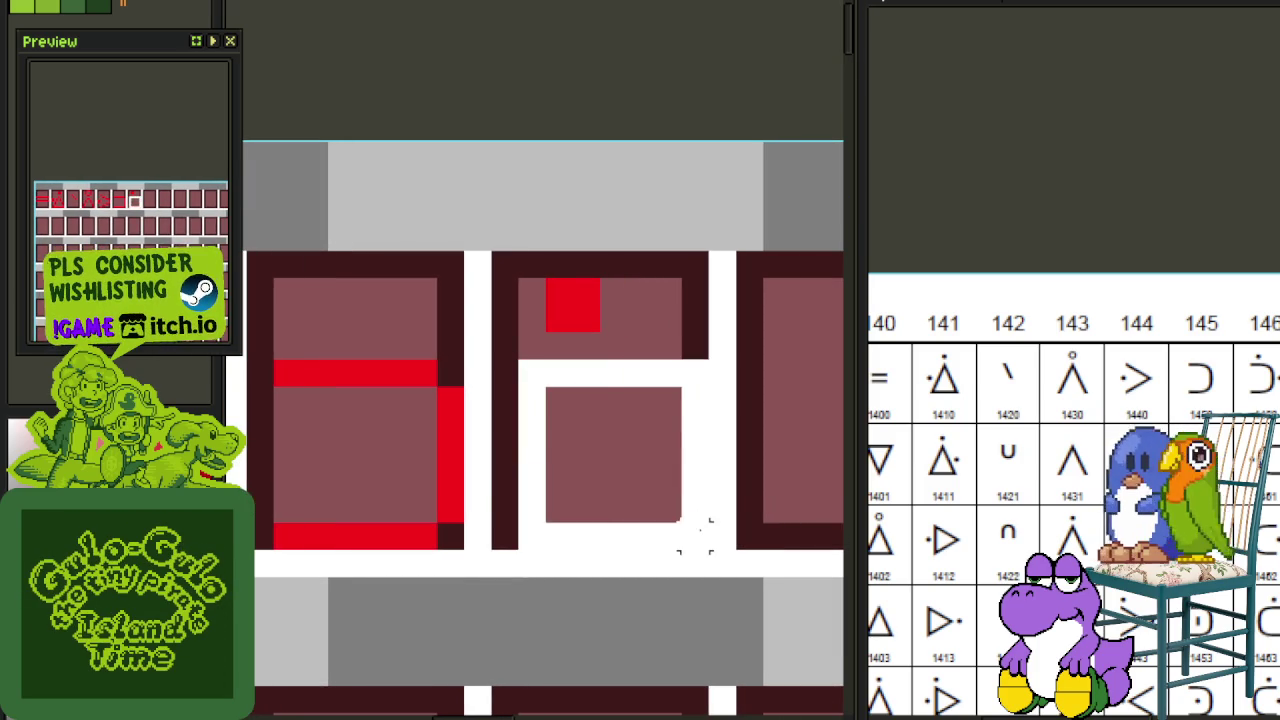
pyautogui.press('Left')
pyautogui.moveTo(571, 300); pyautogui.dragTo(598, 300)
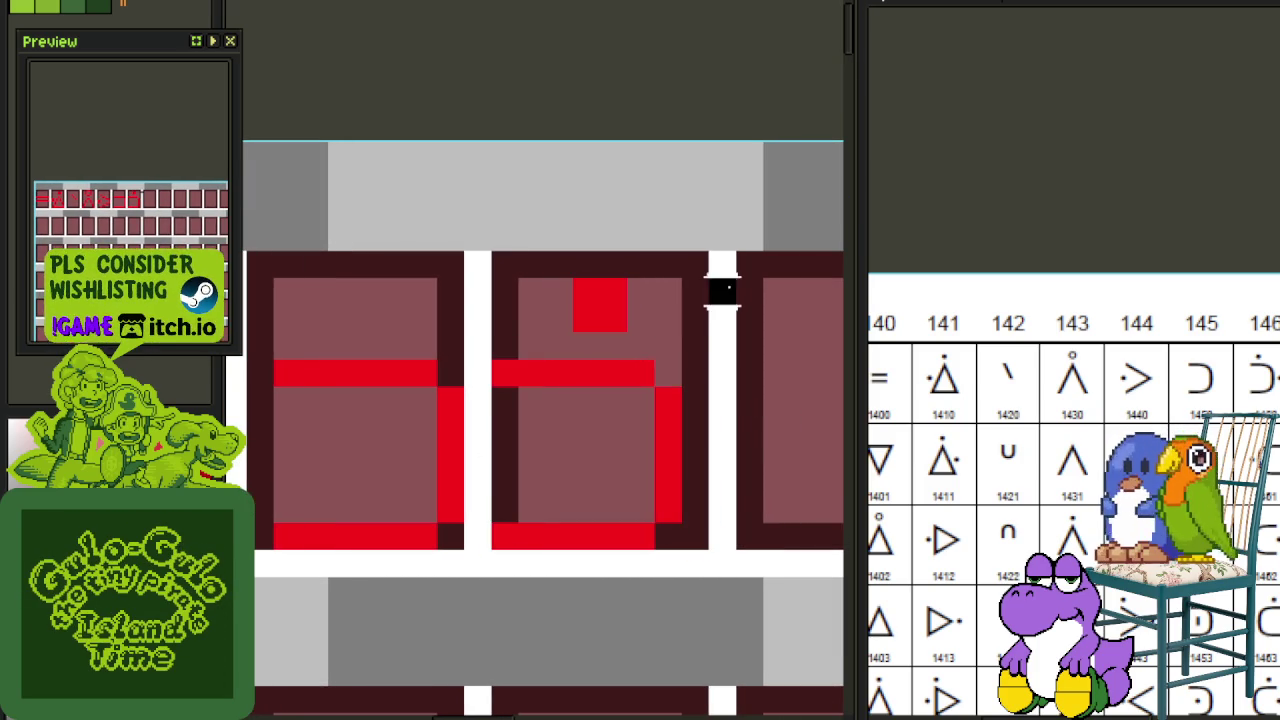
pyautogui.moveTo(600, 360); pyautogui.dragTo(708, 548)
pyautogui.moveTo(569, 274); pyautogui.dragTo(767, 444)
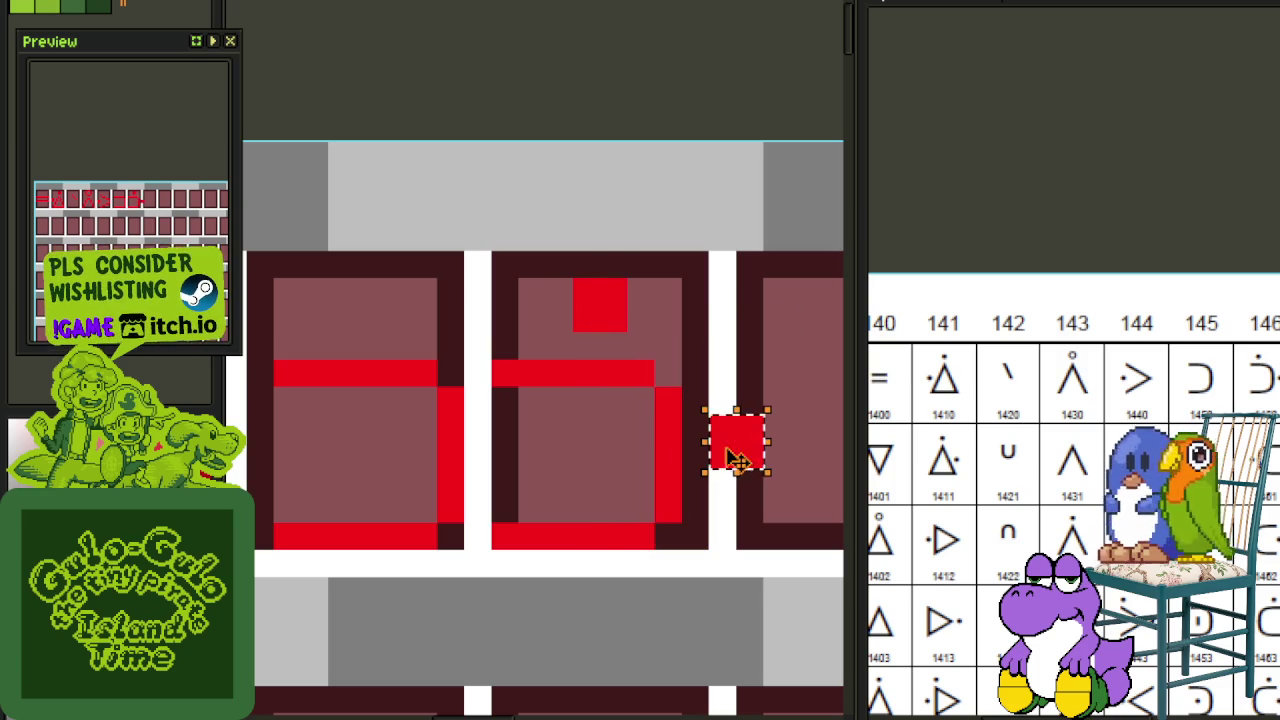
pyautogui.click(722, 372)
pyautogui.moveTo(584, 357); pyautogui.dragTo(757, 543)
# Step: Undo a stray white stroke drawn across the tiles
pyautogui.scroll(-2, 693, 330)
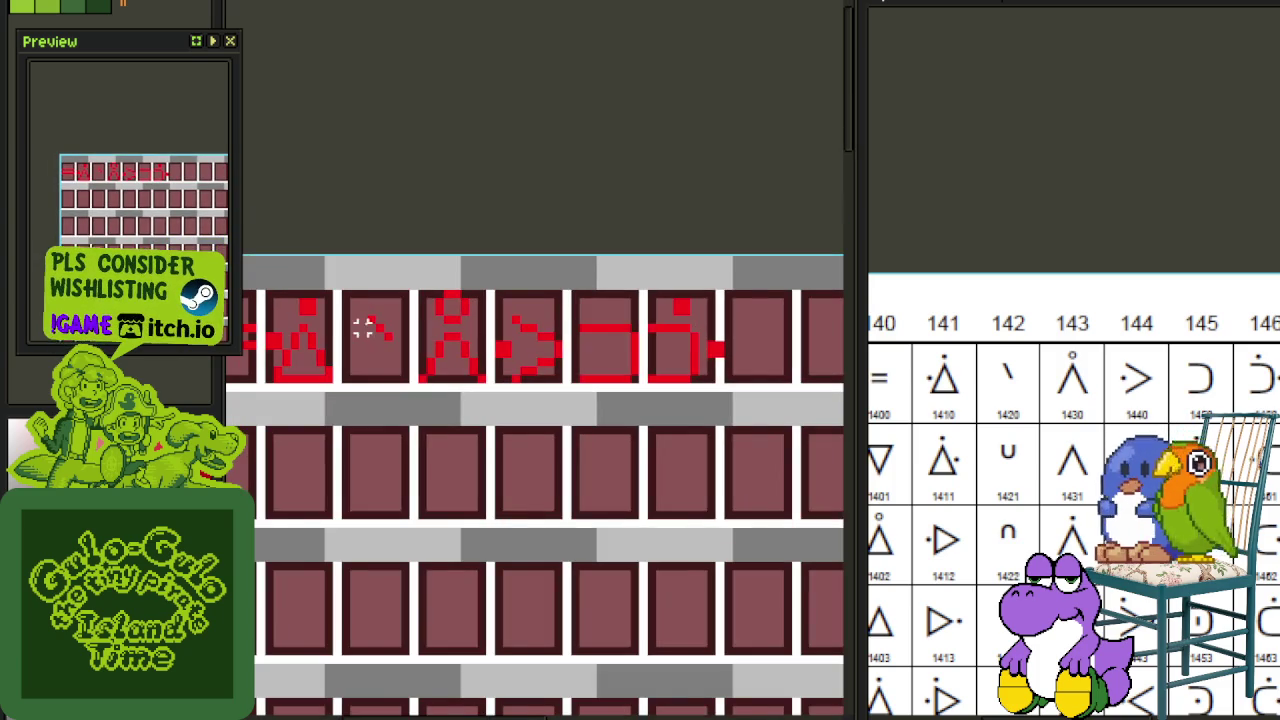
pyautogui.hscroll(-3, 363, 328)
pyautogui.moveTo(383, 366); pyautogui.dragTo(800, 370)
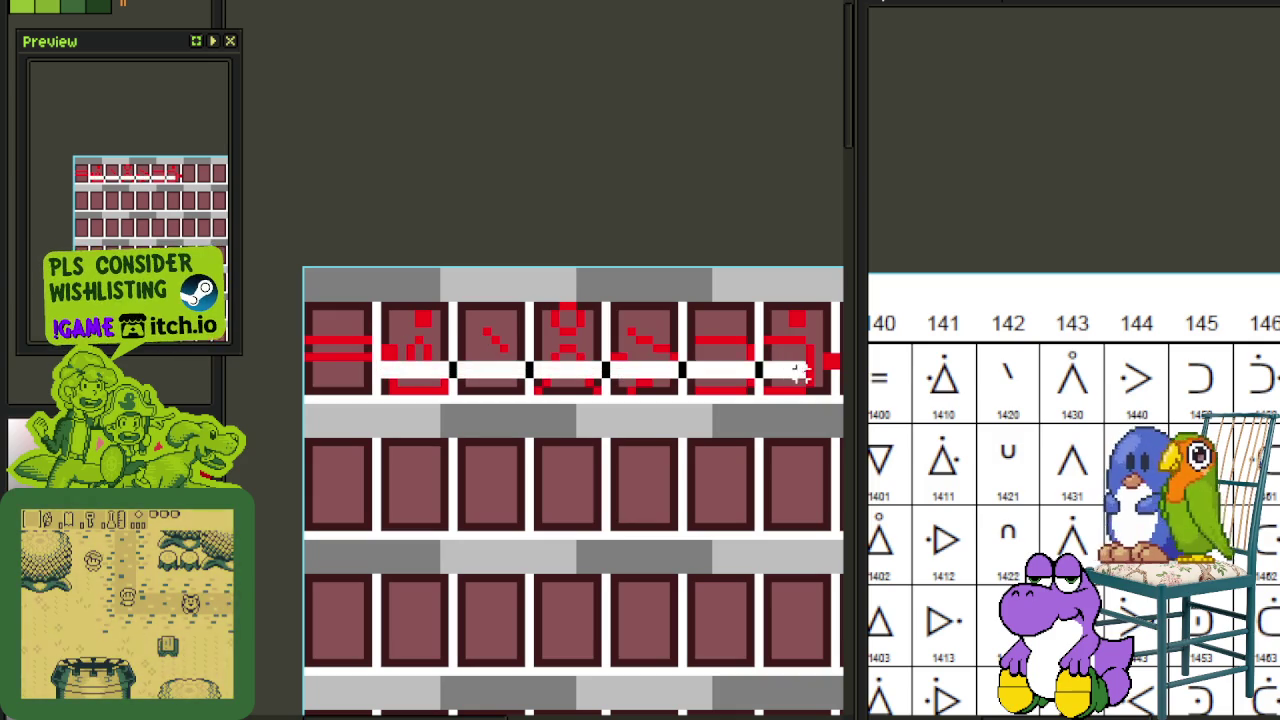
pyautogui.hotkey('ctrl', 'z')
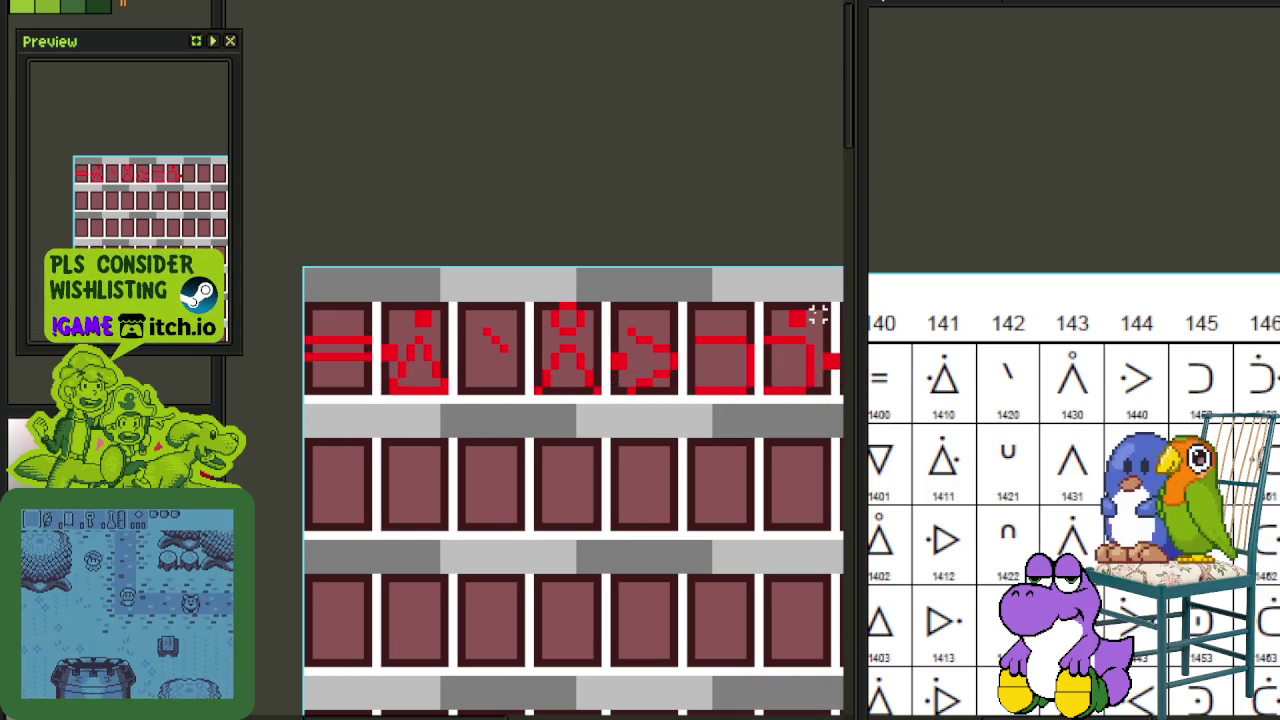
pyautogui.hscroll(5, 622, 312)
pyautogui.hscroll(1, 621, 310)
pyautogui.hscroll(-1, 534, 354)
pyautogui.hscroll(-1, 634, 354)
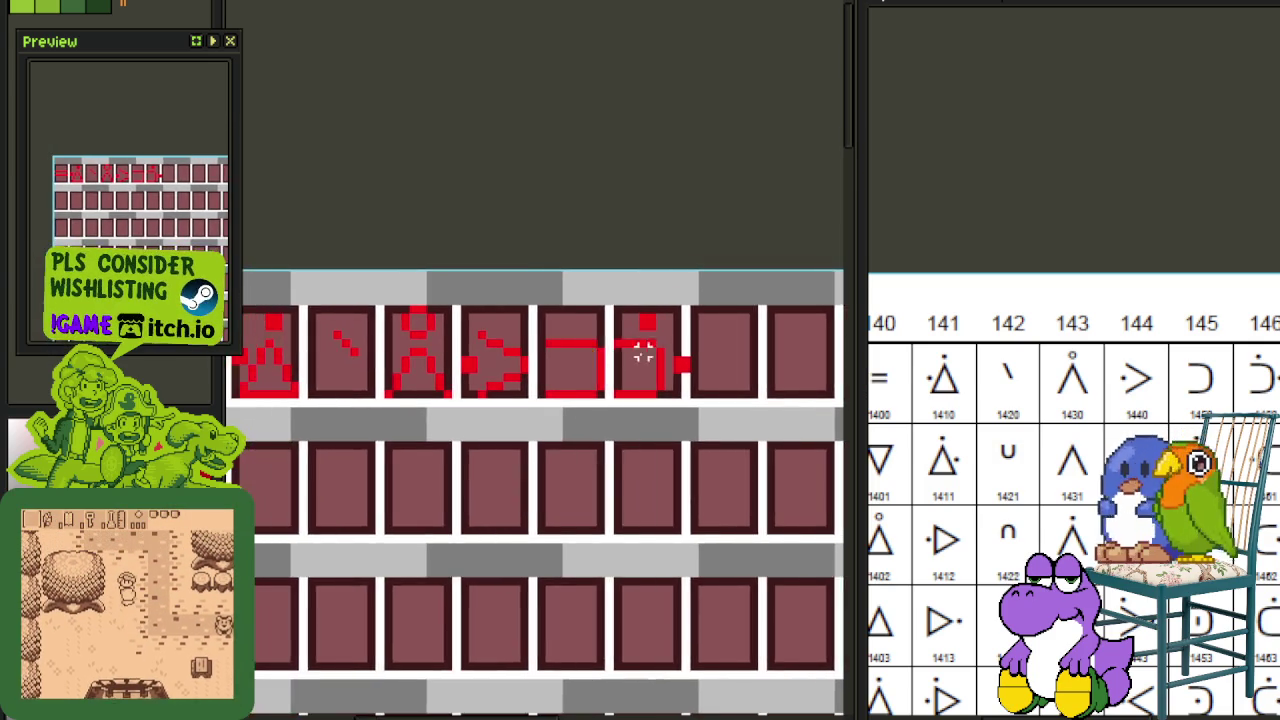
pyautogui.scroll(3, 656, 345)
# Step: Shift the seventh glyph's red pixels one pixel left and commit them
pyautogui.moveTo(600, 330); pyautogui.dragTo(709, 463)
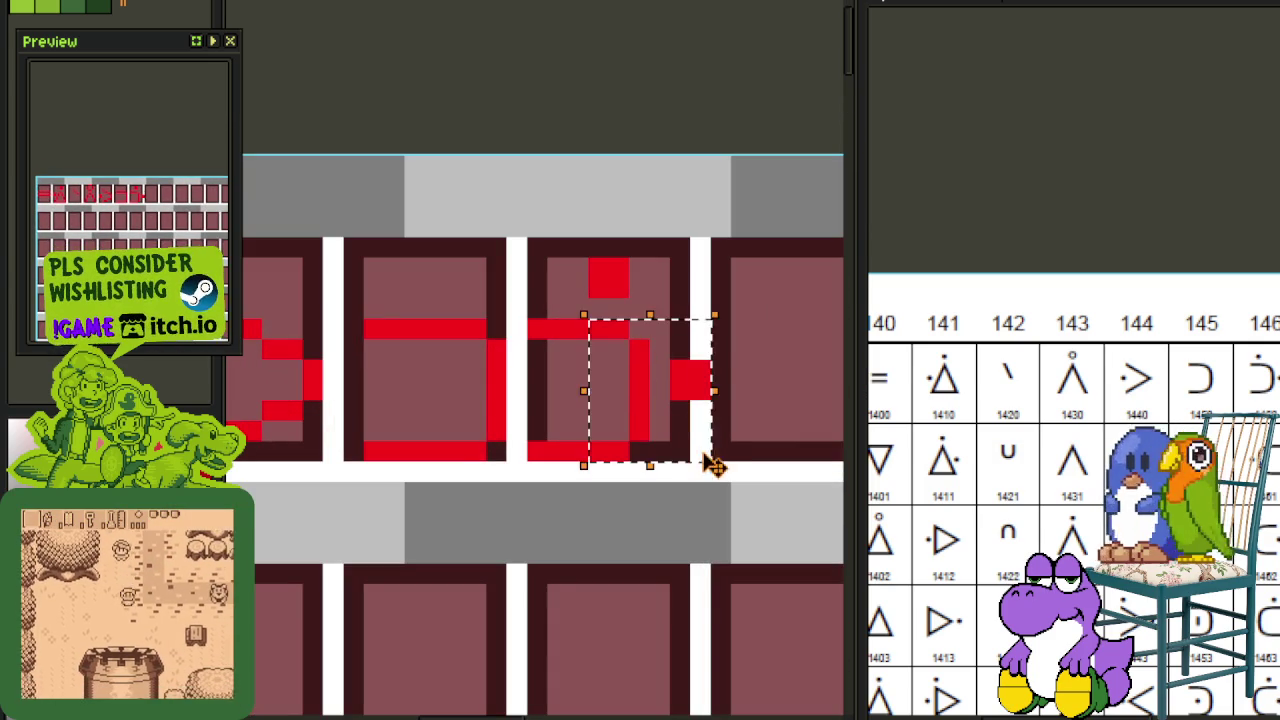
pyautogui.press('Left')
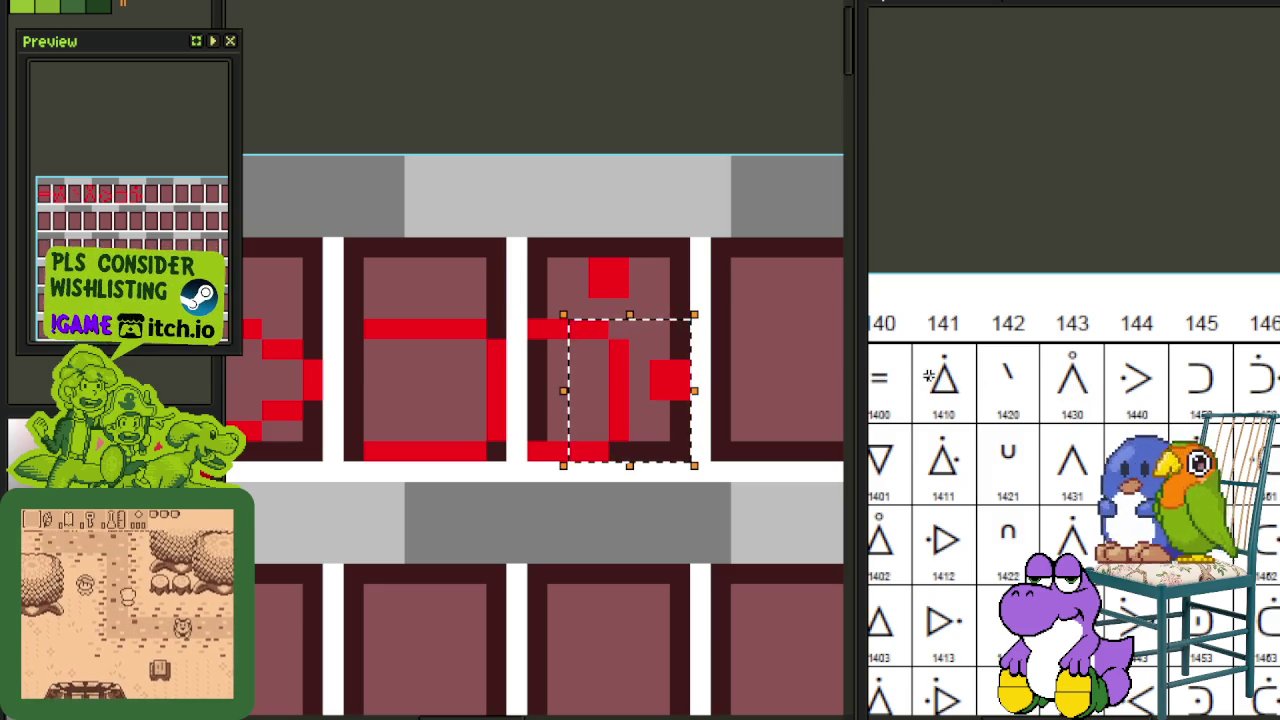
pyautogui.press('Return')
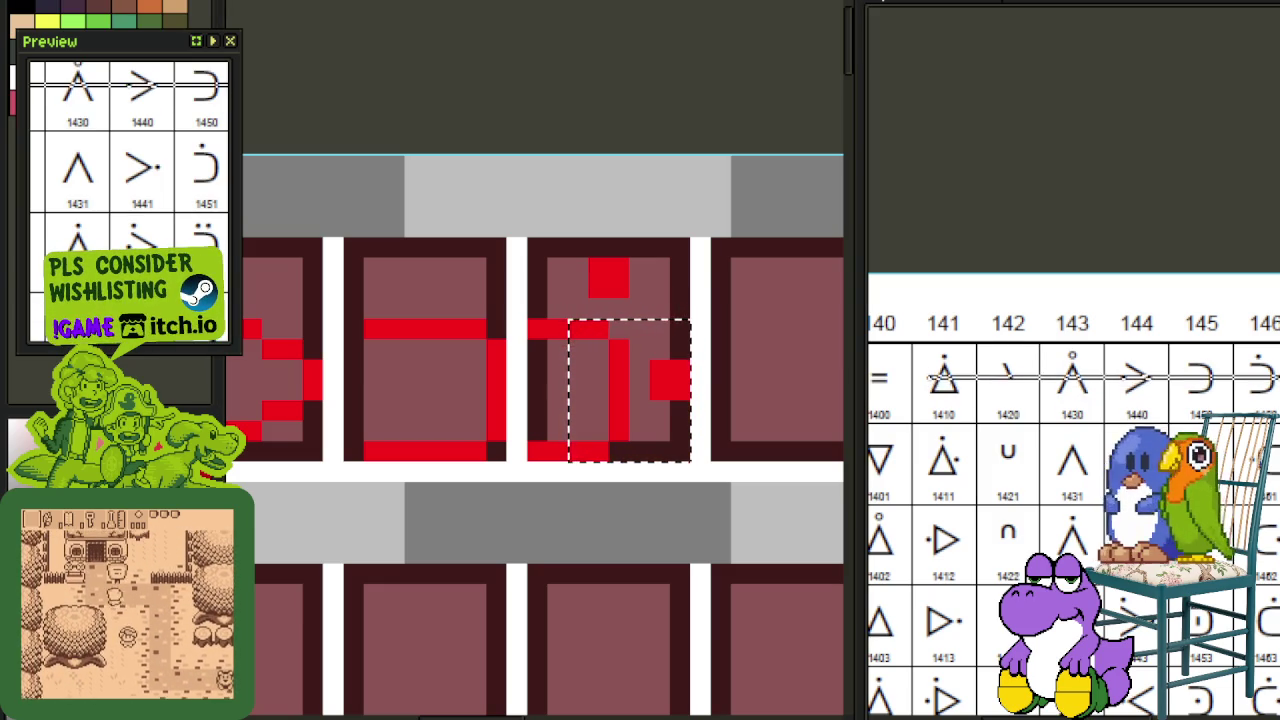
pyautogui.scroll(-2, 720, 266)
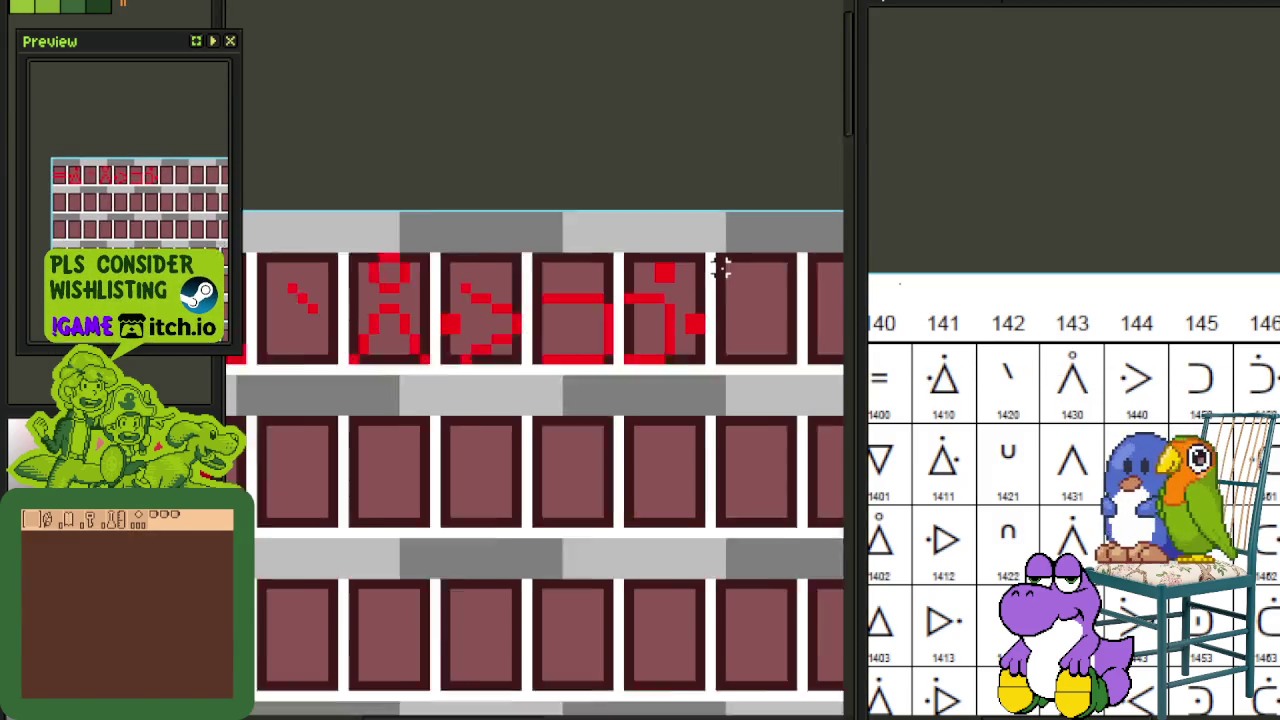
pyautogui.scroll(-1, 723, 357)
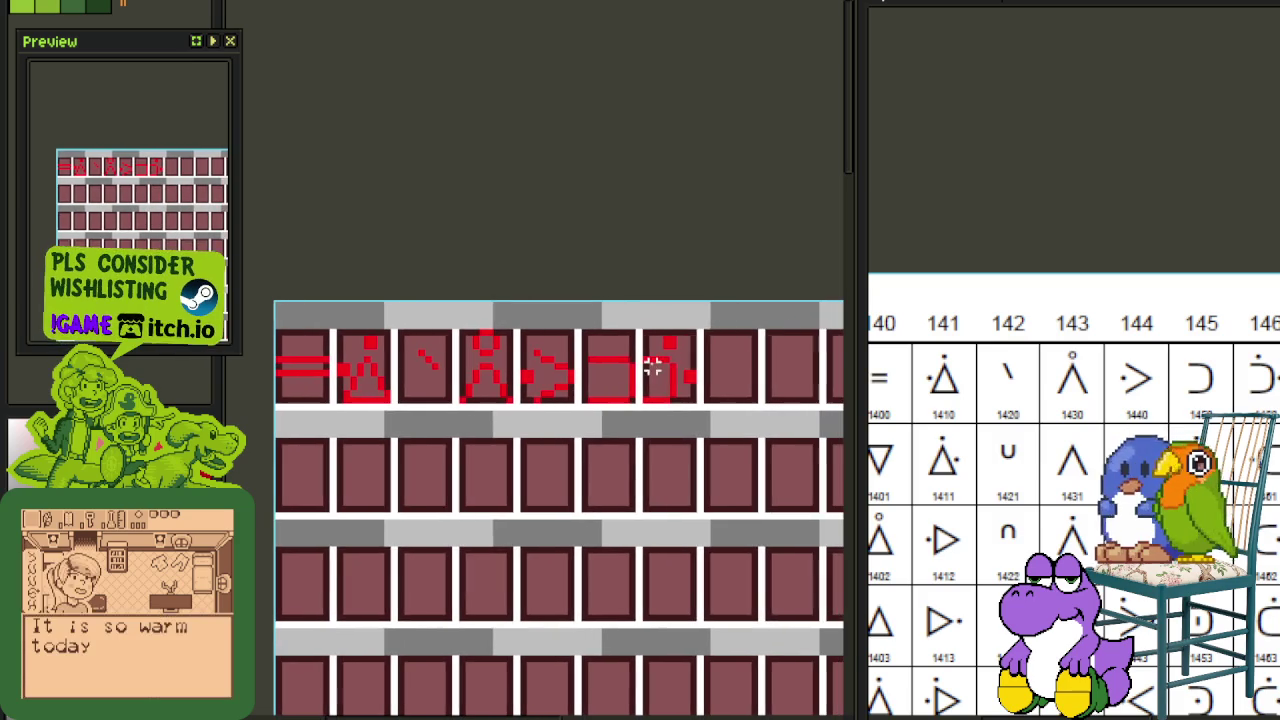
pyautogui.scroll(1, 418, 388)
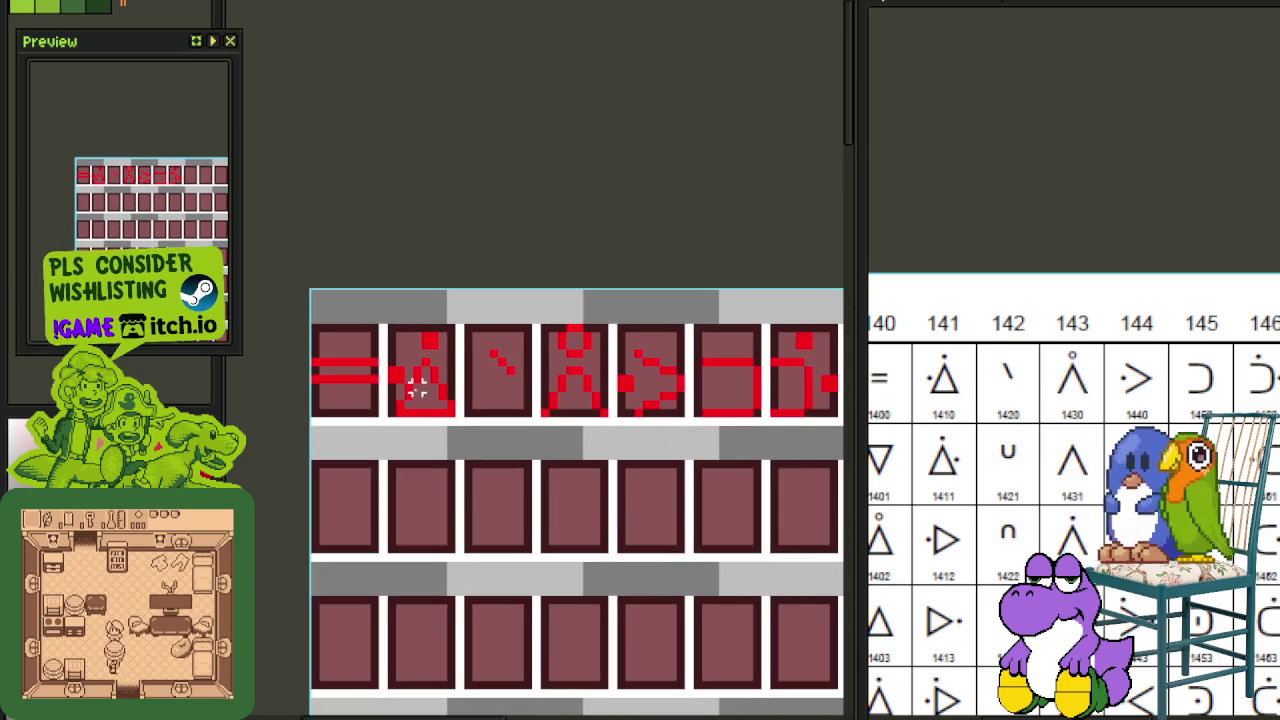
pyautogui.scroll(3, 415, 392)
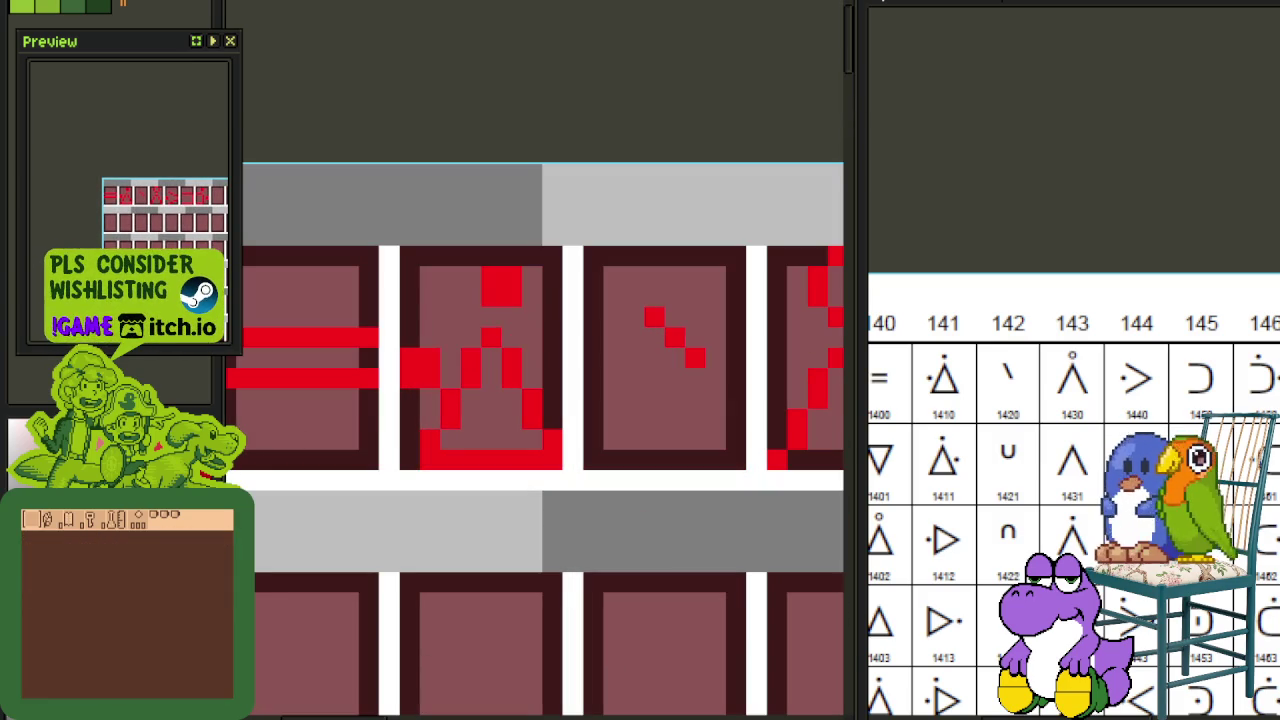
# Step: Sketch black guide strokes over the second tile's triangle, redoing the diagonal lower
pyautogui.moveTo(470, 377); pyautogui.dragTo(430, 458)
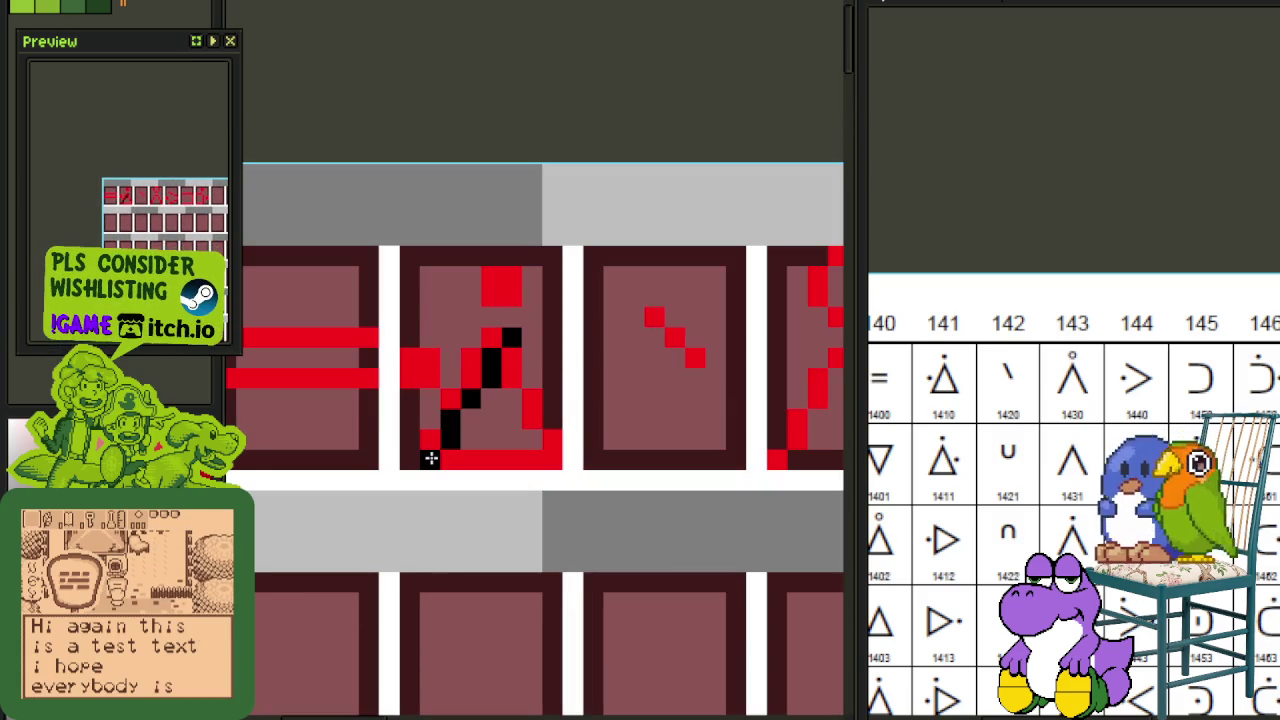
pyautogui.moveTo(522, 357); pyautogui.dragTo(550, 455)
pyautogui.hotkey('ctrl', 'z')
pyautogui.moveTo(457, 437)
pyautogui.mouseDown()
pyautogui.moveTo(470, 412)
pyautogui.moveTo(451, 457)
pyautogui.moveTo(531, 457)
pyautogui.mouseUp()
# Step: Reshape the triangle's left slope one column further right and clear stray red pixels
pyautogui.moveTo(486, 388)
pyautogui.mouseDown()
pyautogui.moveTo(487, 360)
pyautogui.moveTo(508, 357)
pyautogui.mouseUp()
pyautogui.click(530, 420)
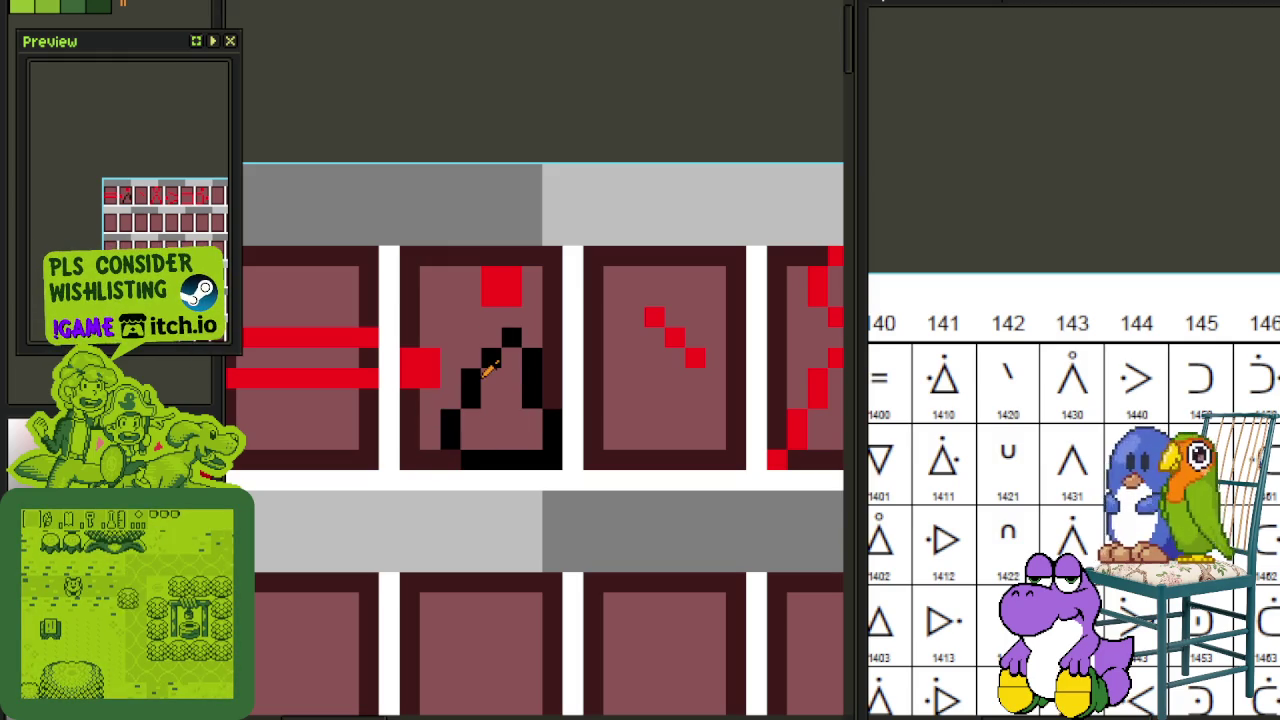
pyautogui.moveTo(488, 375)
pyautogui.mouseDown()
pyautogui.moveTo(490, 400)
pyautogui.moveTo(470, 378)
pyautogui.moveTo(457, 449)
pyautogui.moveTo(517, 389)
pyautogui.moveTo(540, 423)
pyautogui.moveTo(480, 505)
pyautogui.mouseUp()
pyautogui.scroll(-3, 468, 455)
pyautogui.scroll(3, 491, 480)
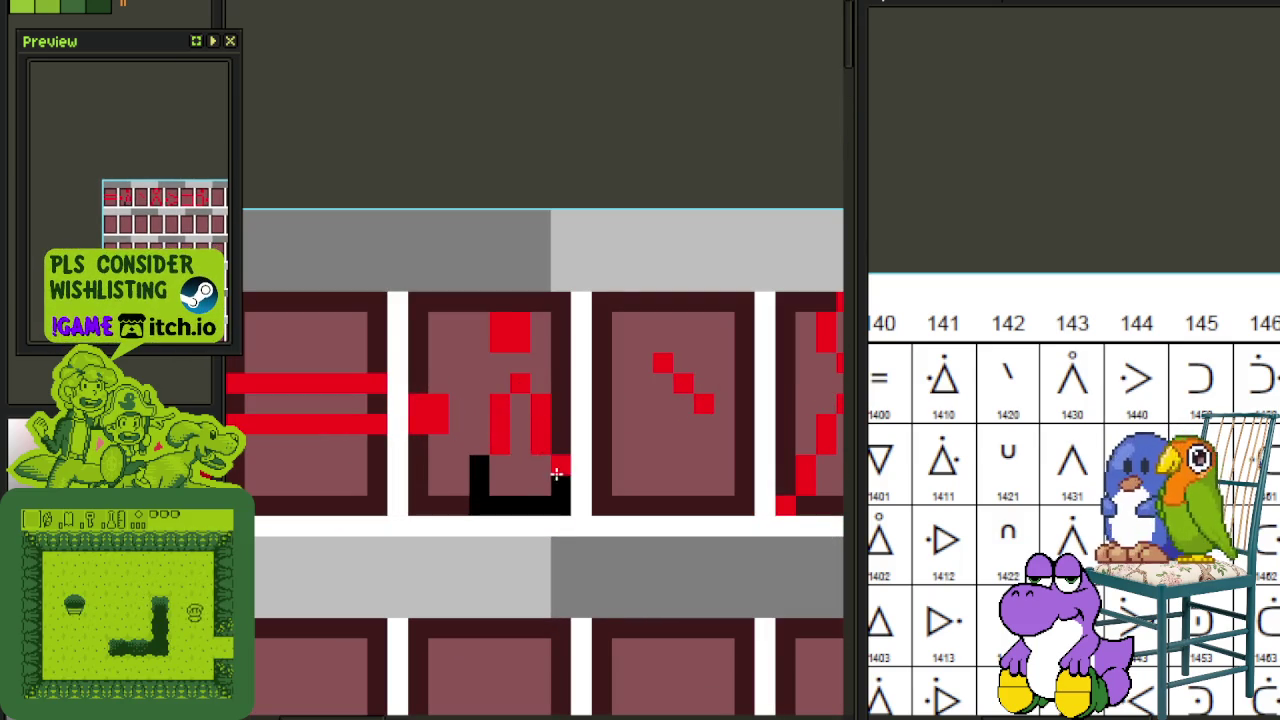
pyautogui.scroll(-3, 535, 488)
pyautogui.scroll(-3, 580, 346)
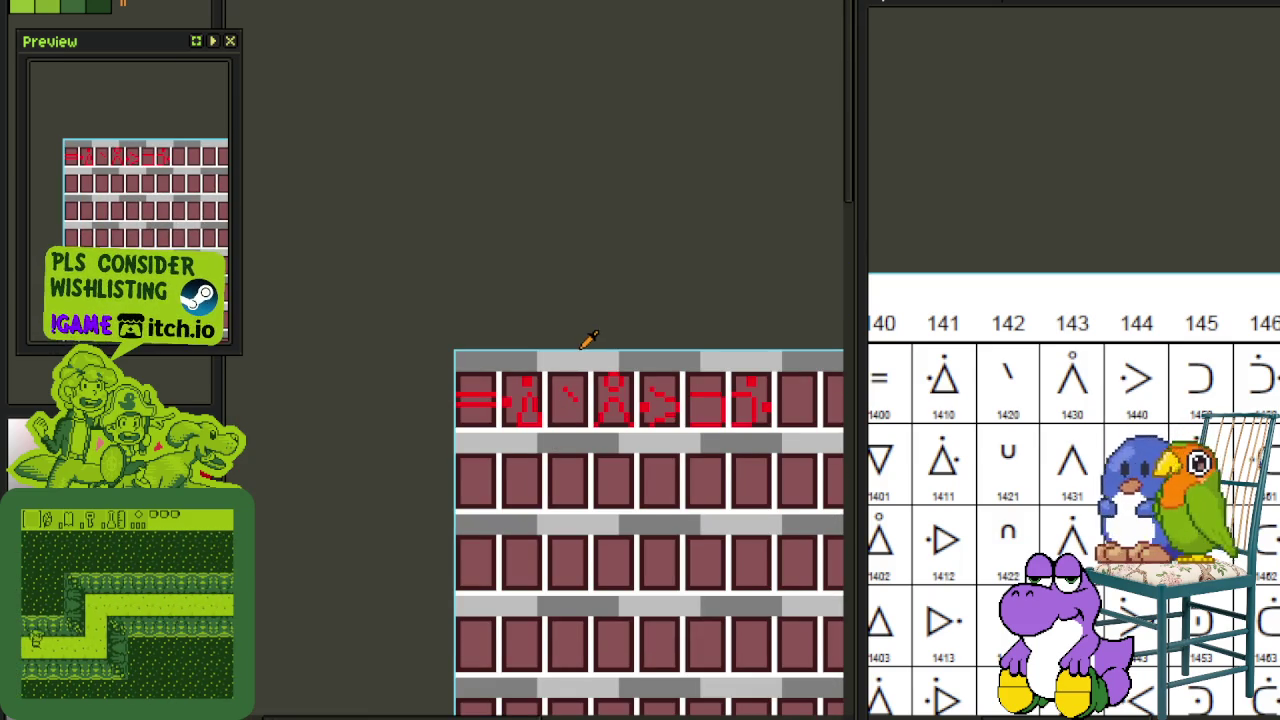
# Step: Bring the leftmost top-row tiles into view and save the tileset
pyautogui.scroll(-1, 573, 350)
pyautogui.moveTo(573, 350); pyautogui.dragTo(507, 361)
pyautogui.scroll(1, 500, 370)
pyautogui.scroll(1, 466, 391)
pyautogui.scroll(1, 388, 397)
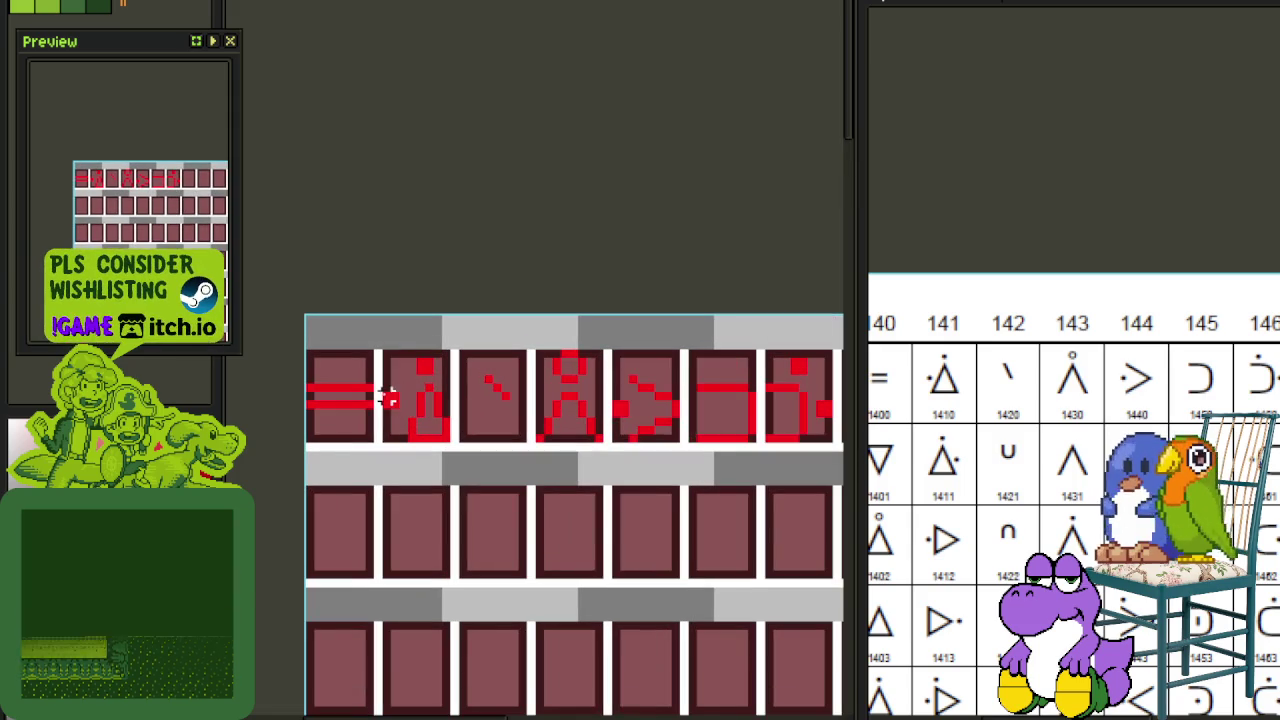
pyautogui.scroll(-2, 470, 378)
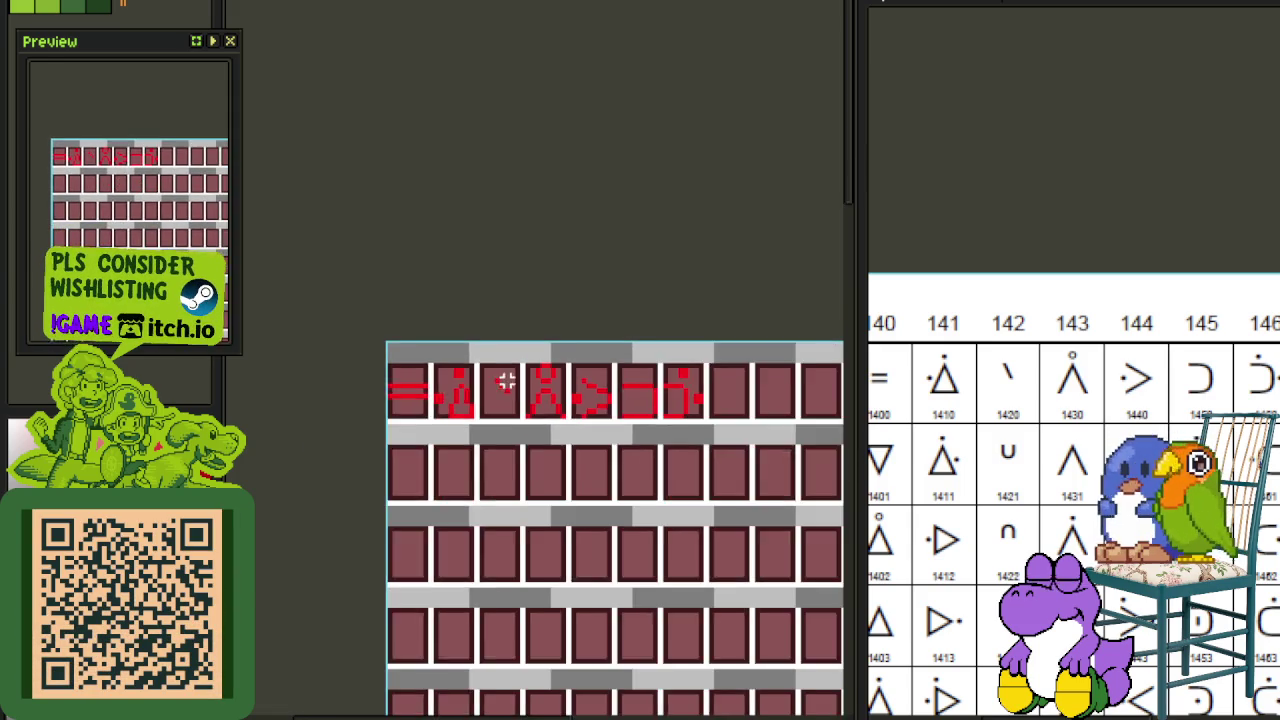
pyautogui.scroll(-1, 560, 382)
pyautogui.hotkey('ctrl', 's')
# Step: Add a red pixel to the last glyph tile in the top row
pyautogui.moveTo(670, 390); pyautogui.dragTo(425, 430)
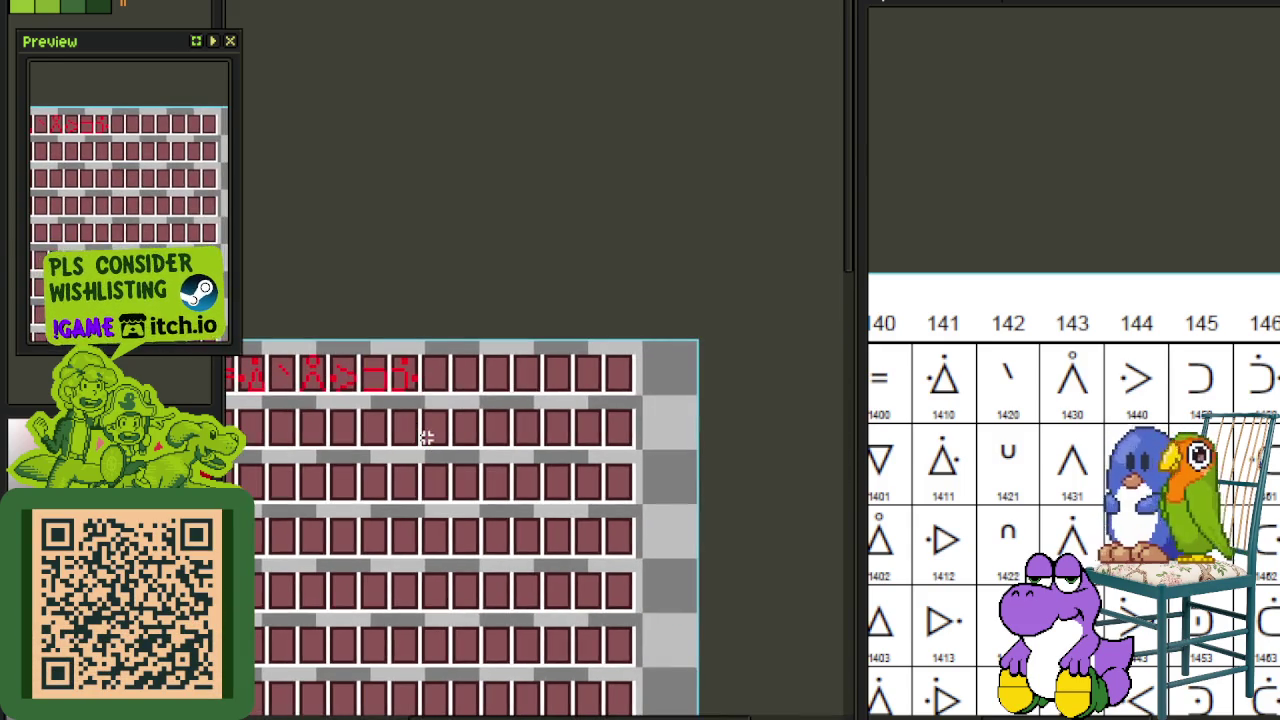
pyautogui.scroll(1, 440, 400)
pyautogui.moveTo(651, 357); pyautogui.dragTo(686, 366)
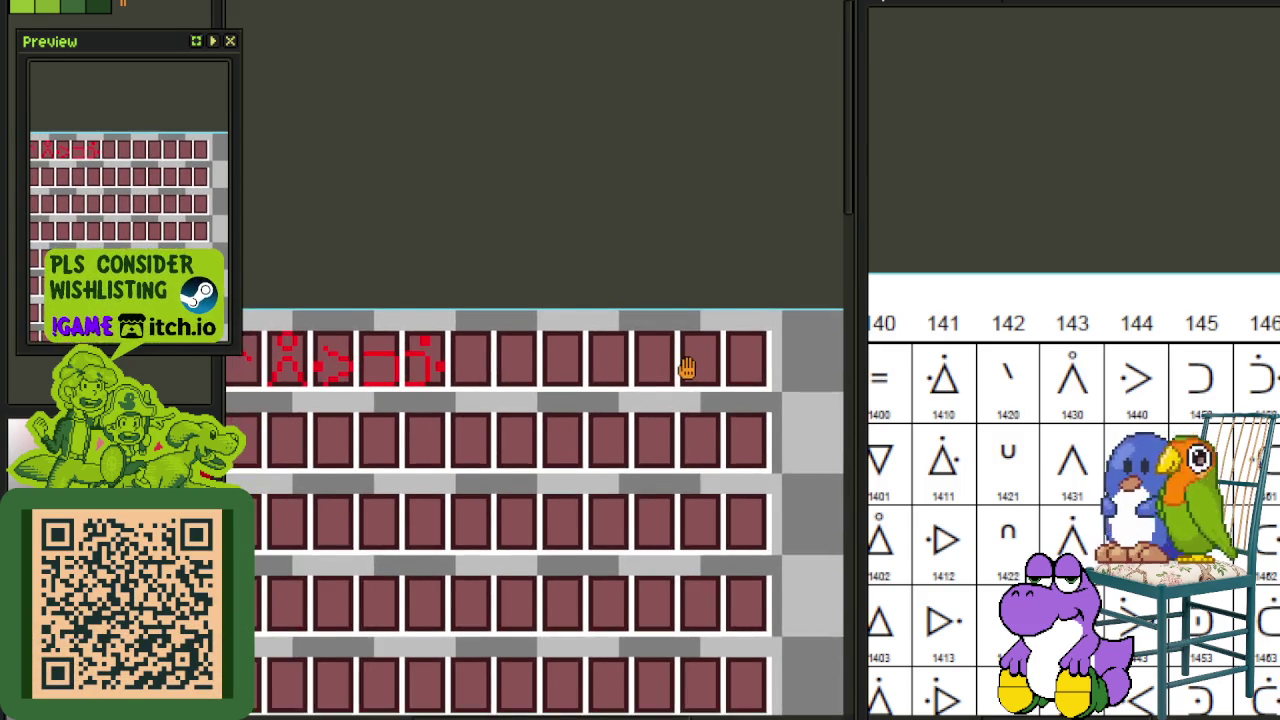
pyautogui.scroll(1, 1074, 430)
pyautogui.hscroll(4, 1012, 405)
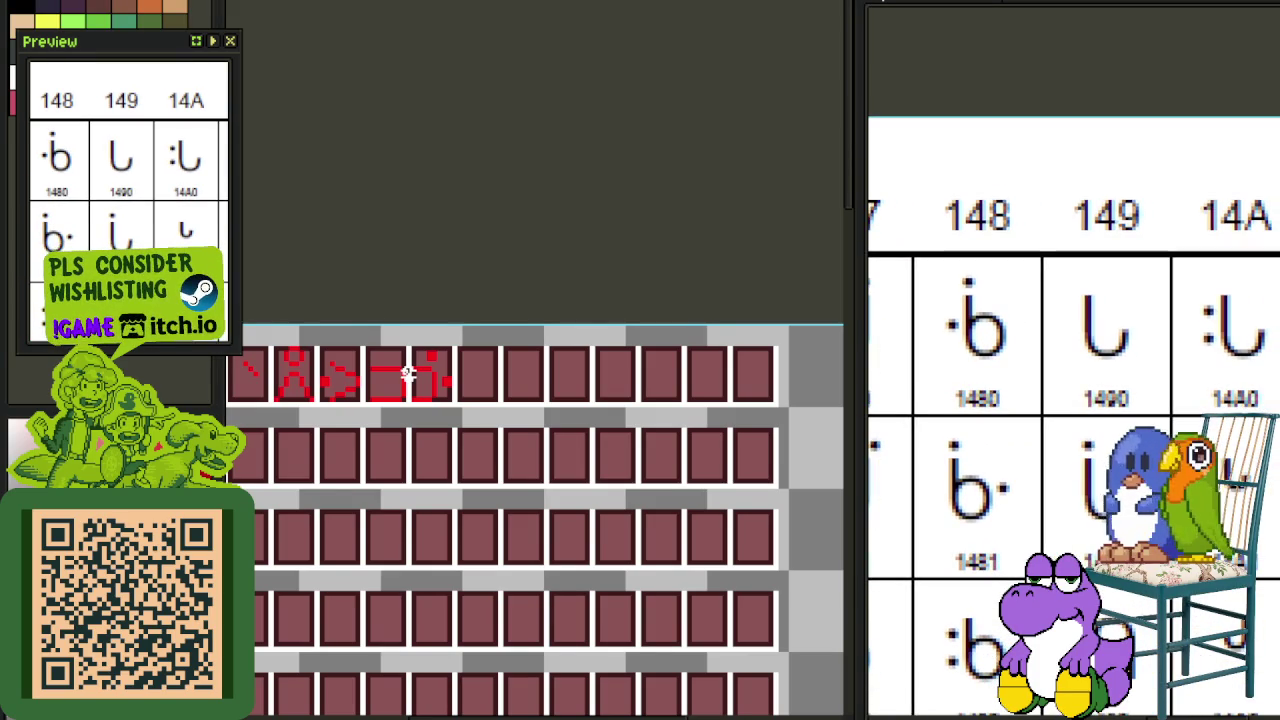
pyautogui.scroll(2, 471, 372)
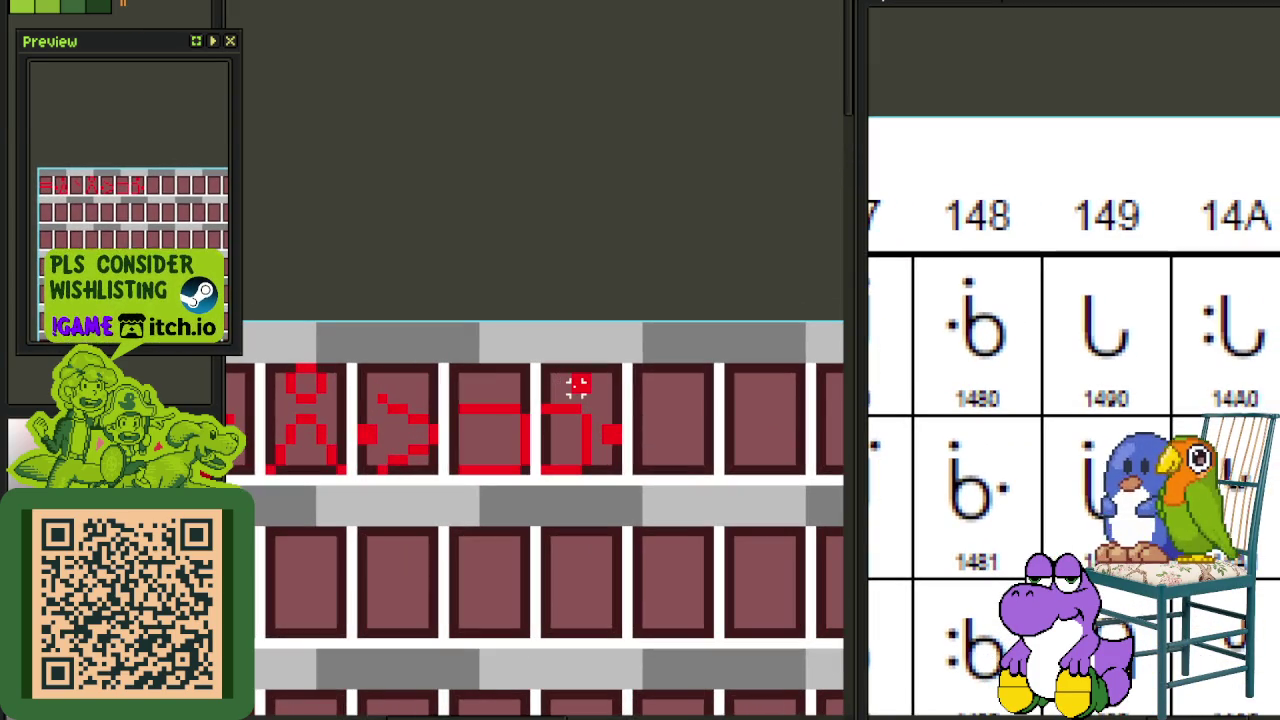
pyautogui.click(566, 384)
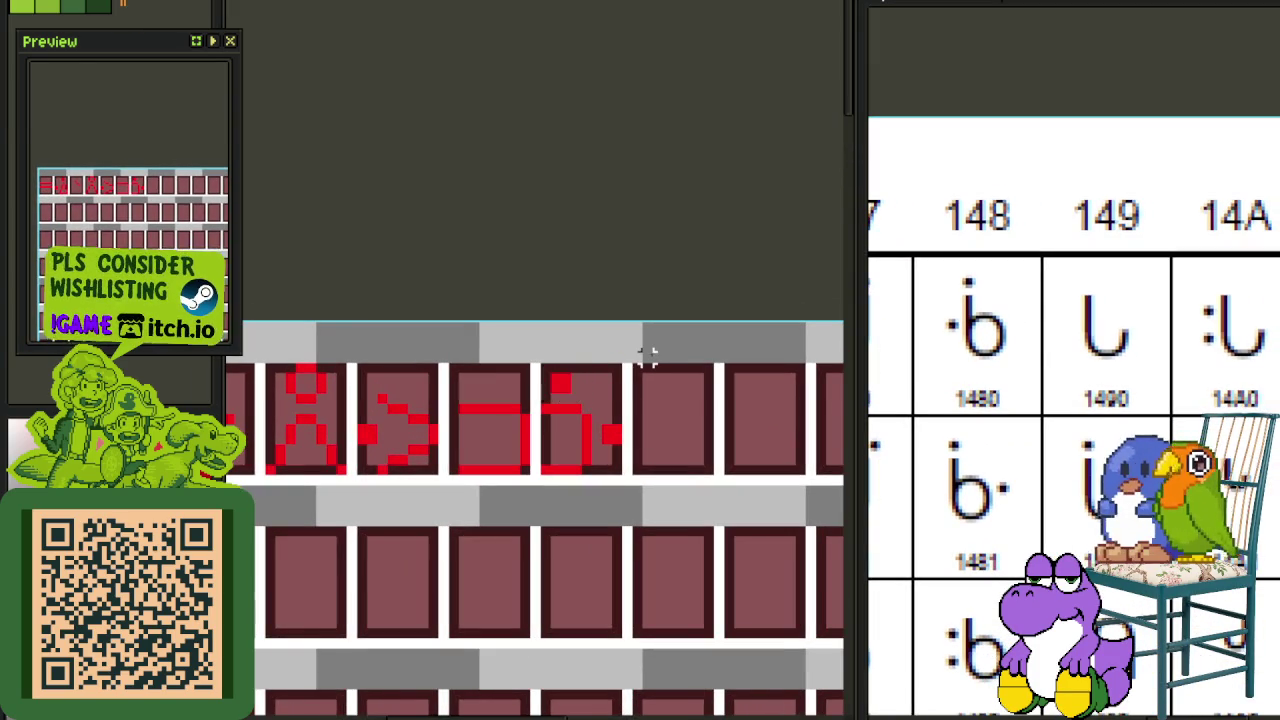
# Step: Add another red pixel to the glyph and bring the whole top row into view
pyautogui.scroll(-2, 648, 355)
pyautogui.scroll(2, 397, 368)
pyautogui.click(401, 363)
pyautogui.scroll(-1, 474, 314)
pyautogui.scroll(-2, 493, 258)
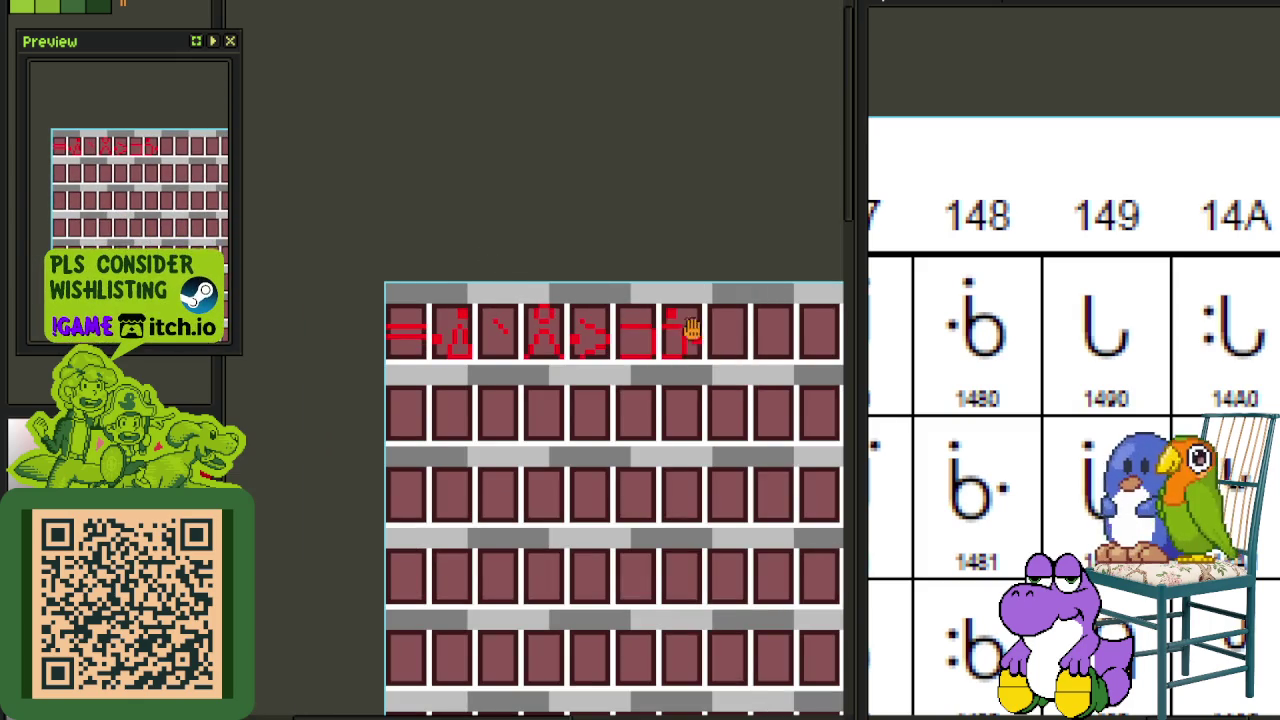
pyautogui.moveTo(691, 331); pyautogui.dragTo(547, 390)
pyautogui.scroll(1, 589, 423)
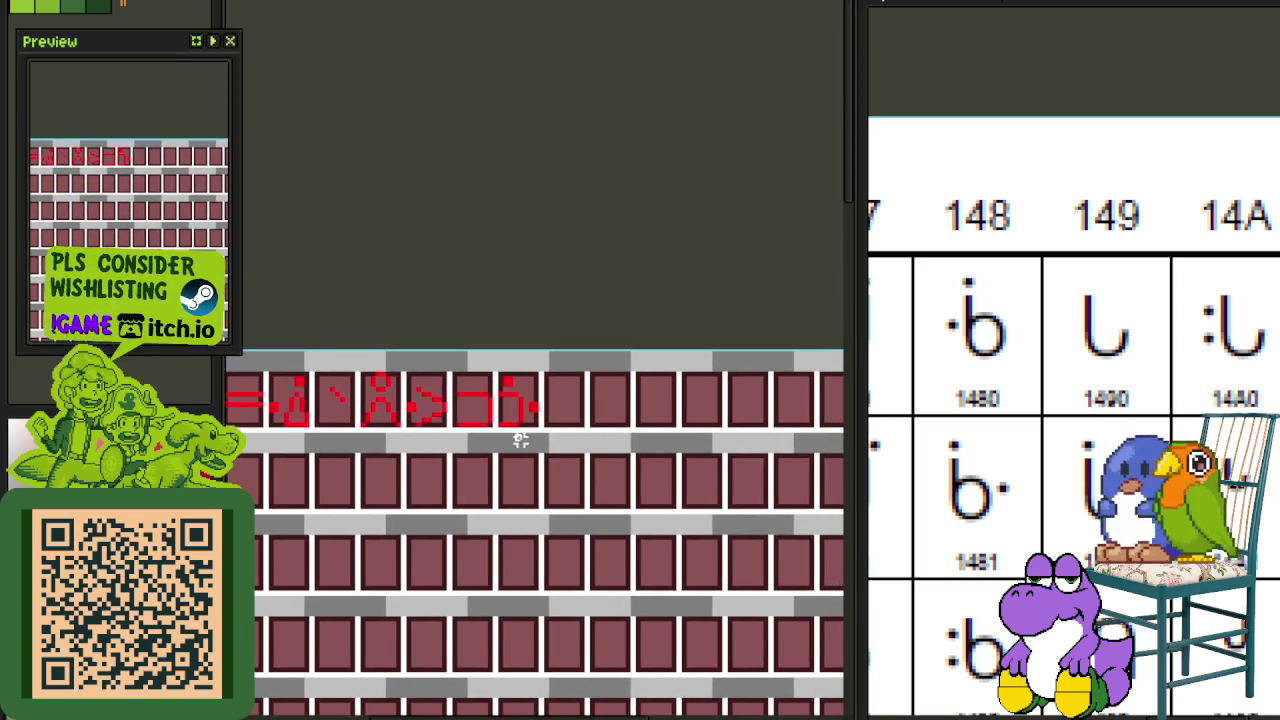
# Step: Copy the dotted hook glyph into the next tile, mirrored horizontally
pyautogui.scroll(1, 537, 440)
pyautogui.scroll(2, 509, 400)
pyautogui.moveTo(463, 293); pyautogui.dragTo(607, 485)
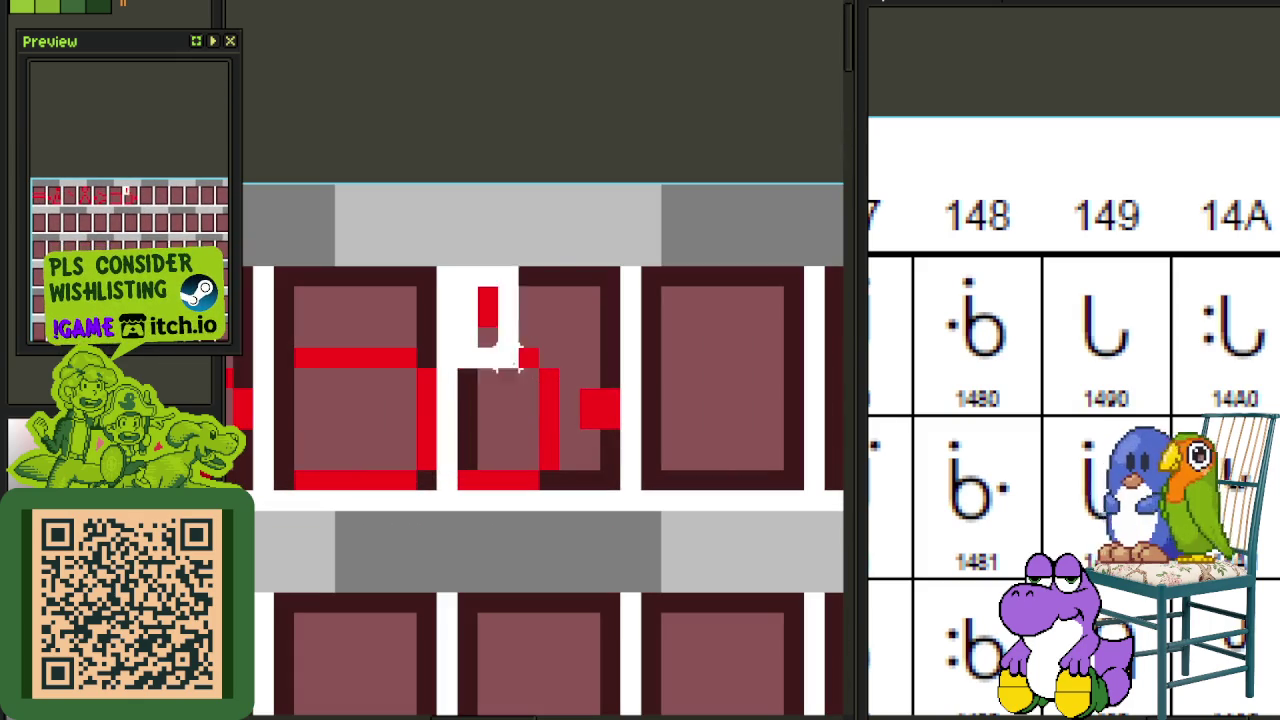
pyautogui.moveTo(655, 465); pyautogui.dragTo(729, 466)
pyautogui.hotkey('shift', 'h')
pyautogui.hotkey('ctrl', 'd')
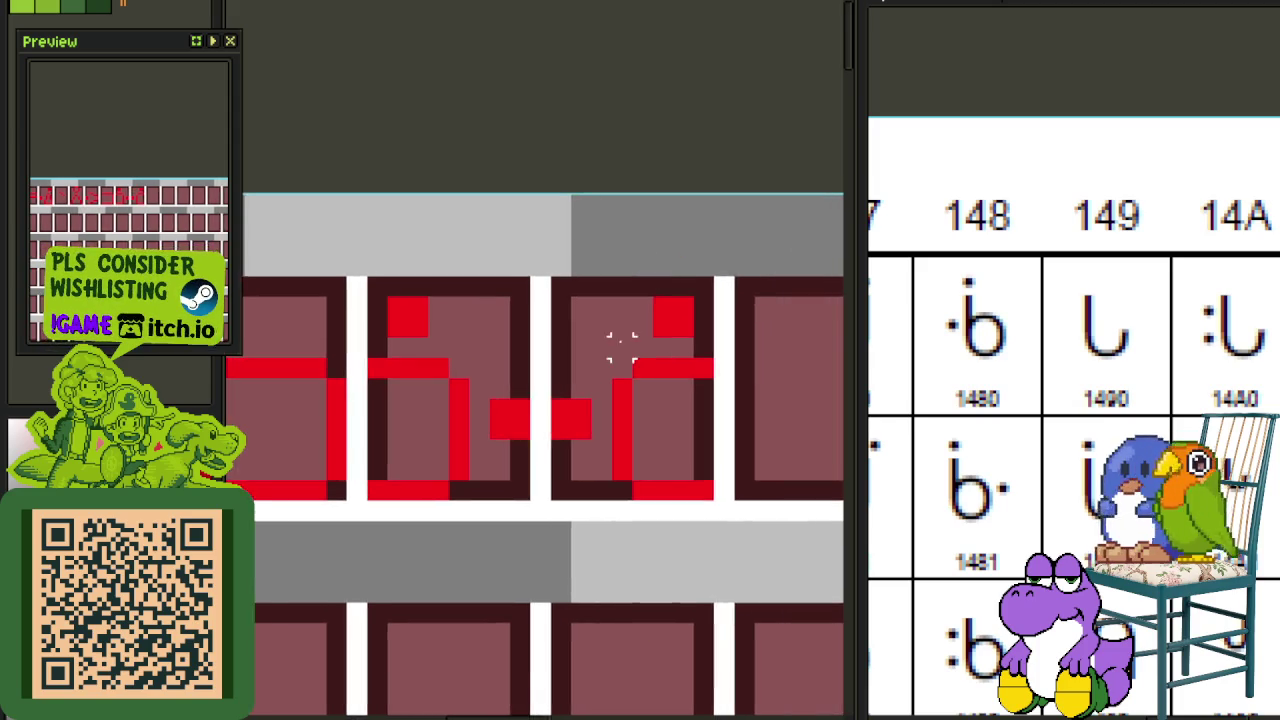
# Step: Extend the stem up one pixel, erase the side bar, and add a pixel beside the stem
pyautogui.scroll(2, 617, 306)
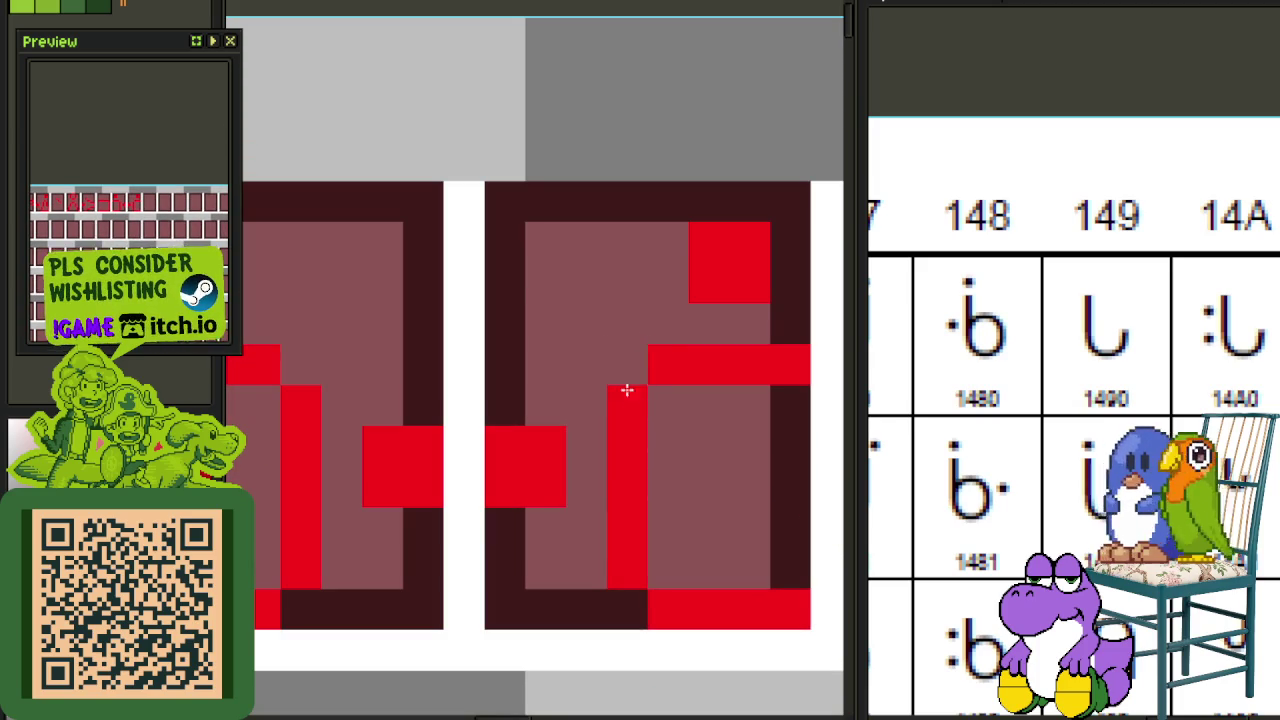
pyautogui.click(627, 365)
pyautogui.moveTo(663, 371); pyautogui.dragTo(809, 366)
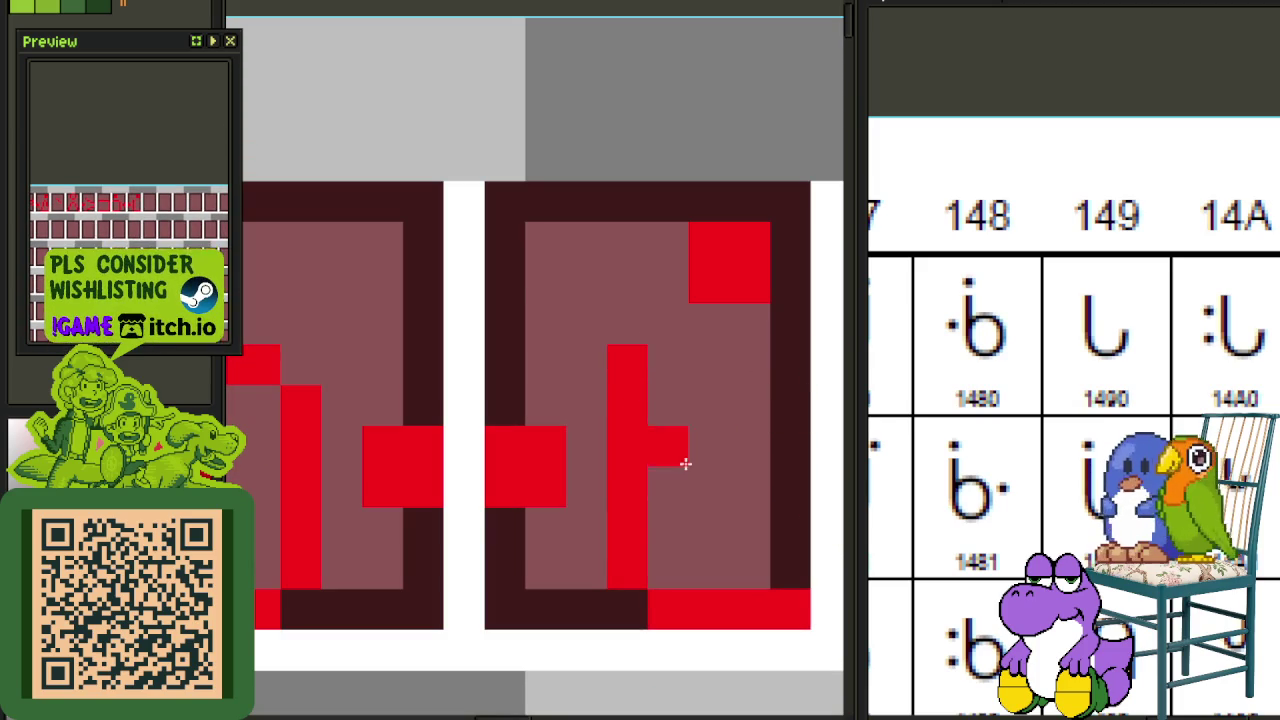
pyautogui.click(668, 446)
pyautogui.moveTo(709, 446)
pyautogui.mouseDown()
pyautogui.moveTo(701, 421)
pyautogui.moveTo(797, 609)
pyautogui.mouseUp()
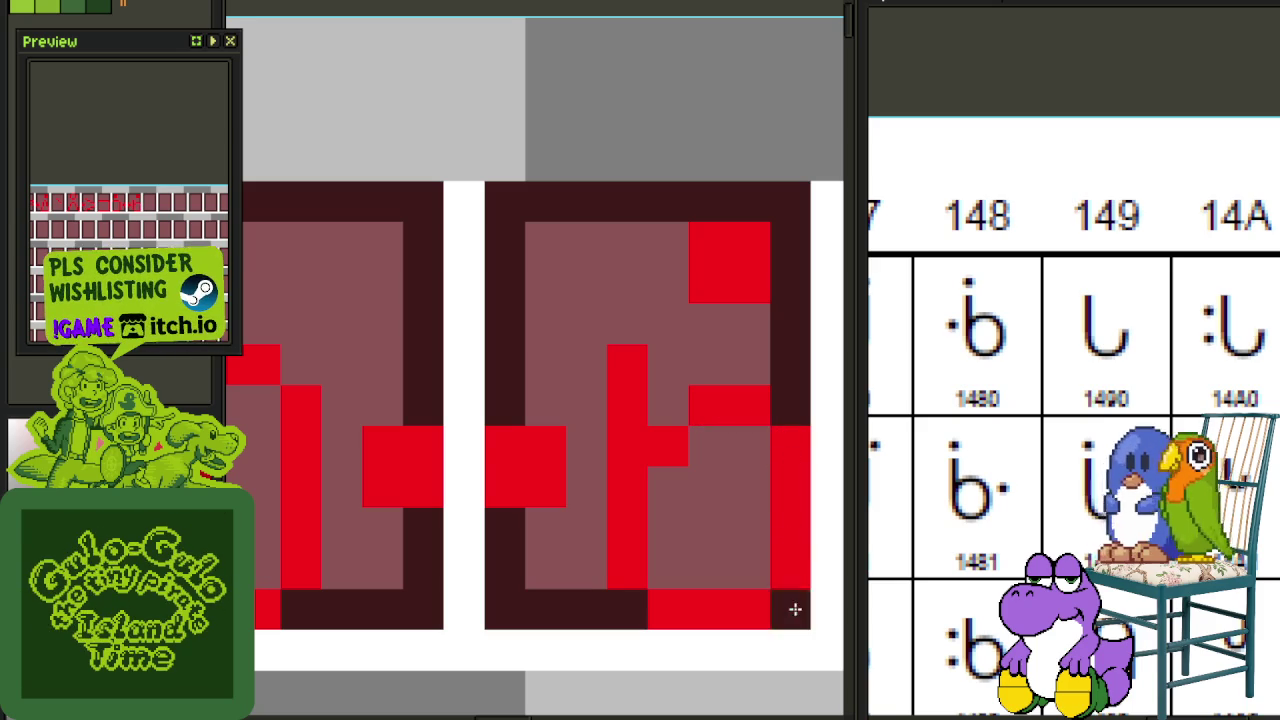
# Step: Add a red dot at the top of the new glyph and save the tileset
pyautogui.scroll(-2, 740, 460)
pyautogui.moveTo(699, 353); pyautogui.dragTo(546, 263)
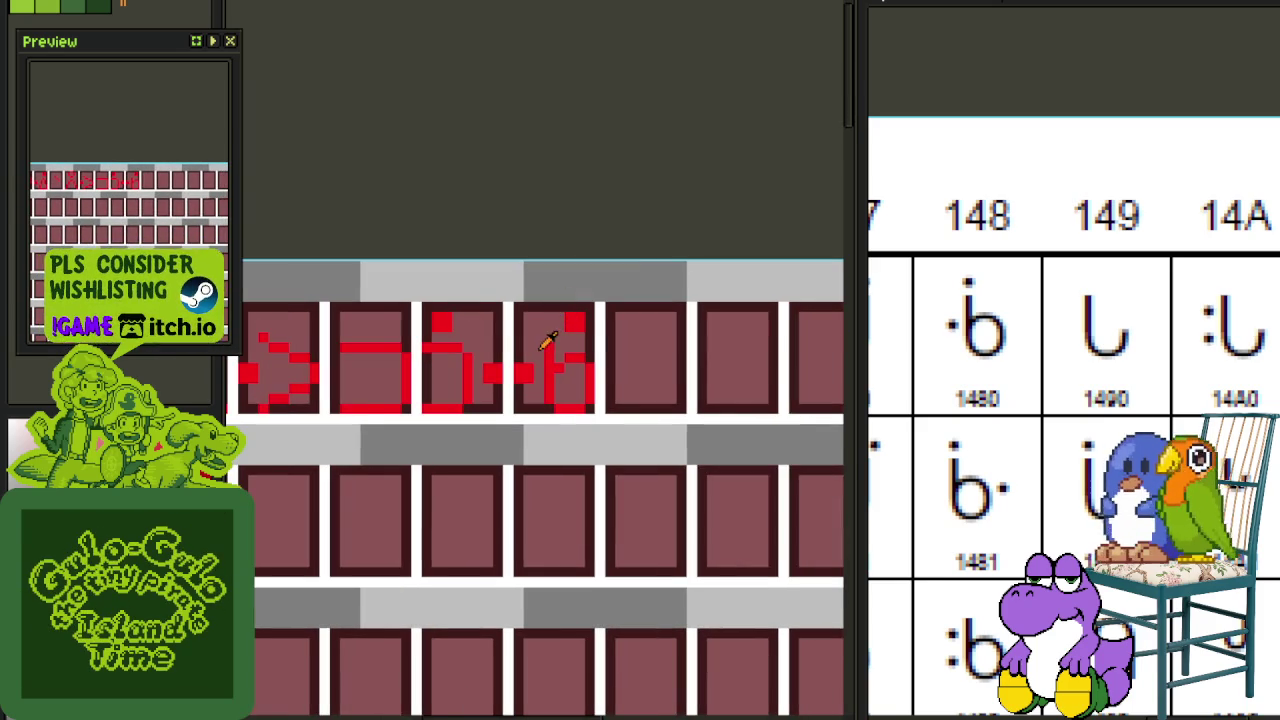
pyautogui.scroll(1, 545, 346)
pyautogui.scroll(1, 543, 325)
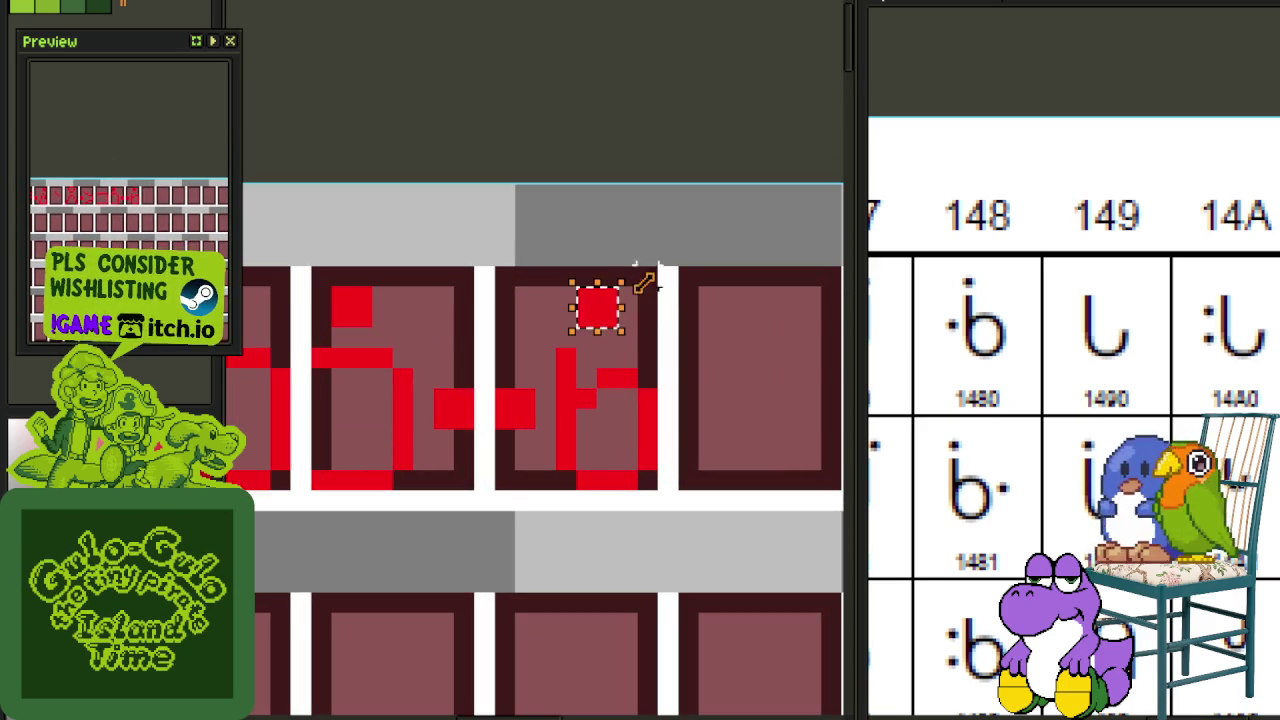
pyautogui.click(577, 305)
pyautogui.scroll(-1, 643, 315)
pyautogui.hotkey('ctrl', 's')
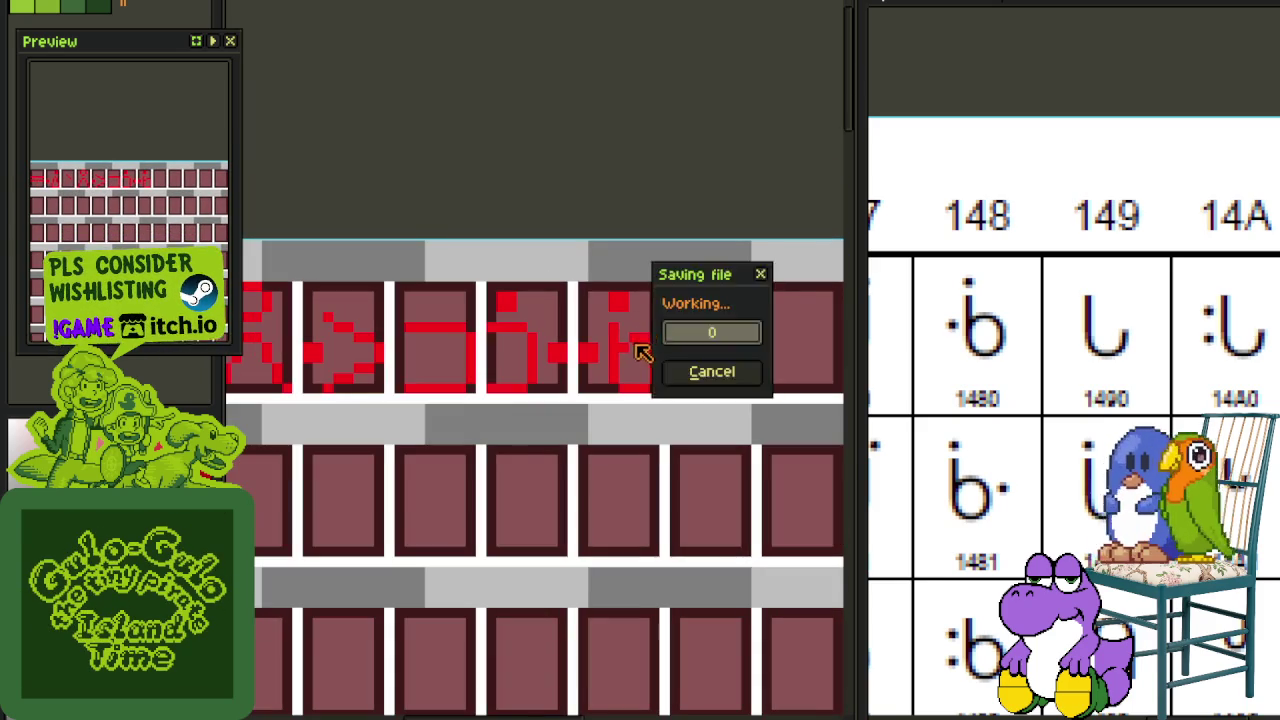
# Step: Fix the new glyph's bottom with red pixels and remove a stray pixel beside it
pyautogui.scroll(1, 622, 360)
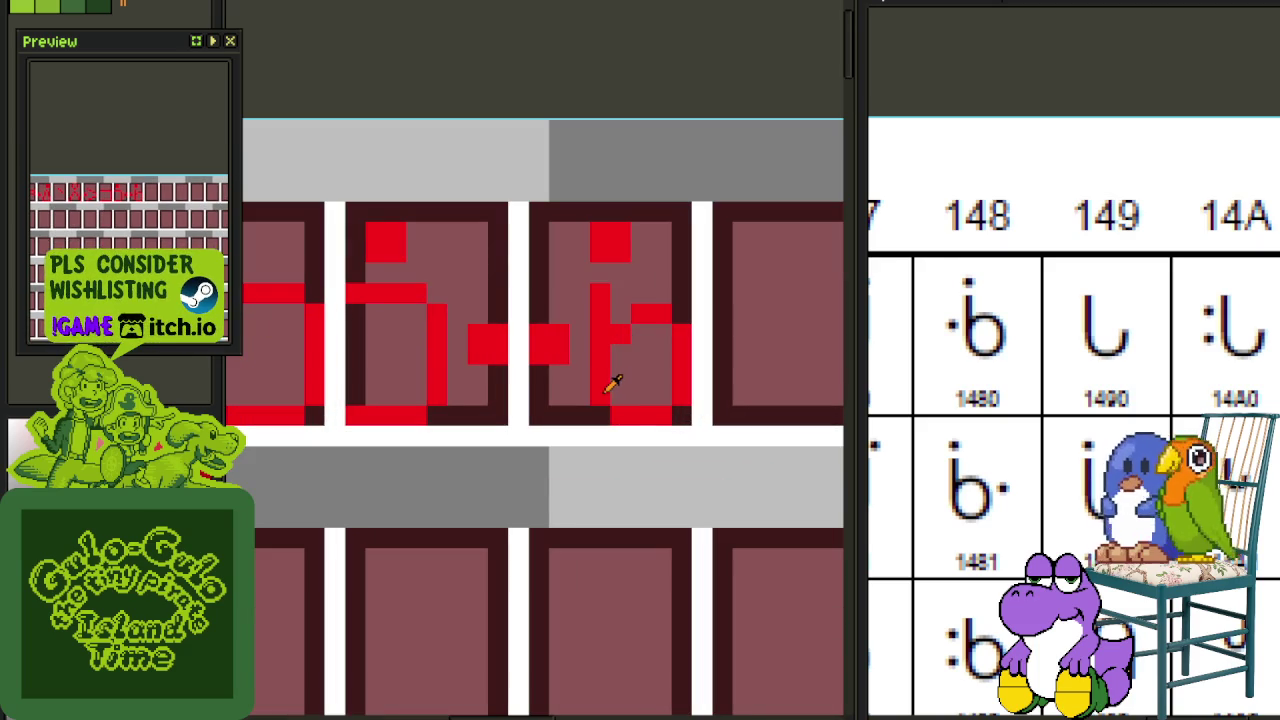
pyautogui.click(603, 404)
pyautogui.scroll(-1, 640, 345)
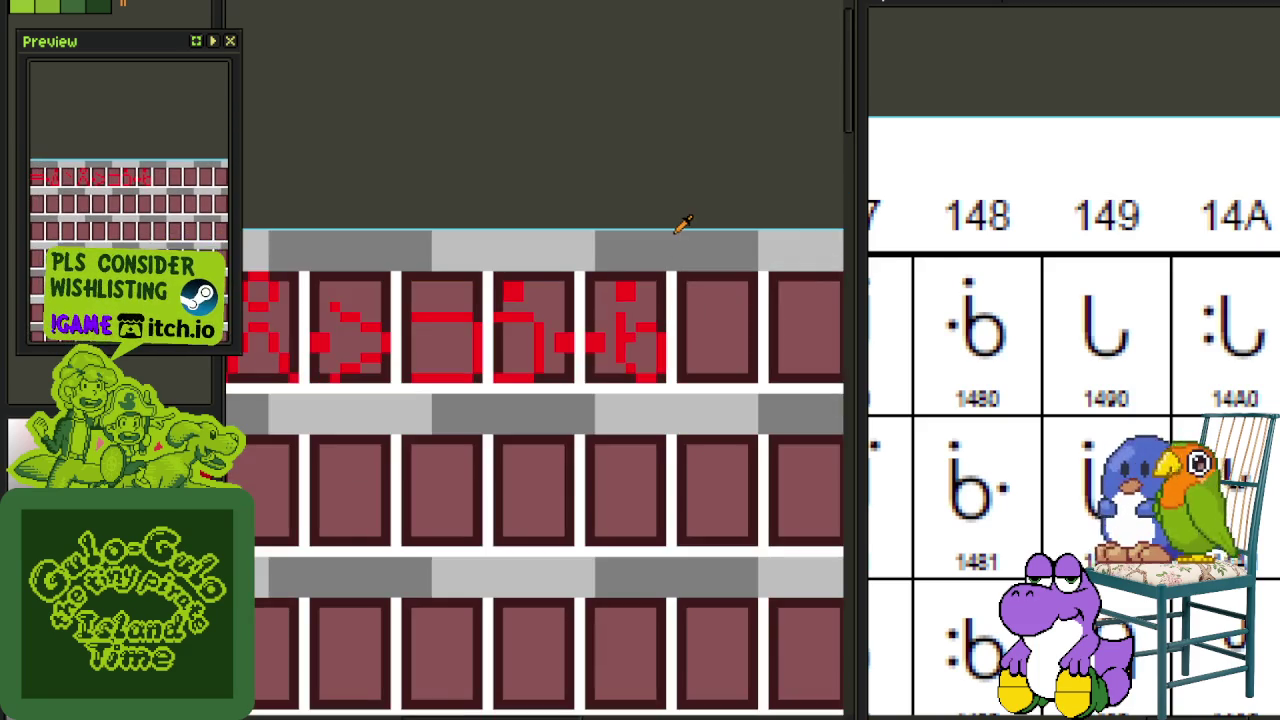
pyautogui.scroll(1, 634, 351)
pyautogui.scroll(1, 634, 351)
pyautogui.click(645, 422)
pyautogui.click(606, 384)
pyautogui.click(606, 380)
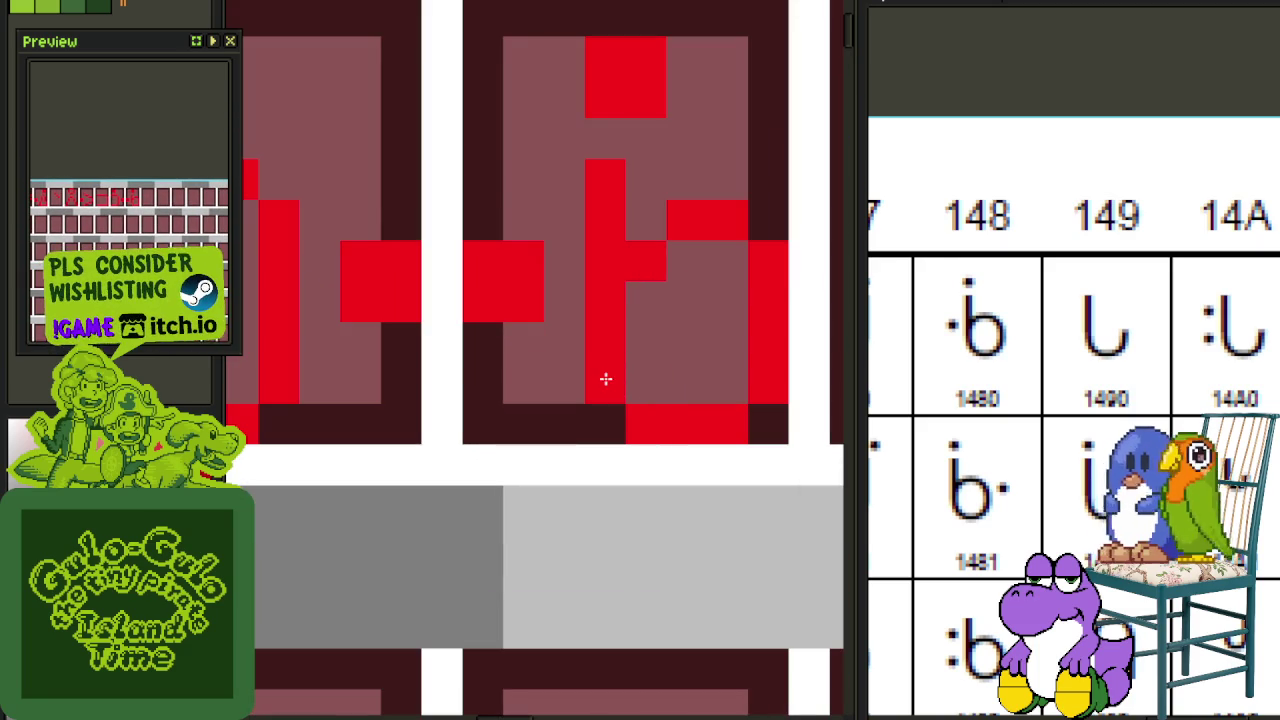
# Step: Nudge part of the glyph's strokes down one pixel with a marquee selection
pyautogui.scroll(4, 650, 100)
pyautogui.hscroll(4, 650, 100)
pyautogui.moveTo(505, 370); pyautogui.dragTo(632, 492)
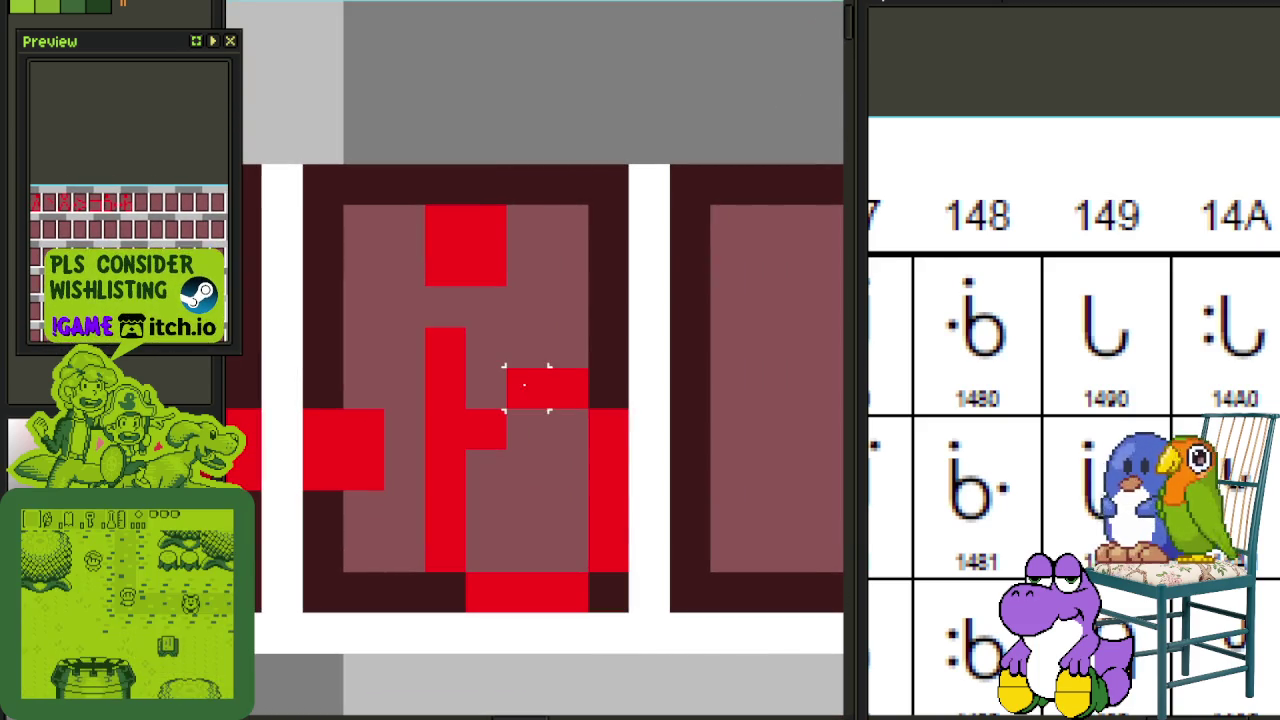
pyautogui.press('Down')
pyautogui.scroll(-5, 731, 346)
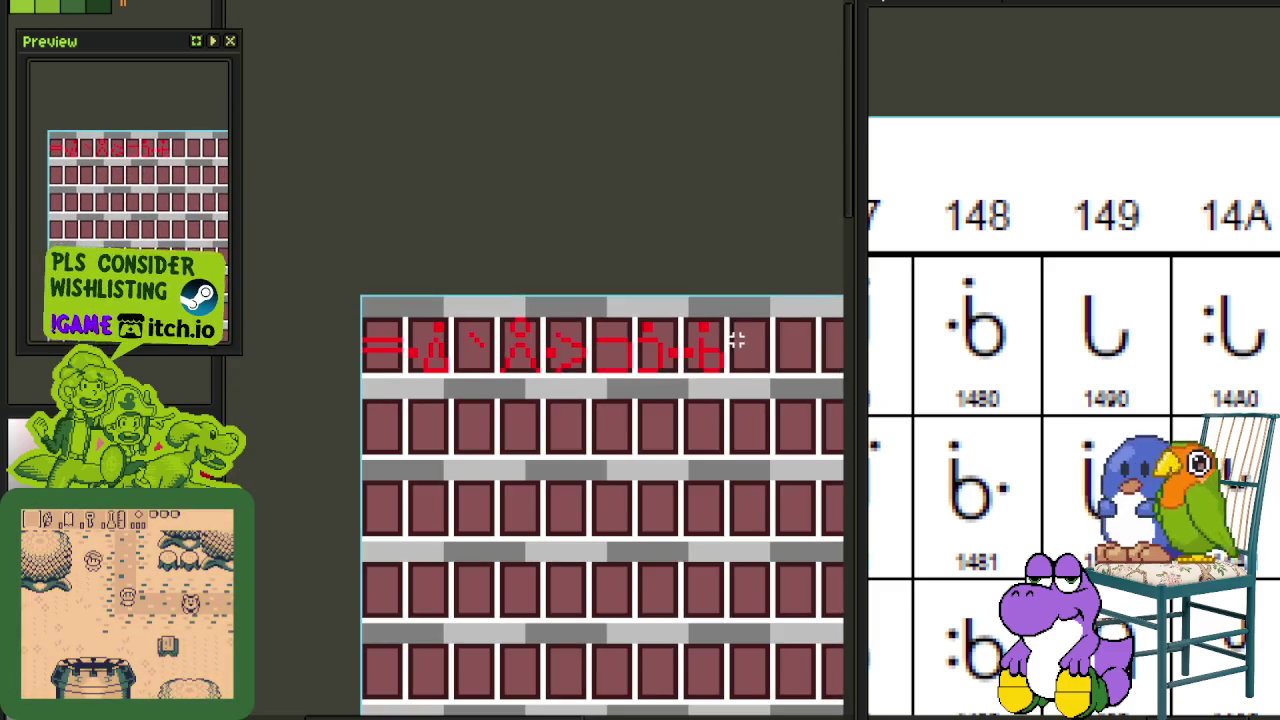
pyautogui.scroll(-1, 571, 289)
pyautogui.scroll(-1, 520, 334)
pyautogui.scroll(1, 505, 318)
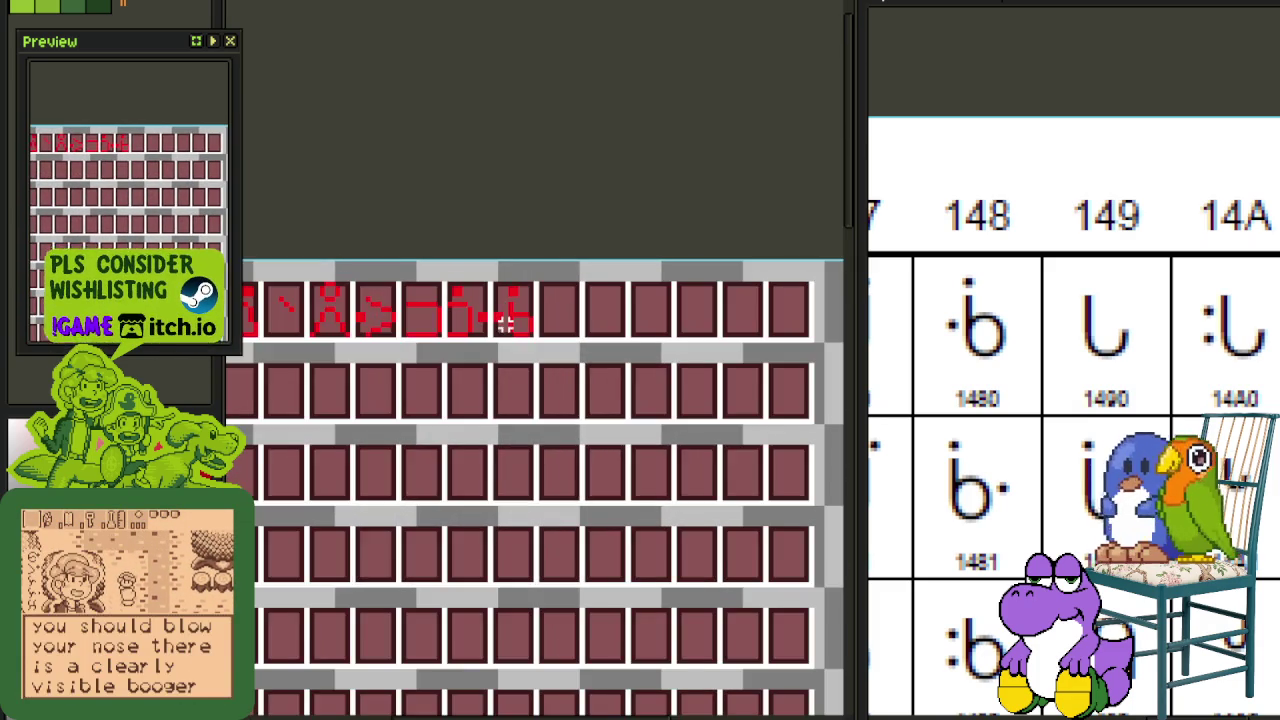
pyautogui.scroll(2, 505, 318)
pyautogui.scroll(1, 505, 318)
pyautogui.moveTo(514, 257)
pyautogui.mouseDown()
pyautogui.moveTo(550, 368)
pyautogui.moveTo(607, 390)
pyautogui.mouseUp()
# Step: Zoom in on the arrow tile and erase pixels along its upper diagonal and top
pyautogui.scroll(-1, 743, 294)
pyautogui.scroll(-1, 743, 294)
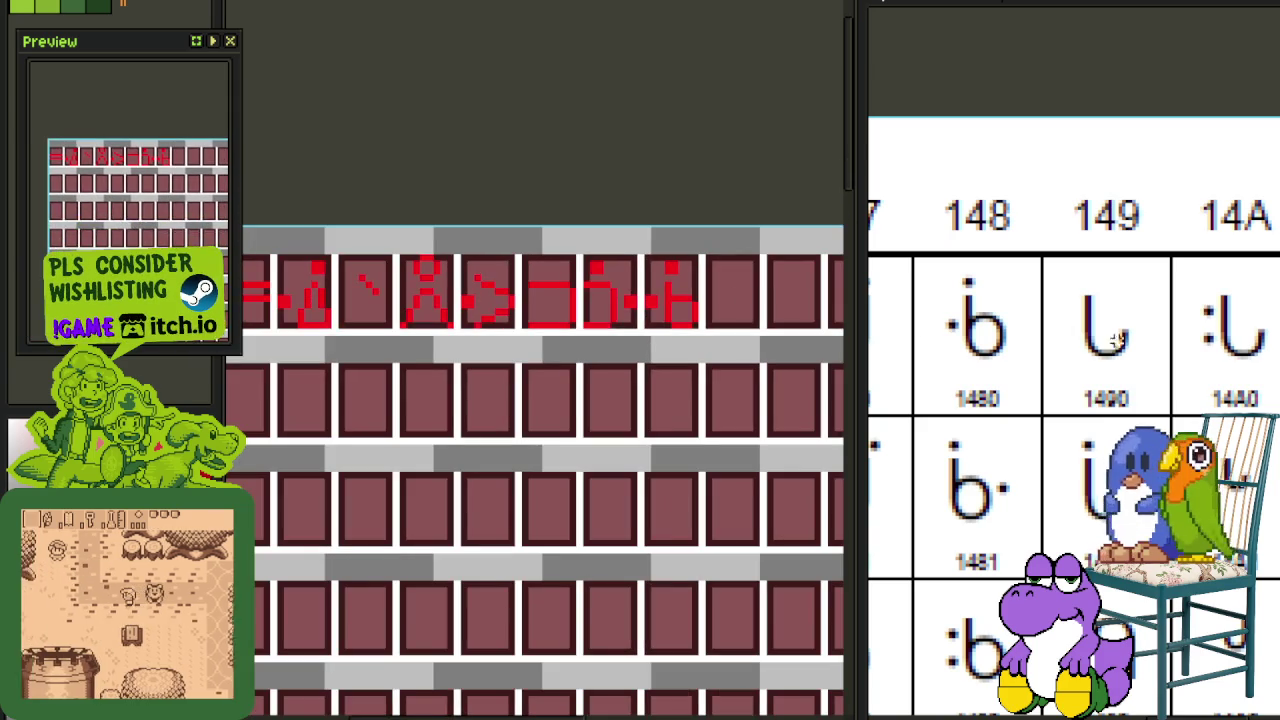
pyautogui.hscroll(-2, 1100, 338)
pyautogui.hscroll(-2, 1100, 338)
pyautogui.scroll(-1, 531, 352)
pyautogui.scroll(1, 455, 300)
pyautogui.scroll(1, 494, 286)
pyautogui.scroll(1, 530, 290)
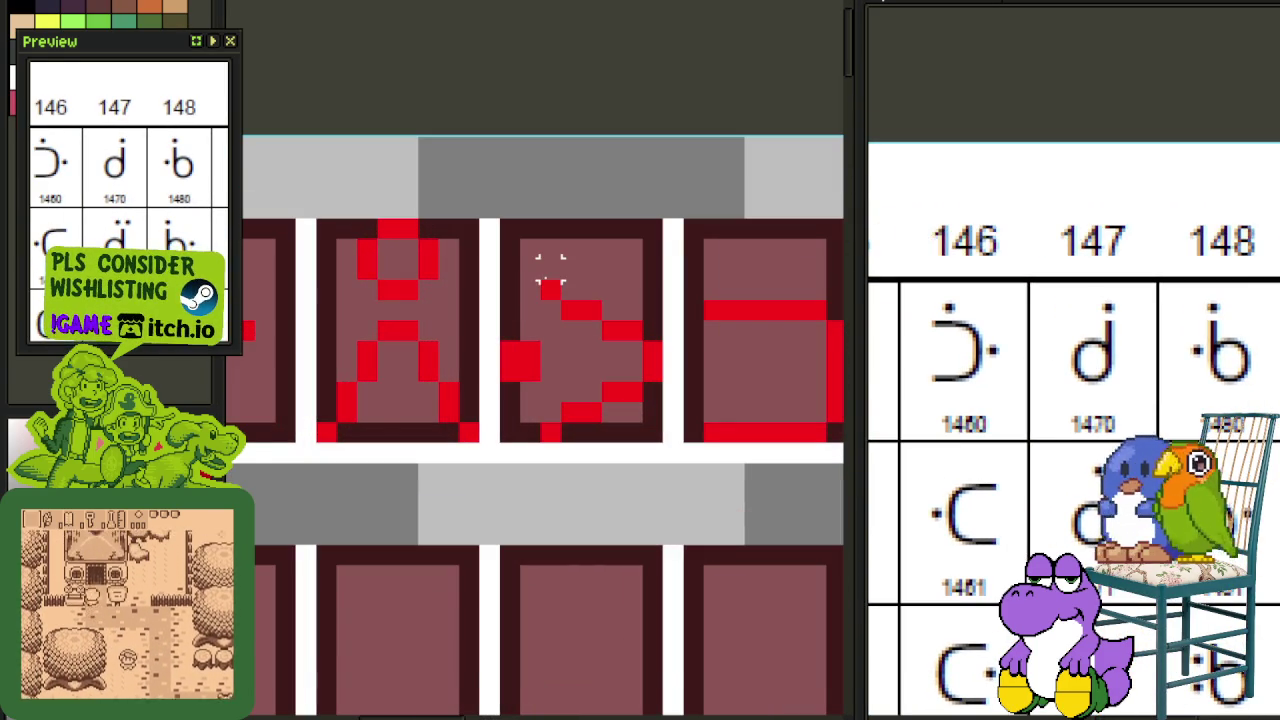
pyautogui.scroll(-2, 550, 268)
pyautogui.scroll(2, 537, 306)
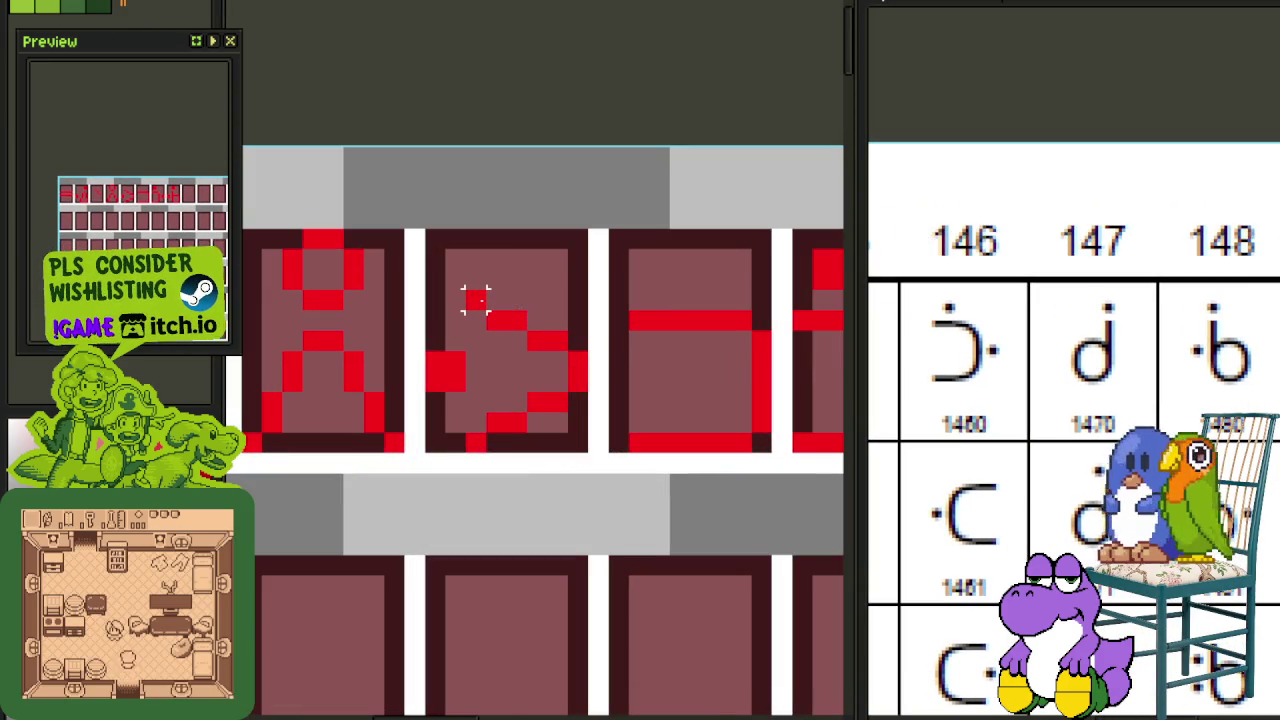
pyautogui.moveTo(475, 299); pyautogui.dragTo(580, 364)
pyautogui.moveTo(639, 320); pyautogui.dragTo(394, 320)
# Step: Erase three stray red pixels from the arrow glyph
pyautogui.scroll(-3, 537, 240)
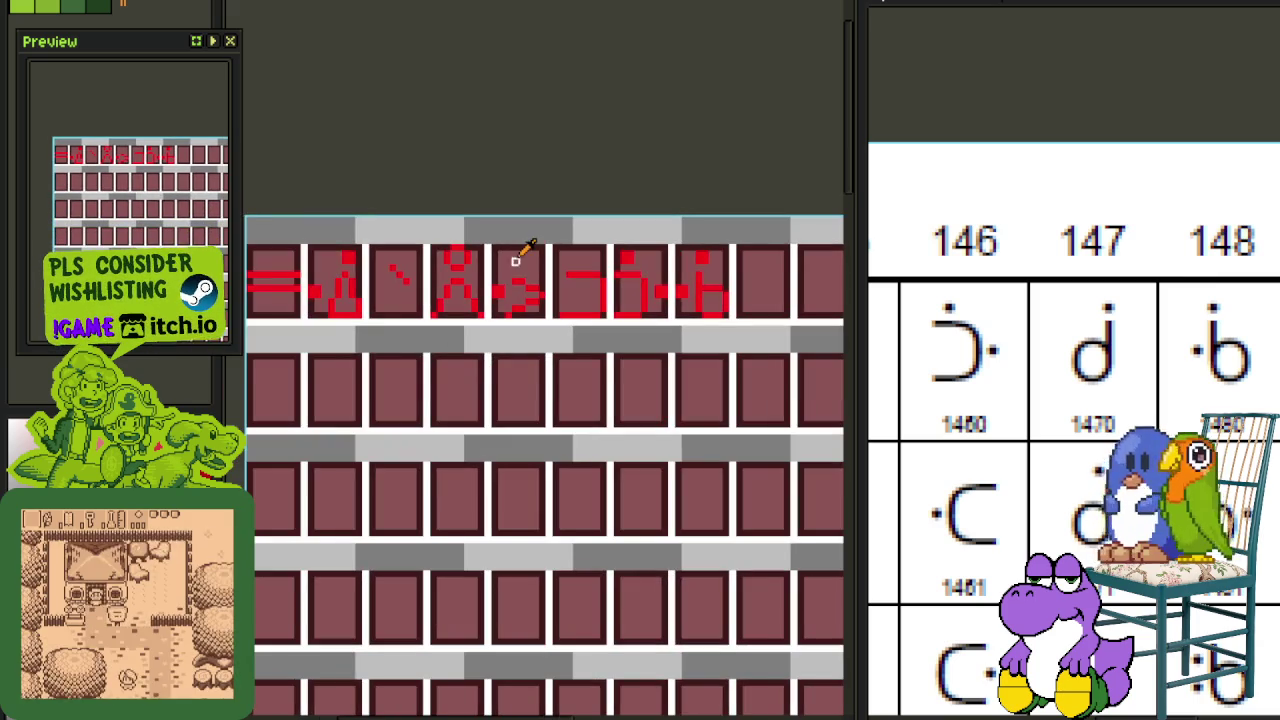
pyautogui.scroll(1, 514, 277)
pyautogui.scroll(2, 527, 322)
pyautogui.scroll(1, 527, 322)
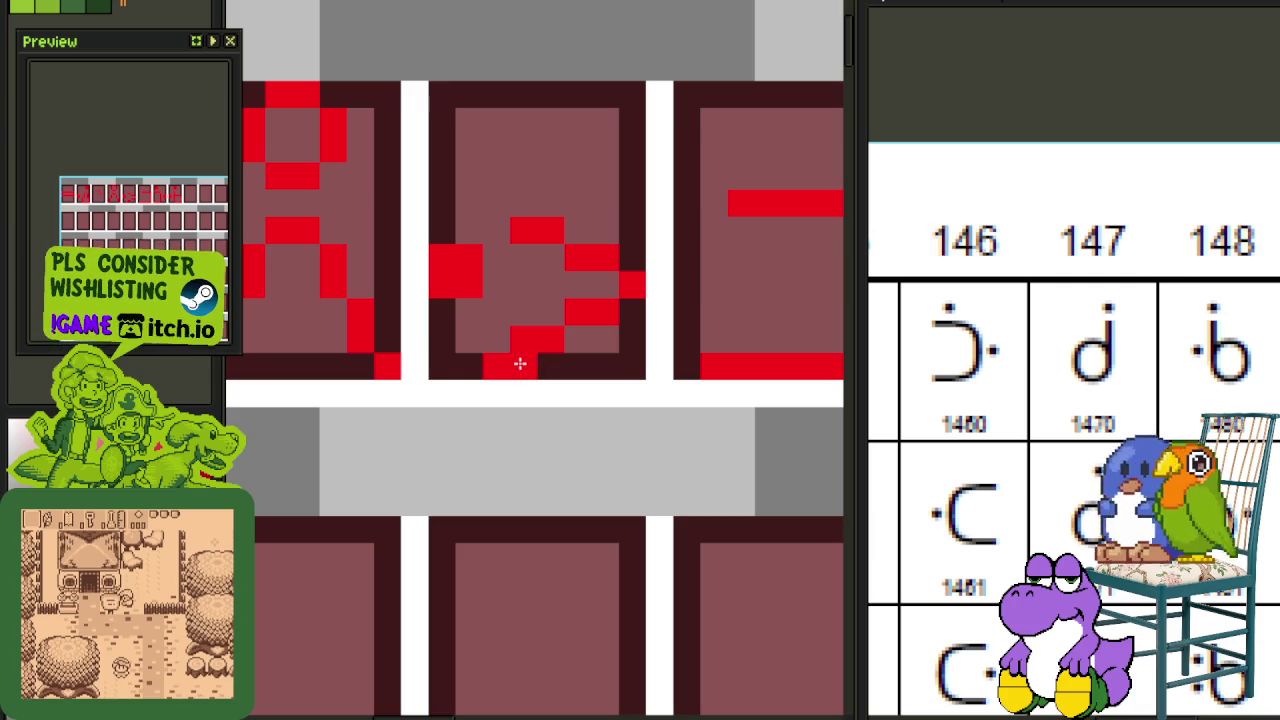
pyautogui.click(523, 338)
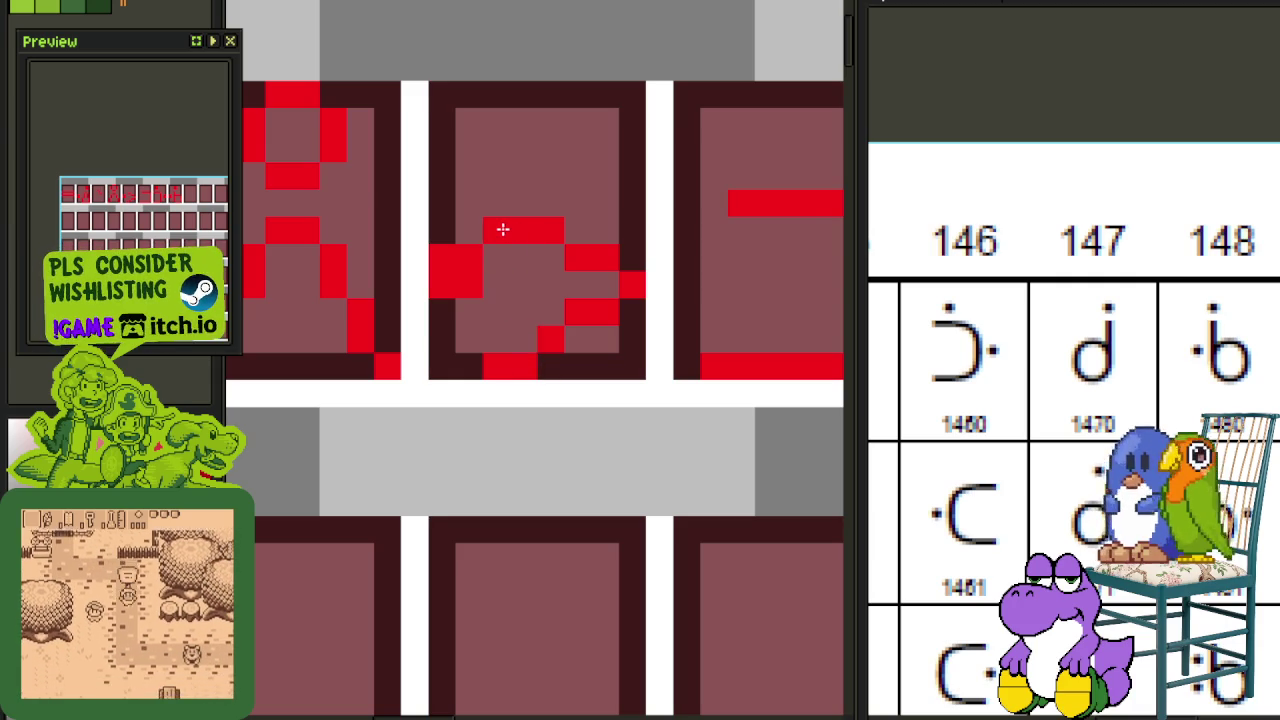
pyautogui.click(502, 229)
pyautogui.click(502, 368)
pyautogui.scroll(-3, 502, 368)
pyautogui.scroll(3, 551, 286)
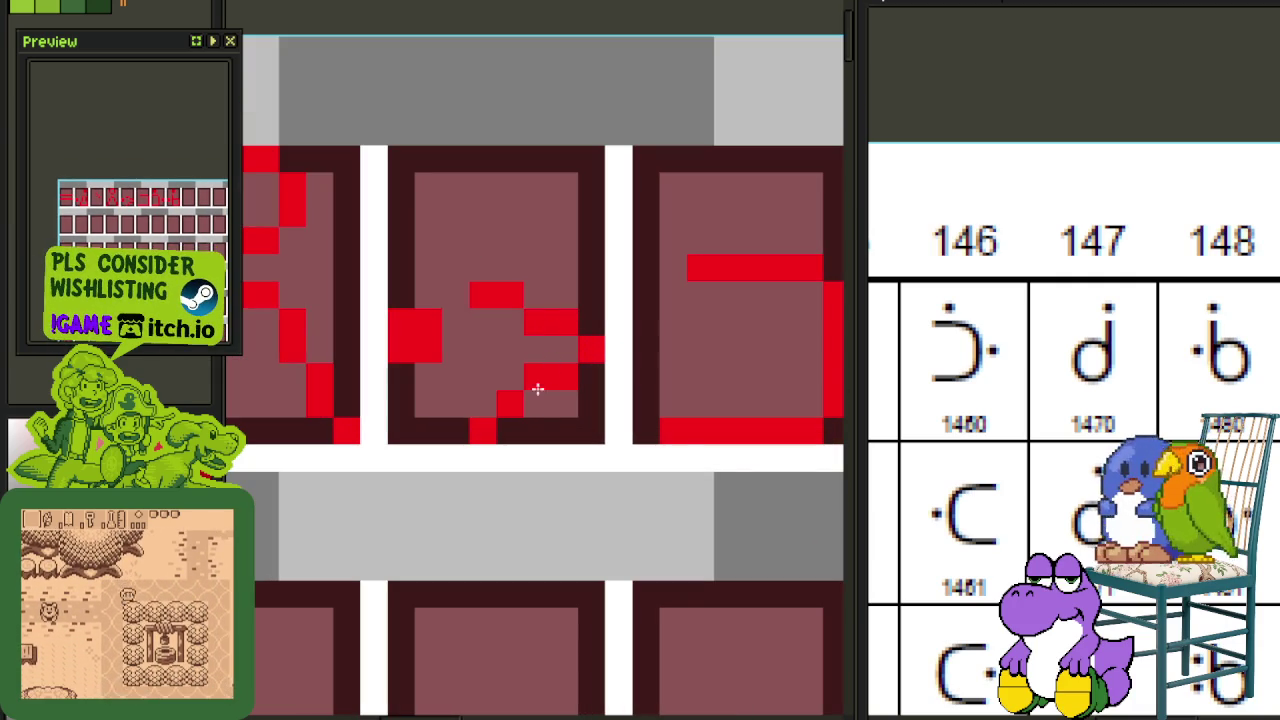
pyautogui.scroll(-3, 584, 294)
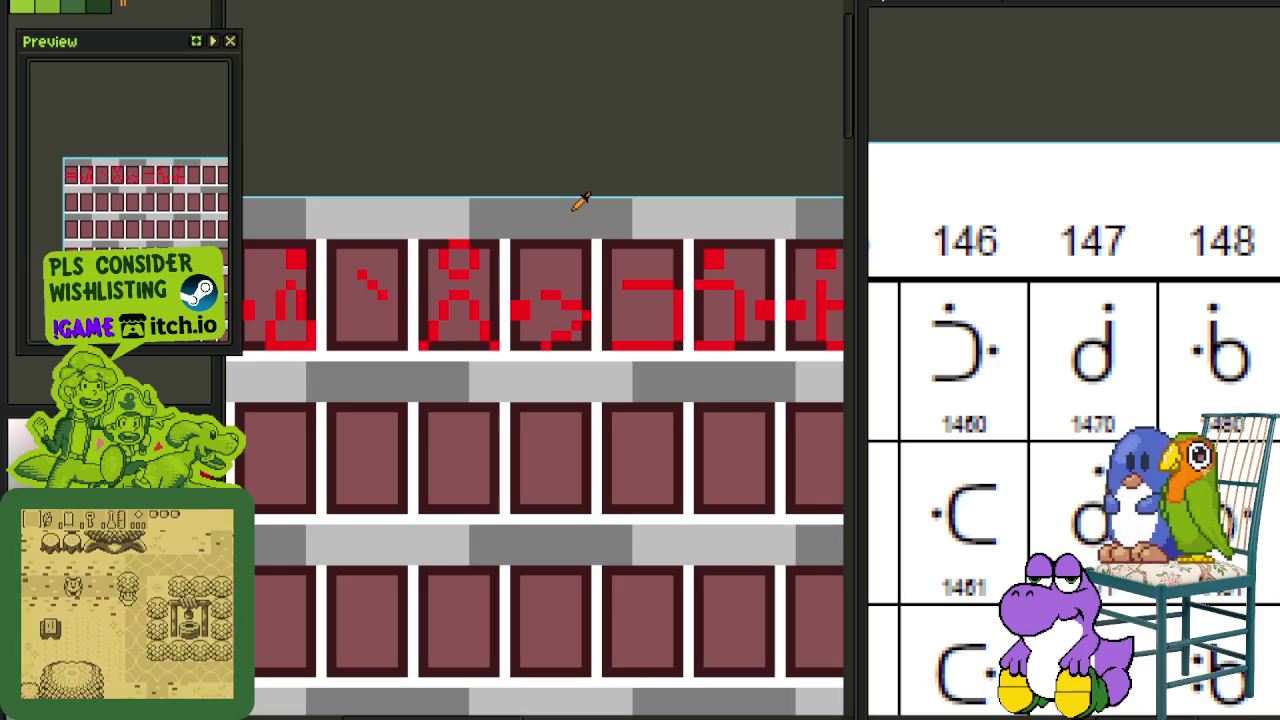
pyautogui.scroll(3, 483, 398)
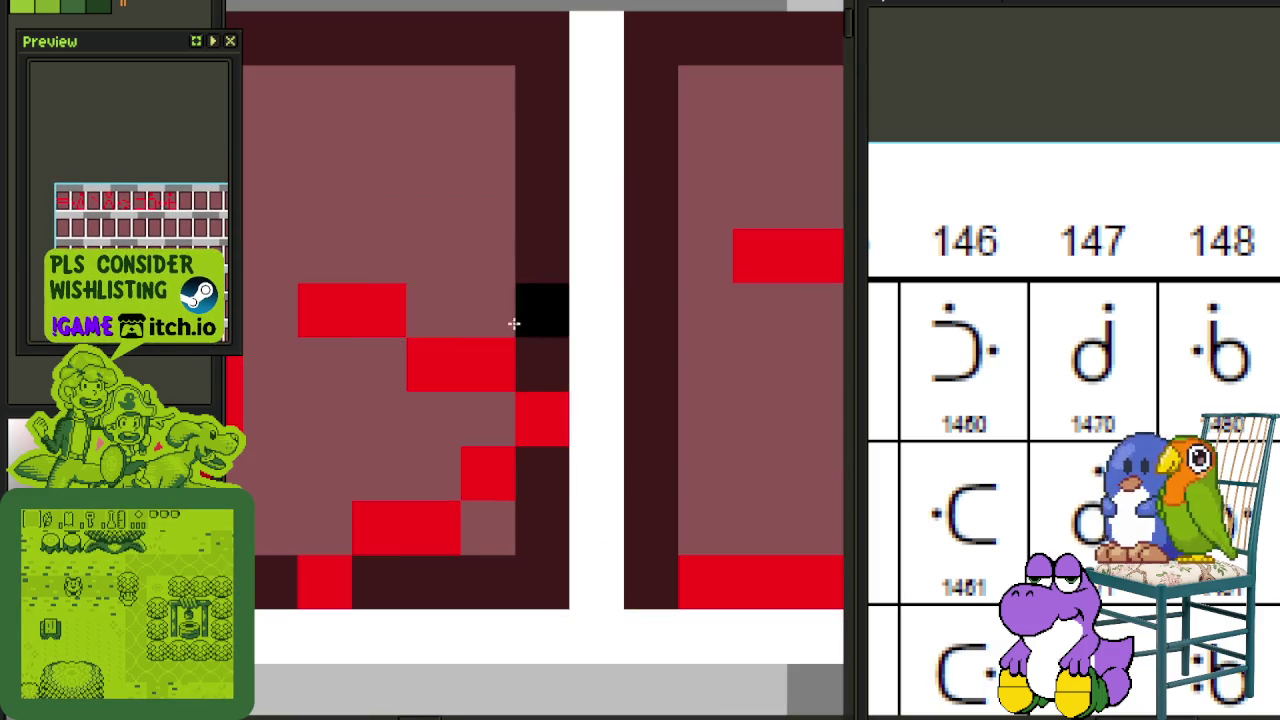
# Step: Draw black guide diagonals across the arrow tile and erase red pixels inside it
pyautogui.moveTo(324, 310)
pyautogui.mouseDown()
pyautogui.moveTo(551, 440)
pyautogui.moveTo(680, 380)
pyautogui.mouseUp()
pyautogui.moveTo(515, 450)
pyautogui.mouseDown()
pyautogui.moveTo(480, 489)
pyautogui.moveTo(694, 400)
pyautogui.mouseUp()
pyautogui.rightClick(624, 288)
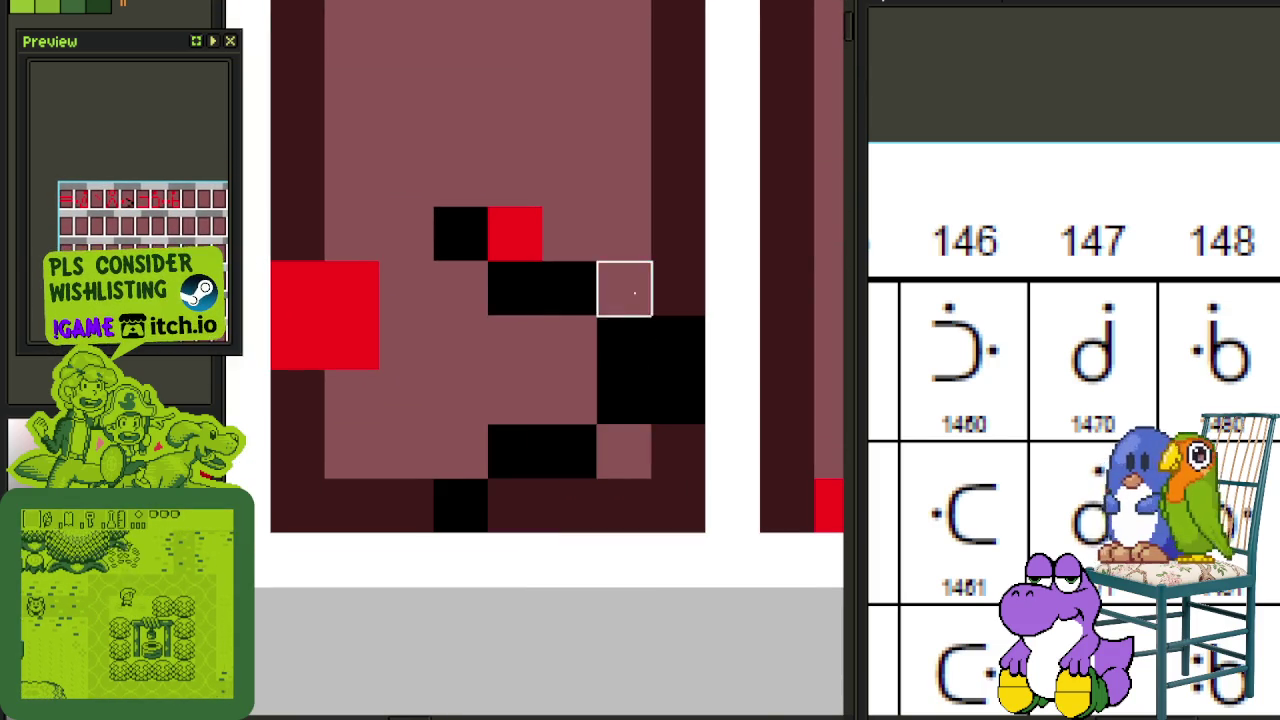
pyautogui.rightClick(515, 233)
pyautogui.scroll(-3, 515, 233)
pyautogui.scroll(2, 508, 277)
pyautogui.scroll(2, 503, 274)
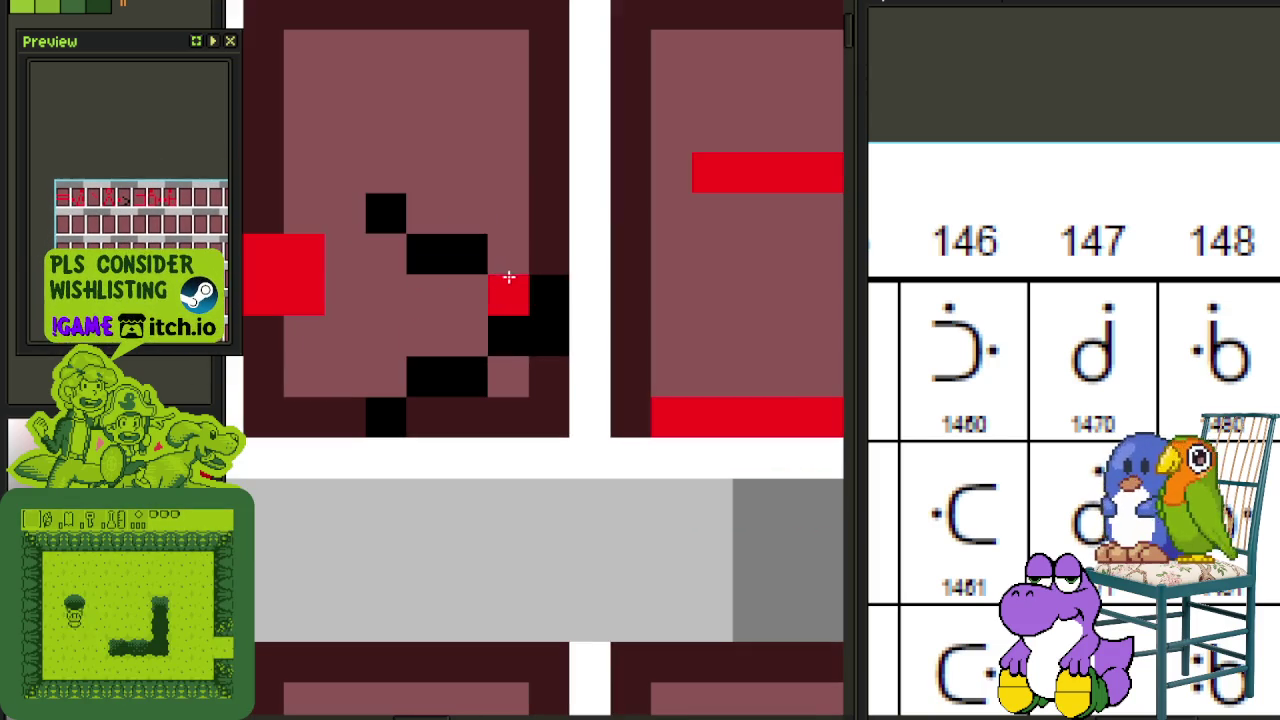
# Step: Repaint the guide pixels red, undoing an accidental fill, and save the tileset
pyautogui.moveTo(488, 255); pyautogui.dragTo(408, 214)
pyautogui.click(406, 217)
pyautogui.hotkey('ctrl', 'z')
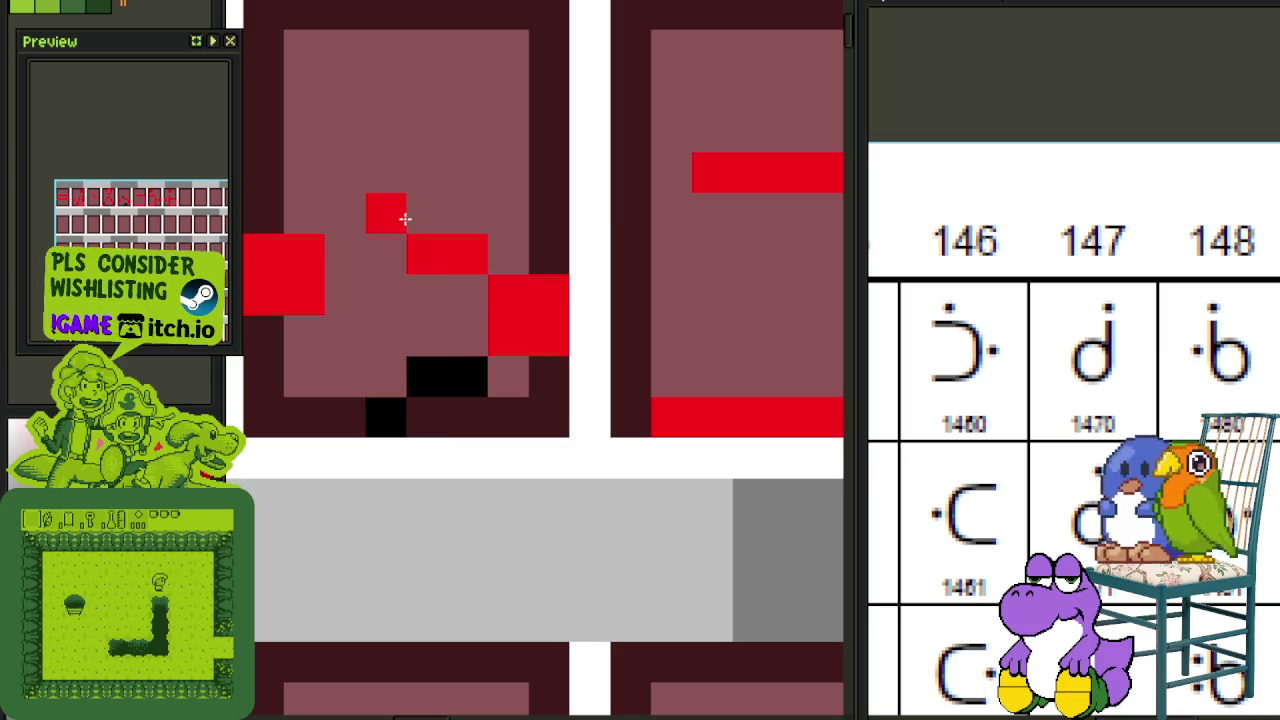
pyautogui.moveTo(425, 377); pyautogui.dragTo(465, 377)
pyautogui.click(393, 421)
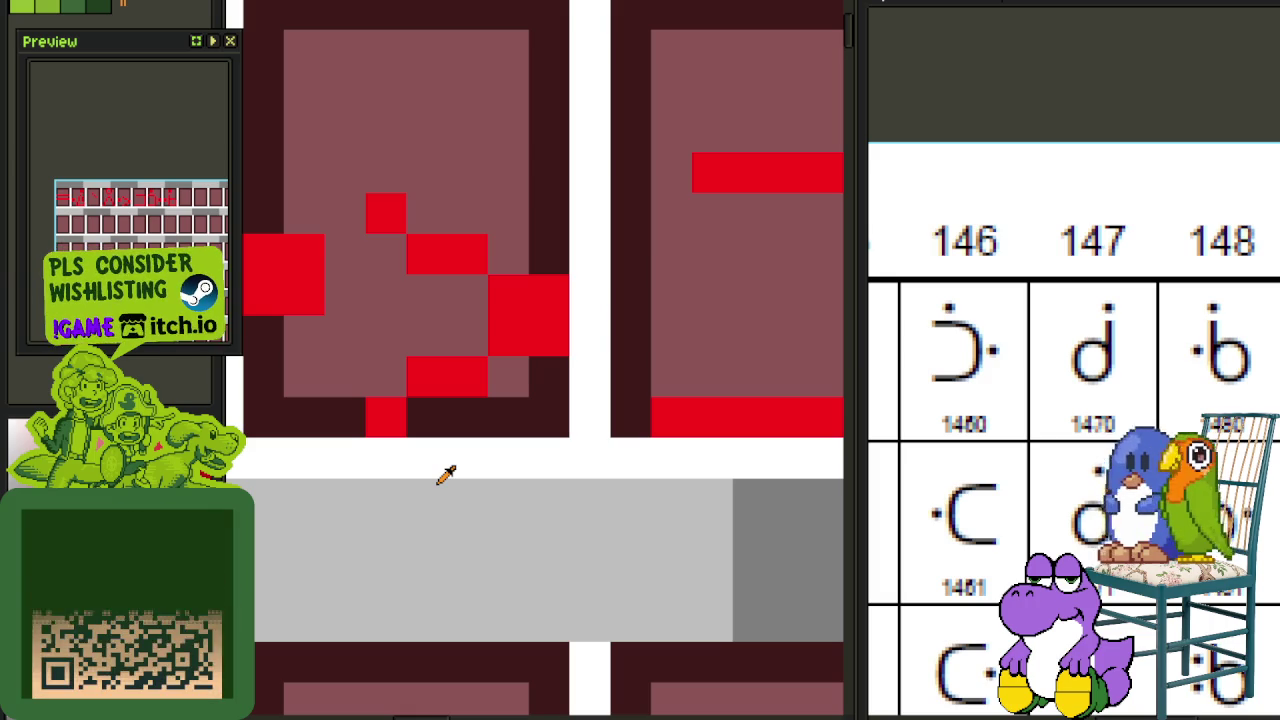
pyautogui.click(426, 400)
pyautogui.moveTo(430, 385)
pyautogui.mouseDown()
pyautogui.moveTo(409, 237)
pyautogui.moveTo(460, 274)
pyautogui.moveTo(493, 335)
pyautogui.moveTo(520, 314)
pyautogui.moveTo(503, 260)
pyautogui.mouseUp()
pyautogui.scroll(-4, 514, 314)
pyautogui.hotkey('ctrl', 's')
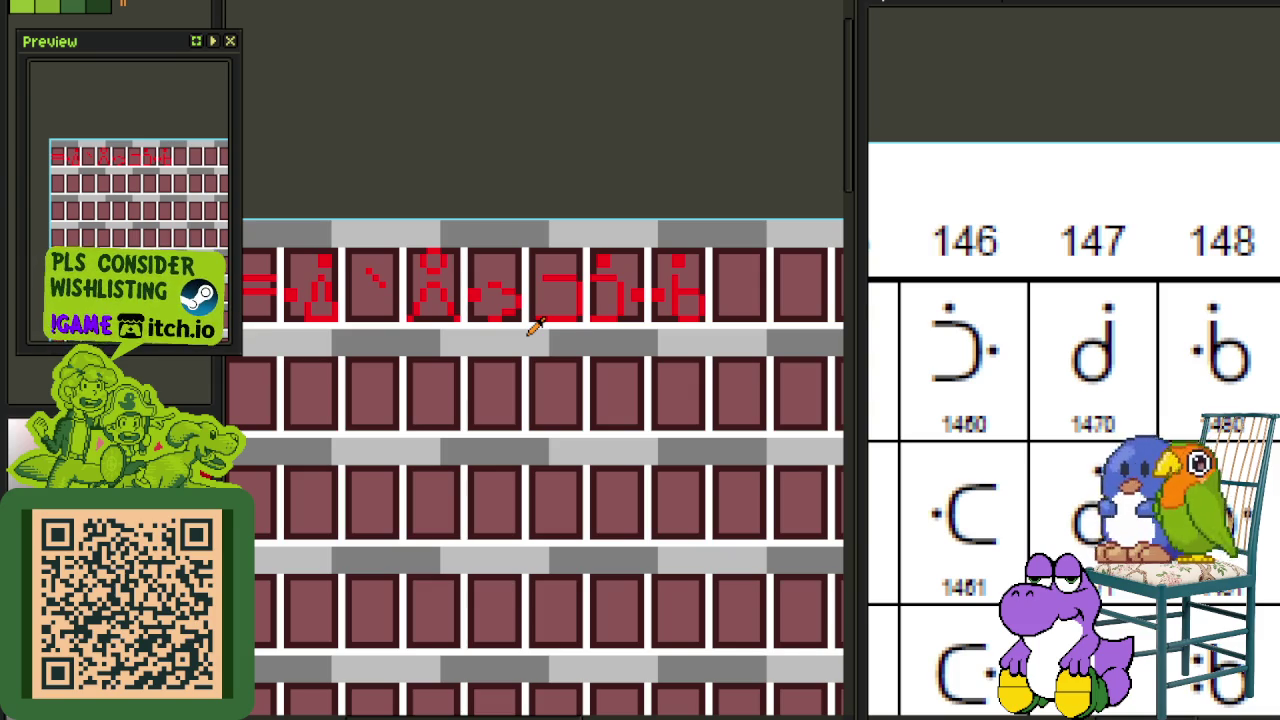
# Step: Draw a black stepped diagonal for the arrow's upper edge
pyautogui.scroll(-1, 560, 333)
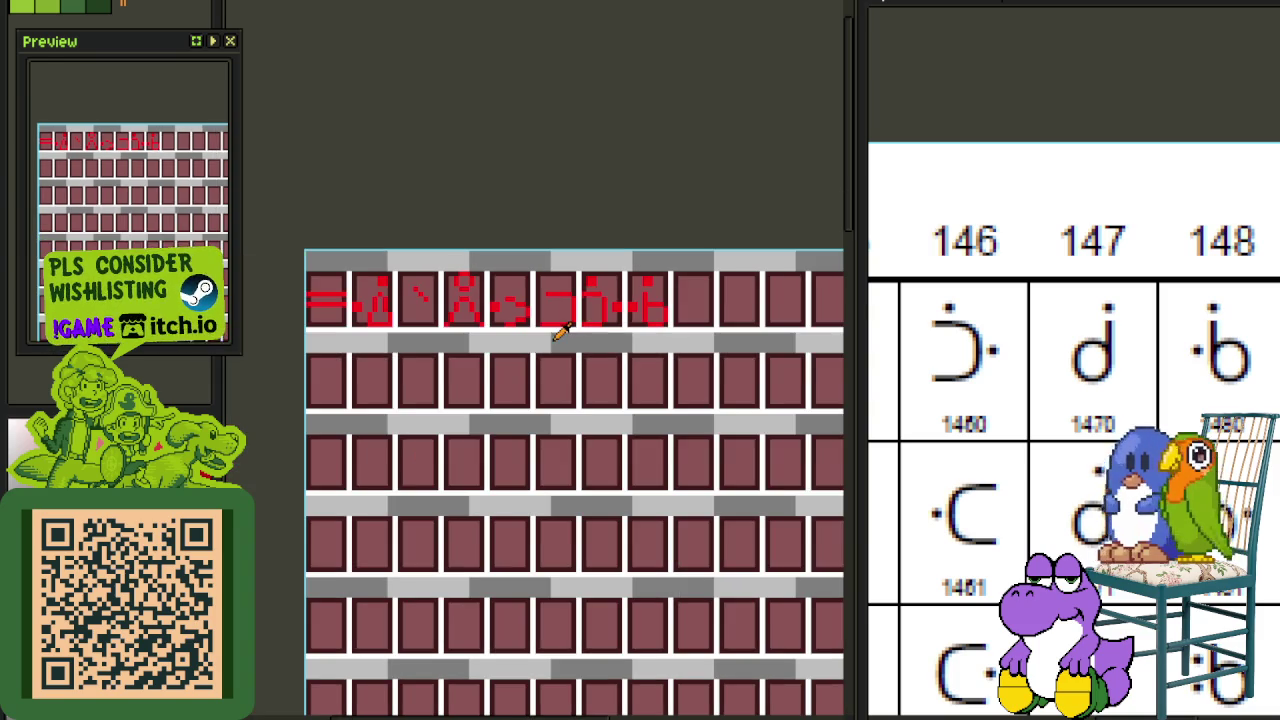
pyautogui.scroll(1, 586, 334)
pyautogui.scroll(1, 560, 300)
pyautogui.scroll(2, 600, 300)
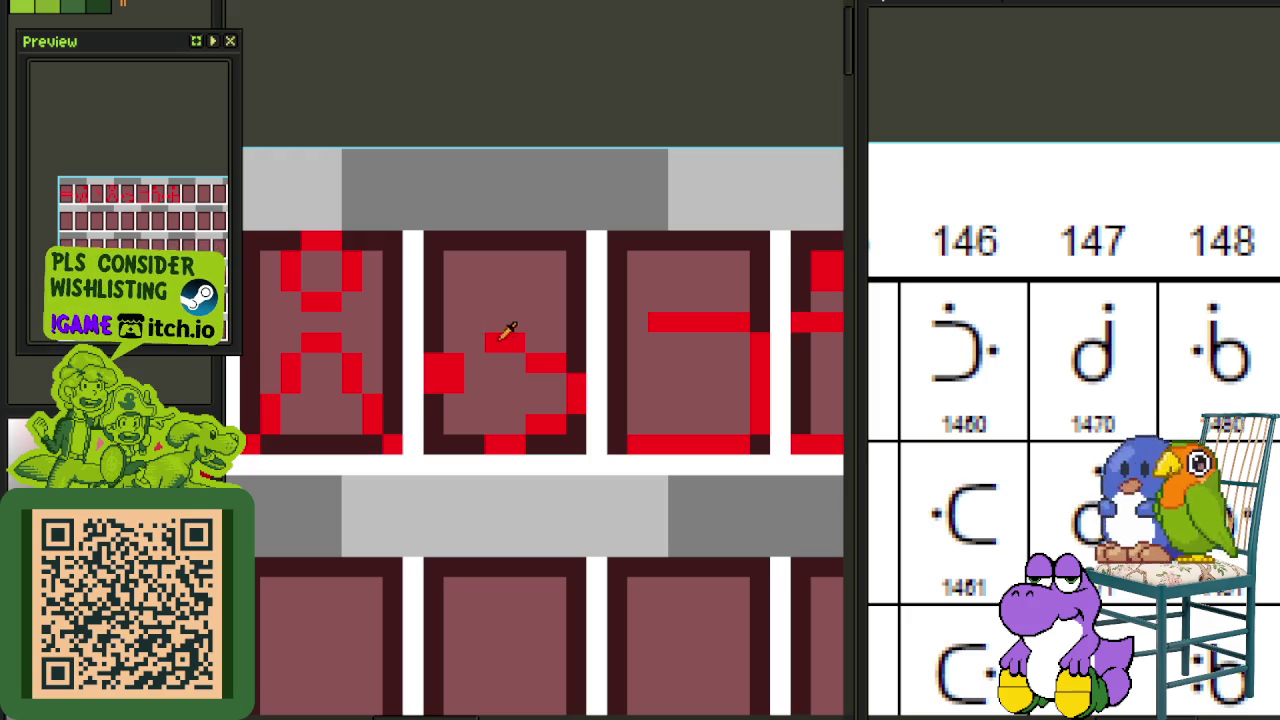
pyautogui.scroll(-3, 496, 370)
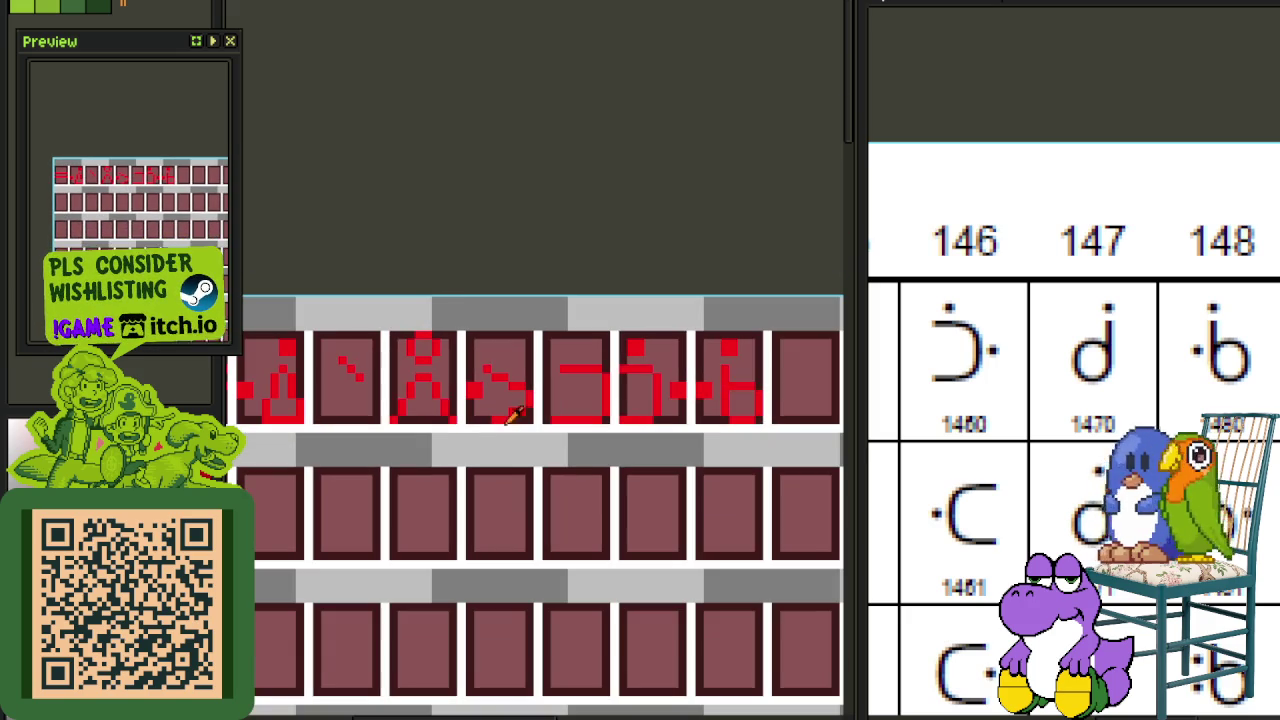
pyautogui.scroll(2, 400, 415)
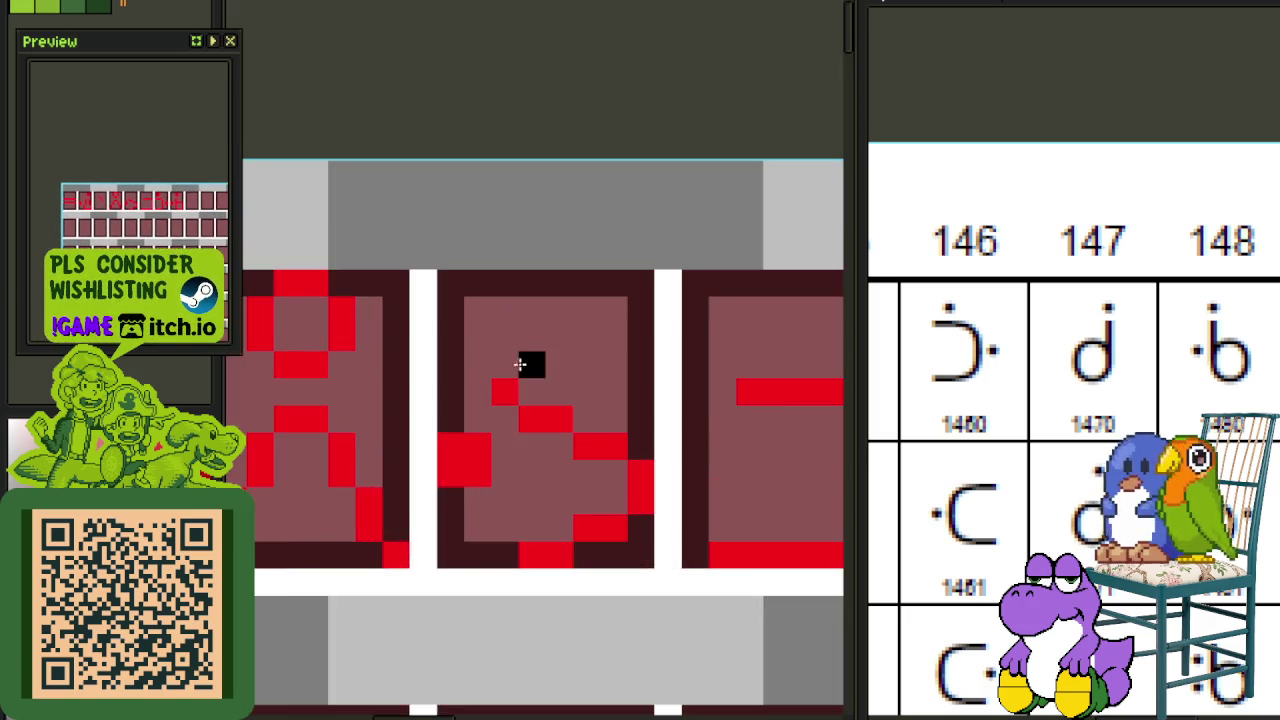
pyautogui.scroll(1, 357, 360)
pyautogui.moveTo(331, 384); pyautogui.dragTo(457, 466)
pyautogui.click(458, 482)
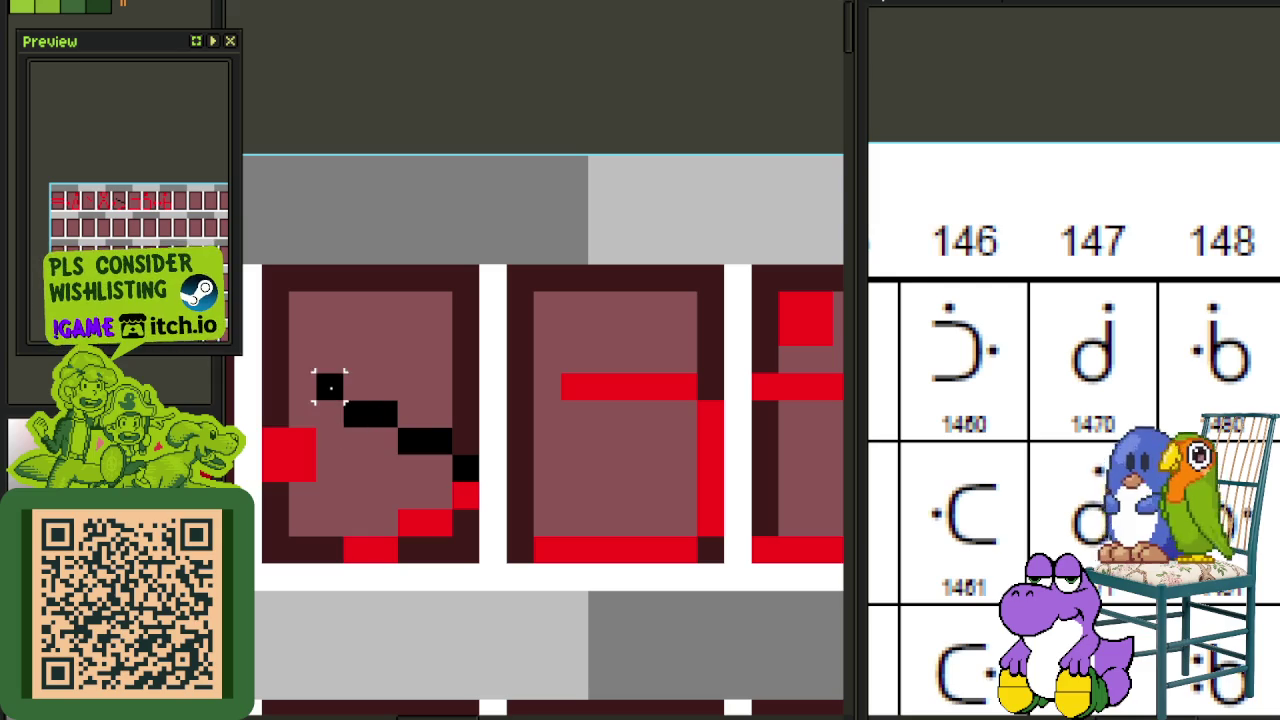
# Step: Mirror the diagonal into the lower half, erase the old edge, save, and recolour it red
pyautogui.hotkey('ctrl', 'v')
pyautogui.hotkey('shift', 'v')
pyautogui.press('Down')
pyautogui.press('Down')
pyautogui.press('Down')
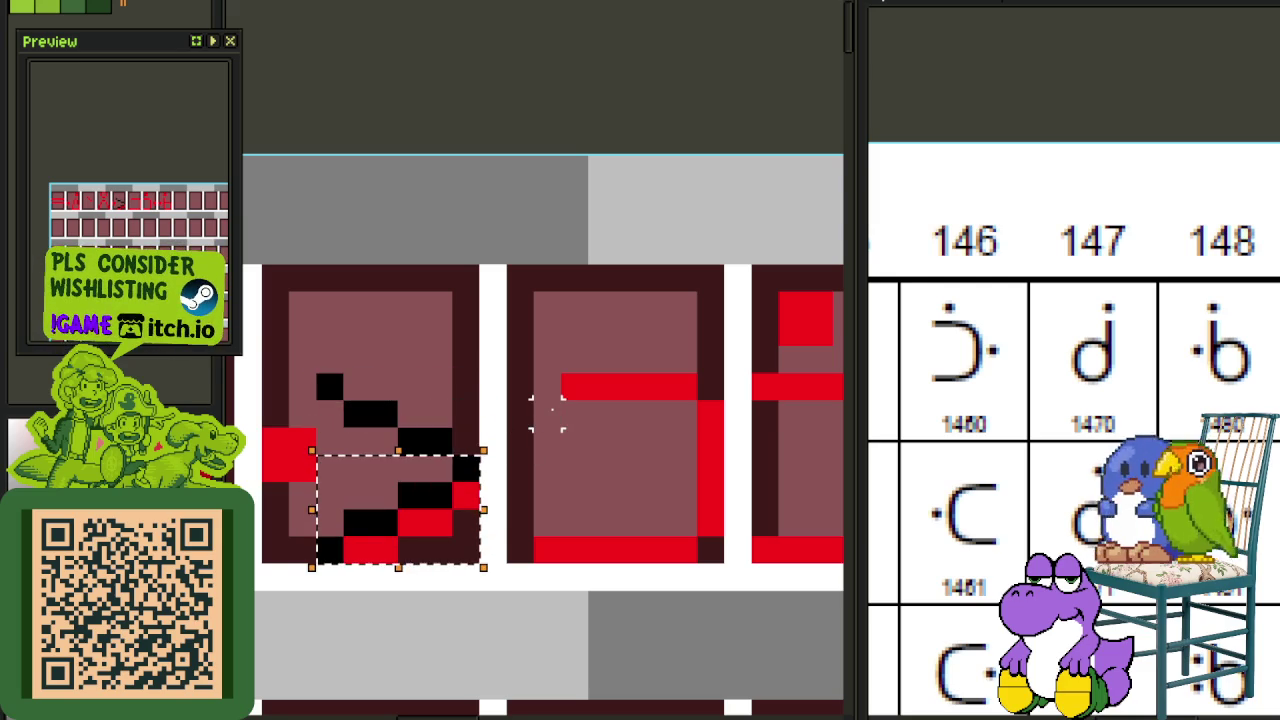
pyautogui.hotkey('ctrl', 'd')
pyautogui.moveTo(358, 551)
pyautogui.mouseDown()
pyautogui.moveTo(409, 551)
pyautogui.moveTo(466, 523)
pyautogui.moveTo(472, 490)
pyautogui.mouseUp()
pyautogui.hotkey('ctrl', 's')
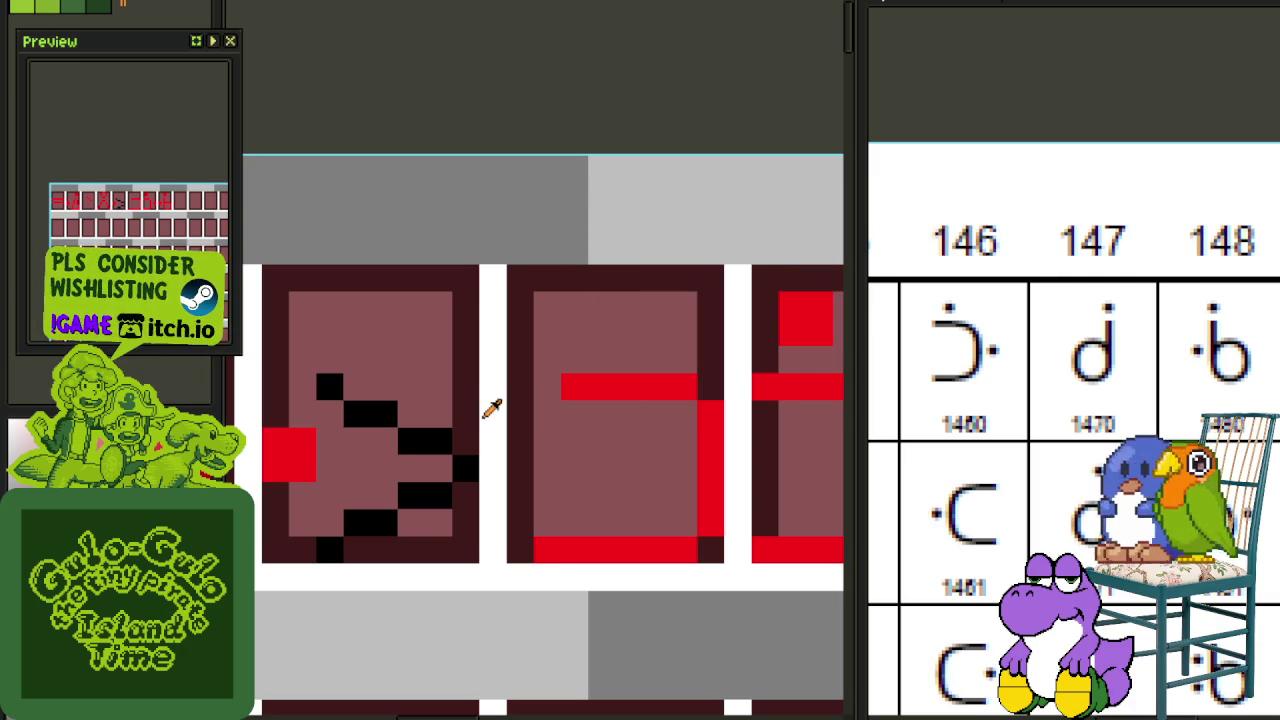
pyautogui.moveTo(330, 386)
pyautogui.mouseDown()
pyautogui.moveTo(465, 466)
pyautogui.moveTo(423, 514)
pyautogui.moveTo(330, 550)
pyautogui.mouseUp()
pyautogui.scroll(-3, 477, 590)
pyautogui.scroll(-1, 485, 520)
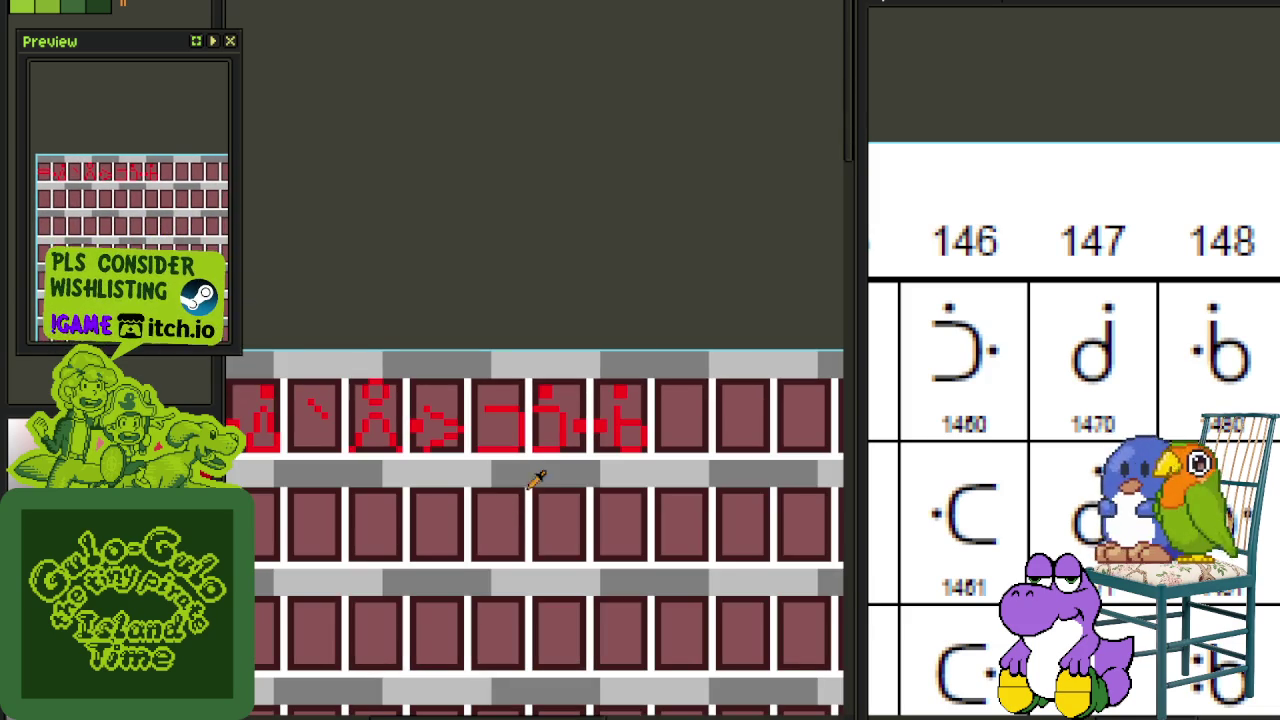
# Step: Pan to the eighth tile at the row's end and marquee-select its b-shaped stroke
pyautogui.scroll(1, 375, 410)
pyautogui.scroll(1, 400, 418)
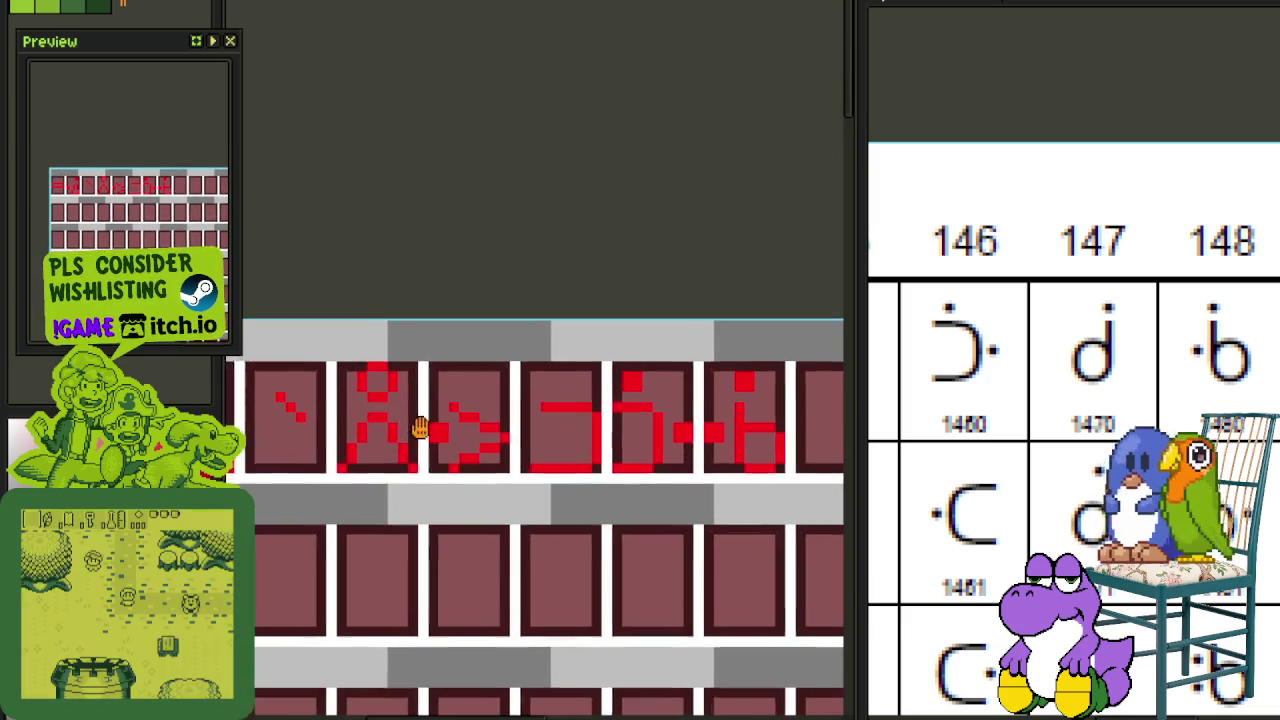
pyautogui.scroll(1, 547, 497)
pyautogui.moveTo(547, 497); pyautogui.dragTo(423, 446)
pyautogui.moveTo(606, 466)
pyautogui.mouseDown()
pyautogui.moveTo(631, 493)
pyautogui.moveTo(683, 506)
pyautogui.mouseUp()
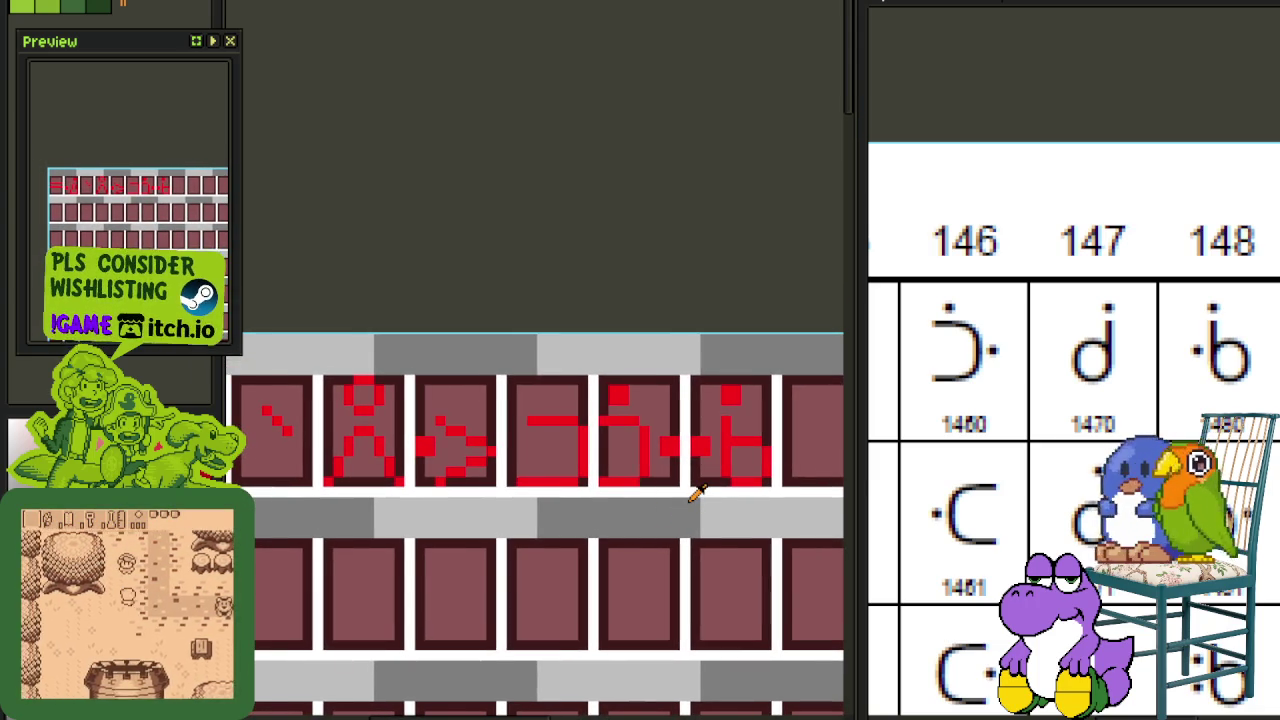
pyautogui.scroll(-1, 697, 493)
pyautogui.scroll(-1, 700, 490)
pyautogui.moveTo(694, 486); pyautogui.dragTo(506, 497)
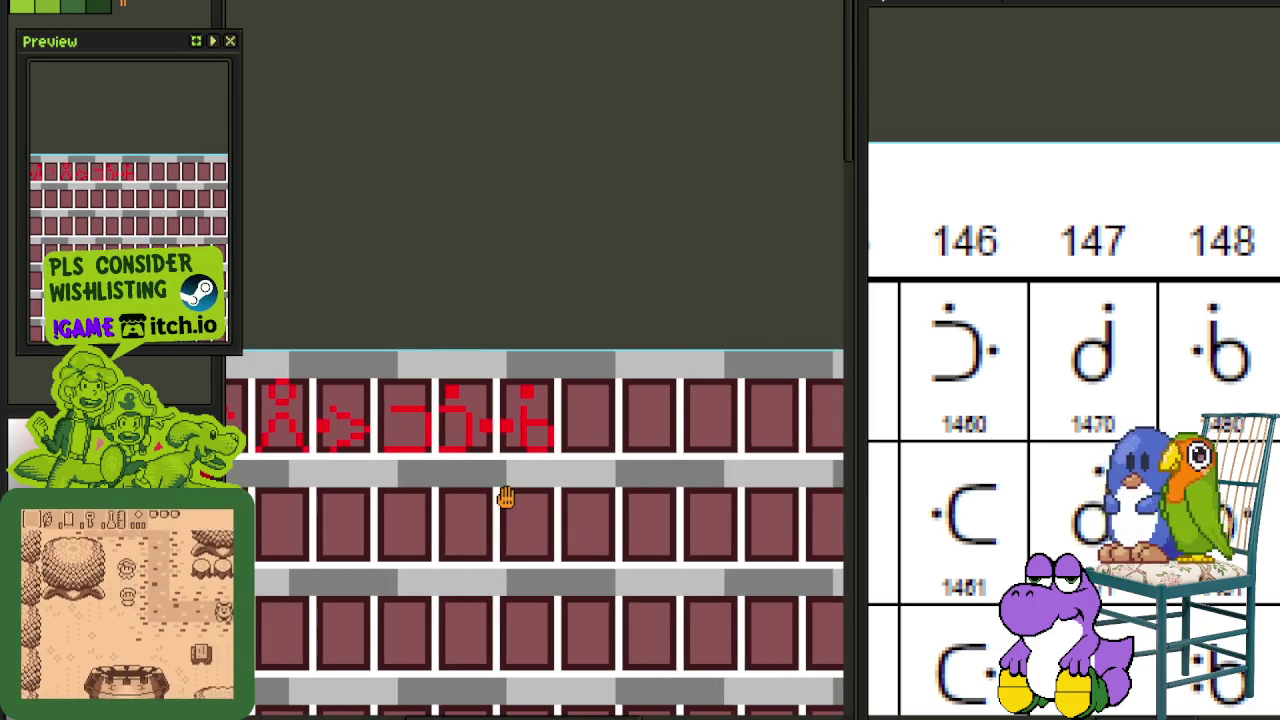
pyautogui.scroll(1, 480, 425)
pyautogui.scroll(1, 417, 414)
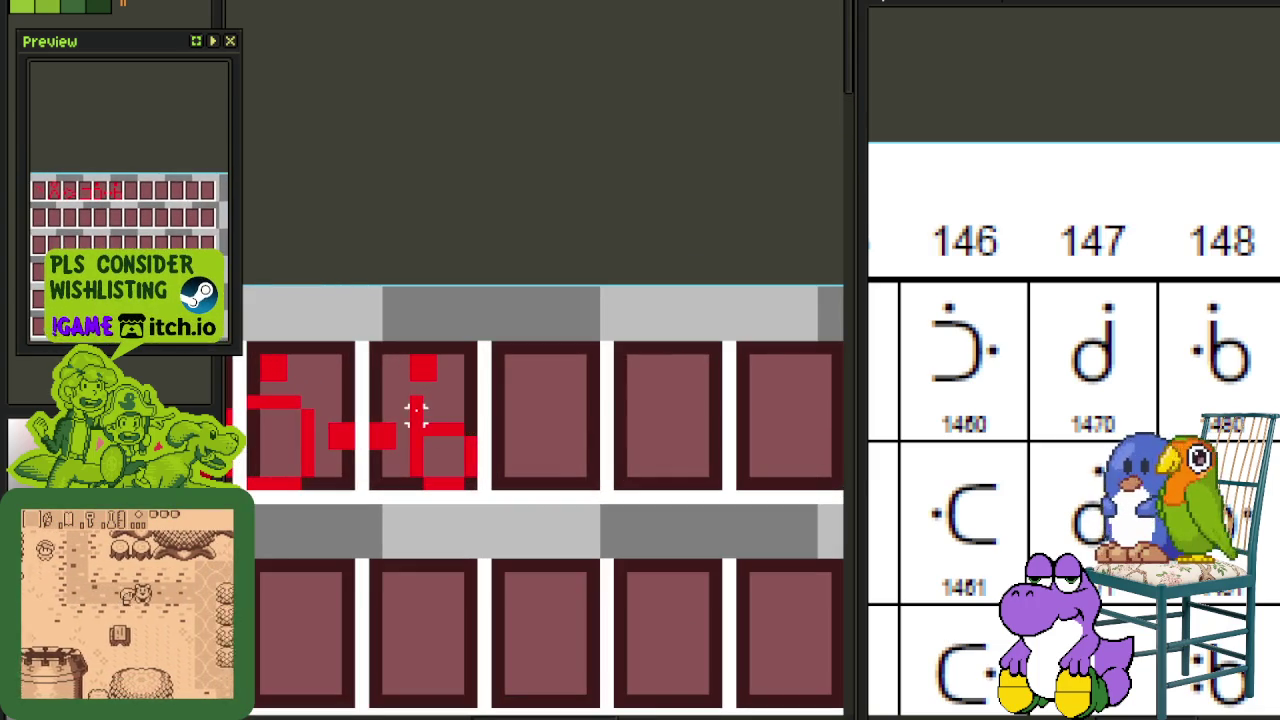
pyautogui.moveTo(417, 402); pyautogui.dragTo(470, 484)
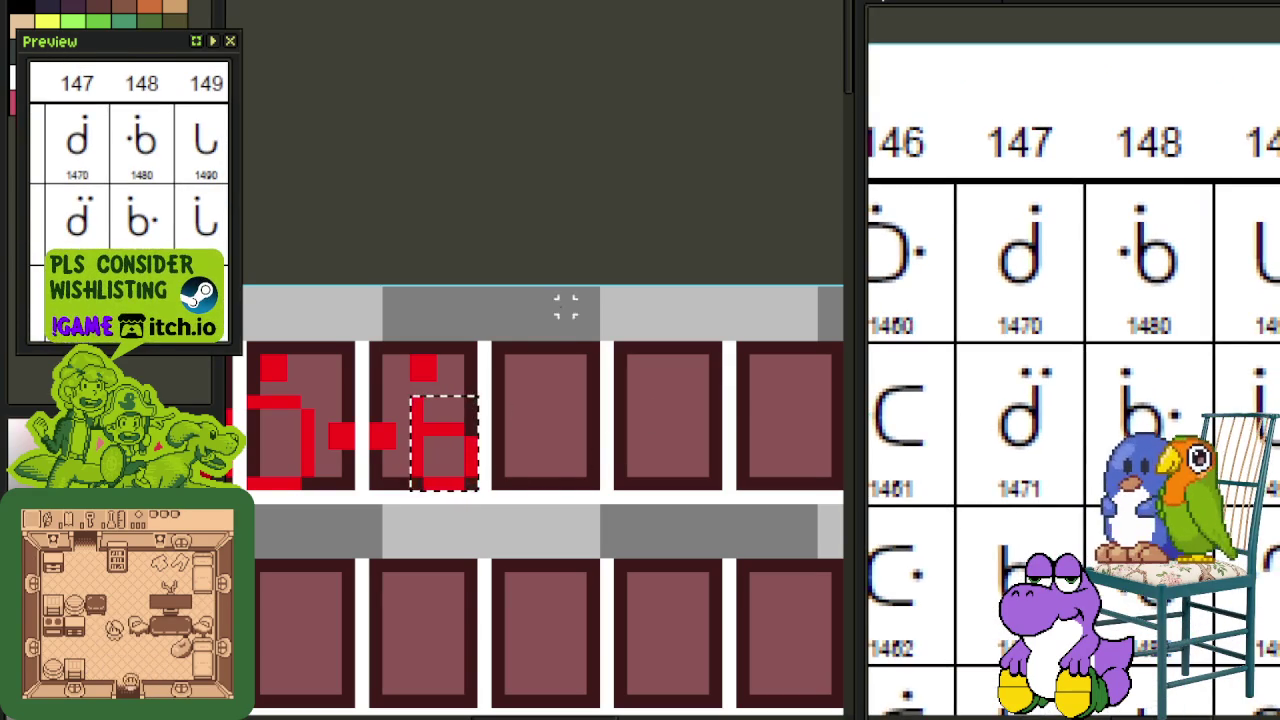
# Step: Move the red dotted 'b' glyph into the ninth top-row tile, one pixel further right
pyautogui.scroll(2, 447, 397)
pyautogui.moveTo(388, 408); pyautogui.dragTo(505, 575)
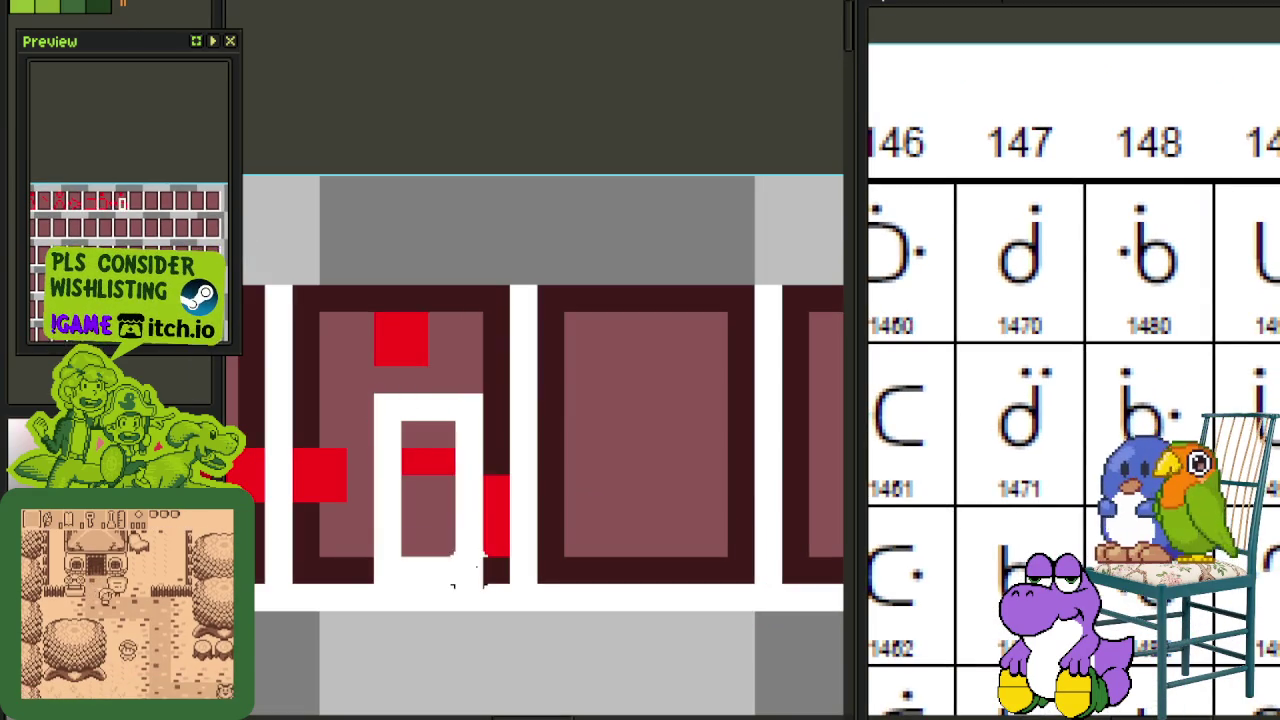
pyautogui.moveTo(430, 440); pyautogui.dragTo(648, 440)
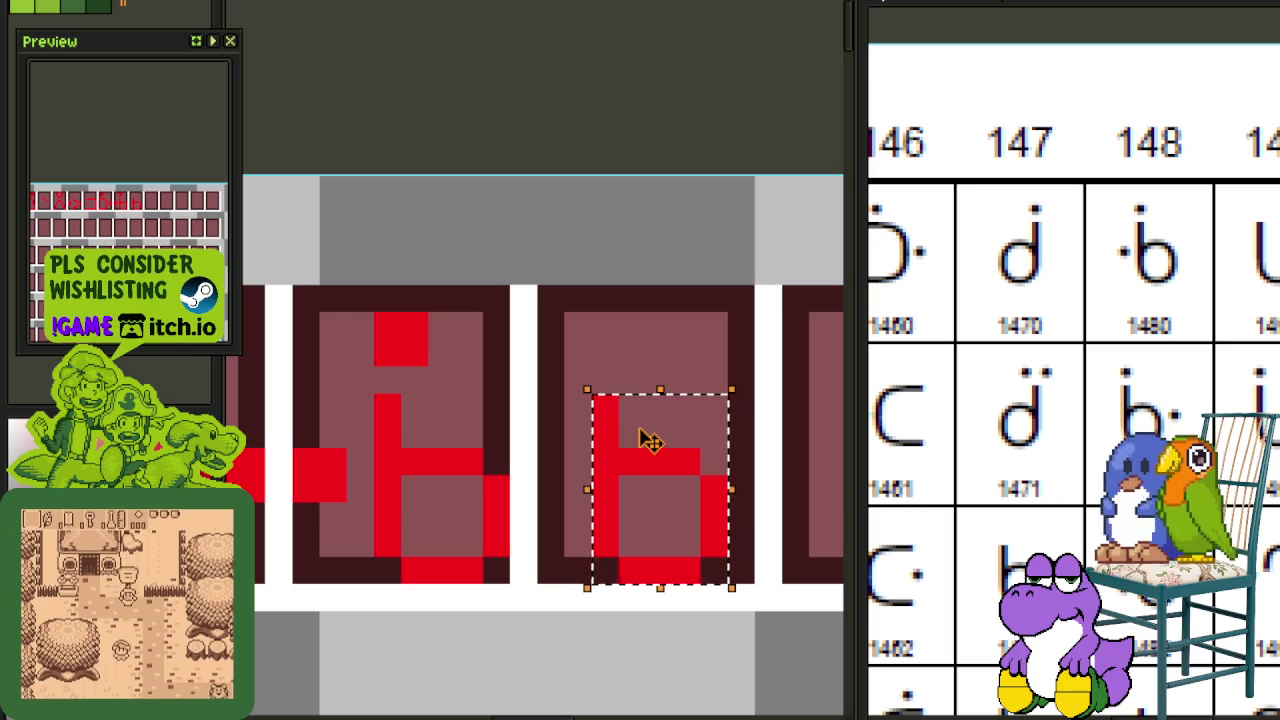
pyautogui.press('Right')
pyautogui.click(577, 380)
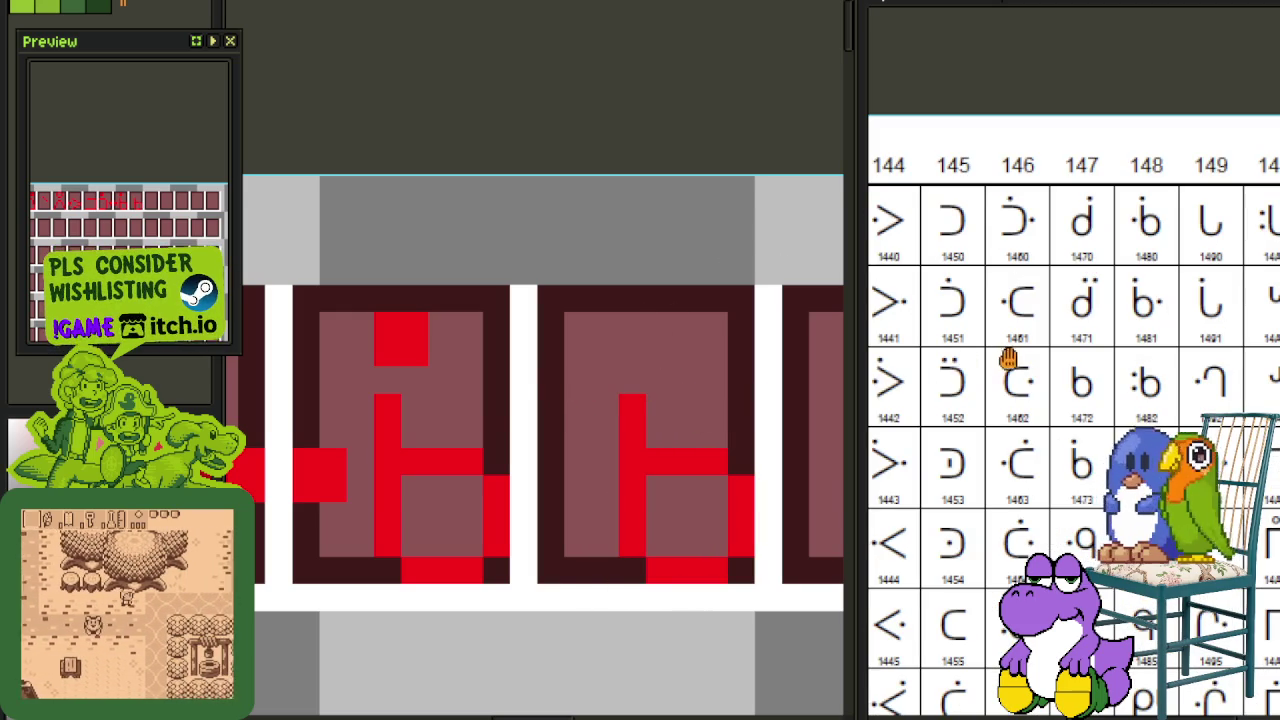
# Step: Shift the middle tile's glyph to the right, drop it in place, and save the tileset
pyautogui.moveTo(441, 434); pyautogui.dragTo(541, 415)
pyautogui.moveTo(395, 290)
pyautogui.mouseDown()
pyautogui.moveTo(590, 512)
pyautogui.moveTo(598, 549)
pyautogui.moveTo(705, 555)
pyautogui.moveTo(734, 543)
pyautogui.mouseUp()
pyautogui.scroll(-1, 596, 551)
pyautogui.hotkey('ctrl', 'd')
pyautogui.hotkey('ctrl', 's')
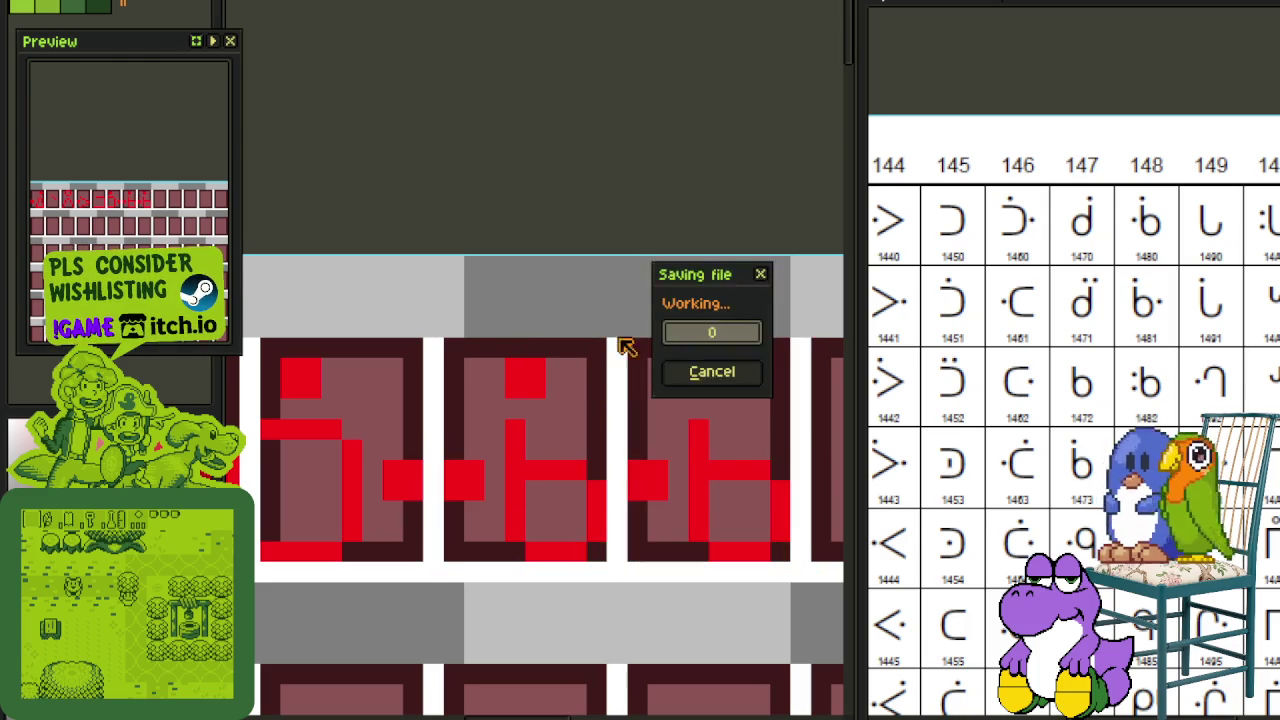
# Step: Delete the stray red block from the left part of the middle glyph
pyautogui.scroll(1, 555, 467)
pyautogui.moveTo(403, 428); pyautogui.dragTo(493, 543)
pyautogui.press('Delete')
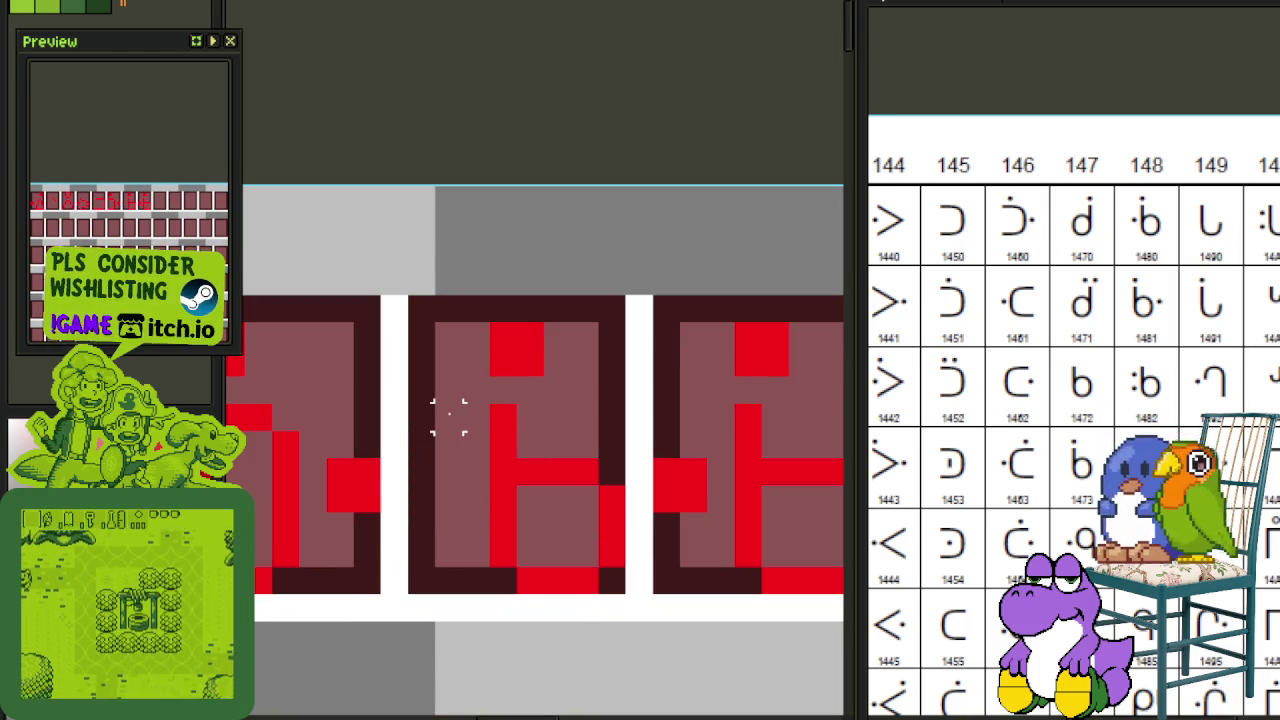
pyautogui.moveTo(408, 404)
pyautogui.mouseDown()
pyautogui.moveTo(490, 458)
pyautogui.moveTo(626, 594)
pyautogui.mouseUp()
pyautogui.click(749, 386)
pyautogui.scroll(-2, 730, 400)
pyautogui.scroll(1, 740, 415)
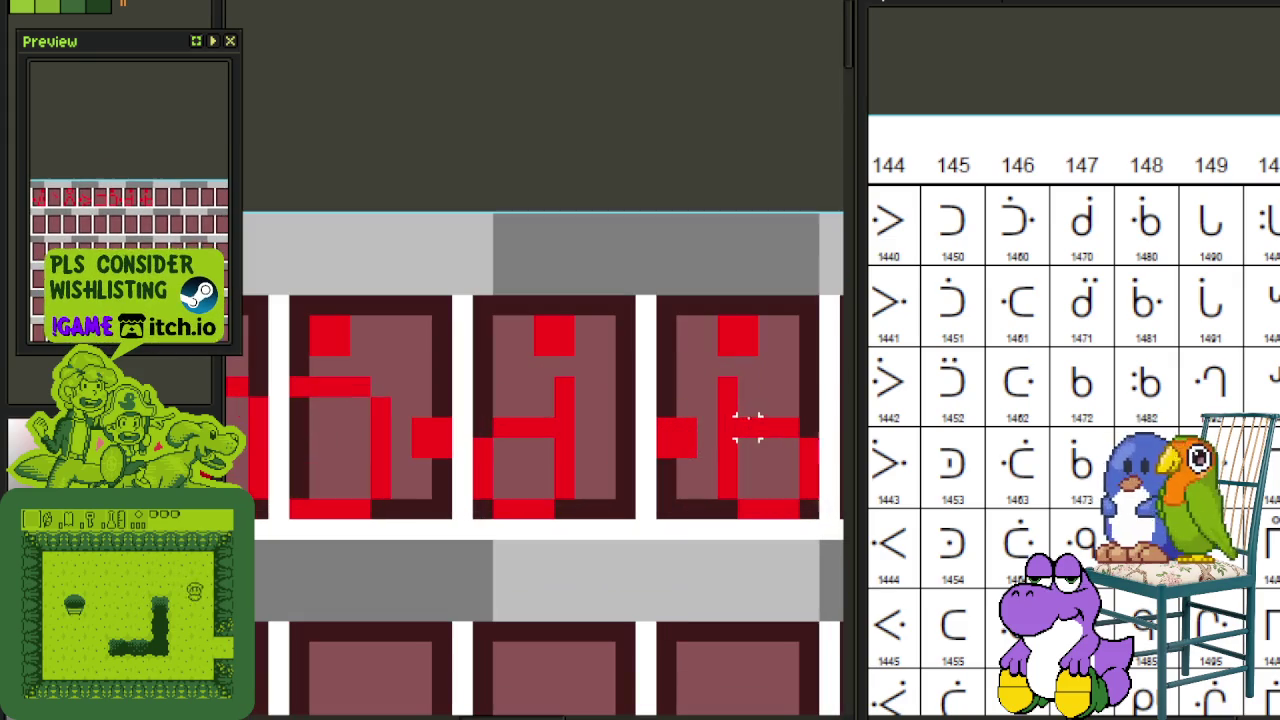
# Step: Save the tileset with the cleaned-up glyph
pyautogui.hotkey('ctrl', 's')
pyautogui.moveTo(780, 371)
pyautogui.mouseDown()
pyautogui.moveTo(586, 434)
pyautogui.moveTo(486, 423)
pyautogui.mouseUp()
pyautogui.scroll(-1, 600, 430)
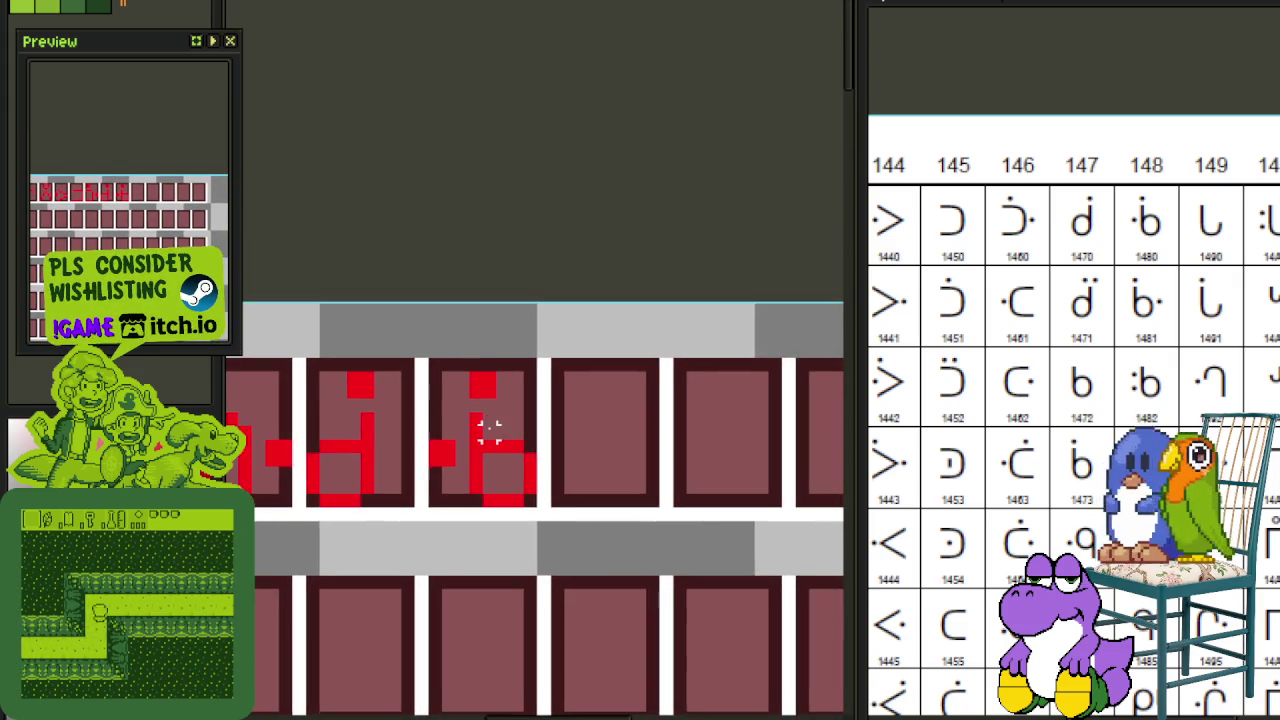
pyautogui.scroll(1, 469, 415)
# Step: Copy the dotted 'b' into the next tile and erase pixels to form the L glyph (chart entry 149)
pyautogui.moveTo(405, 330)
pyautogui.mouseDown()
pyautogui.moveTo(548, 540)
pyautogui.moveTo(711, 540)
pyautogui.mouseUp()
pyautogui.hotkey('ctrl', 'd')
pyautogui.moveTo(591, 456); pyautogui.dragTo(571, 476)
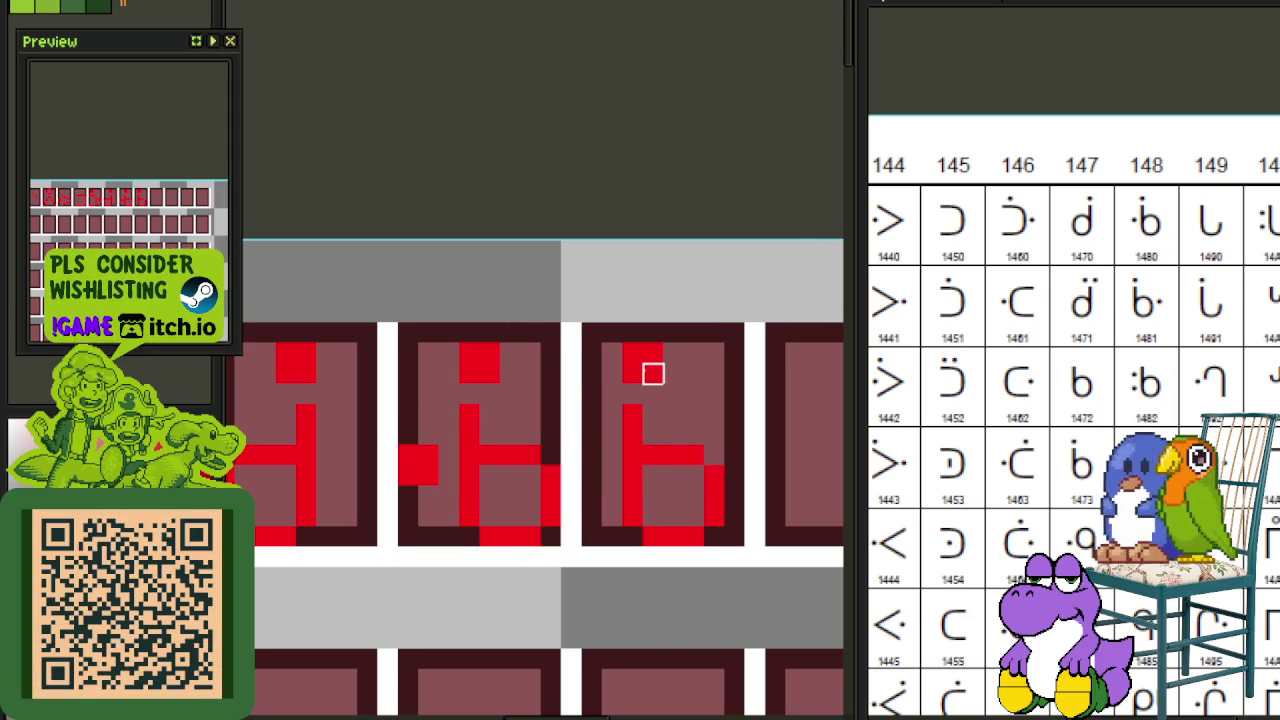
pyautogui.moveTo(632, 354); pyautogui.dragTo(653, 374)
pyautogui.moveTo(653, 456); pyautogui.dragTo(694, 451)
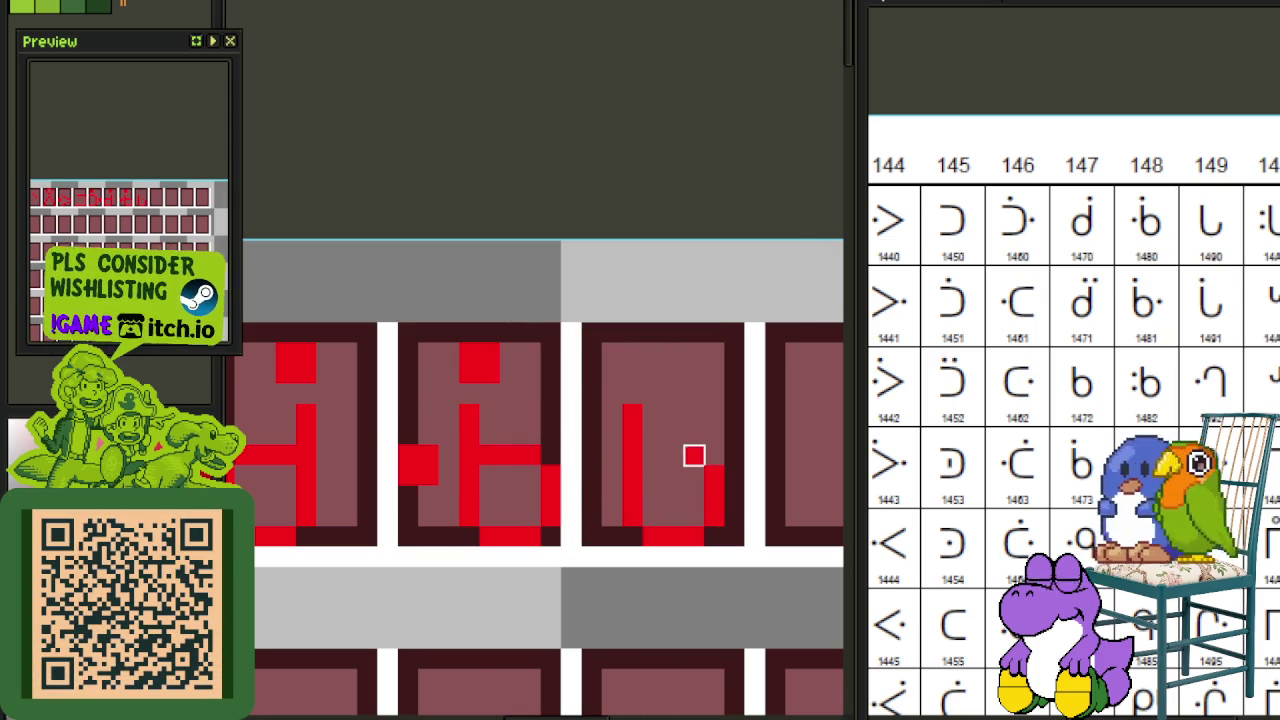
pyautogui.scroll(-2, 681, 407)
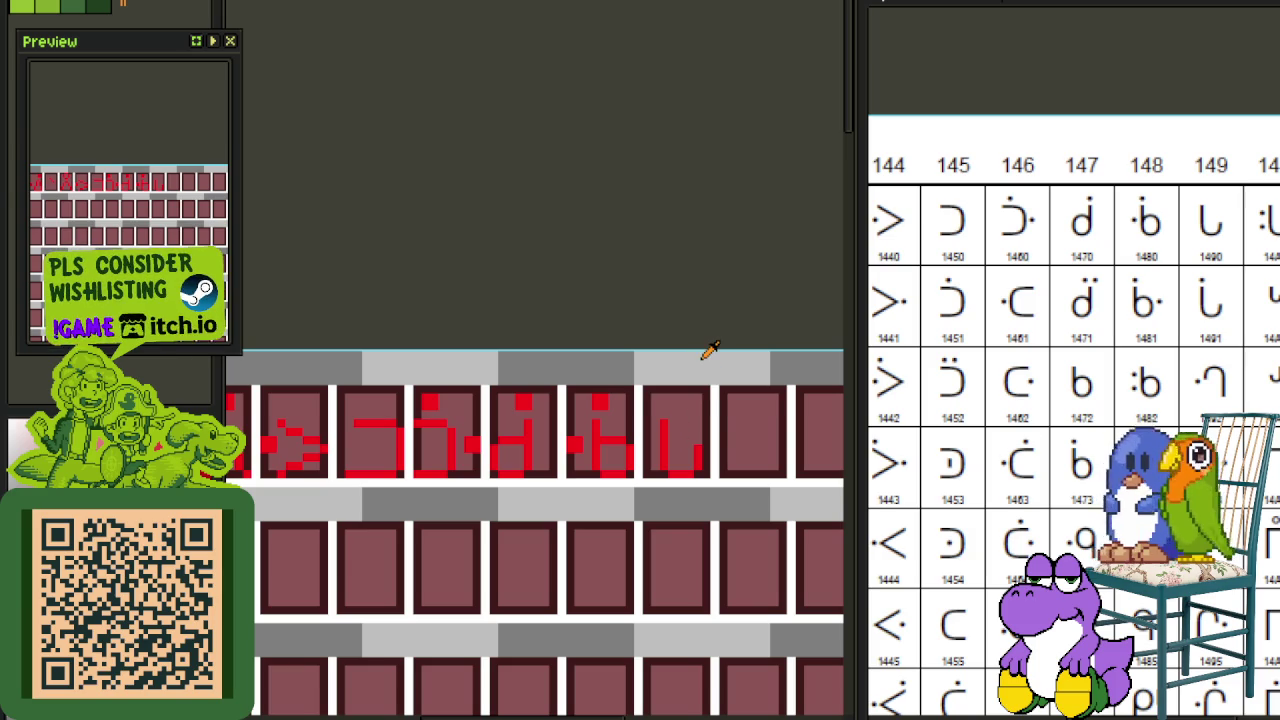
pyautogui.scroll(-1, 709, 355)
pyautogui.scroll(-1, 712, 365)
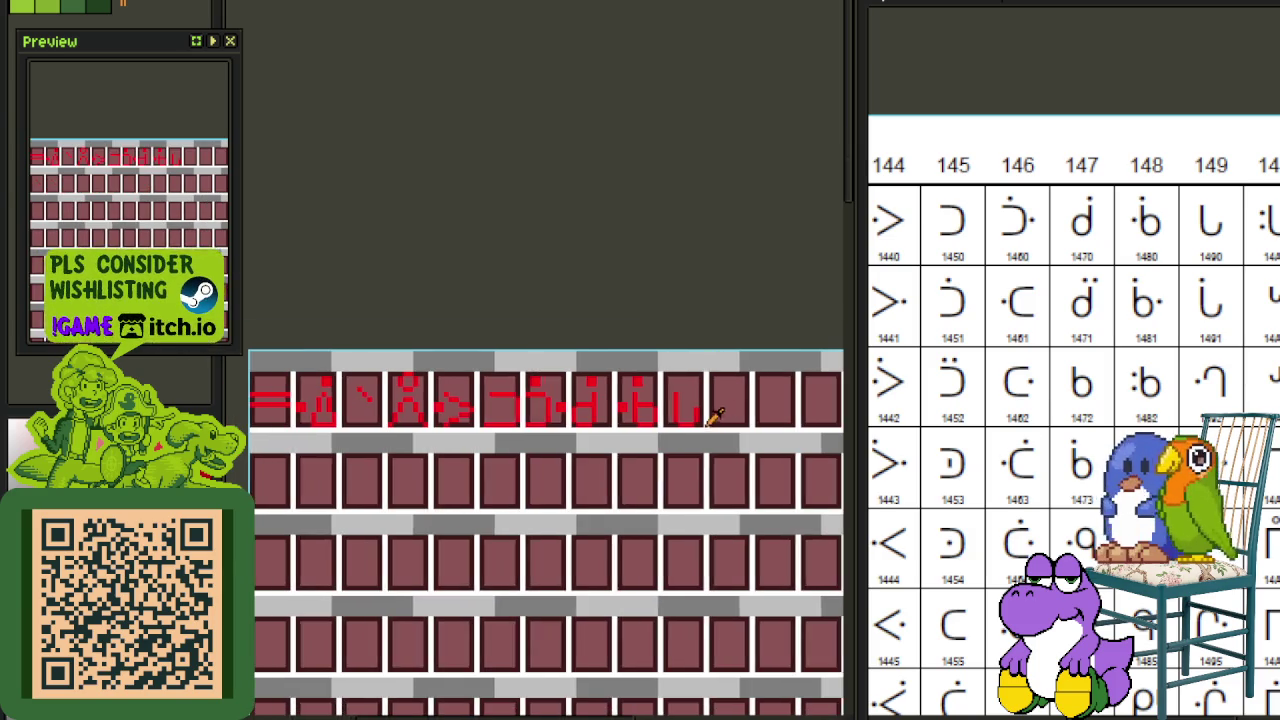
pyautogui.scroll(2, 716, 415)
pyautogui.scroll(-1, 682, 398)
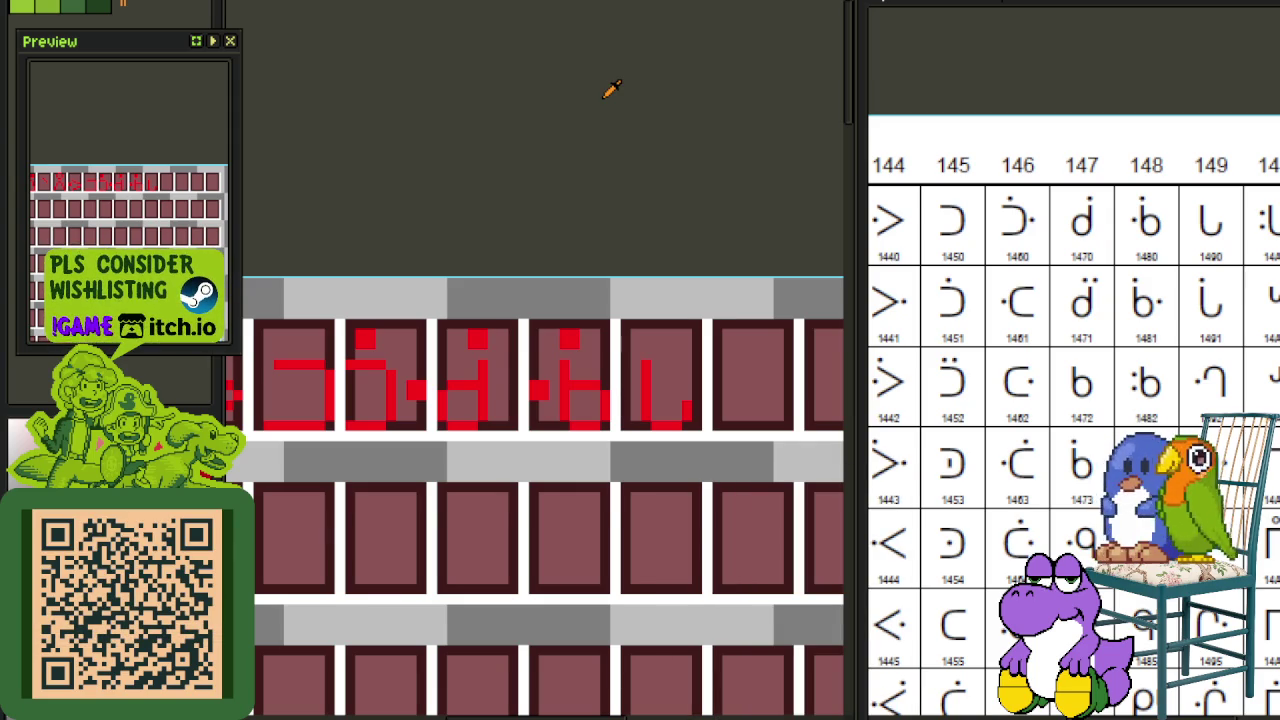
# Step: Nudge the L glyph into its final position within its tile
pyautogui.hscroll(2, 688, 310)
pyautogui.scroll(-1, 688, 310)
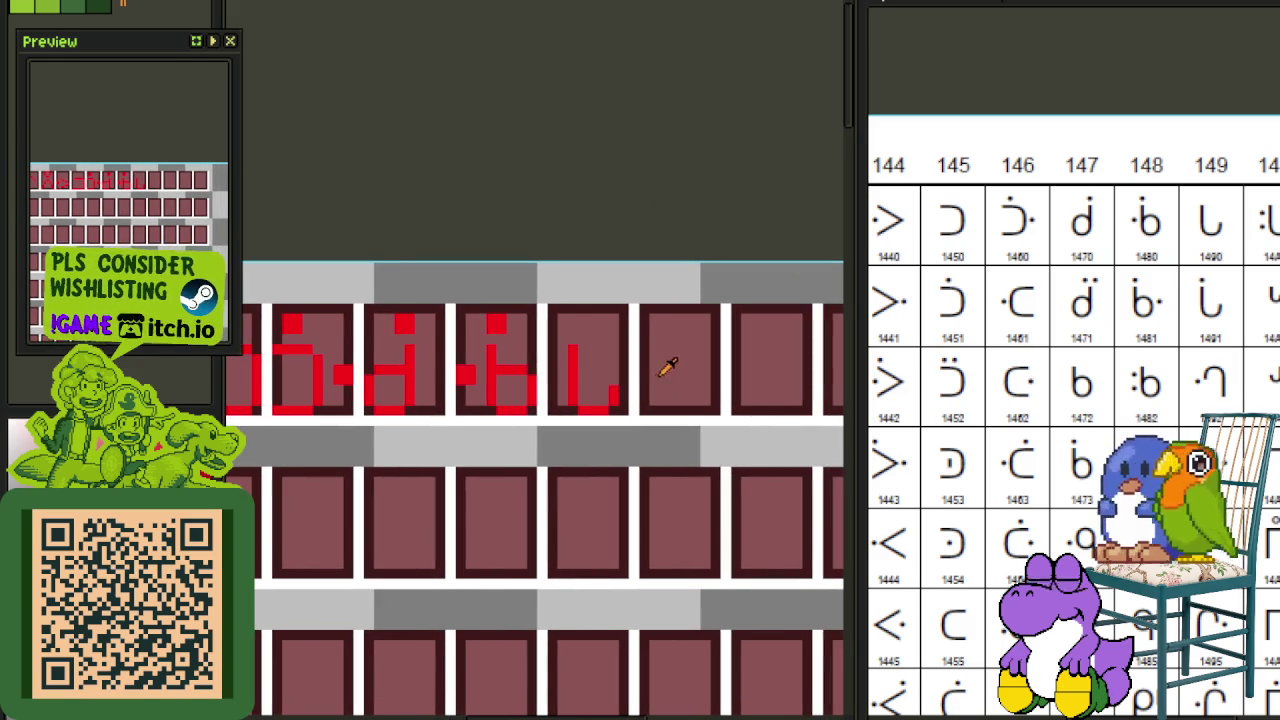
pyautogui.moveTo(618, 410); pyautogui.dragTo(548, 298)
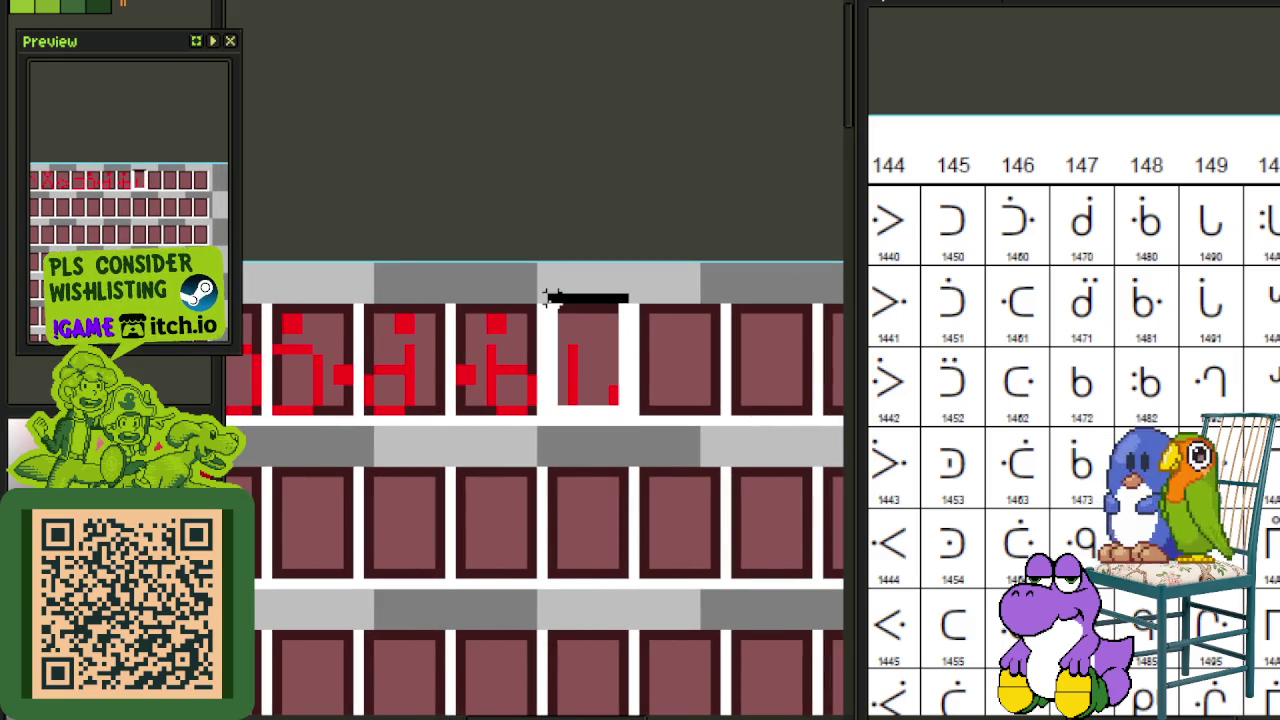
pyautogui.press('Down')
pyautogui.press('Right')
pyautogui.press('Right')
pyautogui.press('Right')
pyautogui.press('Right')
pyautogui.press('Right')
pyautogui.press('Right')
pyautogui.press('Right')
pyautogui.press('Up')
pyautogui.press('Left')
pyautogui.press('Left')
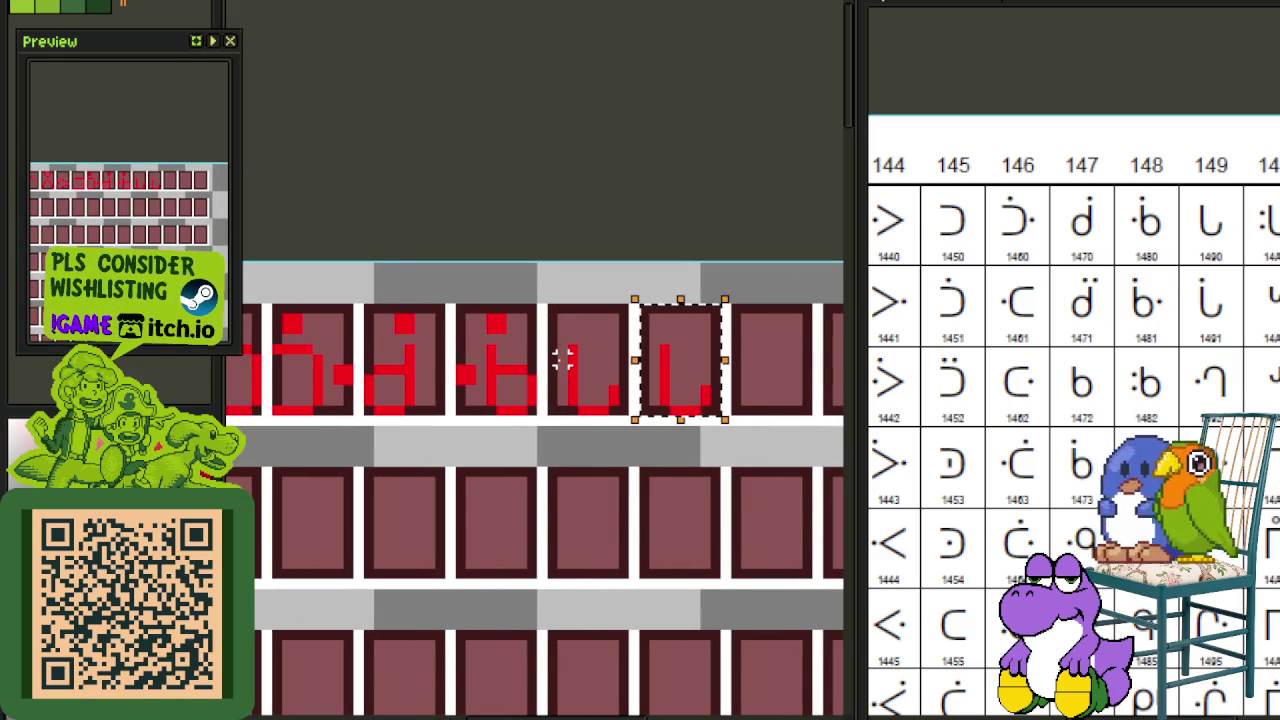
pyautogui.hotkey('ctrl', 'd')
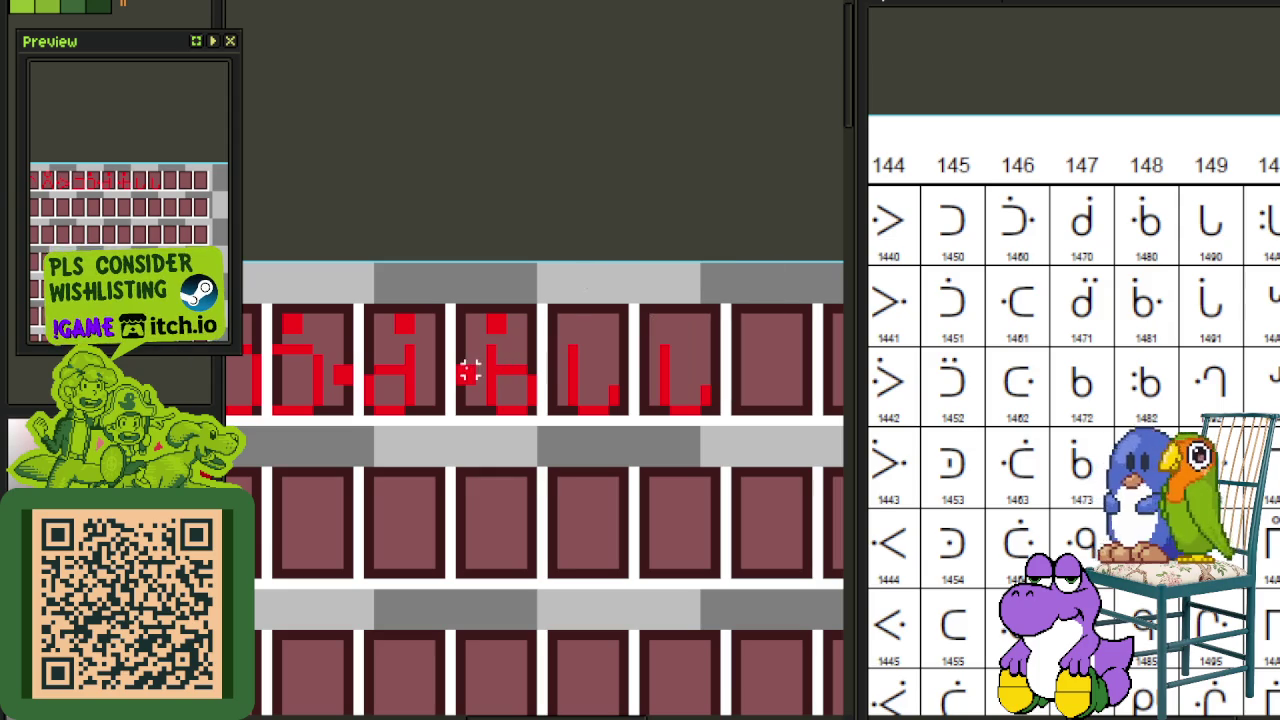
# Step: Move the small red dot block into the next tile beside the L and align it vertically
pyautogui.moveTo(449, 359); pyautogui.dragTo(481, 398)
pyautogui.press('Right')
pyautogui.press('Right')
pyautogui.press('Right')
pyautogui.press('Right')
pyautogui.press('Right')
pyautogui.press('Right')
pyautogui.press('Right')
pyautogui.press('Right')
pyautogui.press('Right')
pyautogui.press('Right')
pyautogui.press('Right')
pyautogui.press('Right')
pyautogui.press('Right')
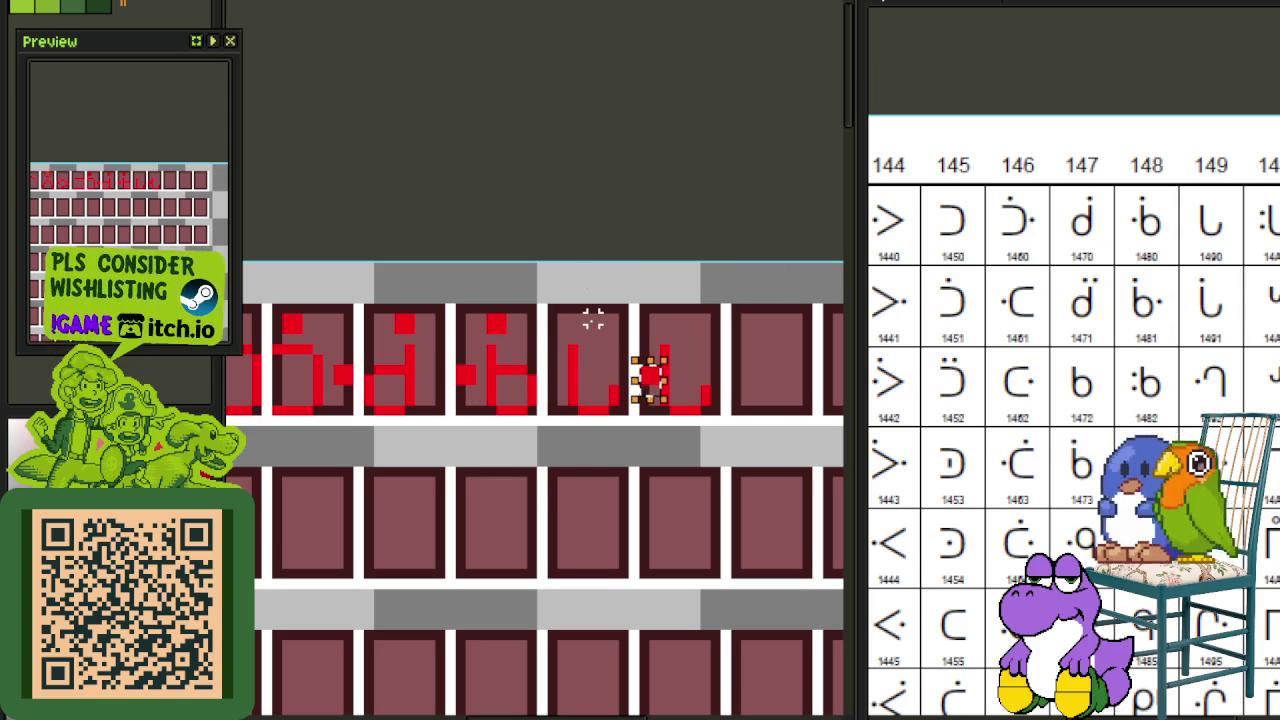
pyautogui.hotkey('ctrl', 'd')
pyautogui.scroll(1, 654, 345)
pyautogui.moveTo(666, 346); pyautogui.dragTo(790, 490)
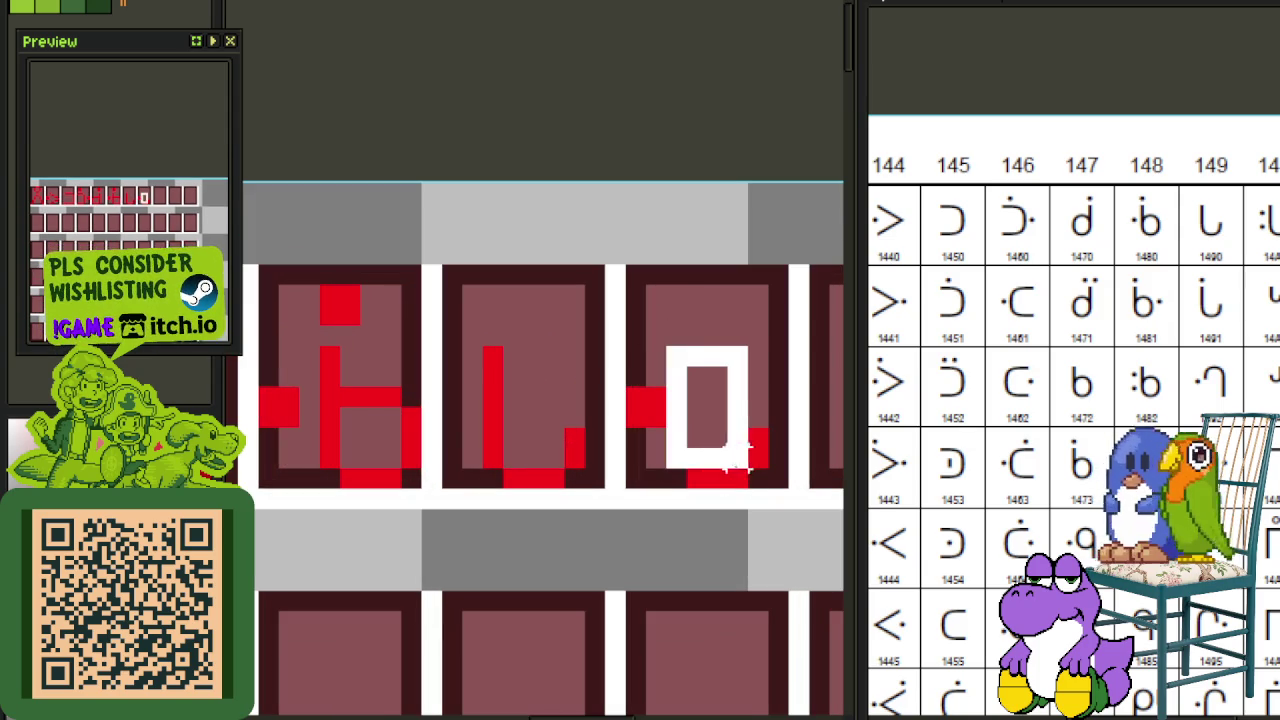
pyautogui.moveTo(620, 380); pyautogui.dragTo(672, 434)
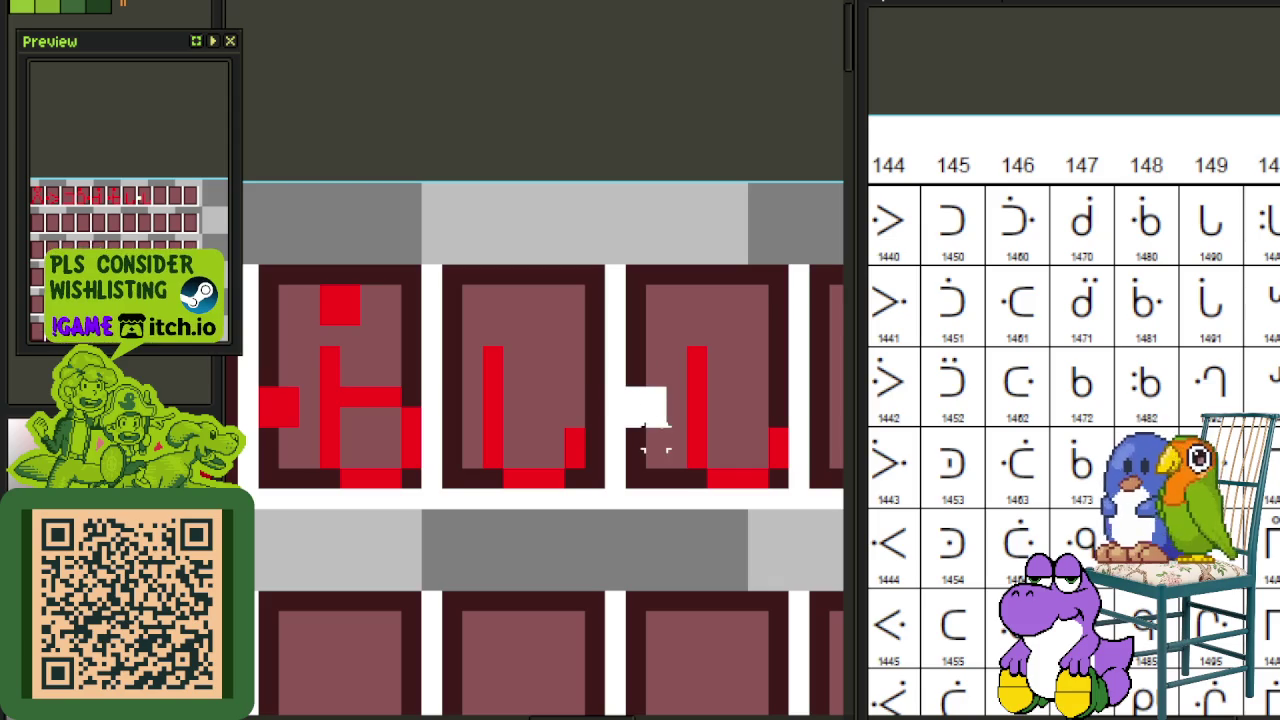
pyautogui.press('Down')
pyautogui.press('Down')
pyautogui.press('Up')
pyautogui.press('Up')
pyautogui.press('Up')
pyautogui.press('Up')
pyautogui.press('Down')
pyautogui.hotkey('ctrl', 'd')
# Step: Copy the dotted L glyph into the next tile along the top row
pyautogui.scroll(-1, 686, 266)
pyautogui.scroll(-1, 500, 357)
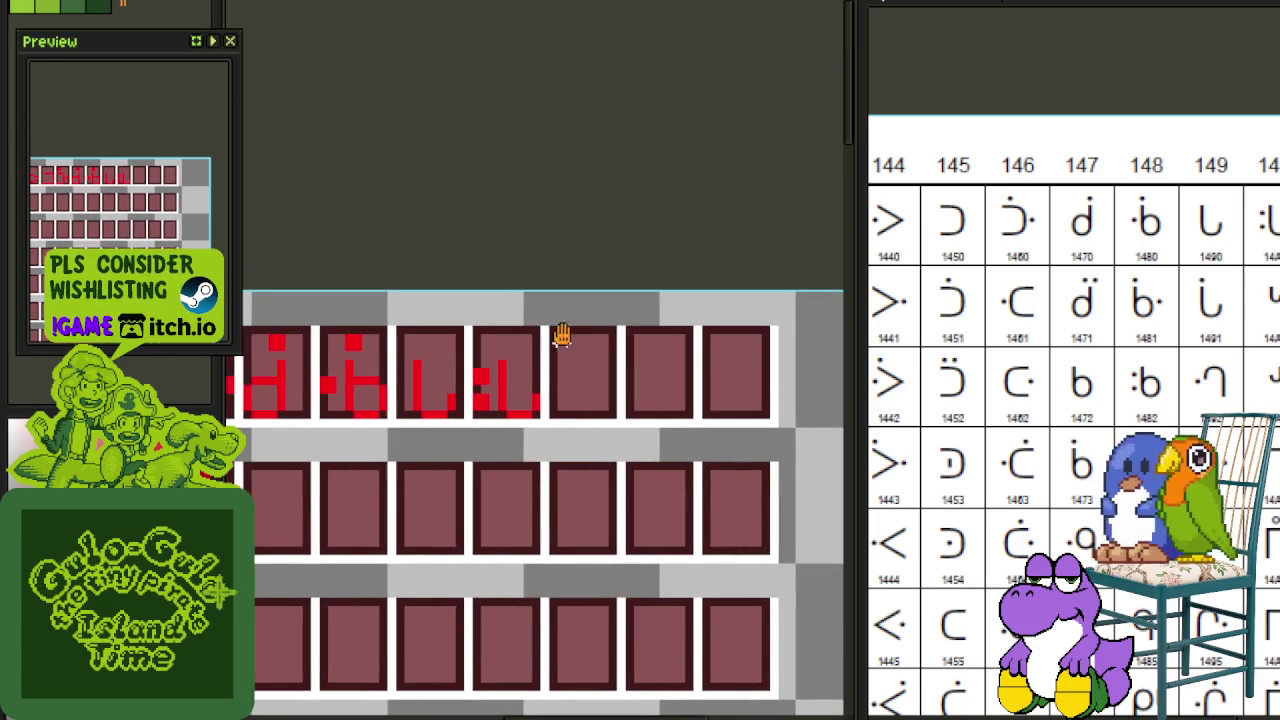
pyautogui.moveTo(561, 340); pyautogui.dragTo(441, 362)
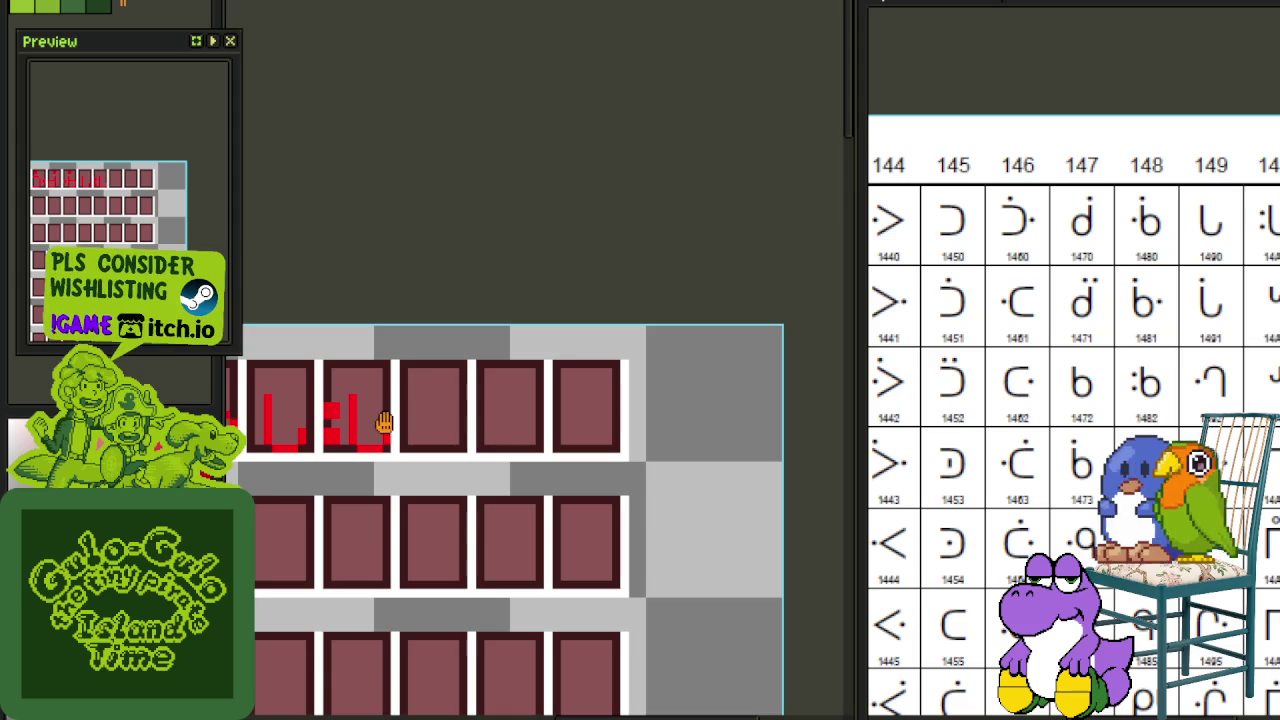
pyautogui.scroll(1, 358, 405)
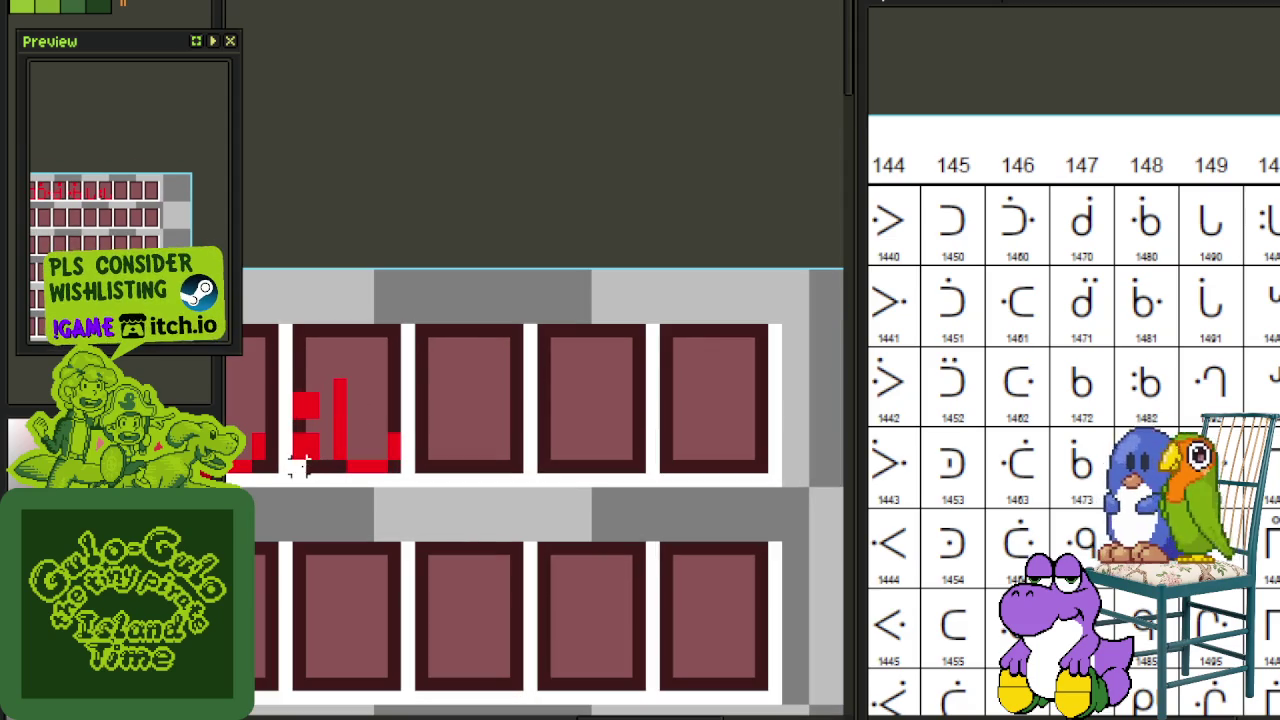
pyautogui.moveTo(297, 468); pyautogui.dragTo(393, 343)
pyautogui.press('Right')
pyautogui.press('Right')
pyautogui.press('Right')
pyautogui.press('Right')
pyautogui.press('Right')
pyautogui.press('Right')
pyautogui.hotkey('ctrl', 'd')
# Step: Reshape the copy by erasing its bottom pixels, extending the vertical stroke, and drawing a top bar
pyautogui.scroll(2, 490, 463)
pyautogui.moveTo(490, 463)
pyautogui.mouseDown()
pyautogui.moveTo(571, 463)
pyautogui.moveTo(514, 491)
pyautogui.moveTo(489, 463)
pyautogui.mouseUp()
pyautogui.click(462, 490)
pyautogui.moveTo(486, 349); pyautogui.dragTo(569, 323)
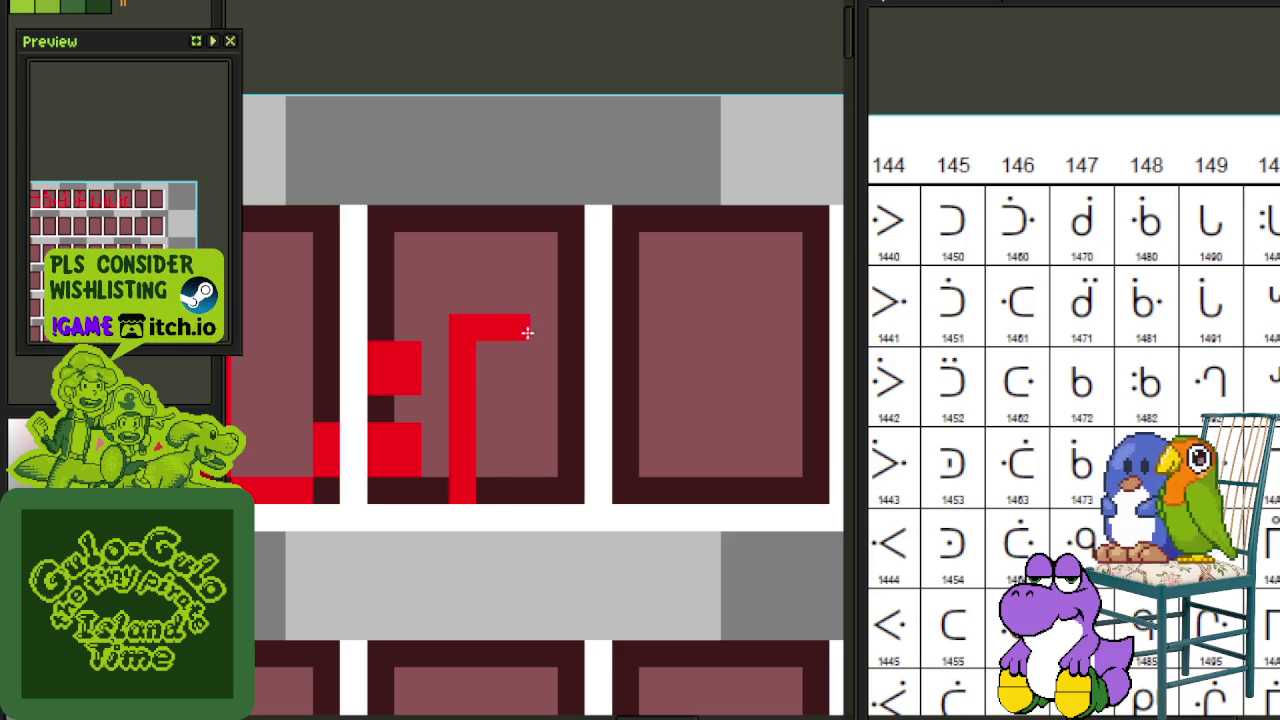
pyautogui.scroll(-2, 527, 228)
pyautogui.scroll(2, 527, 228)
pyautogui.moveTo(409, 226); pyautogui.dragTo(723, 263)
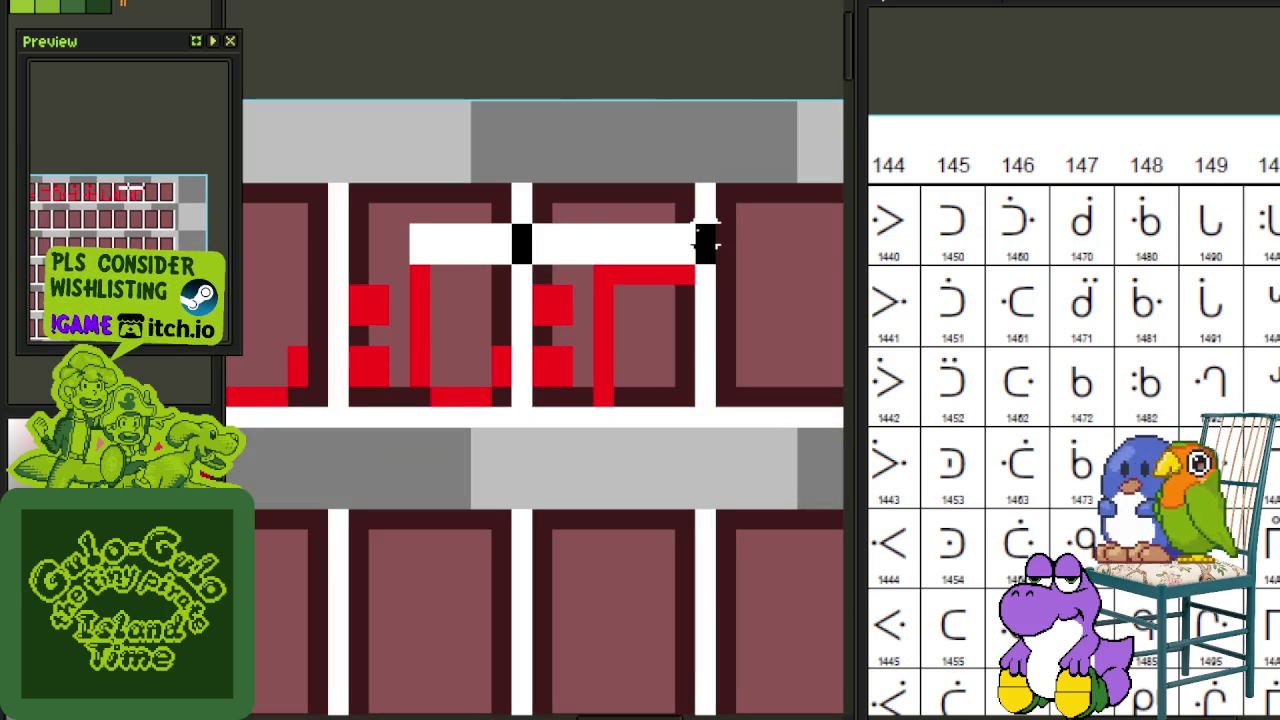
pyautogui.hotkey('ctrl', 'd')
# Step: Copy the red dot from the third cell and place it in cell 6
pyautogui.scroll(-2, 584, 312)
pyautogui.scroll(1, 443, 294)
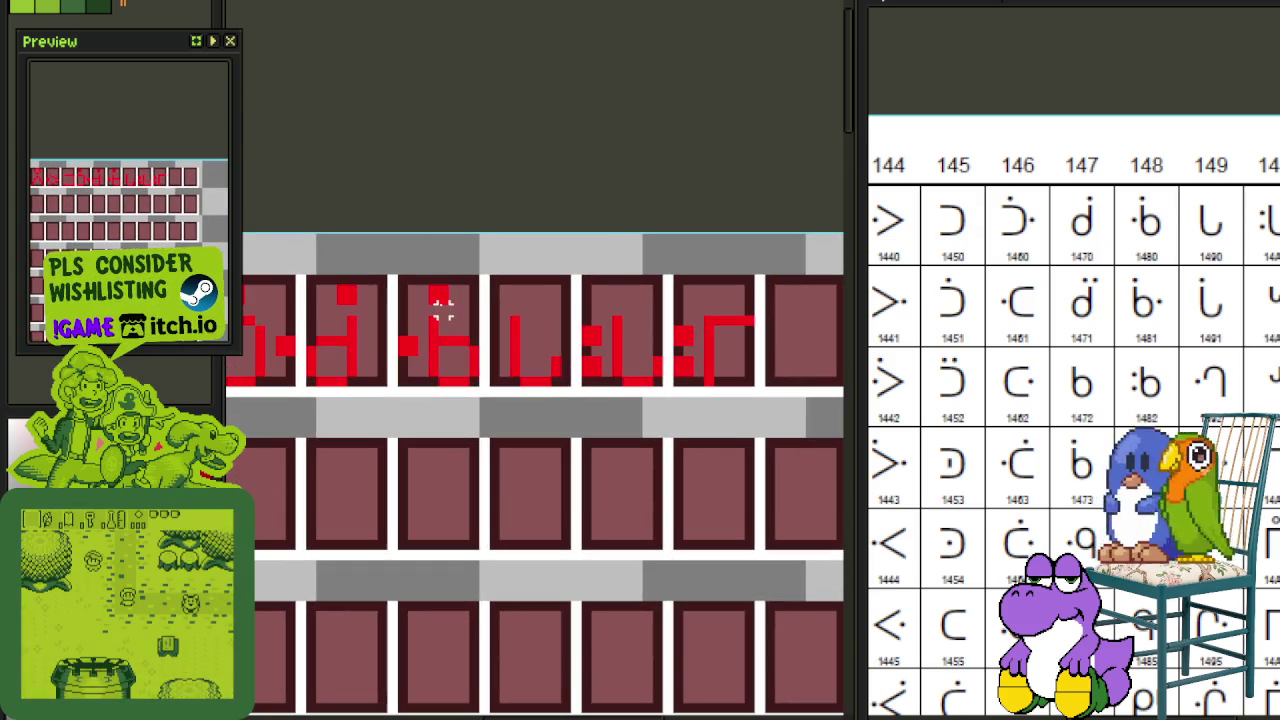
pyautogui.moveTo(392, 277); pyautogui.dragTo(486, 314)
pyautogui.hotkey('ctrl', 'c')
pyautogui.hotkey('ctrl', 'v')
pyautogui.press('Right')
pyautogui.press('Right')
pyautogui.press('Right')
pyautogui.press('Right')
pyautogui.press('Right')
pyautogui.press('Right')
pyautogui.press('Right')
pyautogui.press('Right')
pyautogui.press('Right')
pyautogui.press('Left')
pyautogui.press('Left')
pyautogui.press('Left')
pyautogui.press('Left')
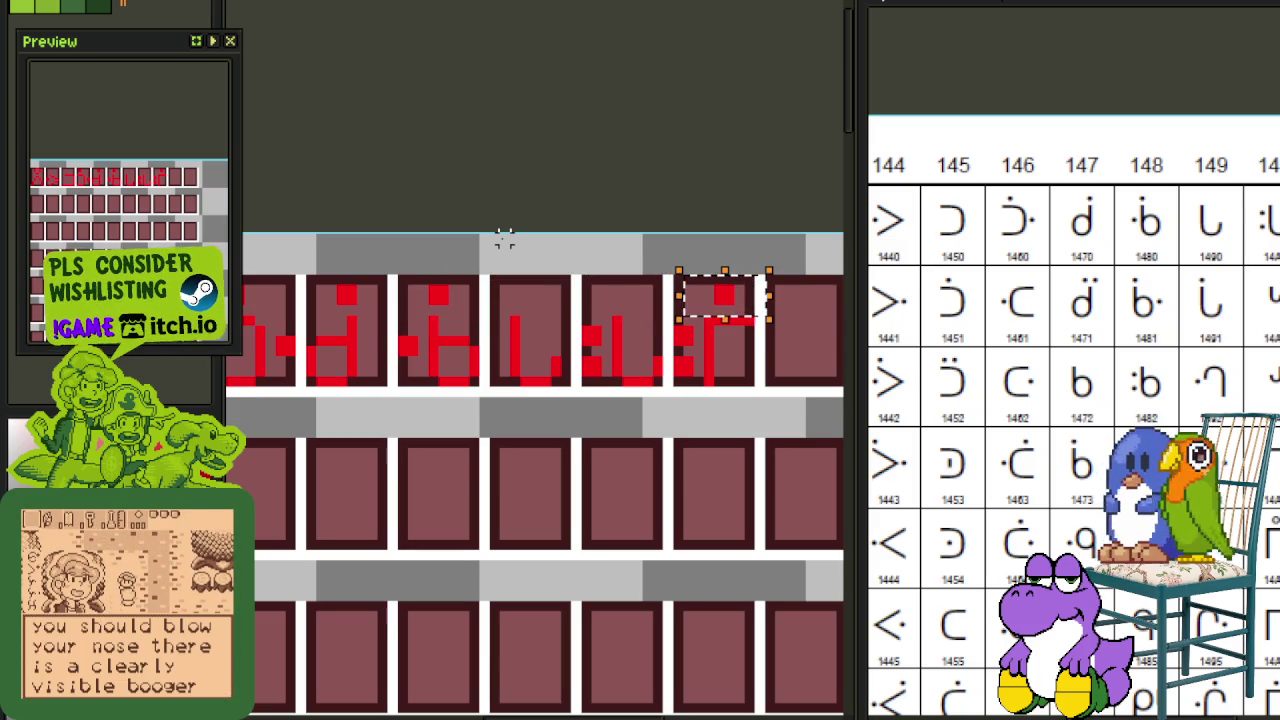
pyautogui.press('Right')
pyautogui.hotkey('ctrl', 'd')
# Step: Paste another copy of the glyph and stamp it into the top-right cell
pyautogui.scroll(2, 694, 340)
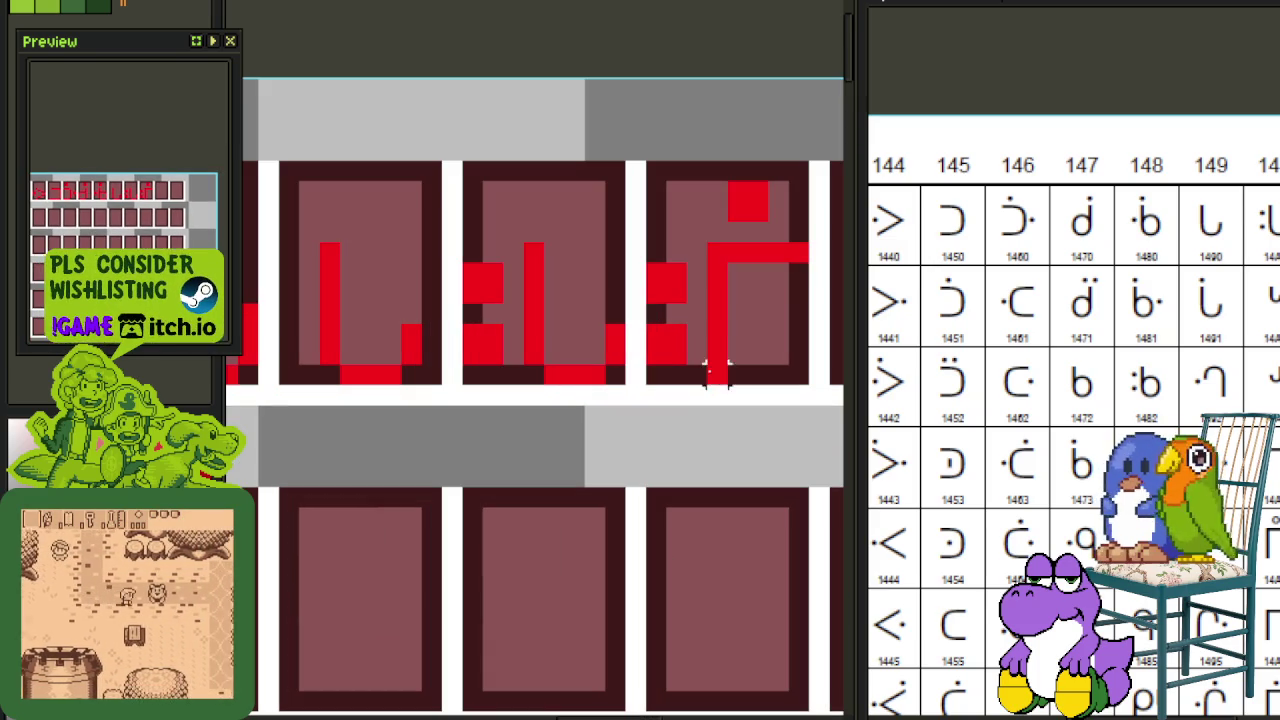
pyautogui.hotkey('ctrl', 'v')
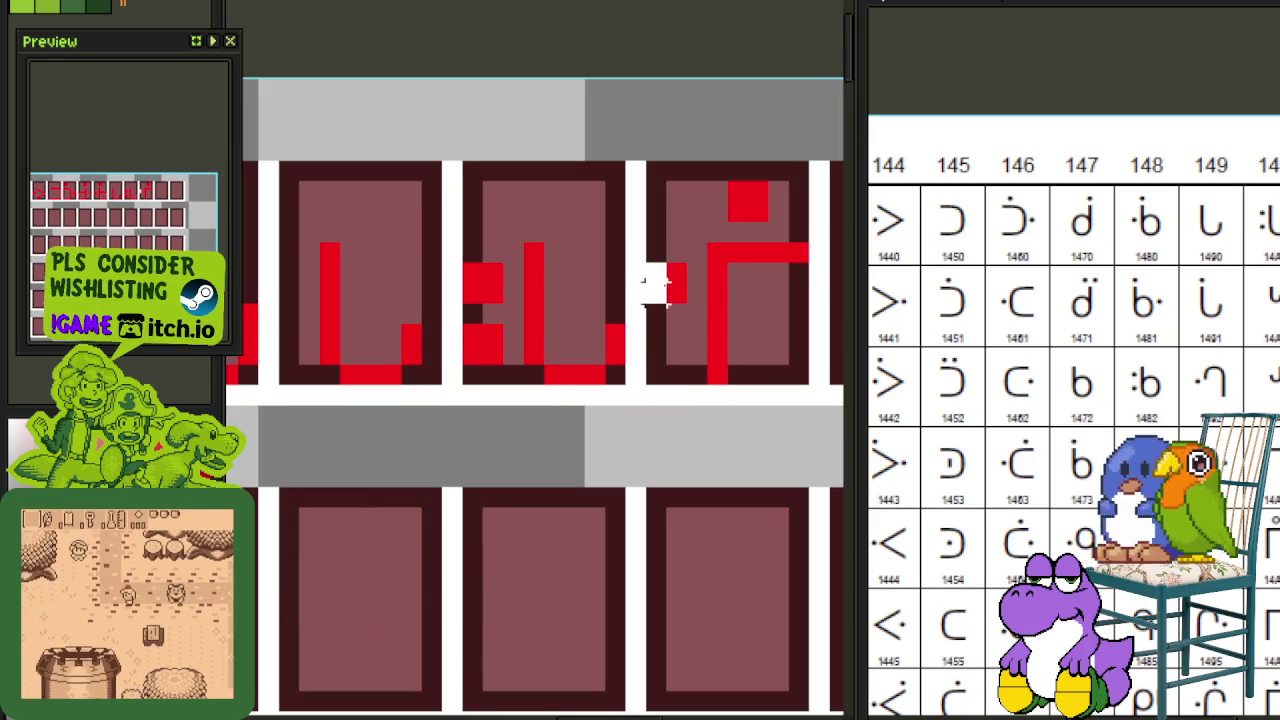
pyautogui.scroll(-2, 718, 268)
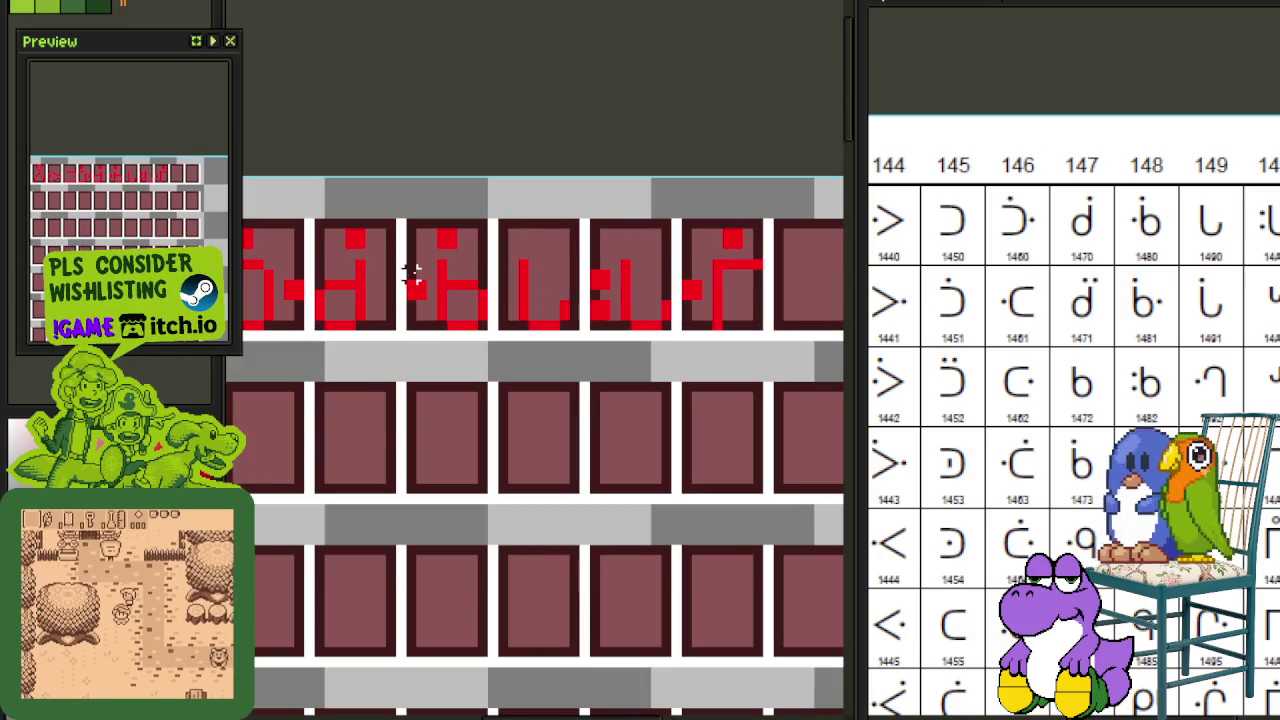
pyautogui.moveTo(413, 272); pyautogui.dragTo(700, 268)
pyautogui.scroll(-2, 760, 212)
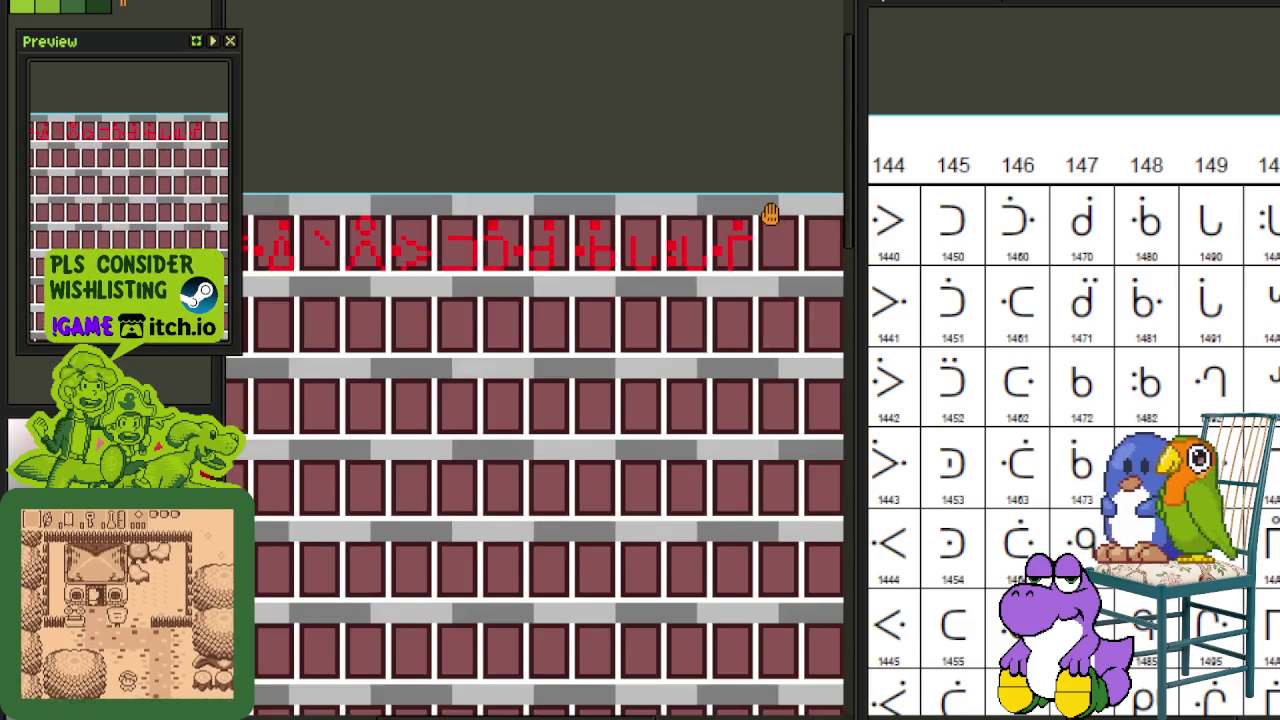
pyautogui.scroll(2, 770, 213)
pyautogui.click(713, 216)
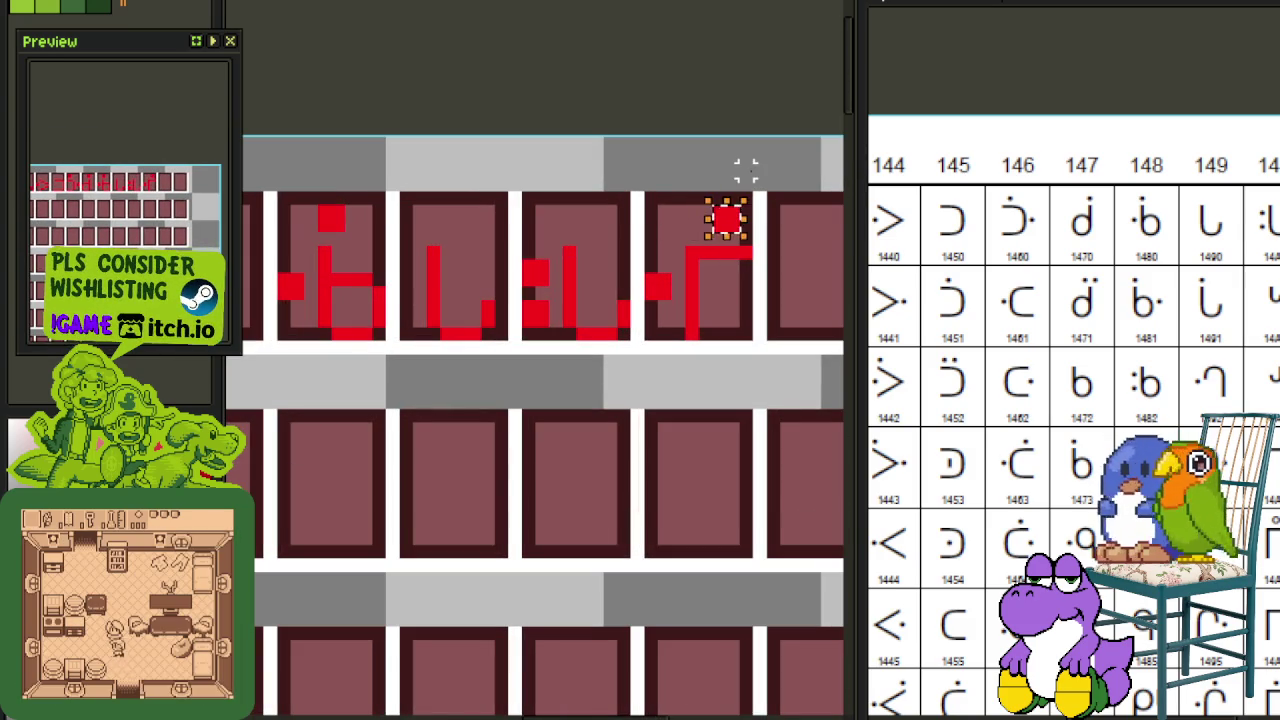
# Step: Shift the small dot above the new glyph one pixel left
pyautogui.scroll(-2, 754, 250)
pyautogui.scroll(2, 651, 262)
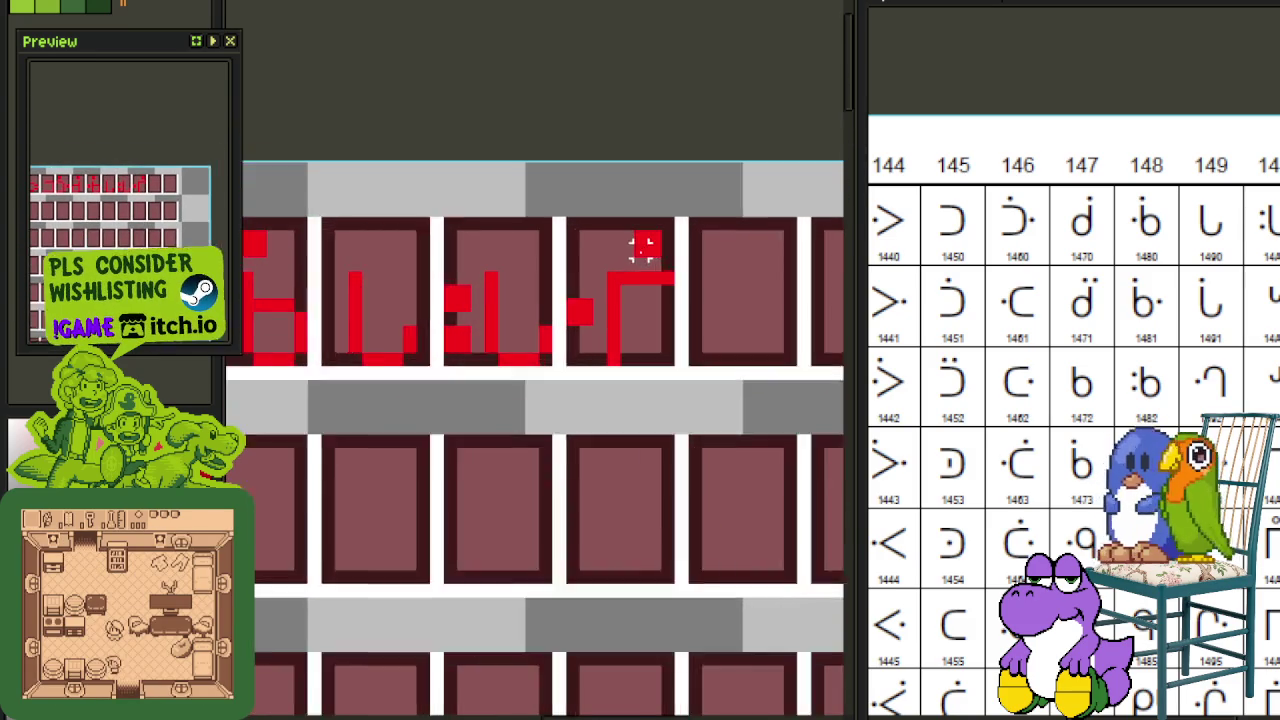
pyautogui.scroll(1, 651, 262)
pyautogui.click(640, 245)
pyautogui.press('Left')
pyautogui.scroll(-2, 714, 211)
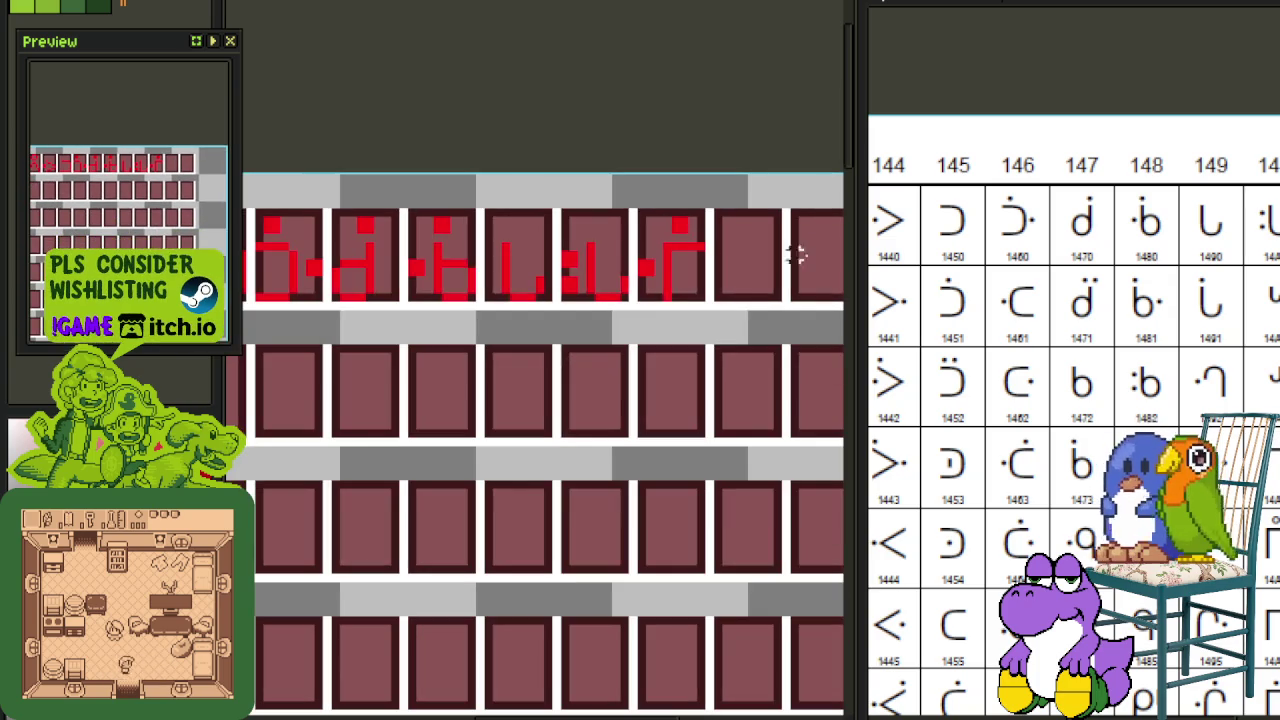
# Step: Place a copy of the b-shaped glyph toward the next cell and rotate it 90° clockwise
pyautogui.moveTo(1209, 337); pyautogui.dragTo(992, 353)
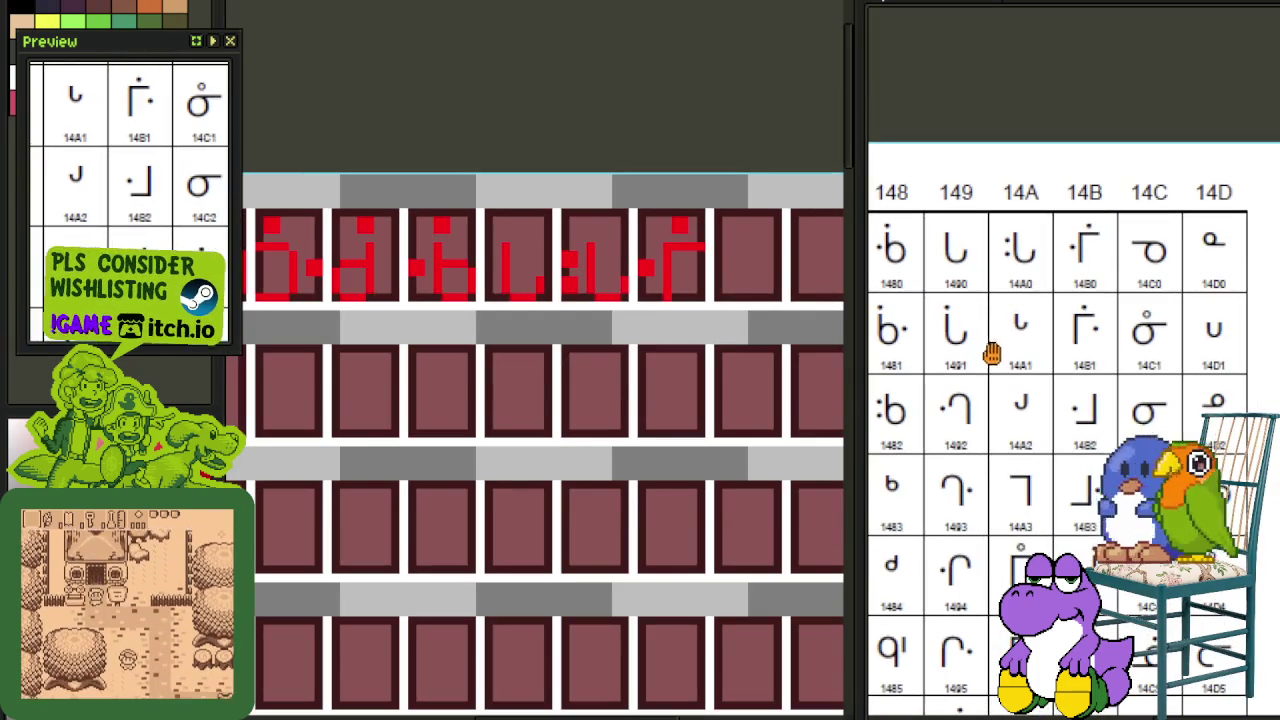
pyautogui.scroll(1, 455, 307)
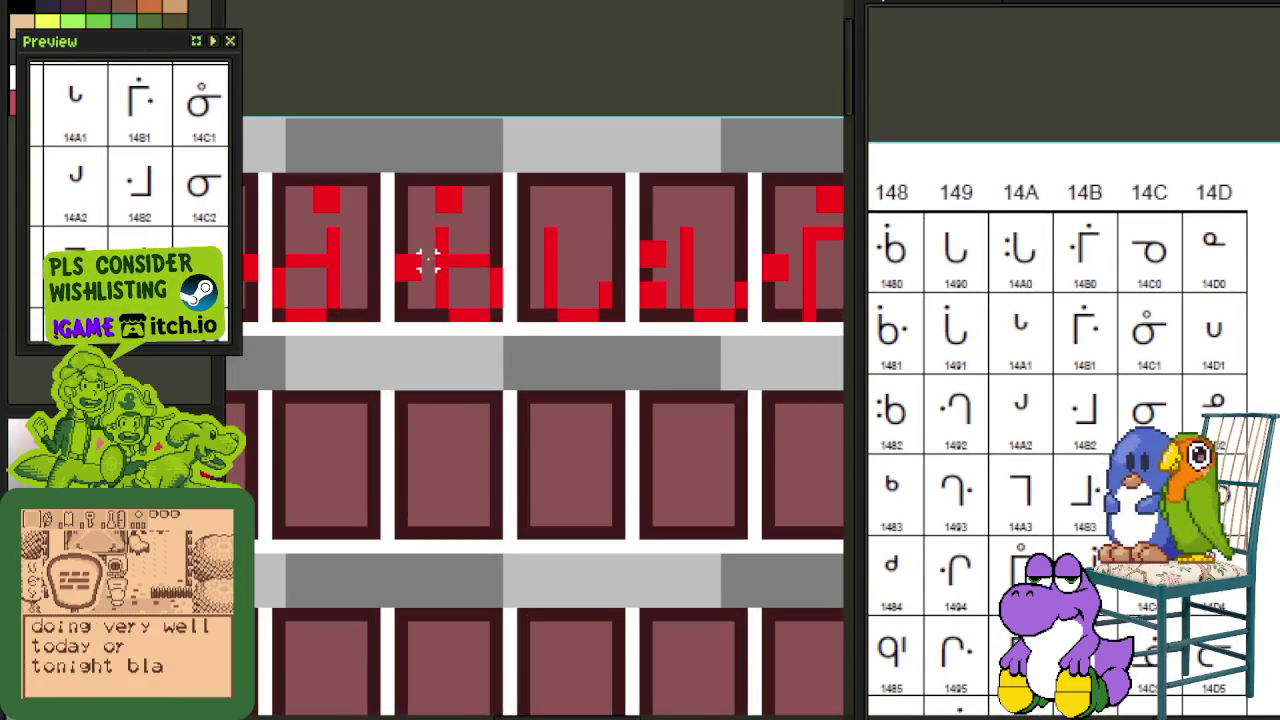
pyautogui.moveTo(434, 226)
pyautogui.mouseDown()
pyautogui.moveTo(496, 314)
pyautogui.moveTo(545, 325)
pyautogui.moveTo(414, 296)
pyautogui.mouseUp()
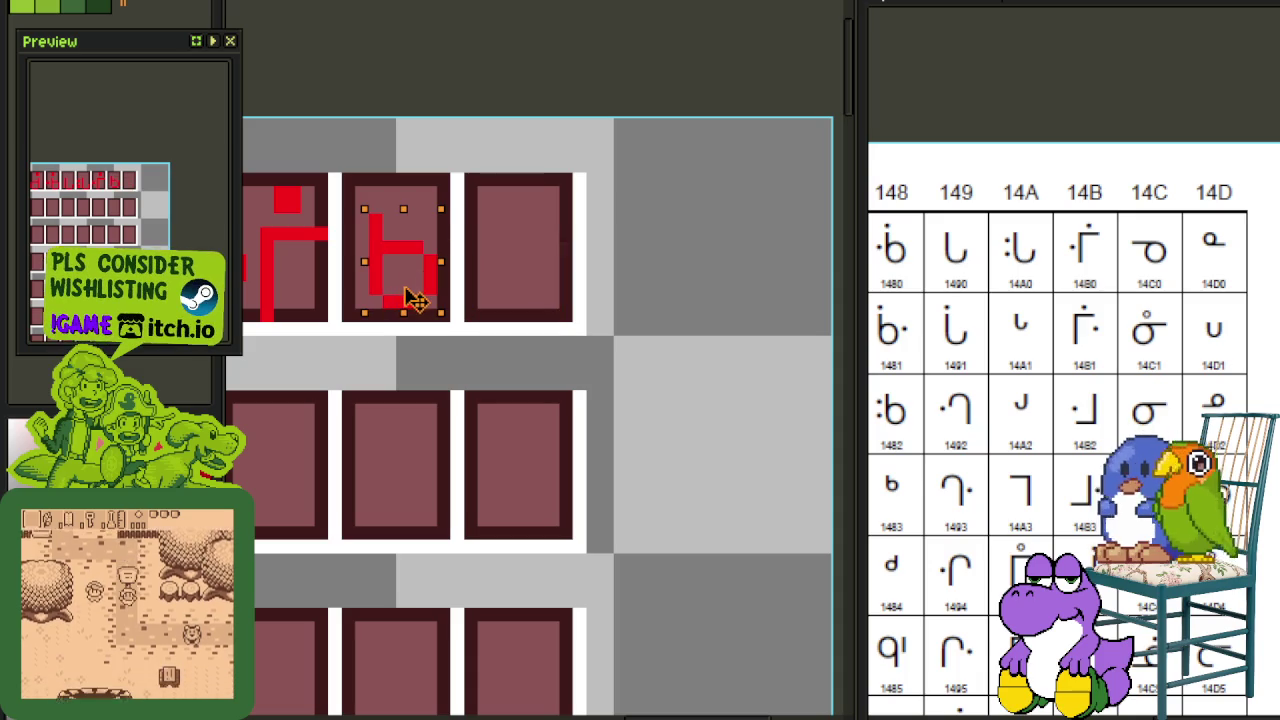
pyautogui.hotkey('alt', 'e')
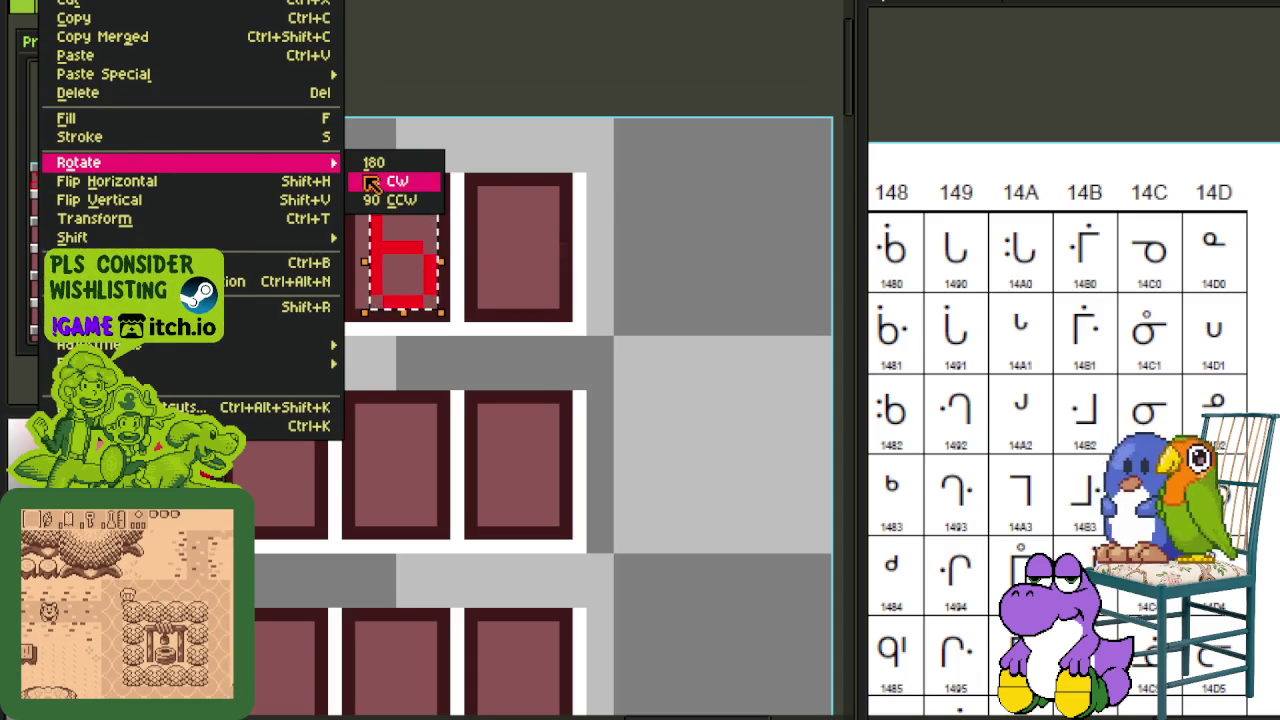
pyautogui.moveTo(190, 162)
pyautogui.click(378, 182)
pyautogui.press('Return')
# Step: Mirror the rotated glyph horizontally, centre it in the cell, and save the tileset
pyautogui.scroll(2, 392, 218)
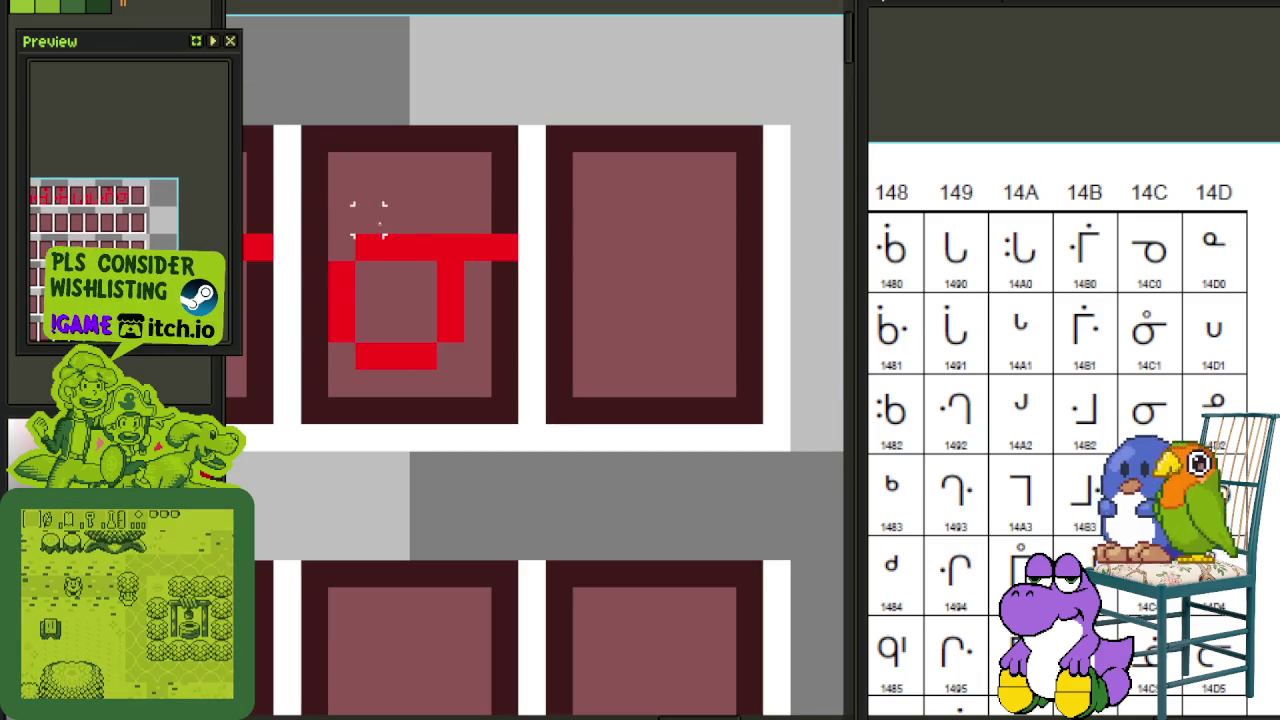
pyautogui.moveTo(300, 232); pyautogui.dragTo(520, 370)
pyautogui.hotkey('shift', 'h')
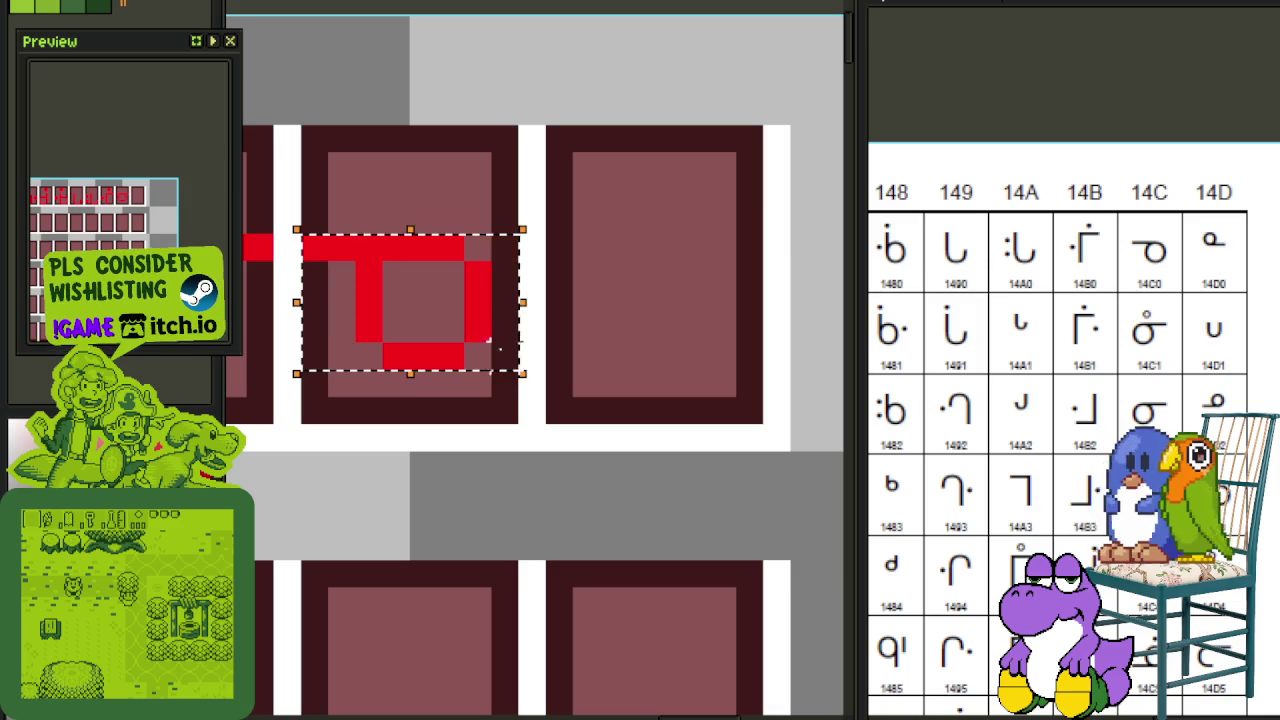
pyautogui.moveTo(447, 343); pyautogui.dragTo(487, 350)
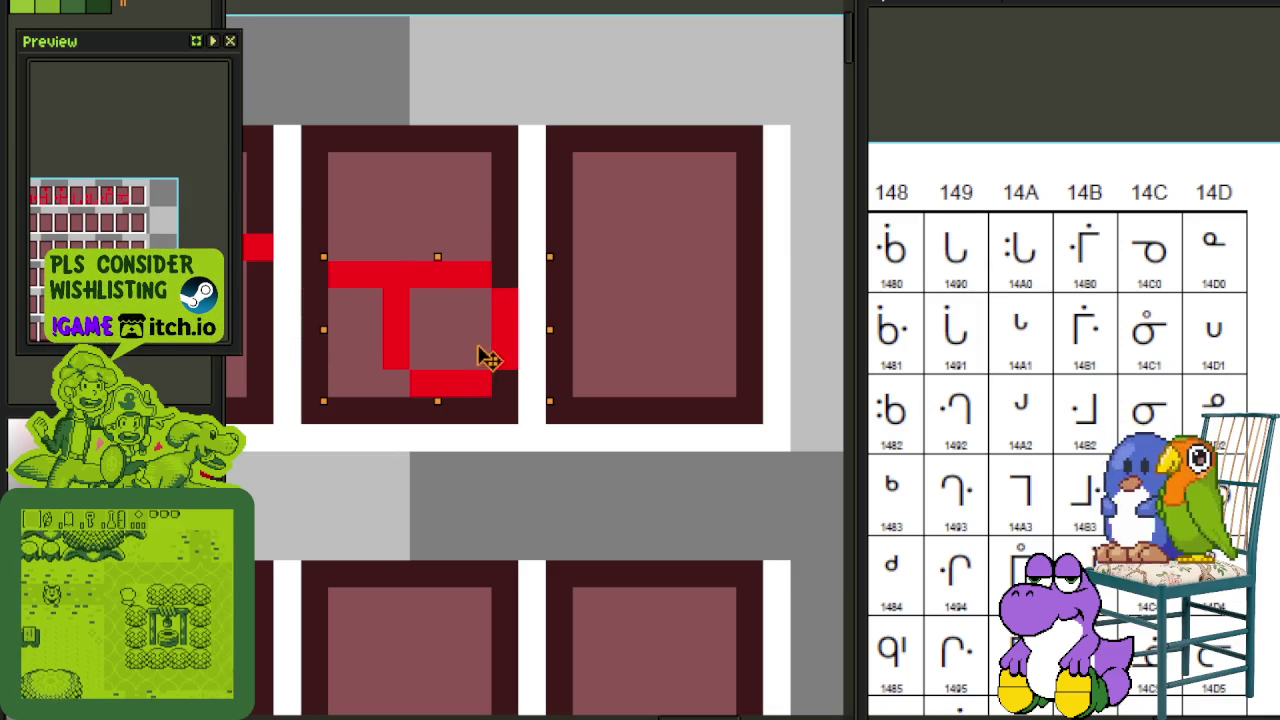
pyautogui.click(530, 95)
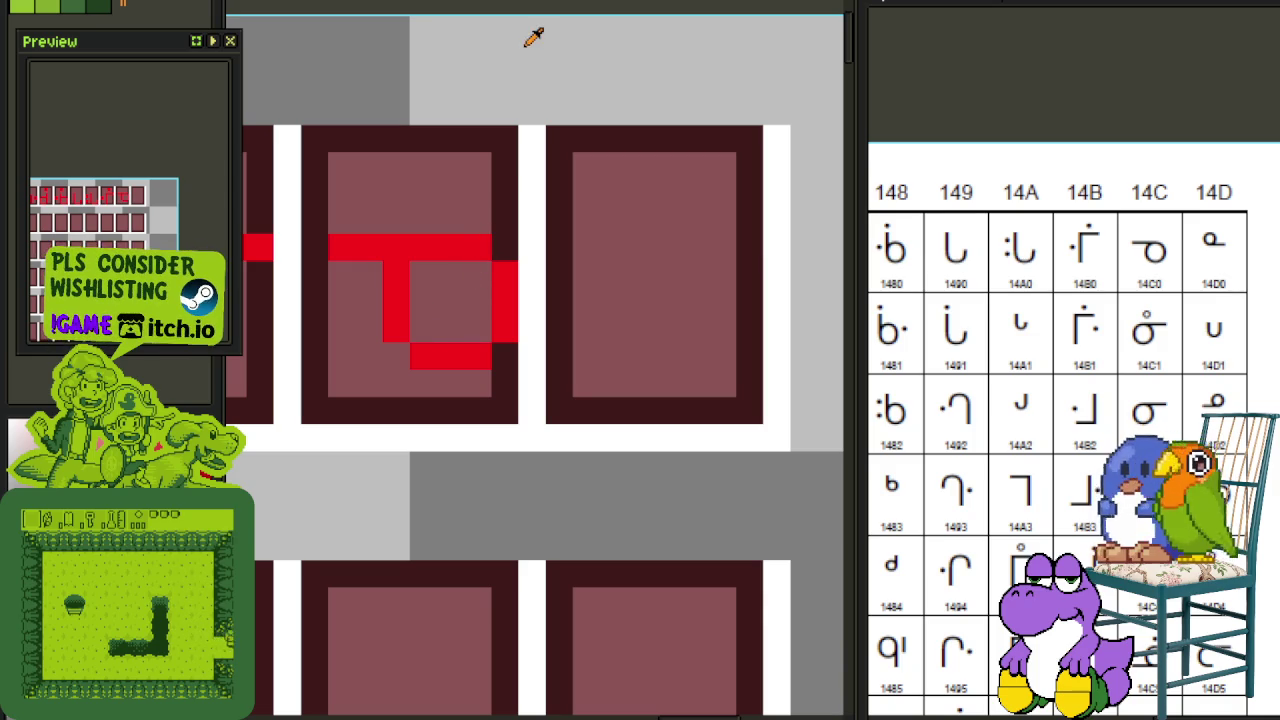
pyautogui.hotkey('ctrl', 's')
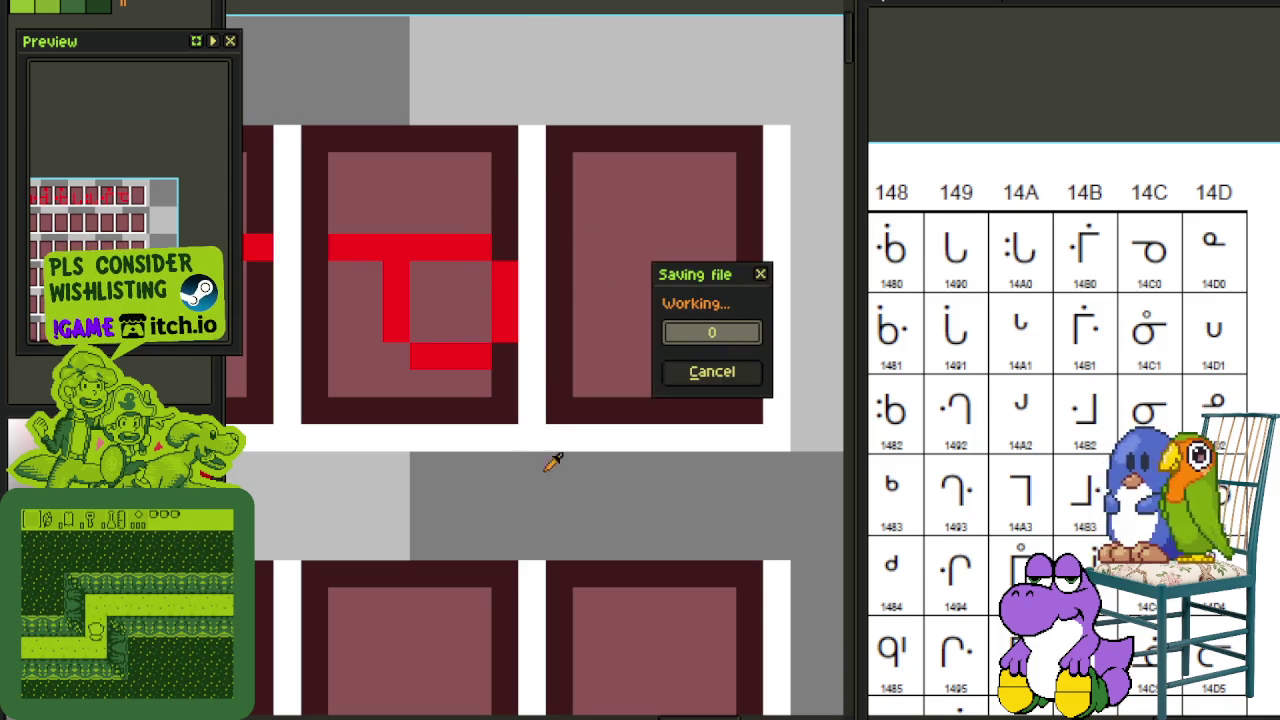
pyautogui.scroll(-1, 600, 390)
pyautogui.scroll(-1, 608, 386)
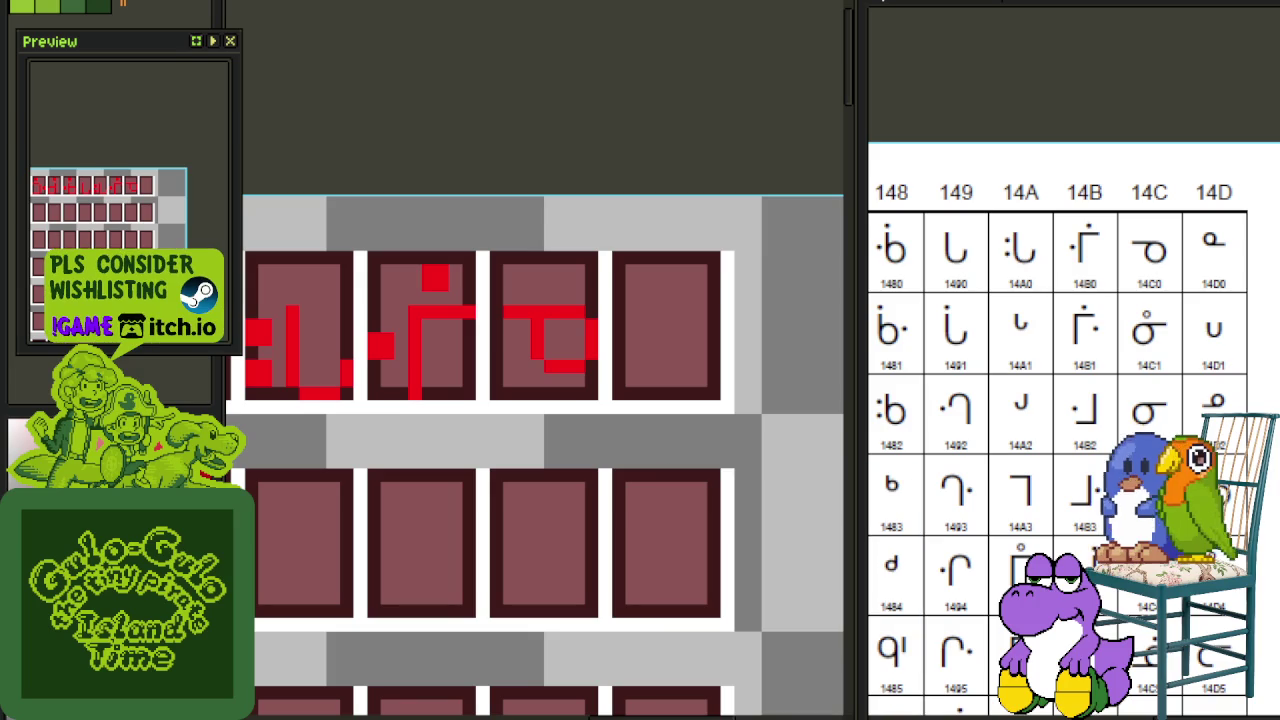
# Step: Copy the T-shaped glyph into the next cell, flipped both vertically and horizontally
pyautogui.scroll(-1, 683, 303)
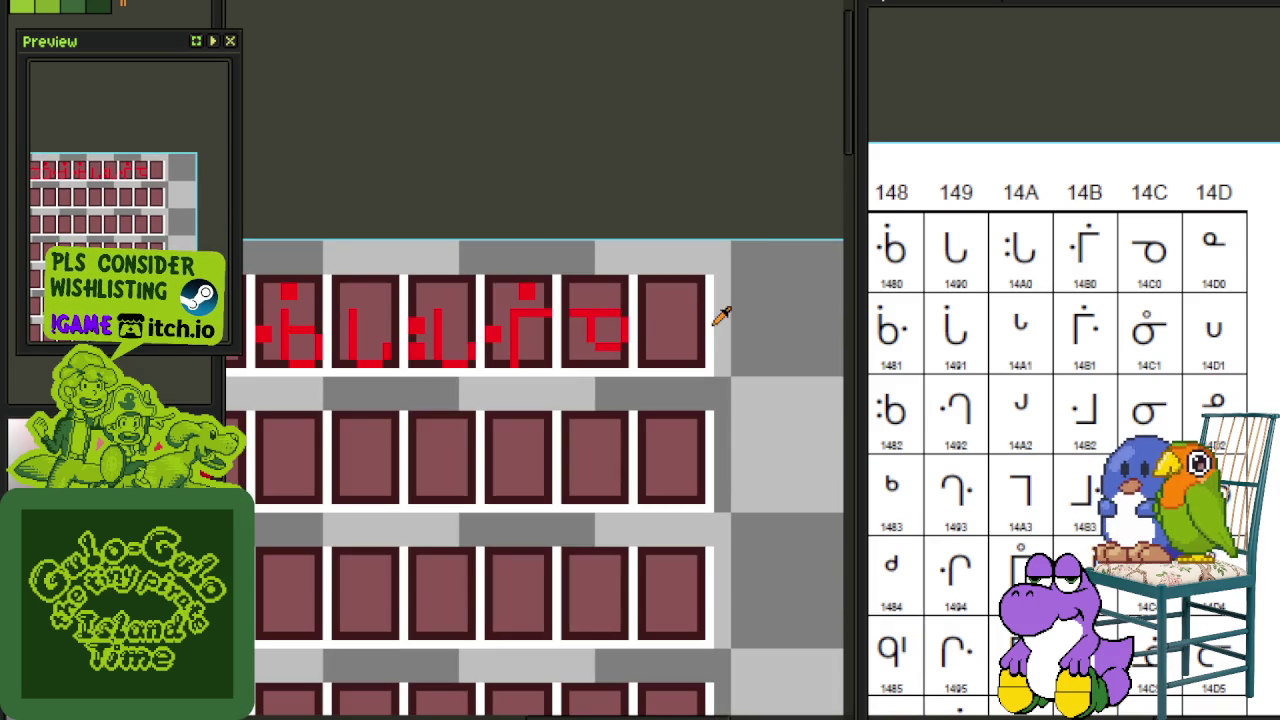
pyautogui.moveTo(724, 344); pyautogui.dragTo(646, 379)
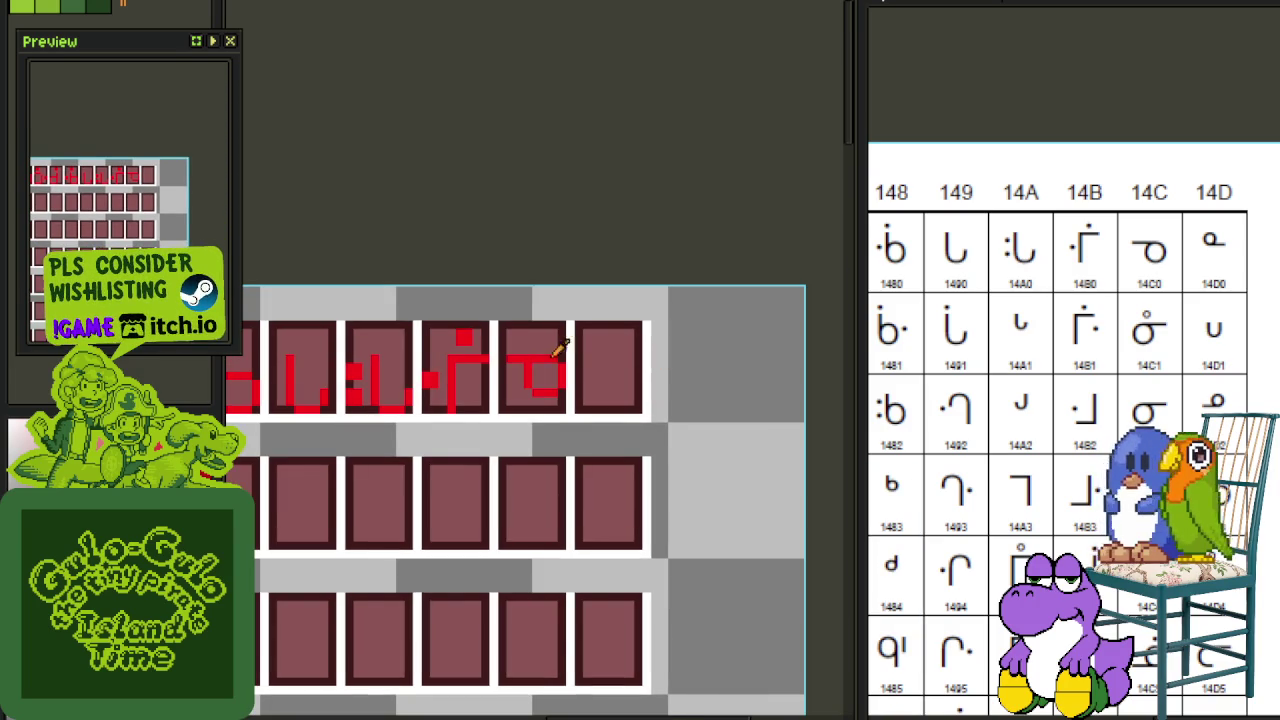
pyautogui.scroll(1, 530, 380)
pyautogui.scroll(1, 490, 440)
pyautogui.moveTo(480, 462)
pyautogui.mouseDown()
pyautogui.moveTo(634, 286)
pyautogui.moveTo(676, 212)
pyautogui.mouseUp()
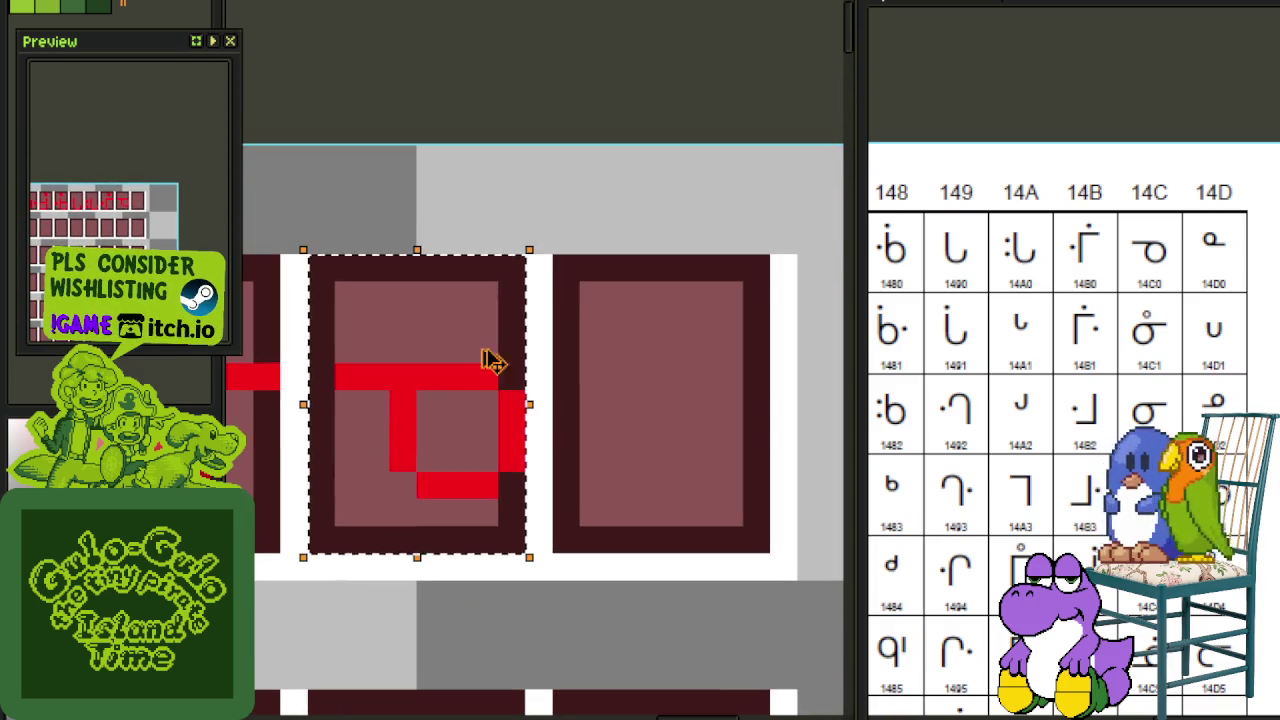
pyautogui.moveTo(491, 360)
pyautogui.mouseDown()
pyautogui.moveTo(620, 420)
pyautogui.moveTo(688, 415)
pyautogui.mouseUp()
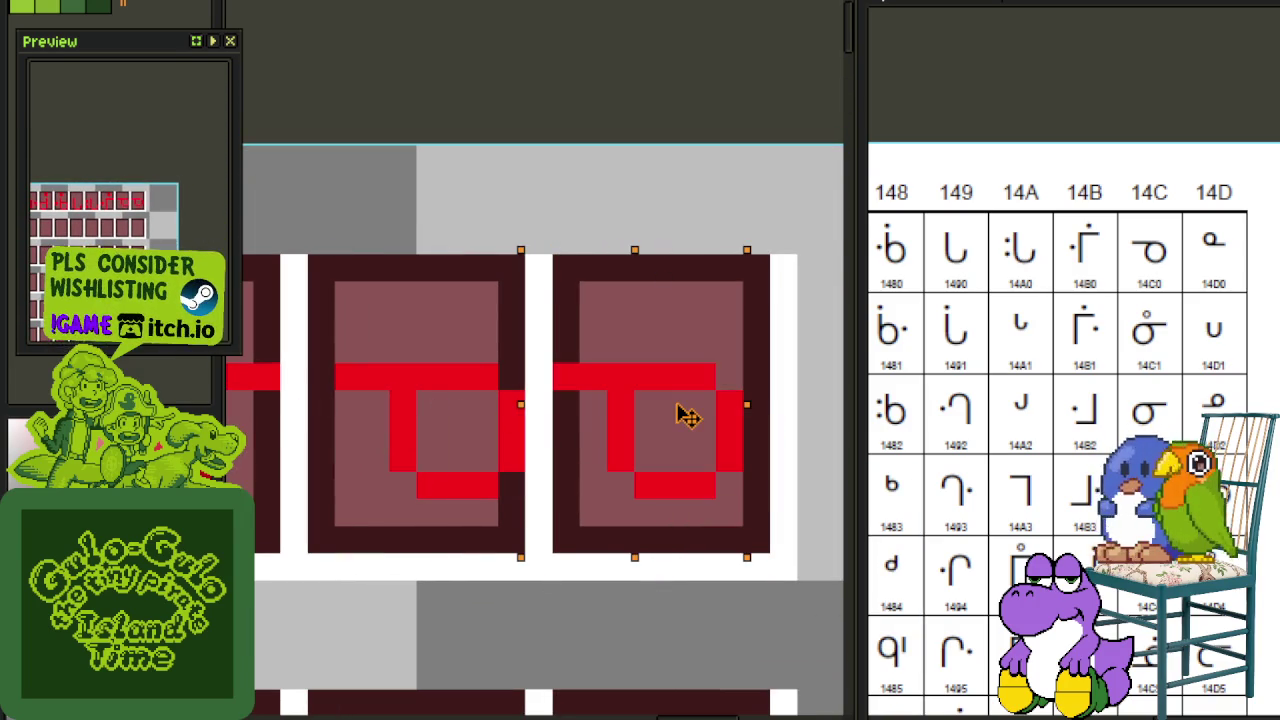
pyautogui.press('Right')
pyautogui.hotkey('shift', 'v')
pyautogui.hotkey('shift', 'h')
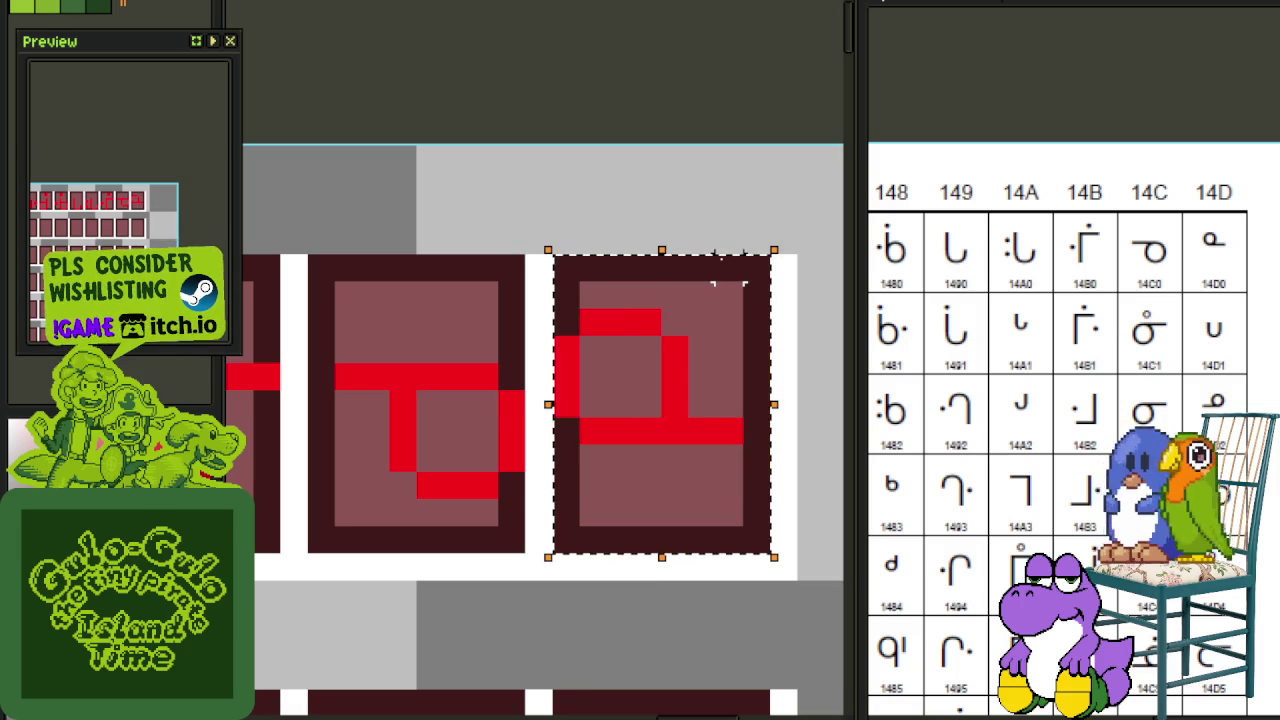
pyautogui.click(702, 212)
# Step: Undo the stray rectangle and shift the new glyph's upper part one pixel left
pyautogui.scroll(1, 648, 322)
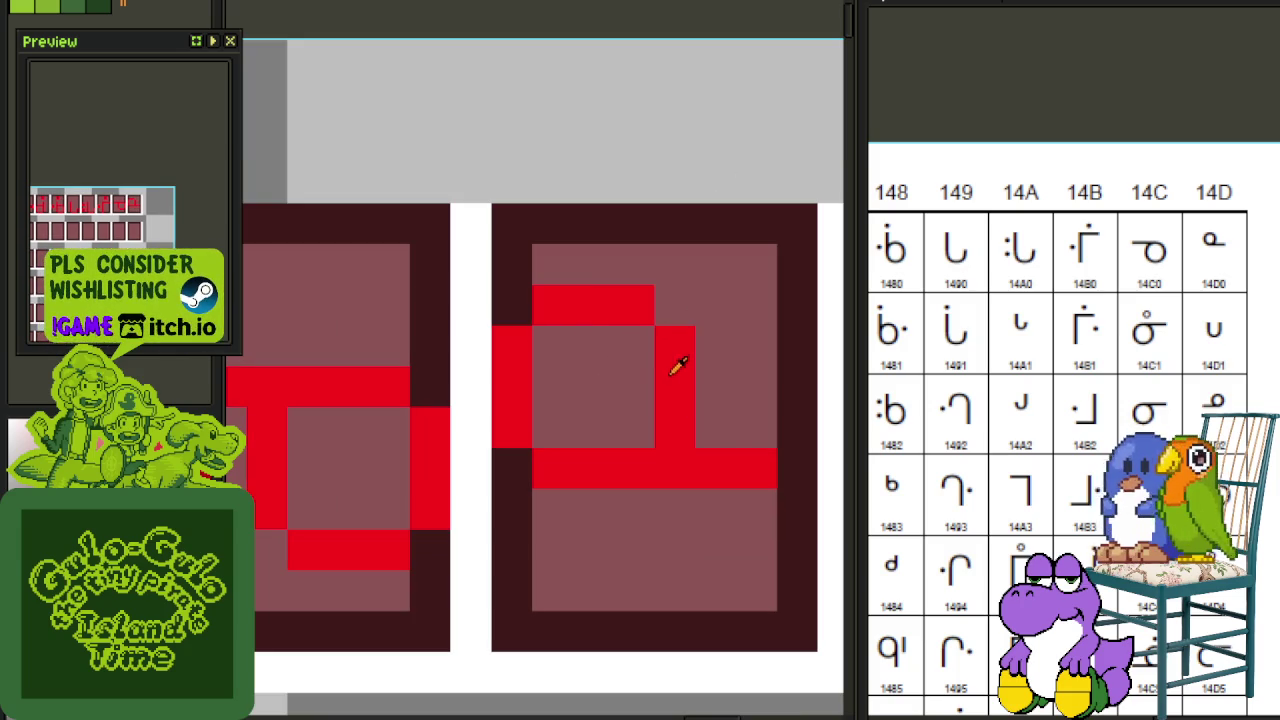
pyautogui.moveTo(530, 324); pyautogui.dragTo(692, 410)
pyautogui.hotkey('ctrl', 'z')
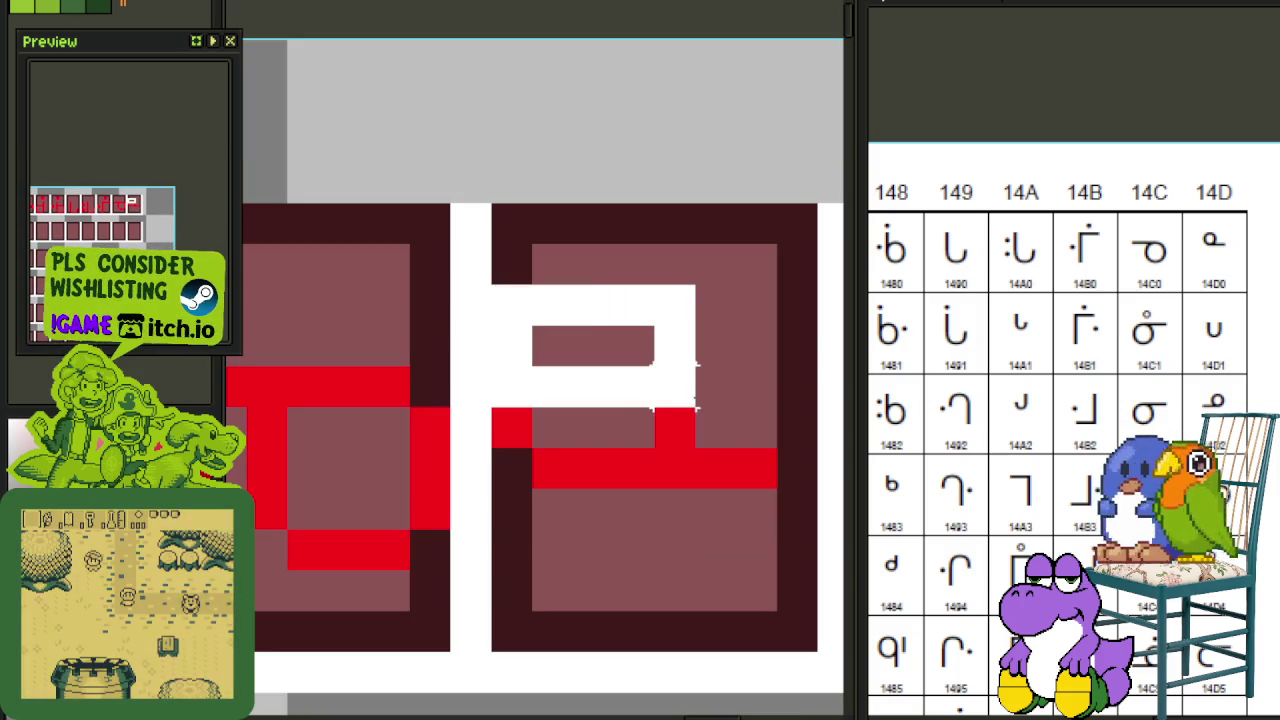
pyautogui.hotkey('ctrl', 'z')
pyautogui.hotkey('ctrl', 'z')
pyautogui.moveTo(572, 325); pyautogui.dragTo(692, 448)
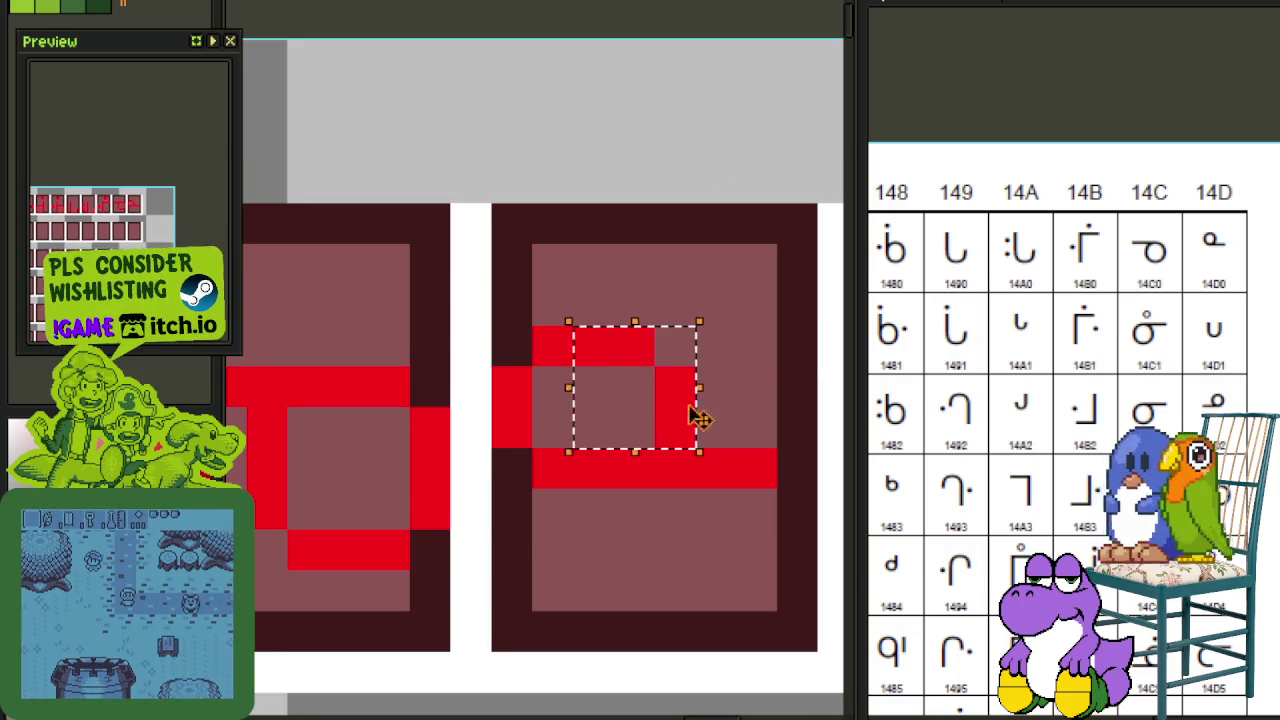
pyautogui.press('Left')
pyautogui.click(734, 346)
# Step: Raise the new glyph one pixel, then begin creating a new sprite from the File menu
pyautogui.scroll(-1, 734, 346)
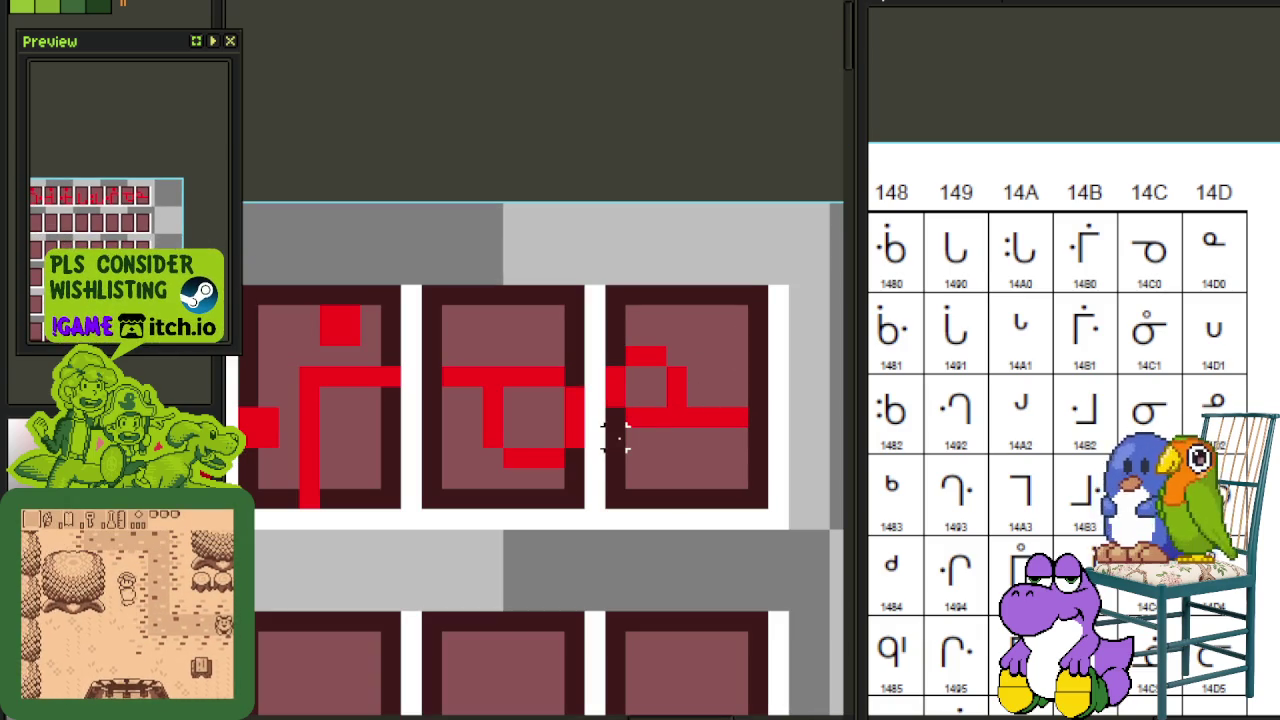
pyautogui.moveTo(602, 450); pyautogui.dragTo(772, 282)
pyautogui.press('Up')
pyautogui.press('Up')
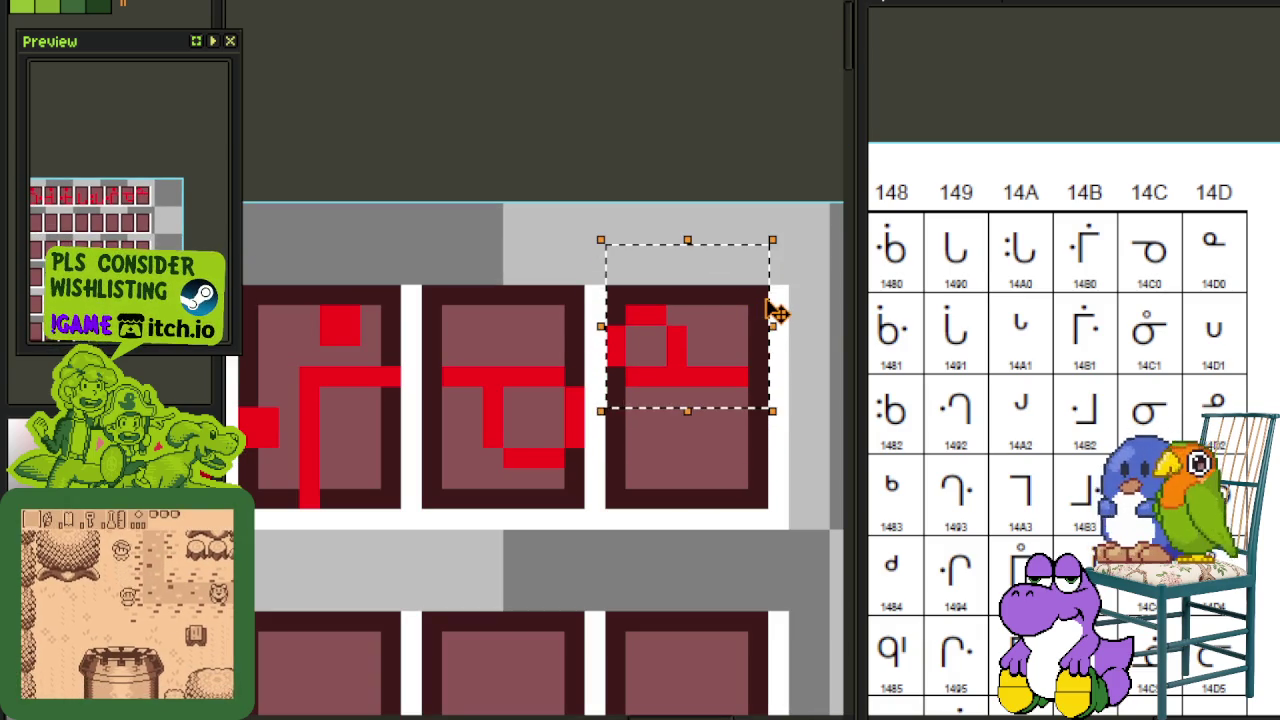
pyautogui.click(694, 470)
pyautogui.moveTo(595, 275); pyautogui.dragTo(700, 400)
pyautogui.scroll(-2, 731, 343)
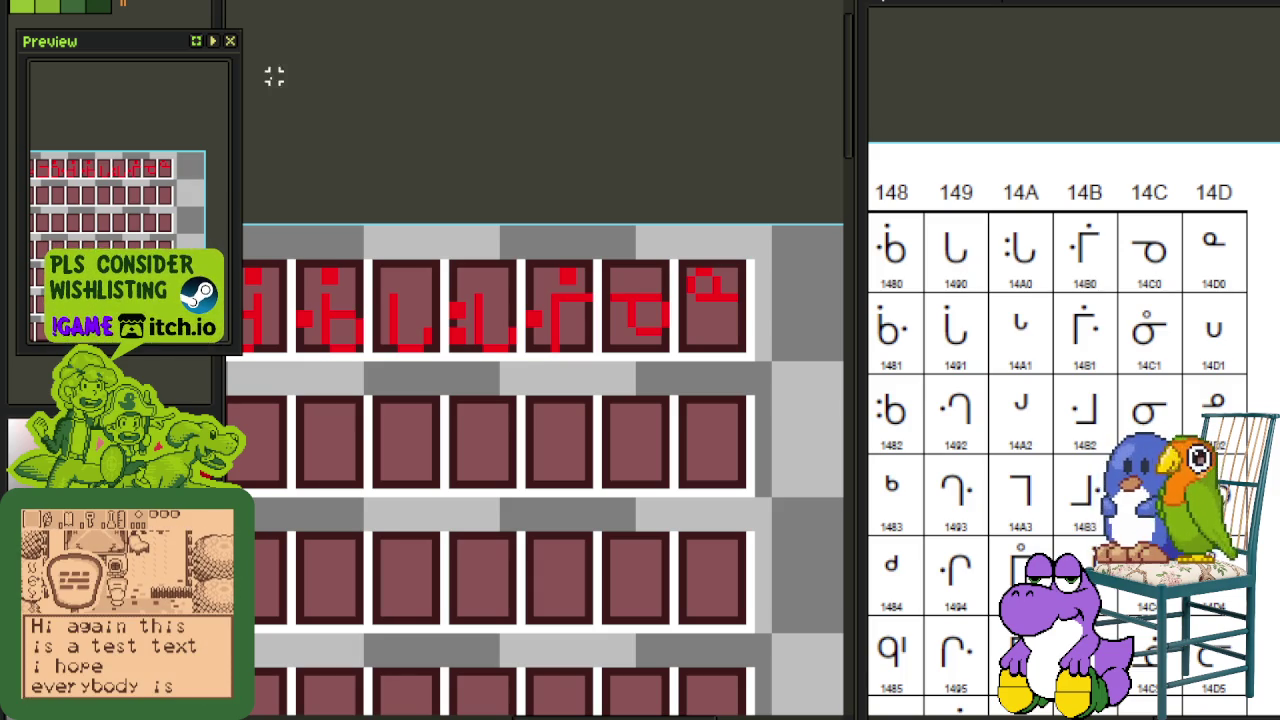
pyautogui.hotkey('alt', 'f')
pyautogui.press('n')
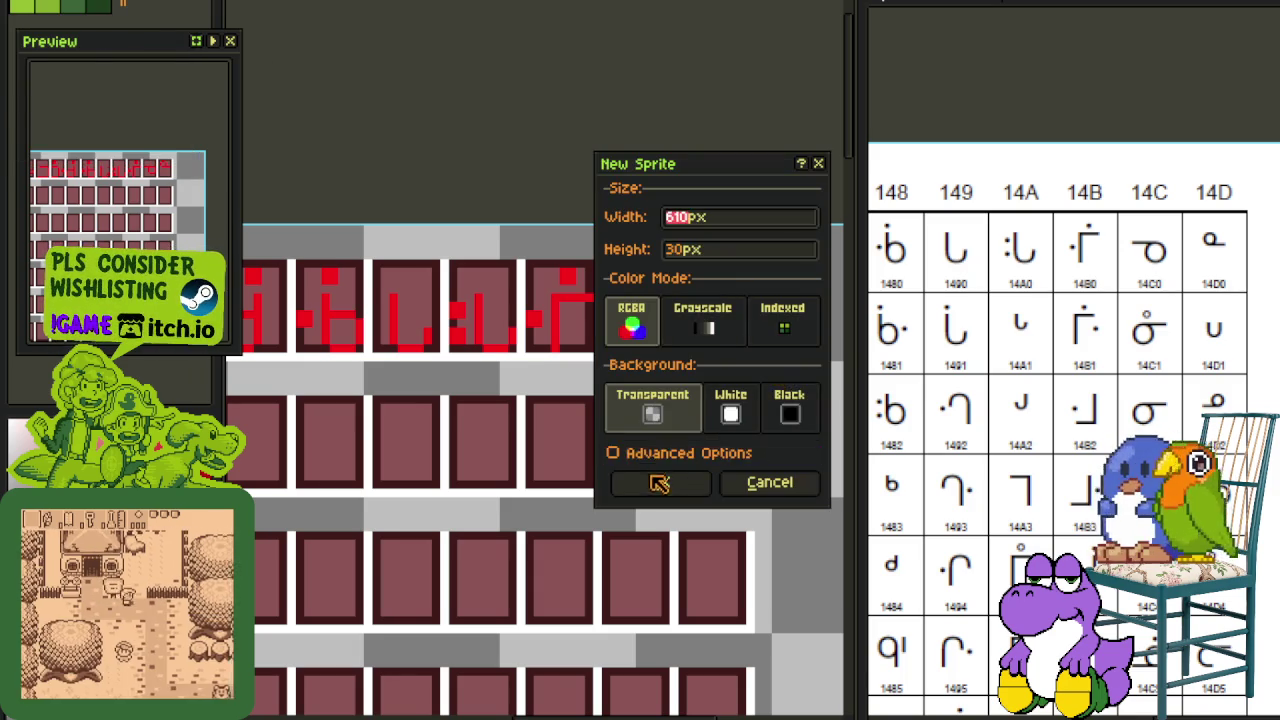
pyautogui.click(658, 481)
pyautogui.hotkey('ctrl', 'v')
pyautogui.moveTo(677, 306); pyautogui.dragTo(843, 289)
pyautogui.moveTo(480, 320)
pyautogui.mouseDown()
pyautogui.moveTo(680, 320)
pyautogui.moveTo(480, 252)
pyautogui.mouseUp()
pyautogui.scroll(1, 300, 231)
pyautogui.moveTo(296, 261); pyautogui.dragTo(513, 365)
pyautogui.click(600, 124)
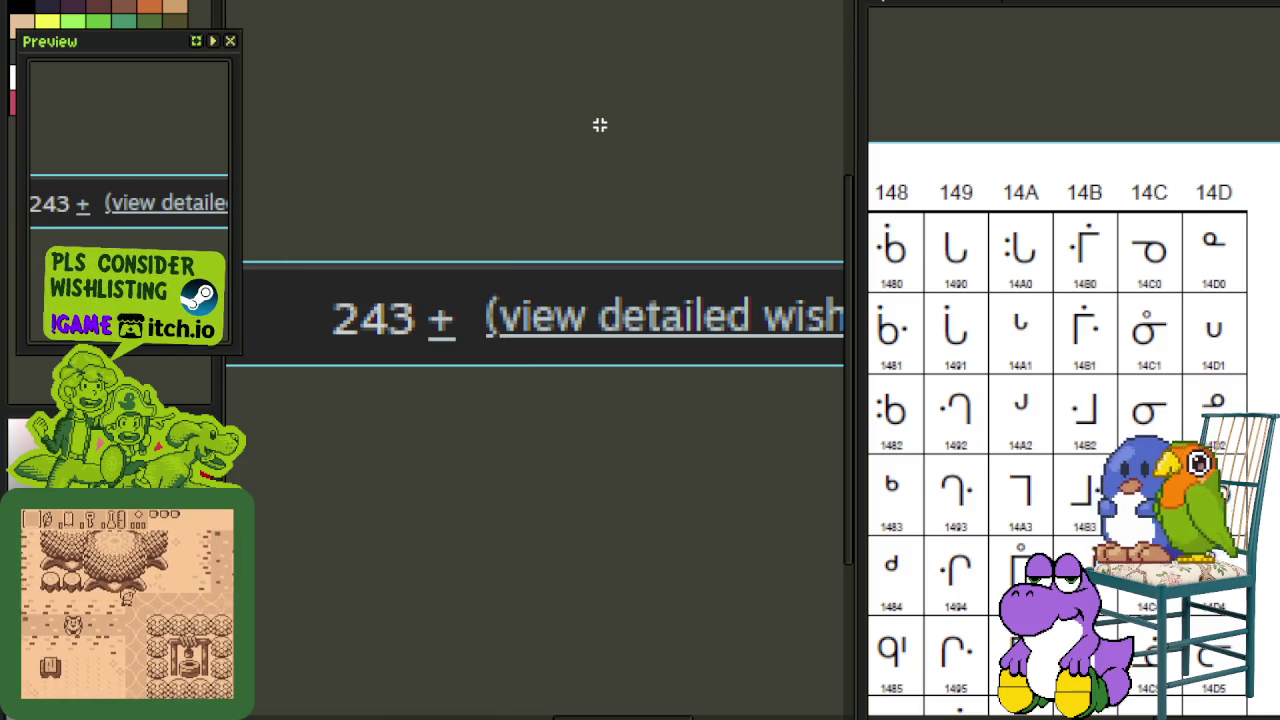
pyautogui.click(304, 34)
pyautogui.click(711, 368)
pyautogui.moveTo(626, 330); pyautogui.dragTo(1210, 344)
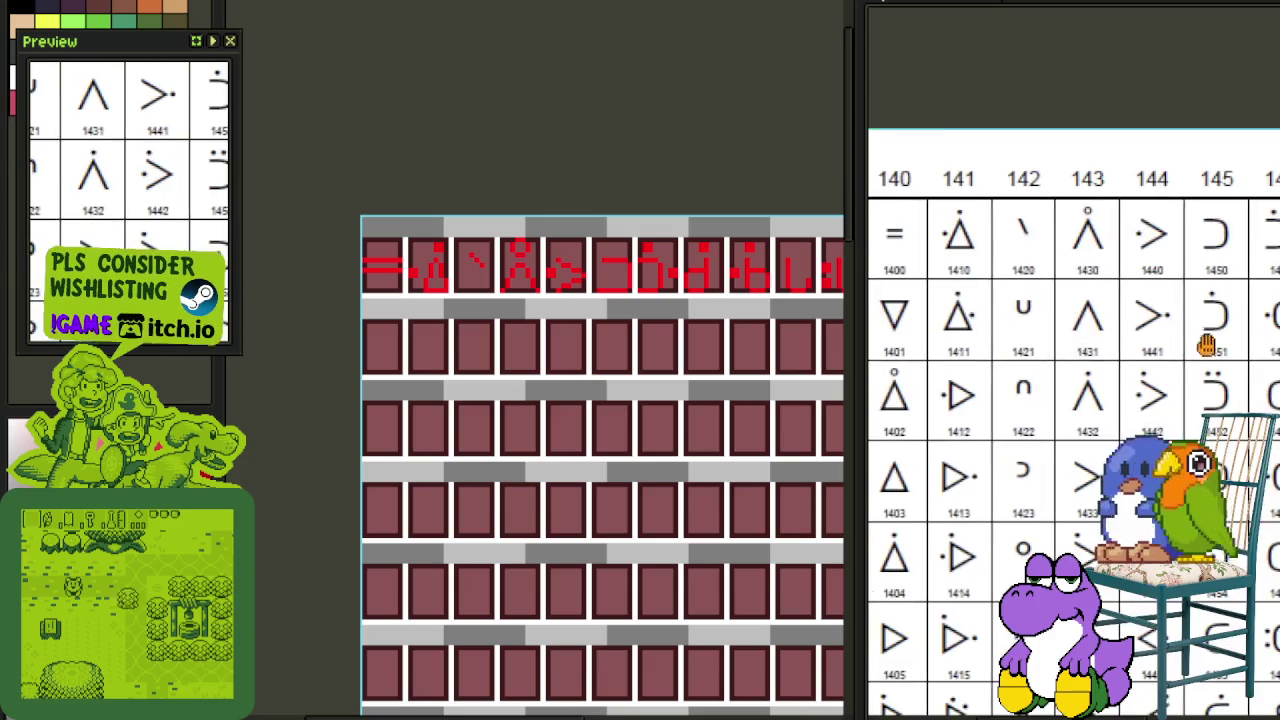
# Step: Draw a short red diagonal stroke in the third top-row tile
pyautogui.scroll(1, 478, 258)
pyautogui.moveTo(477, 253); pyautogui.dragTo(491, 267)
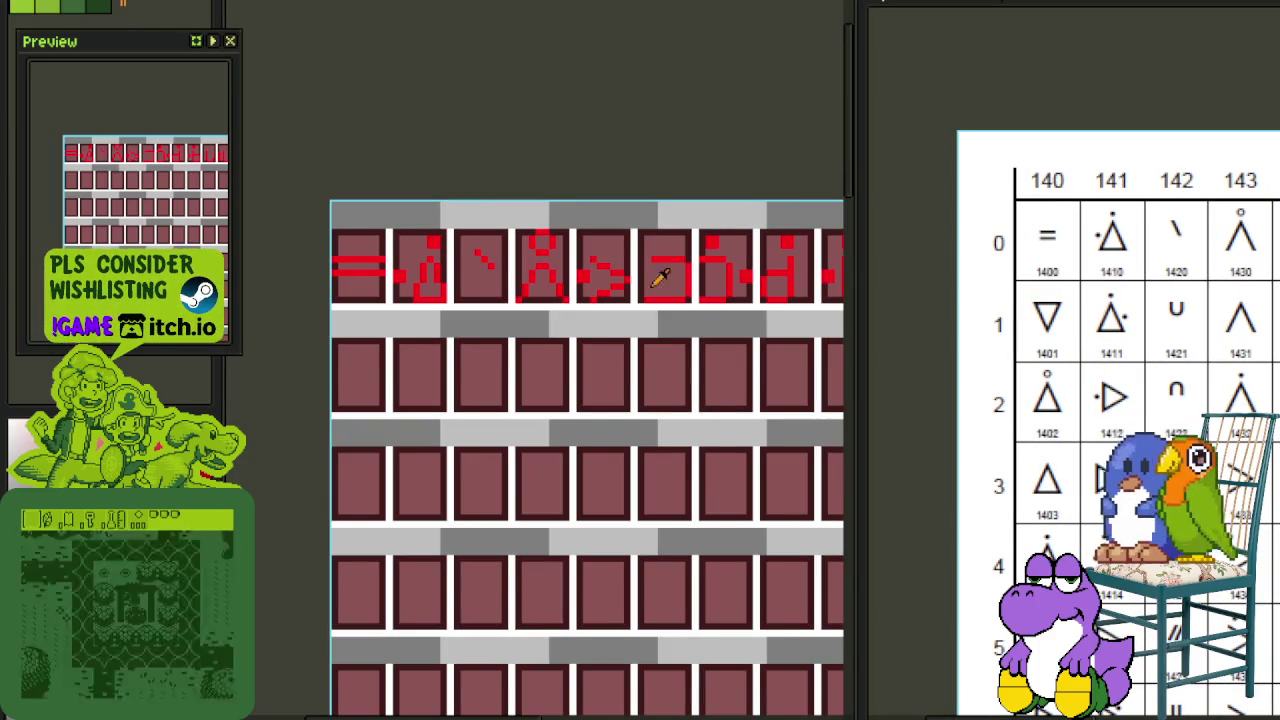
pyautogui.scroll(-3, 800, 470)
pyautogui.scroll(-2, 1070, 530)
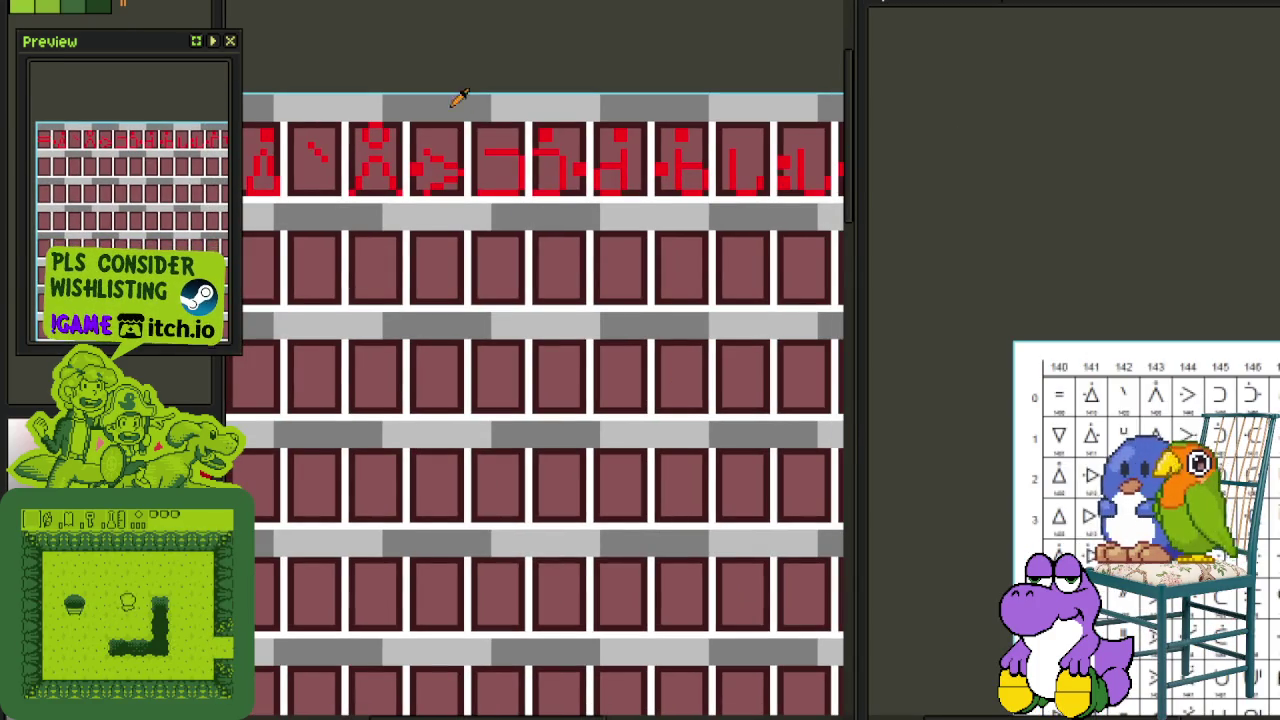
# Step: Pan and zoom in on the first top-row glyphs: equals sign, dotted triangle, and backslash
pyautogui.moveTo(414, 57); pyautogui.dragTo(592, 120)
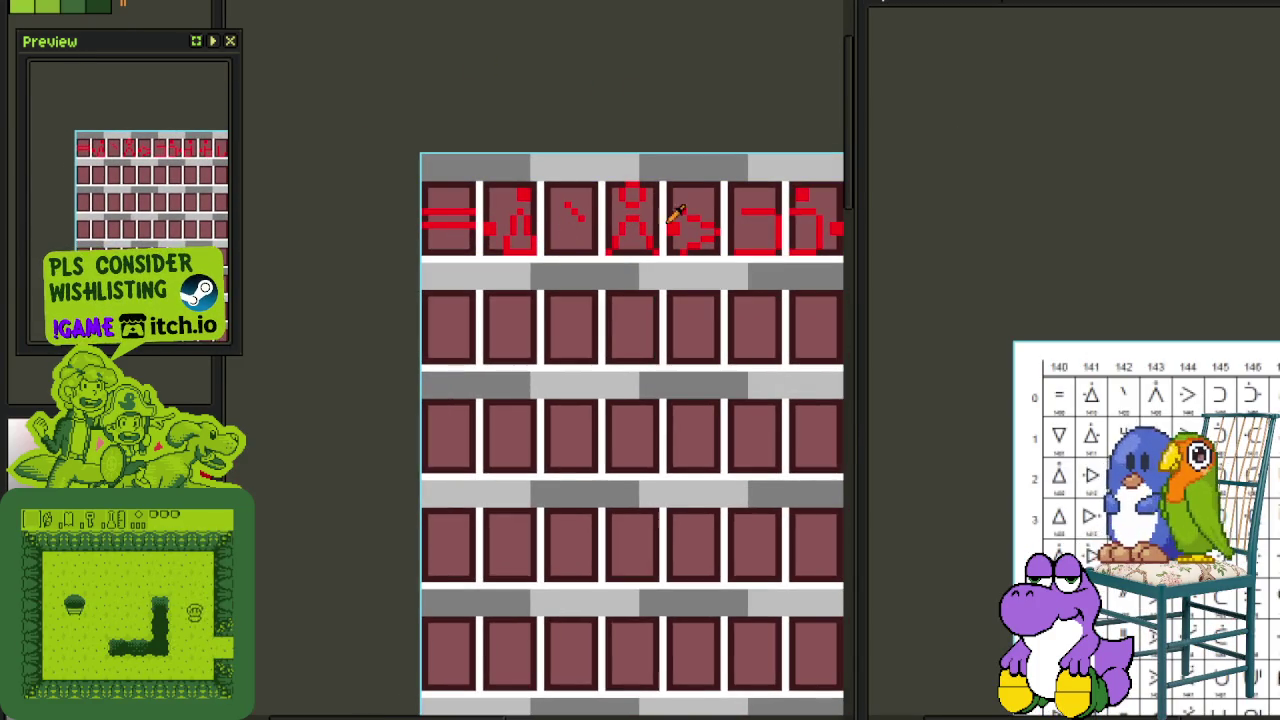
pyautogui.moveTo(676, 215); pyautogui.dragTo(622, 230)
pyautogui.scroll(2, 1115, 390)
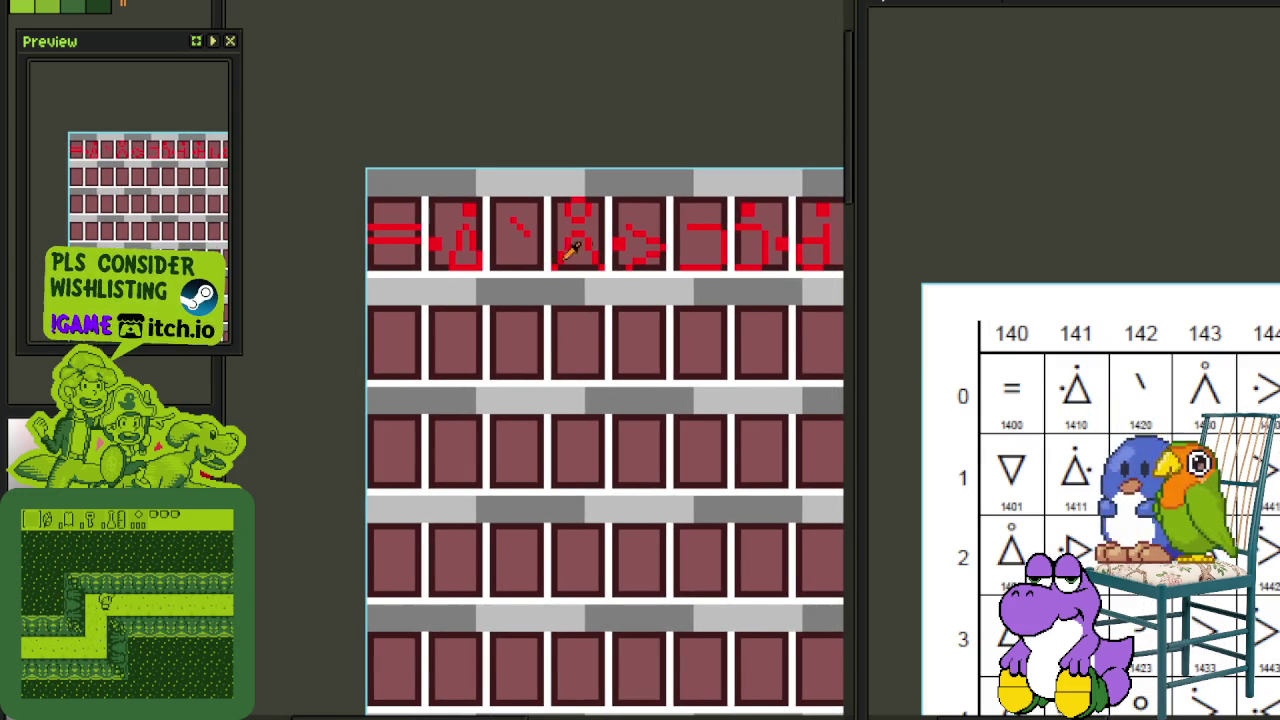
pyautogui.moveTo(561, 254); pyautogui.dragTo(567, 259)
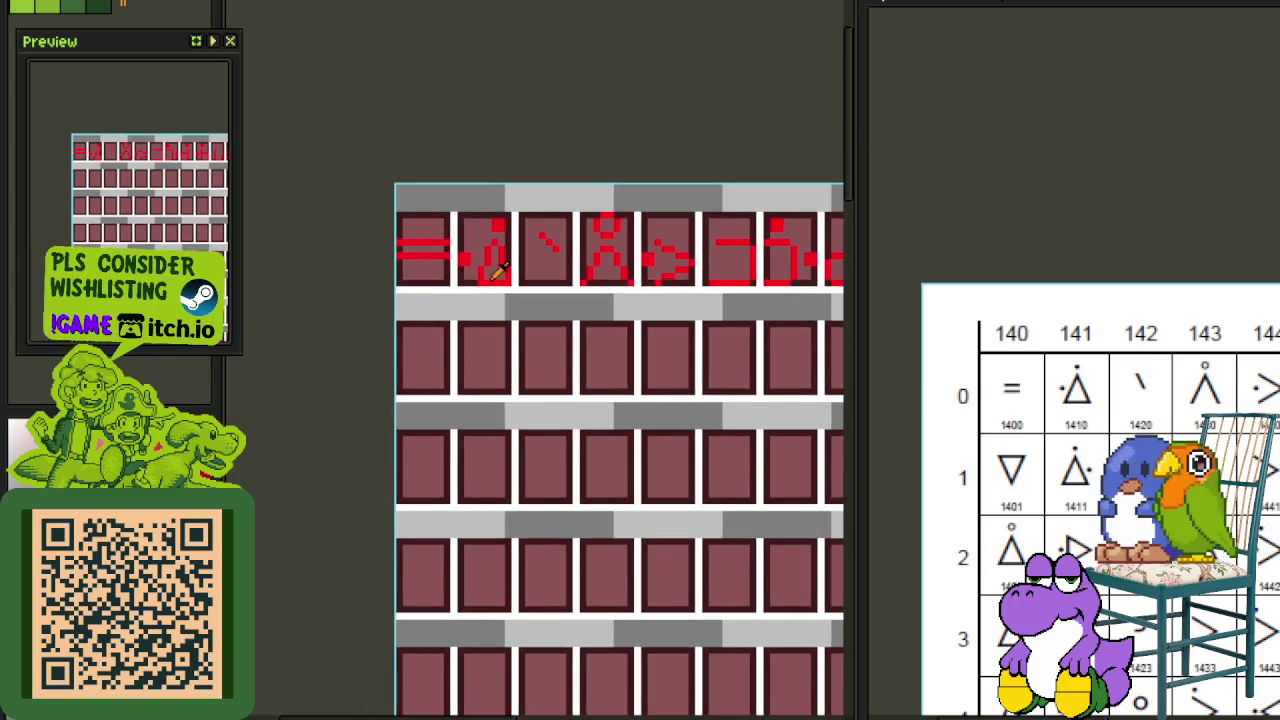
pyautogui.scroll(1, 470, 270)
pyautogui.scroll(1, 454, 282)
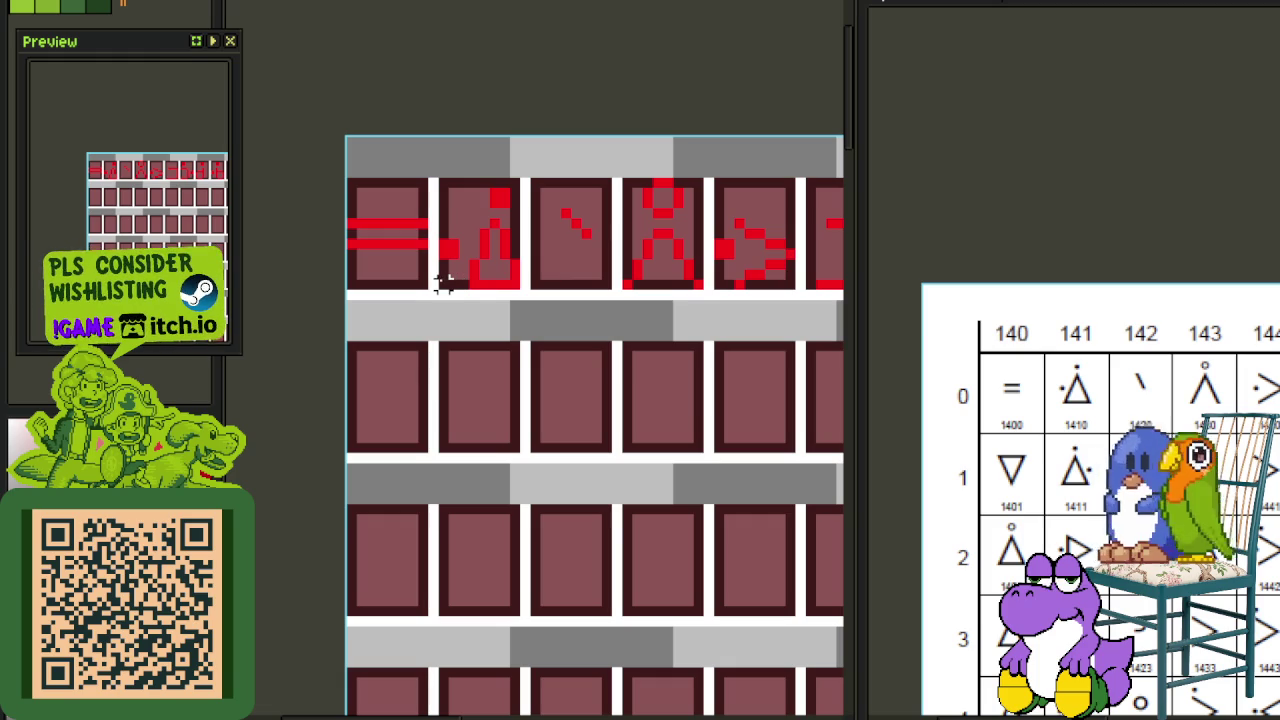
# Step: Copy the second top-row glyph into the cell below and mirror it horizontally
pyautogui.moveTo(440, 280)
pyautogui.mouseDown()
pyautogui.moveTo(518, 180)
pyautogui.moveTo(497, 420)
pyautogui.mouseUp()
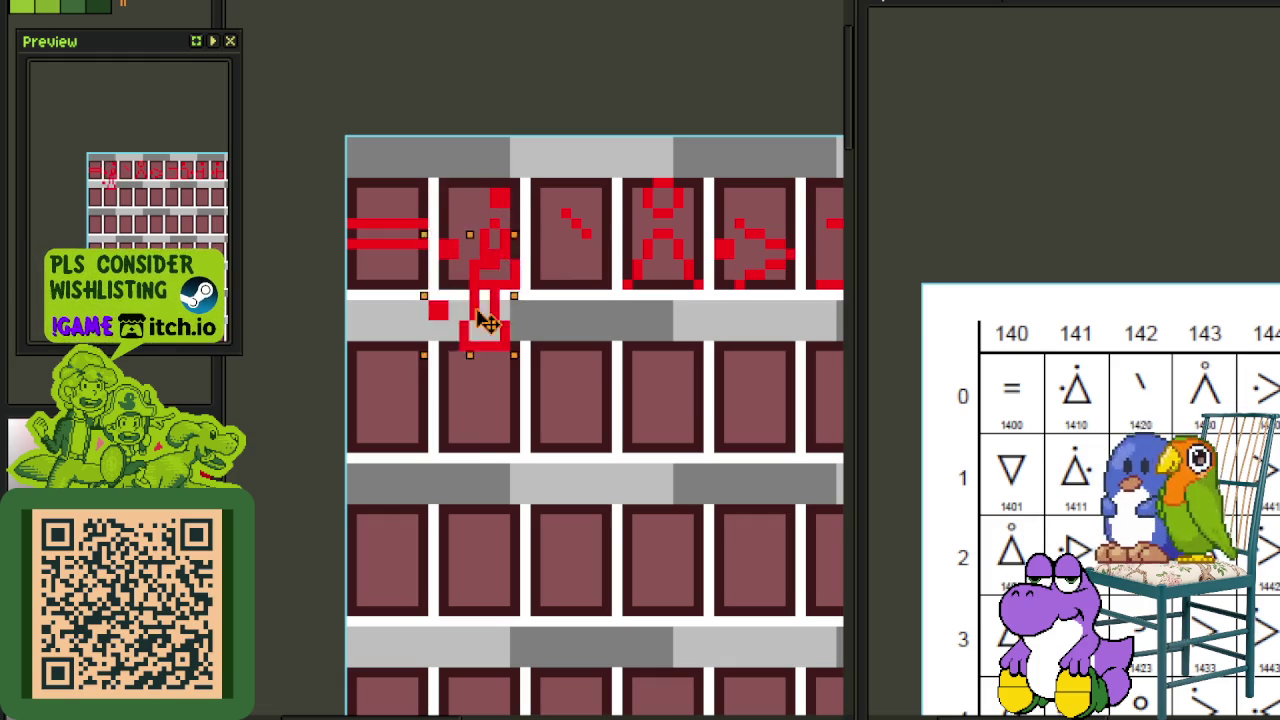
pyautogui.hotkey('shift', 'h')
pyautogui.hotkey('ctrl', 'd')
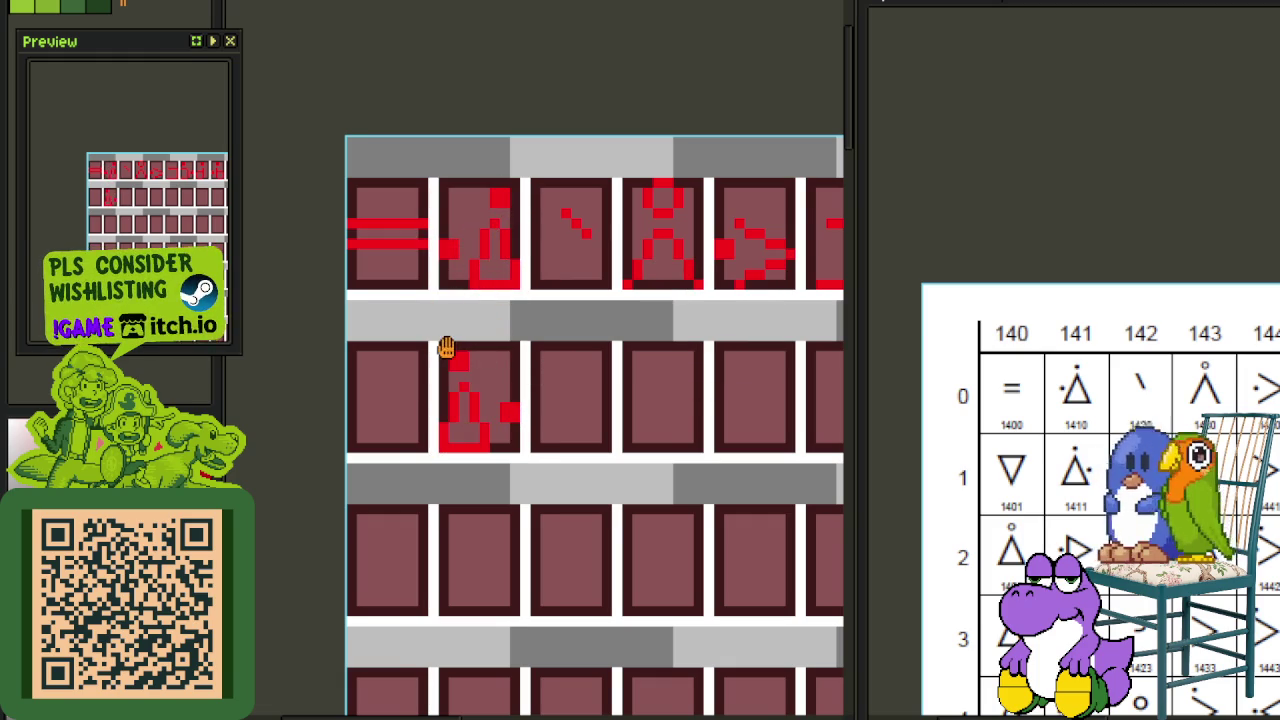
# Step: Pan along the tileset's top row and begin selecting the figure in the fourth cell
pyautogui.moveTo(446, 347); pyautogui.dragTo(507, 355)
pyautogui.moveTo(727, 281); pyautogui.dragTo(633, 316)
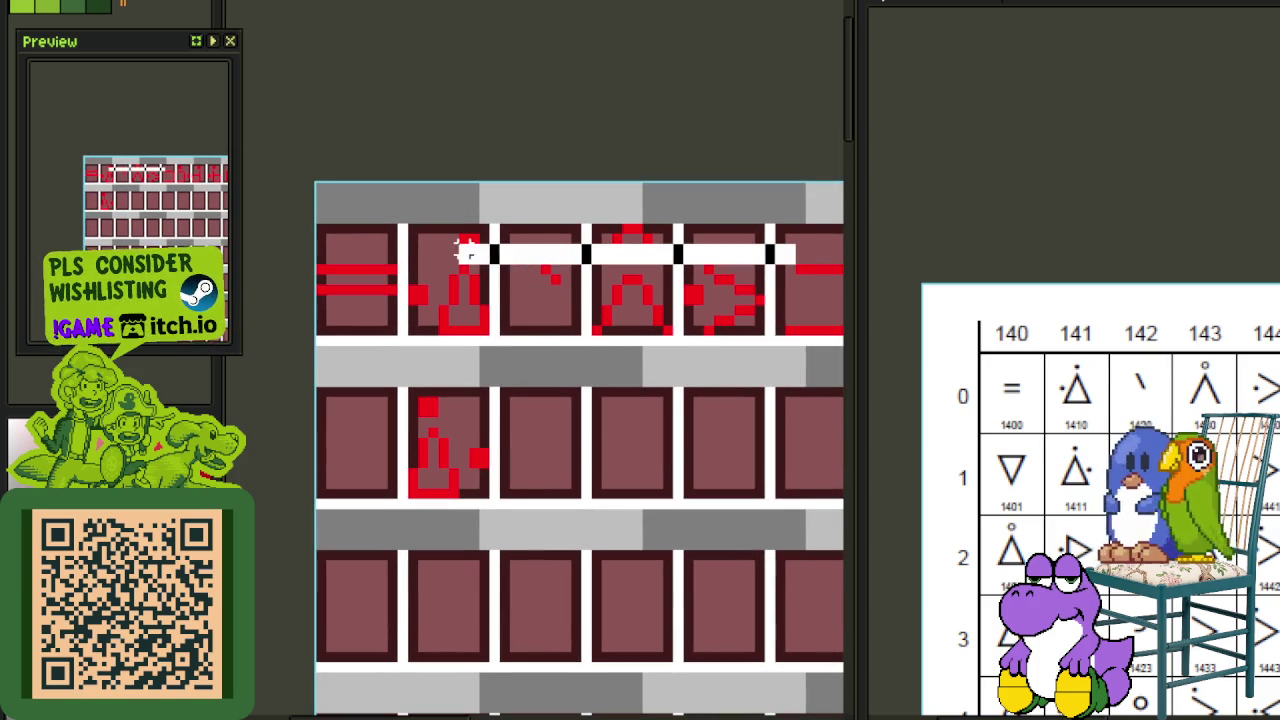
pyautogui.moveTo(770, 260); pyautogui.dragTo(451, 229)
pyautogui.click(536, 266)
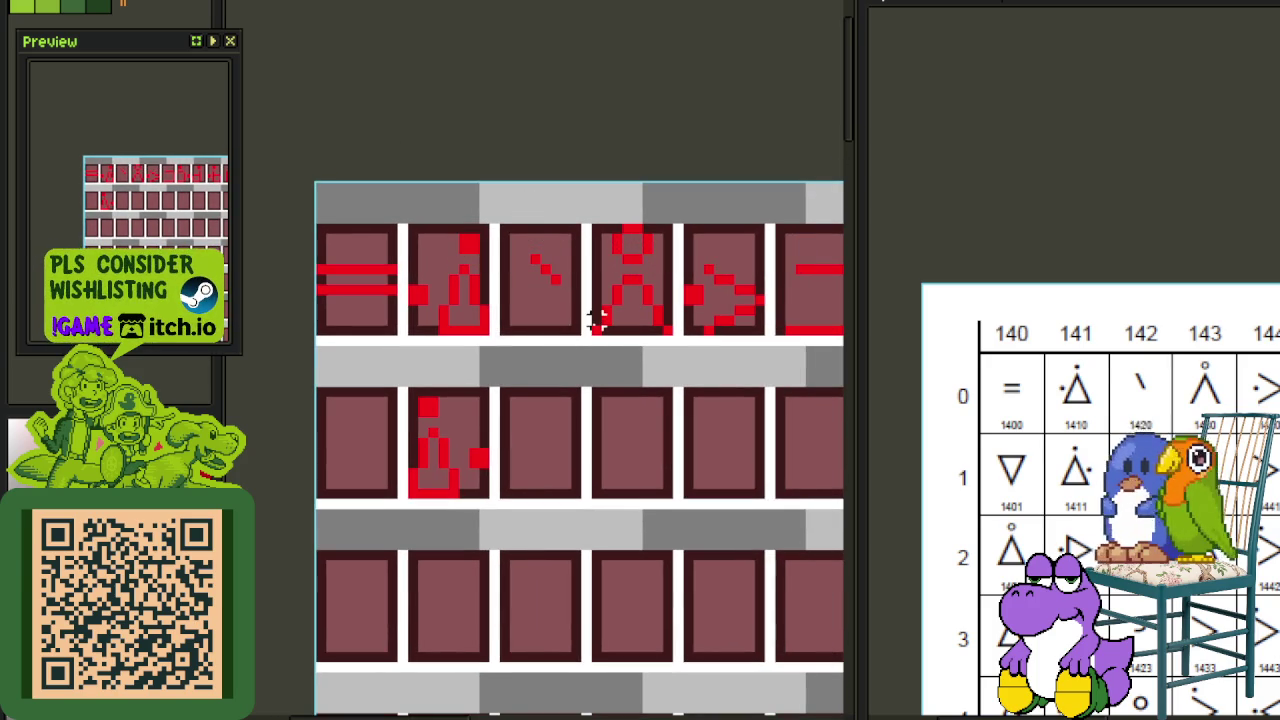
pyautogui.moveTo(594, 332)
pyautogui.mouseDown()
pyautogui.moveTo(668, 283)
pyautogui.moveTo(637, 298)
pyautogui.mouseUp()
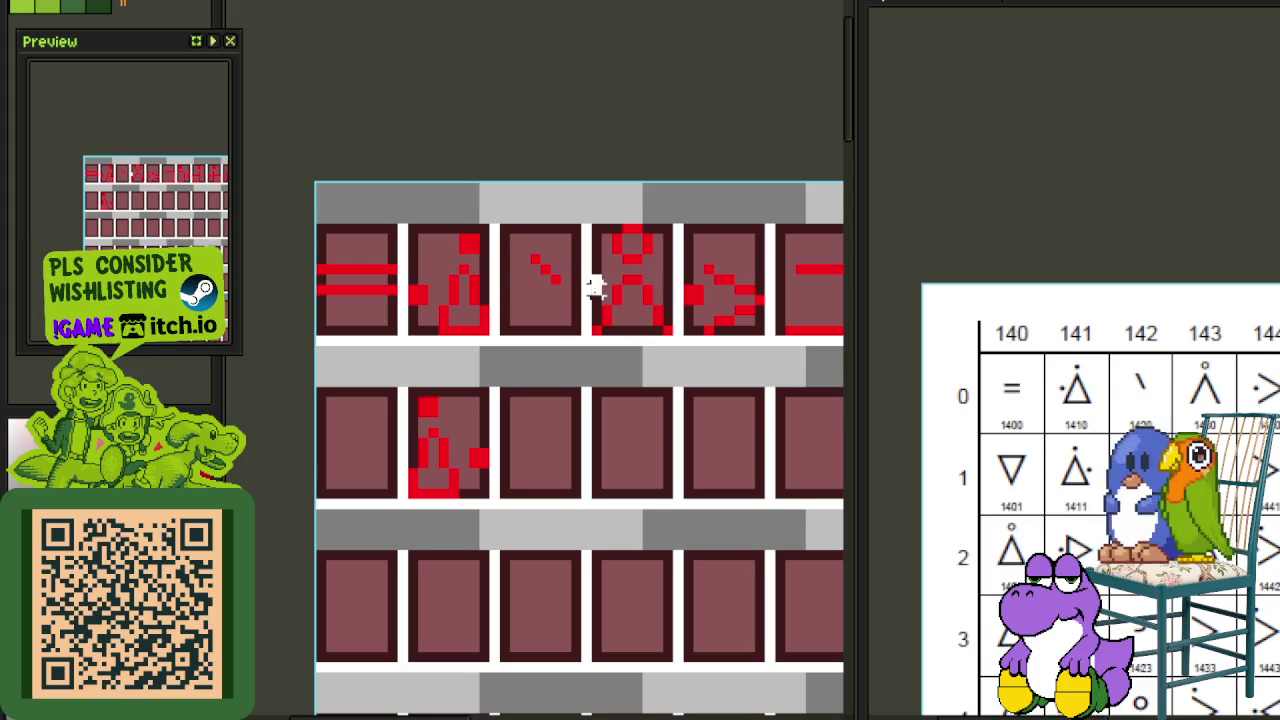
# Step: Shift the fourth top cell's red pixels and reshape the figure's head, moving it left
pyautogui.moveTo(600, 337); pyautogui.dragTo(686, 257)
pyautogui.click(697, 310)
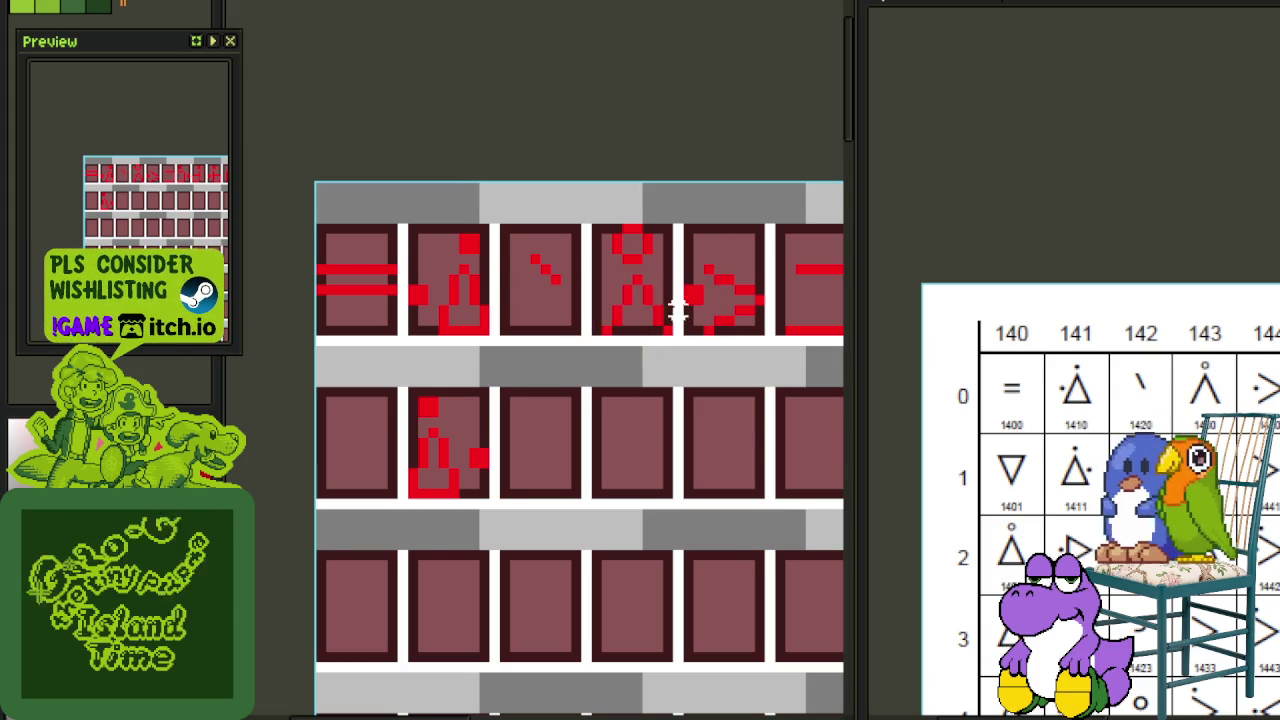
pyautogui.moveTo(594, 330)
pyautogui.mouseDown()
pyautogui.moveTo(668, 283)
pyautogui.moveTo(665, 250)
pyautogui.mouseUp()
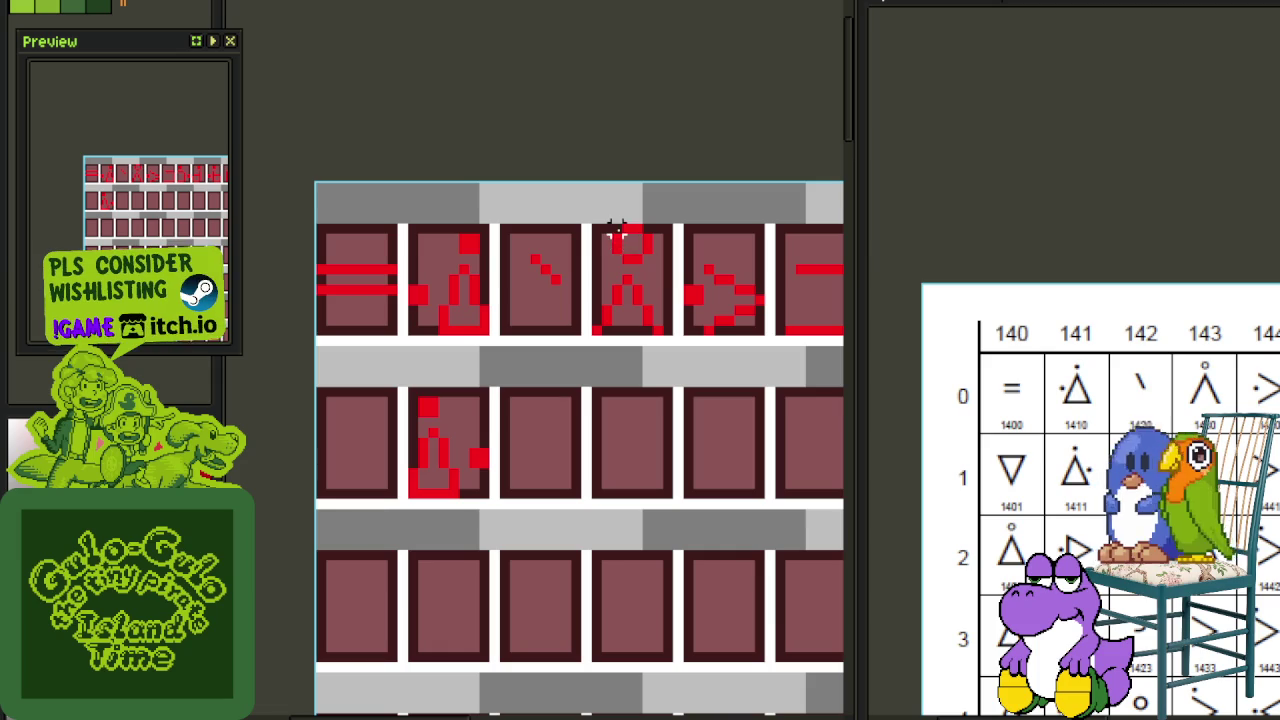
pyautogui.moveTo(602, 216)
pyautogui.mouseDown()
pyautogui.moveTo(664, 270)
pyautogui.moveTo(622, 240)
pyautogui.moveTo(690, 217)
pyautogui.mouseUp()
pyautogui.scroll(-2, 698, 238)
pyautogui.scroll(1, 653, 250)
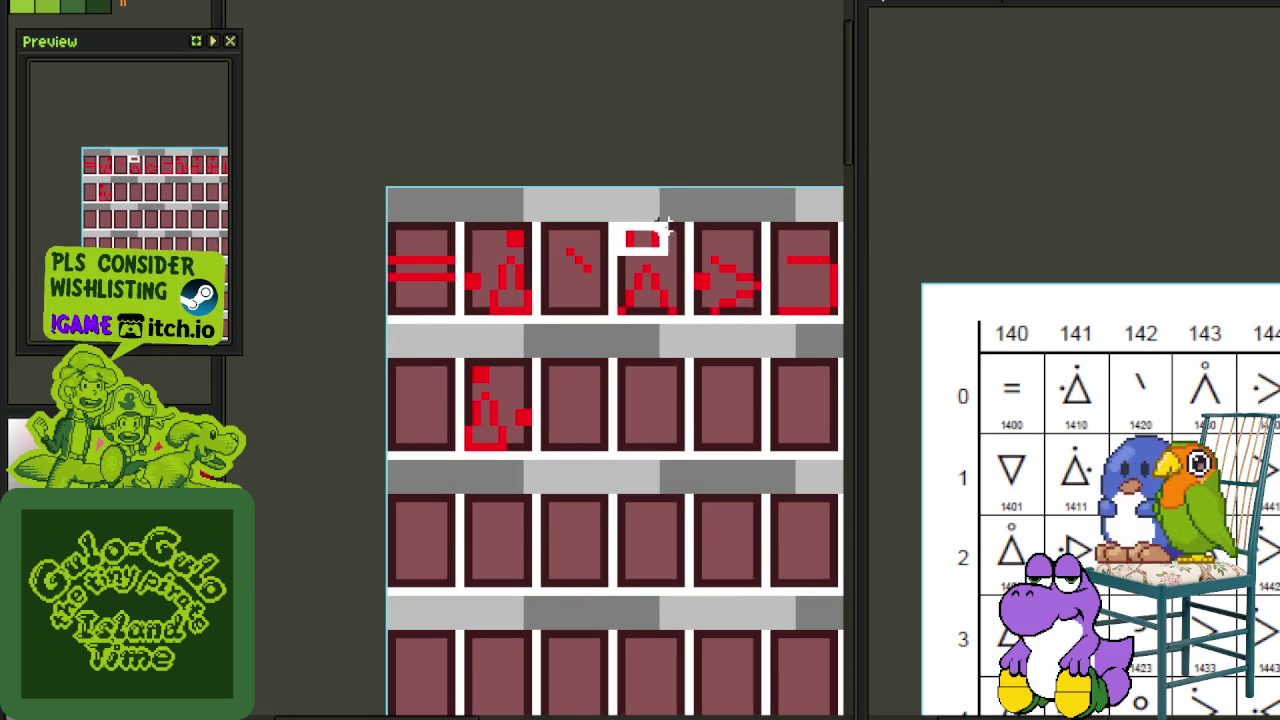
pyautogui.click(722, 265)
pyautogui.scroll(1, 672, 308)
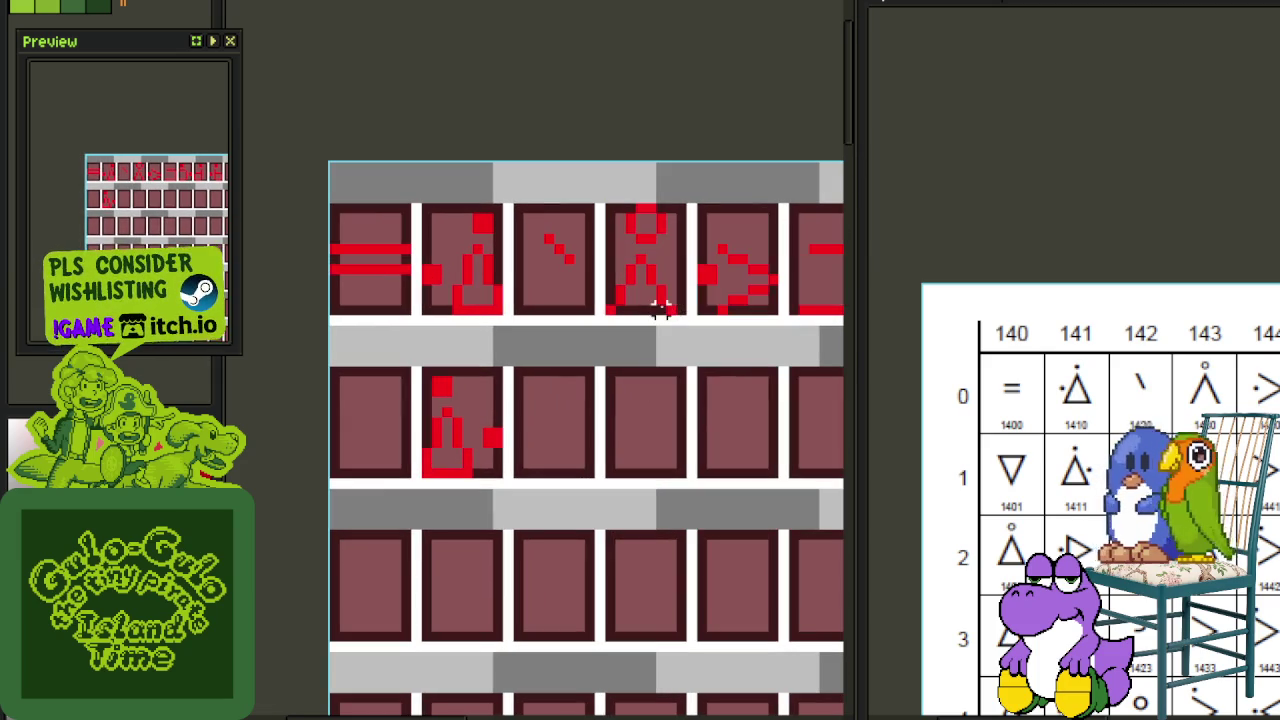
# Step: Move the fourth cell's figure upward with its head, then reselect the whole figure
pyautogui.moveTo(686, 320); pyautogui.dragTo(620, 244)
pyautogui.moveTo(650, 285); pyautogui.dragTo(650, 265)
pyautogui.click(712, 187)
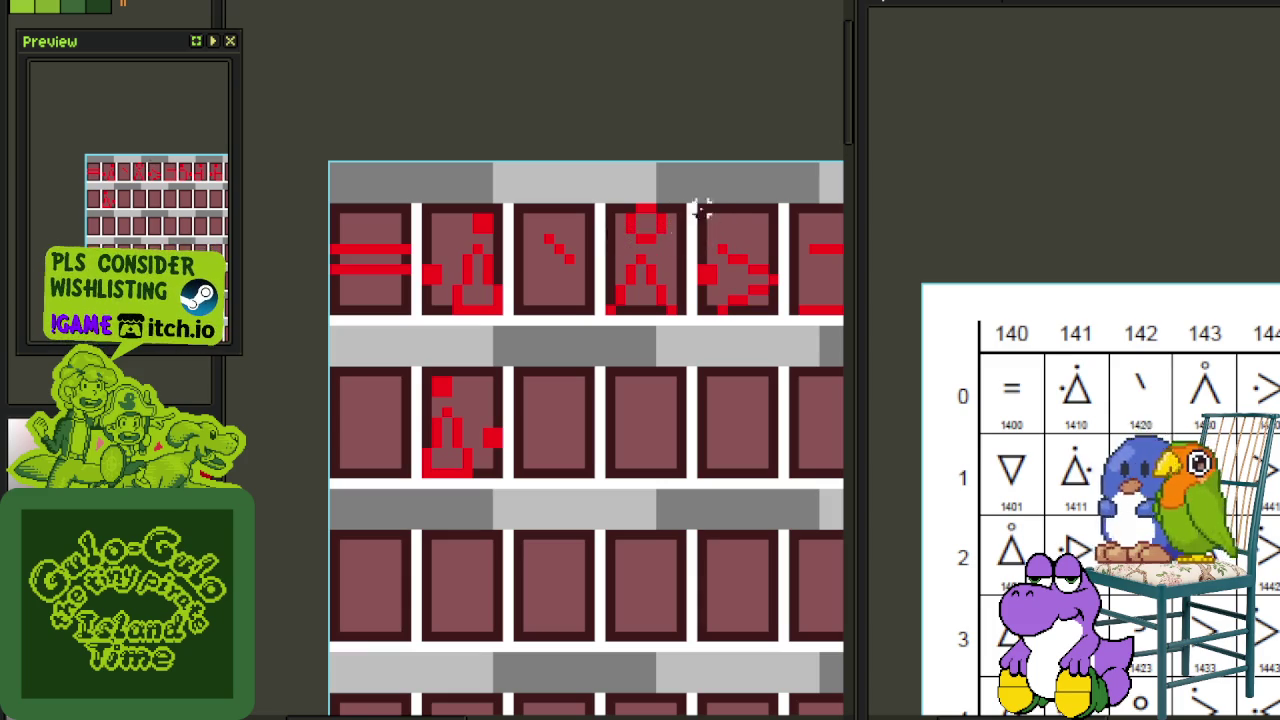
pyautogui.moveTo(670, 310); pyautogui.dragTo(600, 250)
pyautogui.moveTo(600, 320); pyautogui.dragTo(709, 206)
pyautogui.scroll(2, 608, 228)
pyautogui.scroll(-1, 680, 257)
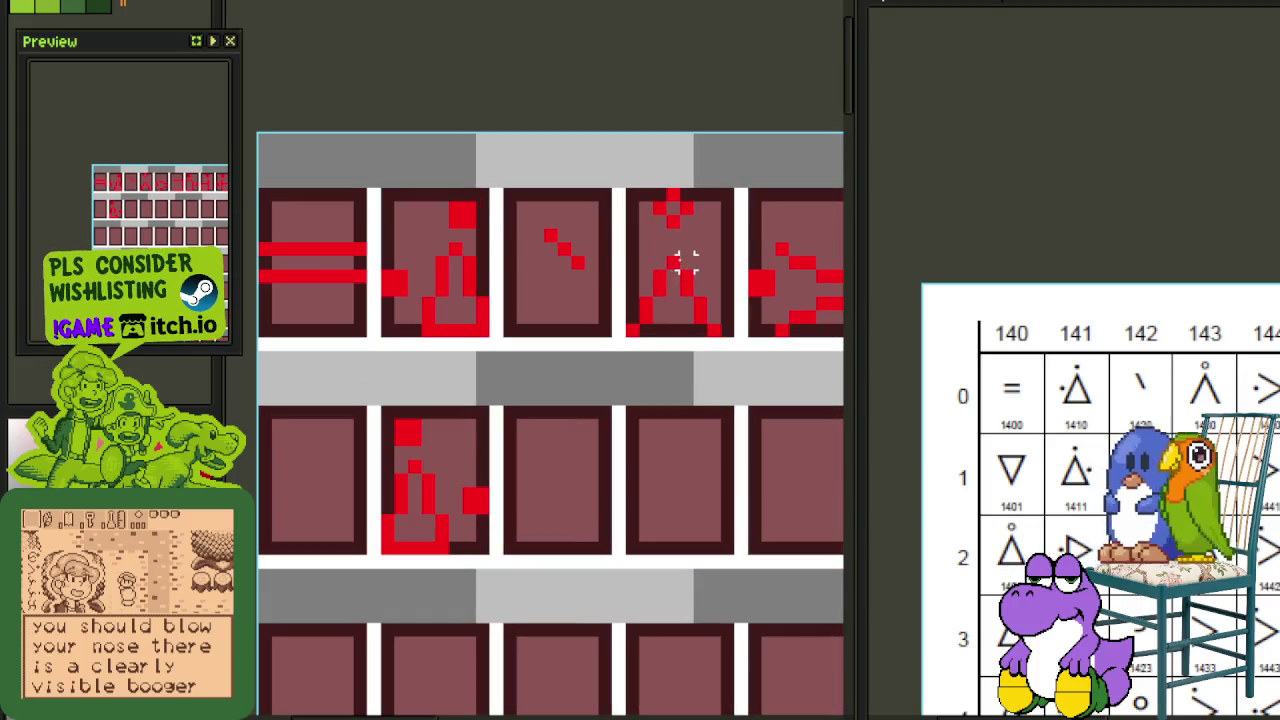
# Step: Redraw the figure's body, add a red pixel at its lower right, and save the sprite
pyautogui.moveTo(628, 245)
pyautogui.mouseDown()
pyautogui.moveTo(688, 318)
pyautogui.moveTo(760, 283)
pyautogui.mouseUp()
pyautogui.click(700, 314)
pyautogui.click(713, 328)
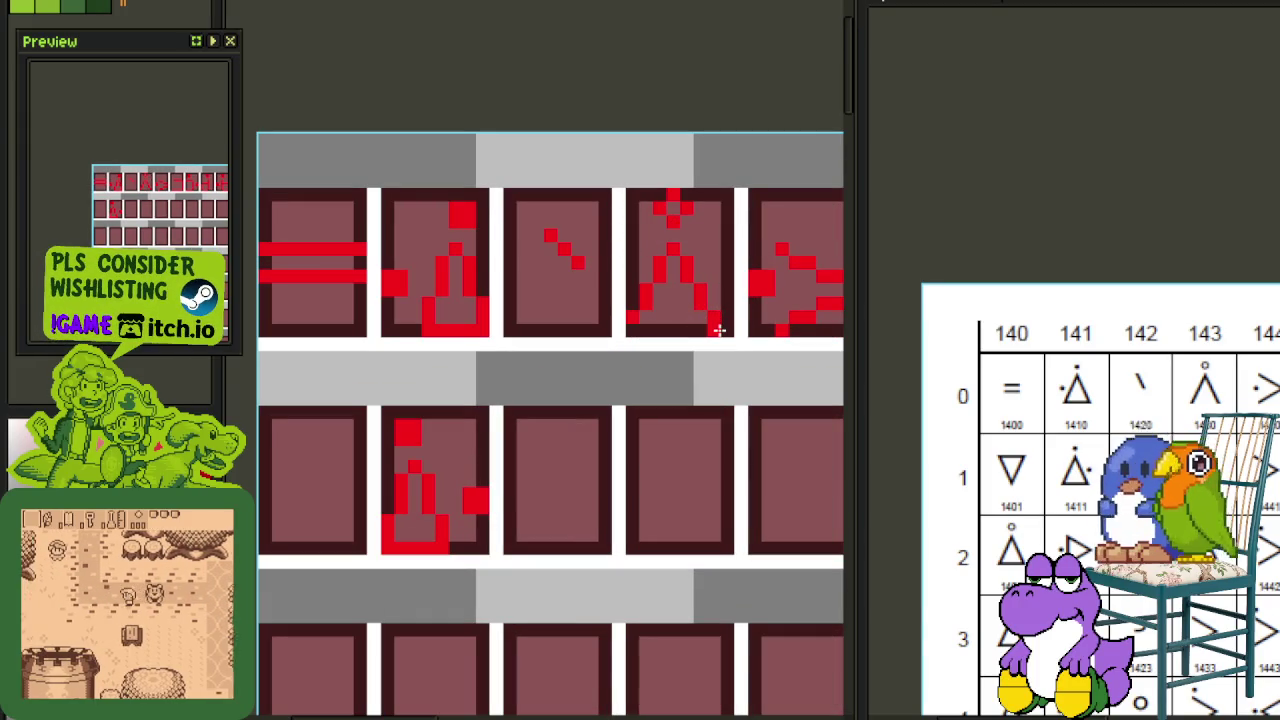
pyautogui.scroll(-1, 640, 332)
pyautogui.scroll(-1, 650, 340)
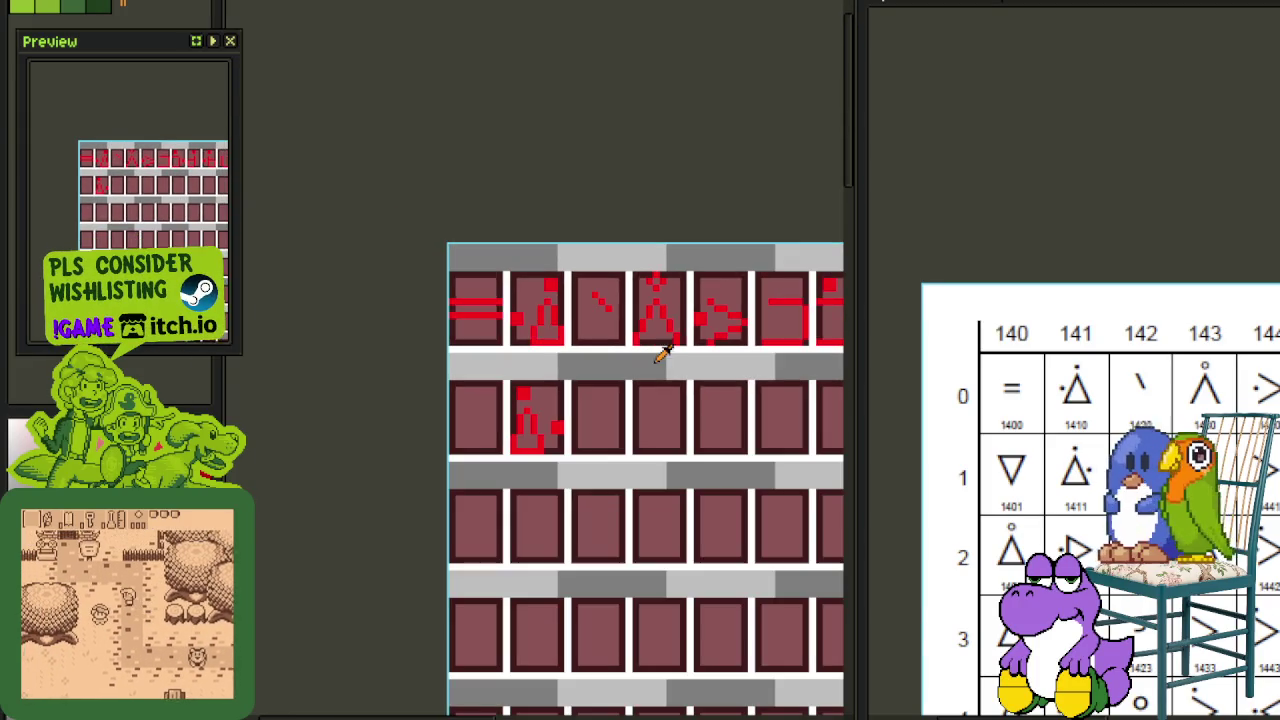
pyautogui.scroll(1, 670, 340)
pyautogui.hotkey('ctrl', 's')
pyautogui.moveTo(682, 340); pyautogui.dragTo(604, 274)
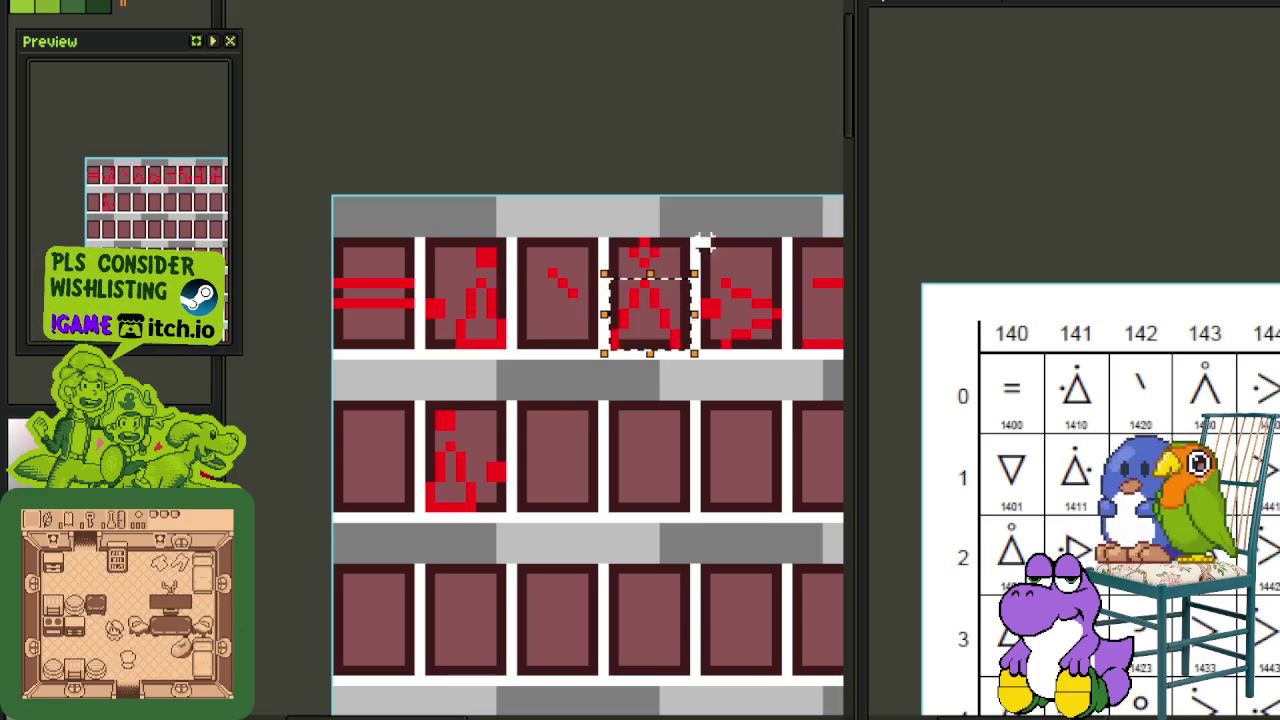
# Step: Copy the Λ glyph into the second row's first cell and flip it vertically into a V
pyautogui.moveTo(655, 322); pyautogui.dragTo(378, 484)
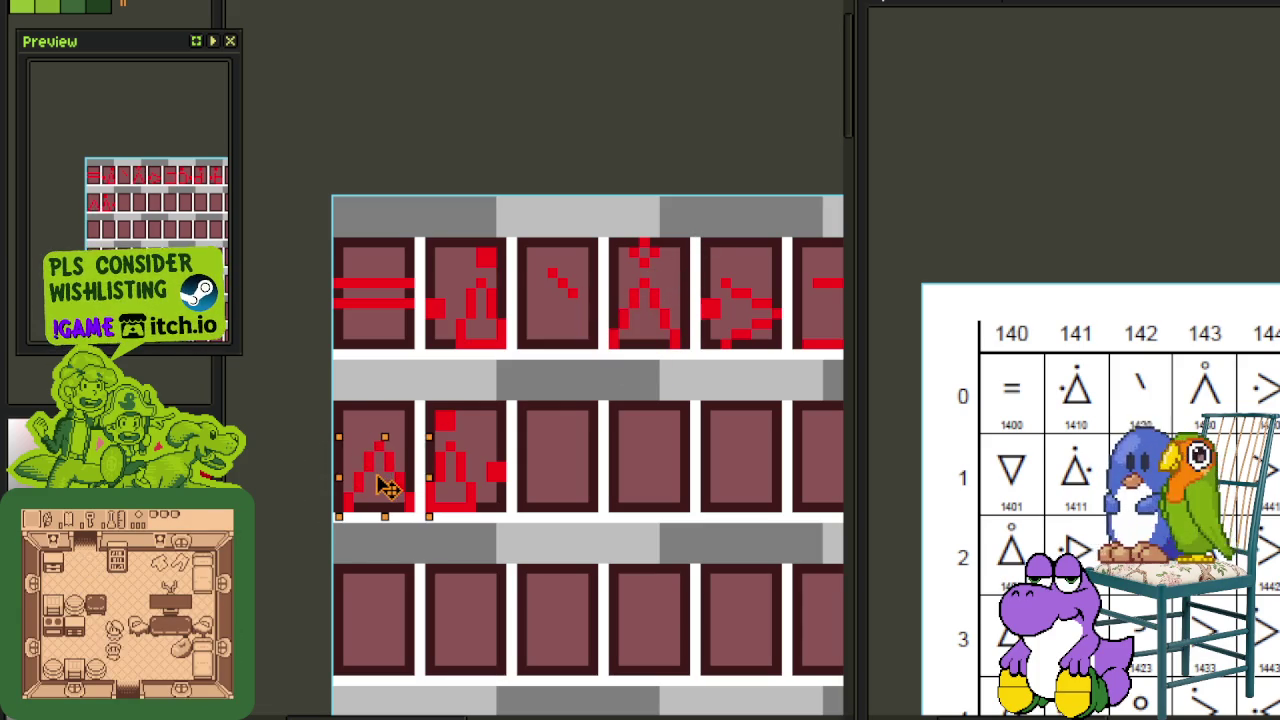
pyautogui.hotkey('shift', 'v')
pyautogui.hotkey('ctrl', 'd')
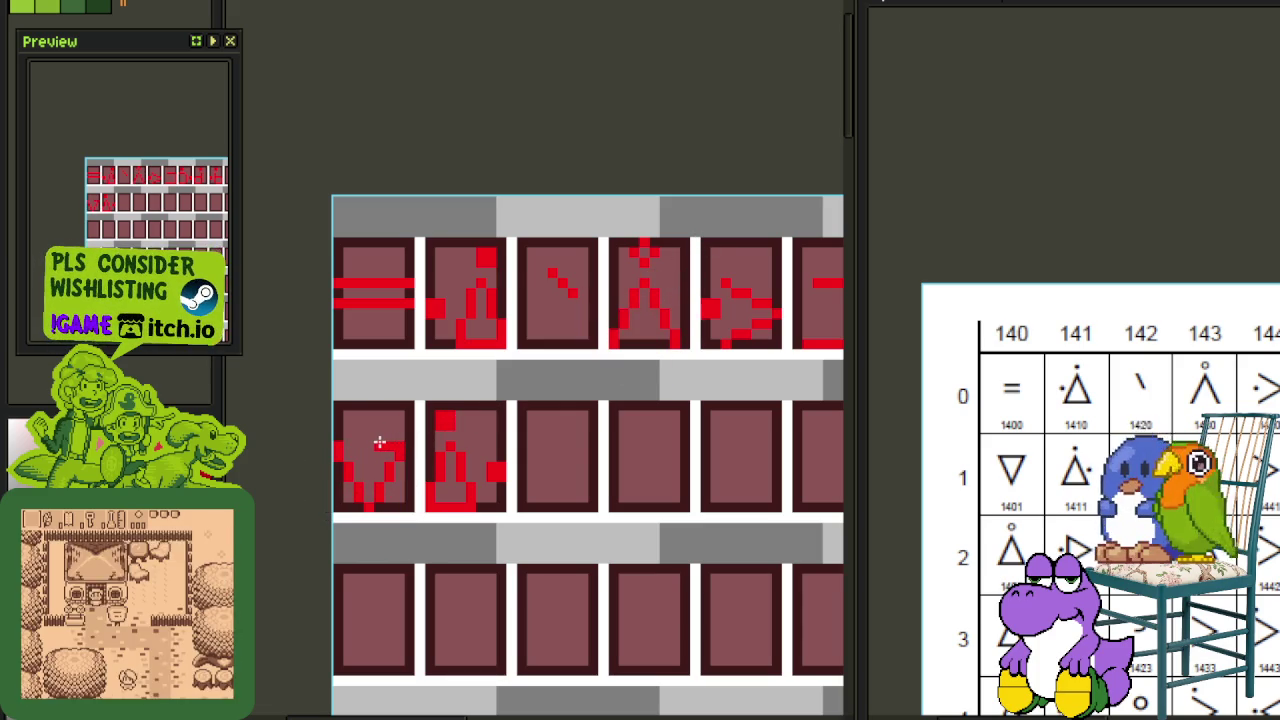
# Step: Pan the tileset and reference chart to show columns 148–14D
pyautogui.scroll(-1, 350, 443)
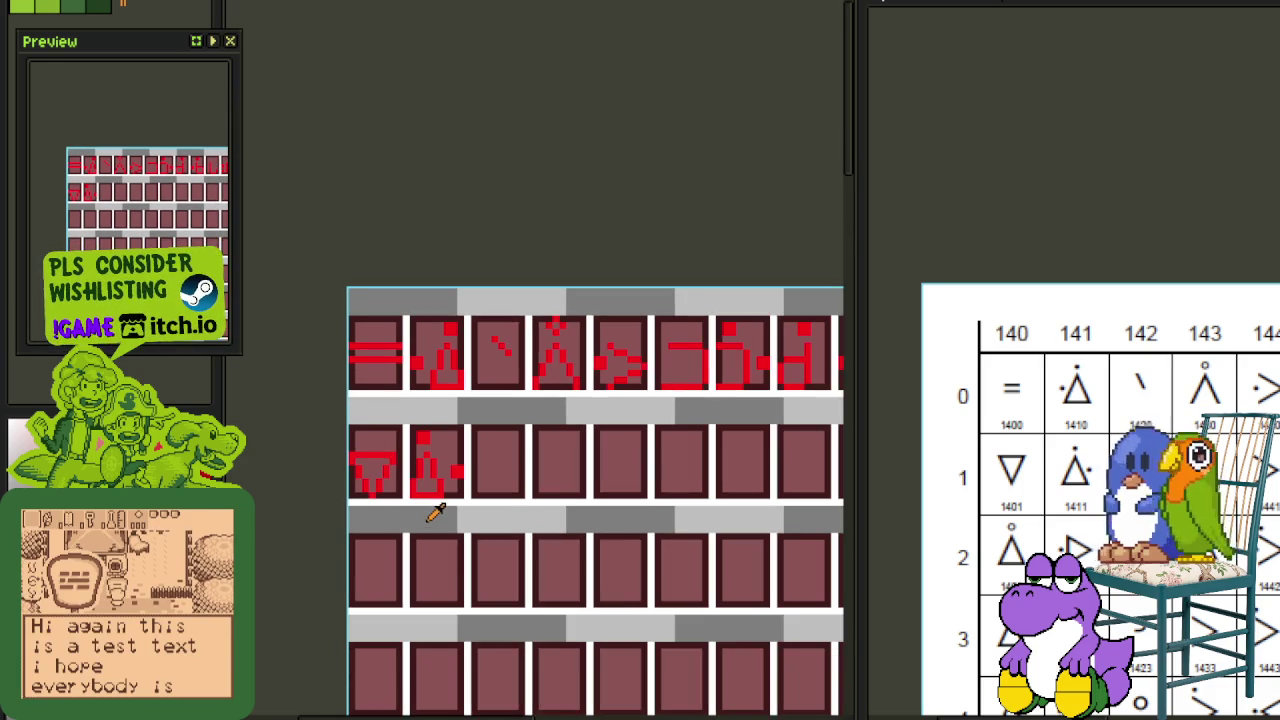
pyautogui.scroll(-1, 706, 444)
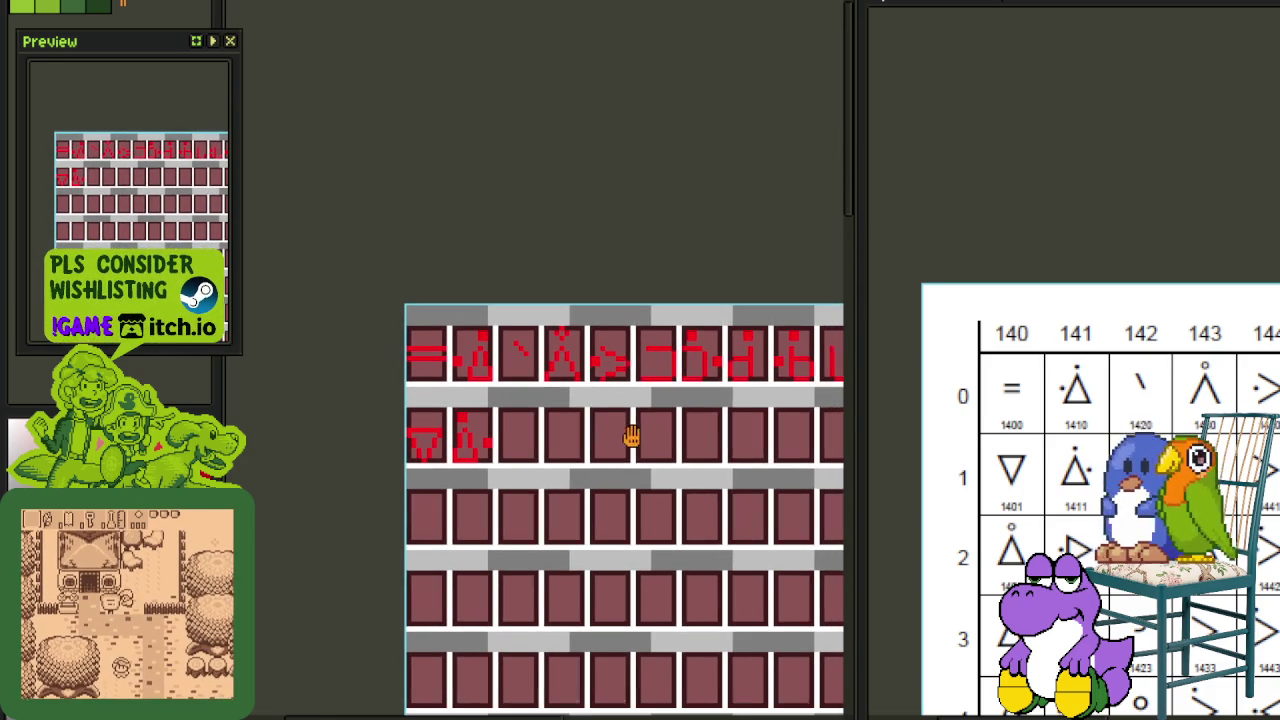
pyautogui.scroll(2, 500, 418)
pyautogui.scroll(-1, 571, 308)
pyautogui.scroll(1, 654, 371)
pyautogui.moveTo(654, 371)
pyautogui.mouseDown()
pyautogui.moveTo(652, 385)
pyautogui.moveTo(603, 392)
pyautogui.mouseUp()
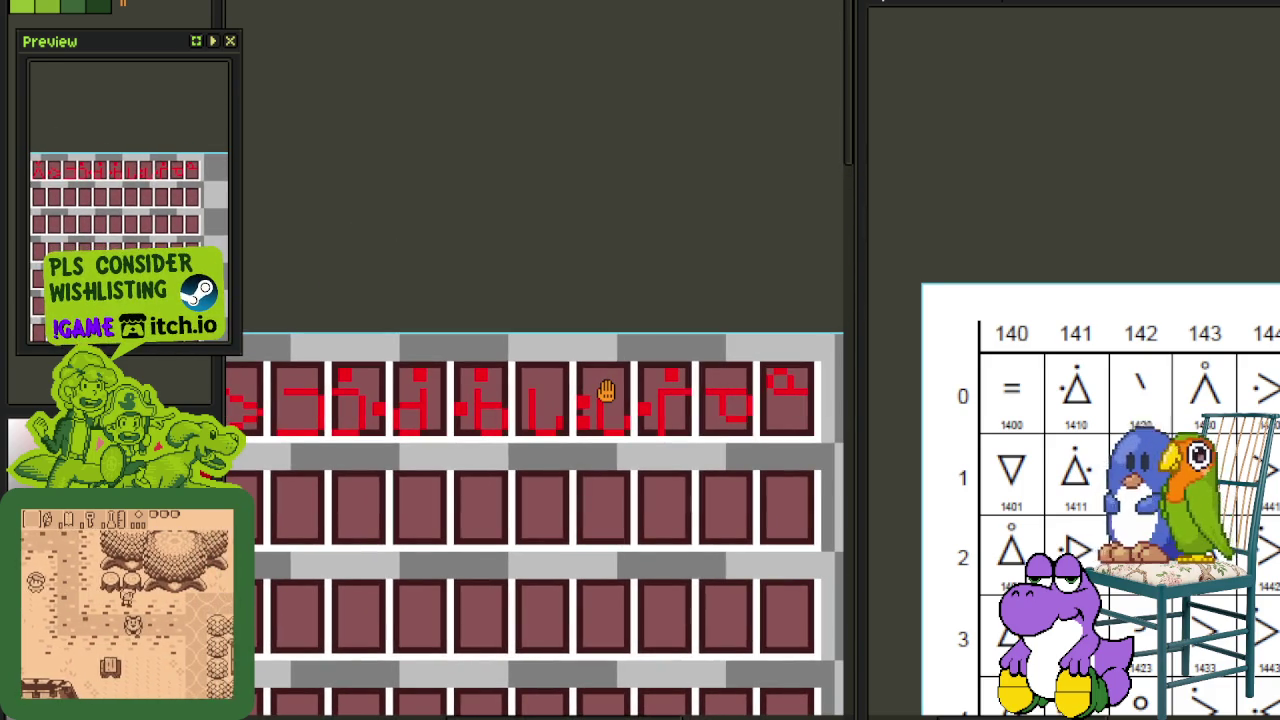
pyautogui.moveTo(1174, 469); pyautogui.dragTo(940, 460)
pyautogui.moveTo(1070, 460); pyautogui.dragTo(1005, 458)
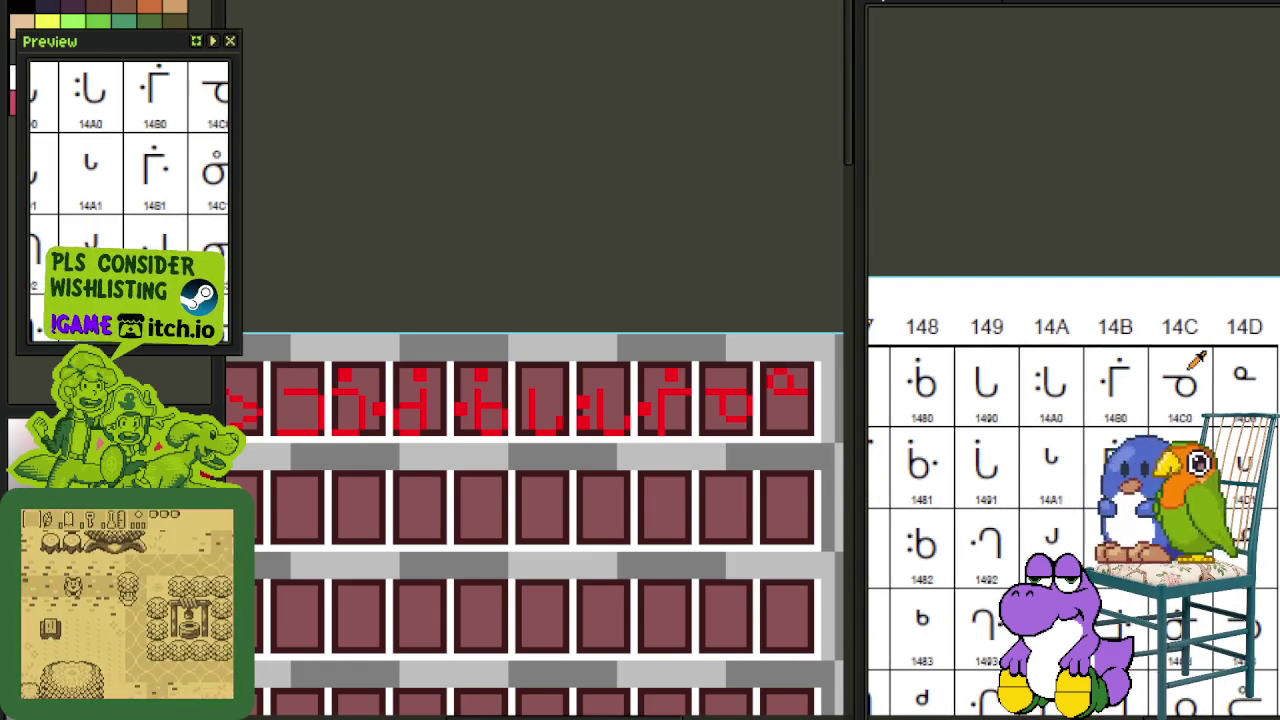
# Step: Nudge the last two top-row glyphs down one pixel and save the sprite
pyautogui.scroll(1, 1181, 337)
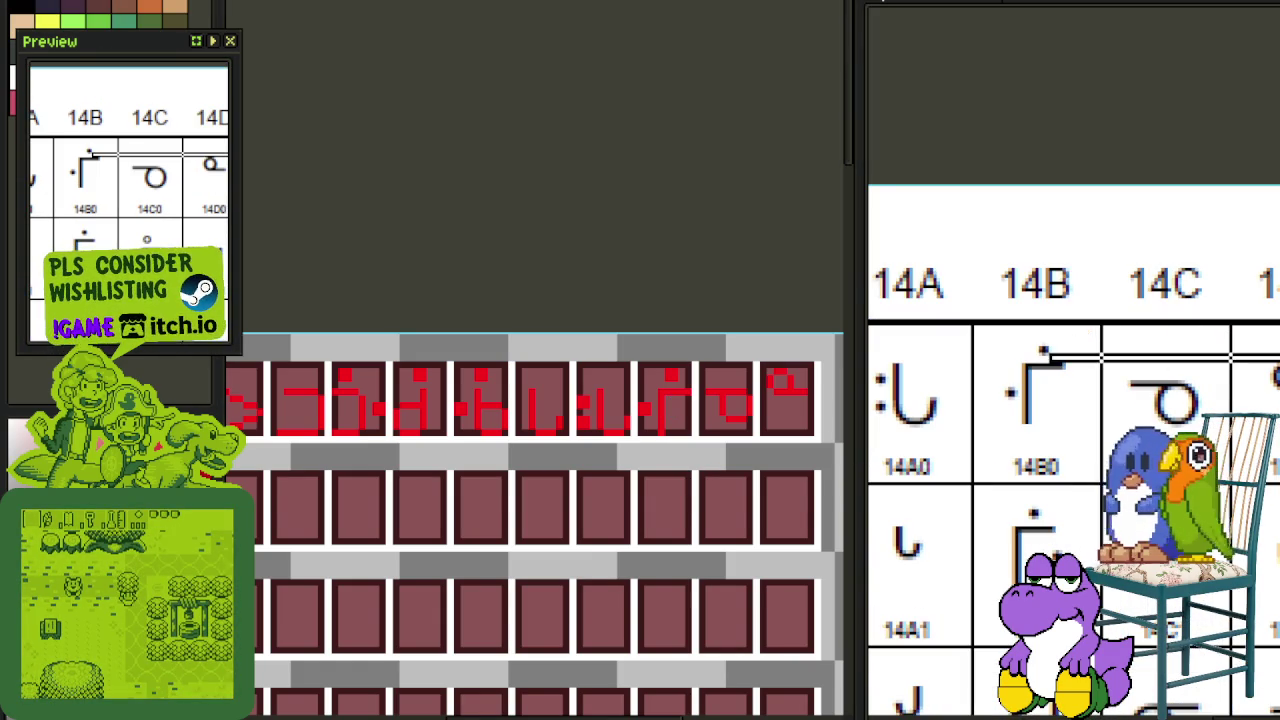
pyautogui.click(795, 378)
pyautogui.moveTo(732, 390); pyautogui.dragTo(686, 391)
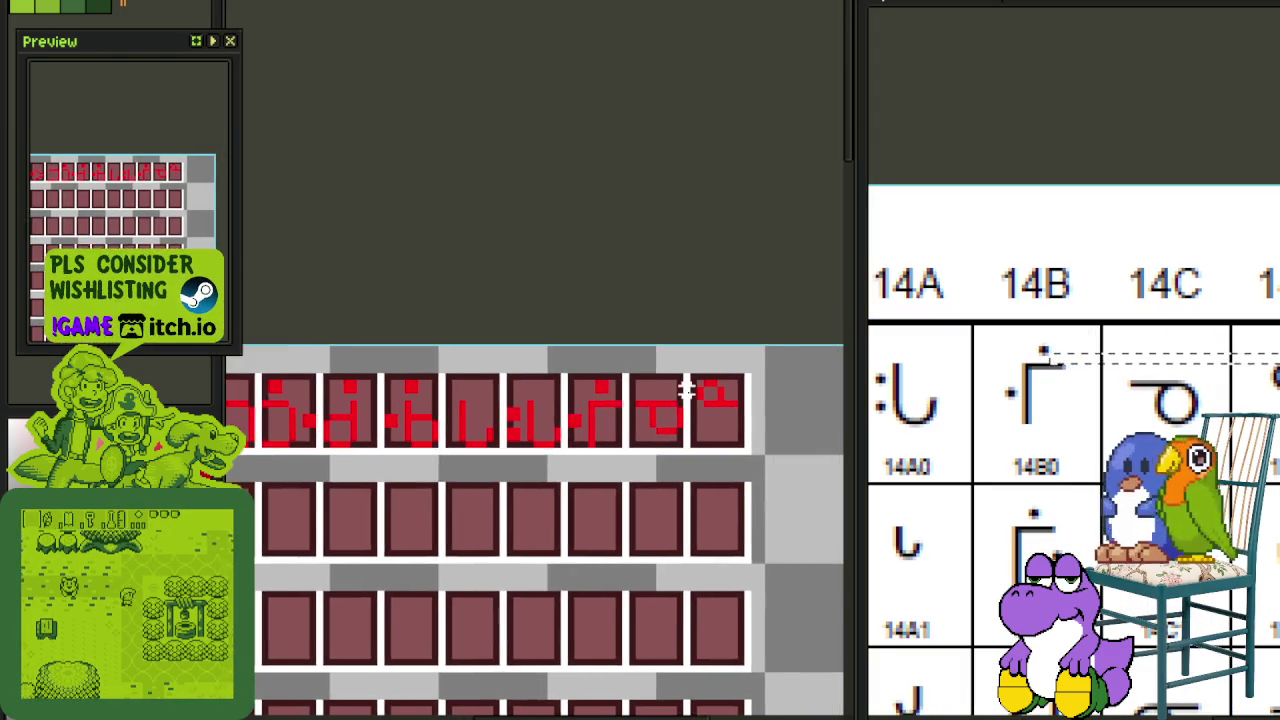
pyautogui.scroll(1, 657, 388)
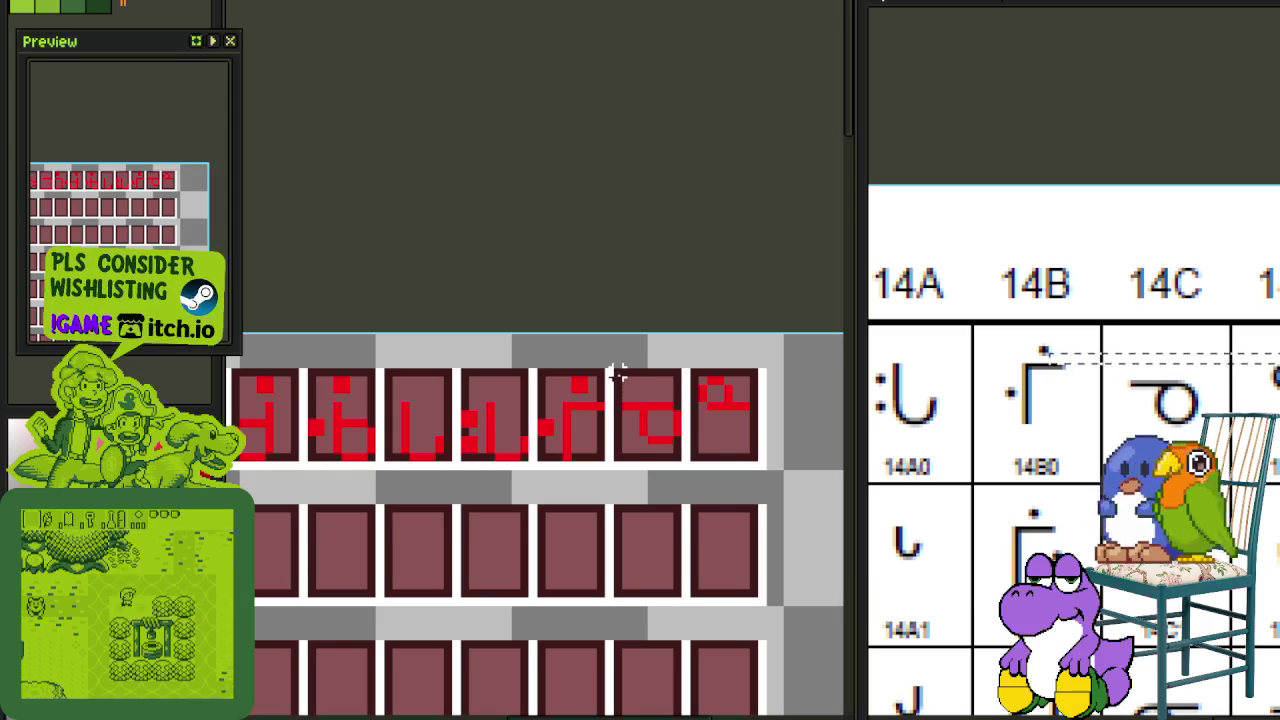
pyautogui.moveTo(616, 372); pyautogui.dragTo(745, 458)
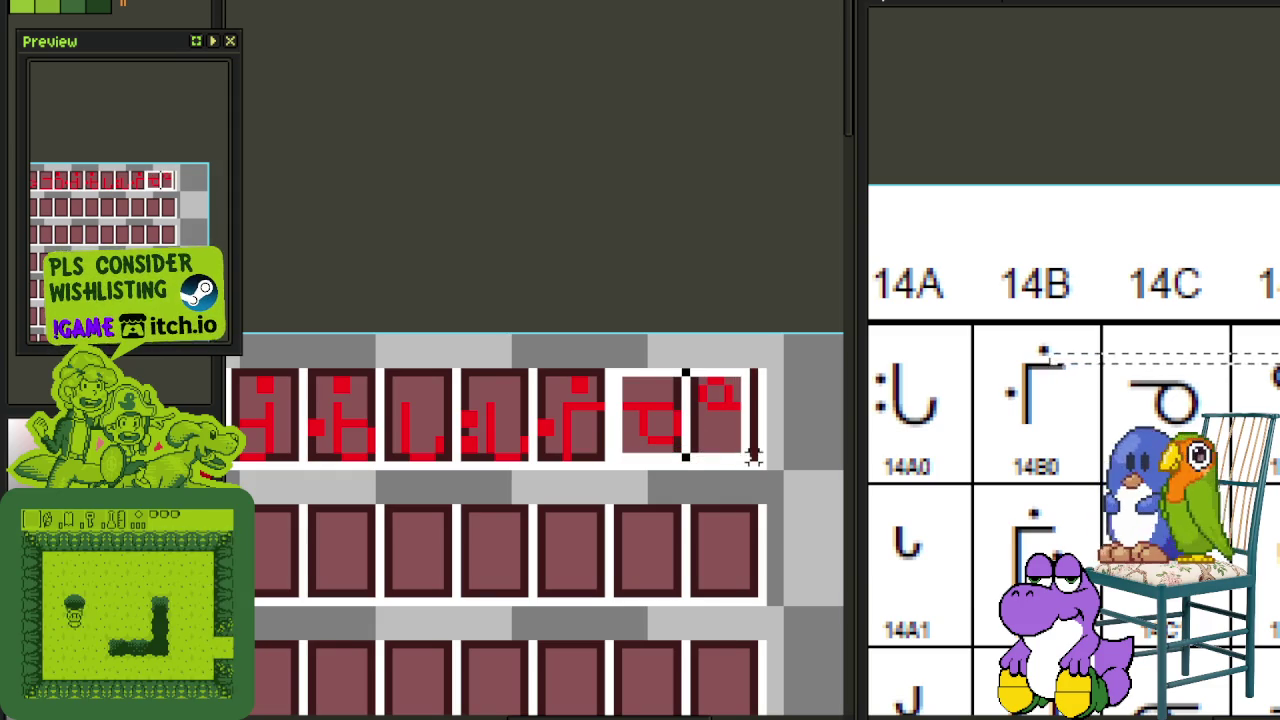
pyautogui.press('Down')
pyautogui.moveTo(606, 396)
pyautogui.mouseDown()
pyautogui.moveTo(705, 398)
pyautogui.moveTo(757, 457)
pyautogui.mouseUp()
pyautogui.scroll(-3, 762, 330)
pyautogui.hotkey('ctrl', 's')
# Step: Pan back to the start of the tileset, toward the second row's third cell for the ∪
pyautogui.moveTo(571, 428)
pyautogui.mouseDown()
pyautogui.moveTo(420, 448)
pyautogui.moveTo(468, 458)
pyautogui.moveTo(549, 434)
pyautogui.mouseUp()
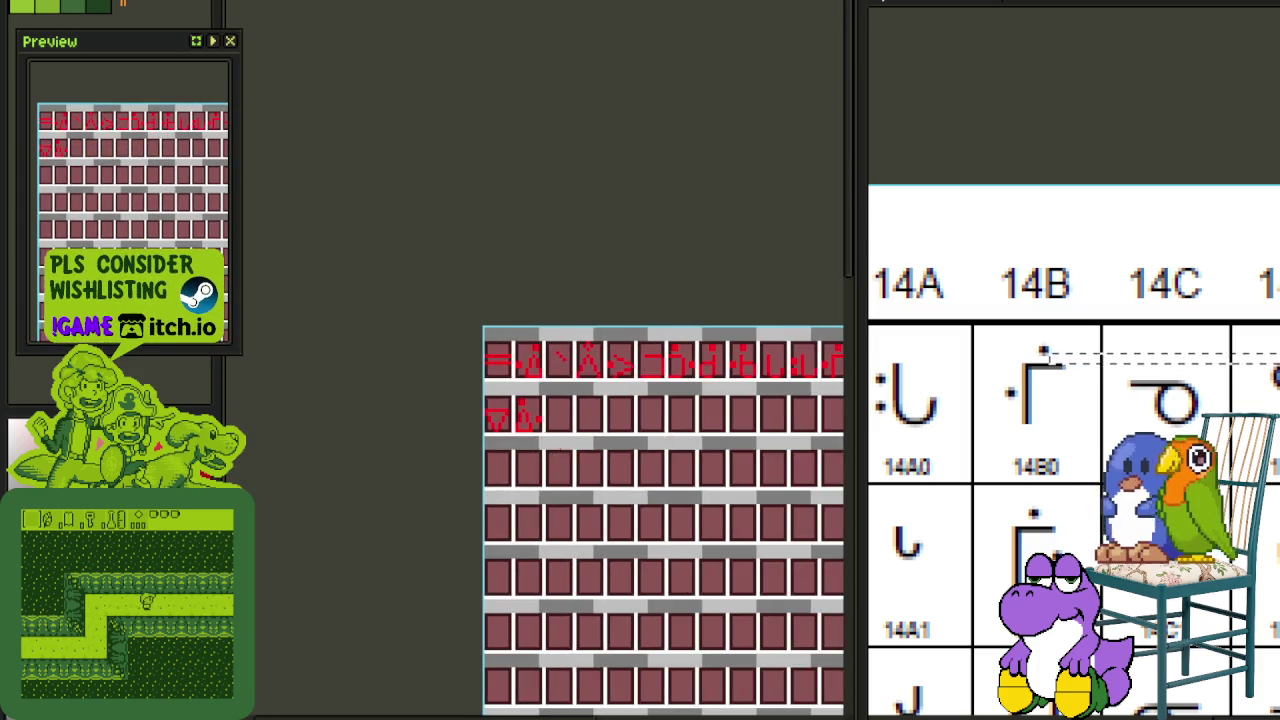
pyautogui.scroll(3, 549, 434)
pyautogui.scroll(-3, 1015, 481)
pyautogui.scroll(2, 1015, 481)
pyautogui.scroll(2, 1015, 481)
pyautogui.scroll(1, 591, 408)
pyautogui.scroll(2, 545, 408)
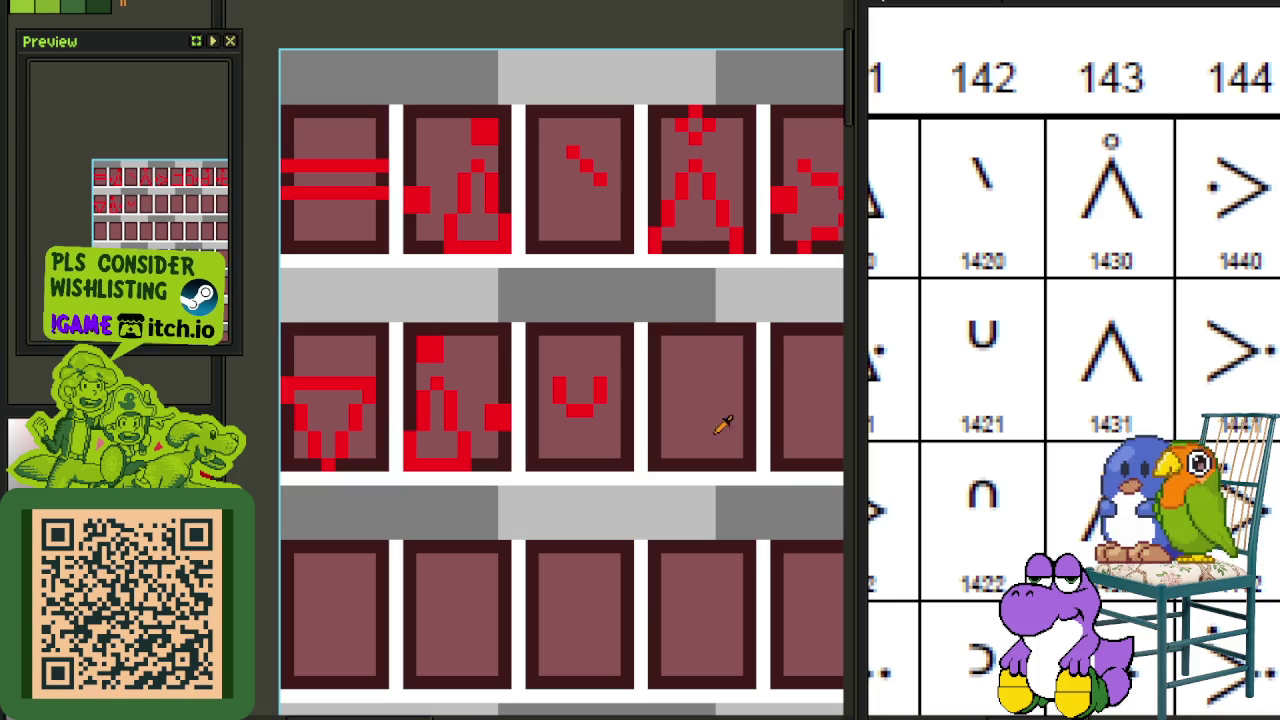
# Step: Copy the u tile one row down and flip it vertically into a ∩
pyautogui.scroll(2, 590, 418)
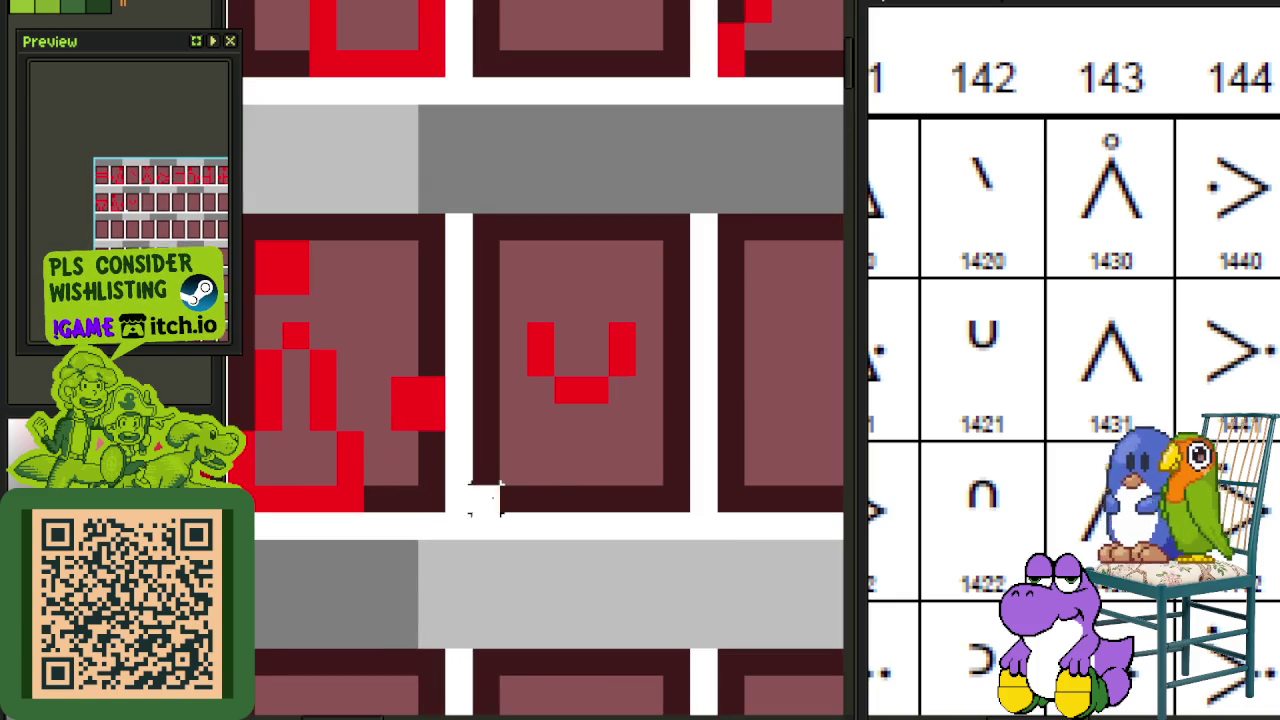
pyautogui.moveTo(472, 512); pyautogui.dragTo(686, 214)
pyautogui.scroll(-3, 650, 295)
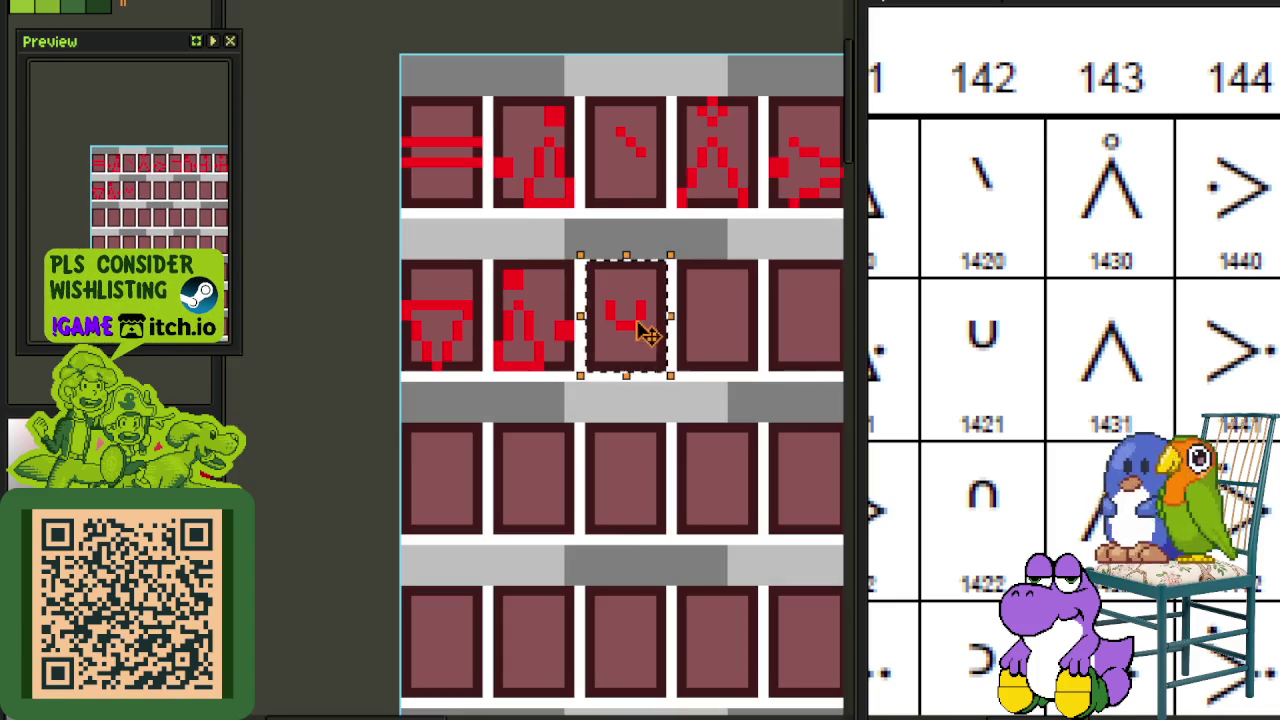
pyautogui.moveTo(650, 332); pyautogui.dragTo(650, 494)
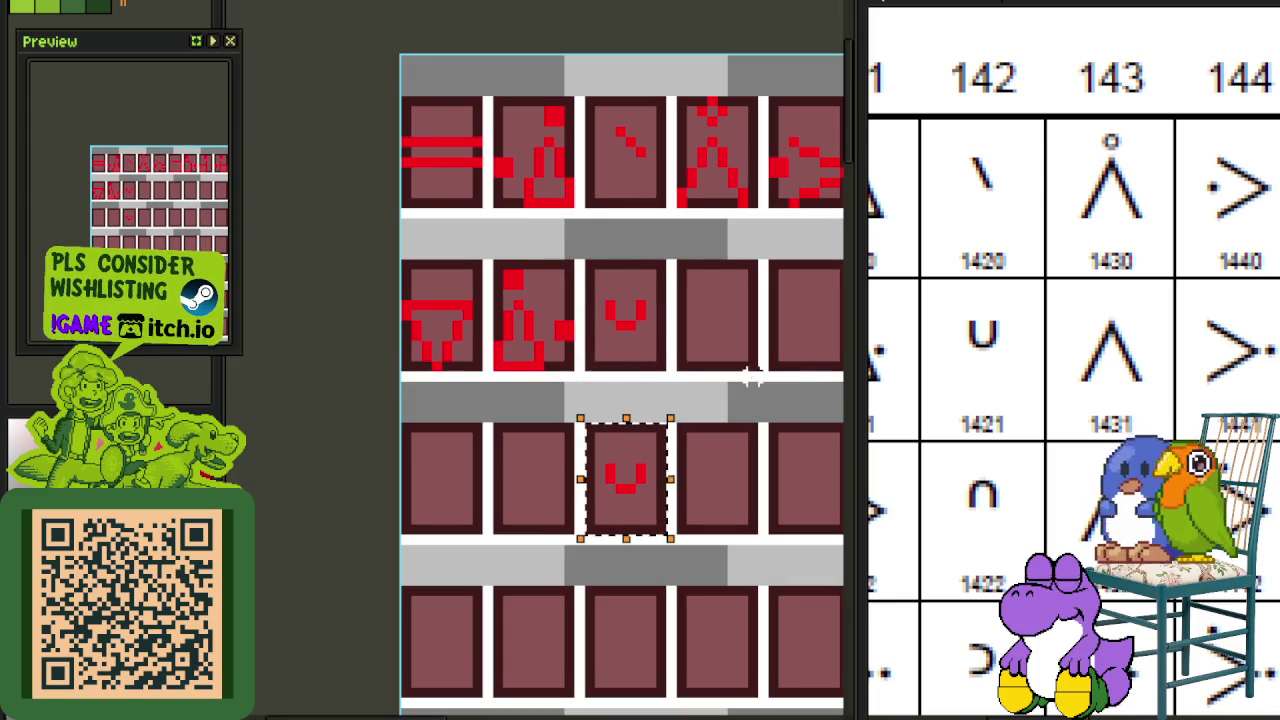
pyautogui.hotkey('ctrl', 'd')
pyautogui.scroll(1, 600, 340)
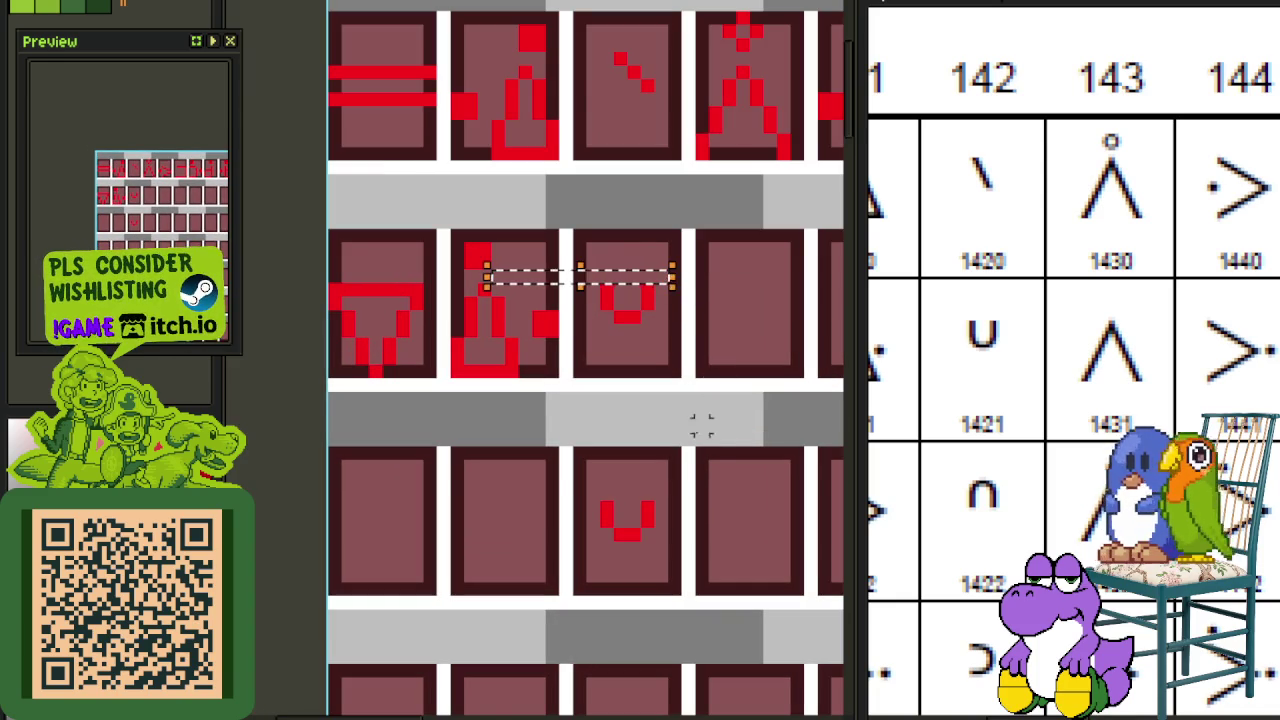
pyautogui.scroll(1, 607, 505)
pyautogui.hotkey('ctrl', 'shift', 'd')
pyautogui.hotkey('shift', 'v')
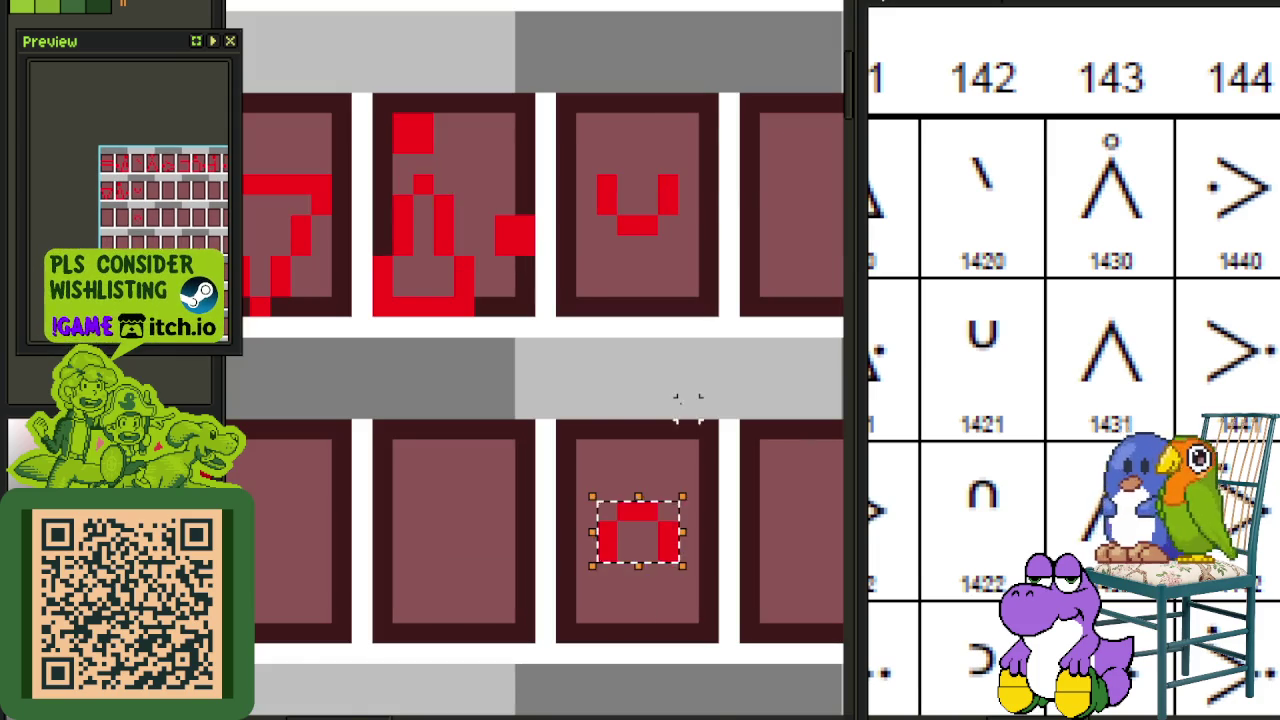
pyautogui.hotkey('ctrl', 'd')
# Step: Copy the ∩ glyph into the tile below as the base for ⊃, and save the tileset
pyautogui.scroll(-1, 686, 410)
pyautogui.scroll(-1, 686, 432)
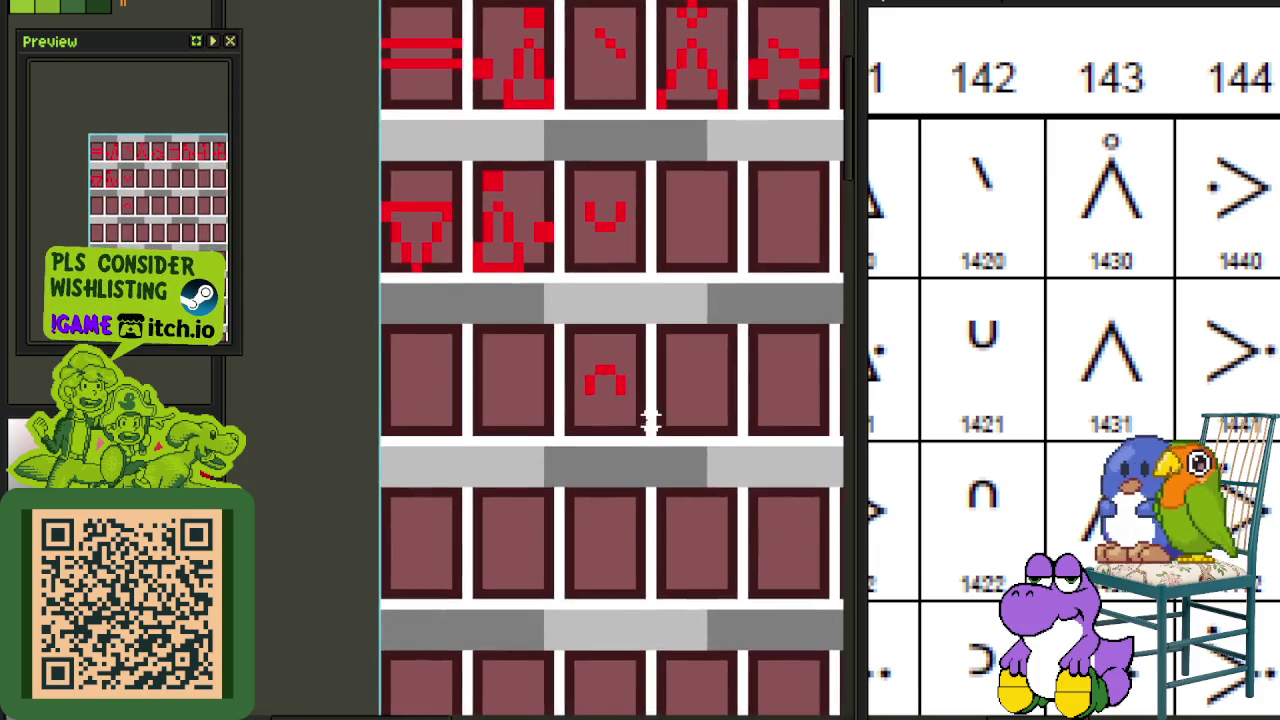
pyautogui.scroll(2, 640, 430)
pyautogui.moveTo(604, 370); pyautogui.dragTo(524, 306)
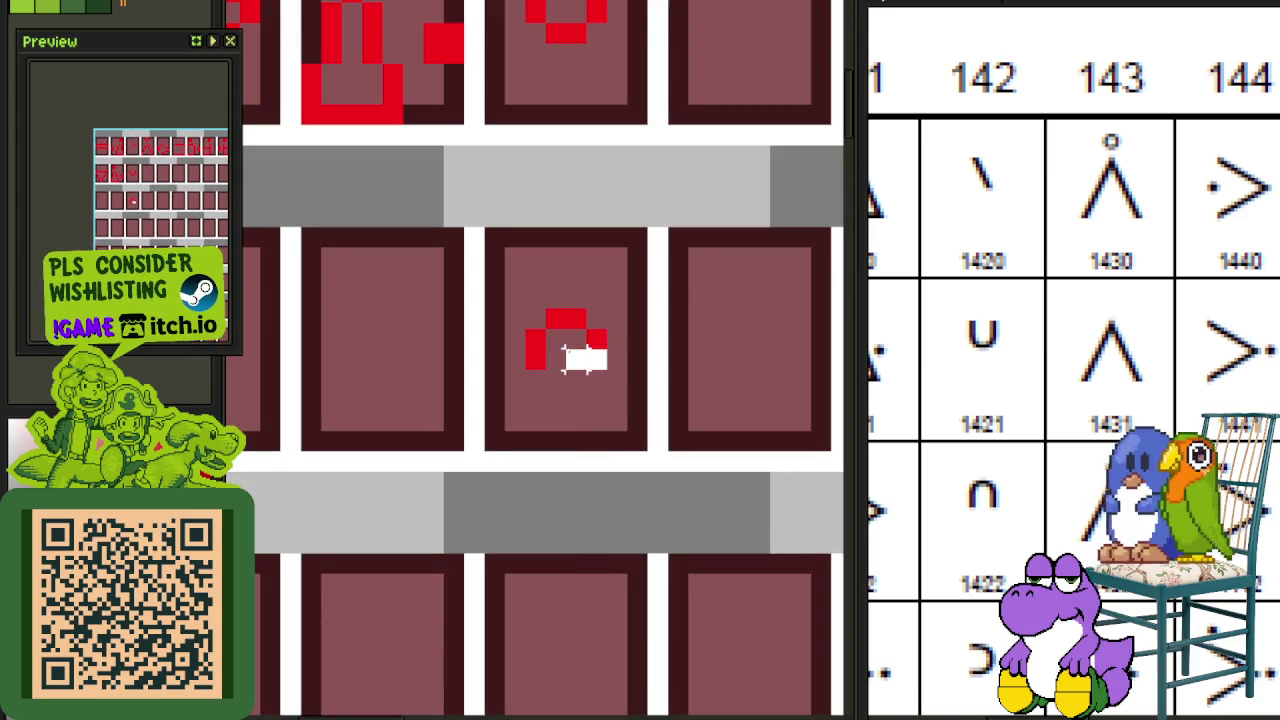
pyautogui.scroll(-2, 524, 306)
pyautogui.scroll(1, 580, 366)
pyautogui.moveTo(566, 368); pyautogui.dragTo(470, 242)
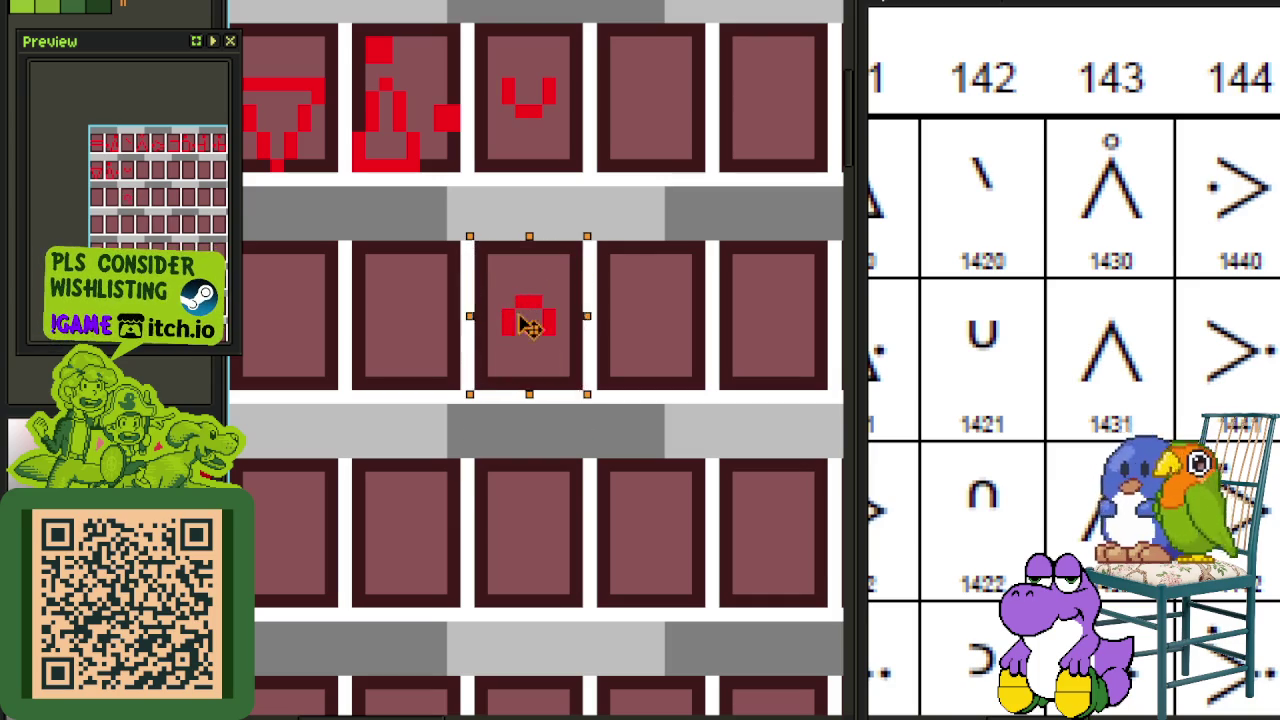
pyautogui.moveTo(523, 314); pyautogui.dragTo(530, 533)
pyautogui.scroll(2, 556, 503)
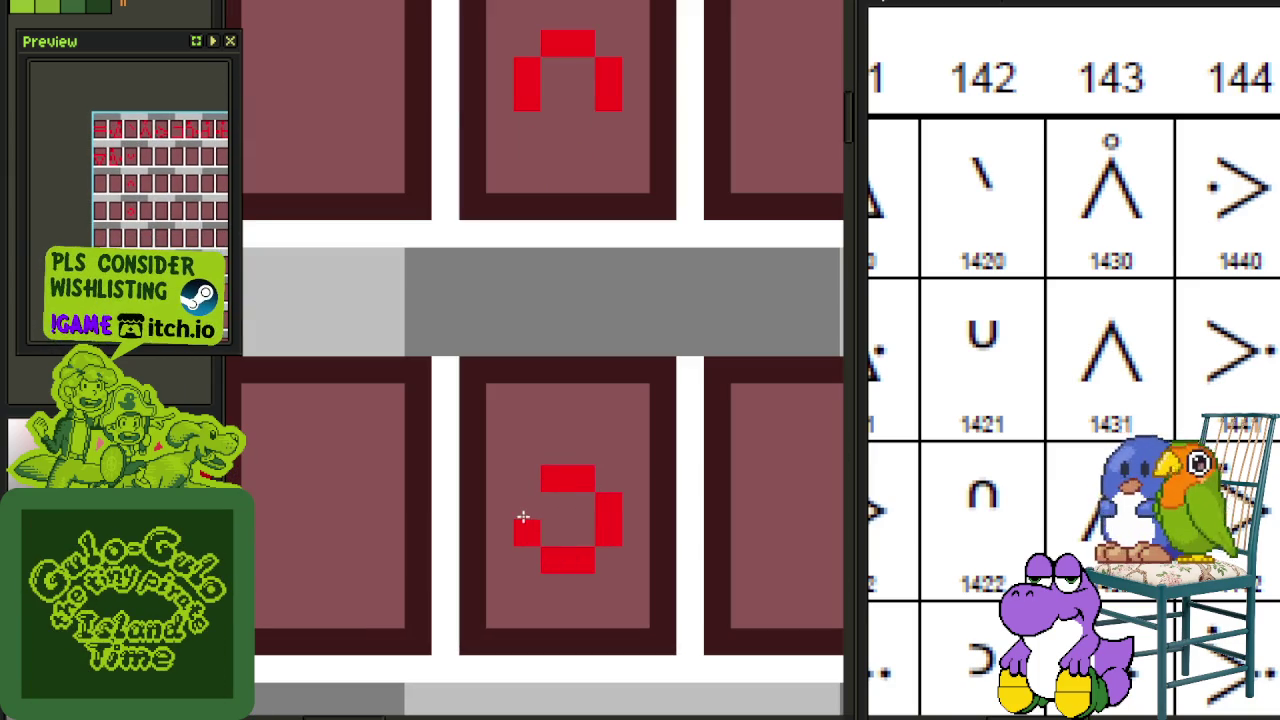
pyautogui.scroll(-3, 527, 545)
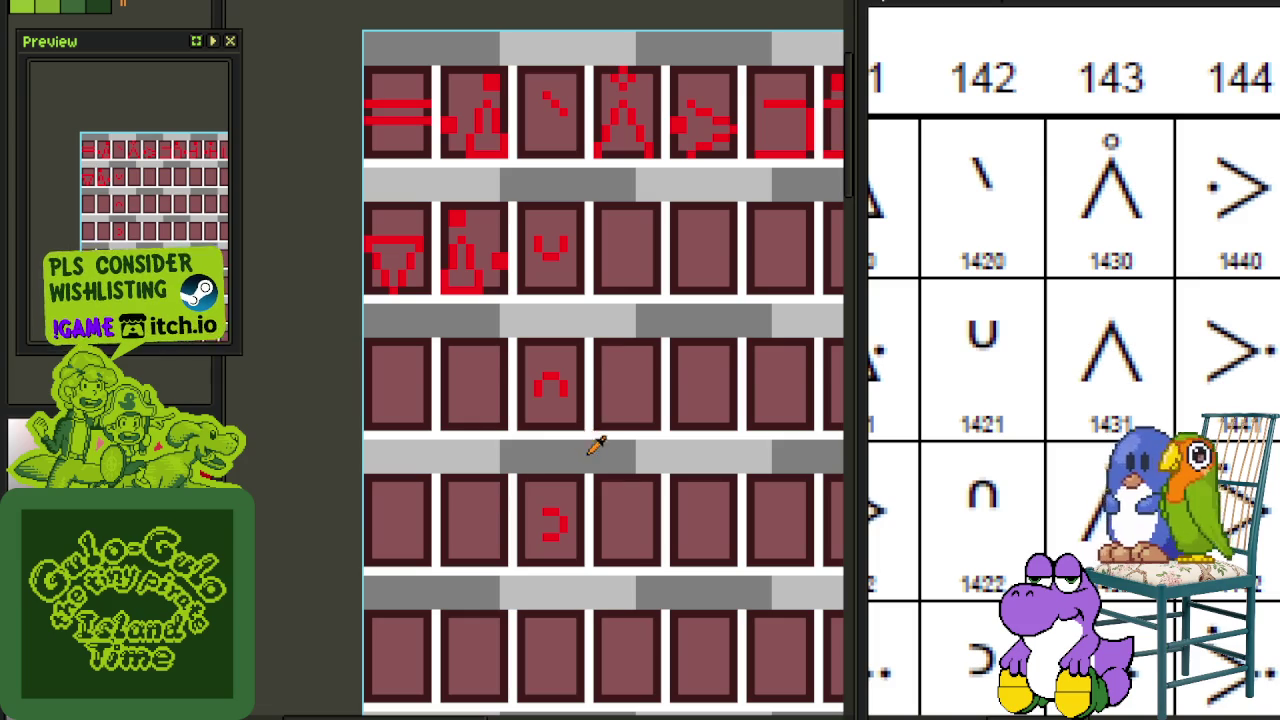
pyautogui.scroll(-2, 594, 447)
pyautogui.hotkey('ctrl', 's')
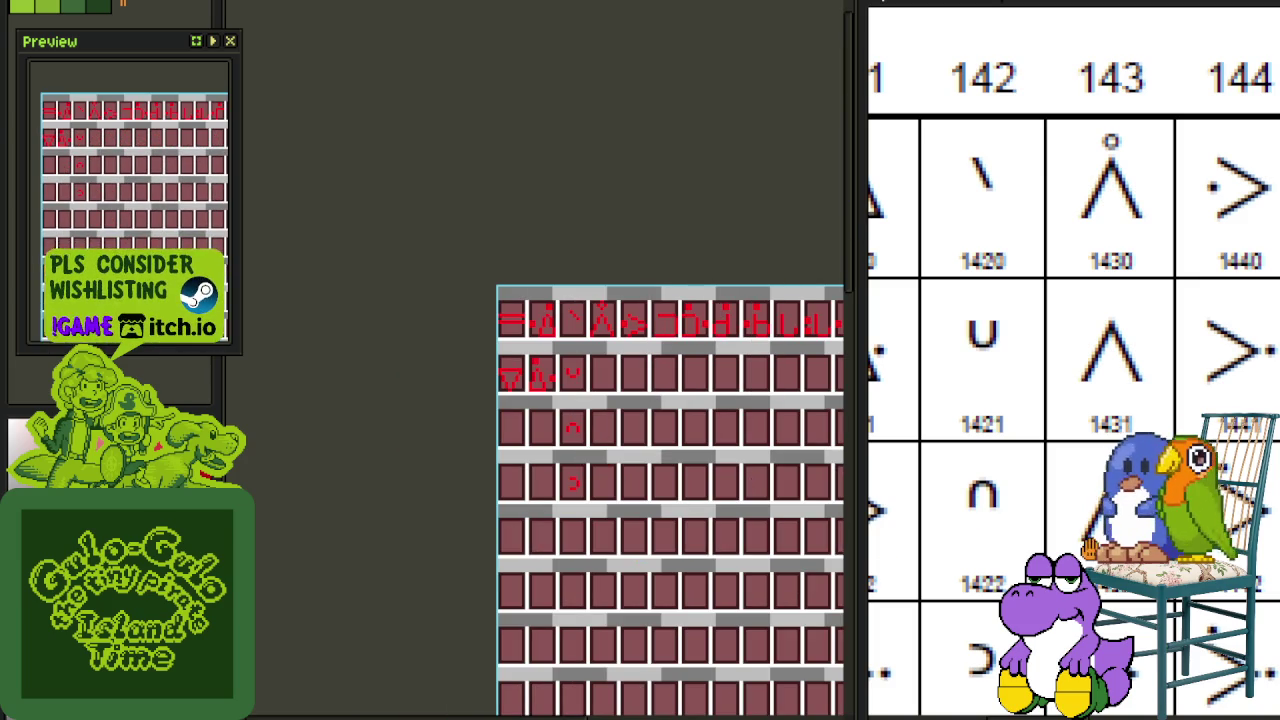
# Step: Copy the ⊃ tile one row down and switch to the pencil to redraw it as o
pyautogui.scroll(-2, 1080, 475)
pyautogui.scroll(-2, 1080, 475)
pyautogui.scroll(-2, 1000, 470)
pyautogui.scroll(1, 600, 490)
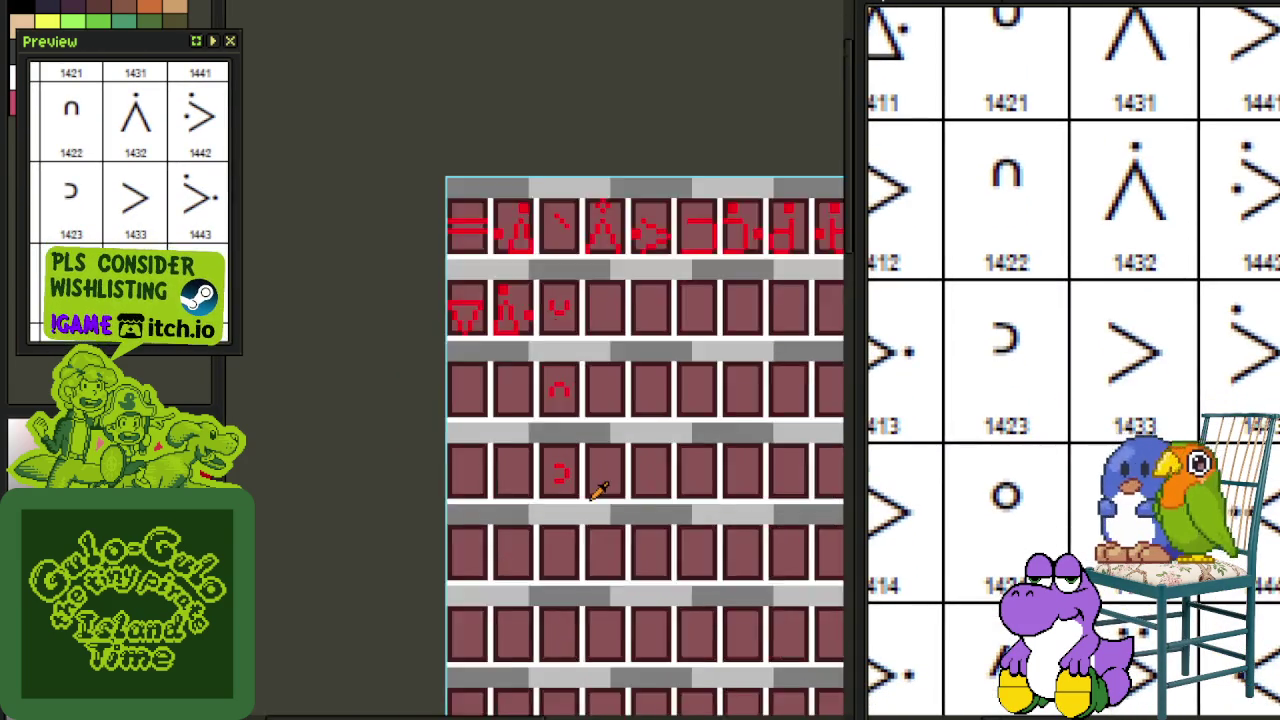
pyautogui.scroll(2, 598, 490)
pyautogui.moveTo(566, 492); pyautogui.dragTo(487, 382)
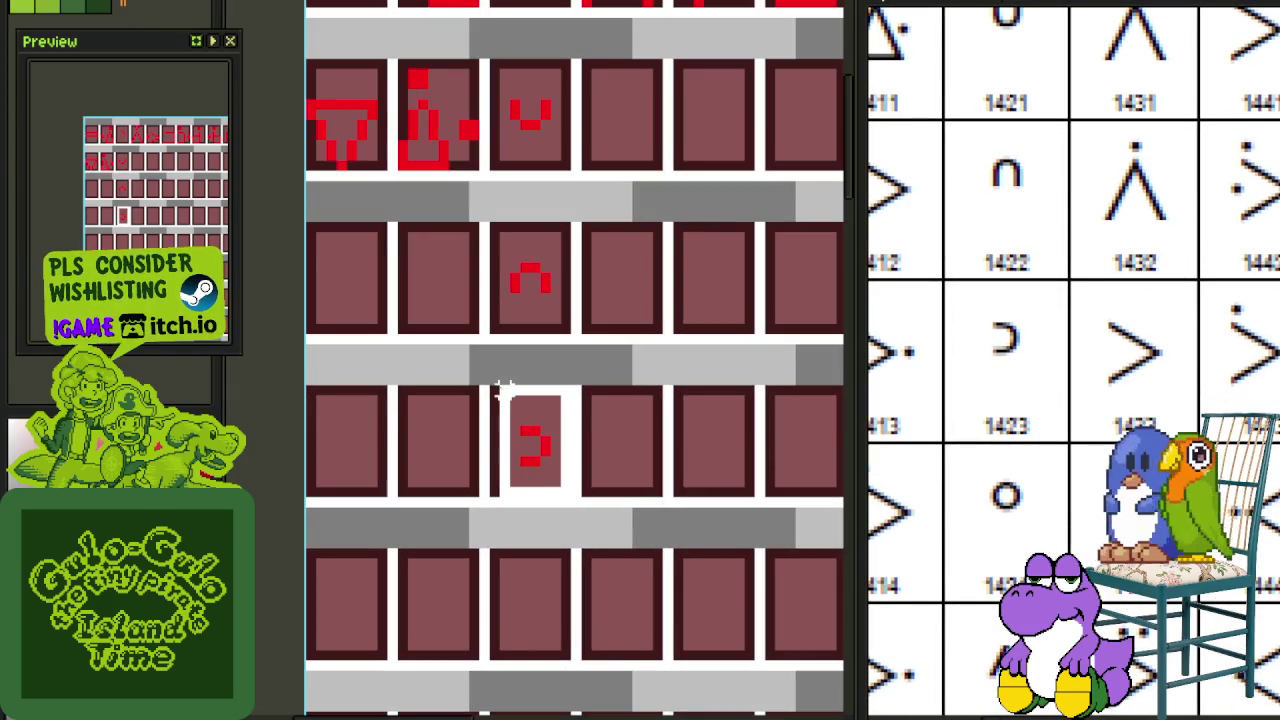
pyautogui.moveTo(548, 452); pyautogui.dragTo(565, 641)
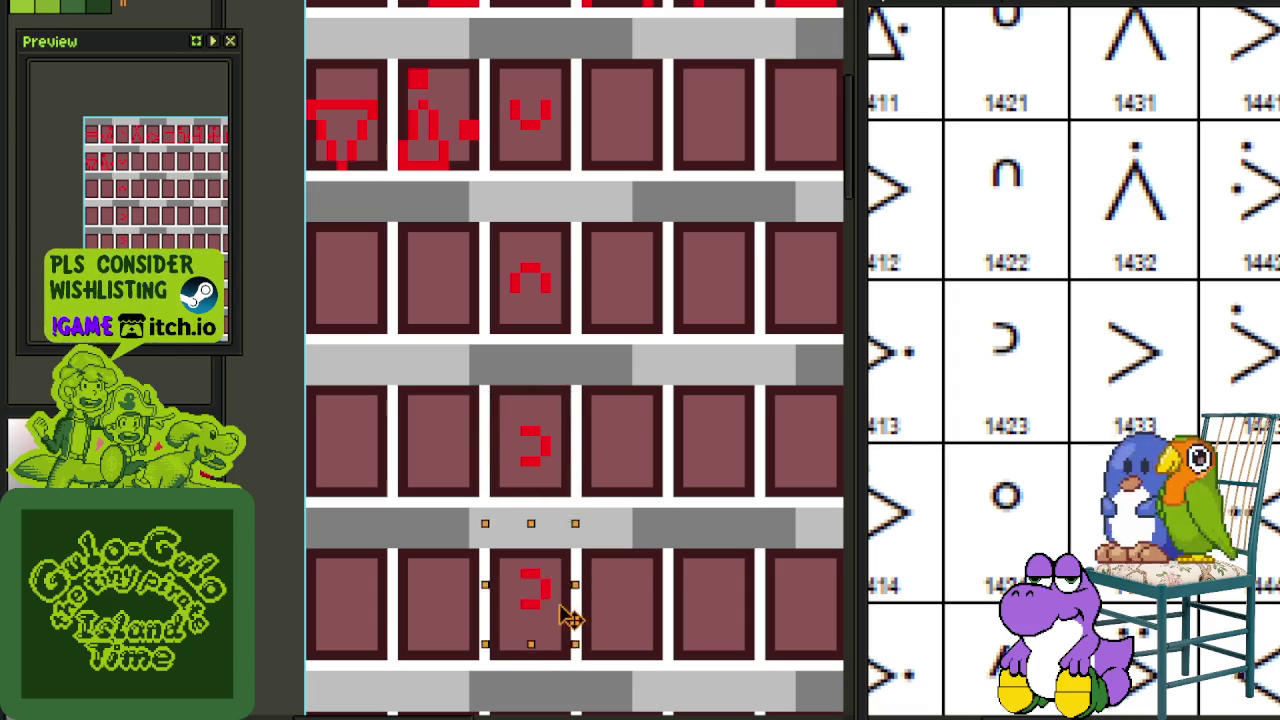
pyautogui.hotkey('ctrl', 'd')
pyautogui.press('b')
pyautogui.scroll(1, 643, 600)
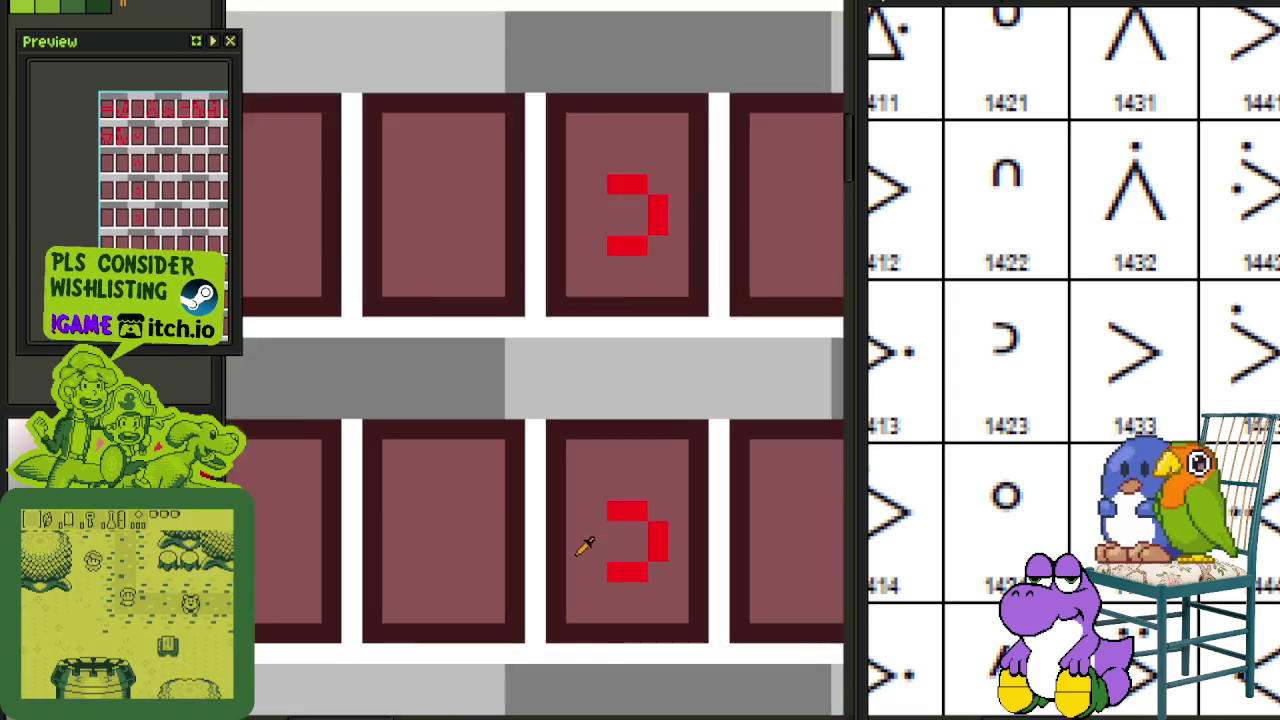
pyautogui.scroll(1, 586, 543)
pyautogui.scroll(-2, 589, 536)
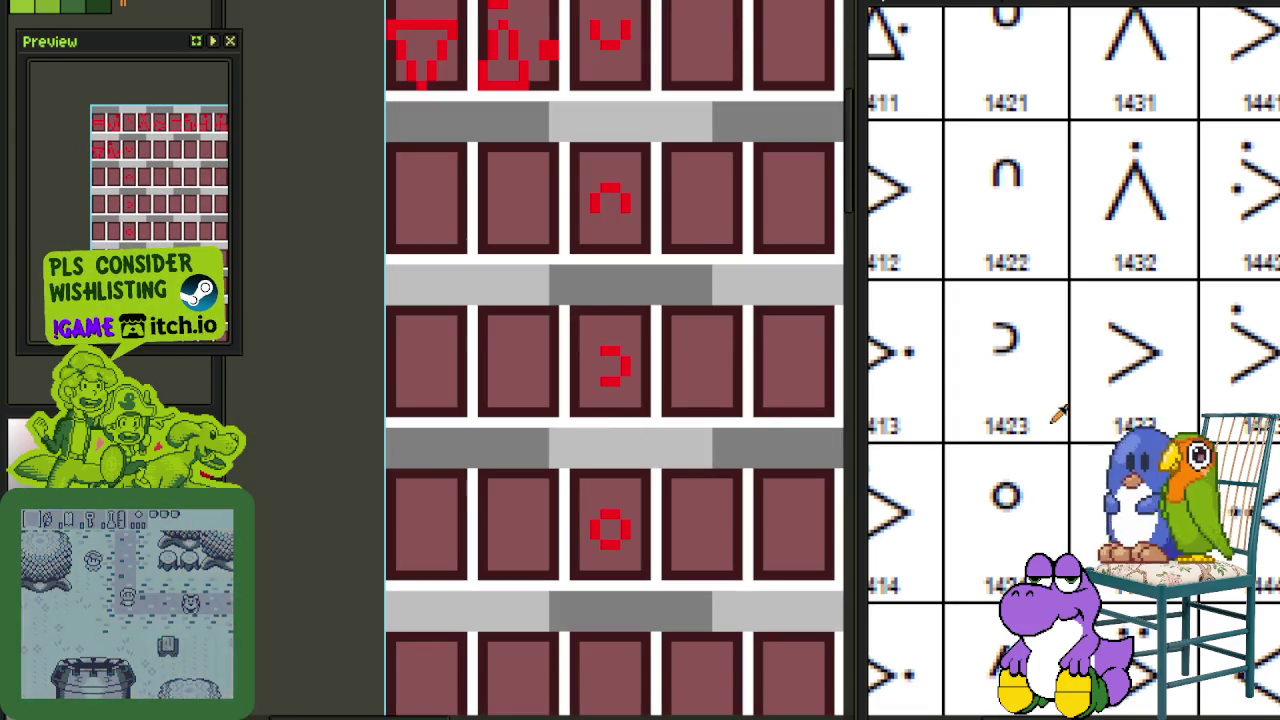
pyautogui.scroll(-3, 1015, 413)
# Step: Copy the top-row \ glyph tile down beneath the o and center the view on it
pyautogui.moveTo(655, 318); pyautogui.dragTo(623, 486)
pyautogui.scroll(-1, 623, 337)
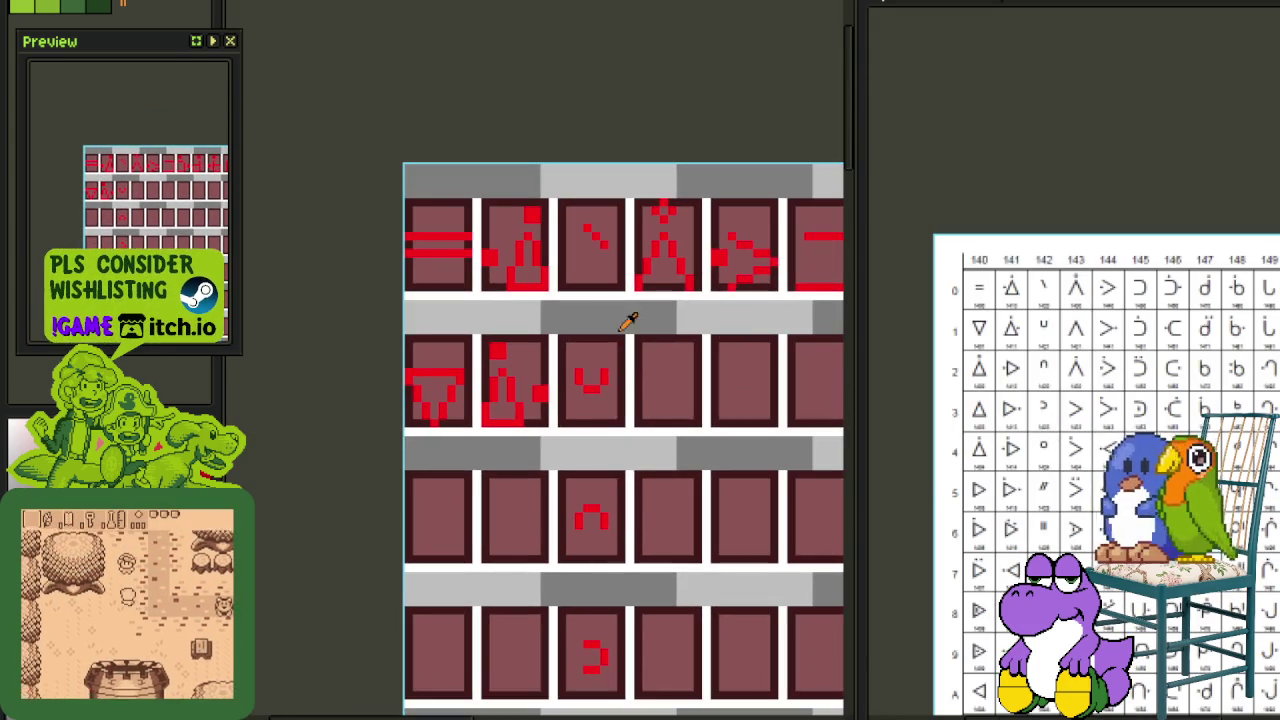
pyautogui.scroll(1, 627, 285)
pyautogui.moveTo(617, 287); pyautogui.dragTo(557, 189)
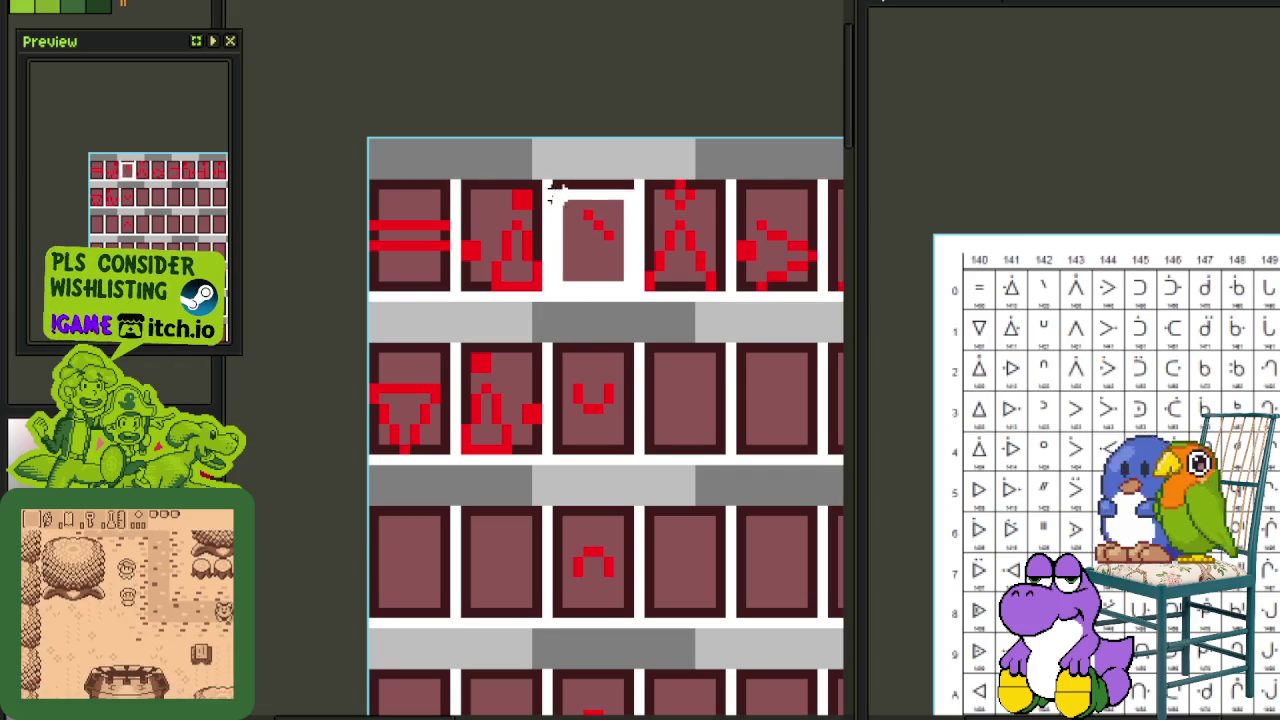
pyautogui.scroll(-1, 574, 210)
pyautogui.moveTo(585, 235)
pyautogui.mouseDown()
pyautogui.moveTo(600, 690)
pyautogui.moveTo(591, 490)
pyautogui.mouseUp()
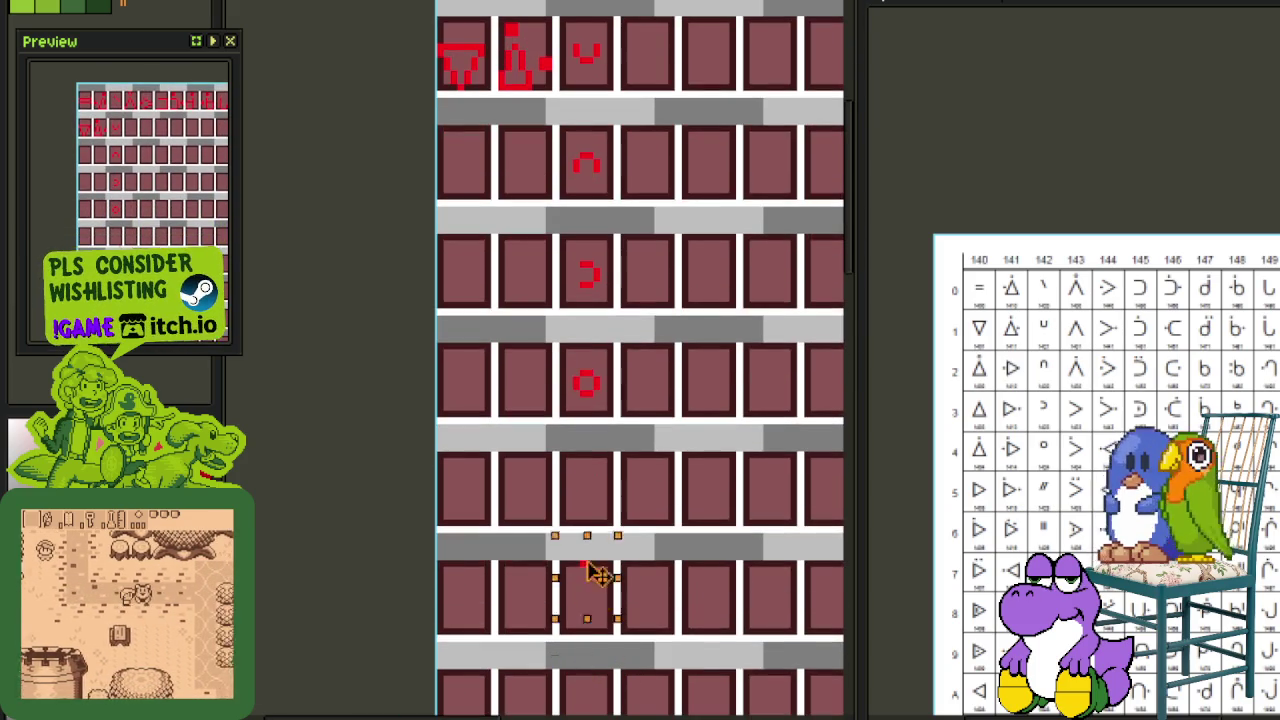
pyautogui.click(680, 485)
pyautogui.moveTo(683, 486); pyautogui.dragTo(675, 424)
pyautogui.scroll(2, 1041, 507)
pyautogui.scroll(2, 1030, 503)
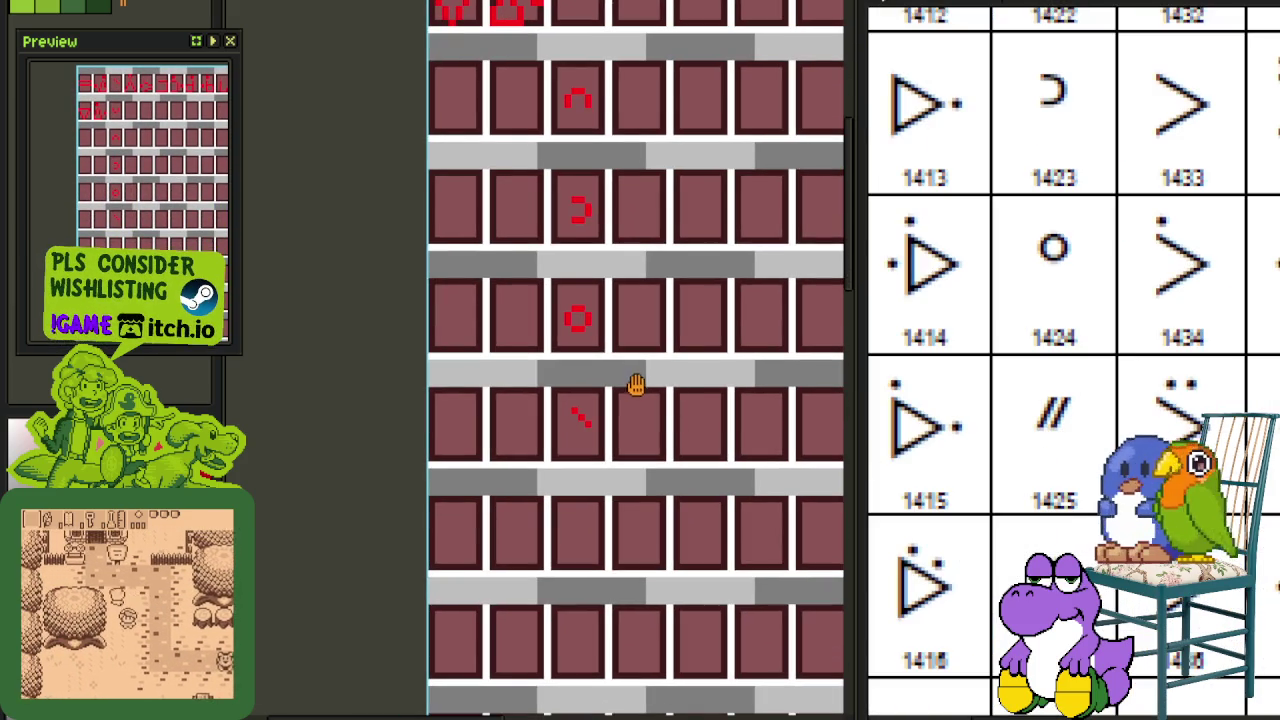
pyautogui.scroll(-3, 1024, 378)
pyautogui.scroll(2, 1033, 366)
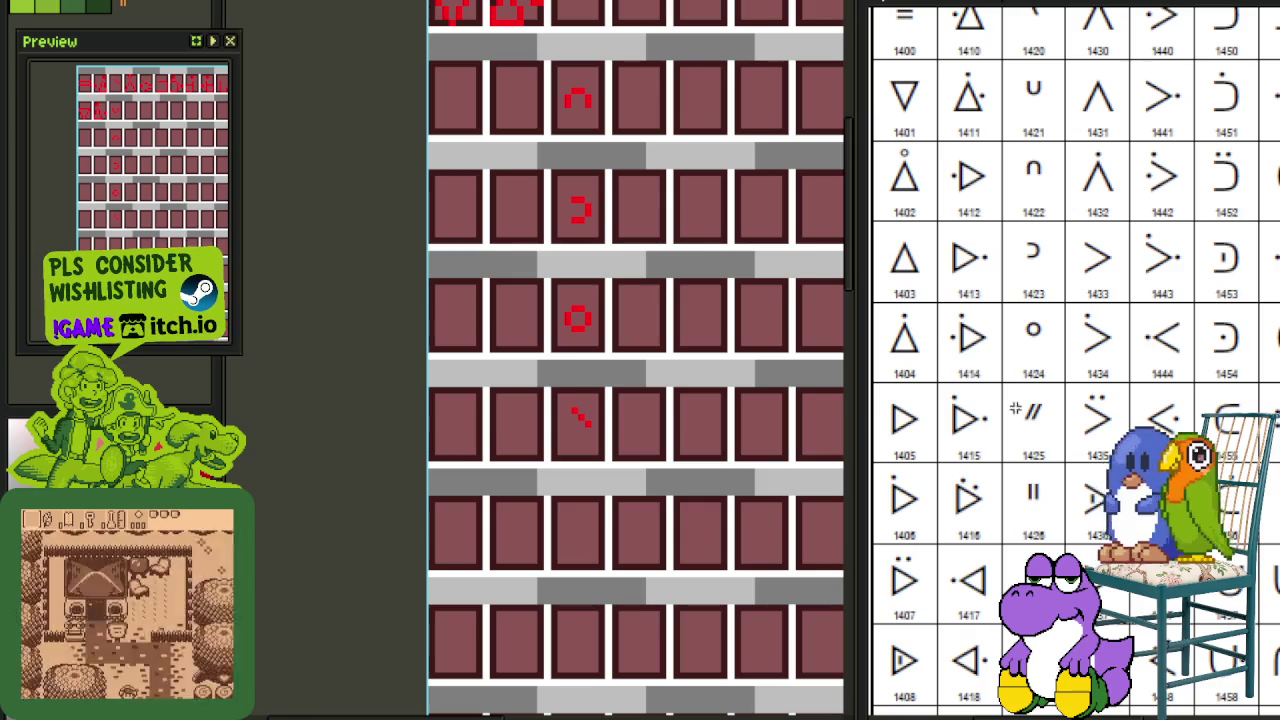
pyautogui.moveTo(567, 373); pyautogui.dragTo(580, 397)
pyautogui.scroll(2, 580, 397)
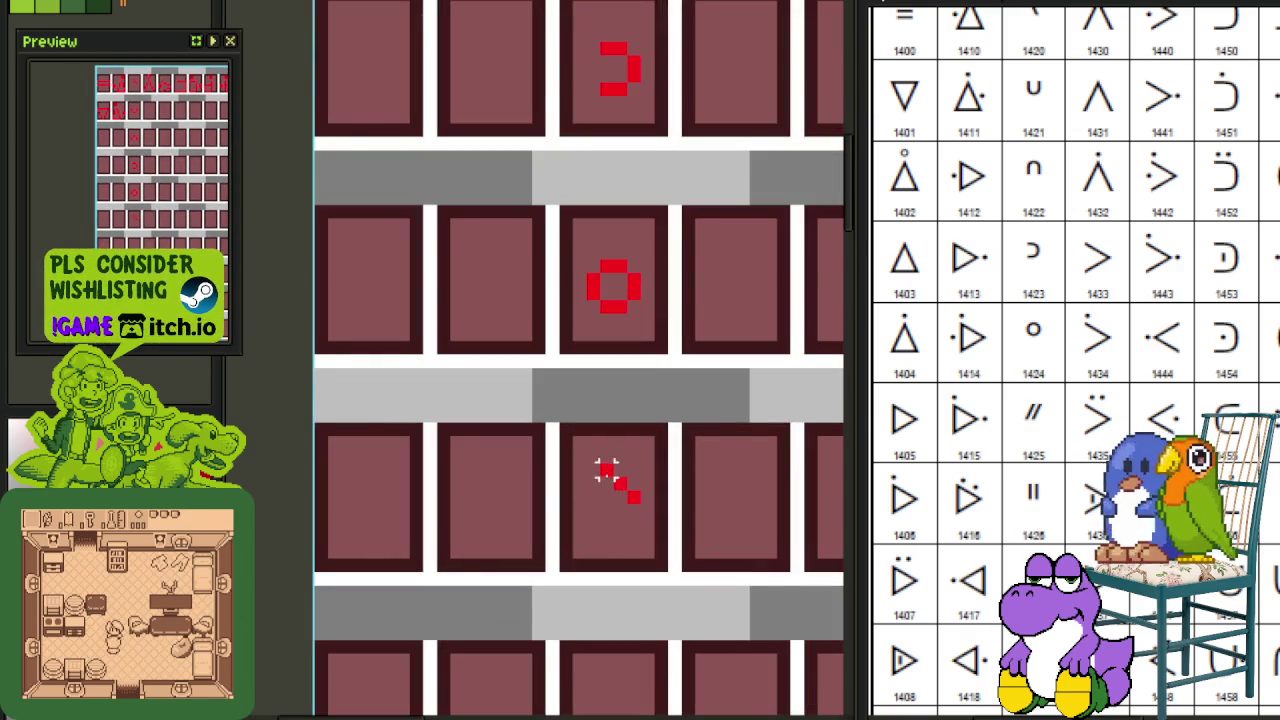
pyautogui.scroll(1, 608, 483)
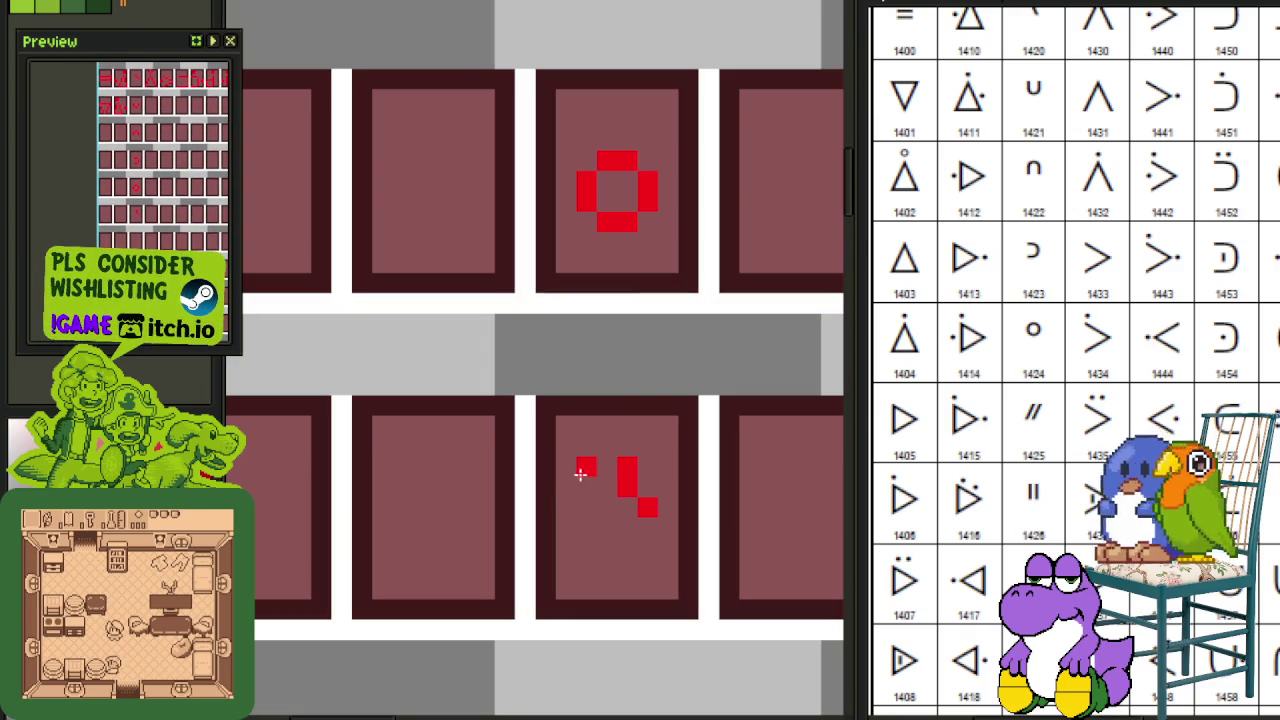
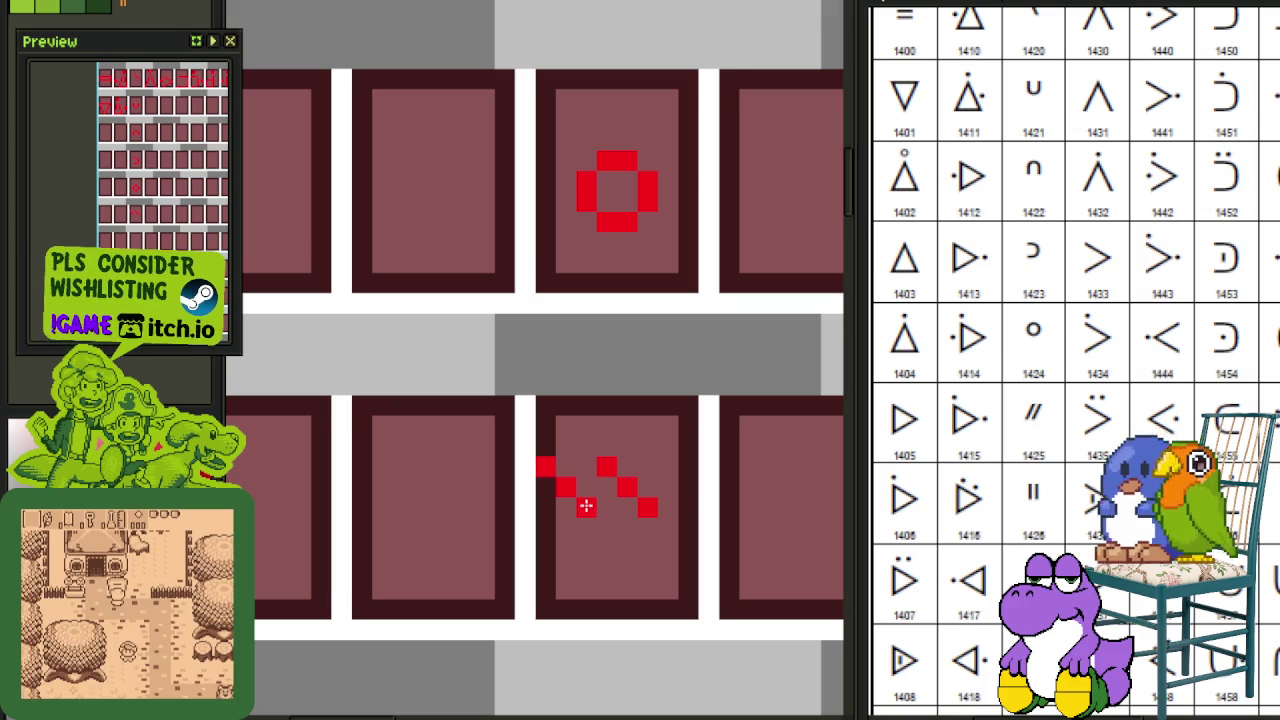
# Step: Shift the slanted strokes right, mirror the tile horizontally with H, and save
pyautogui.moveTo(540, 452); pyautogui.dragTo(662, 534)
pyautogui.moveTo(667, 490); pyautogui.dragTo(688, 490)
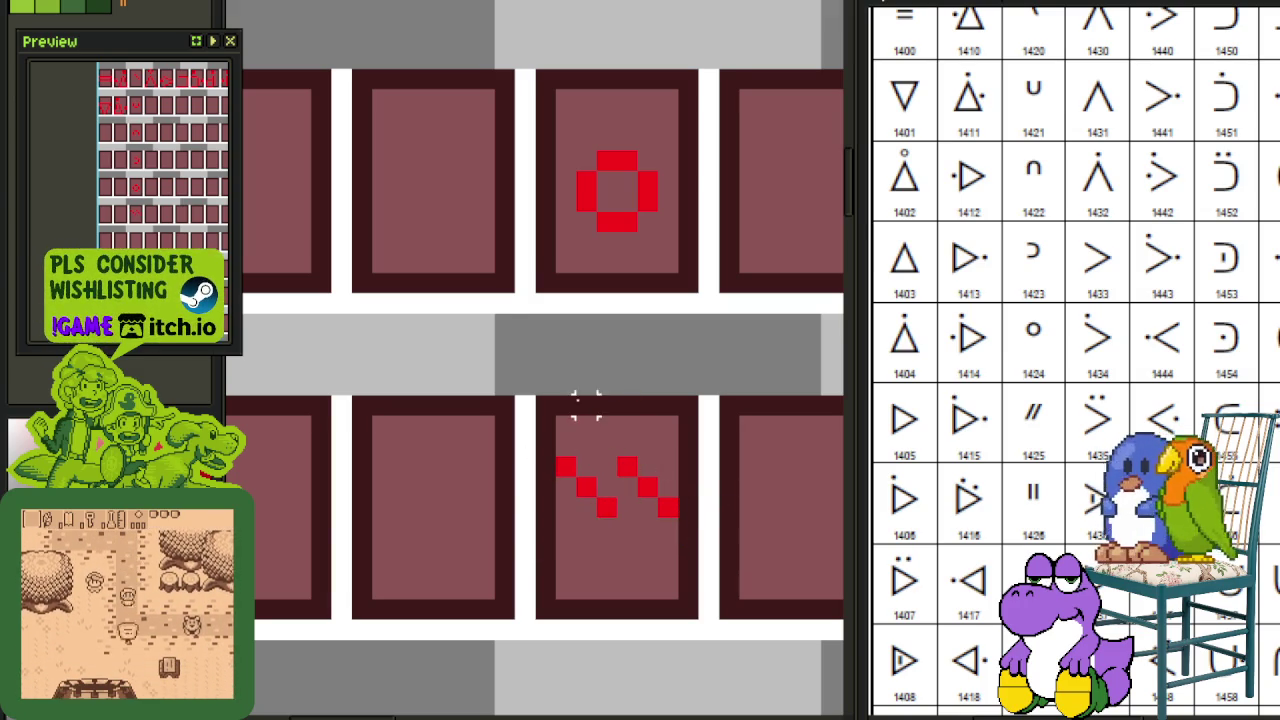
pyautogui.moveTo(531, 393); pyautogui.dragTo(702, 622)
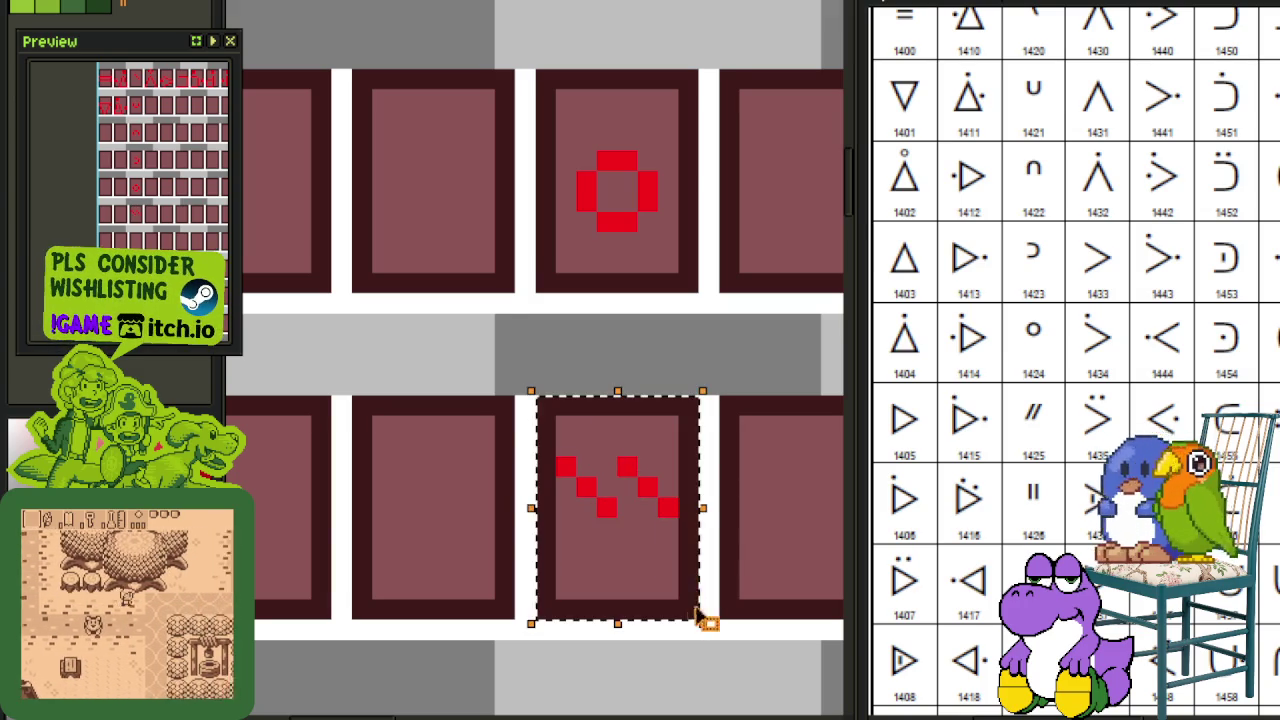
pyautogui.press('h')
pyautogui.hotkey('ctrl', 's')
# Step: Copy the flipped slanted-stroke tile one tile down
pyautogui.scroll(-1, 736, 490)
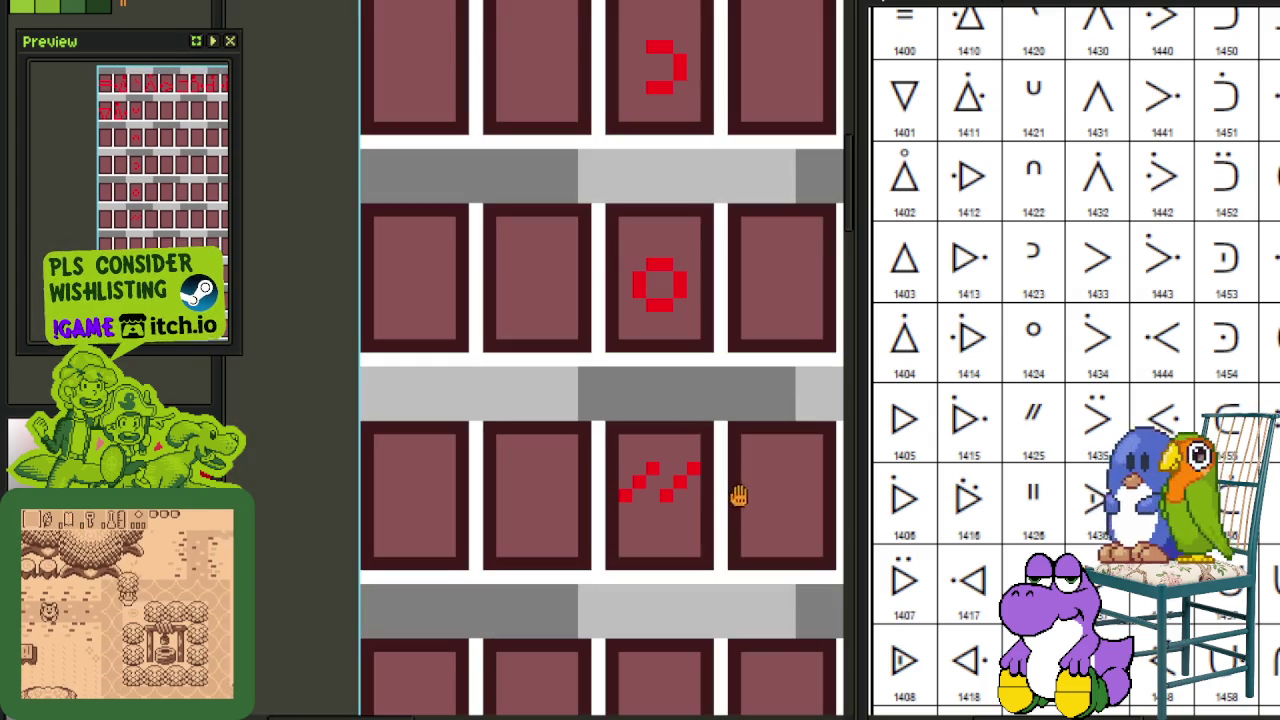
pyautogui.scroll(-1, 736, 490)
pyautogui.scroll(1, 703, 372)
pyautogui.moveTo(688, 449)
pyautogui.mouseDown()
pyautogui.moveTo(563, 243)
pyautogui.moveTo(586, 257)
pyautogui.mouseUp()
pyautogui.scroll(-1, 763, 290)
pyautogui.press('Down')
pyautogui.press('Down')
pyautogui.press('Down')
pyautogui.press('Down')
pyautogui.press('Down')
pyautogui.press('Down')
pyautogui.press('Down')
pyautogui.press('Down')
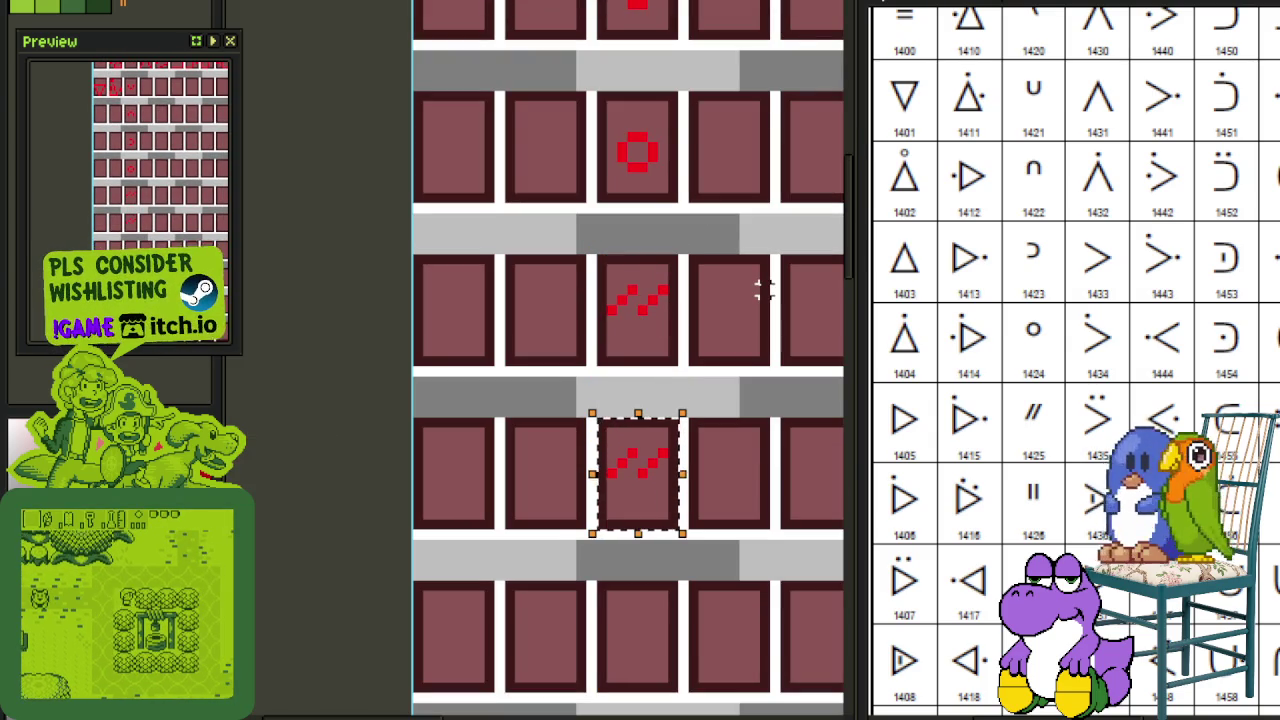
# Step: Pencil the lower copy into two vertical red bars, erase stray pixels, and save
pyautogui.scroll(2, 713, 318)
pyautogui.click(665, 490)
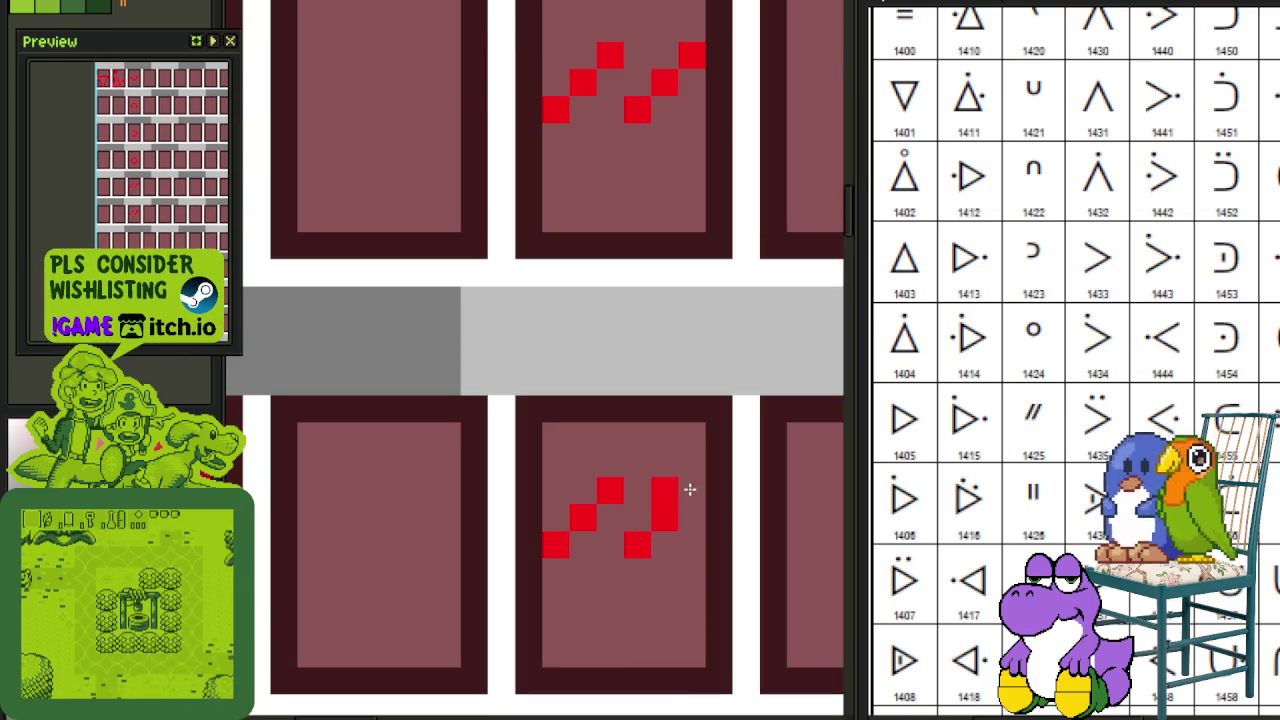
pyautogui.rightClick(692, 490)
pyautogui.click(583, 490)
pyautogui.click(664, 544)
pyautogui.rightClick(637, 544)
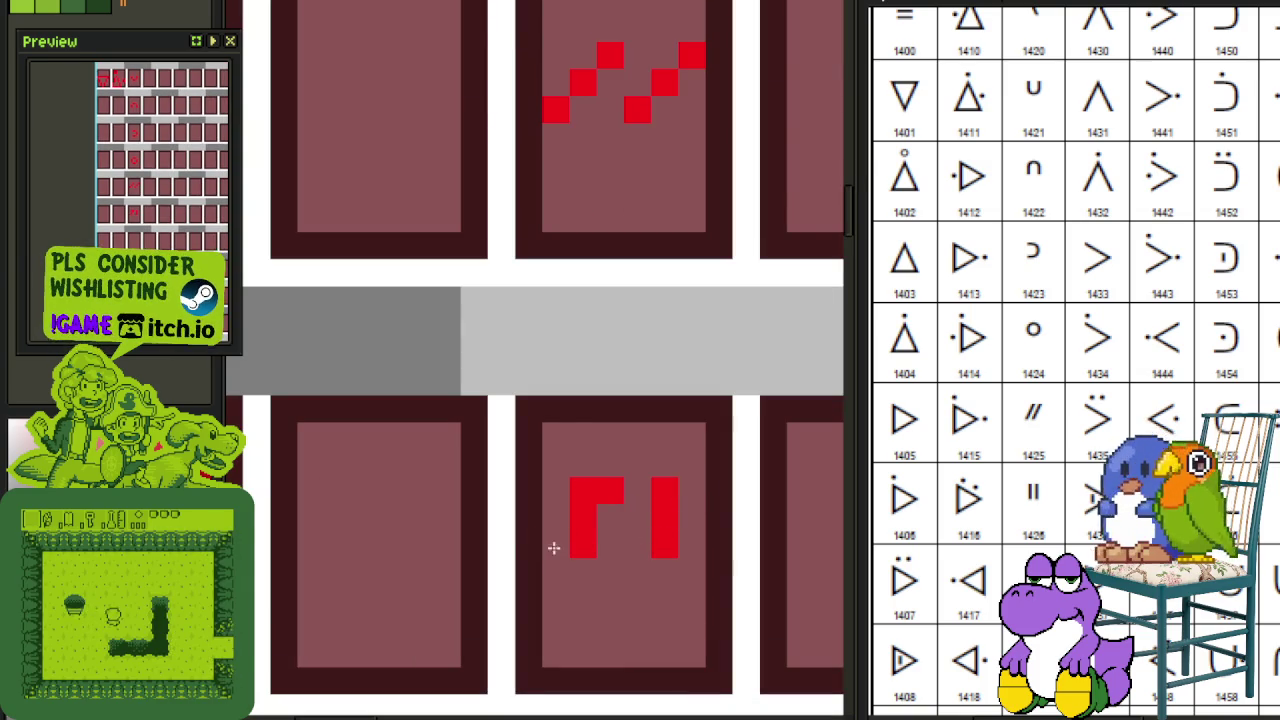
pyautogui.scroll(-2, 631, 333)
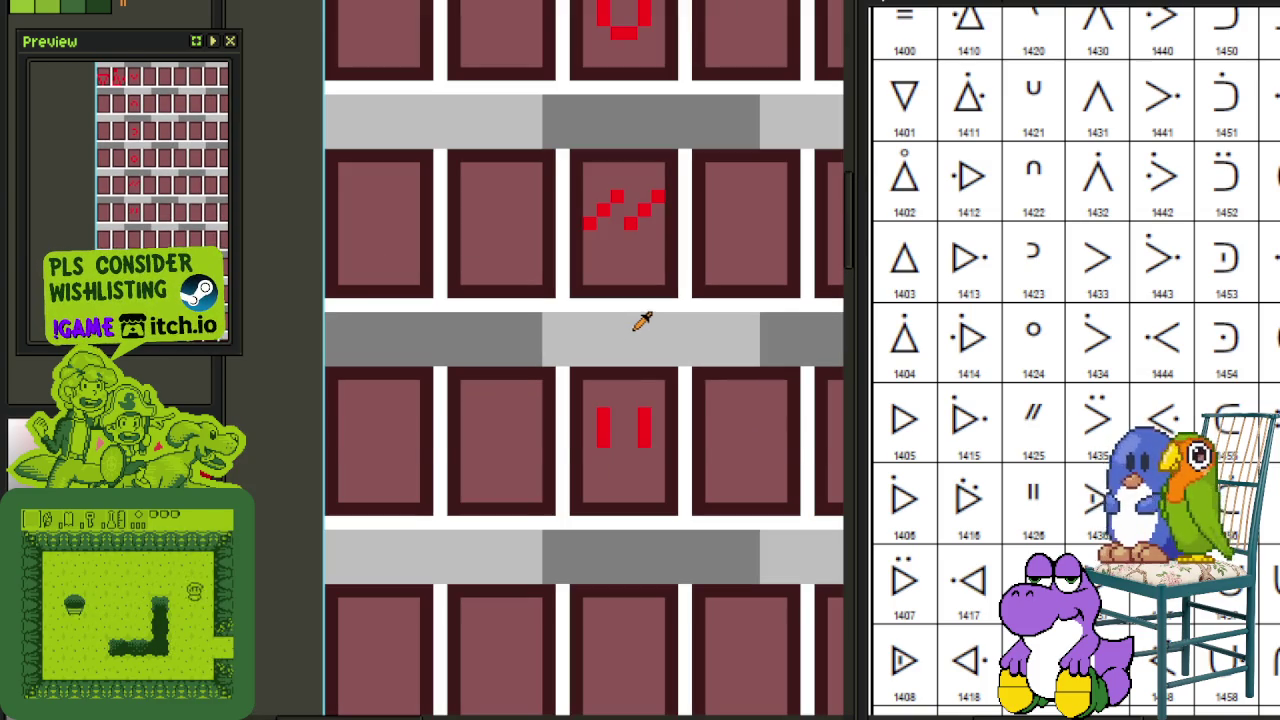
pyautogui.scroll(2, 630, 420)
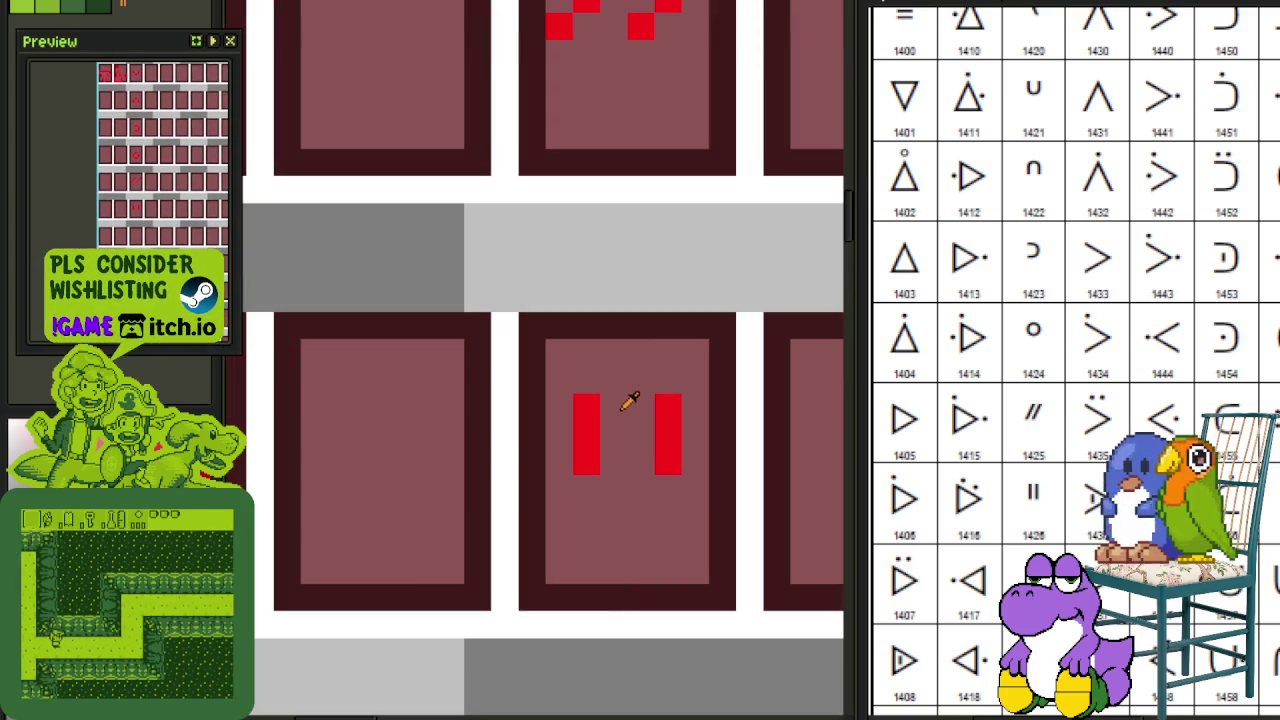
pyautogui.scroll(-3, 640, 405)
pyautogui.scroll(-1, 690, 402)
pyautogui.hotkey('ctrl', 's')
pyautogui.scroll(-1, 720, 410)
pyautogui.scroll(2, 738, 454)
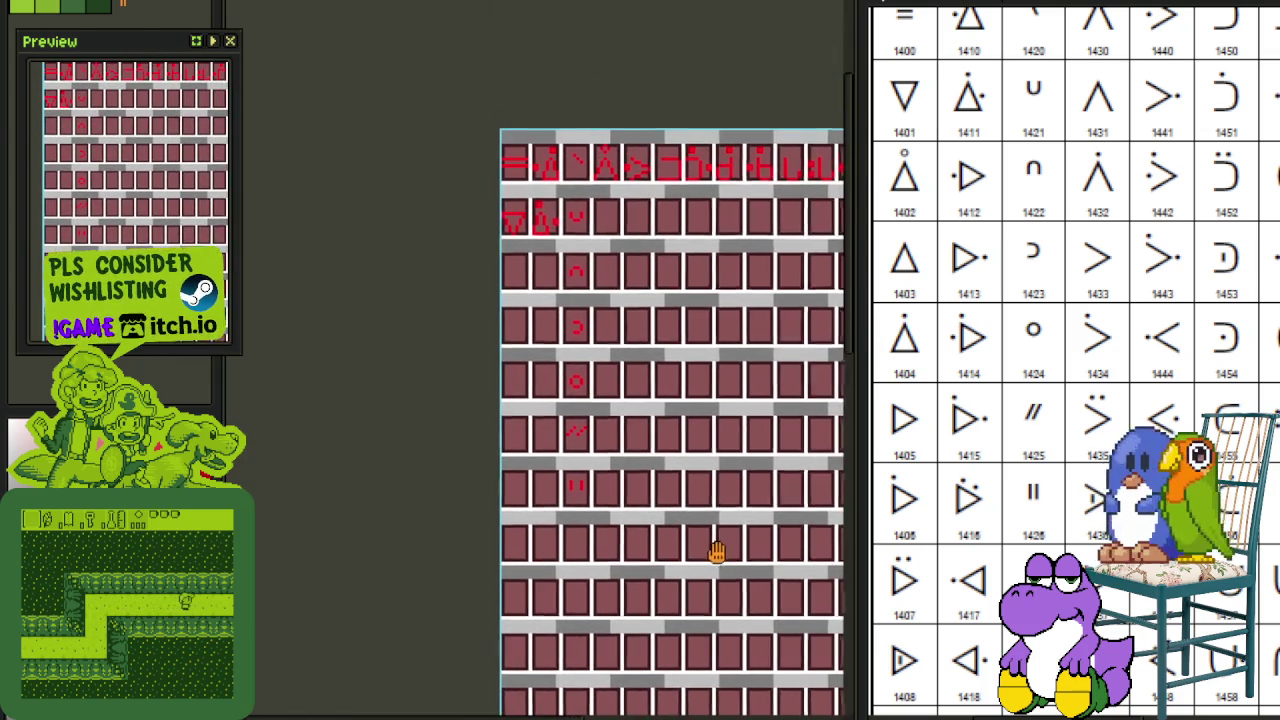
# Step: Copy the ringed triangle glyph into row 3, column 1 and deselect
pyautogui.scroll(2, 722, 460)
pyautogui.scroll(2, 718, 462)
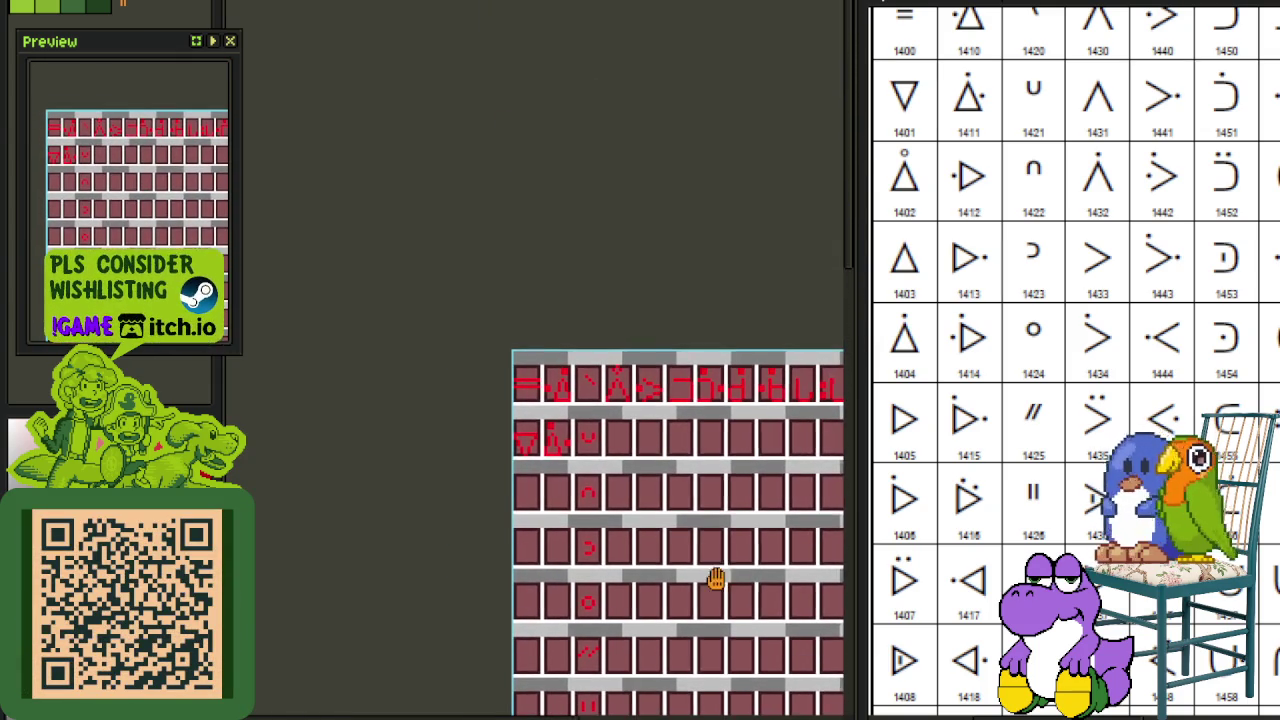
pyautogui.scroll(2, 578, 455)
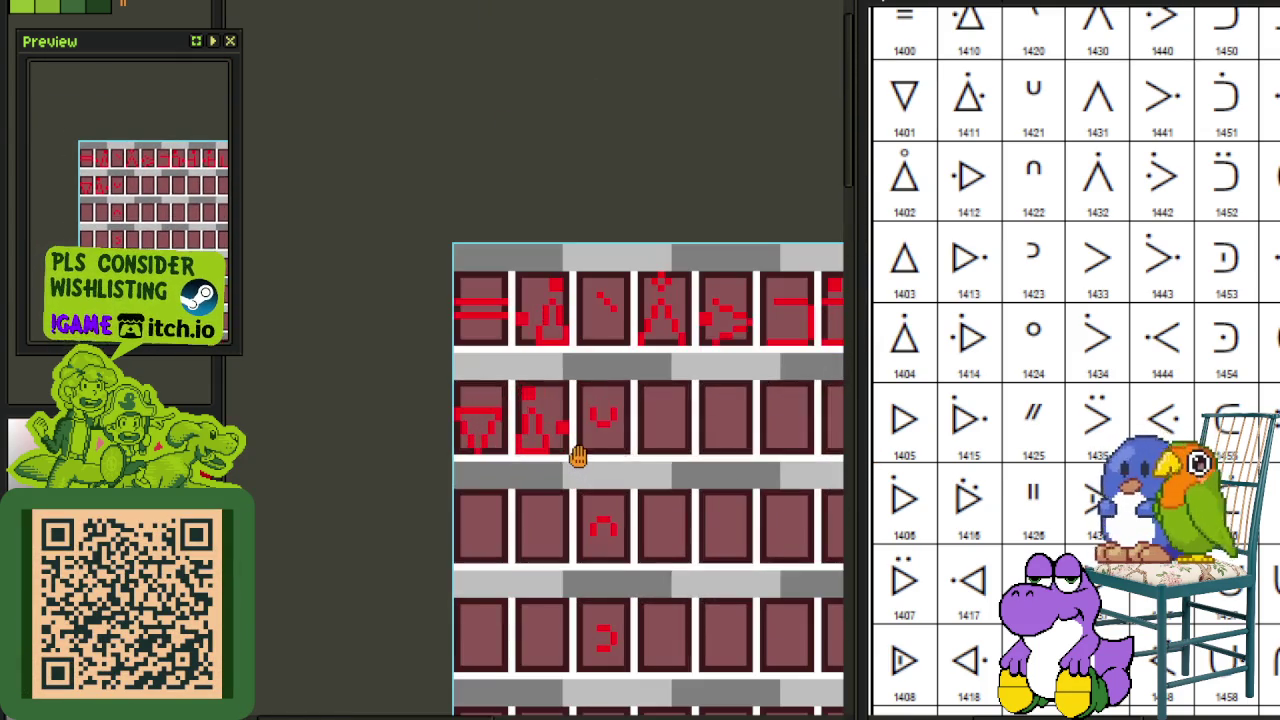
pyautogui.moveTo(639, 463)
pyautogui.mouseDown()
pyautogui.moveTo(600, 580)
pyautogui.moveTo(687, 516)
pyautogui.mouseUp()
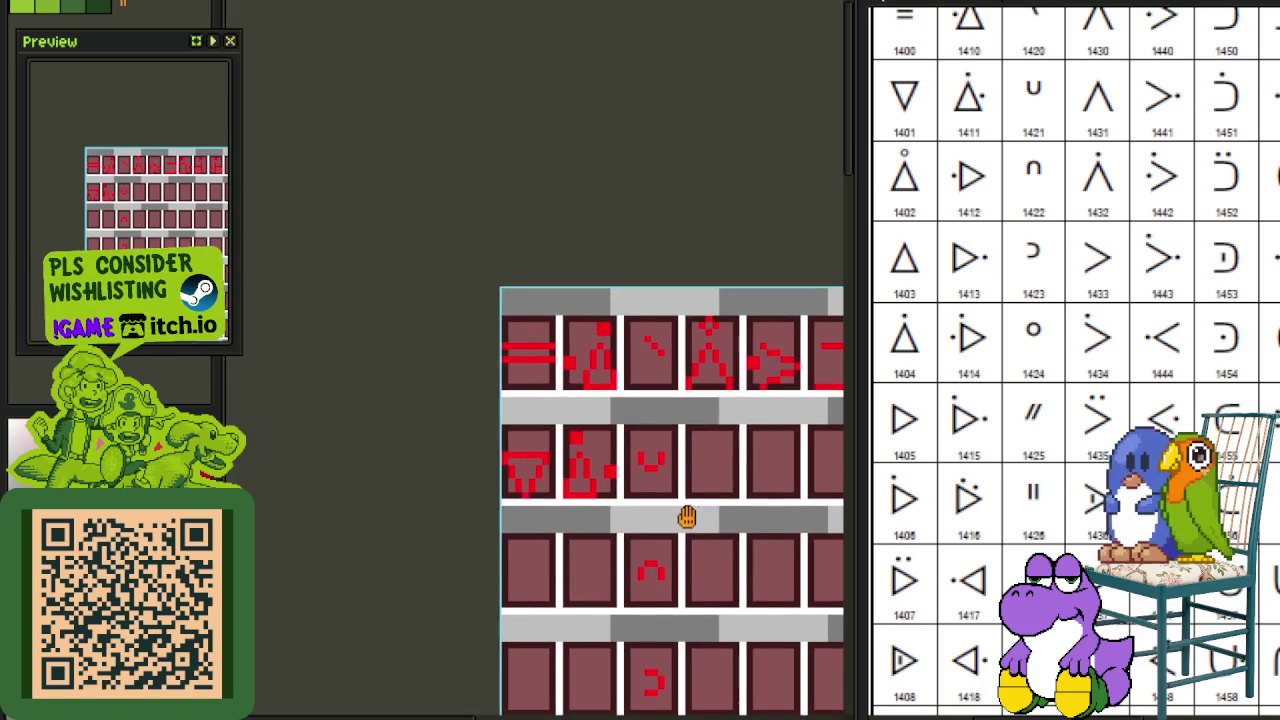
pyautogui.scroll(2, 687, 468)
pyautogui.scroll(1, 677, 430)
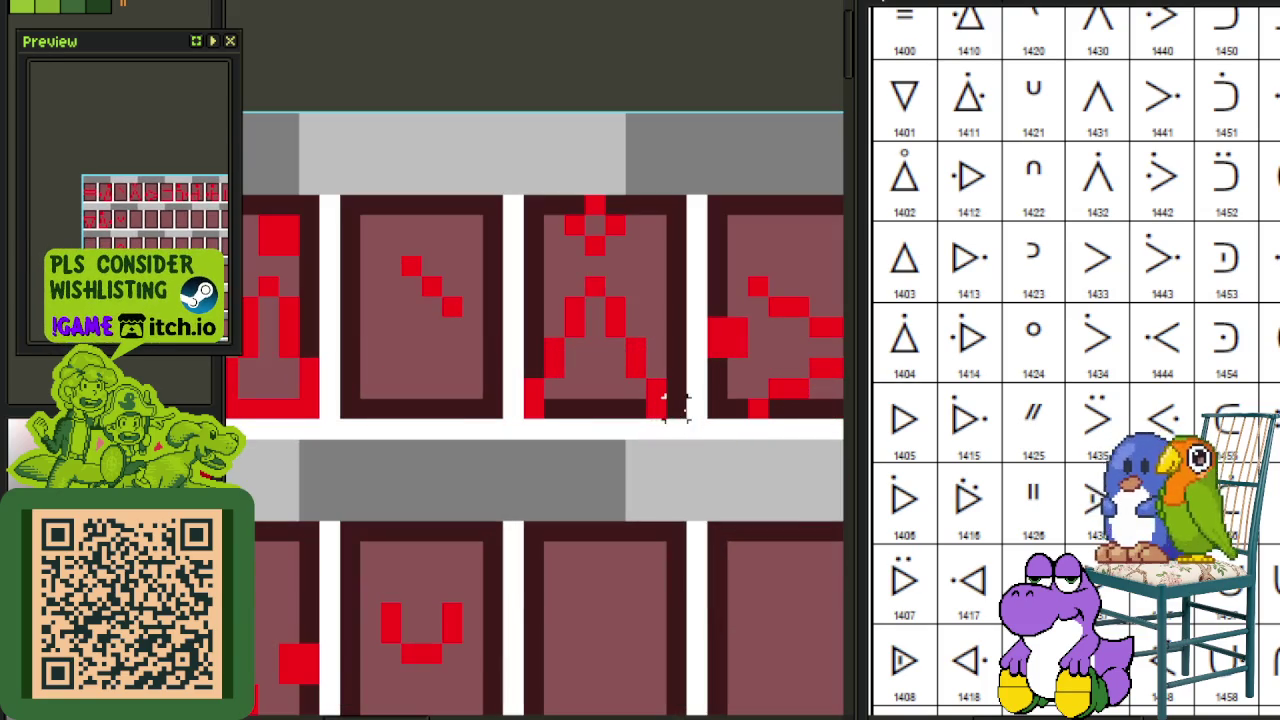
pyautogui.scroll(-3, 553, 222)
pyautogui.moveTo(571, 265)
pyautogui.mouseDown()
pyautogui.moveTo(375, 580)
pyautogui.moveTo(334, 614)
pyautogui.moveTo(368, 568)
pyautogui.moveTo(503, 538)
pyautogui.moveTo(640, 531)
pyautogui.mouseUp()
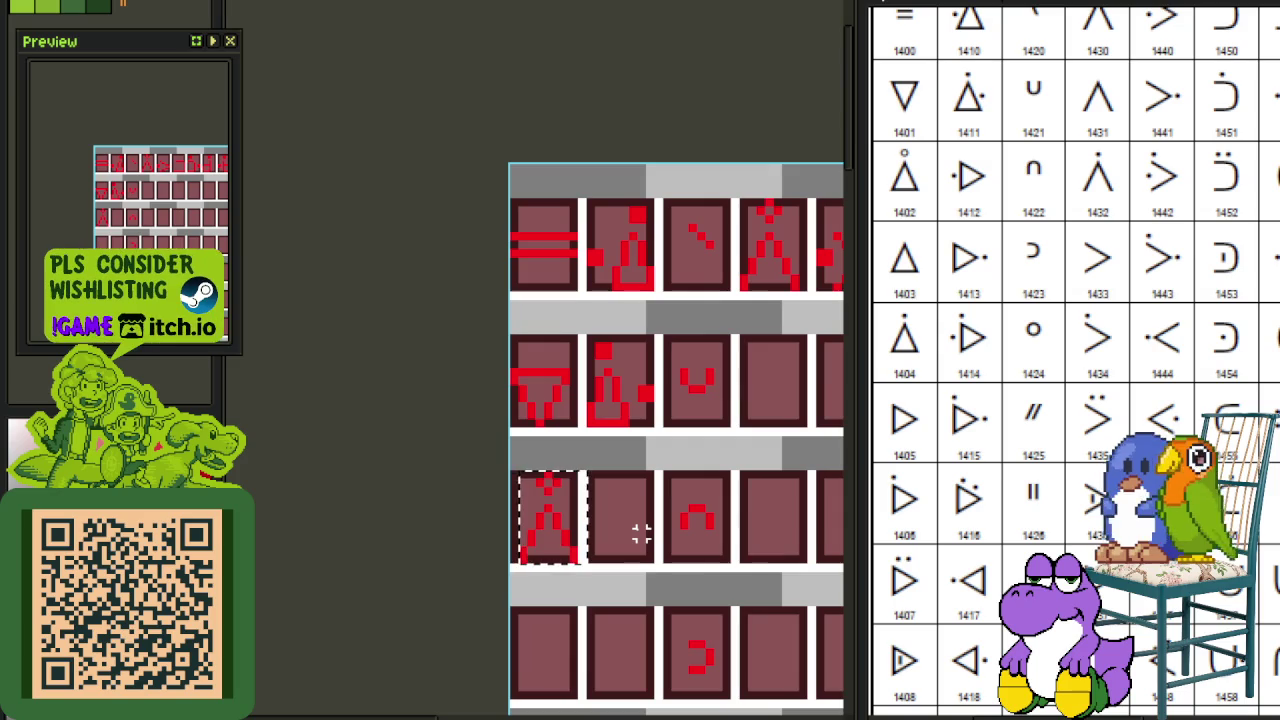
pyautogui.hotkey('ctrl', 'd')
# Step: Draw a line closing the base of the copied triangle
pyautogui.scroll(2, 580, 549)
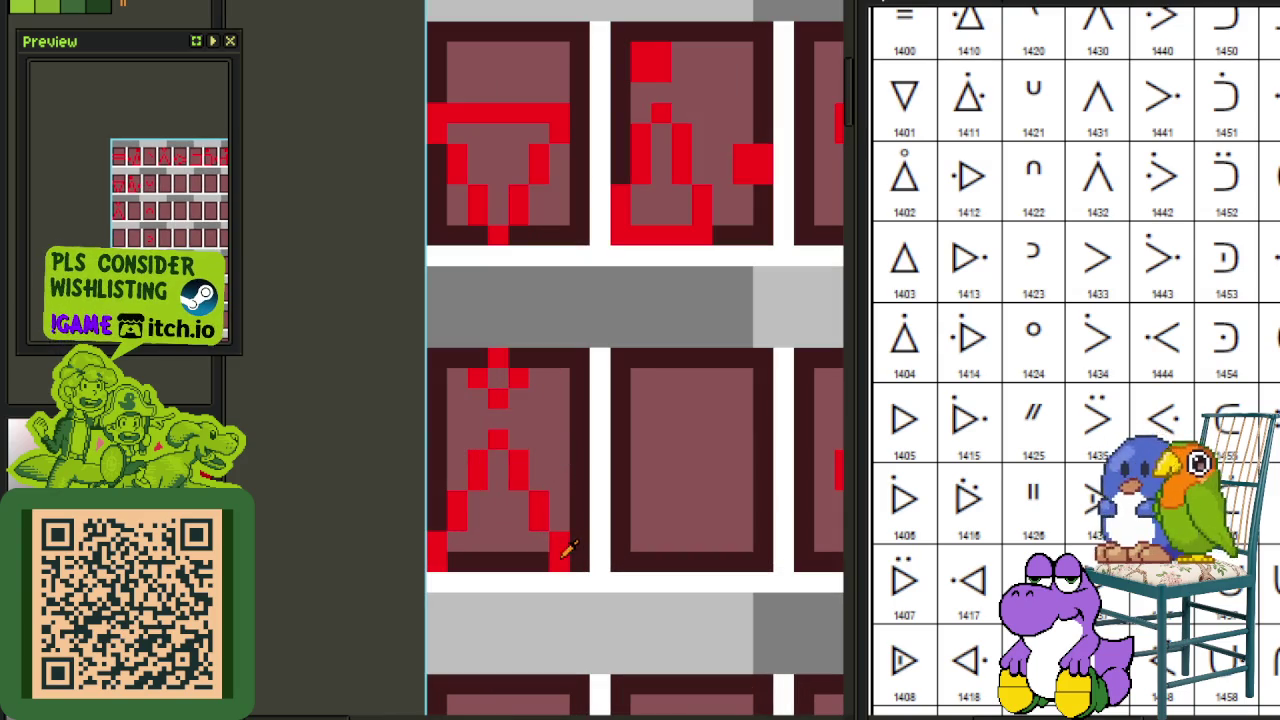
pyautogui.moveTo(512, 561); pyautogui.dragTo(458, 562)
pyautogui.scroll(-2, 480, 580)
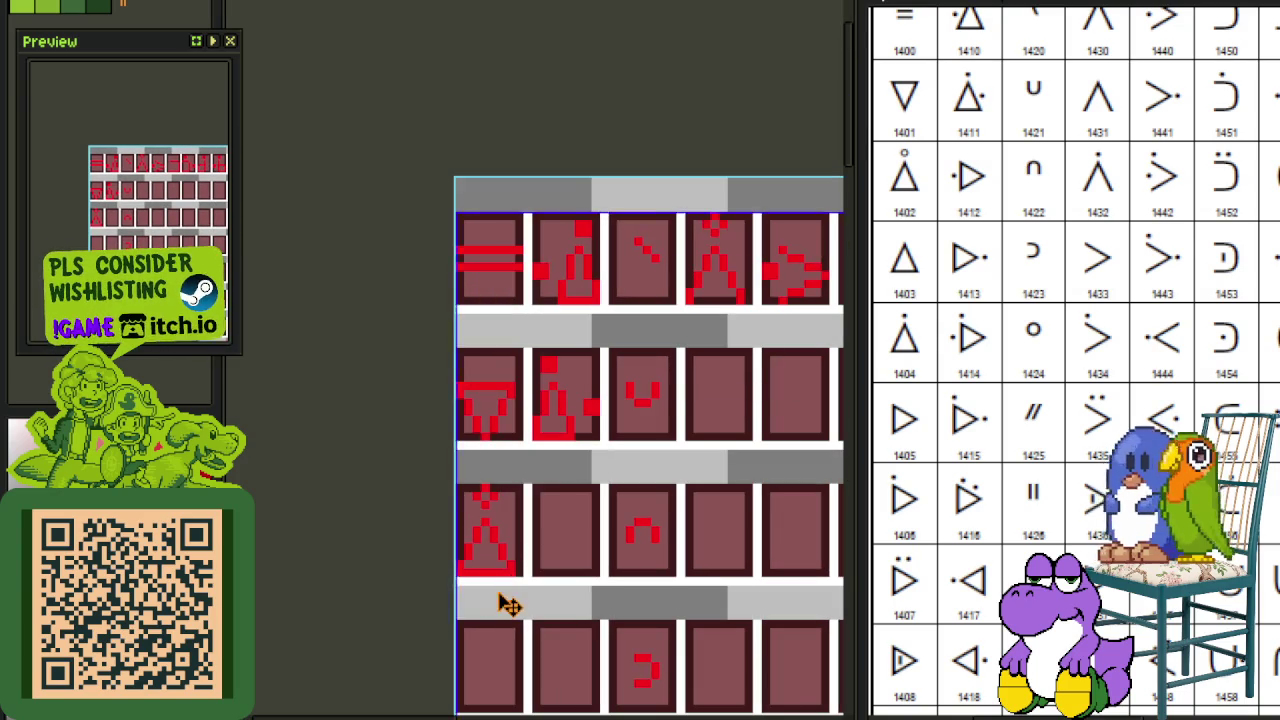
pyautogui.scroll(-1, 548, 492)
pyautogui.scroll(-1, 551, 471)
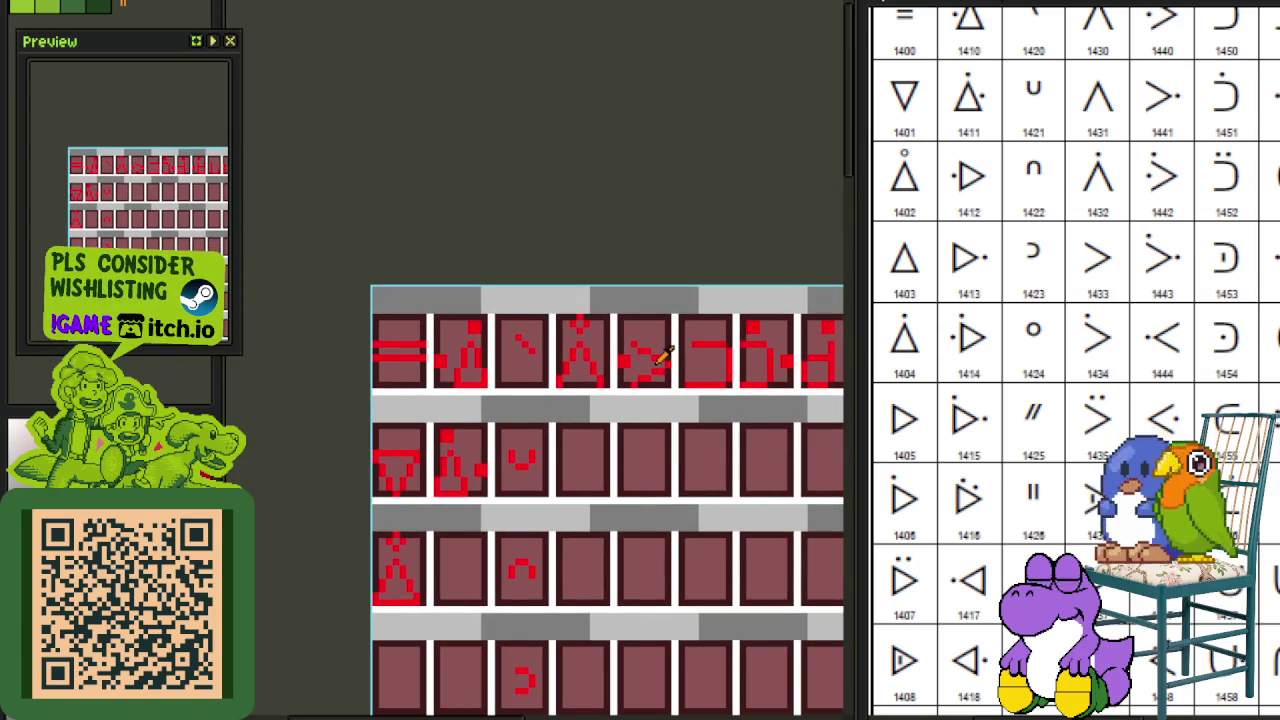
pyautogui.scroll(1, 668, 350)
pyautogui.scroll(1, 675, 380)
# Step: Copy the arrow glyph into row 3, column 2 and delete its left column
pyautogui.moveTo(674, 402); pyautogui.dragTo(597, 294)
pyautogui.scroll(-1, 625, 340)
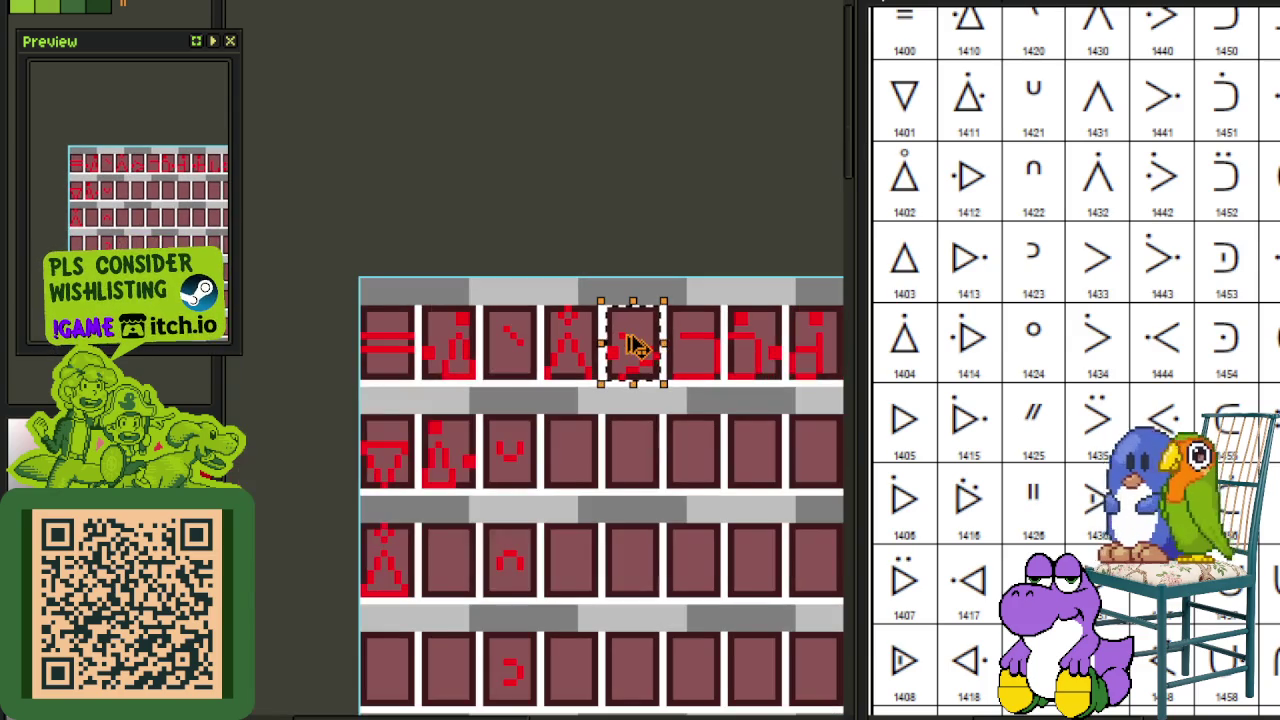
pyautogui.moveTo(632, 348); pyautogui.dragTo(450, 562)
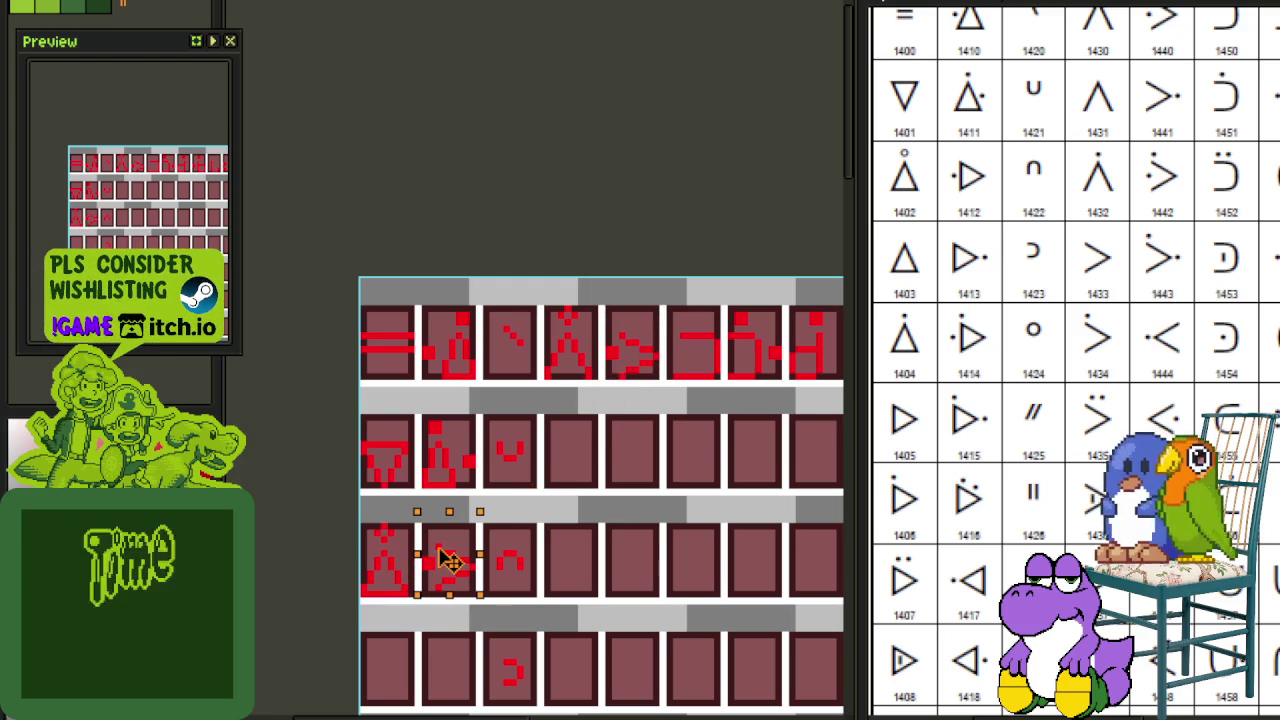
pyautogui.scroll(1, 674, 320)
pyautogui.scroll(1, 585, 372)
pyautogui.scroll(1, 585, 372)
pyautogui.moveTo(538, 304); pyautogui.dragTo(600, 530)
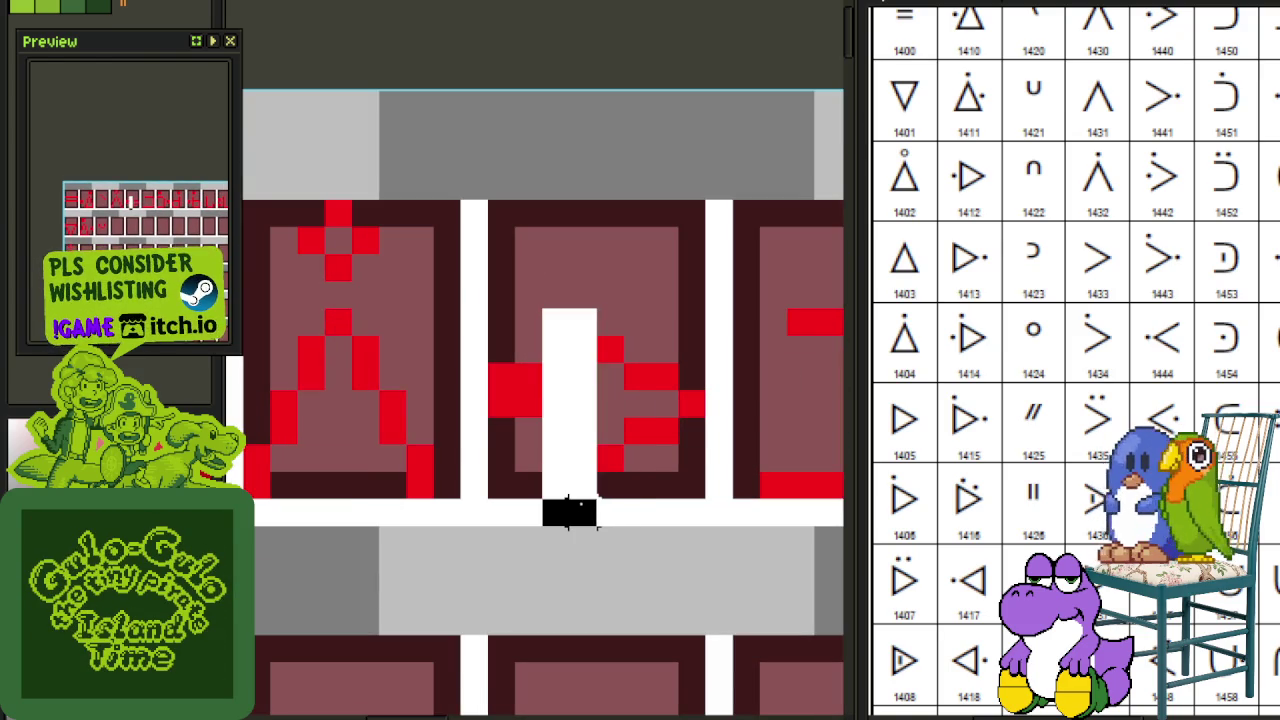
pyautogui.press('Delete')
pyautogui.hotkey('ctrl', 'd')
# Step: Move one arrow pixel up to reshape the copied arrow
pyautogui.scroll(-3, 720, 420)
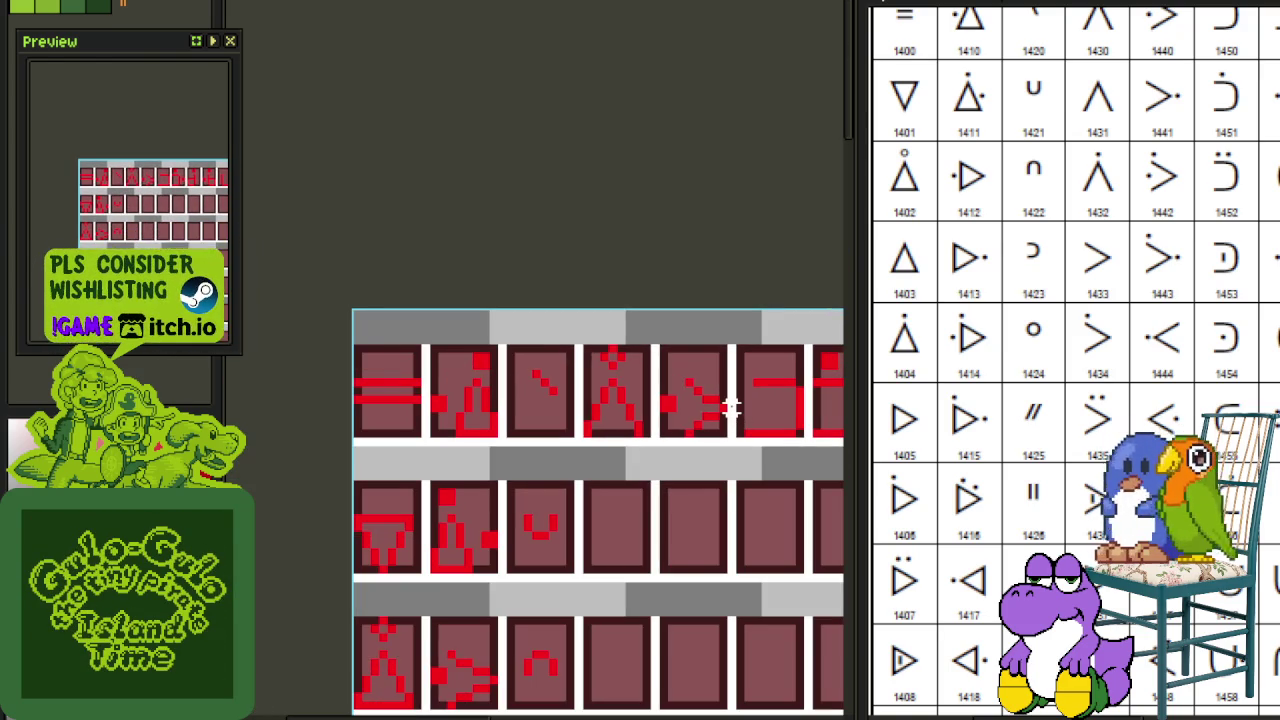
pyautogui.scroll(1, 714, 403)
pyautogui.scroll(1, 703, 405)
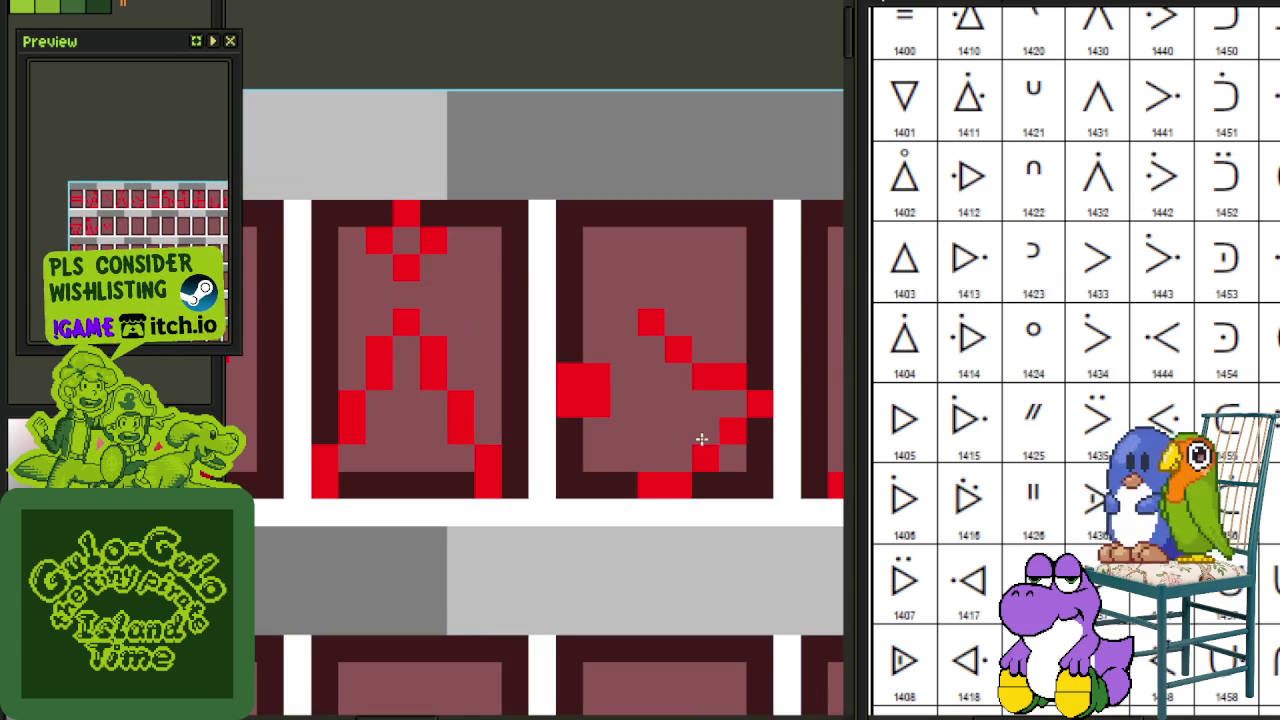
pyautogui.moveTo(680, 358); pyautogui.dragTo(675, 333)
pyautogui.scroll(-3, 706, 349)
pyautogui.scroll(-1, 720, 430)
pyautogui.scroll(1, 725, 400)
pyautogui.scroll(-1, 726, 378)
pyautogui.scroll(1, 727, 377)
pyautogui.scroll(-1, 740, 410)
pyautogui.scroll(-1, 743, 434)
# Step: Pan over the tile grid and bring the reference chart's column headers into view
pyautogui.moveTo(743, 434); pyautogui.dragTo(697, 390)
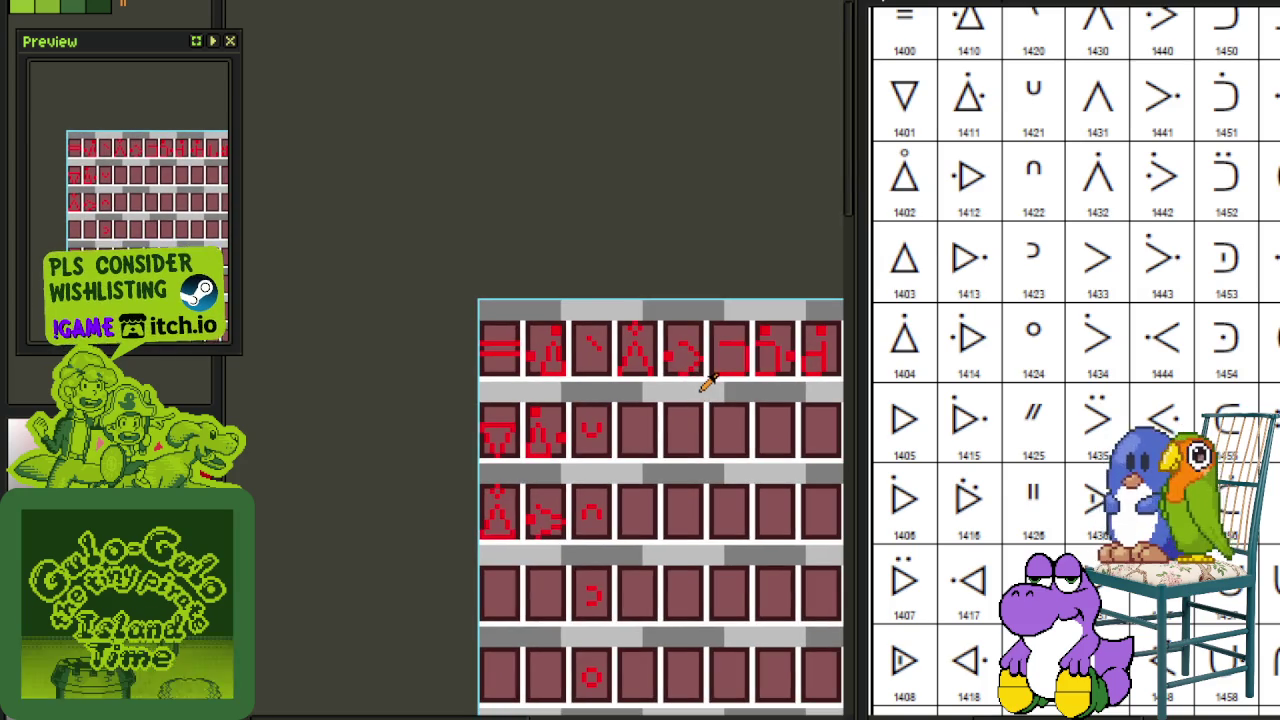
pyautogui.scroll(1, 556, 518)
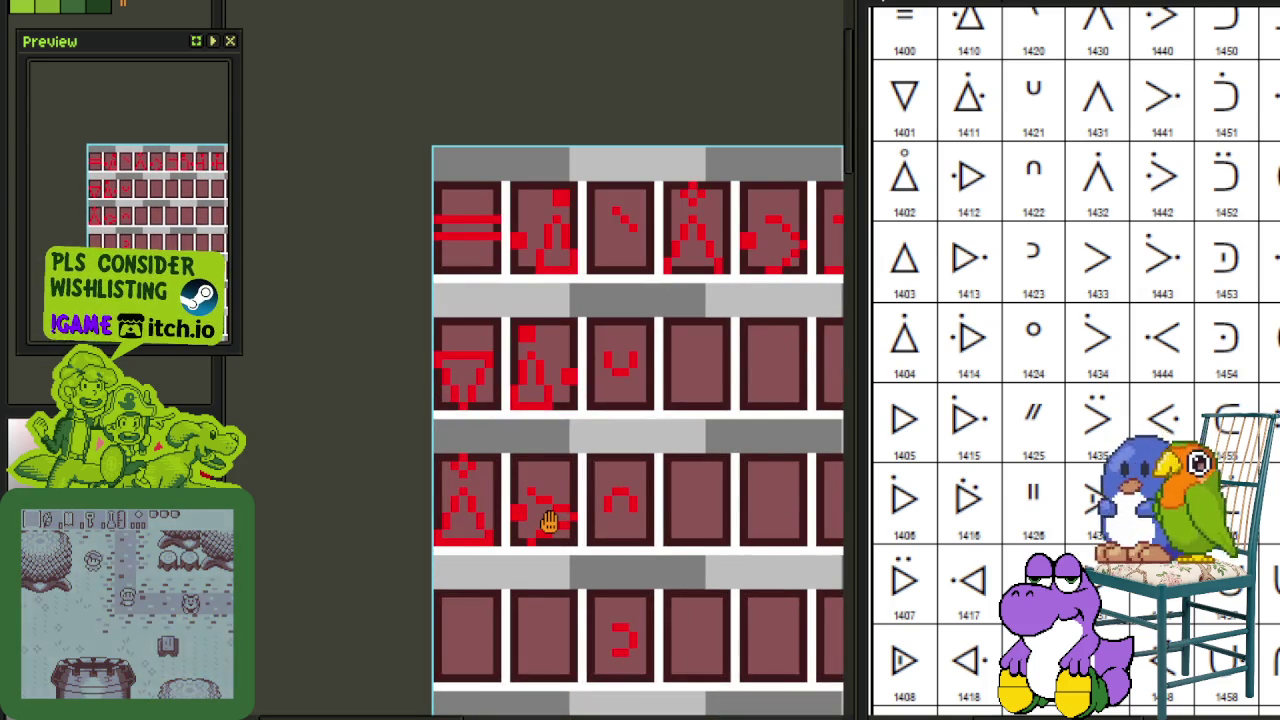
pyautogui.moveTo(743, 371); pyautogui.dragTo(540, 483)
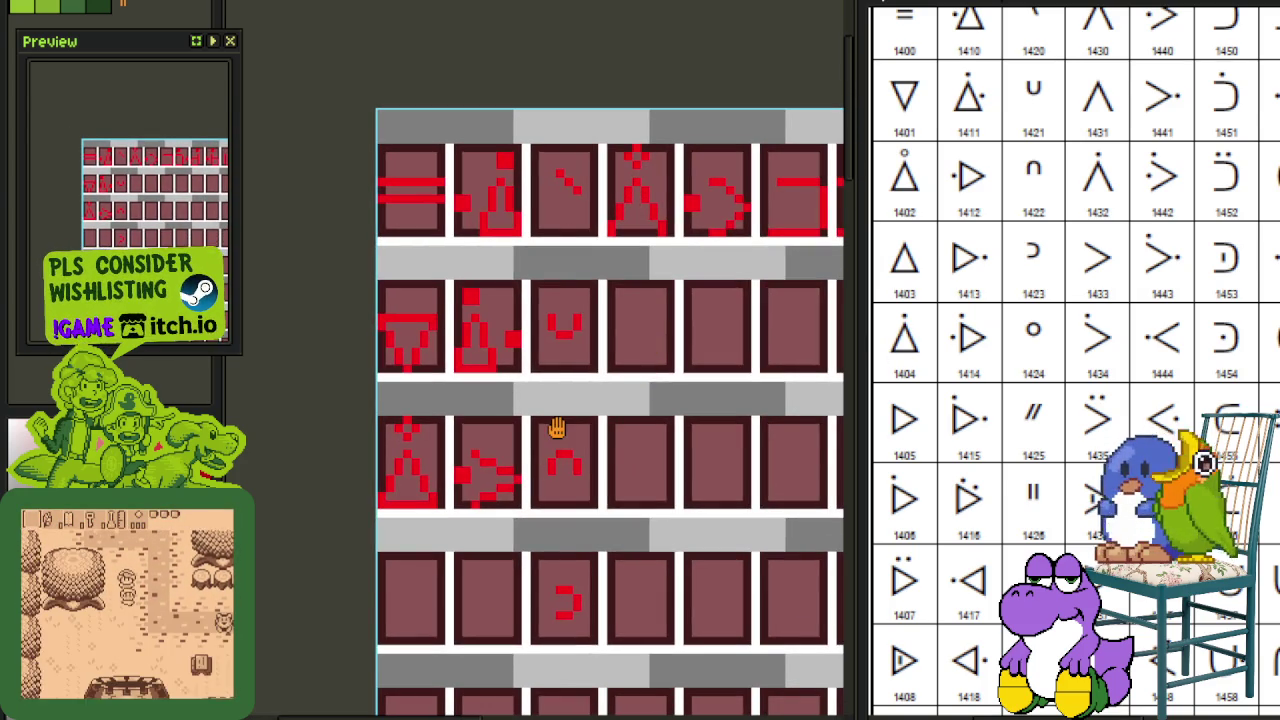
pyautogui.moveTo(557, 428); pyautogui.dragTo(556, 484)
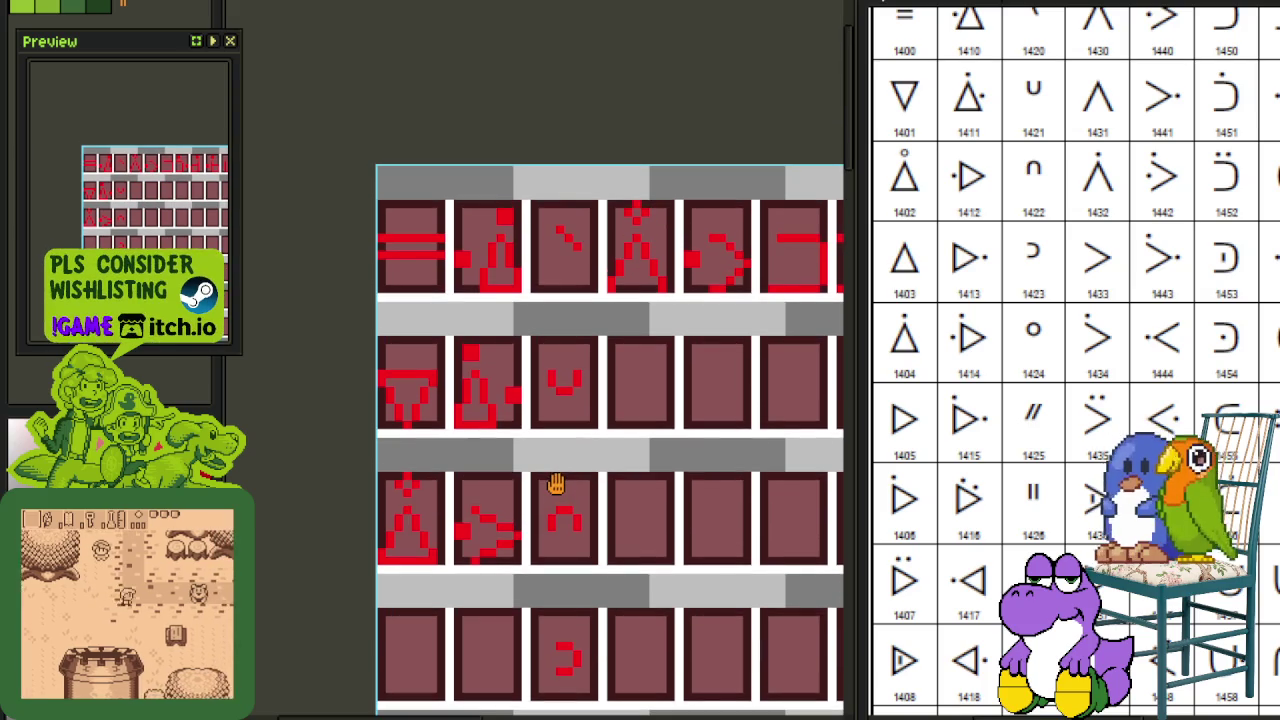
pyautogui.moveTo(908, 314); pyautogui.dragTo(906, 409)
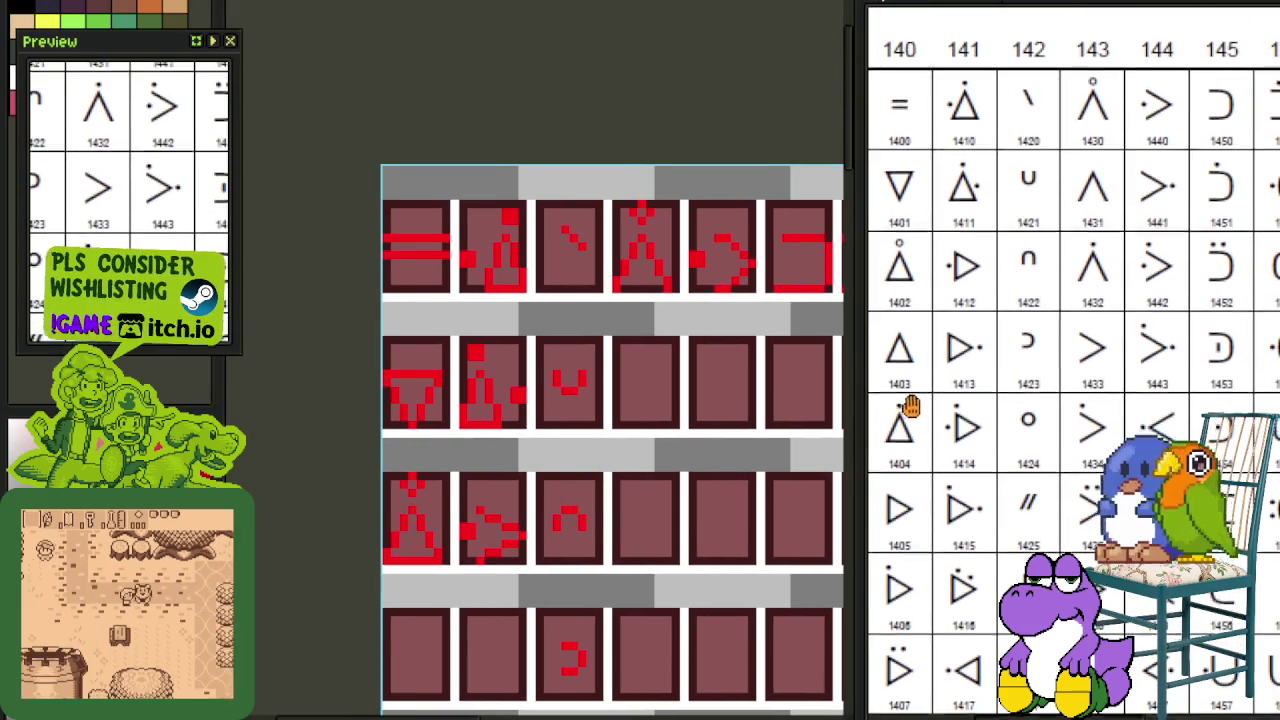
# Step: Select then clear a strip across the third glyph row, and save the sheet
pyautogui.scroll(1, 590, 485)
pyautogui.scroll(1, 545, 486)
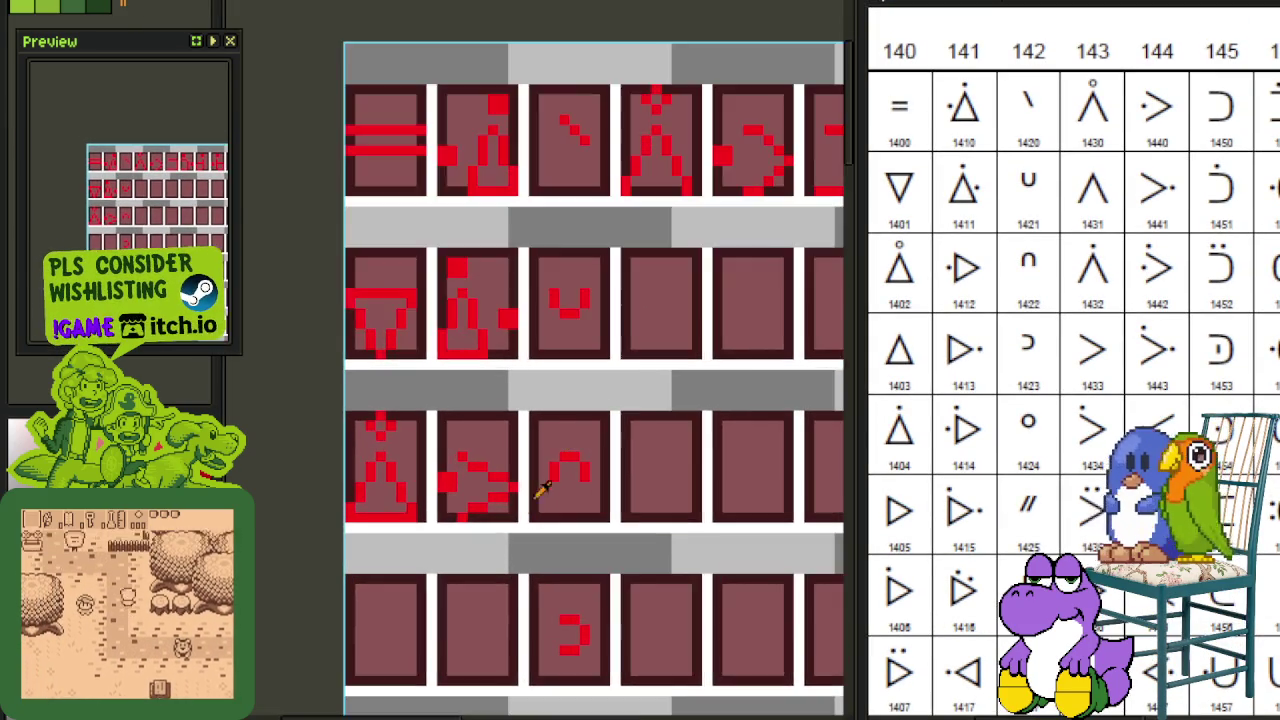
pyautogui.scroll(1, 490, 487)
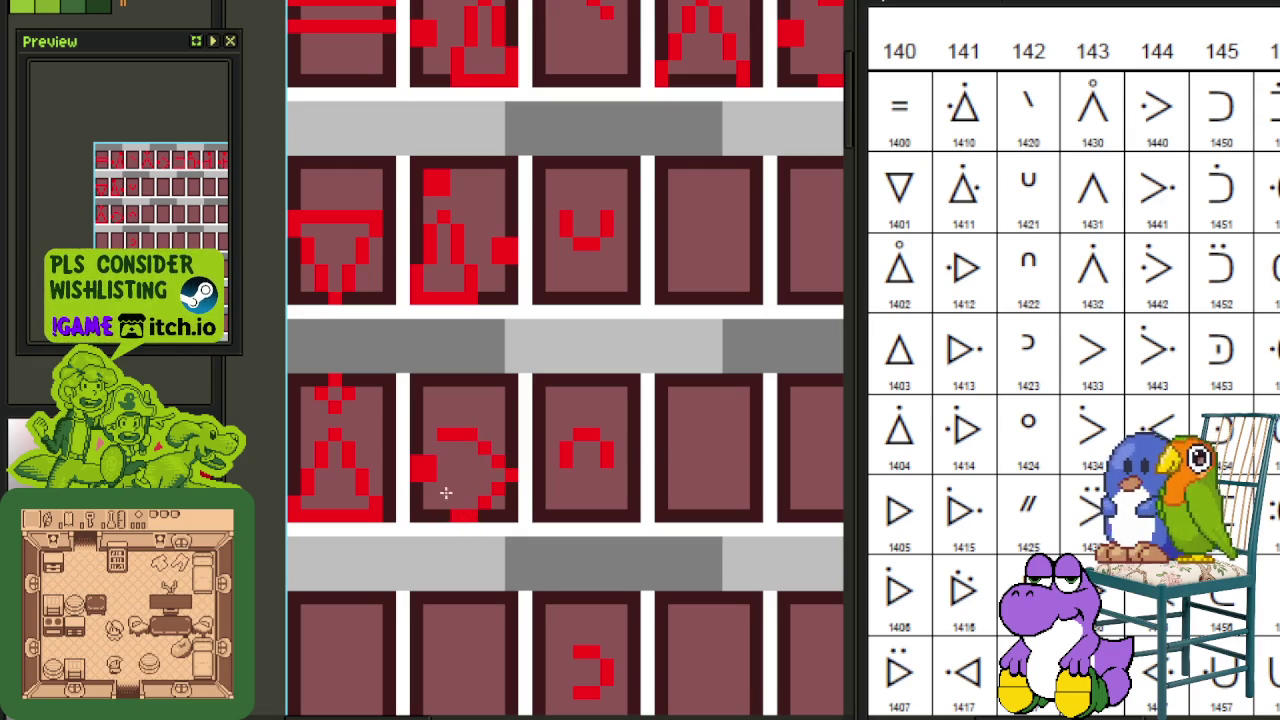
pyautogui.scroll(-2, 480, 468)
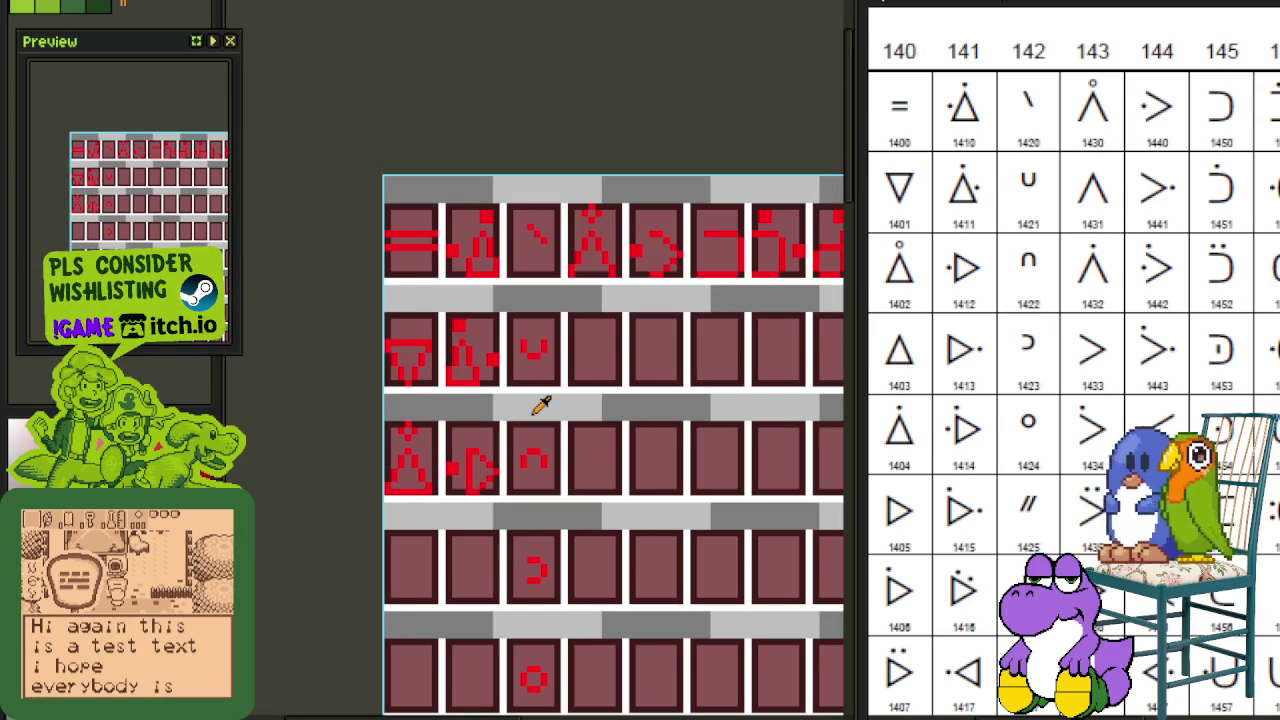
pyautogui.scroll(-1, 534, 410)
pyautogui.moveTo(580, 413)
pyautogui.mouseDown()
pyautogui.moveTo(566, 428)
pyautogui.moveTo(588, 374)
pyautogui.mouseUp()
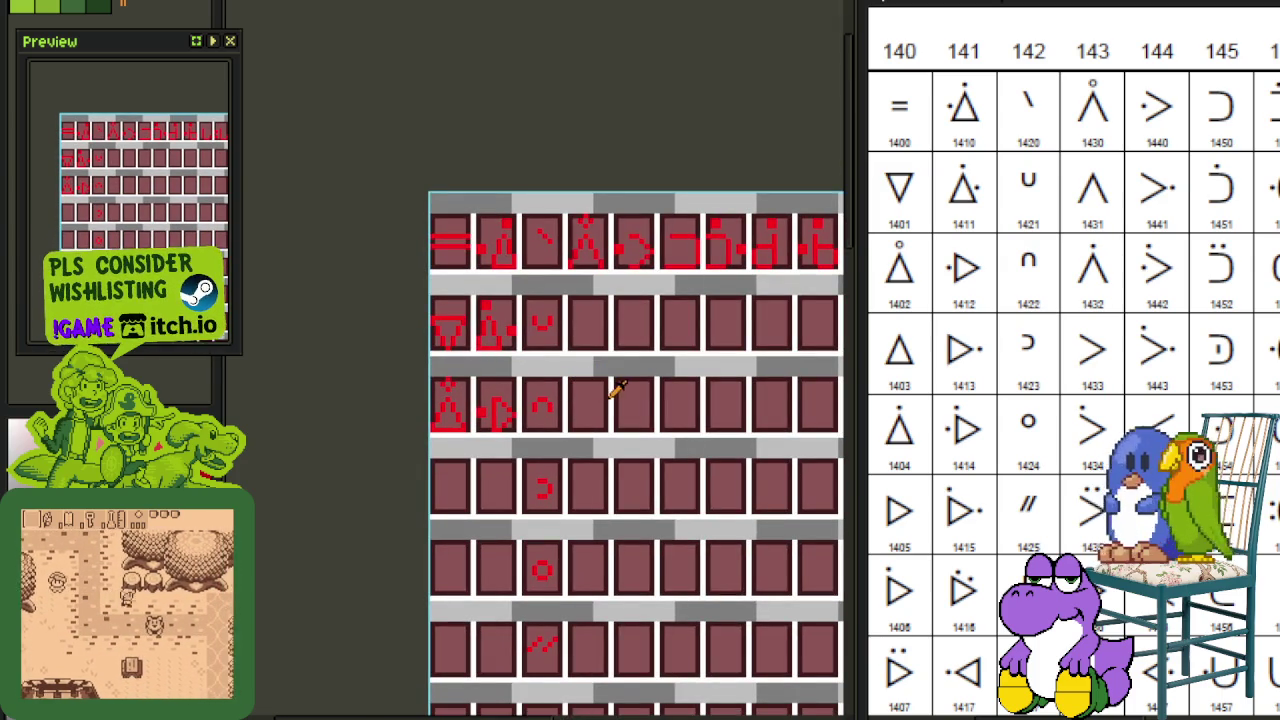
pyautogui.scroll(1, 518, 408)
pyautogui.scroll(1, 475, 365)
pyautogui.moveTo(370, 378); pyautogui.dragTo(638, 396)
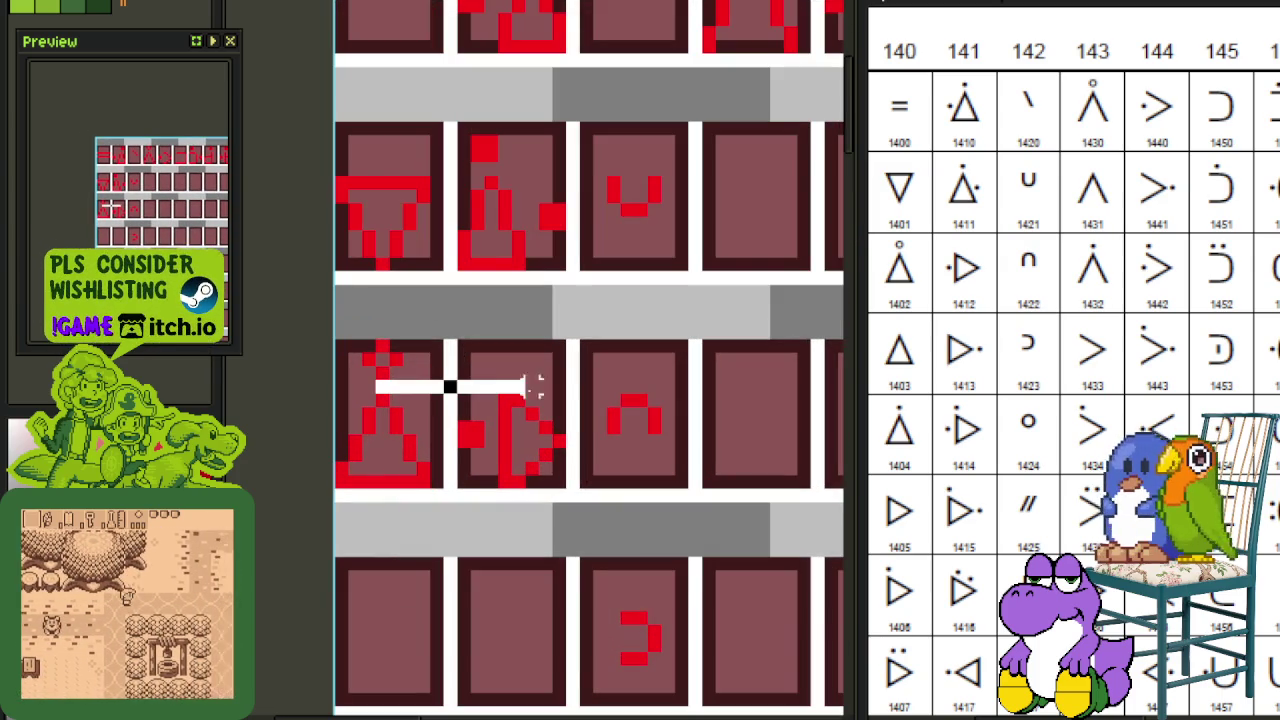
pyautogui.click(708, 305)
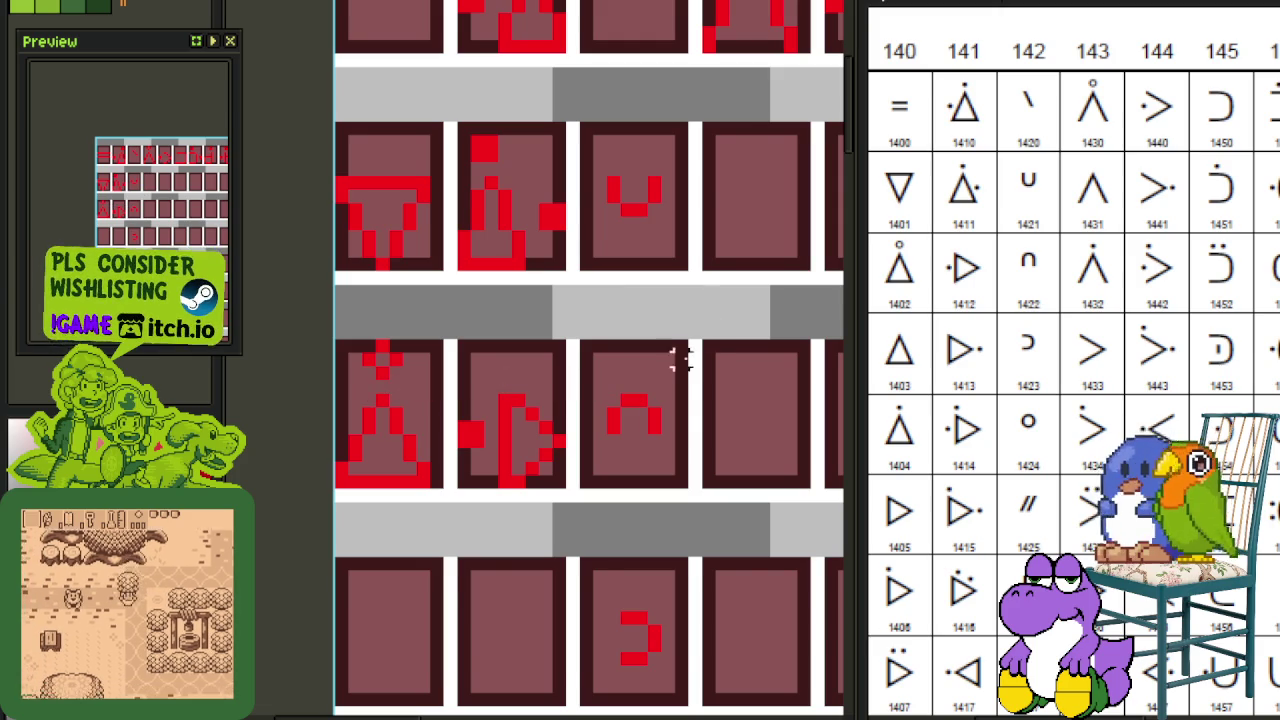
pyautogui.scroll(-1, 631, 406)
pyautogui.moveTo(631, 406); pyautogui.dragTo(623, 360)
pyautogui.hotkey('ctrl', 's')
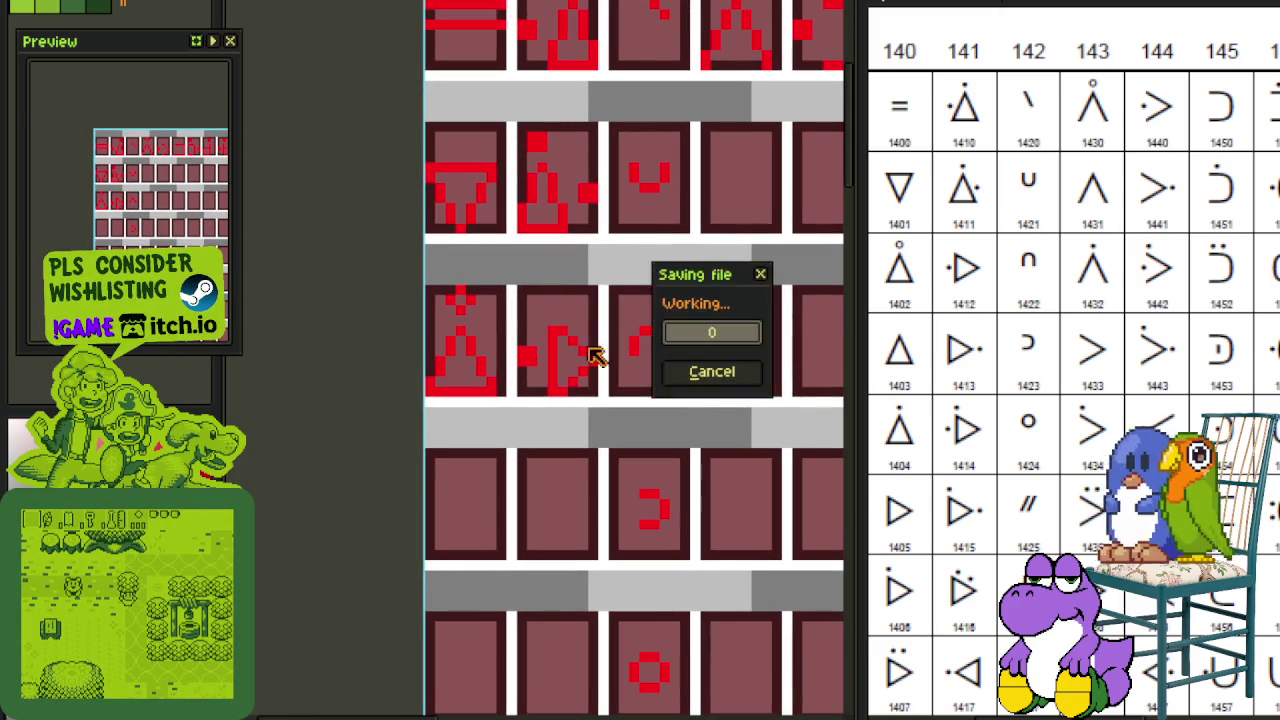
# Step: Copy the dotted triangle and arrow cells down into the next row
pyautogui.scroll(1, 510, 360)
pyautogui.scroll(1, 500, 375)
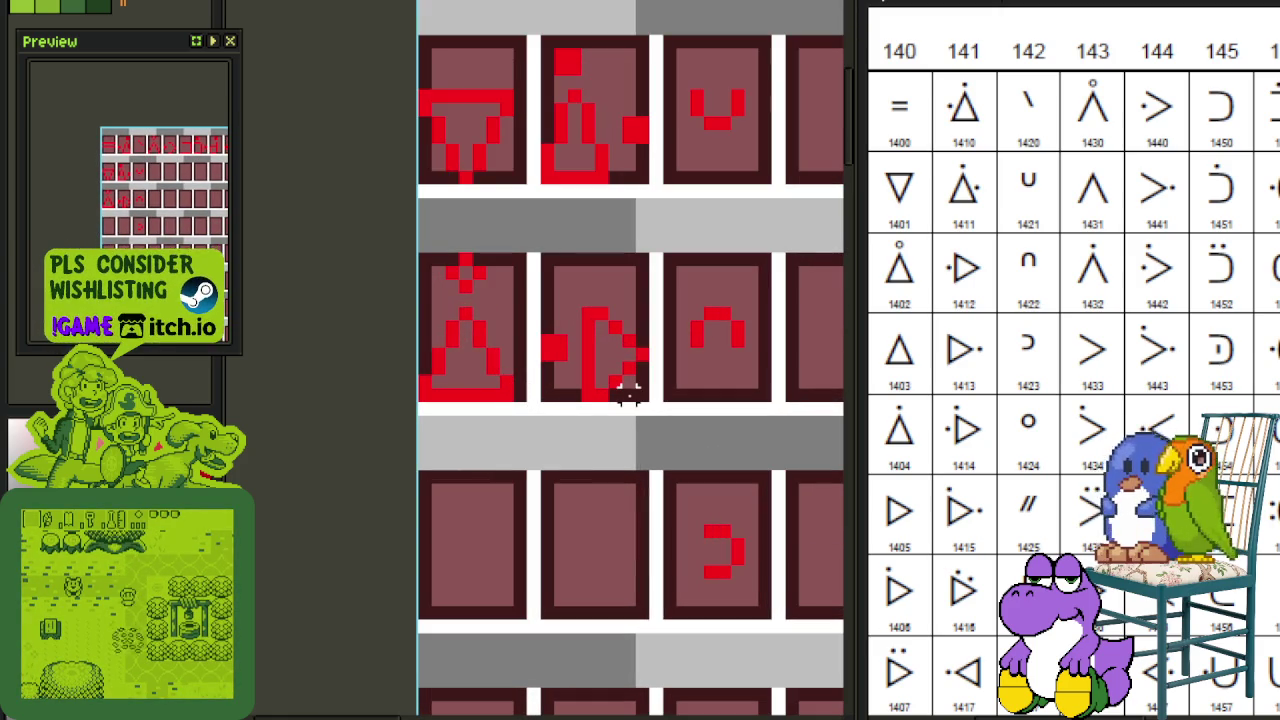
pyautogui.moveTo(632, 392)
pyautogui.mouseDown()
pyautogui.moveTo(437, 285)
pyautogui.moveTo(465, 312)
pyautogui.mouseUp()
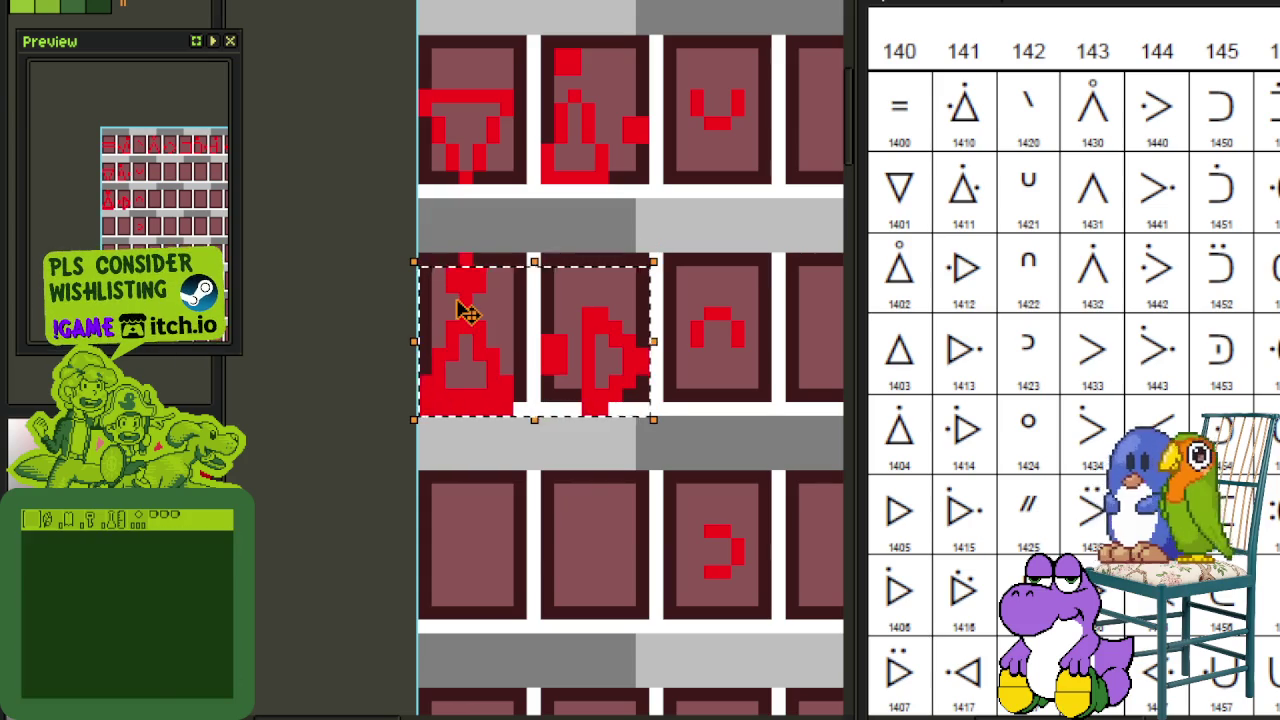
pyautogui.press('Down')
pyautogui.press('Down')
pyautogui.press('Down')
pyautogui.press('Down')
pyautogui.press('Down')
pyautogui.press('Down')
pyautogui.press('Down')
pyautogui.press('Down')
pyautogui.click(547, 231)
# Step: Cut the dot from the copied triangle, keep the arrow pointing right, and save
pyautogui.scroll(1, 492, 435)
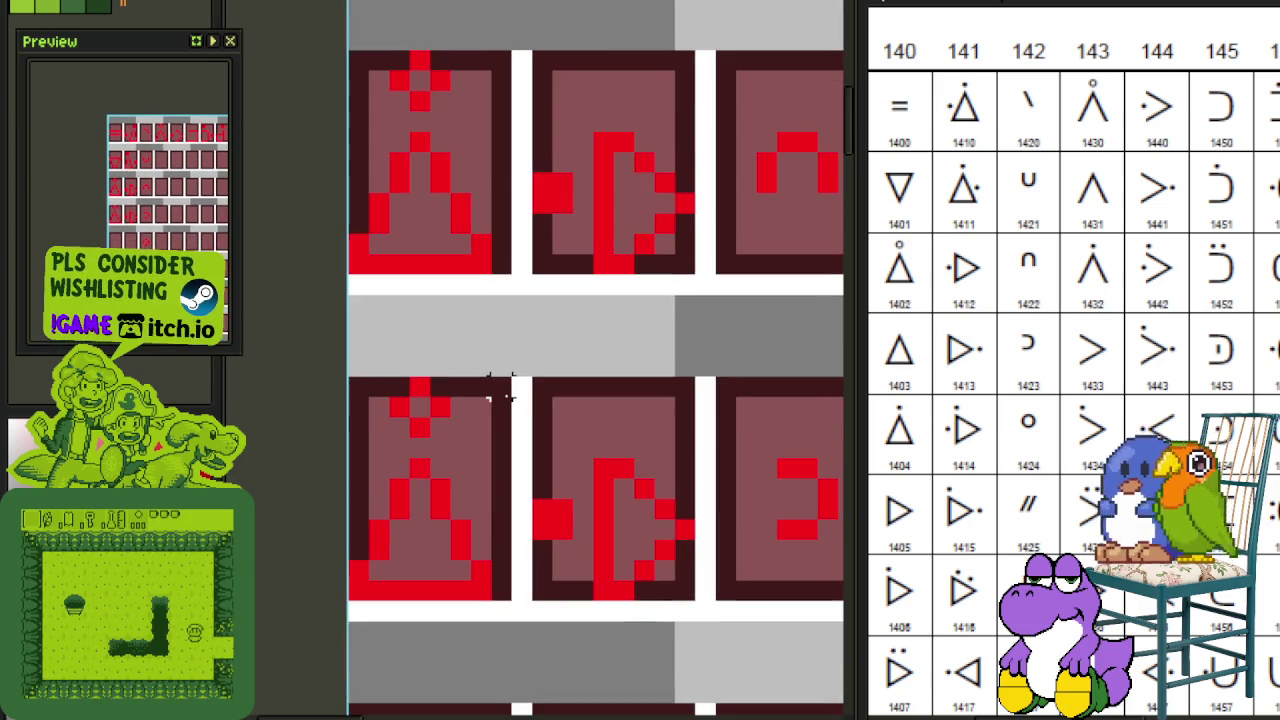
pyautogui.moveTo(510, 432); pyautogui.dragTo(390, 380)
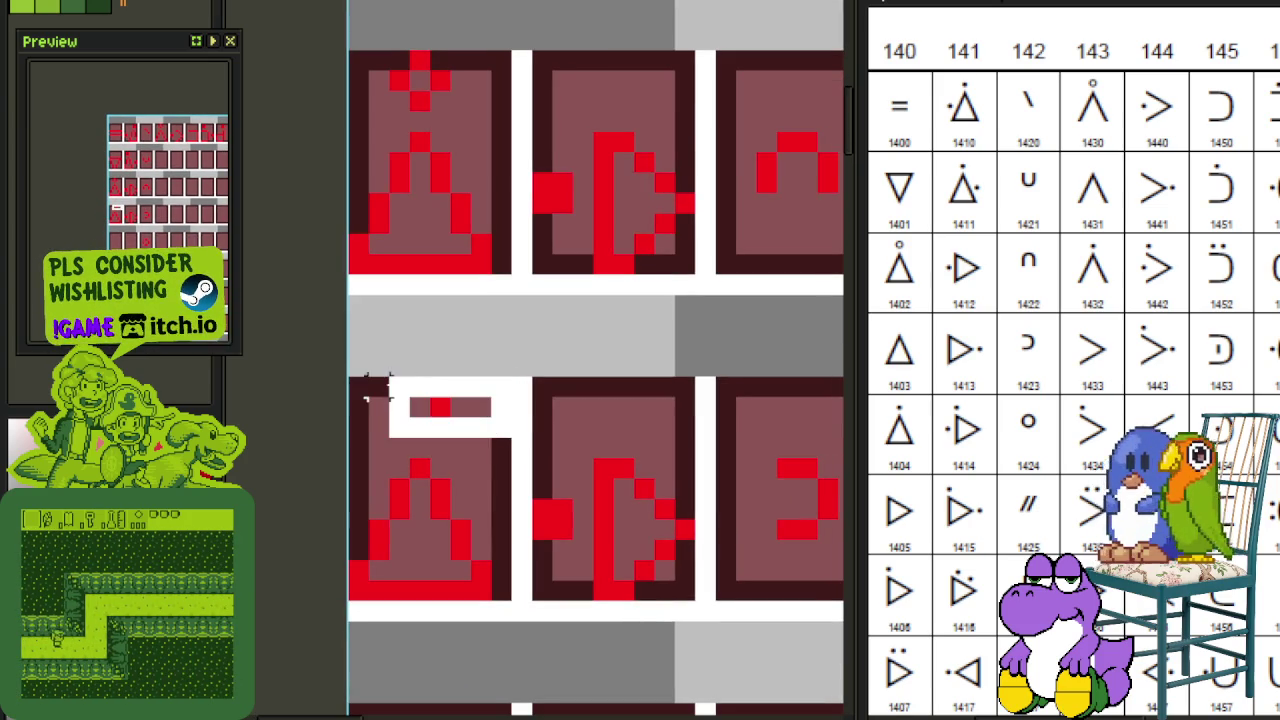
pyautogui.hotkey('ctrl', 'x')
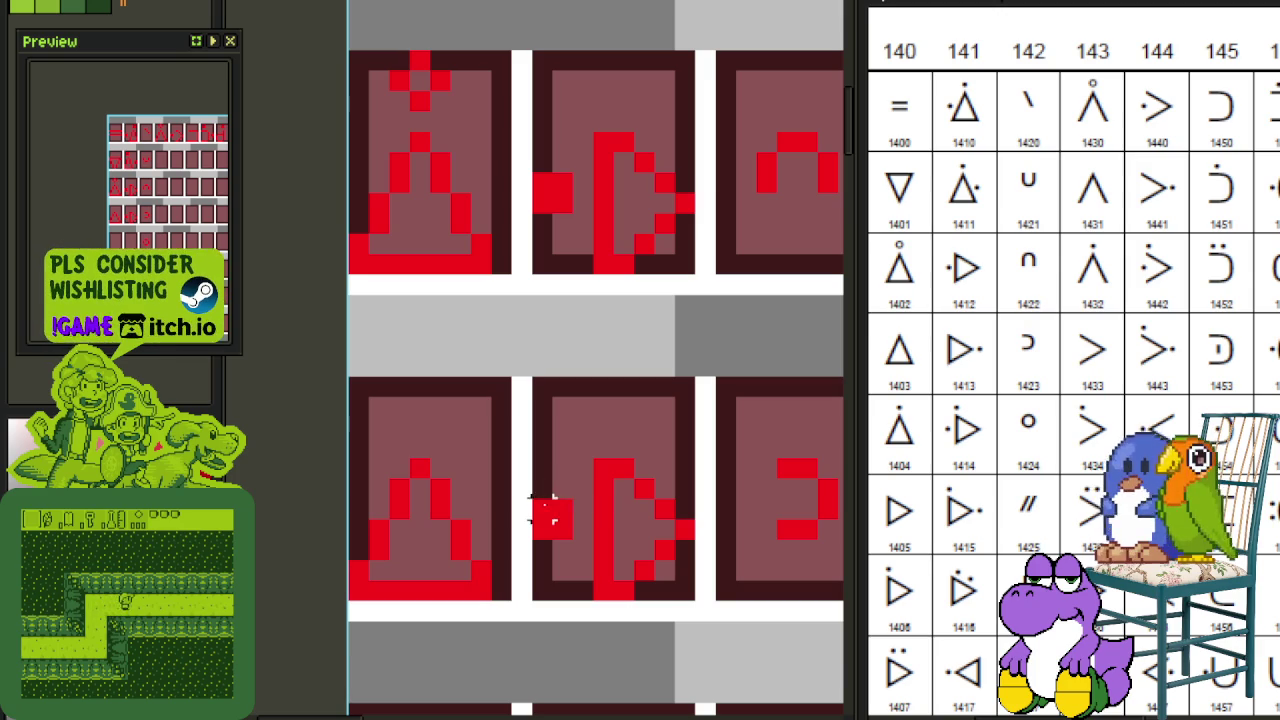
pyautogui.moveTo(588, 458); pyautogui.dragTo(698, 600)
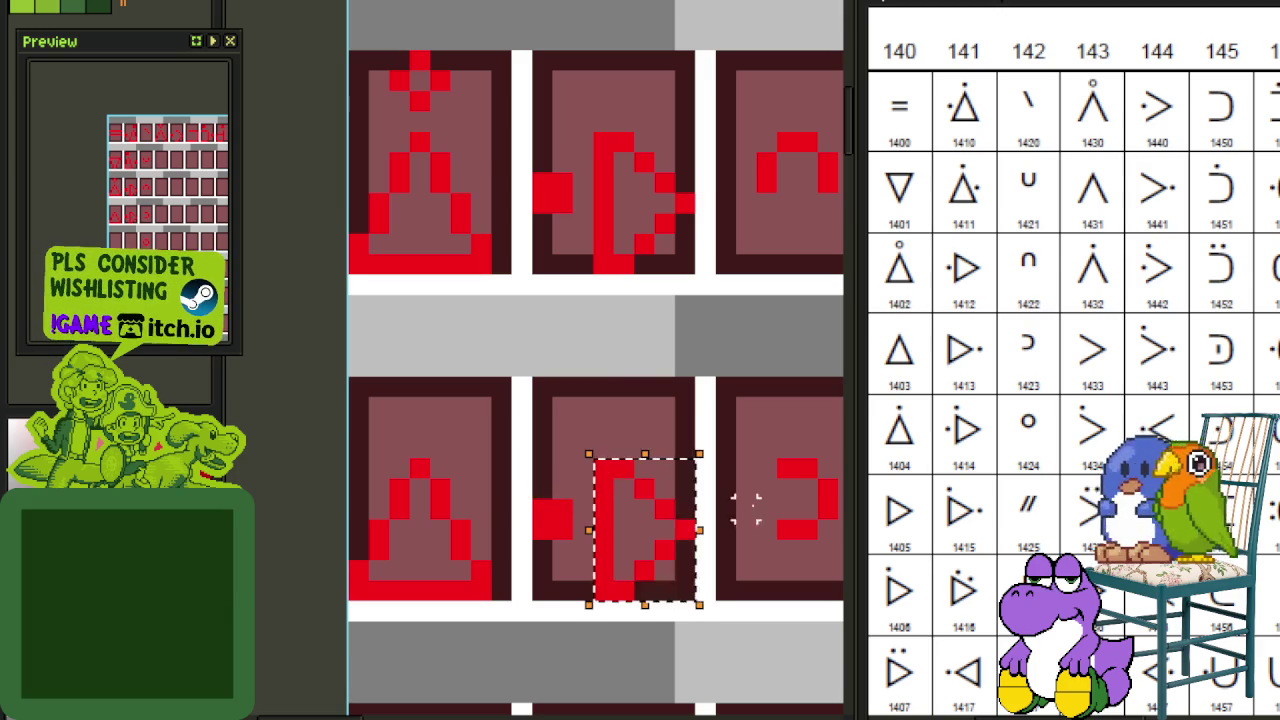
pyautogui.hotkey('shift', 'h')
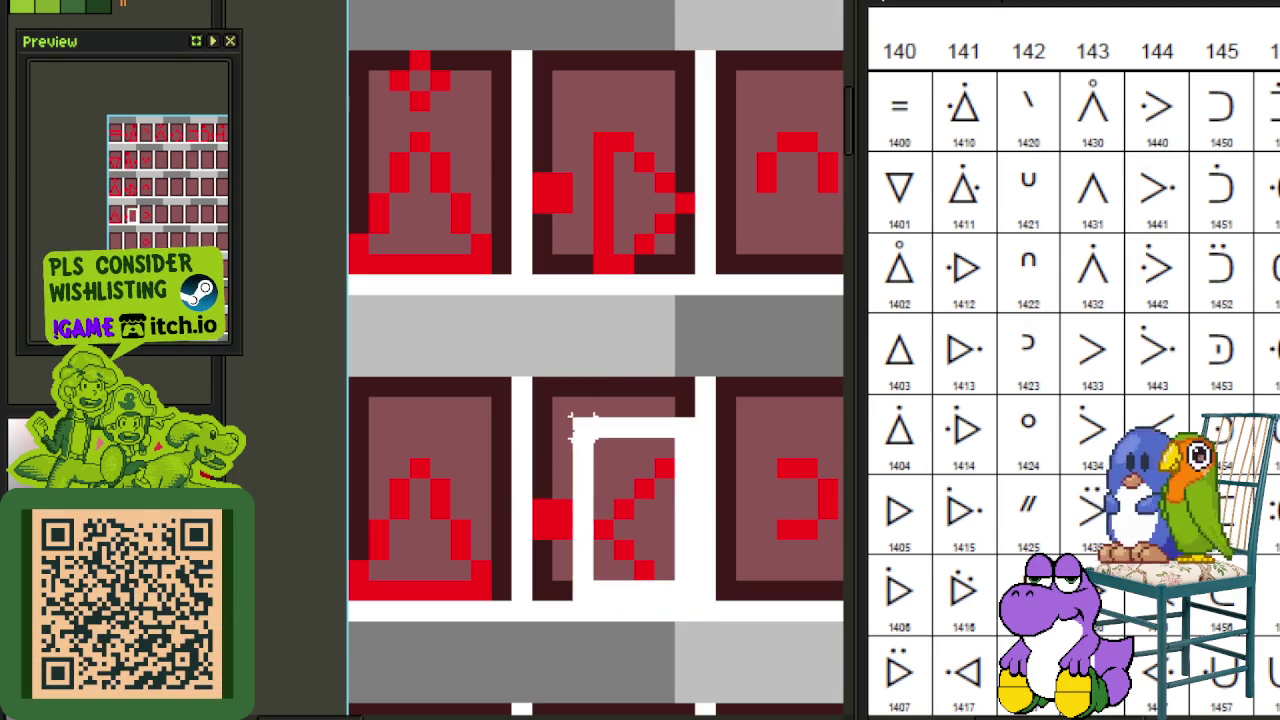
pyautogui.moveTo(698, 603); pyautogui.dragTo(533, 379)
pyautogui.hotkey('shift', 'h')
pyautogui.hotkey('ctrl', 's')
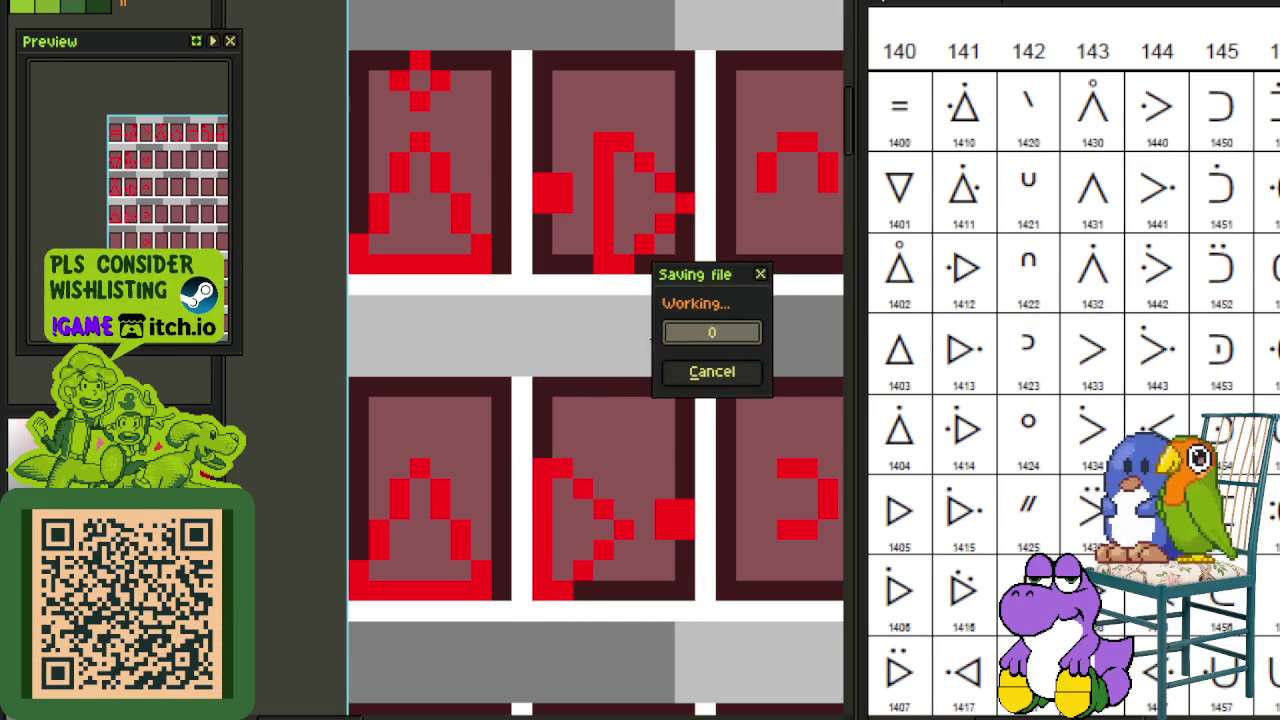
# Step: Copy the plain triangle glyph into the cell below and deselect
pyautogui.scroll(-3, 630, 360)
pyautogui.scroll(1, 600, 400)
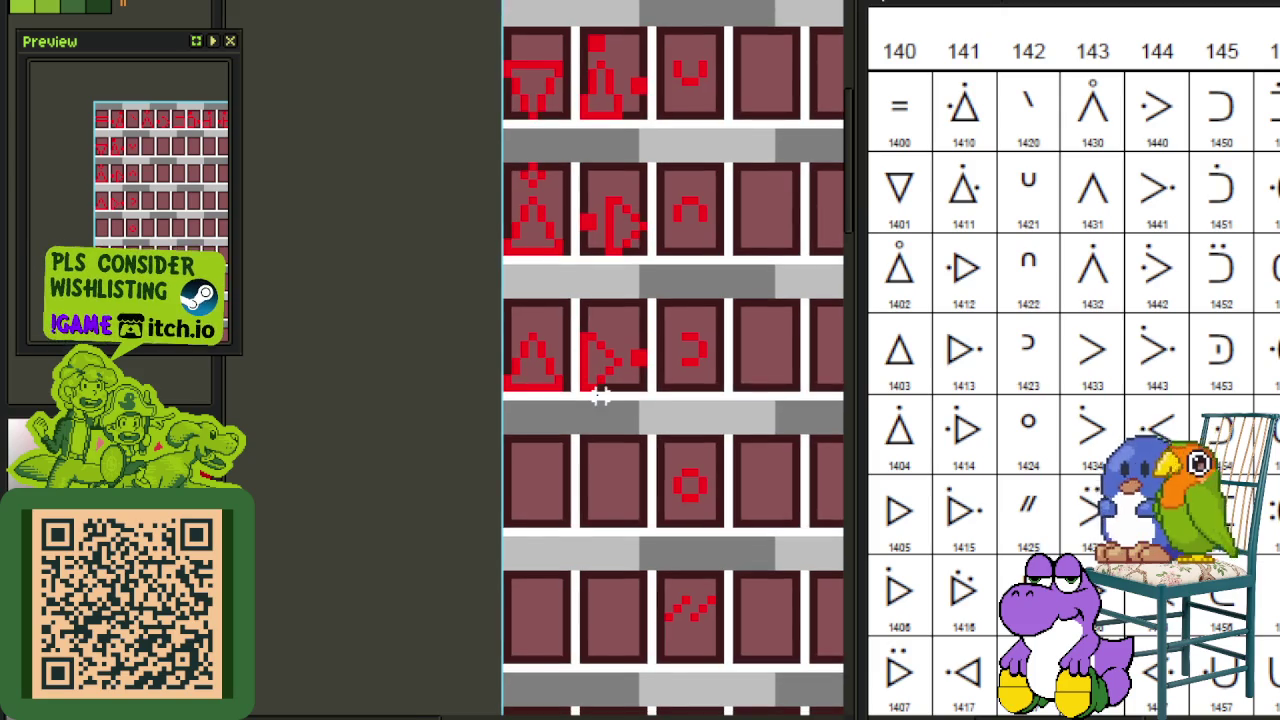
pyautogui.scroll(1, 592, 380)
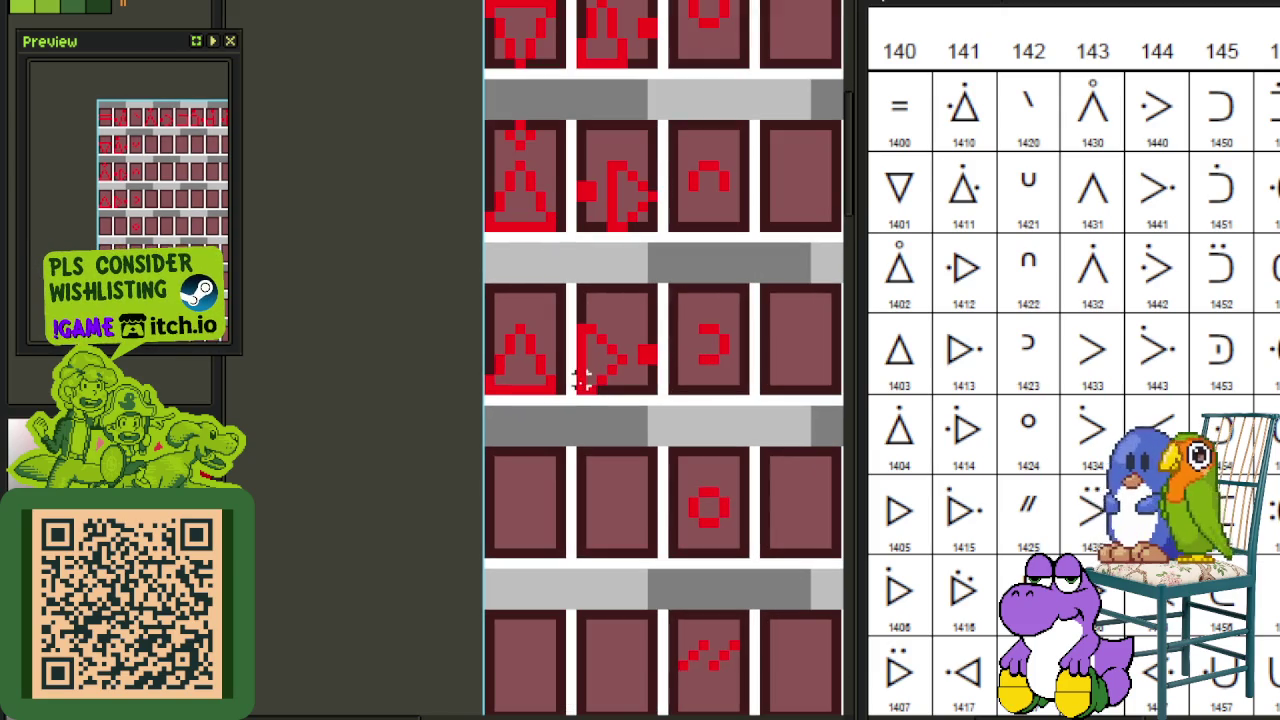
pyautogui.moveTo(550, 388); pyautogui.dragTo(486, 290)
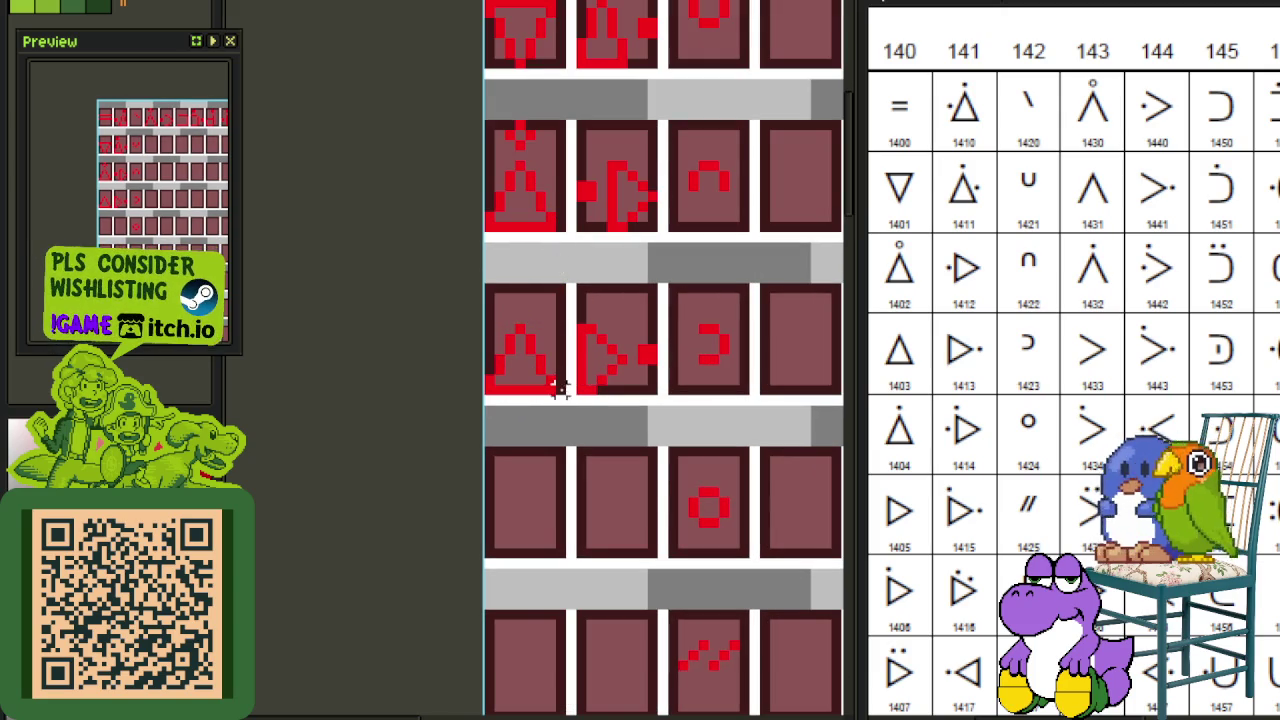
pyautogui.moveTo(523, 357)
pyautogui.mouseDown()
pyautogui.moveTo(535, 510)
pyautogui.moveTo(520, 532)
pyautogui.mouseUp()
pyautogui.hotkey('ctrl', 'd')
pyautogui.scroll(1, 575, 537)
# Step: Rotate the copied triangle 90° clockwise via Edit > Rotate
pyautogui.scroll(2, 537, 560)
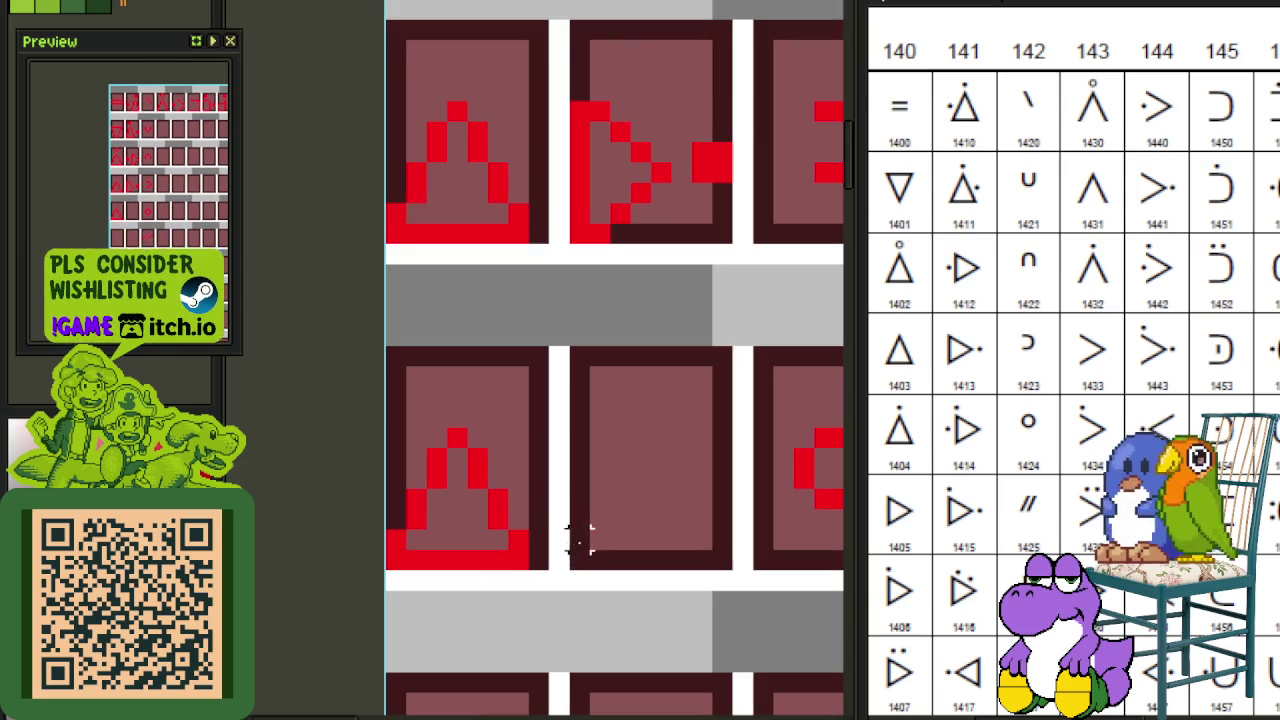
pyautogui.moveTo(518, 560); pyautogui.dragTo(385, 428)
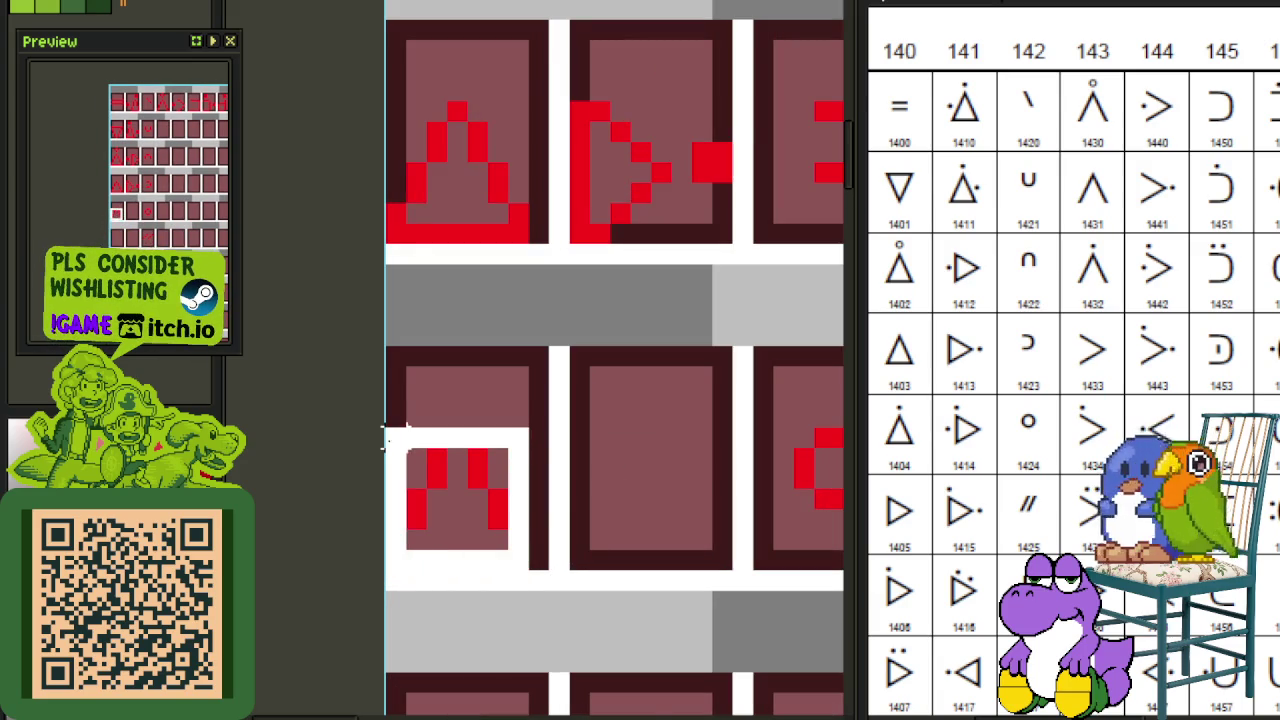
pyautogui.hotkey('alt', 'e')
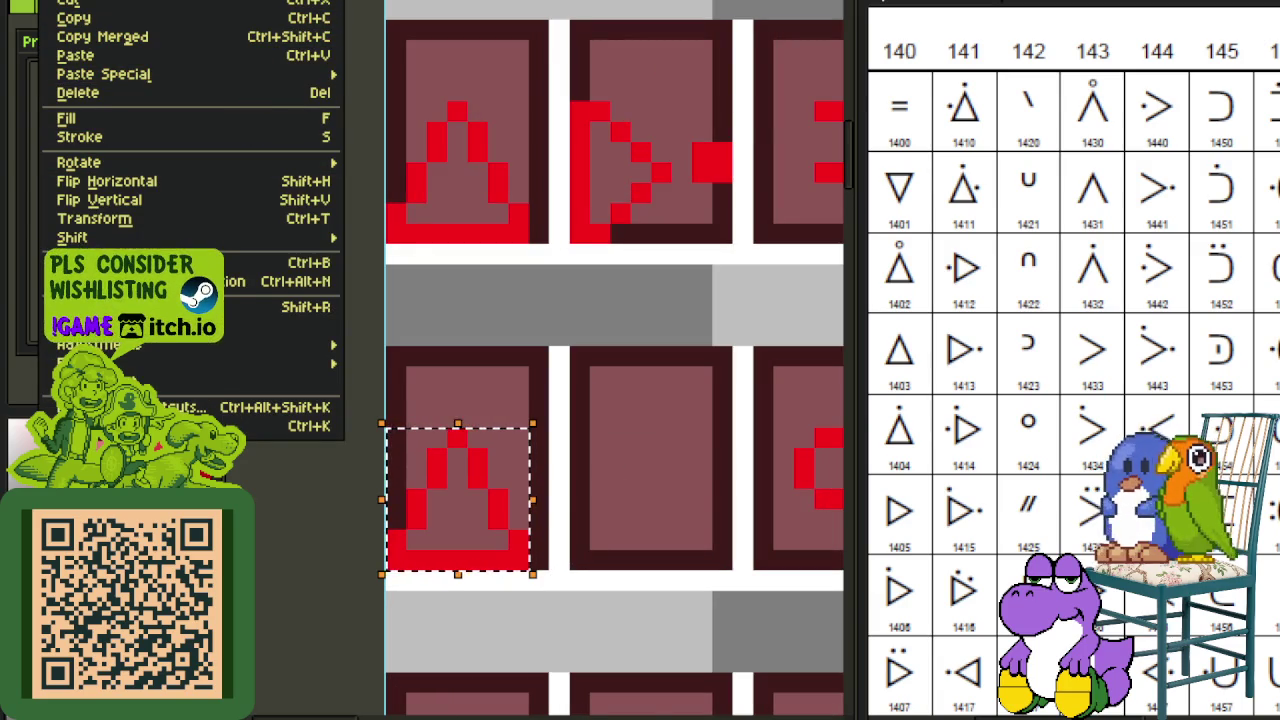
pyautogui.moveTo(79, 162)
pyautogui.click(410, 186)
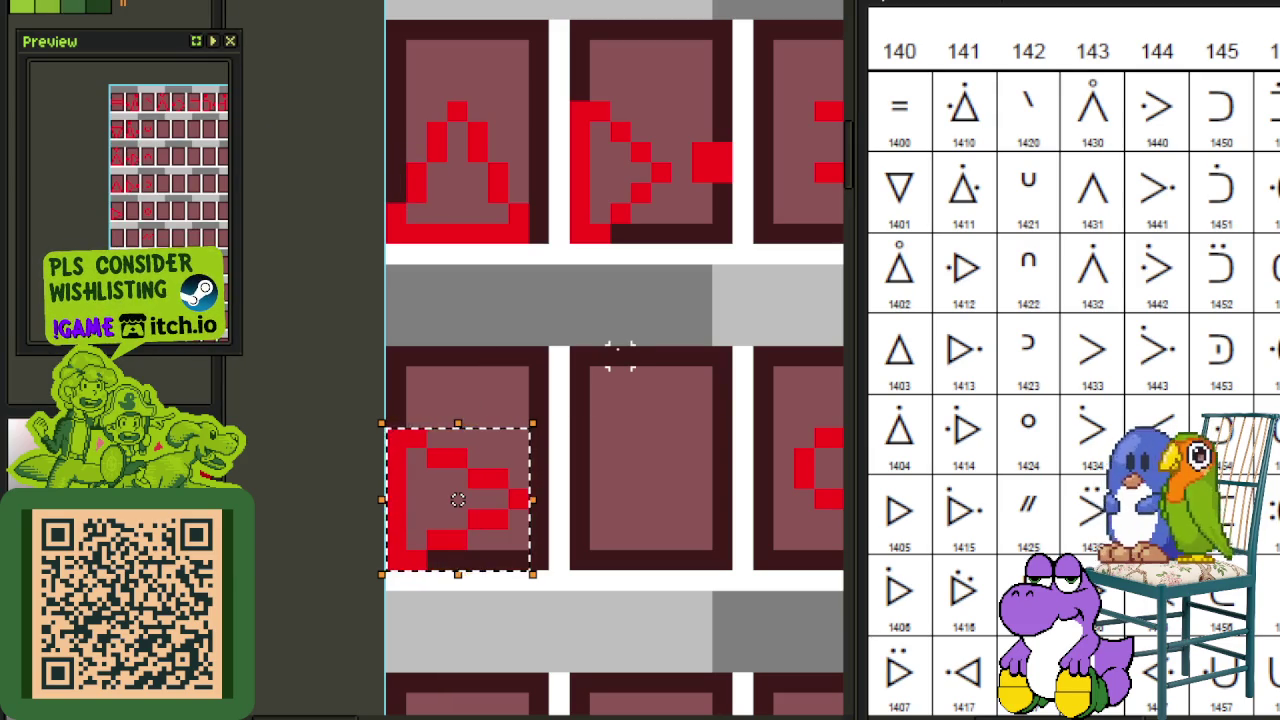
# Step: Copy the right-pointing triangle into the cell below and save the sheet
pyautogui.scroll(-2, 619, 356)
pyautogui.scroll(-2, 600, 357)
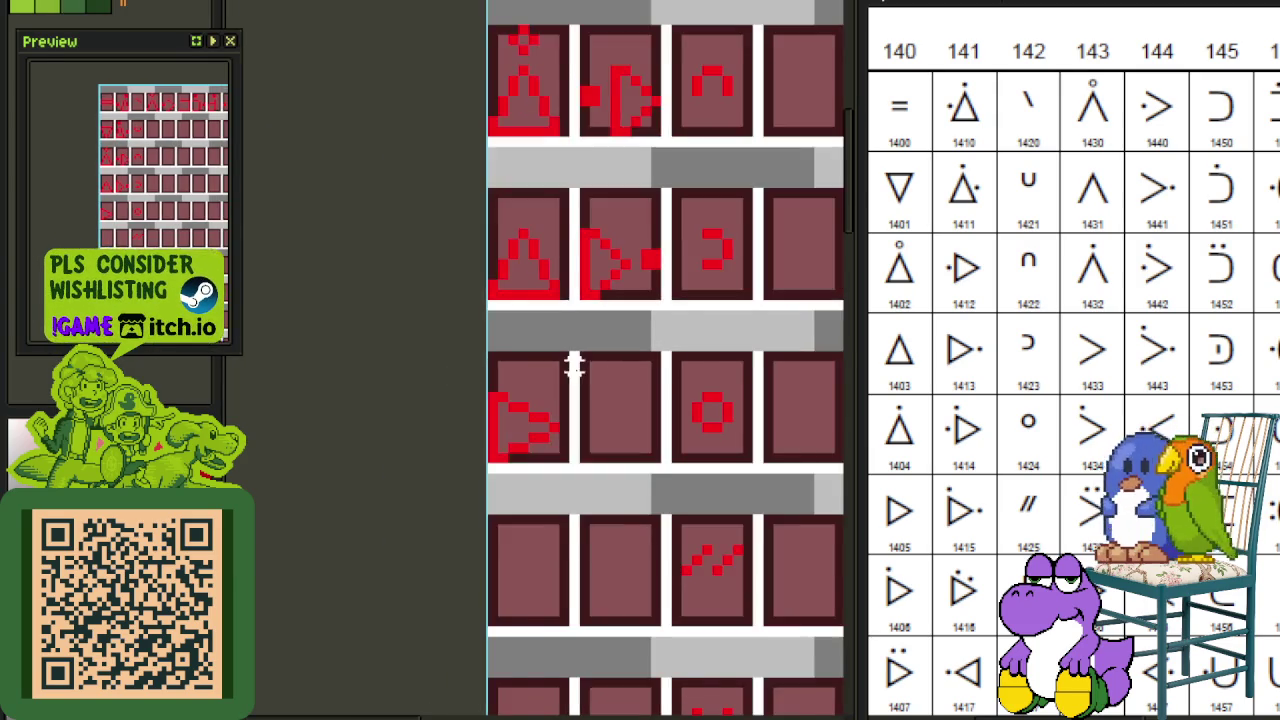
pyautogui.moveTo(596, 358); pyautogui.dragTo(544, 520)
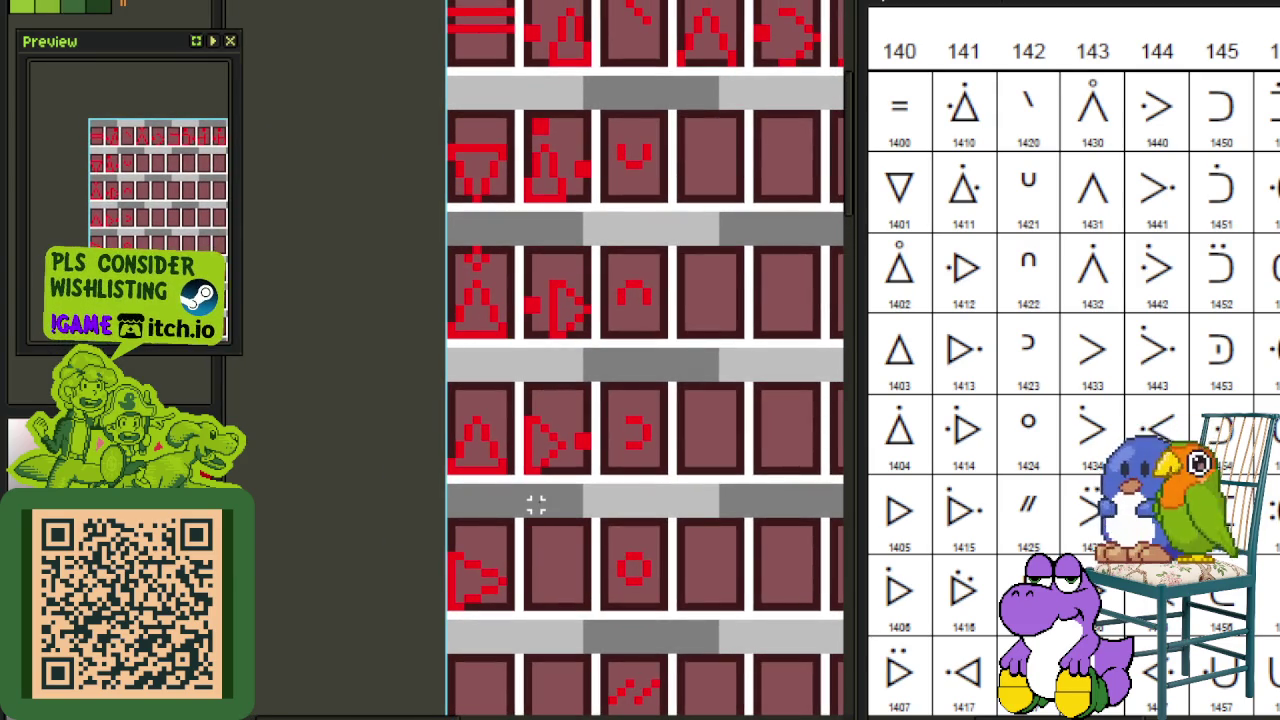
pyautogui.moveTo(531, 543); pyautogui.dragTo(527, 355)
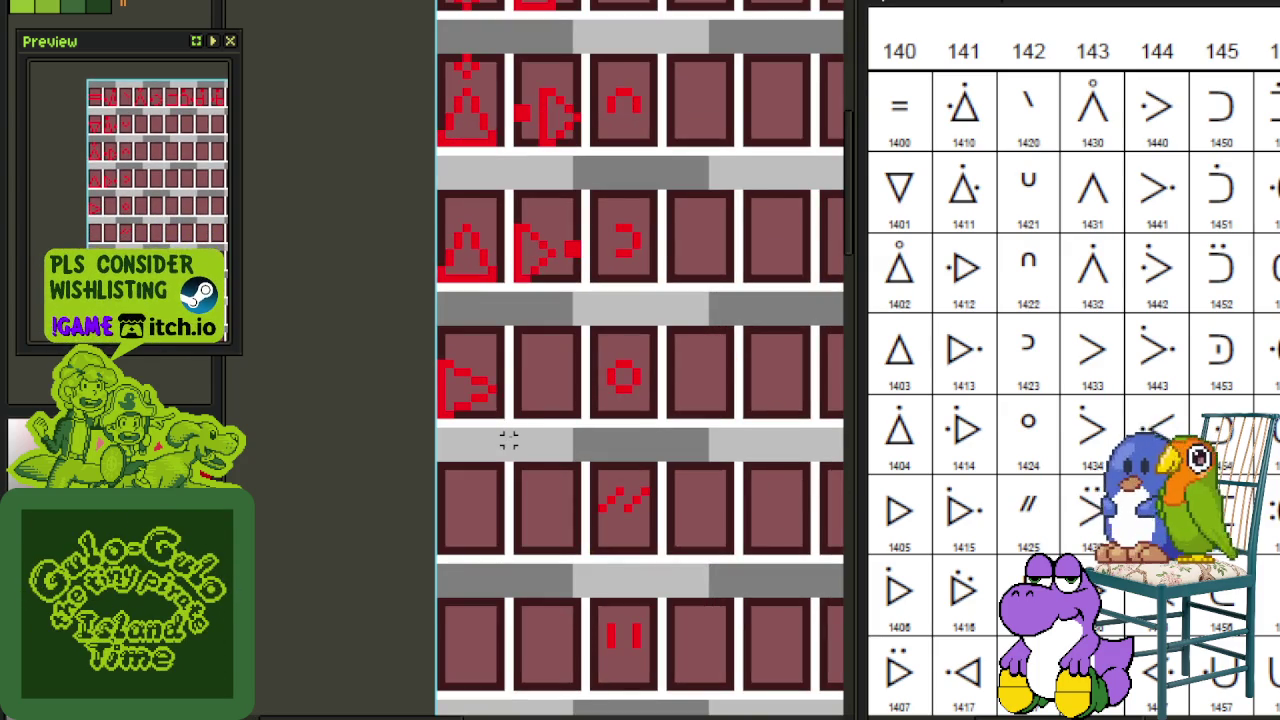
pyautogui.scroll(2, 500, 424)
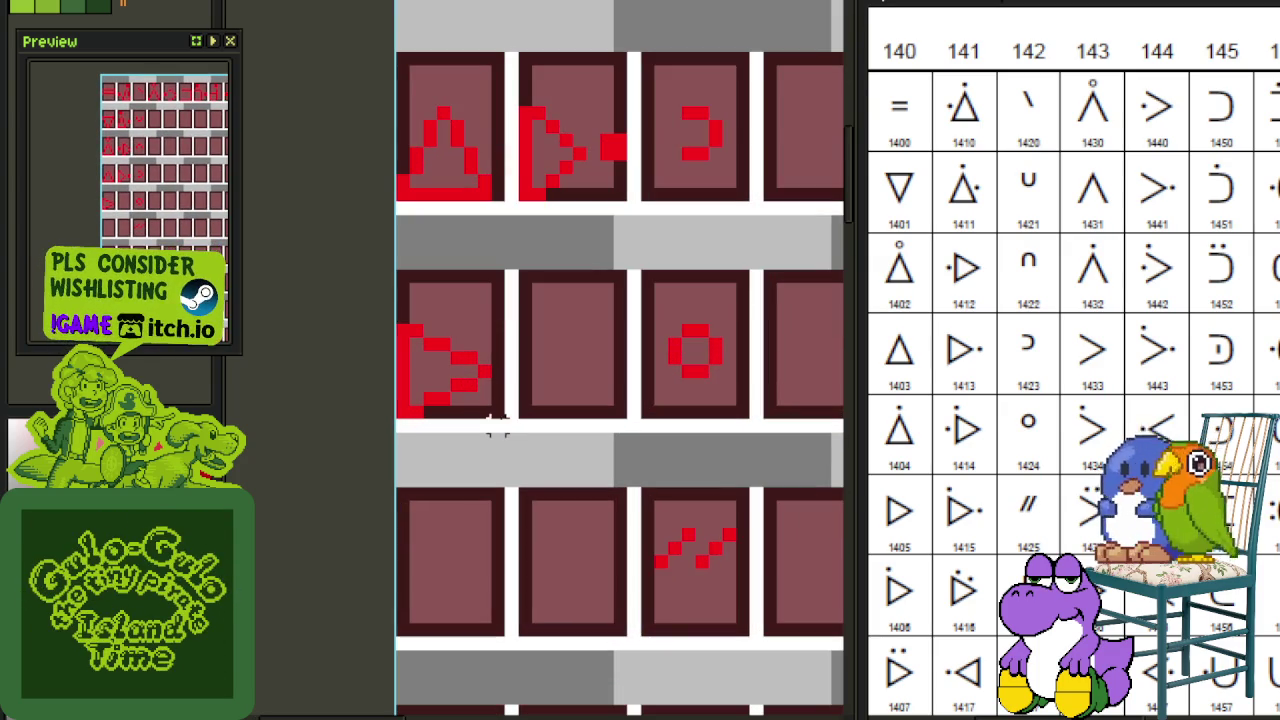
pyautogui.moveTo(500, 428); pyautogui.dragTo(362, 278)
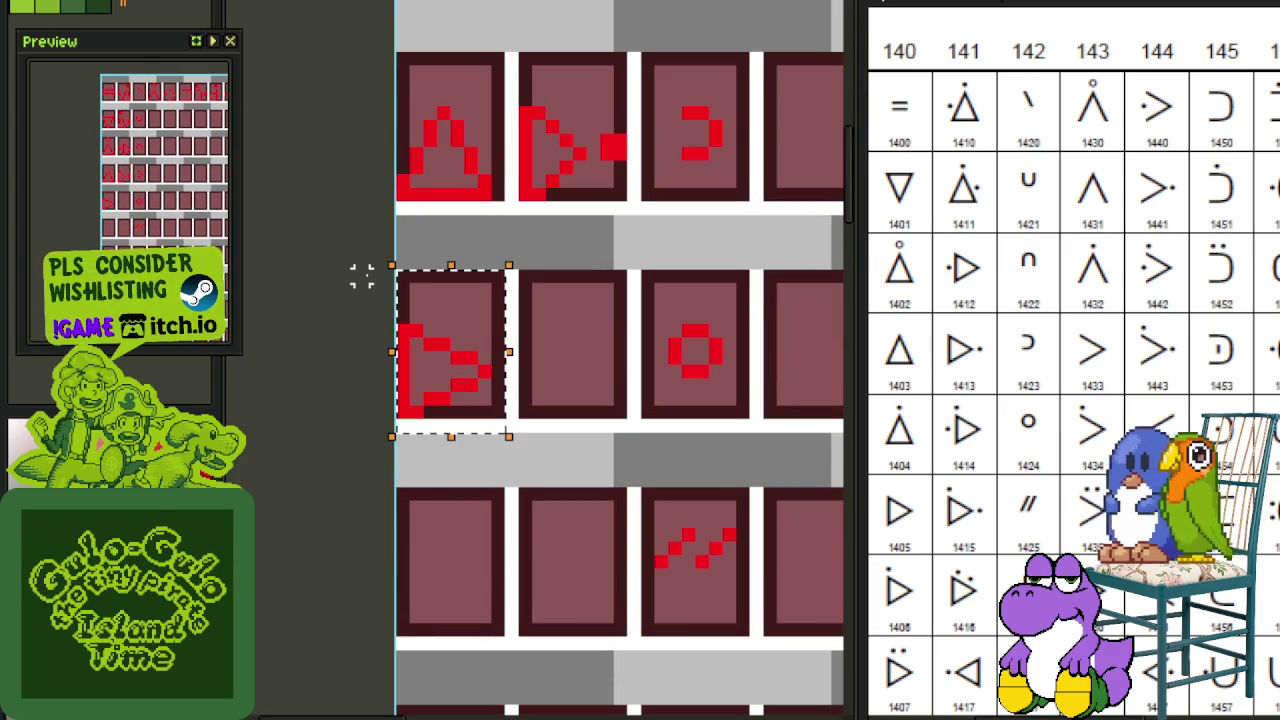
pyautogui.moveTo(443, 386); pyautogui.dragTo(440, 597)
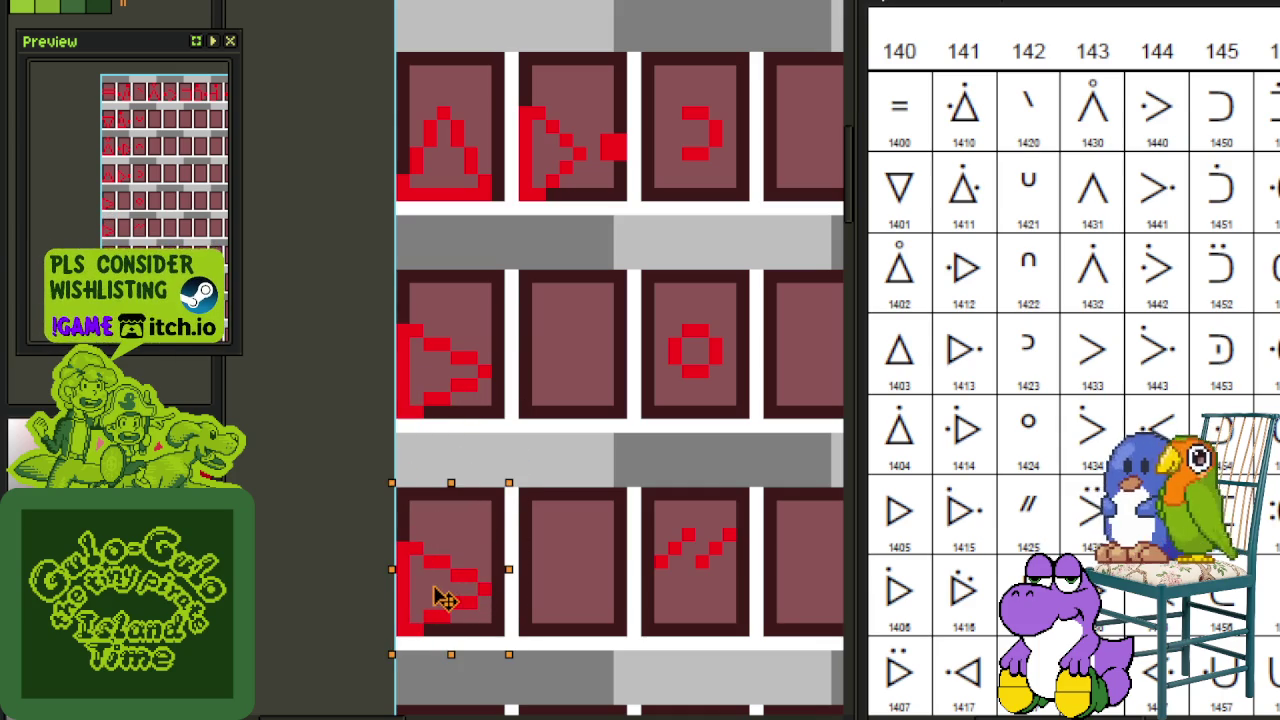
pyautogui.hotkey('ctrl', 's')
# Step: Pan the canvas, then select and deselect the left glyph cell in row three
pyautogui.moveTo(568, 479); pyautogui.dragTo(553, 415)
pyautogui.scroll(-1, 553, 400)
pyautogui.scroll(-1, 553, 388)
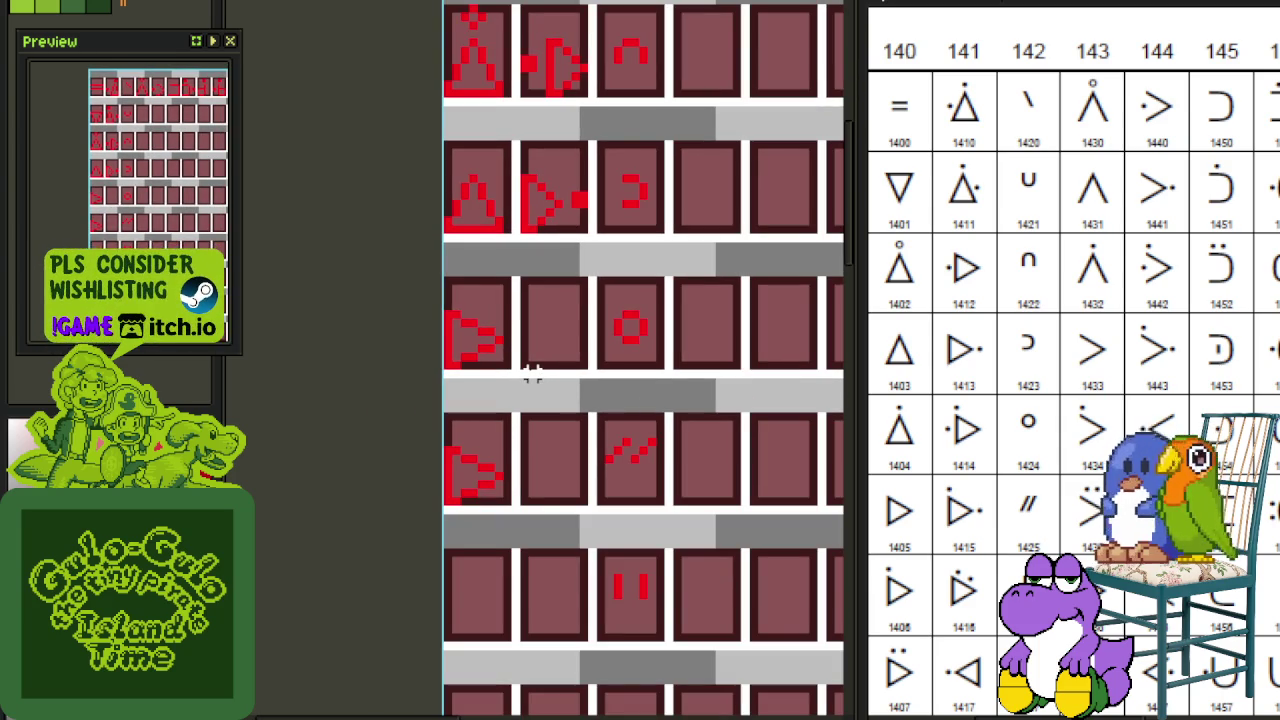
pyautogui.moveTo(550, 333); pyautogui.dragTo(526, 371)
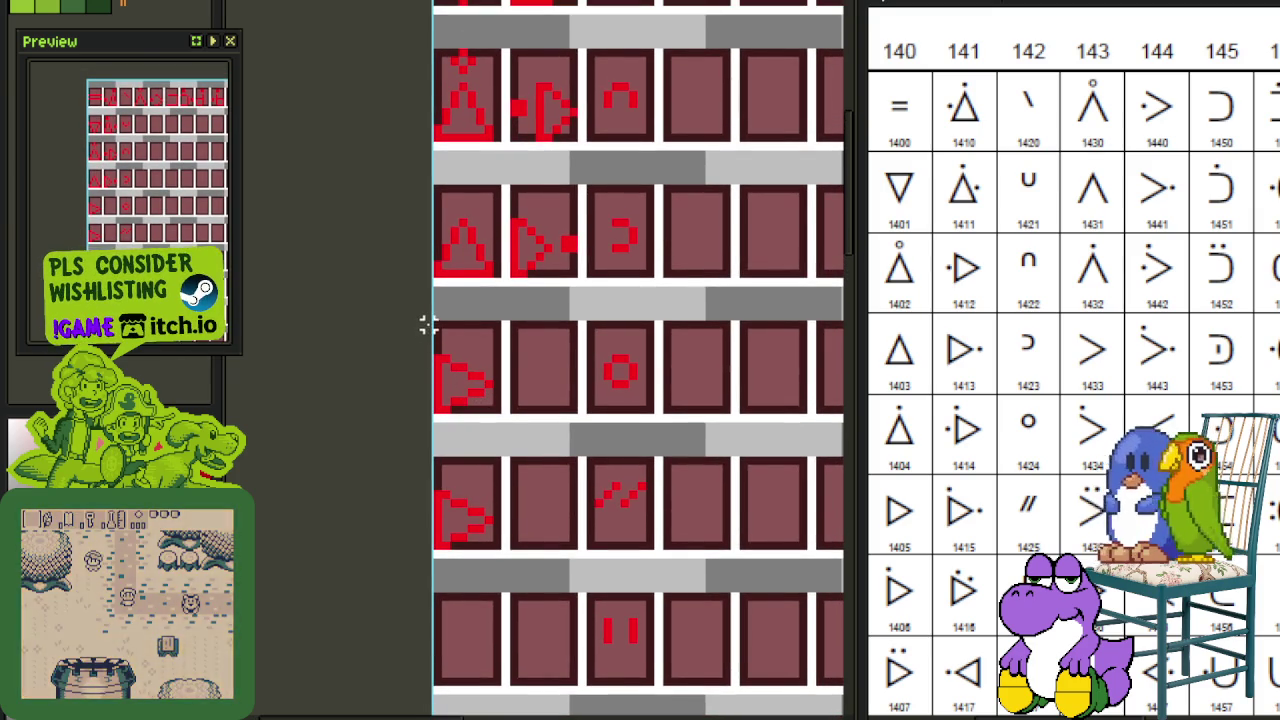
pyautogui.moveTo(430, 322); pyautogui.dragTo(505, 427)
pyautogui.click(557, 357)
pyautogui.scroll(-1, 543, 257)
pyautogui.scroll(-1, 591, 423)
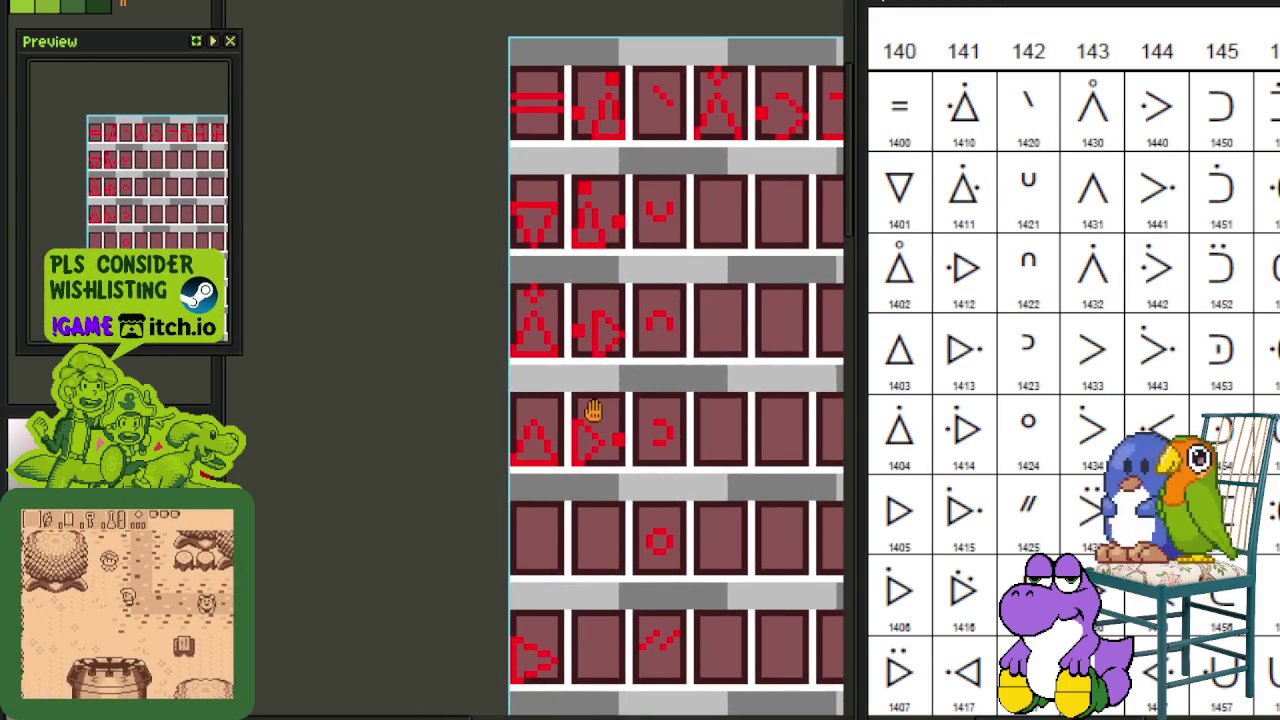
# Step: Move a selected red pixel block into a lower-left tile, drop it, and save the sheet
pyautogui.scroll(2, 550, 330)
pyautogui.moveTo(572, 372)
pyautogui.mouseDown()
pyautogui.moveTo(488, 258)
pyautogui.moveTo(478, 515)
pyautogui.moveTo(500, 578)
pyautogui.mouseUp()
pyautogui.scroll(-2, 460, 240)
pyautogui.scroll(1, 517, 529)
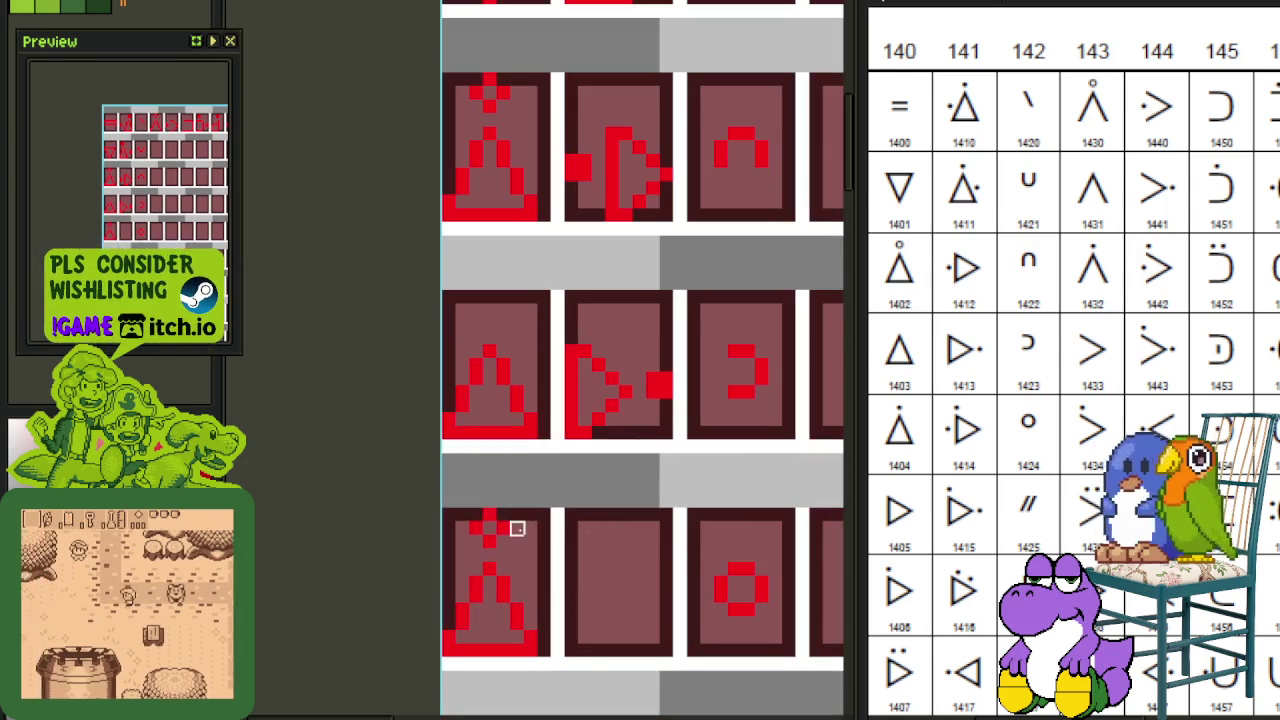
pyautogui.scroll(-3, 480, 527)
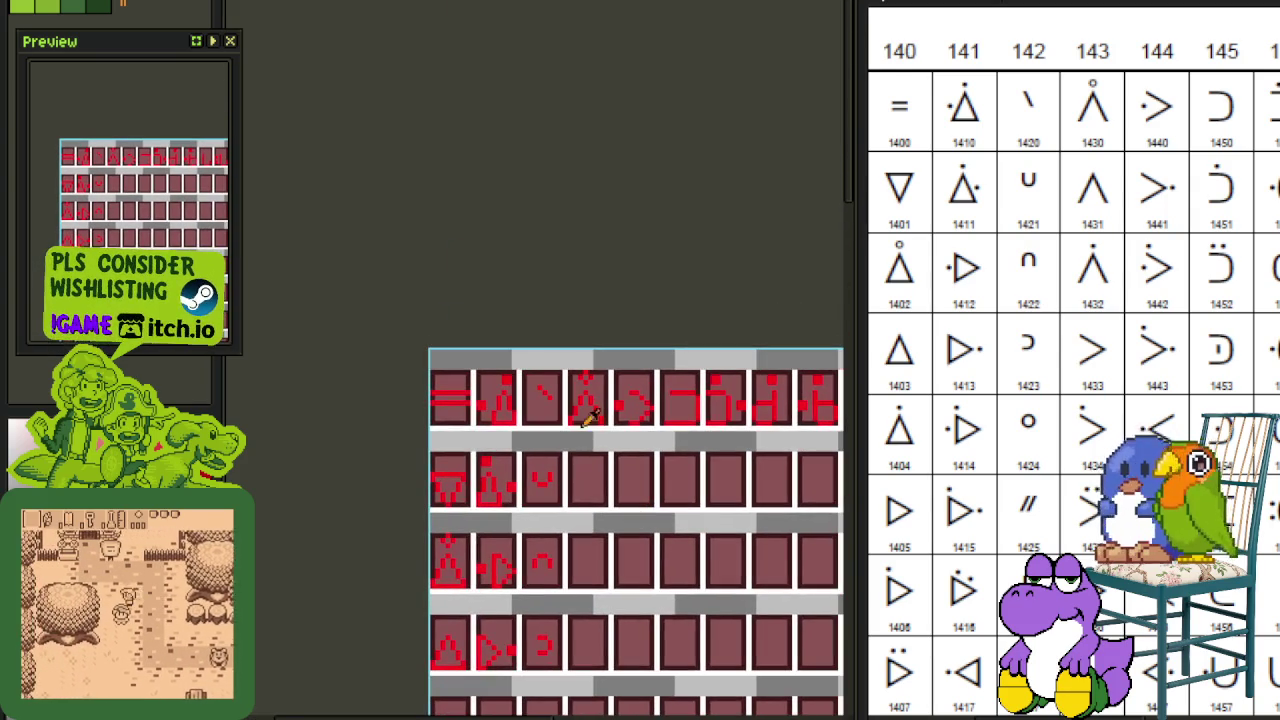
pyautogui.scroll(1, 730, 360)
pyautogui.scroll(2, 400, 387)
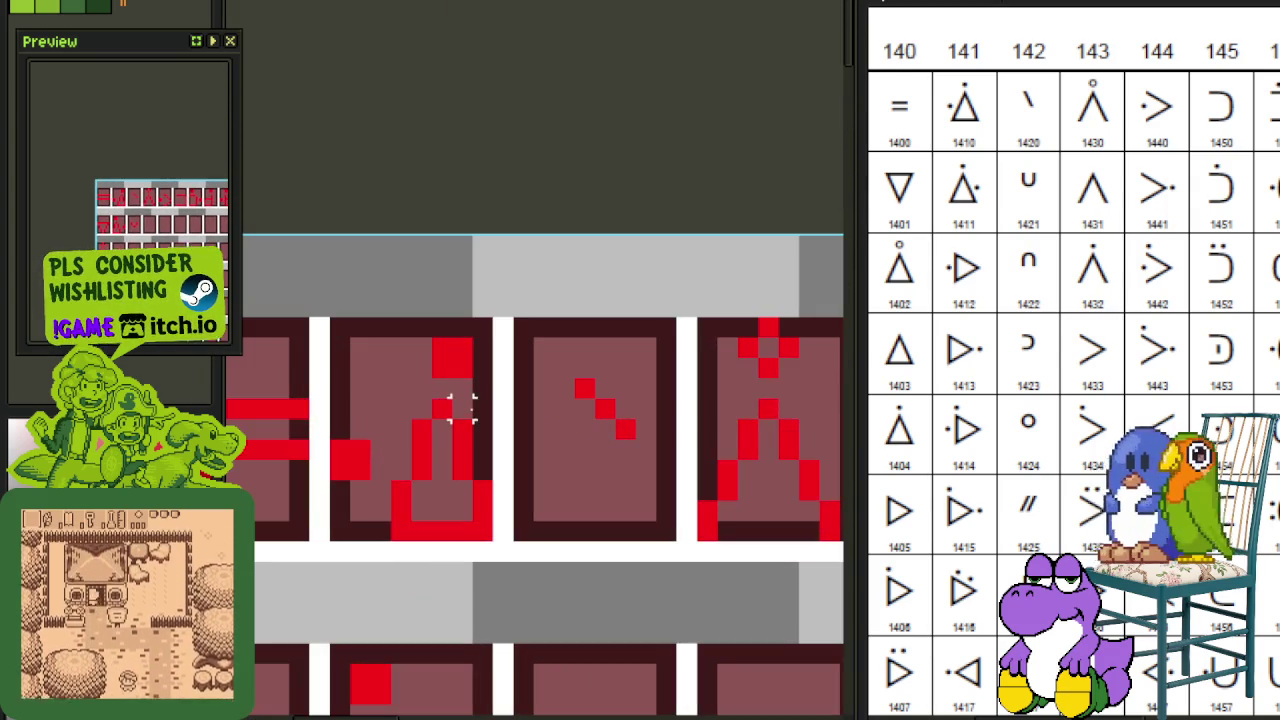
pyautogui.moveTo(480, 390); pyautogui.dragTo(340, 320)
pyautogui.scroll(-2, 380, 350)
pyautogui.moveTo(405, 365)
pyautogui.mouseDown()
pyautogui.moveTo(410, 617)
pyautogui.moveTo(428, 568)
pyautogui.mouseUp()
pyautogui.scroll(1, 410, 617)
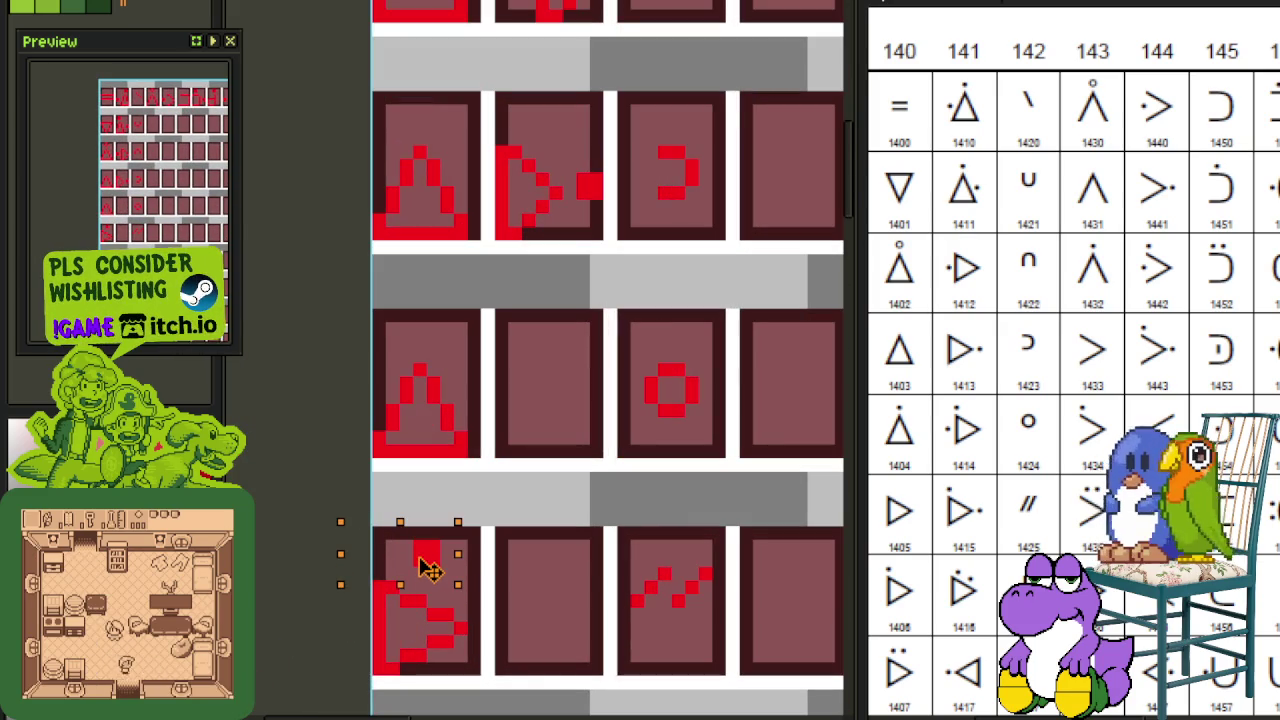
pyautogui.hotkey('ctrl', 'd')
pyautogui.scroll(-1, 530, 505)
pyautogui.scroll(-1, 560, 500)
pyautogui.hotkey('ctrl', 's')
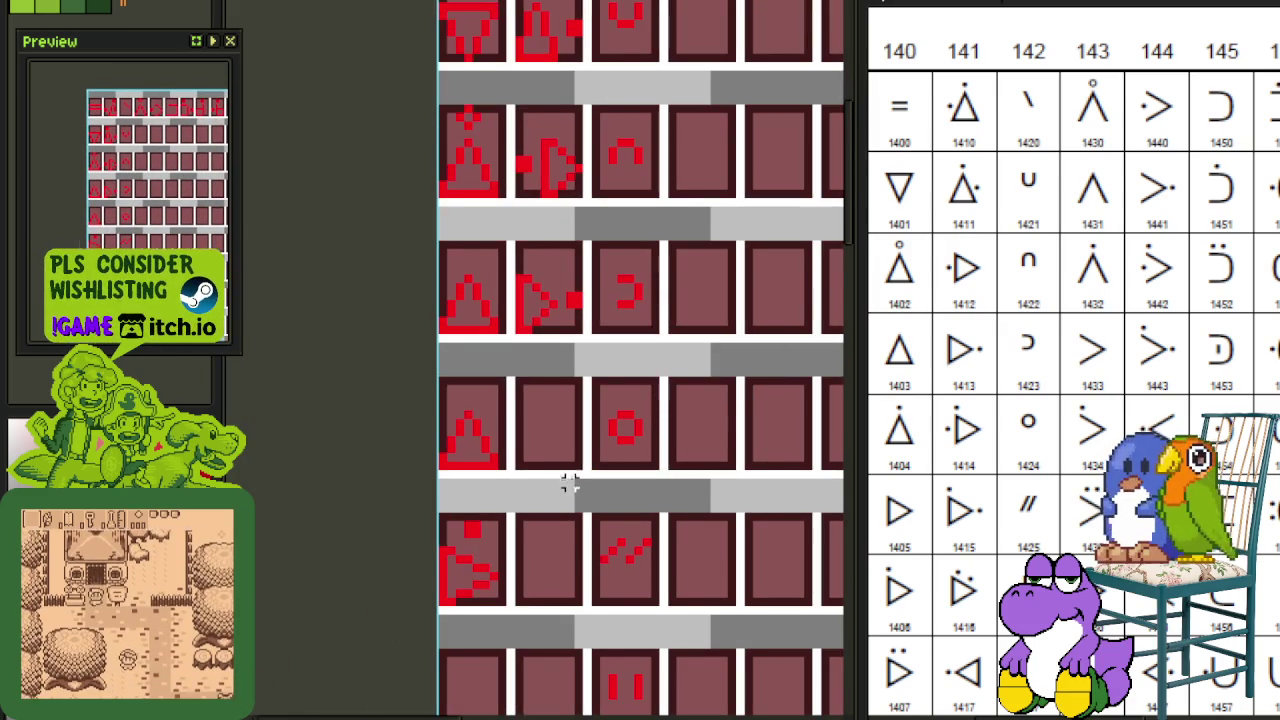
pyautogui.scroll(-1, 628, 500)
pyautogui.scroll(-1, 627, 497)
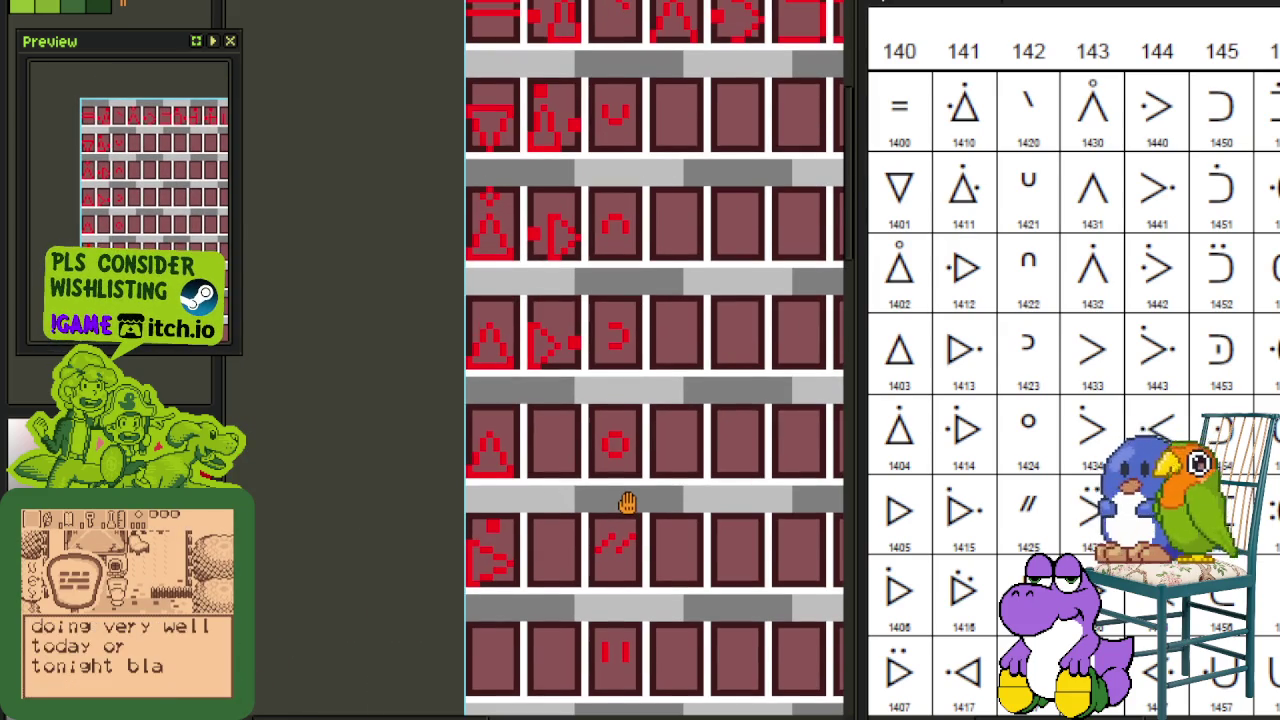
pyautogui.scroll(1, 586, 499)
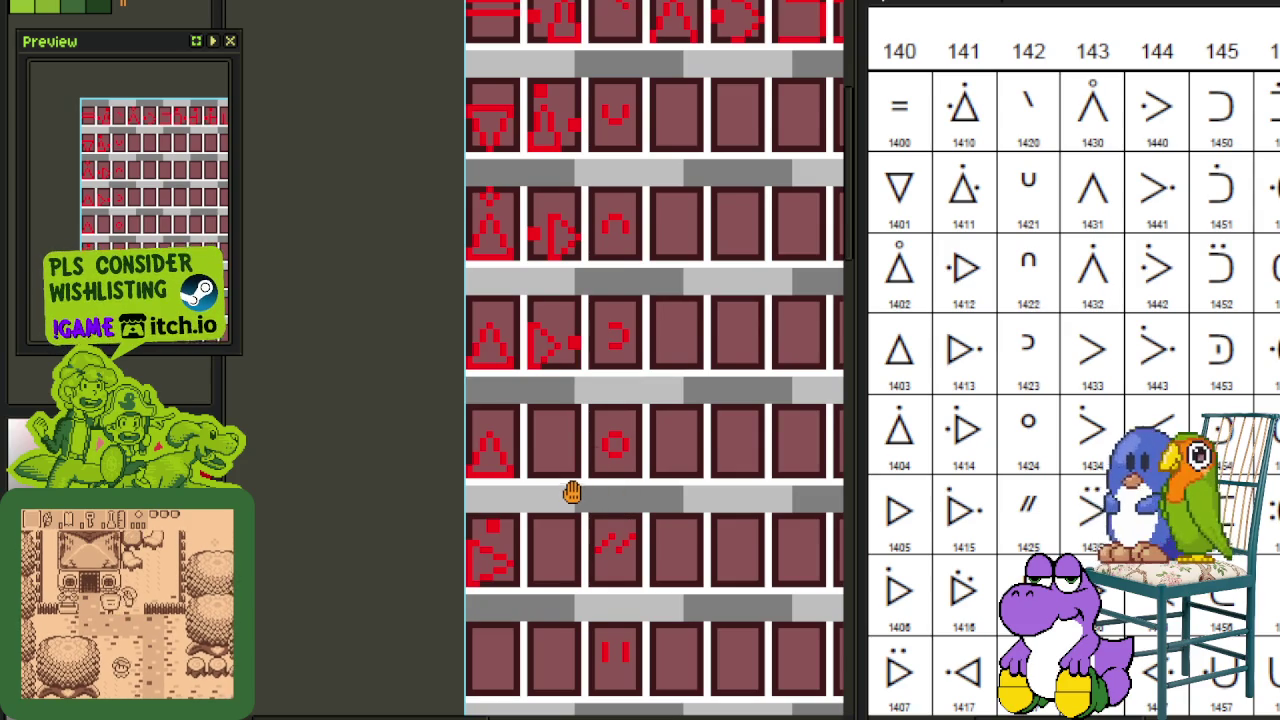
pyautogui.scroll(-1, 571, 494)
pyautogui.scroll(1, 530, 543)
# Step: Move the red block from the lower-left tile up onto the plain triangle as its top dot
pyautogui.moveTo(609, 446)
pyautogui.mouseDown()
pyautogui.moveTo(530, 543)
pyautogui.moveTo(438, 562)
pyautogui.mouseUp()
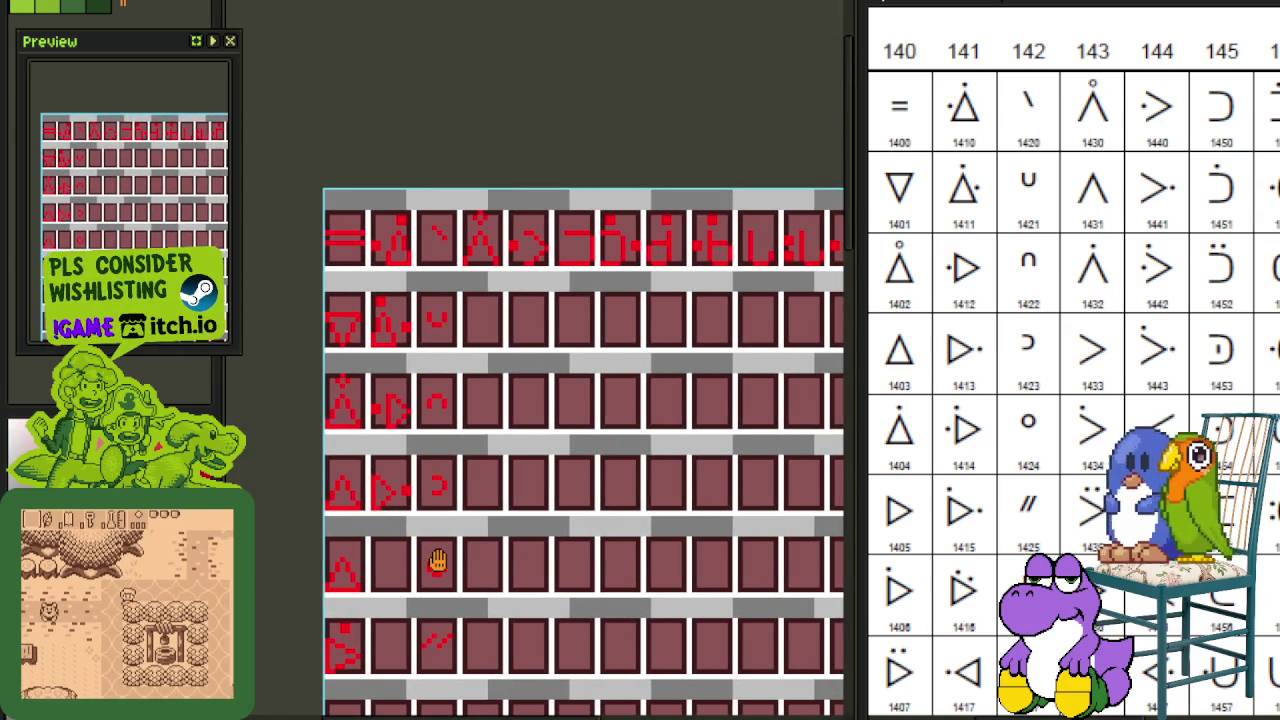
pyautogui.moveTo(438, 562); pyautogui.dragTo(468, 565)
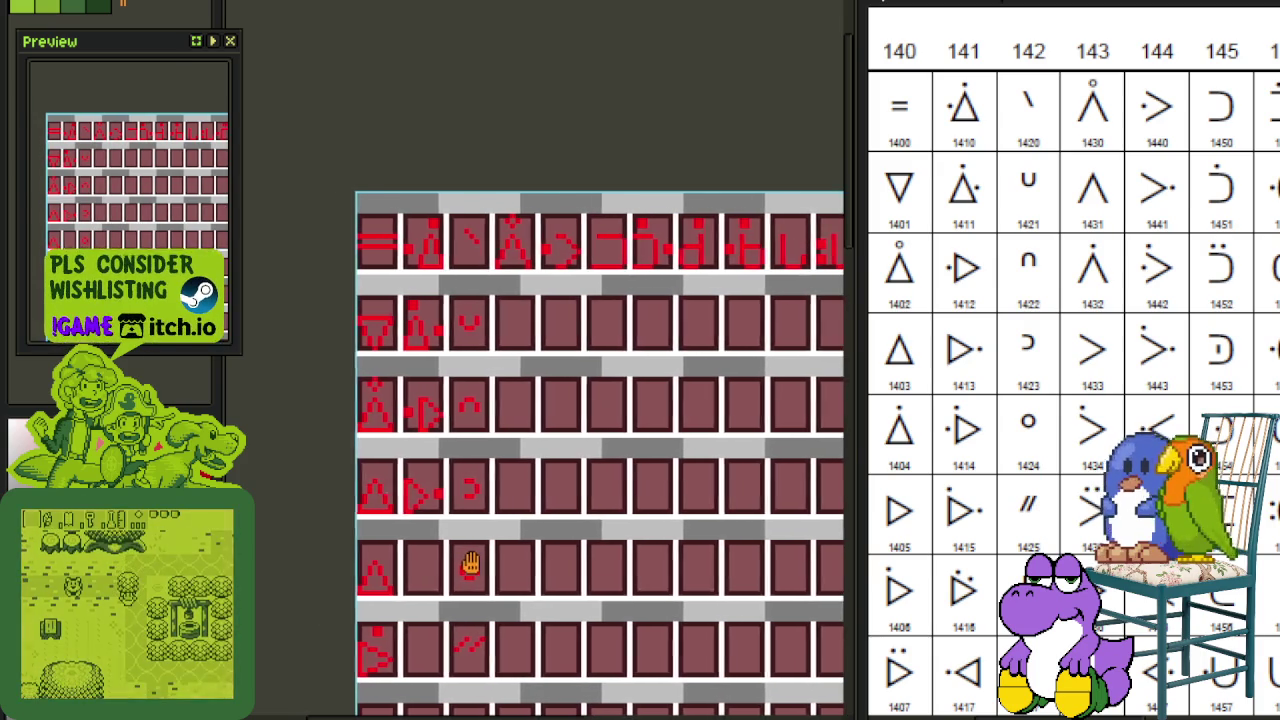
pyautogui.scroll(2, 395, 615)
pyautogui.moveTo(395, 668); pyautogui.dragTo(312, 633)
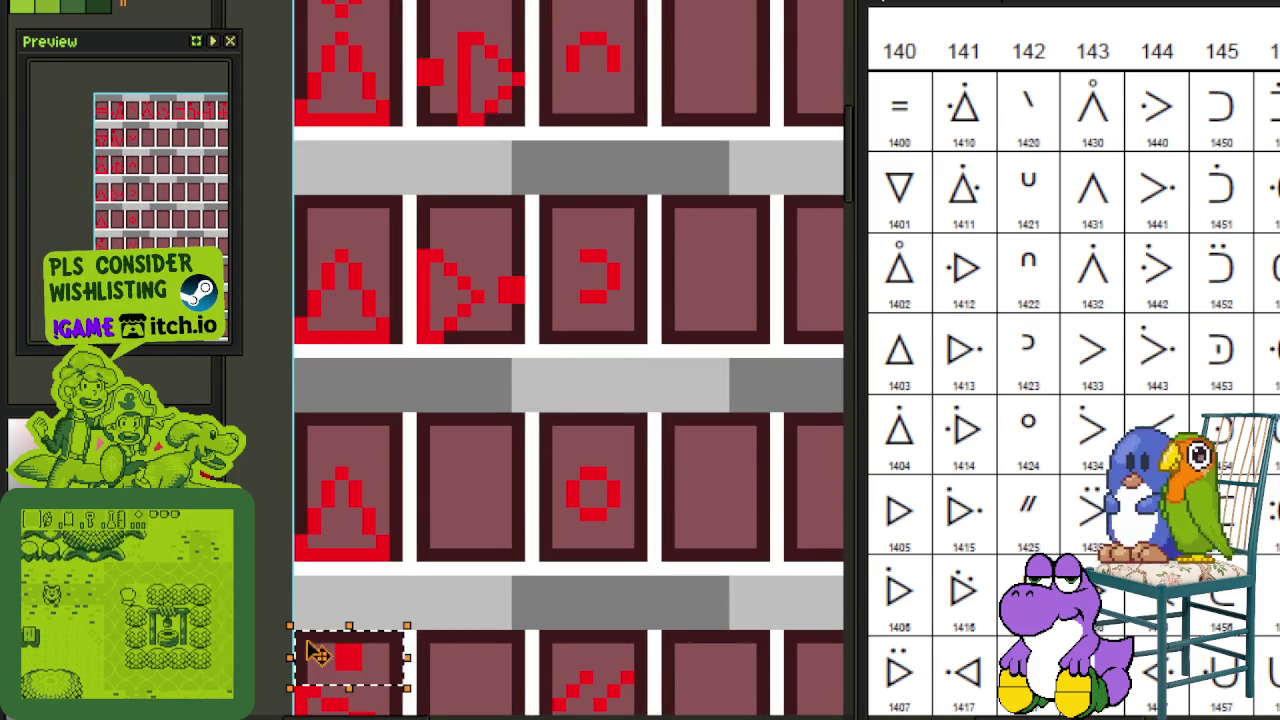
pyautogui.moveTo(348, 657)
pyautogui.mouseDown()
pyautogui.moveTo(362, 452)
pyautogui.moveTo(346, 438)
pyautogui.mouseUp()
pyautogui.click(528, 392)
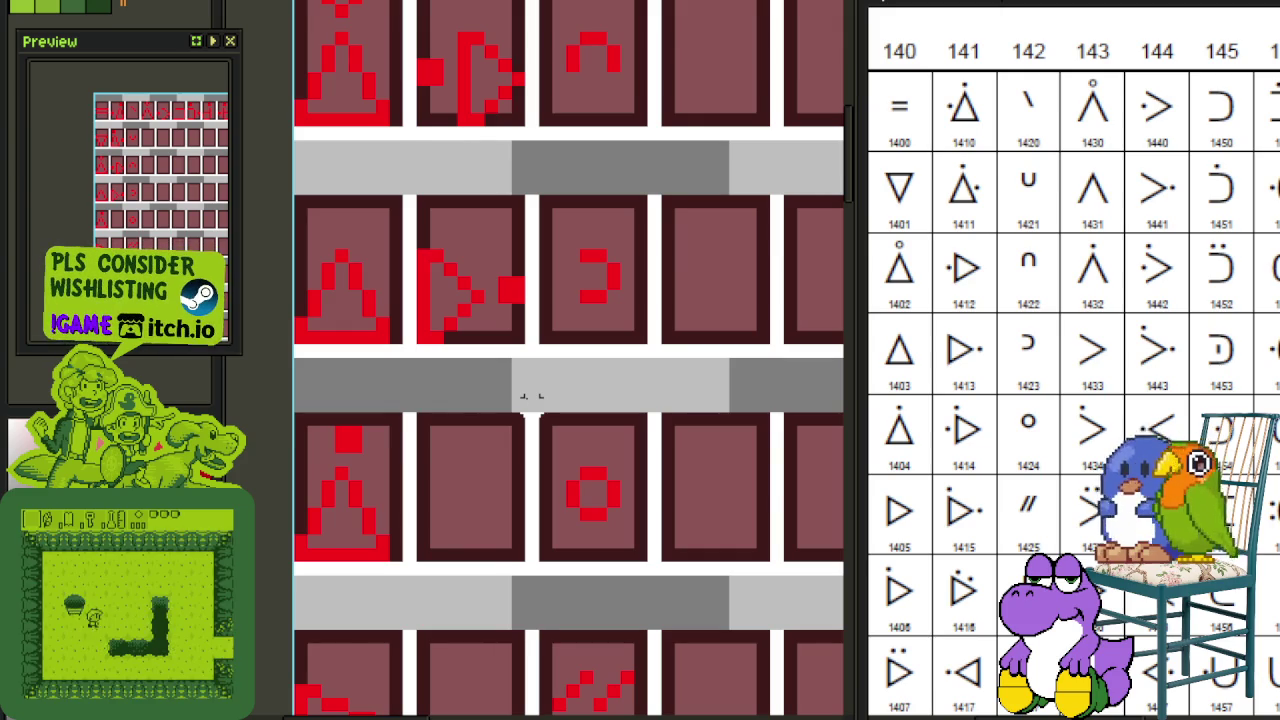
pyautogui.scroll(-1, 516, 432)
pyautogui.scroll(-1, 506, 434)
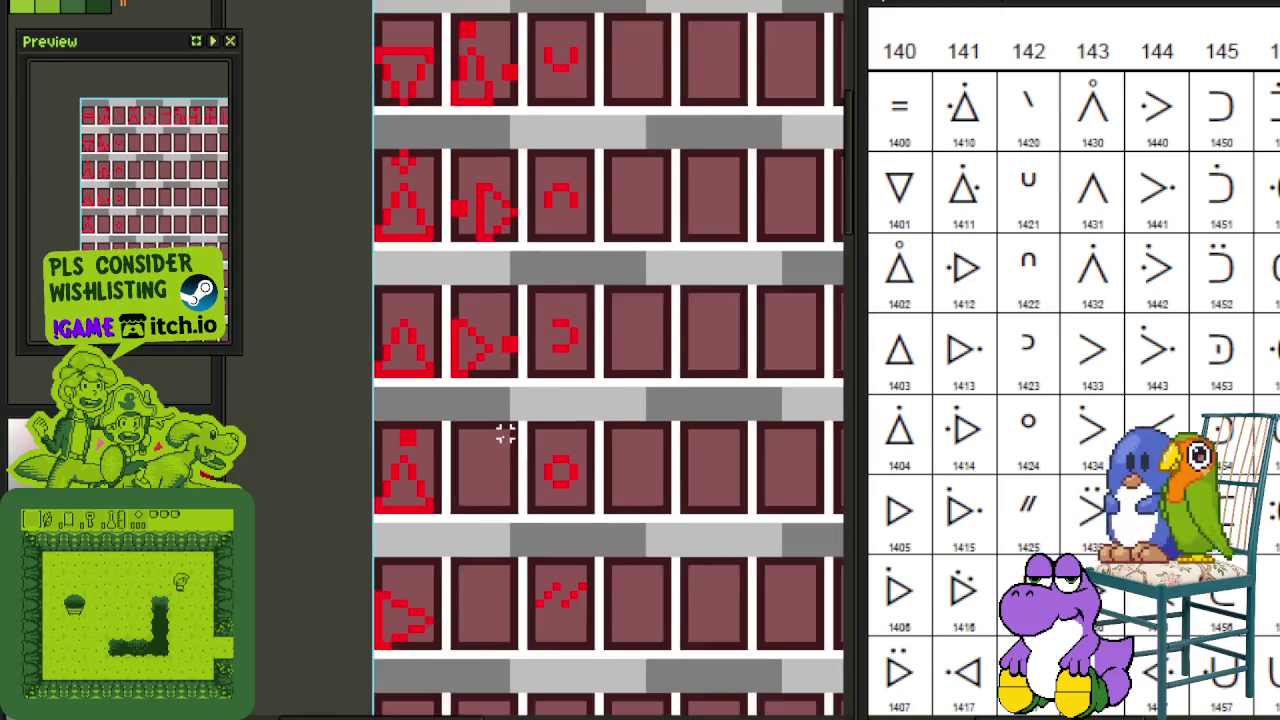
pyautogui.scroll(-1, 506, 434)
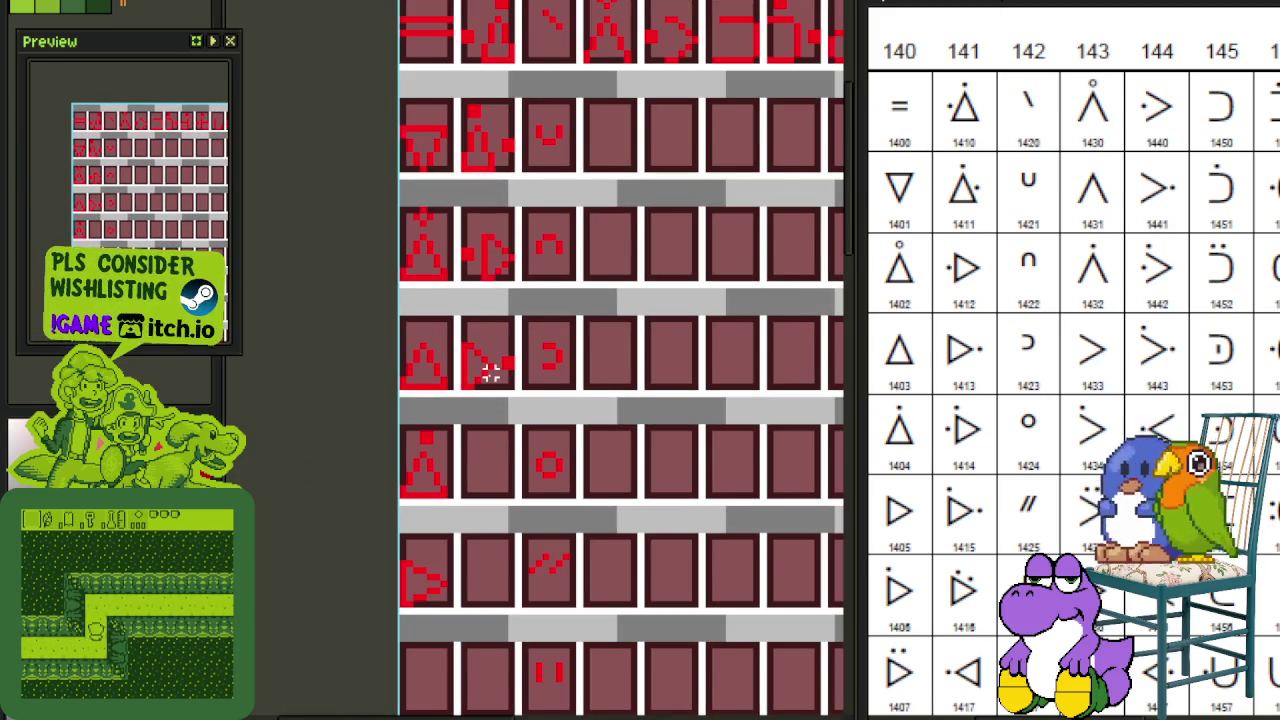
# Step: Copy the dotted arrow glyph into the tile below, mirroring it and flipping it back to point right
pyautogui.scroll(1, 490, 372)
pyautogui.moveTo(530, 398); pyautogui.dragTo(430, 262)
pyautogui.moveTo(445, 360); pyautogui.dragTo(447, 580)
pyautogui.click(638, 507)
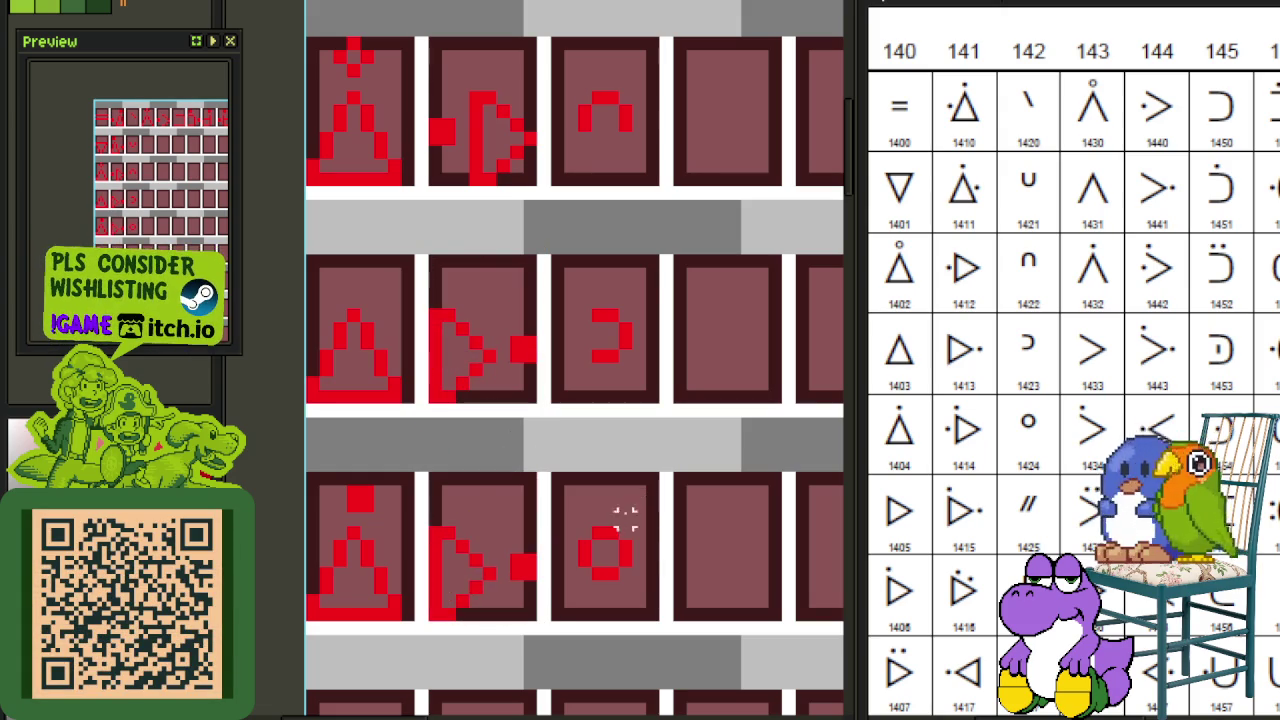
pyautogui.moveTo(432, 532); pyautogui.dragTo(497, 616)
pyautogui.hotkey('shift', 'h')
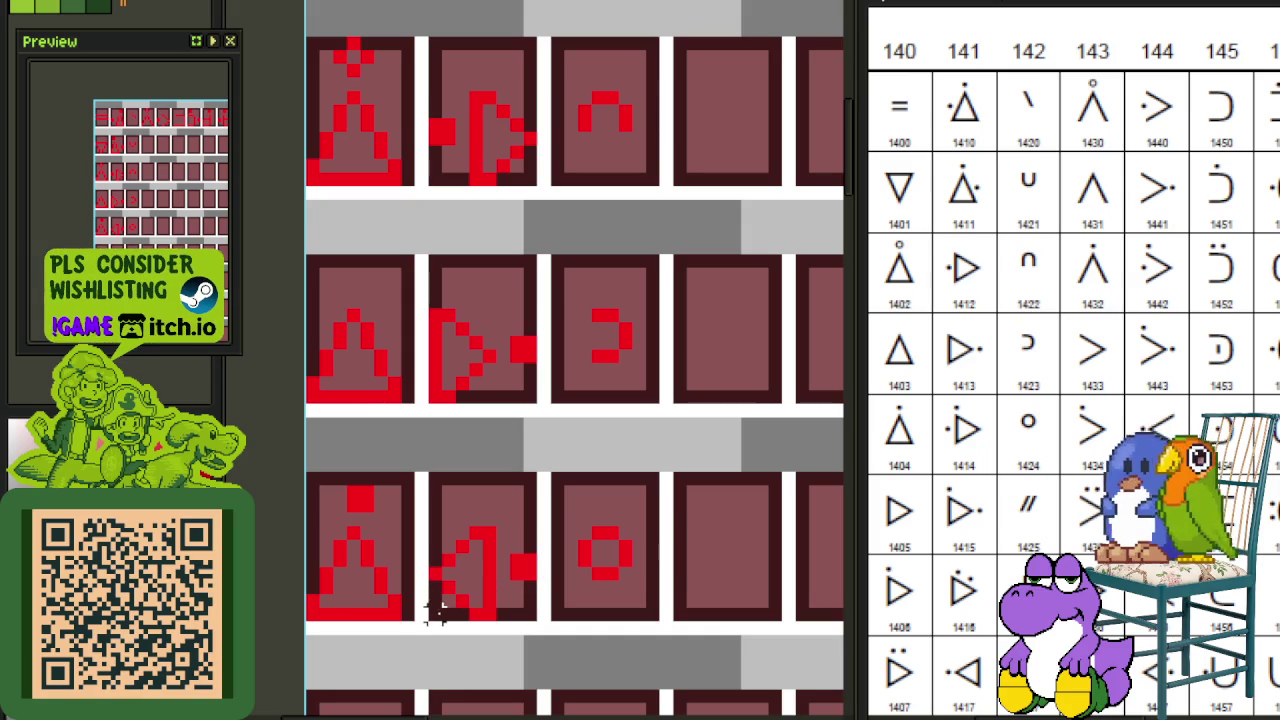
pyautogui.moveTo(430, 617); pyautogui.dragTo(543, 472)
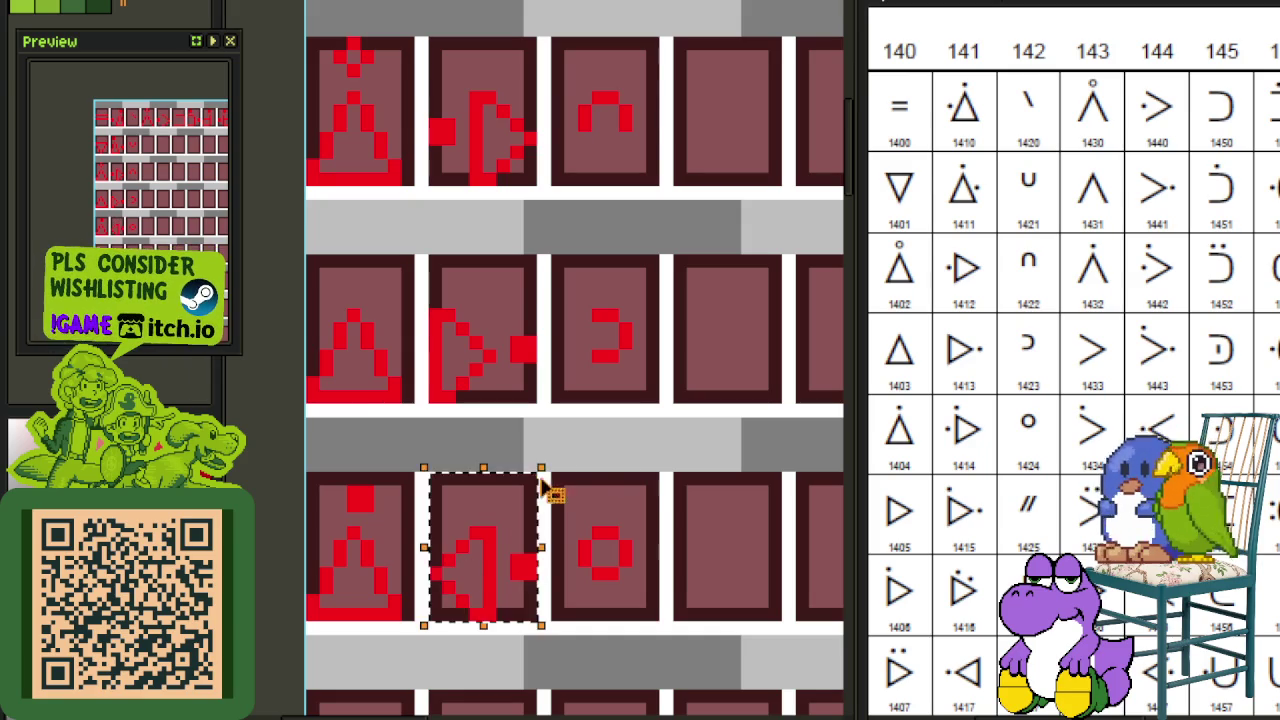
pyautogui.hotkey('shift', 'h')
pyautogui.click(610, 483)
# Step: Place the dot above the copied arrow glyph, nudge it slightly left, and save
pyautogui.moveTo(419, 530)
pyautogui.mouseDown()
pyautogui.moveTo(302, 468)
pyautogui.moveTo(469, 487)
pyautogui.mouseUp()
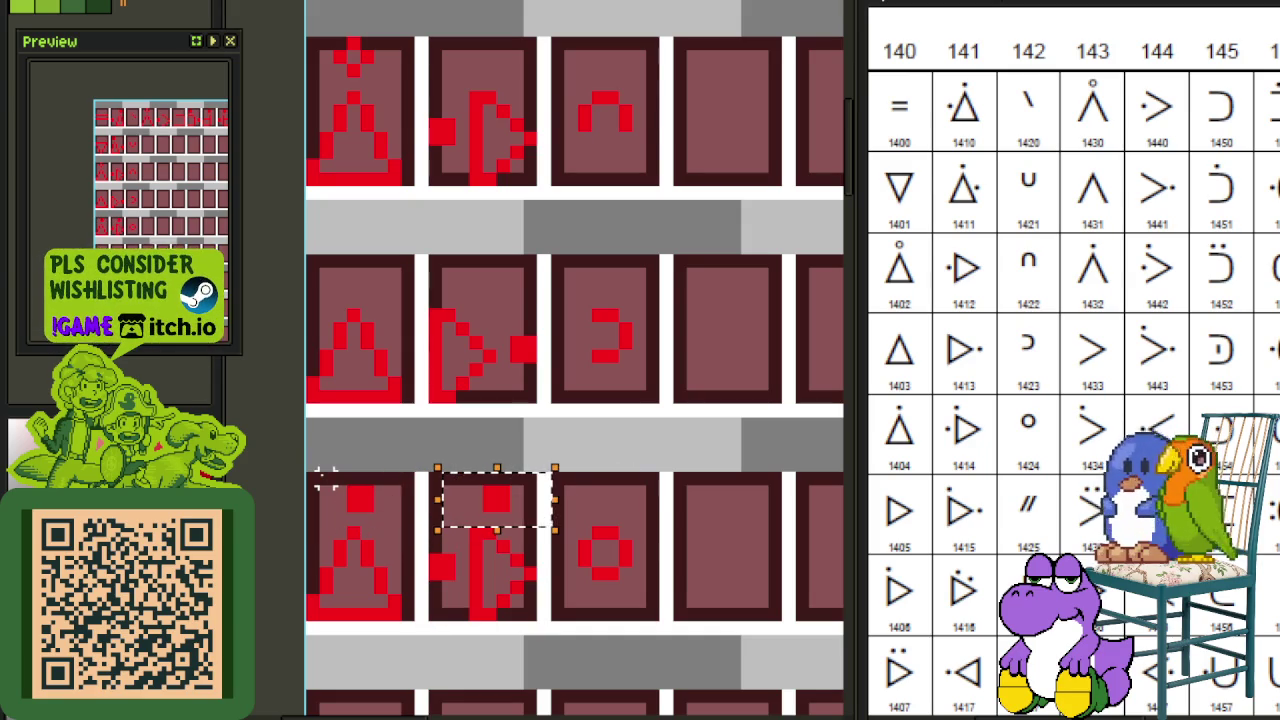
pyautogui.hotkey('ctrl', 'd')
pyautogui.scroll(-2, 666, 423)
pyautogui.scroll(-2, 631, 443)
pyautogui.scroll(-1, 619, 529)
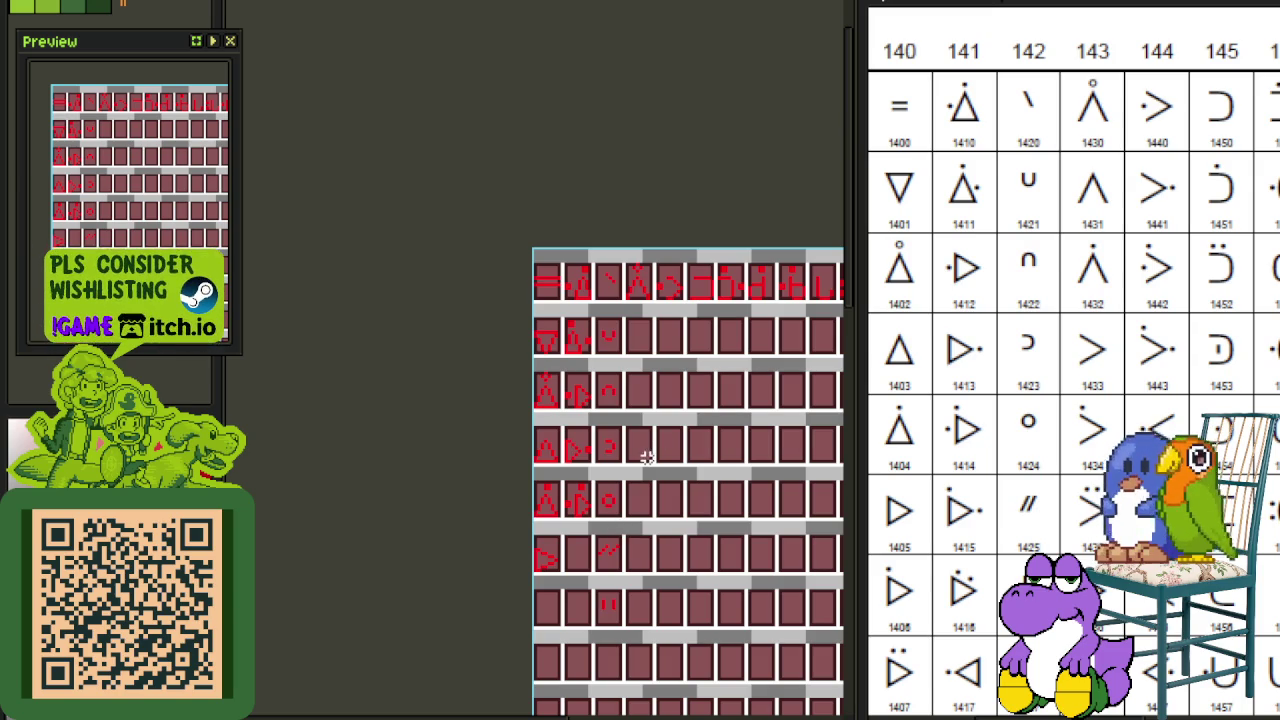
pyautogui.scroll(2, 634, 445)
pyautogui.scroll(2, 623, 443)
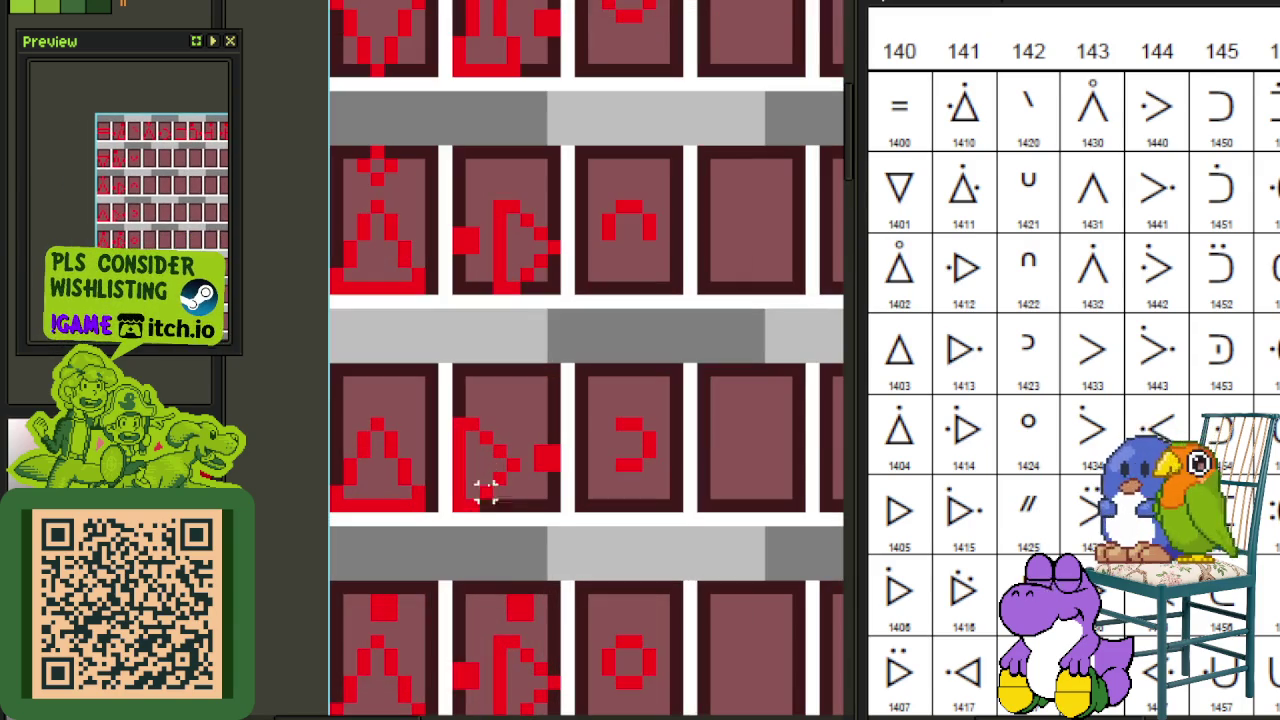
pyautogui.moveTo(503, 580)
pyautogui.mouseDown()
pyautogui.moveTo(543, 623)
pyautogui.moveTo(500, 600)
pyautogui.mouseUp()
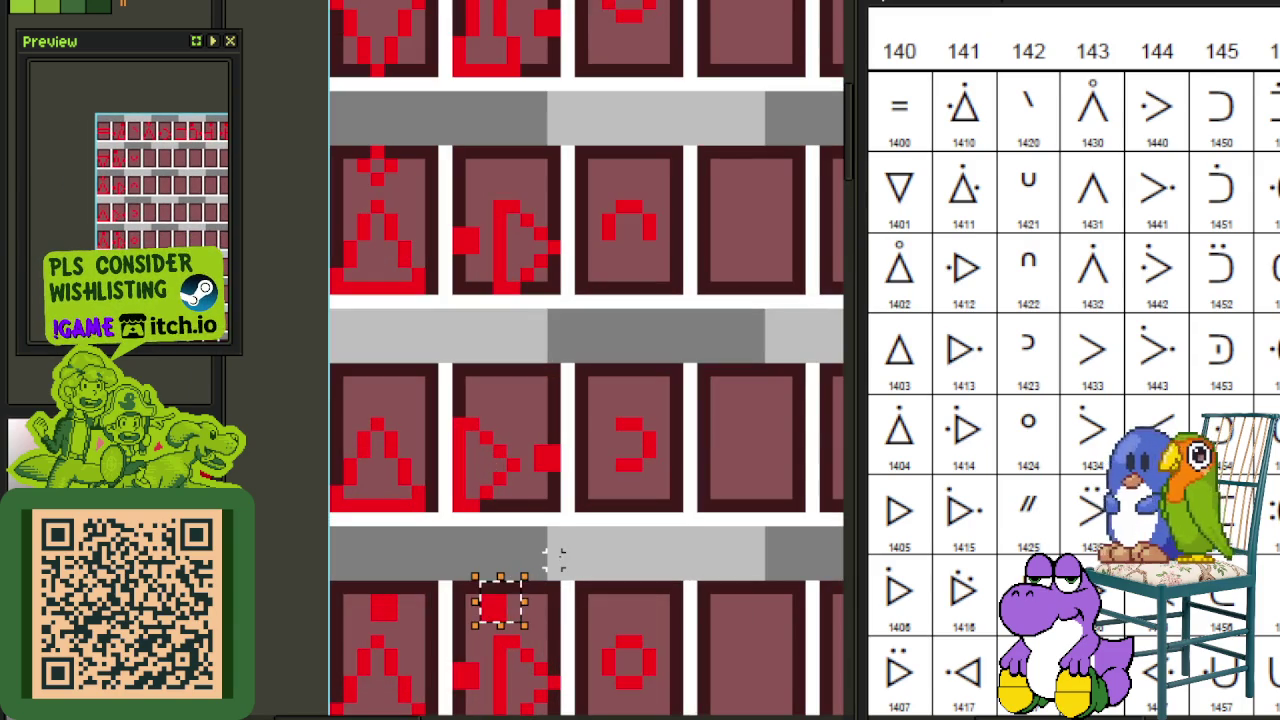
pyautogui.scroll(-3, 585, 531)
pyautogui.hotkey('ctrl', 's')
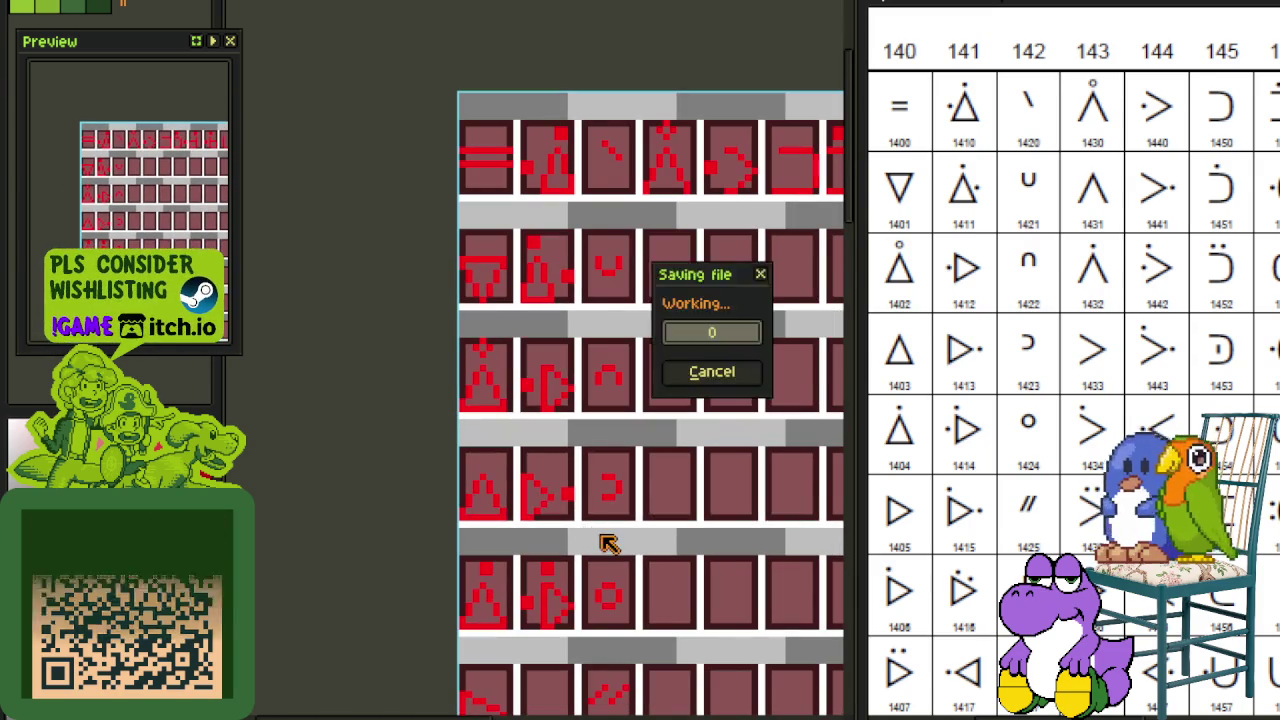
# Step: Save the sheet again and select the glyph in the middle tile
pyautogui.moveTo(618, 573); pyautogui.dragTo(658, 430)
pyautogui.hotkey('ctrl', 's')
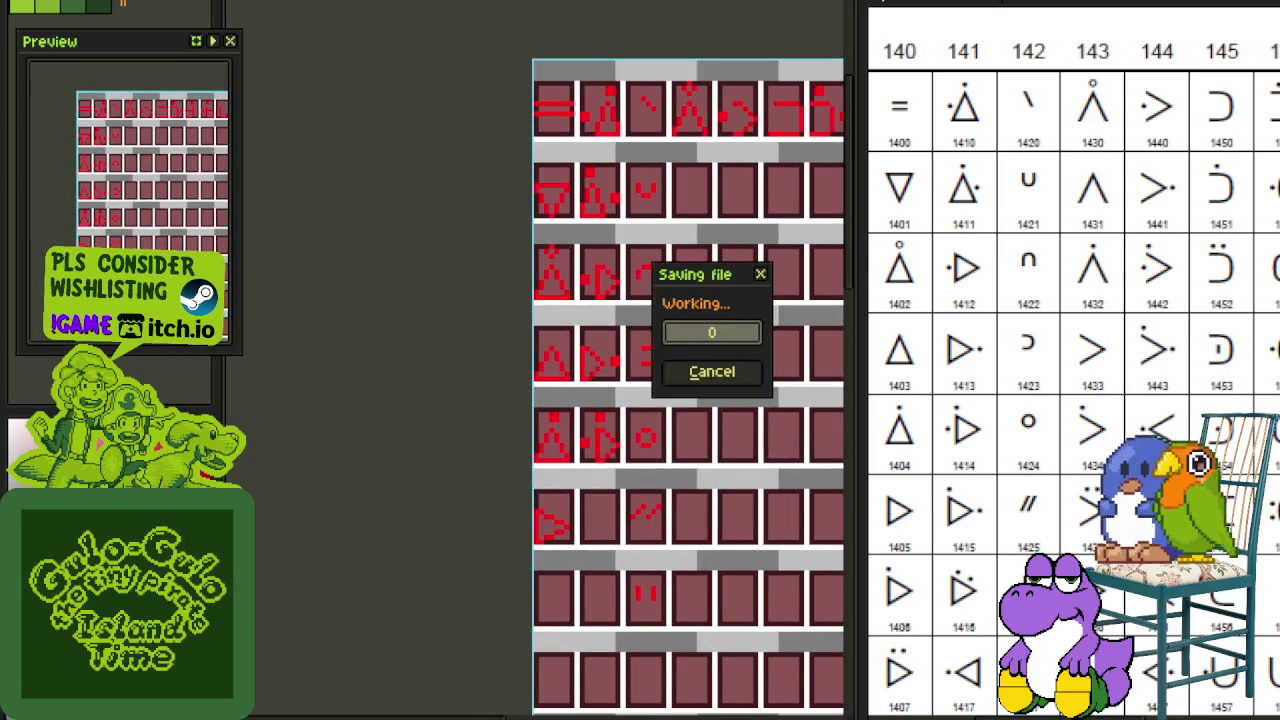
pyautogui.scroll(2, 607, 445)
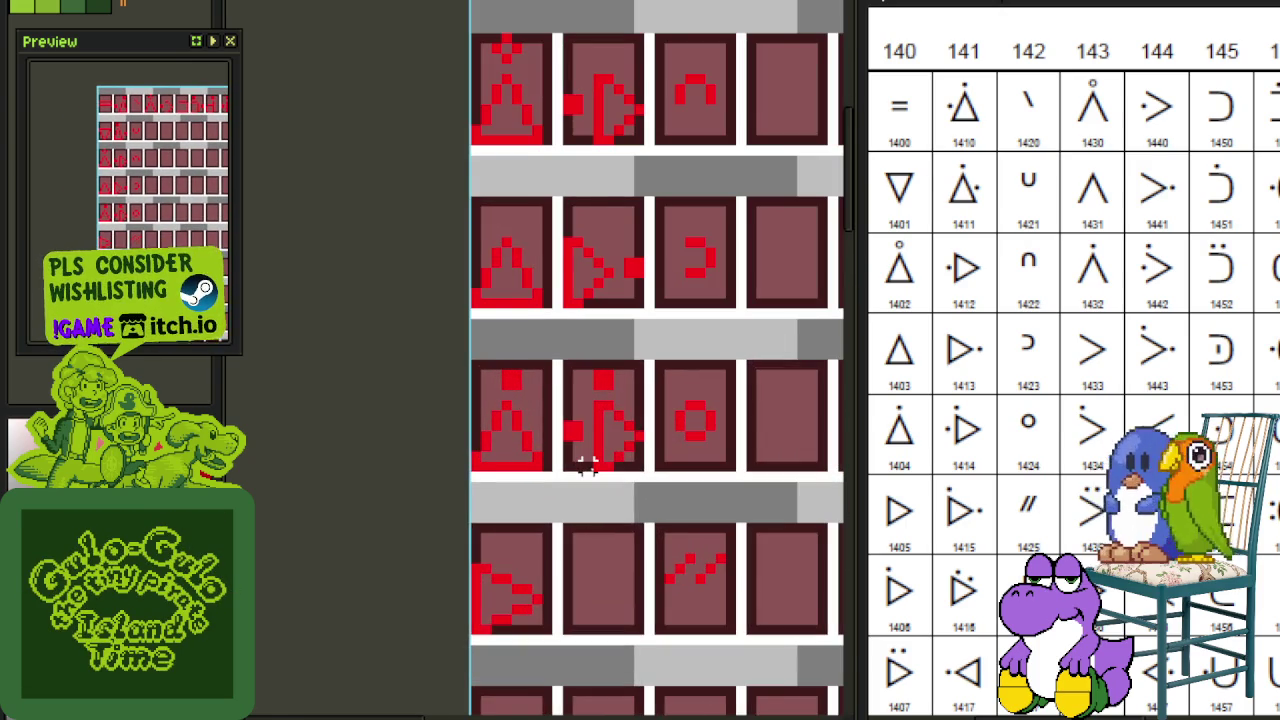
pyautogui.scroll(2, 587, 463)
pyautogui.moveTo(551, 457); pyautogui.dragTo(694, 266)
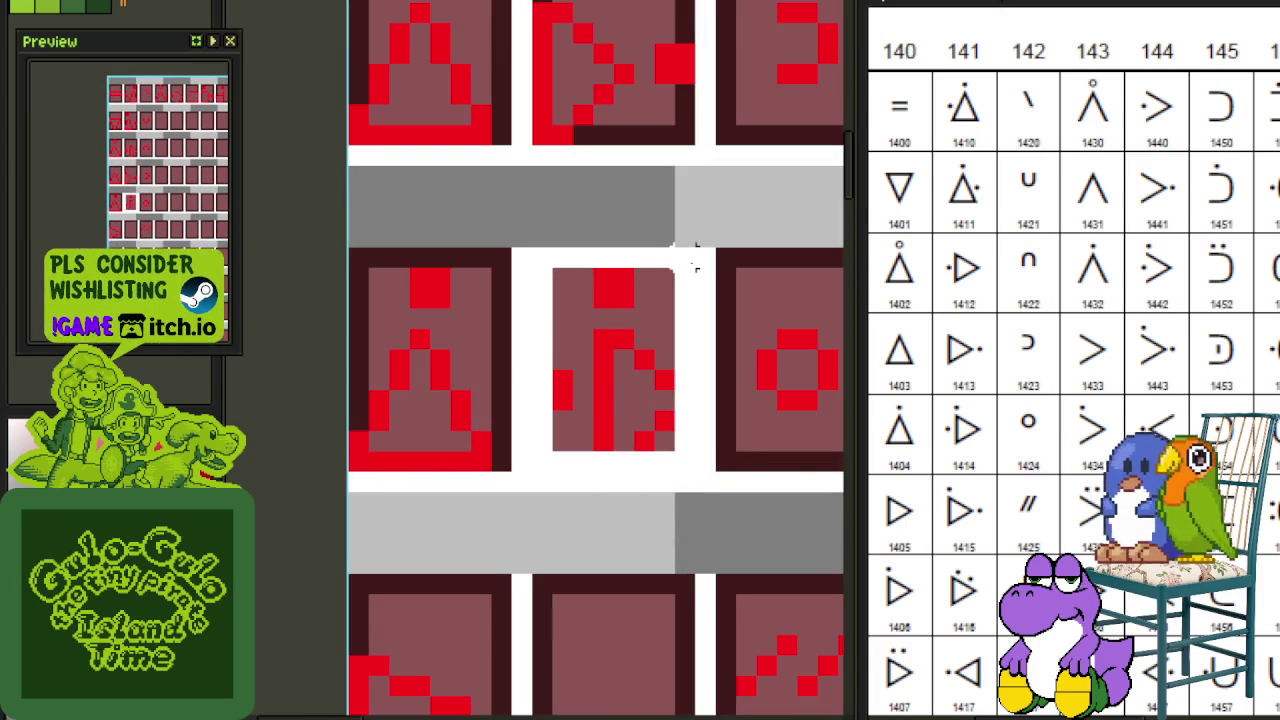
# Step: Copy the middle glyph into the empty tile below, mirror it horizontally, and save
pyautogui.scroll(-2, 700, 285)
pyautogui.scroll(2, 660, 340)
pyautogui.moveTo(651, 357); pyautogui.dragTo(652, 581)
pyautogui.click(797, 487)
pyautogui.moveTo(624, 488)
pyautogui.mouseDown()
pyautogui.moveTo(700, 592)
pyautogui.moveTo(580, 432)
pyautogui.mouseUp()
pyautogui.hotkey('shift', 'h')
pyautogui.hotkey('shift', 'h')
pyautogui.hotkey('ctrl', 's')
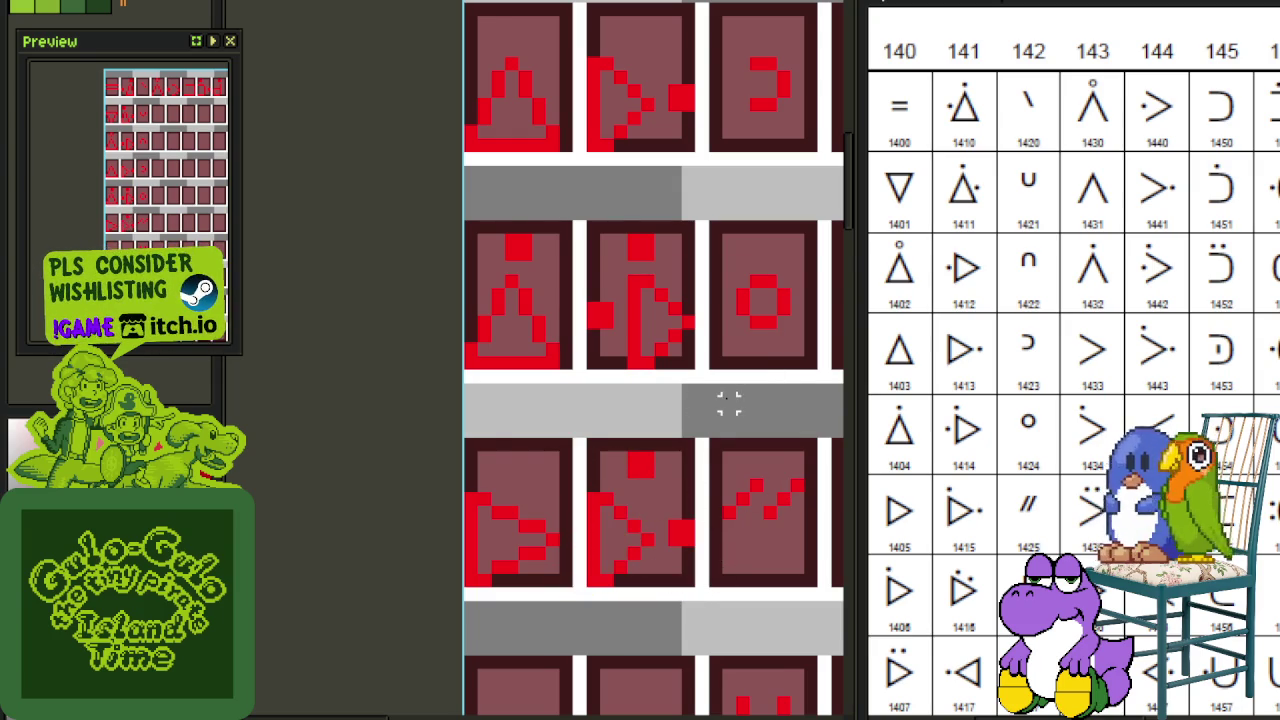
# Step: Copy the dotted arrow glyph into the bottom-left tile
pyautogui.scroll(-2, 728, 404)
pyautogui.scroll(-1, 711, 477)
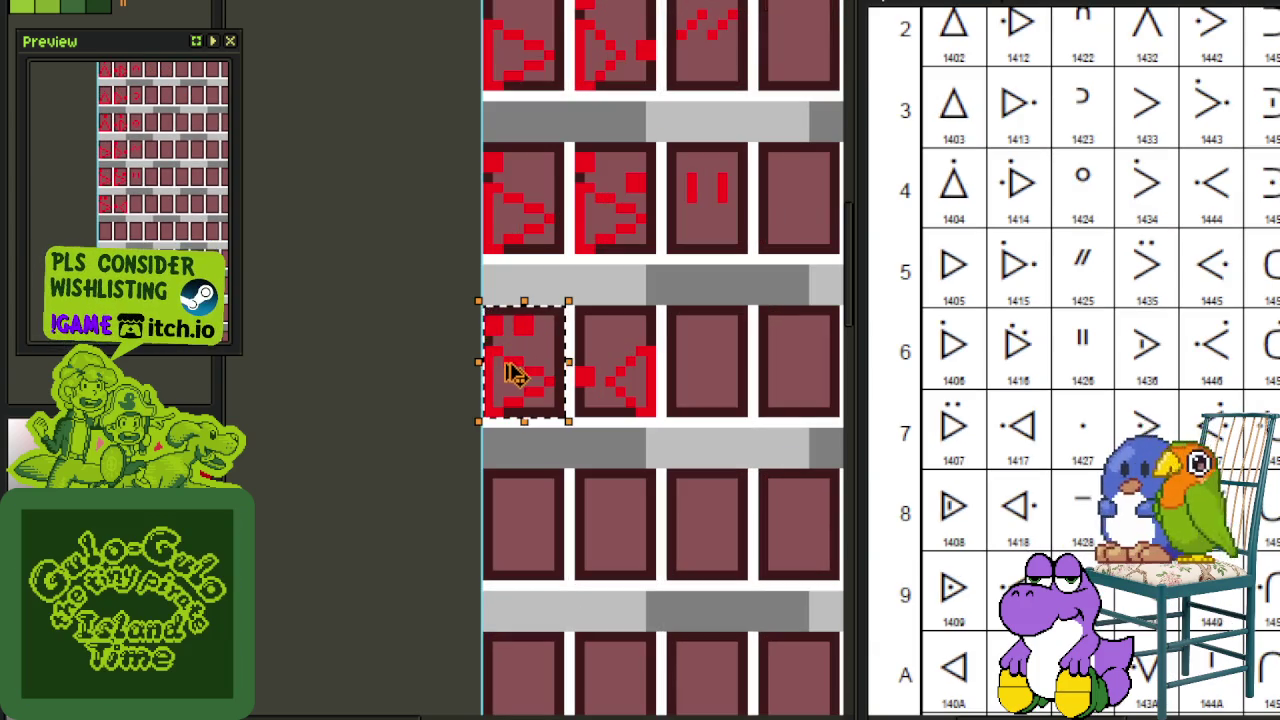
pyautogui.scroll(-1, 627, 211)
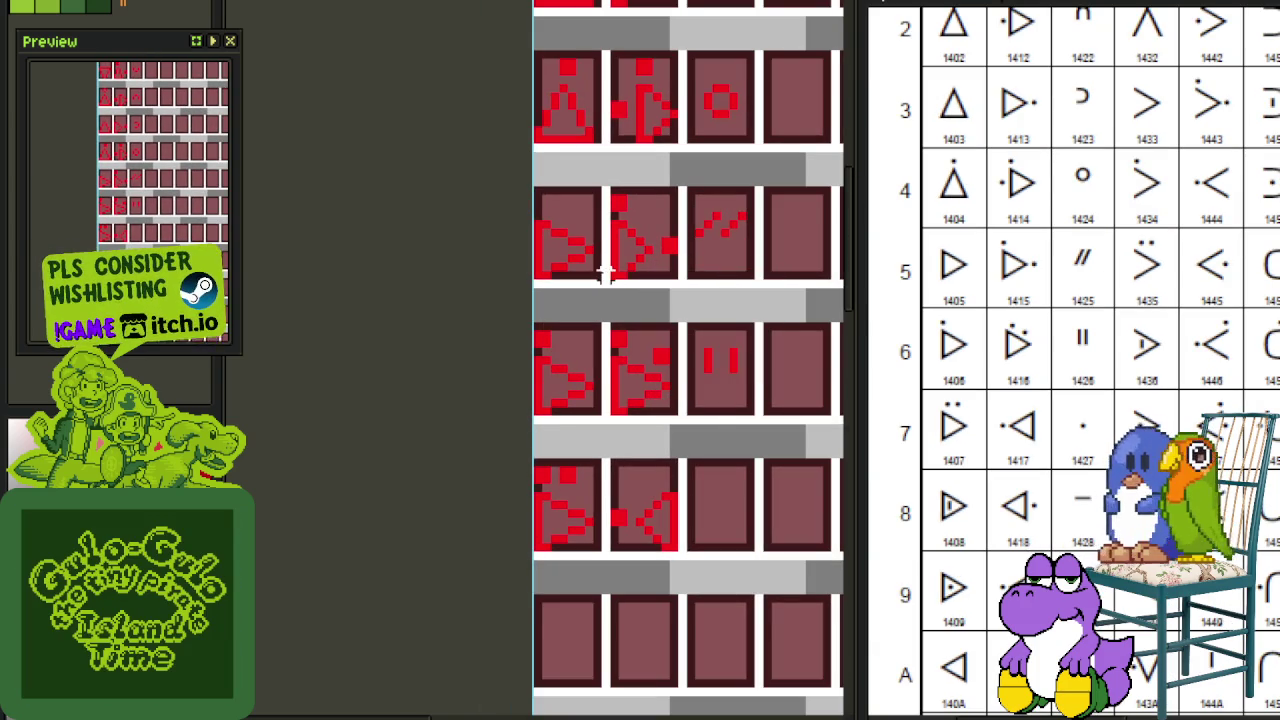
pyautogui.moveTo(606, 292); pyautogui.dragTo(528, 190)
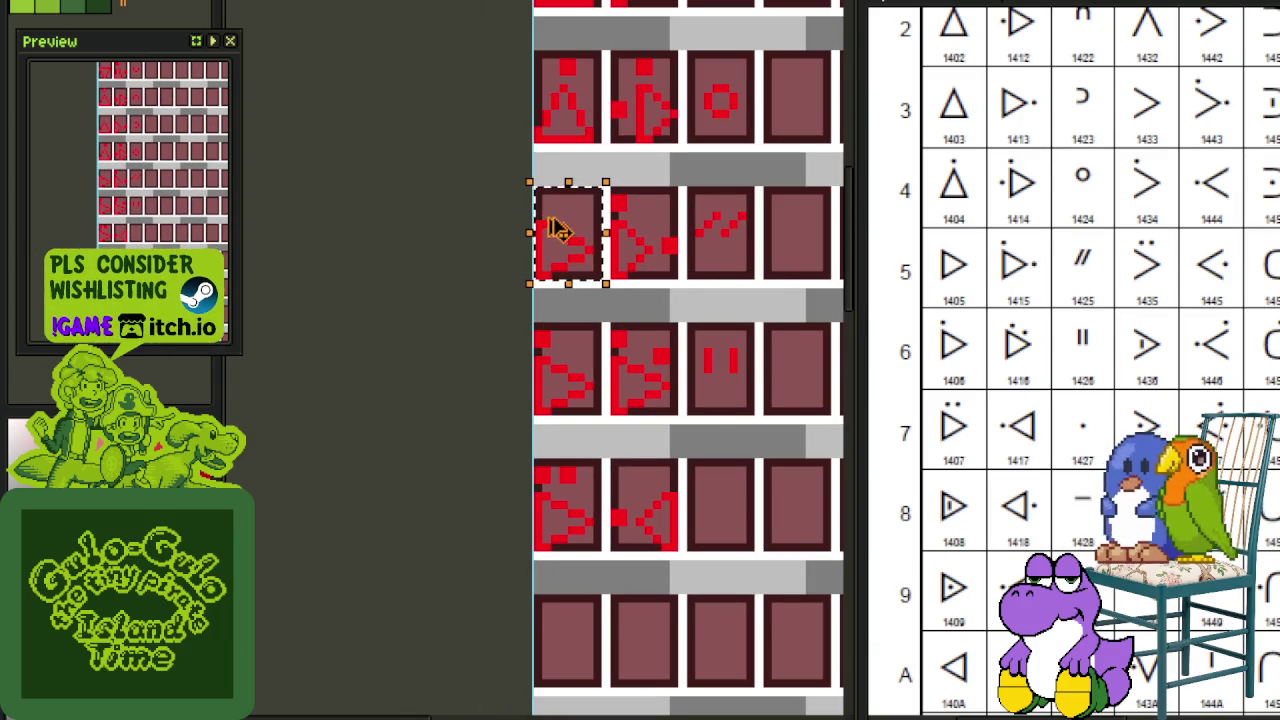
pyautogui.moveTo(566, 245); pyautogui.dragTo(573, 643)
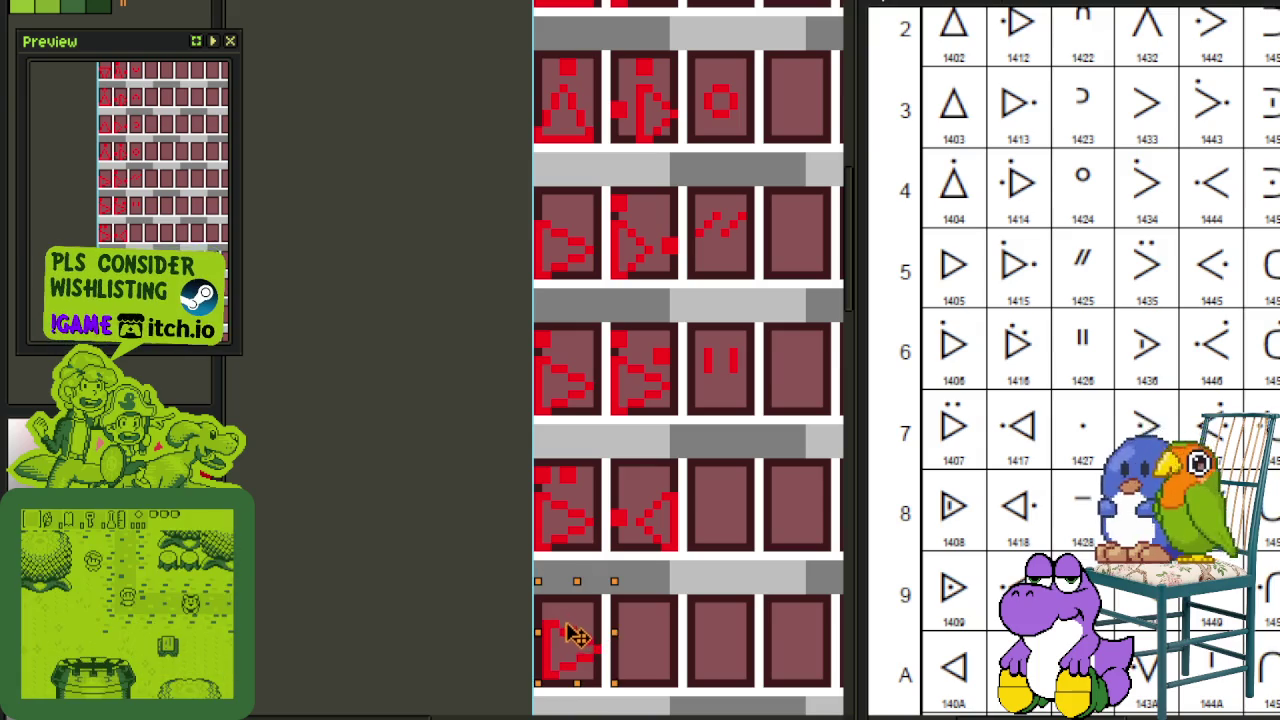
pyautogui.click(652, 622)
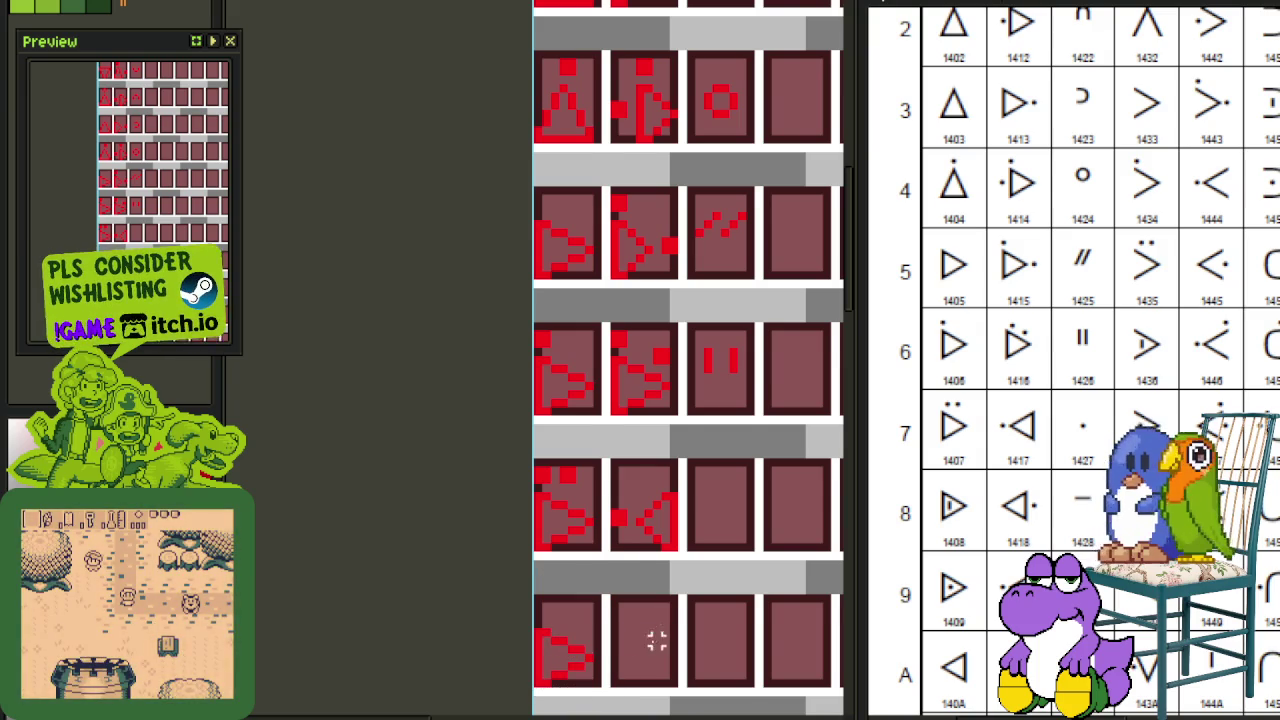
# Step: Pencil two red pixels and a vertical bar inside the new arrow glyph
pyautogui.scroll(-1, 665, 600)
pyautogui.scroll(2, 650, 568)
pyautogui.click(472, 540)
pyautogui.click(538, 543)
pyautogui.moveTo(491, 534); pyautogui.dragTo(491, 560)
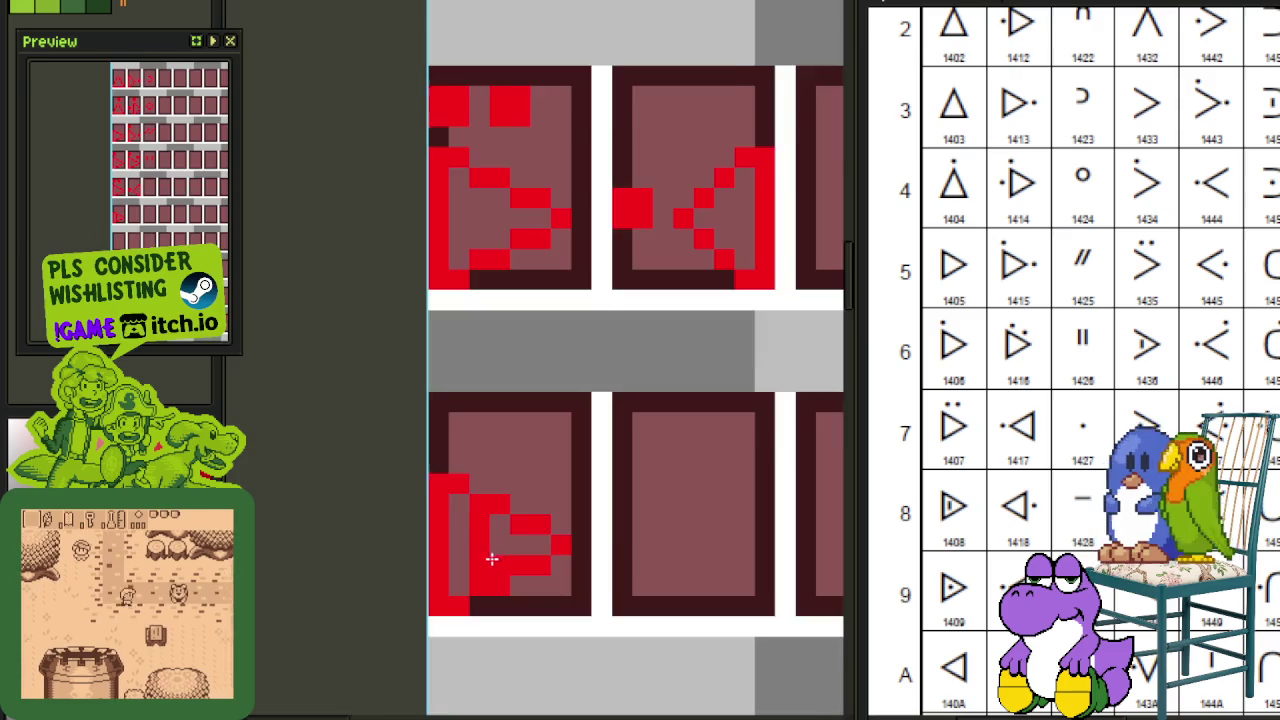
pyautogui.scroll(-2, 566, 500)
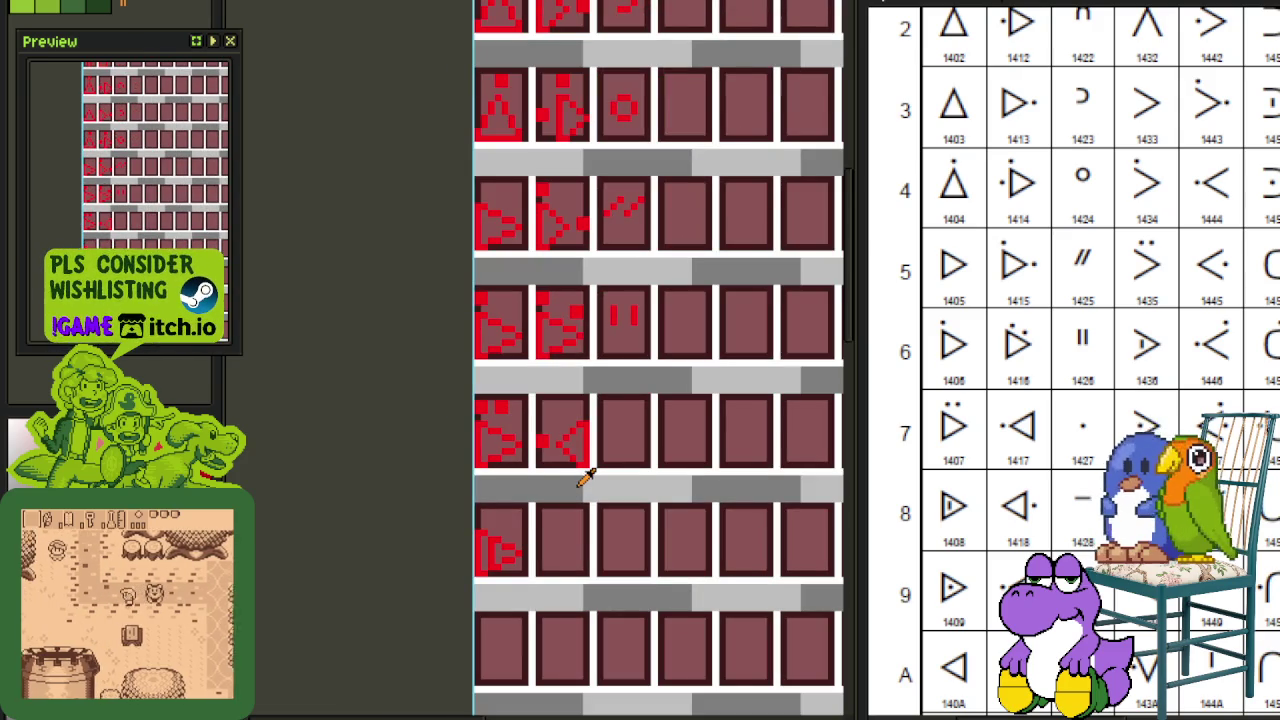
pyautogui.hotkey('ctrl', 's')
pyautogui.scroll(-1, 588, 500)
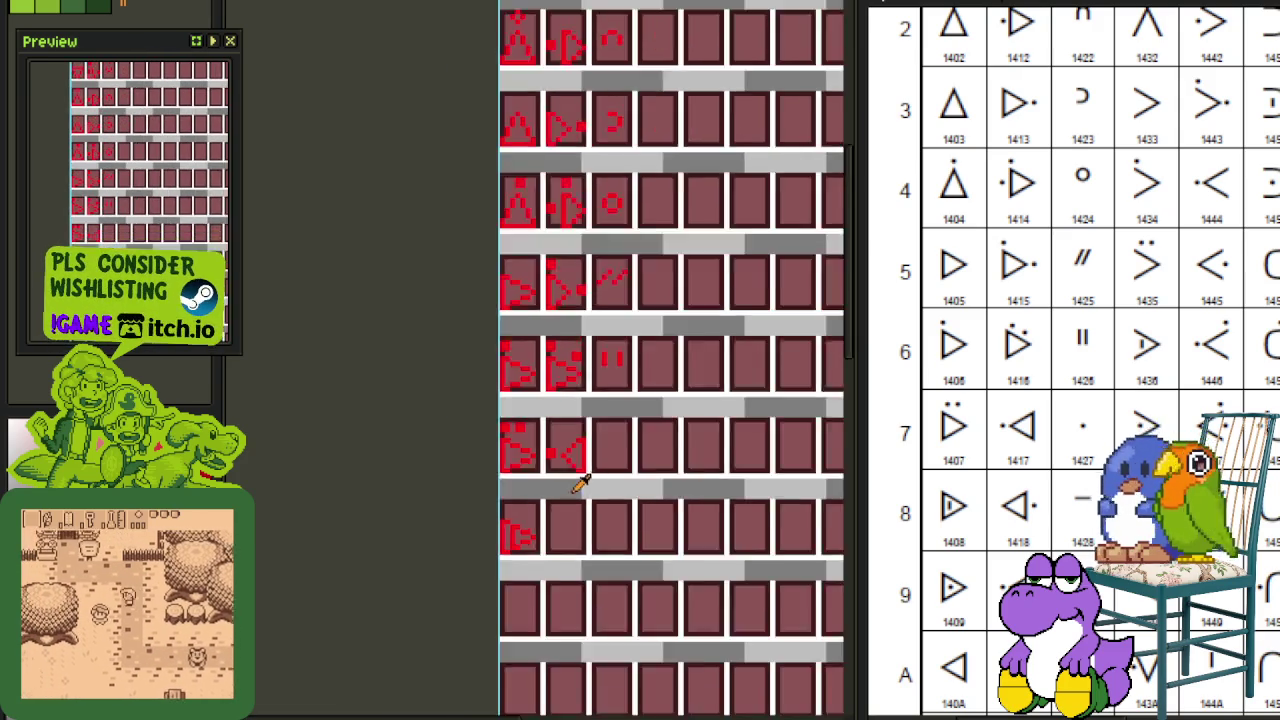
pyautogui.scroll(-1, 566, 491)
pyautogui.scroll(-1, 566, 491)
pyautogui.scroll(1, 566, 491)
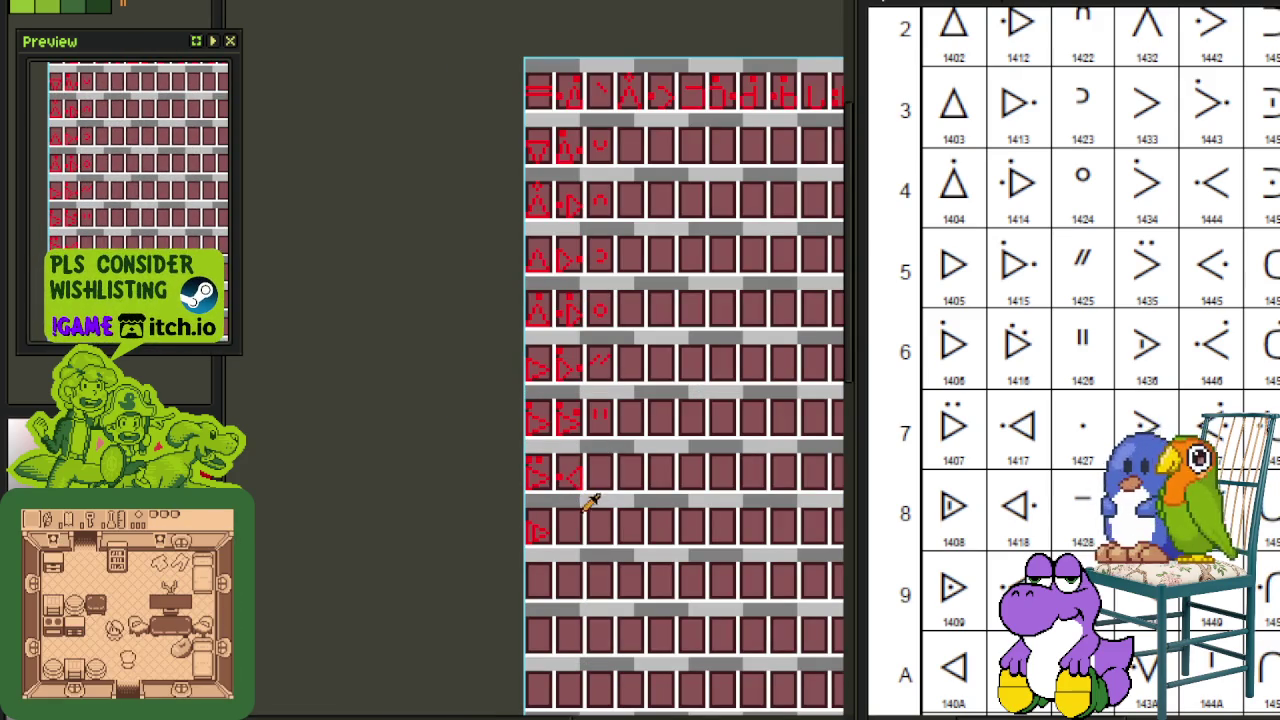
pyautogui.scroll(-1, 654, 363)
pyautogui.scroll(1, 725, 462)
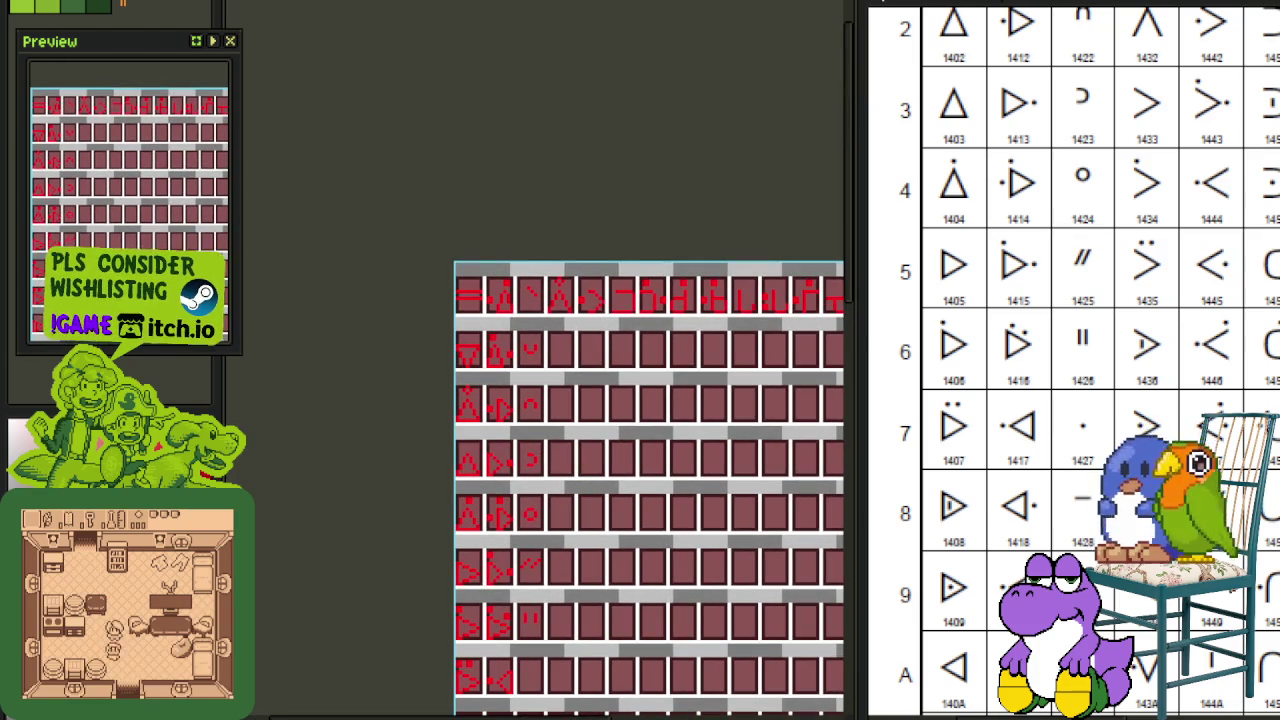
pyautogui.hscroll(5, 1025, 487)
pyautogui.scroll(-2, 1025, 487)
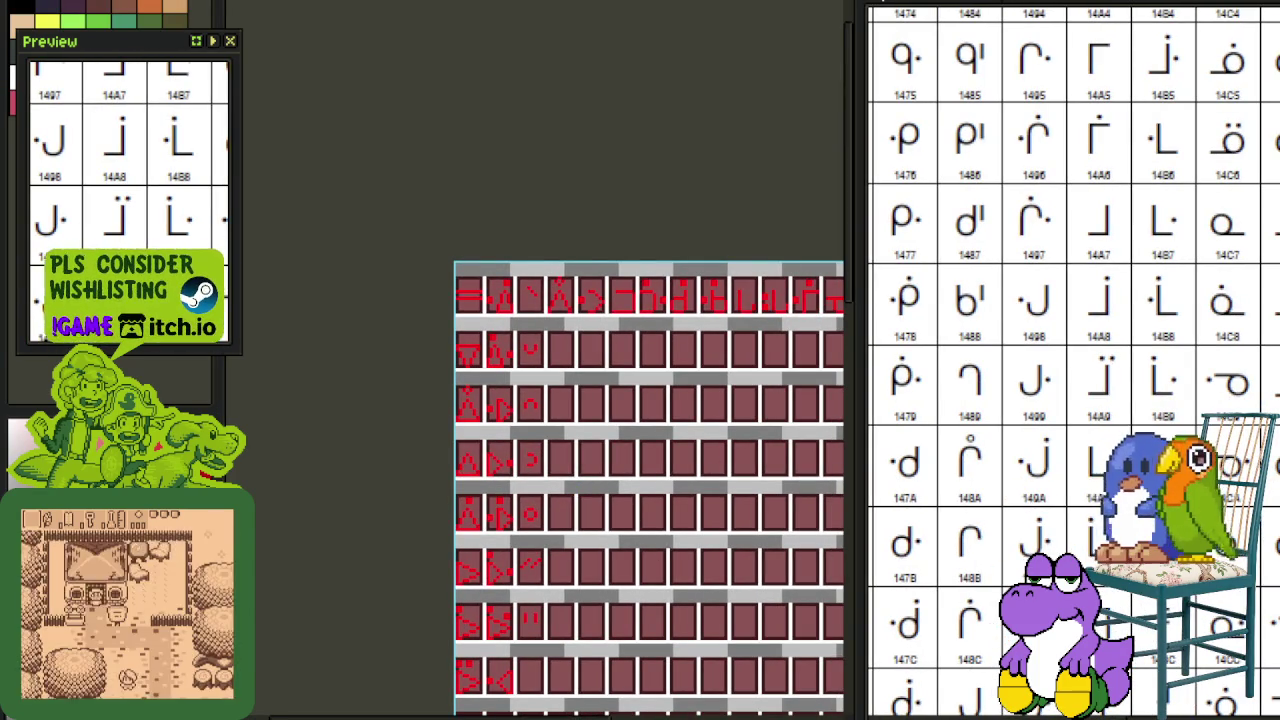
pyautogui.scroll(-2, 1074, 362)
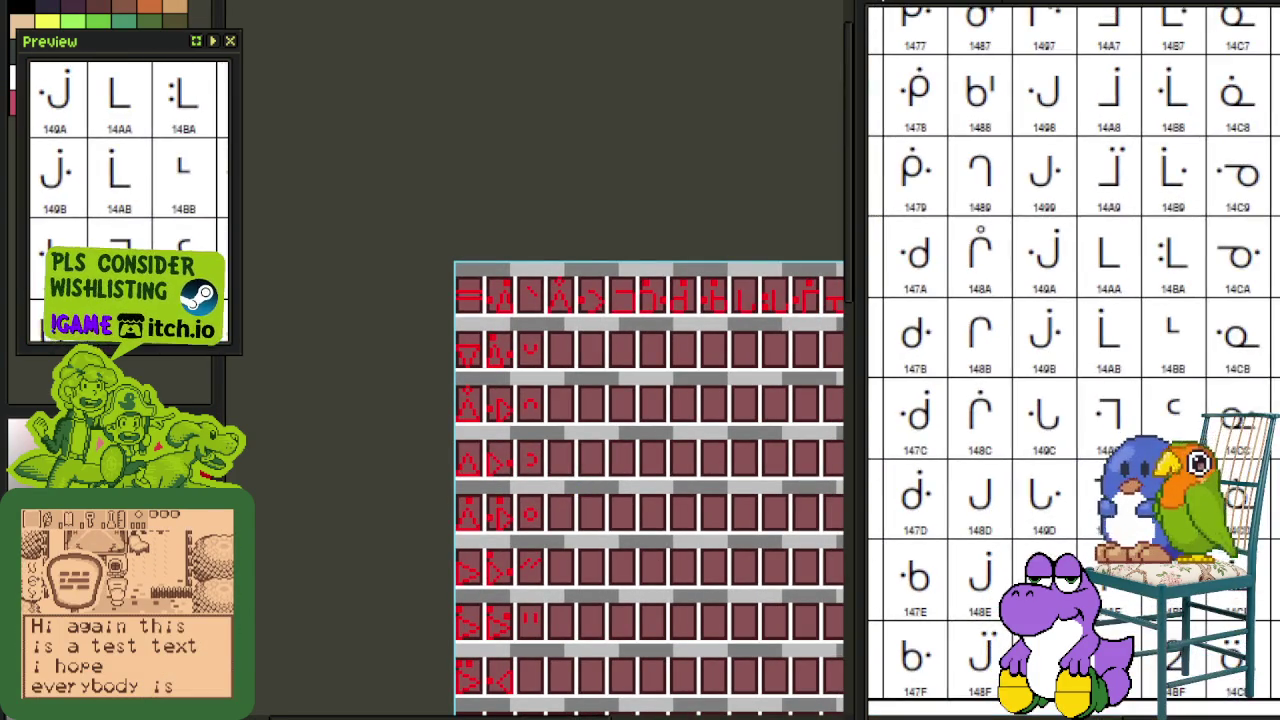
pyautogui.scroll(3, 1074, 362)
pyautogui.hscroll(-1, 1074, 362)
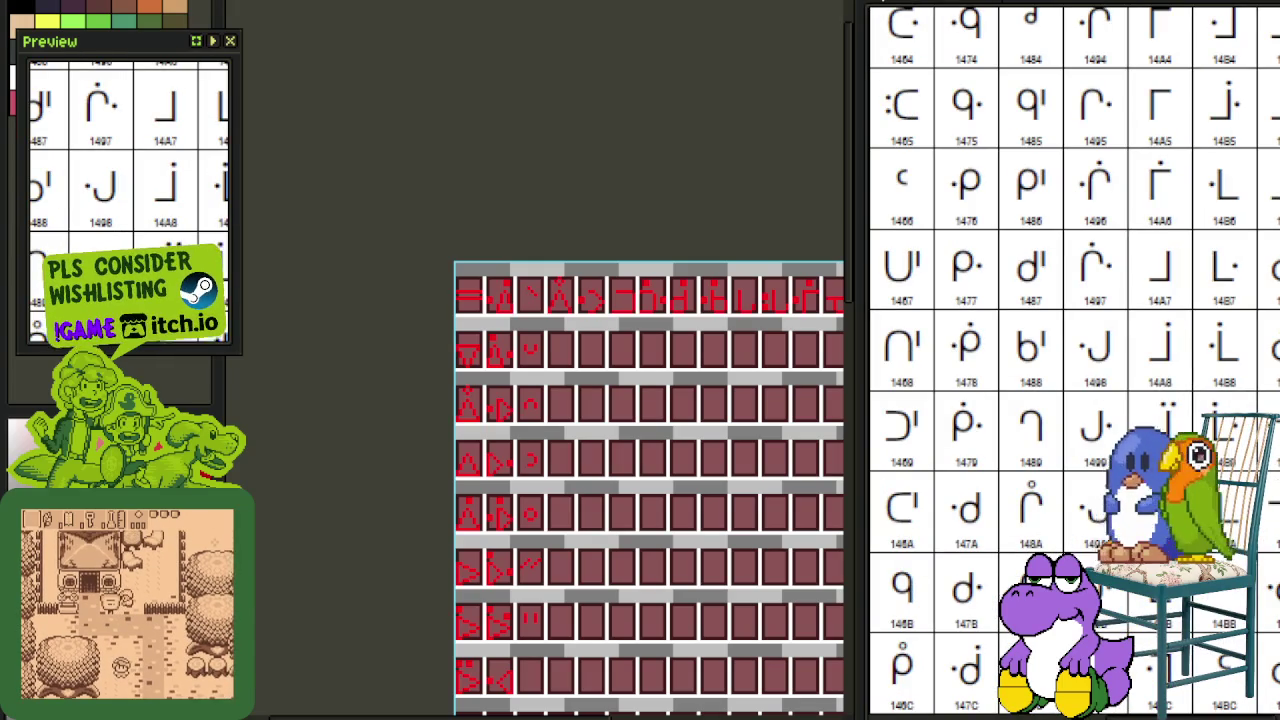
pyautogui.scroll(2, 1040, 382)
pyautogui.hscroll(-2, 1040, 382)
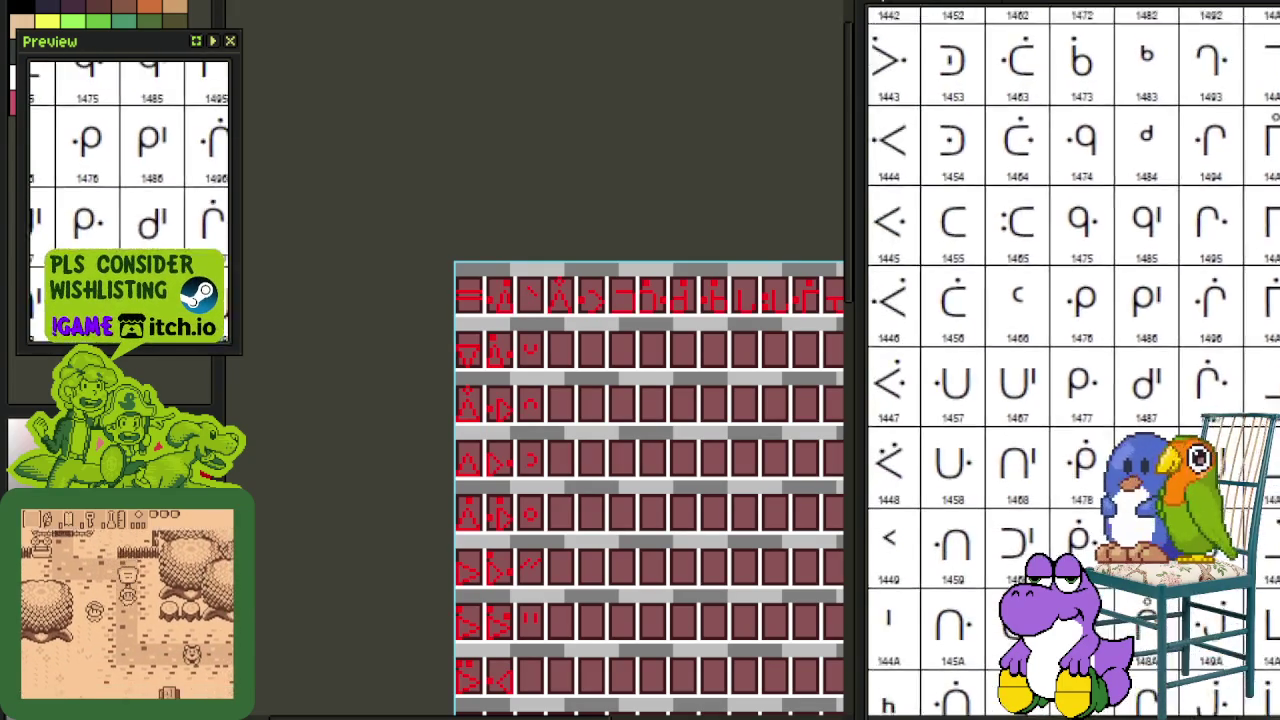
pyautogui.hscroll(-2, 1225, 400)
pyautogui.hscroll(-2, 1225, 400)
pyautogui.scroll(-3, 1225, 400)
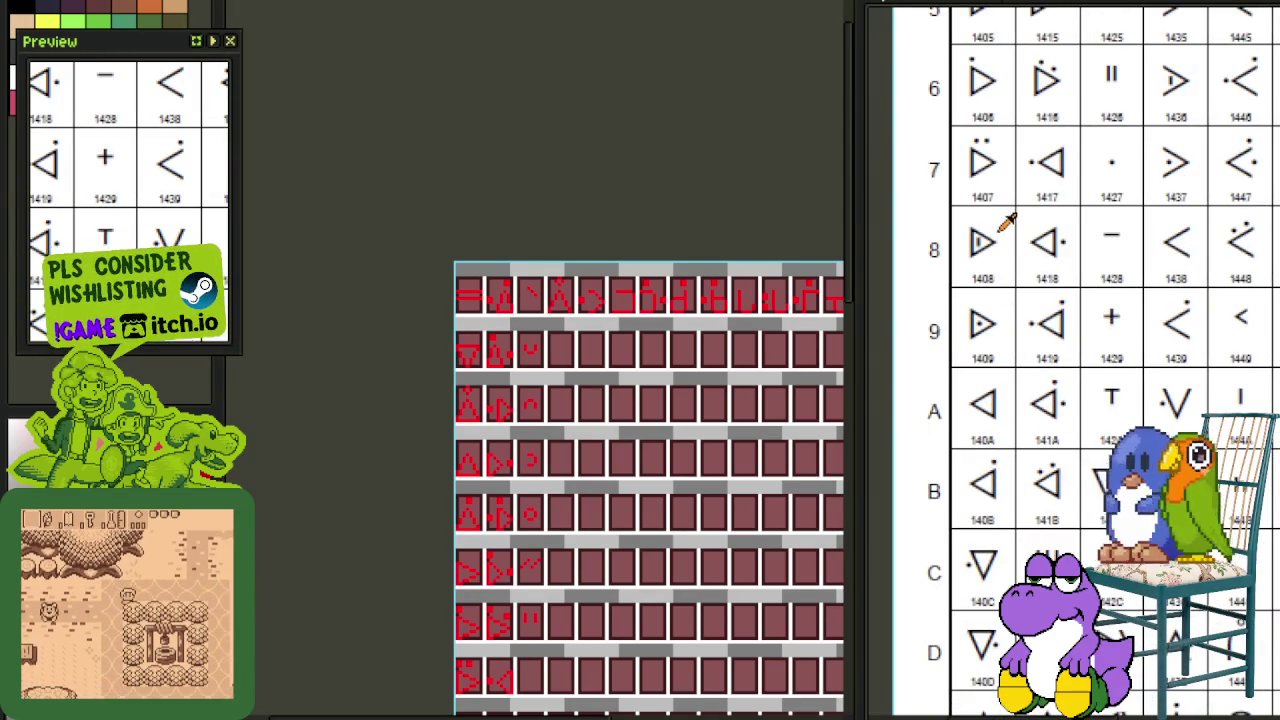
pyautogui.scroll(3, 985, 238)
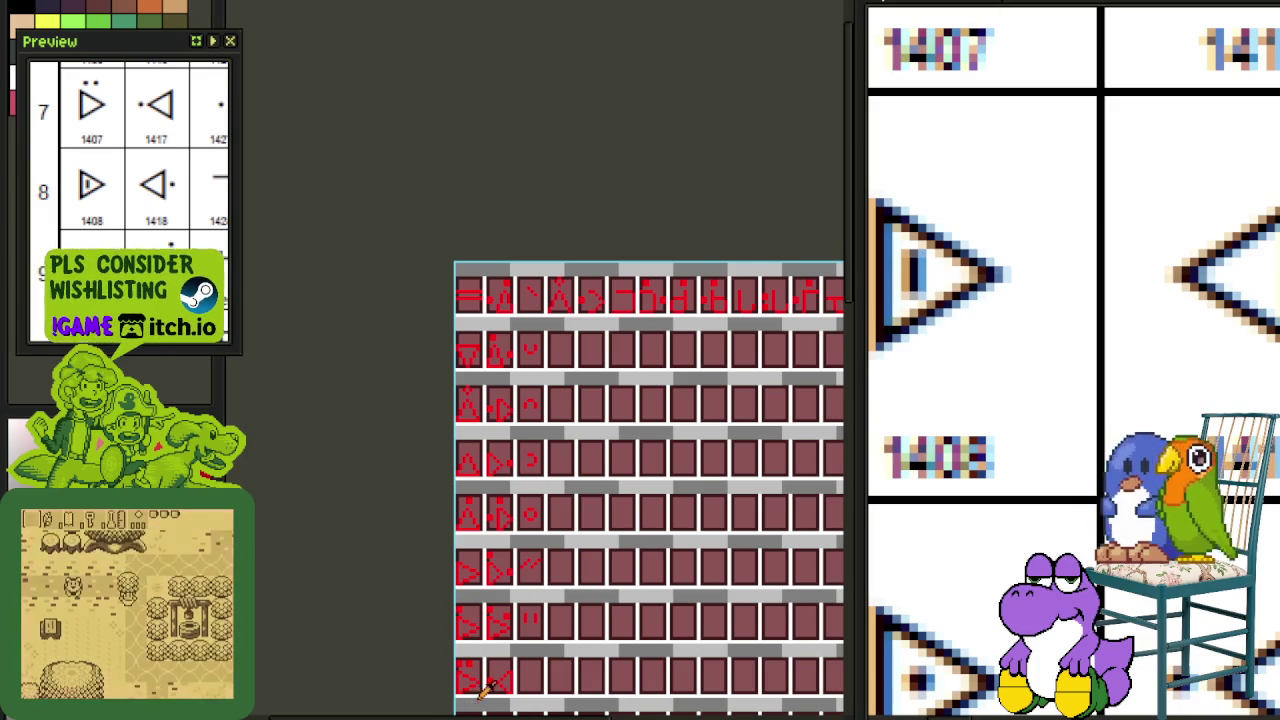
pyautogui.scroll(-4, 545, 543)
pyautogui.scroll(2, 545, 543)
pyautogui.scroll(-2, 1165, 414)
pyautogui.scroll(-2, 1165, 414)
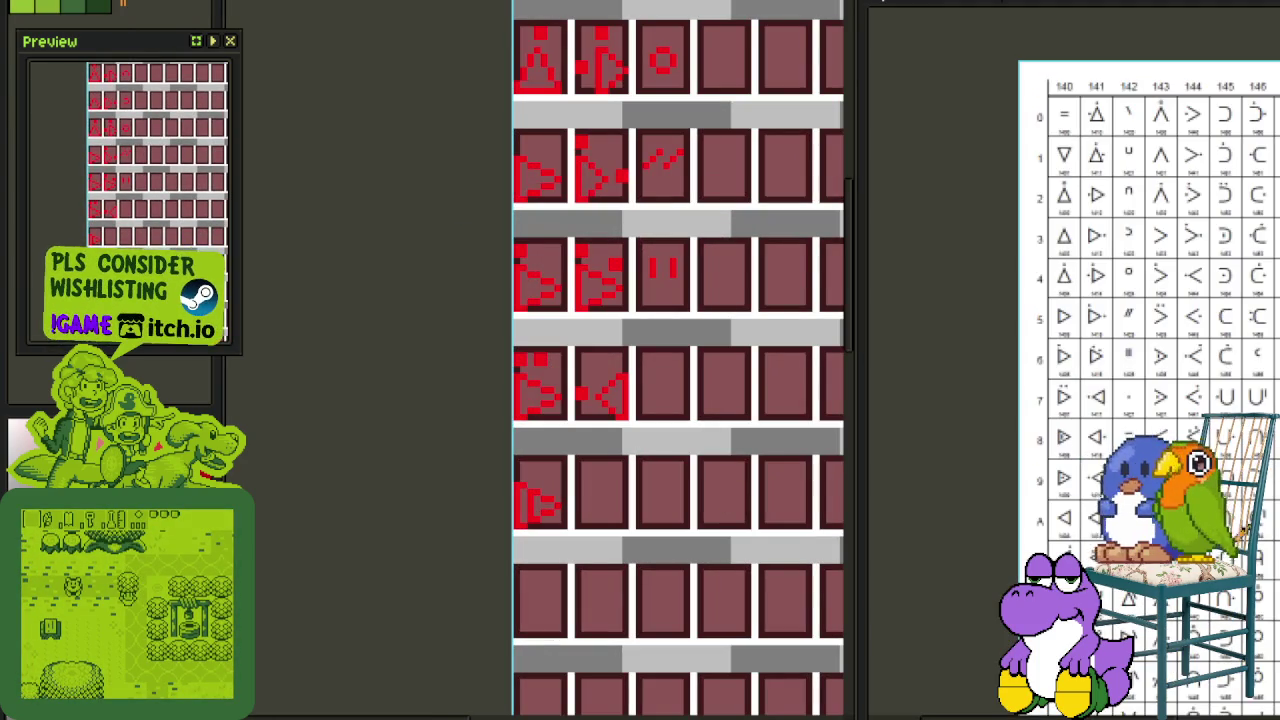
pyautogui.moveTo(1165, 414)
pyautogui.mouseDown()
pyautogui.moveTo(1030, 480)
pyautogui.moveTo(1081, 512)
pyautogui.mouseUp()
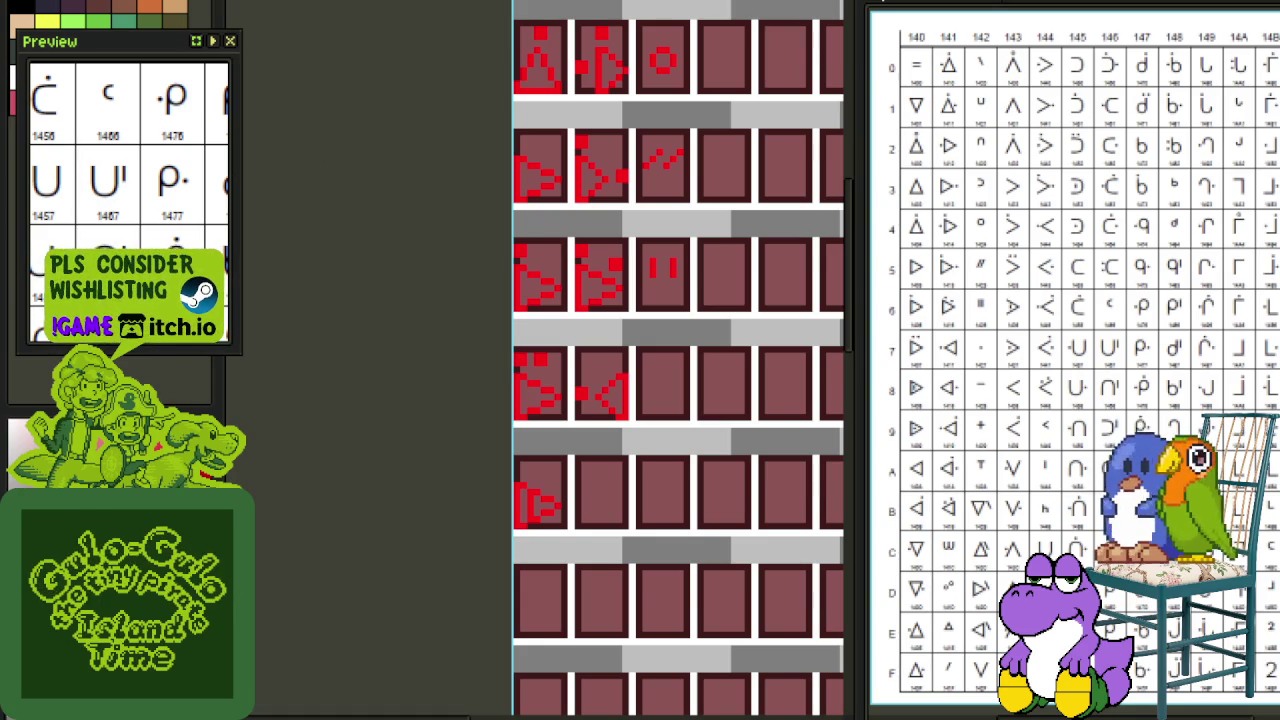
# Step: Copy the triangle glyph's cell into the empty cell below it in the first column
pyautogui.moveTo(706, 390); pyautogui.dragTo(671, 354)
pyautogui.scroll(3, 940, 425)
pyautogui.scroll(2, 968, 388)
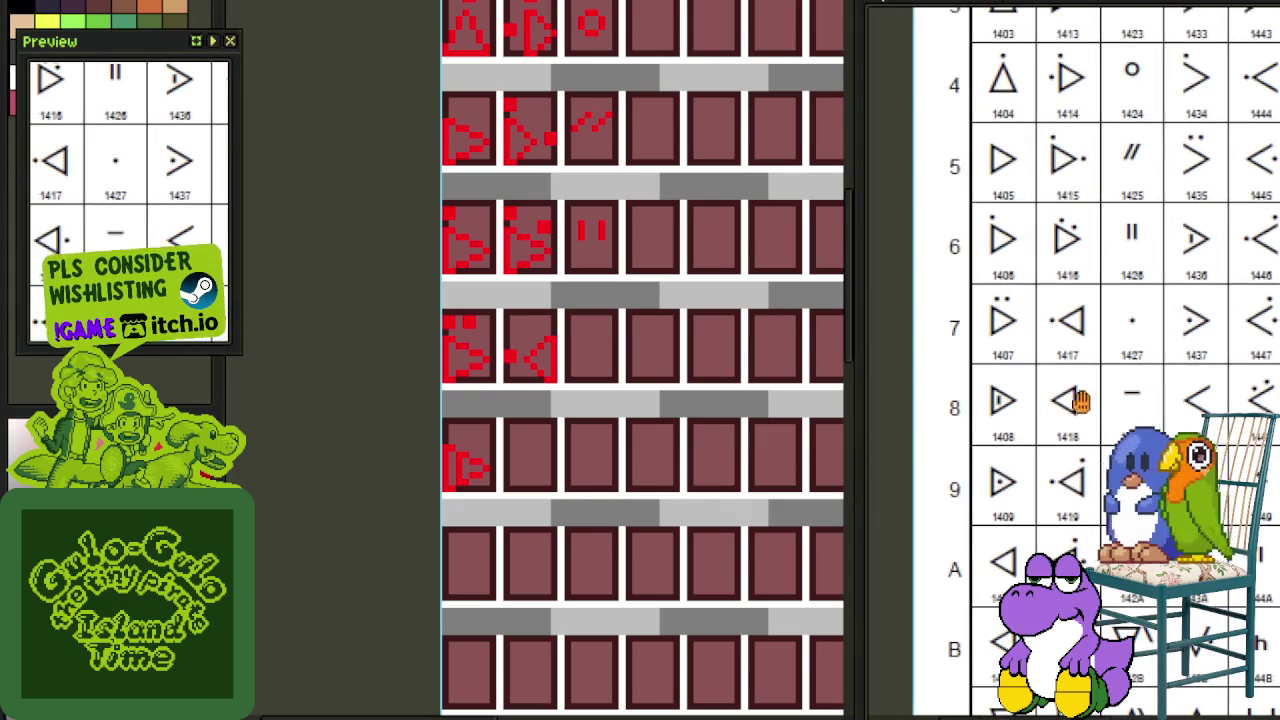
pyautogui.scroll(1, 489, 517)
pyautogui.moveTo(486, 346); pyautogui.dragTo(533, 420)
pyautogui.scroll(1, 530, 240)
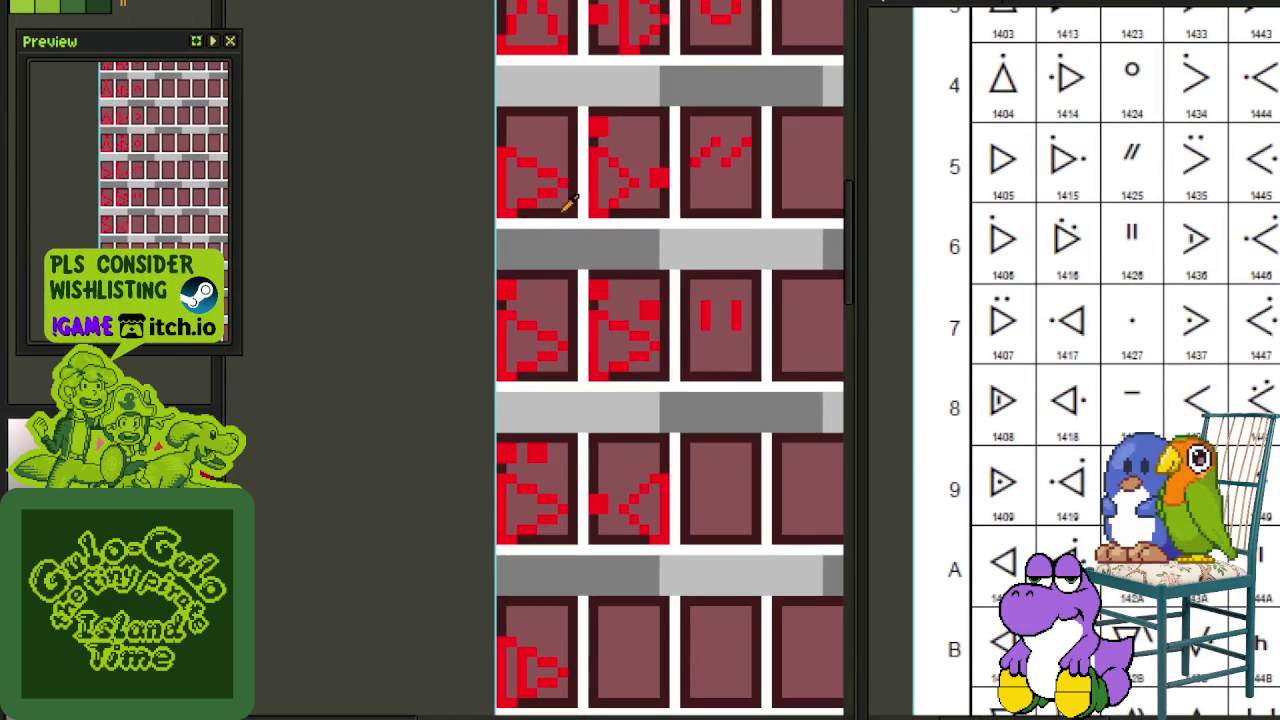
pyautogui.moveTo(570, 210); pyautogui.dragTo(480, 120)
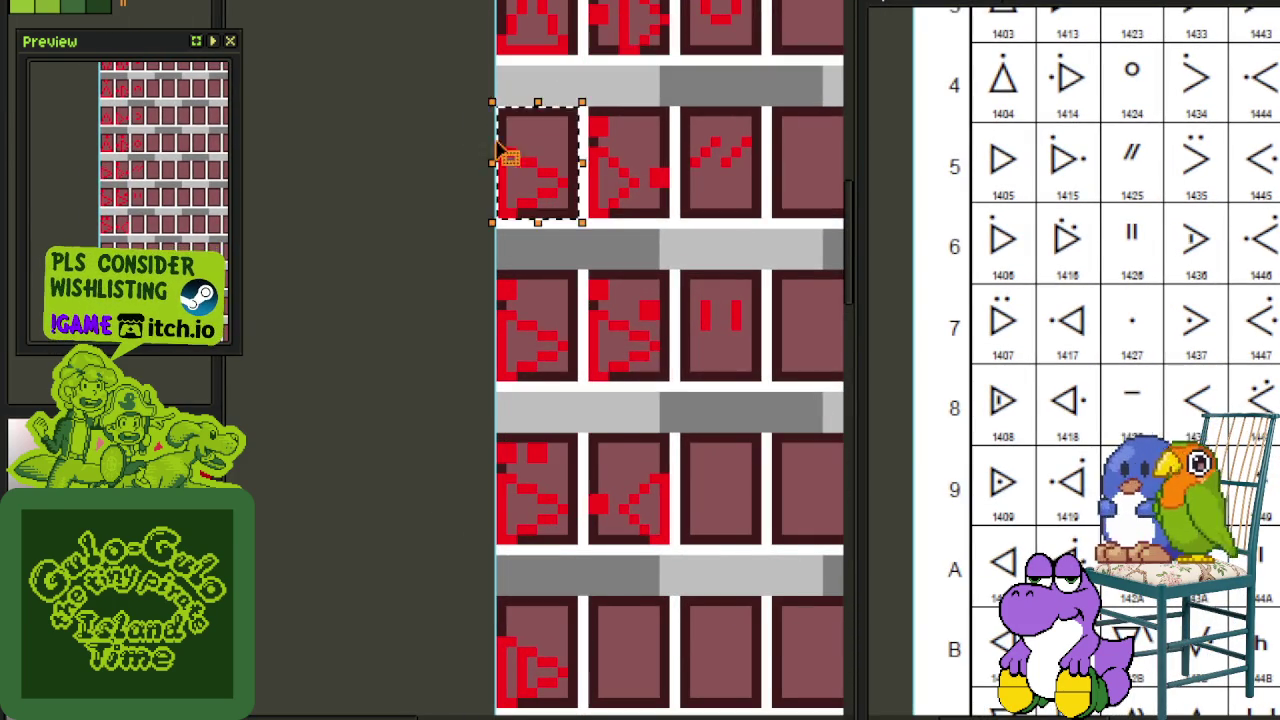
pyautogui.scroll(-1, 523, 171)
pyautogui.moveTo(523, 171)
pyautogui.keyDown('ctrl'); pyautogui.mouseDown()
pyautogui.moveTo(548, 597)
pyautogui.moveTo(528, 615)
pyautogui.mouseUp(); pyautogui.keyUp('ctrl')
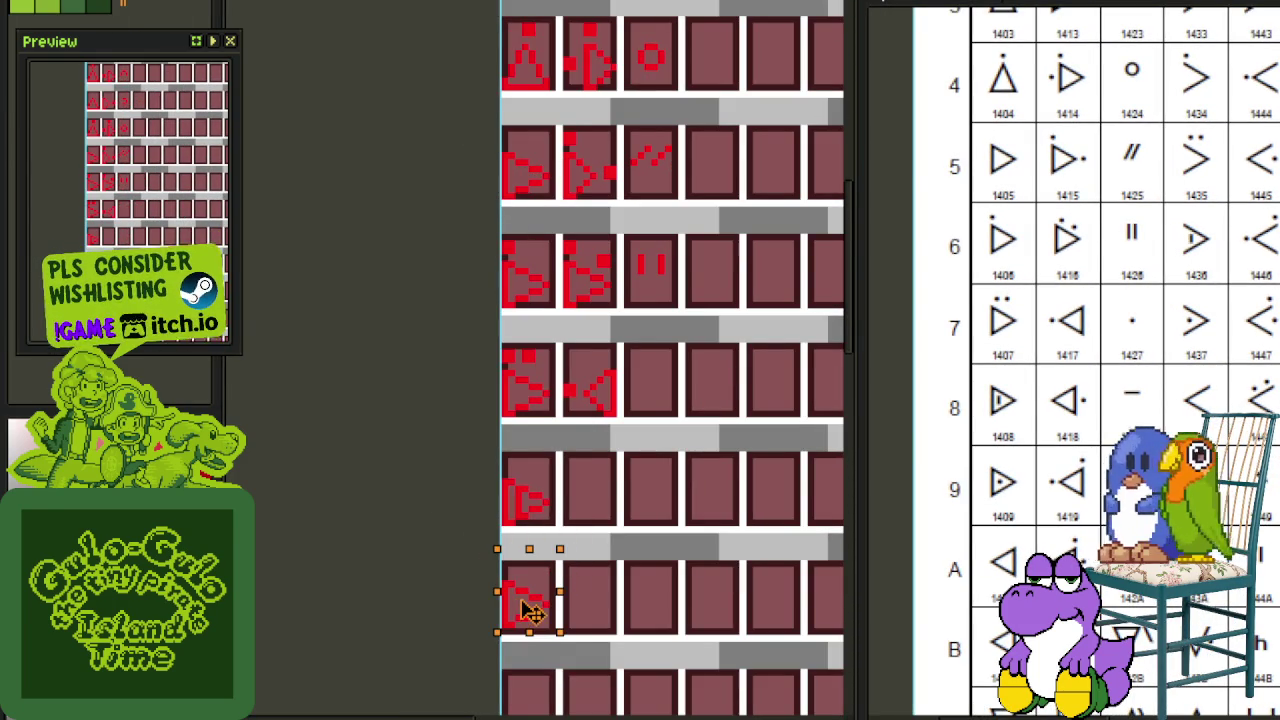
# Step: Paste a copy into the next cell, flip it to point left, and save
pyautogui.scroll(2, 528, 615)
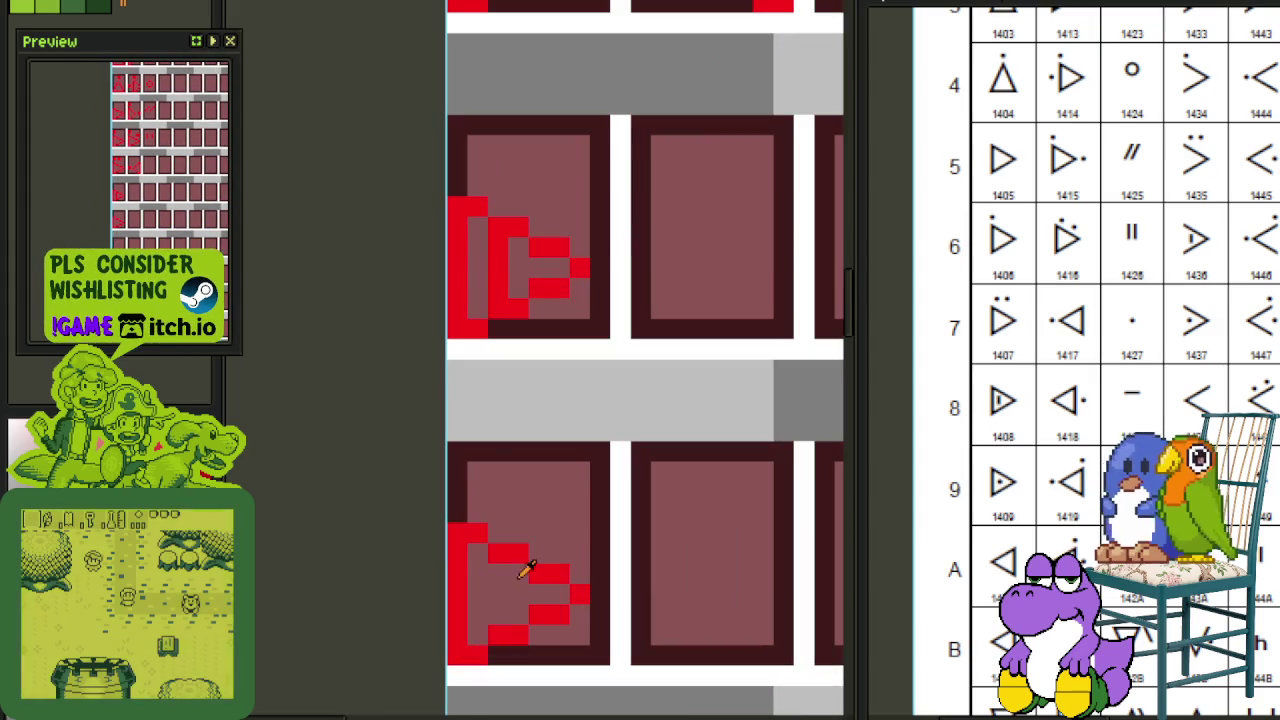
pyautogui.scroll(-1, 498, 591)
pyautogui.scroll(-1, 546, 574)
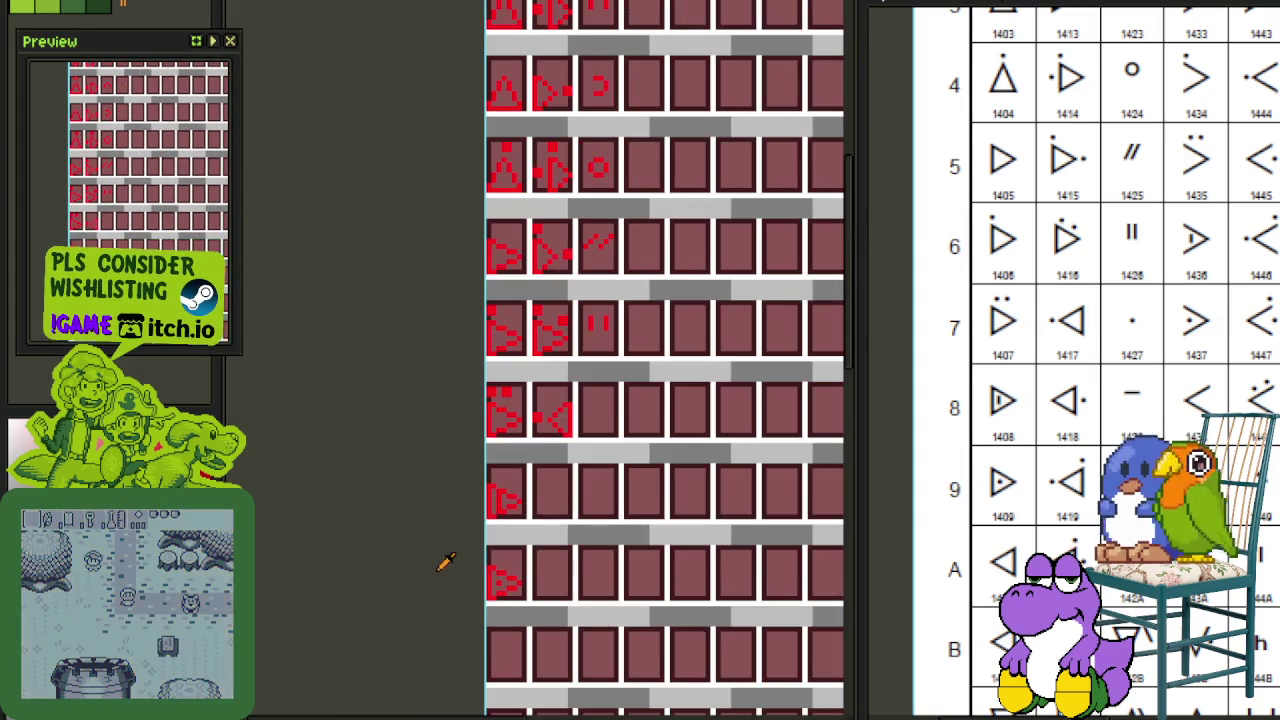
pyautogui.scroll(-1, 553, 563)
pyautogui.scroll(1, 560, 493)
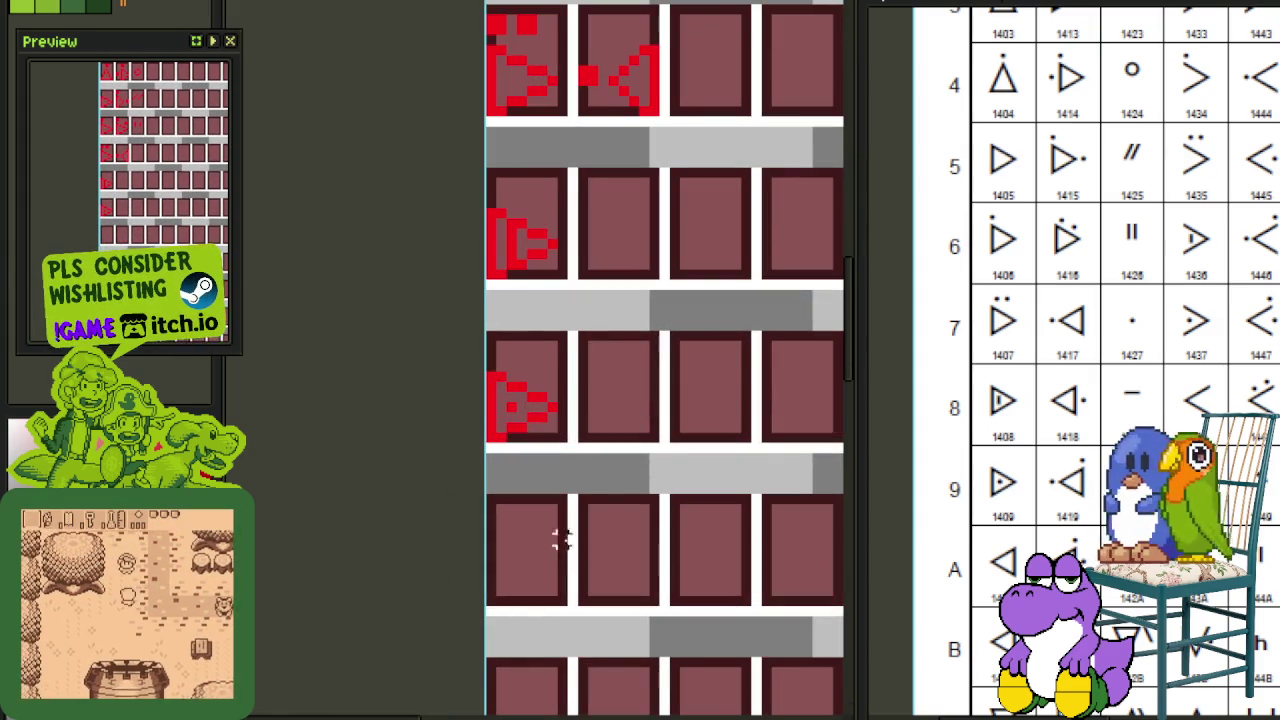
pyautogui.hotkey('ctrl', 'v')
pyautogui.moveTo(575, 350); pyautogui.dragTo(551, 425)
pyautogui.hotkey('shift', 'h')
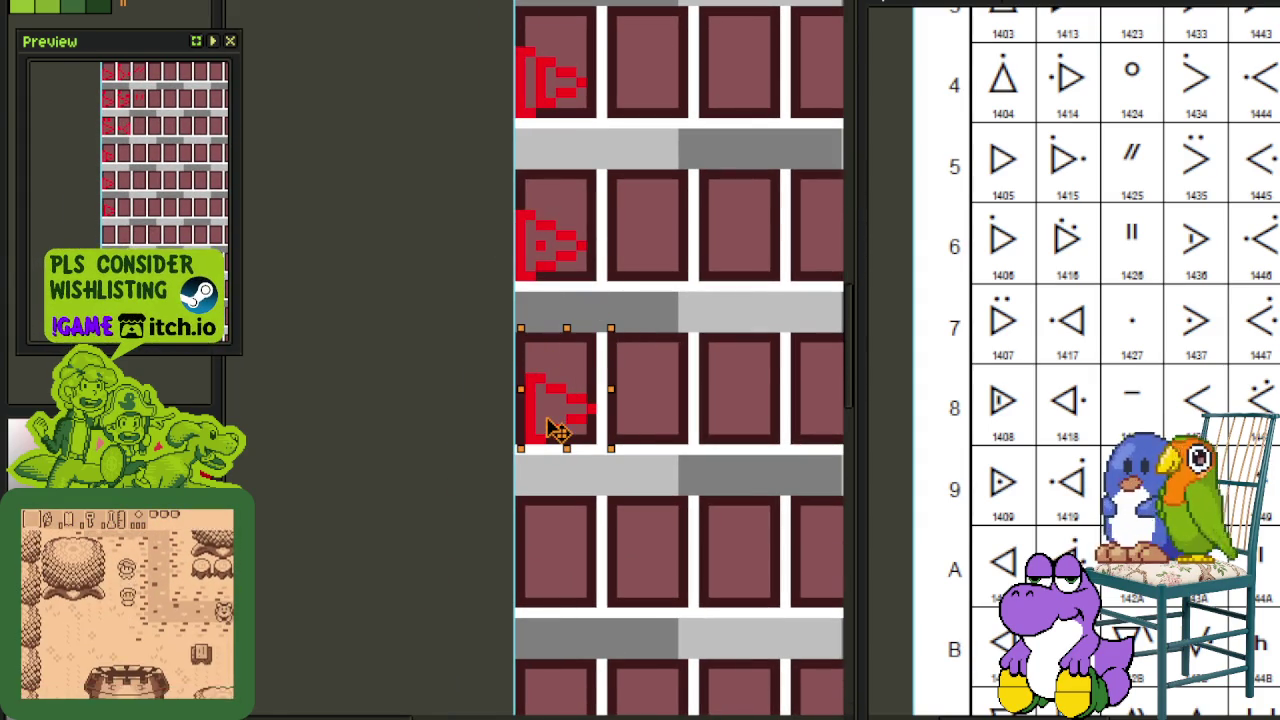
pyautogui.click(672, 390)
pyautogui.moveTo(639, 428); pyautogui.dragTo(640, 337)
pyautogui.hotkey('ctrl', 's')
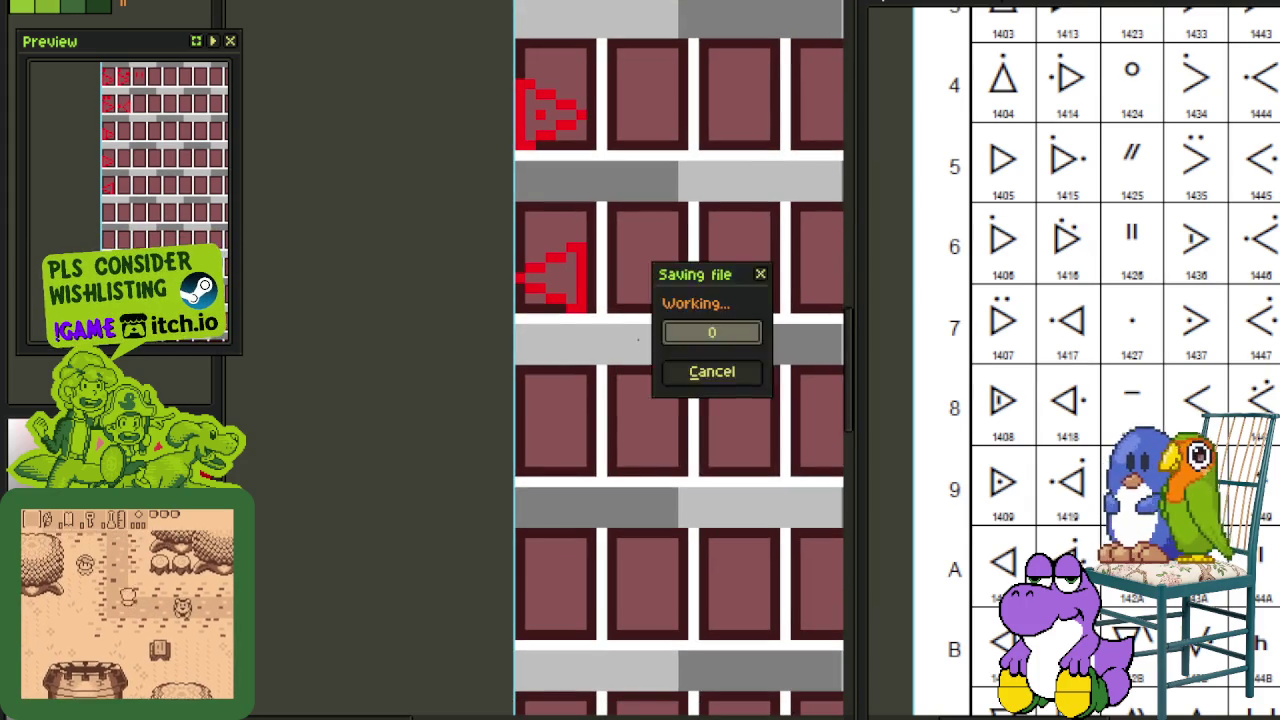
# Step: Paste another left-flipped arrow copy into the next empty cell down
pyautogui.hotkey('ctrl', 'v')
pyautogui.moveTo(565, 393); pyautogui.dragTo(565, 458)
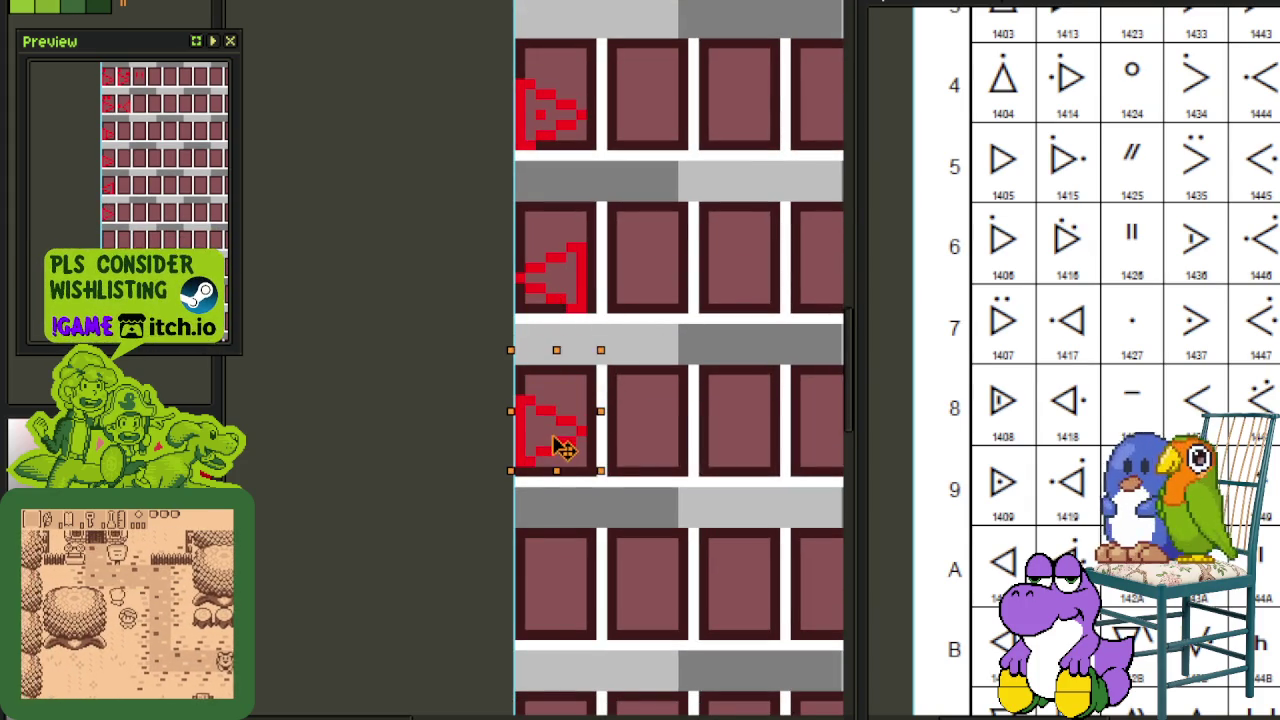
pyautogui.hotkey('shift', 'h')
pyautogui.click(642, 400)
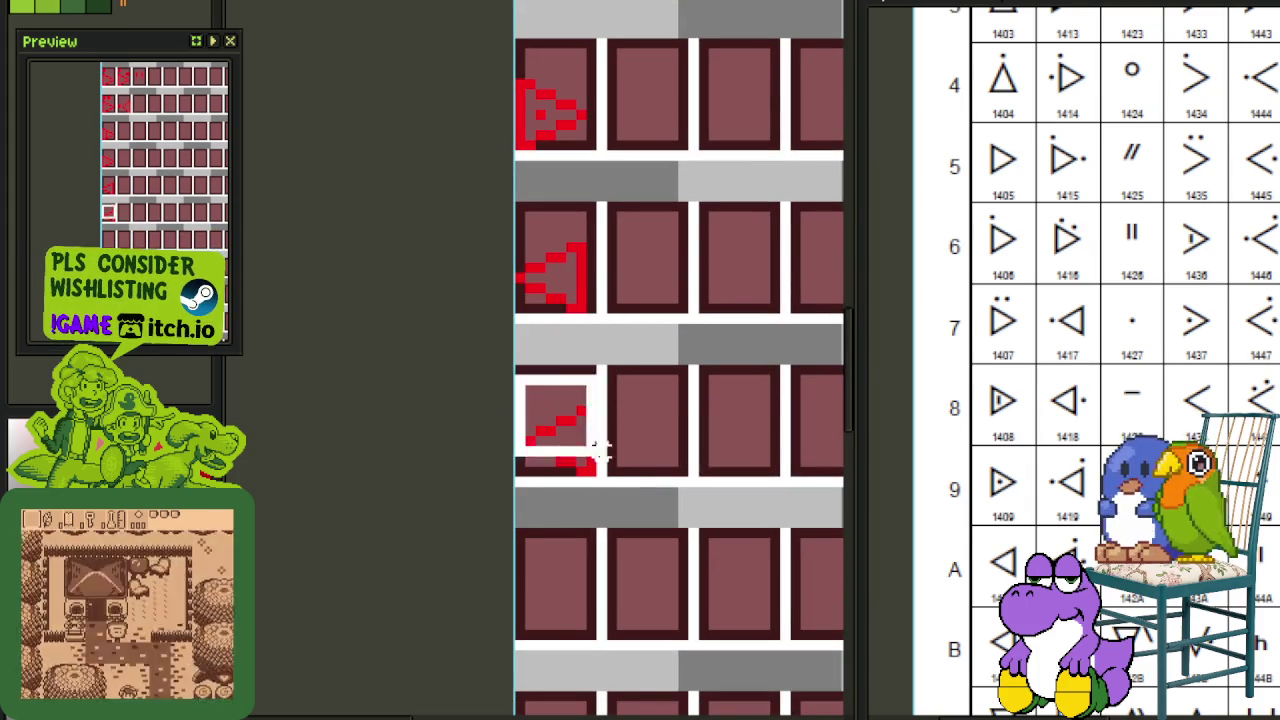
# Step: Copy the downward-pointing triangle glyph into the cell beneath the left-pointing glyphs
pyautogui.scroll(2, 580, 400)
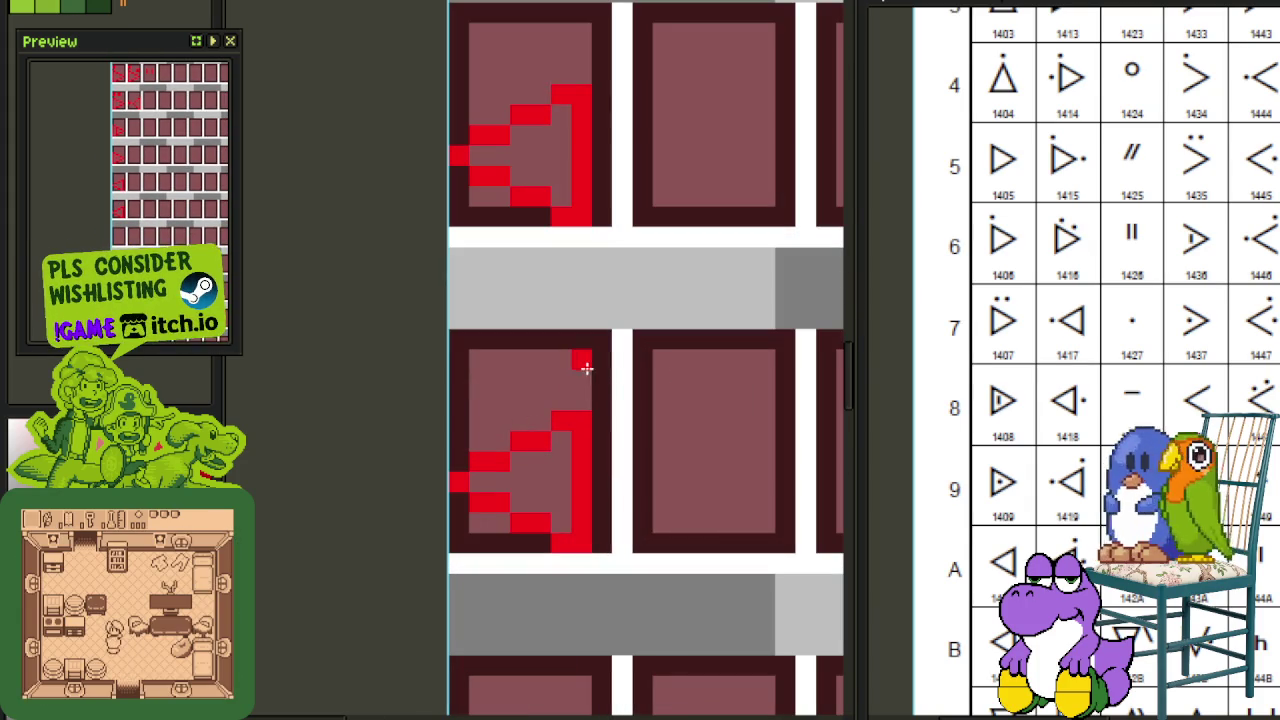
pyautogui.scroll(-2, 565, 365)
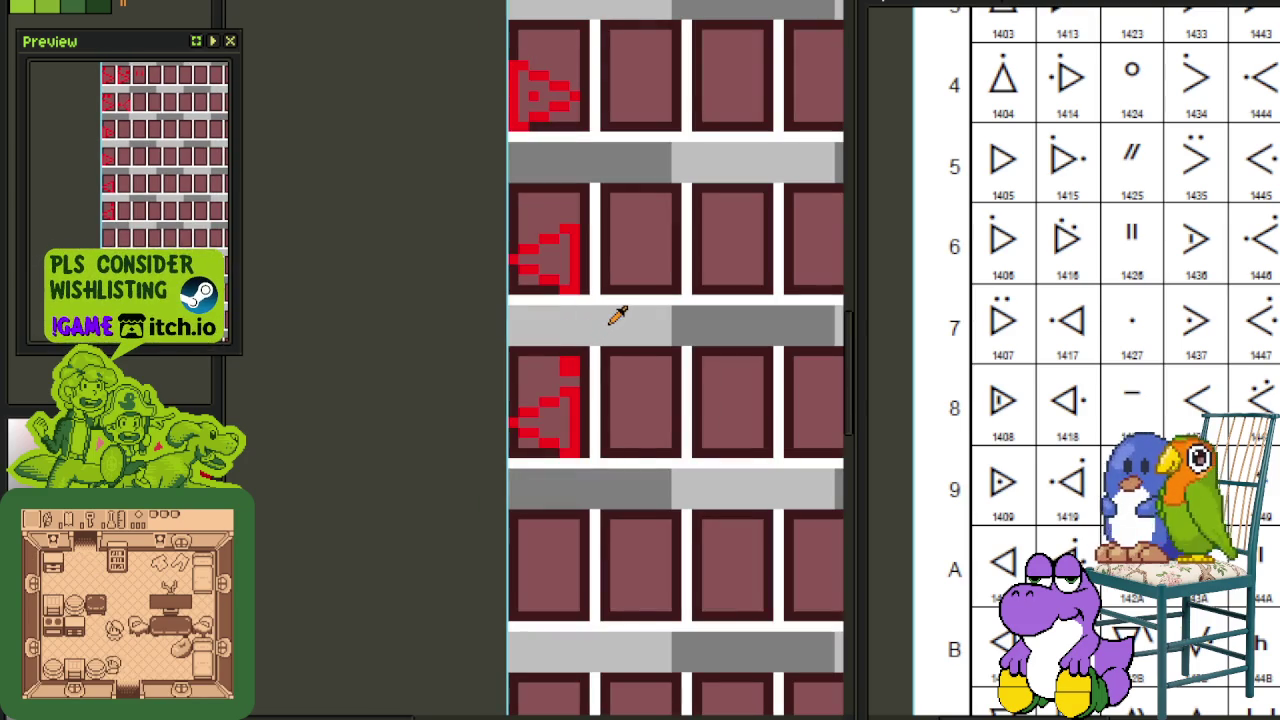
pyautogui.scroll(-2, 618, 314)
pyautogui.scroll(-1, 625, 398)
pyautogui.scroll(-2, 545, 483)
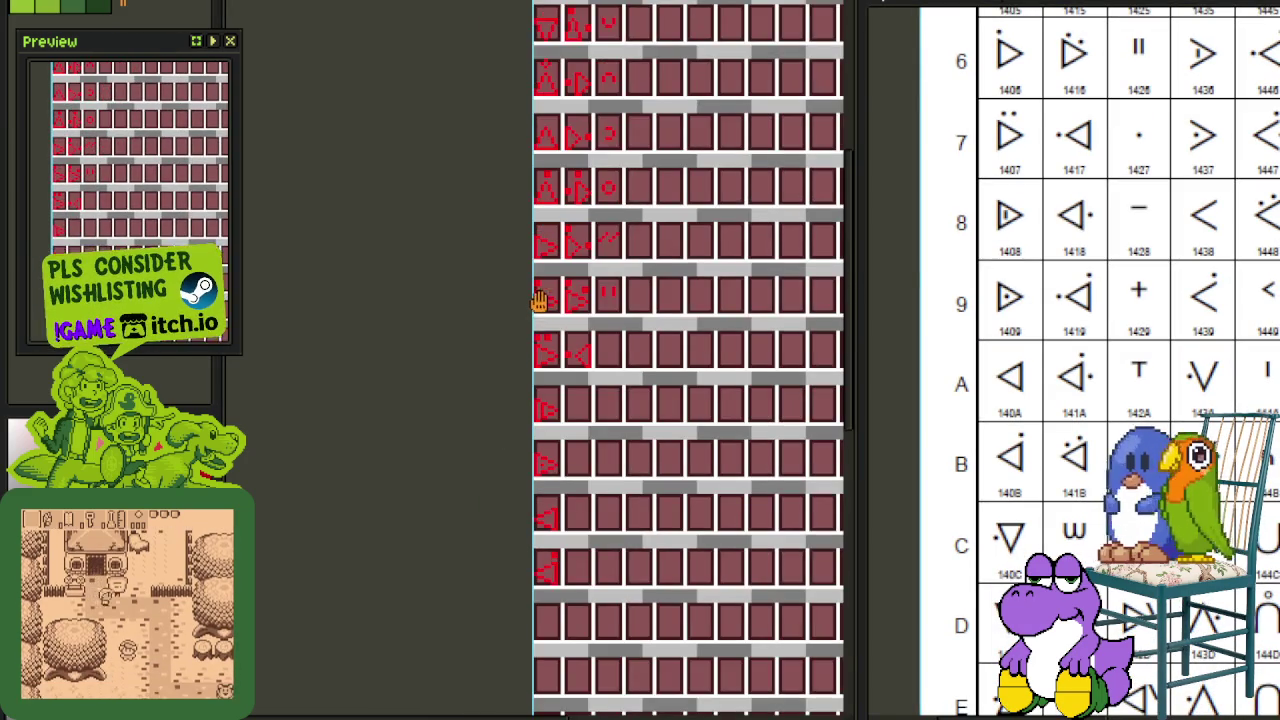
pyautogui.scroll(2, 537, 246)
pyautogui.scroll(2, 592, 193)
pyautogui.moveTo(592, 203); pyautogui.dragTo(494, 66)
pyautogui.scroll(-1, 520, 150)
pyautogui.scroll(-1, 528, 158)
pyautogui.moveTo(530, 160); pyautogui.dragTo(534, 557)
pyautogui.scroll(2, 527, 555)
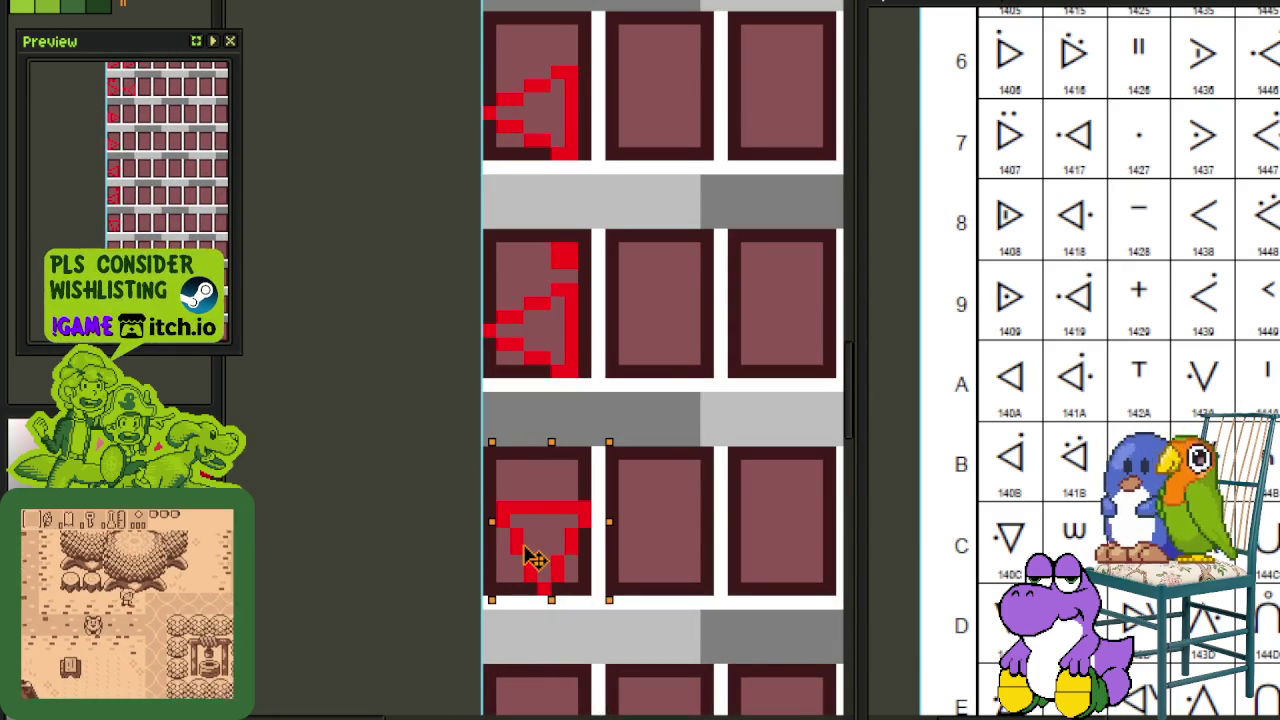
# Step: Drop the moved glyph, clear the selection and switch back to the pencil
pyautogui.click(728, 504)
pyautogui.click(722, 506)
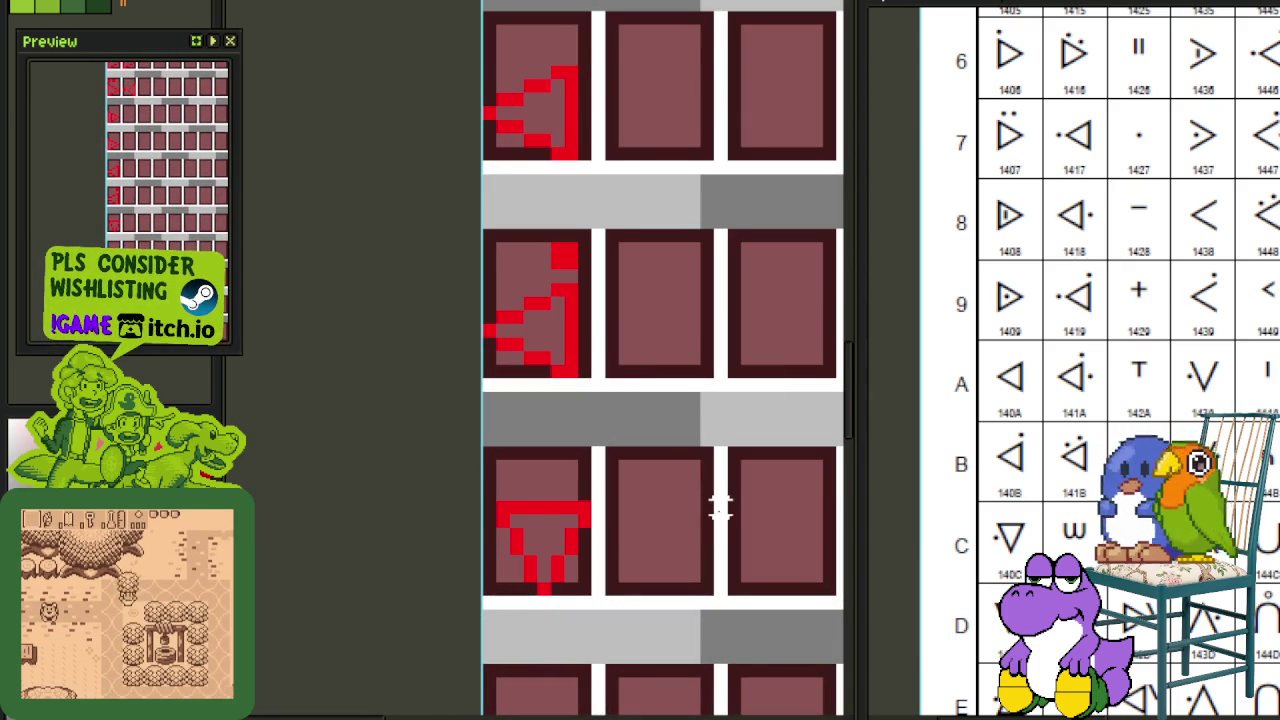
pyautogui.scroll(1, 706, 508)
pyautogui.press('b')
pyautogui.scroll(1, 608, 306)
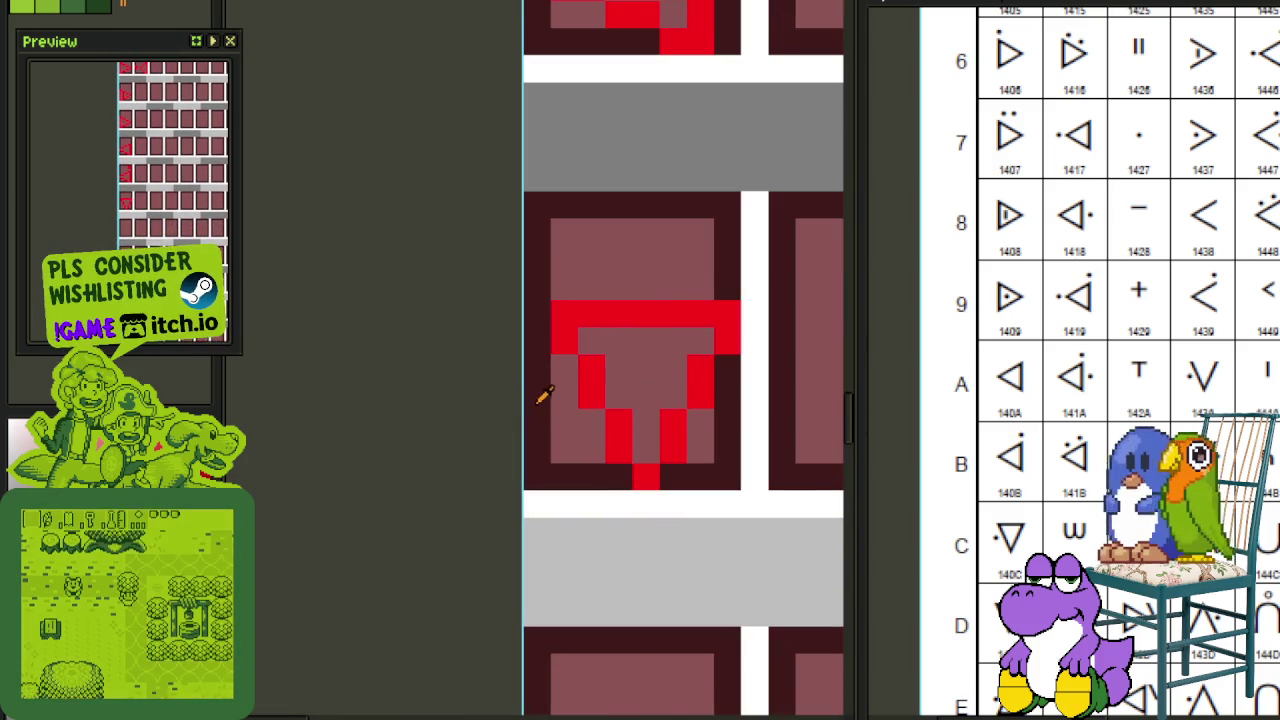
pyautogui.scroll(-3, 598, 375)
pyautogui.scroll(-2, 640, 378)
pyautogui.scroll(-1, 580, 450)
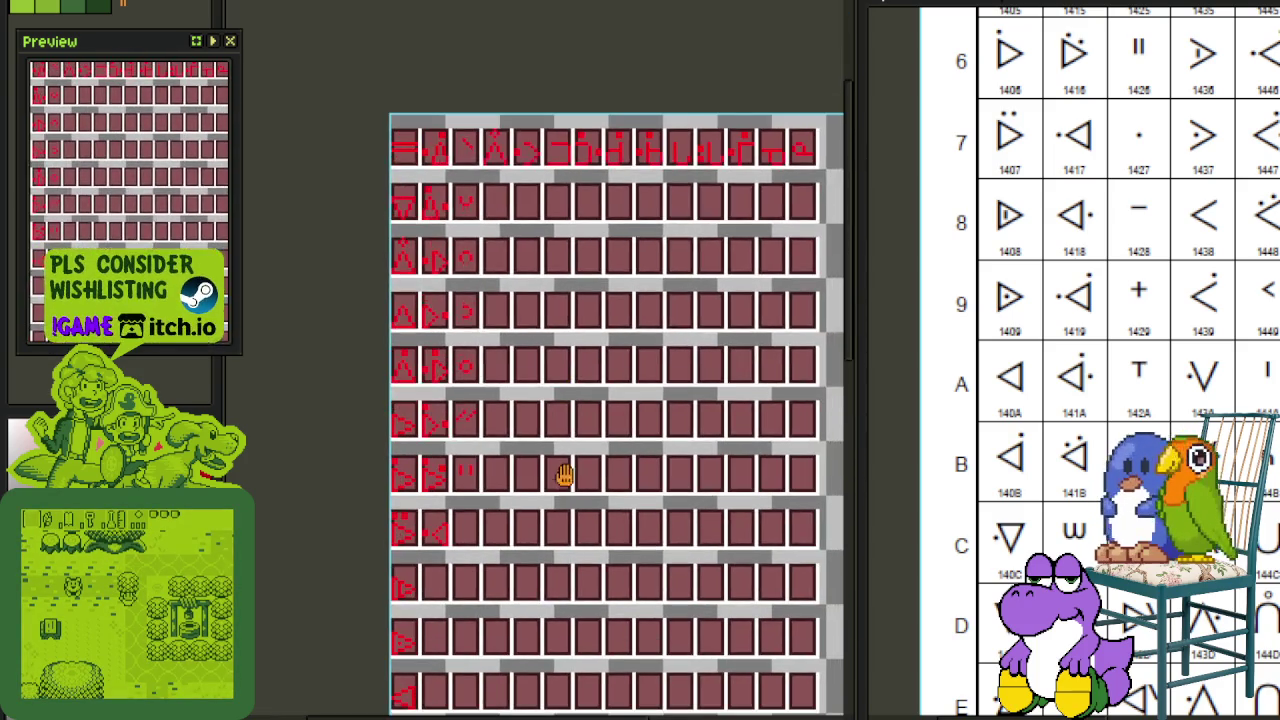
pyautogui.scroll(3, 430, 518)
pyautogui.moveTo(428, 405)
pyautogui.mouseDown()
pyautogui.moveTo(450, 585)
pyautogui.moveTo(605, 335)
pyautogui.moveTo(455, 715)
pyautogui.mouseUp()
pyautogui.scroll(-2, 452, 590)
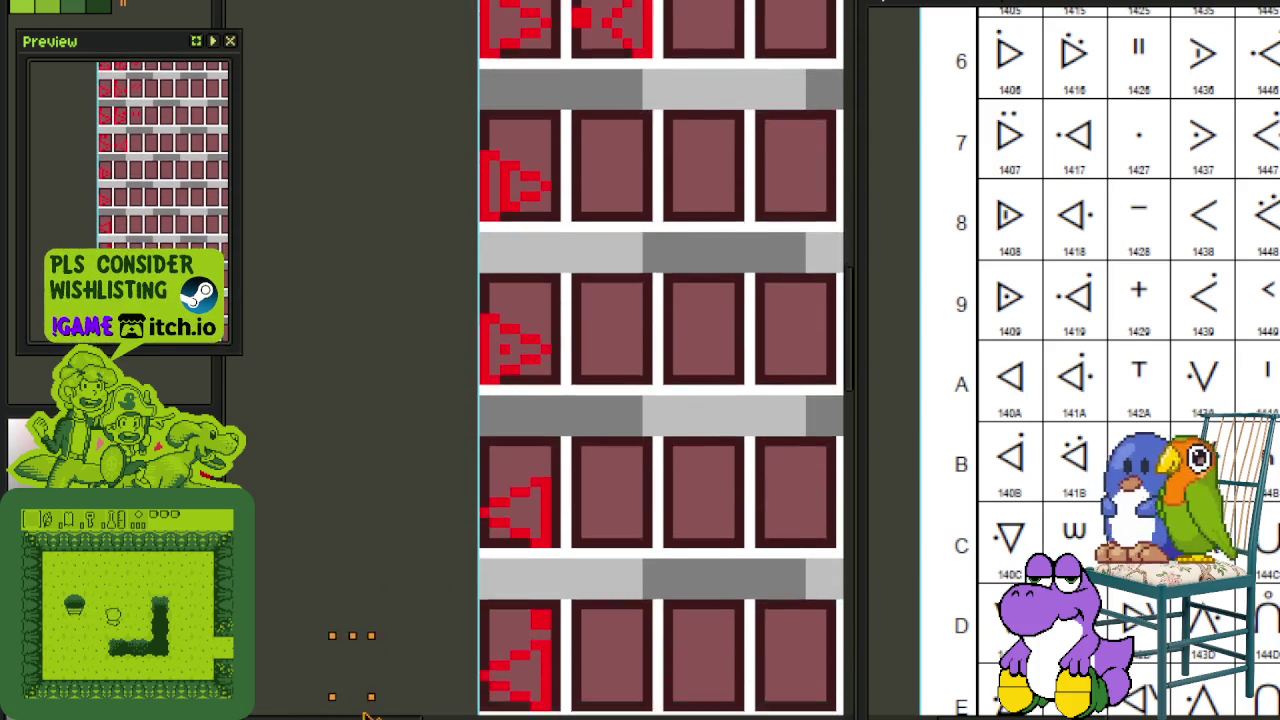
pyautogui.scroll(2, 490, 680)
# Step: Set the red dot beside the downward triangle, nudge the pair right, and save
pyautogui.moveTo(500, 634)
pyautogui.mouseDown()
pyautogui.moveTo(715, 525)
pyautogui.moveTo(697, 531)
pyautogui.mouseUp()
pyautogui.click(749, 474)
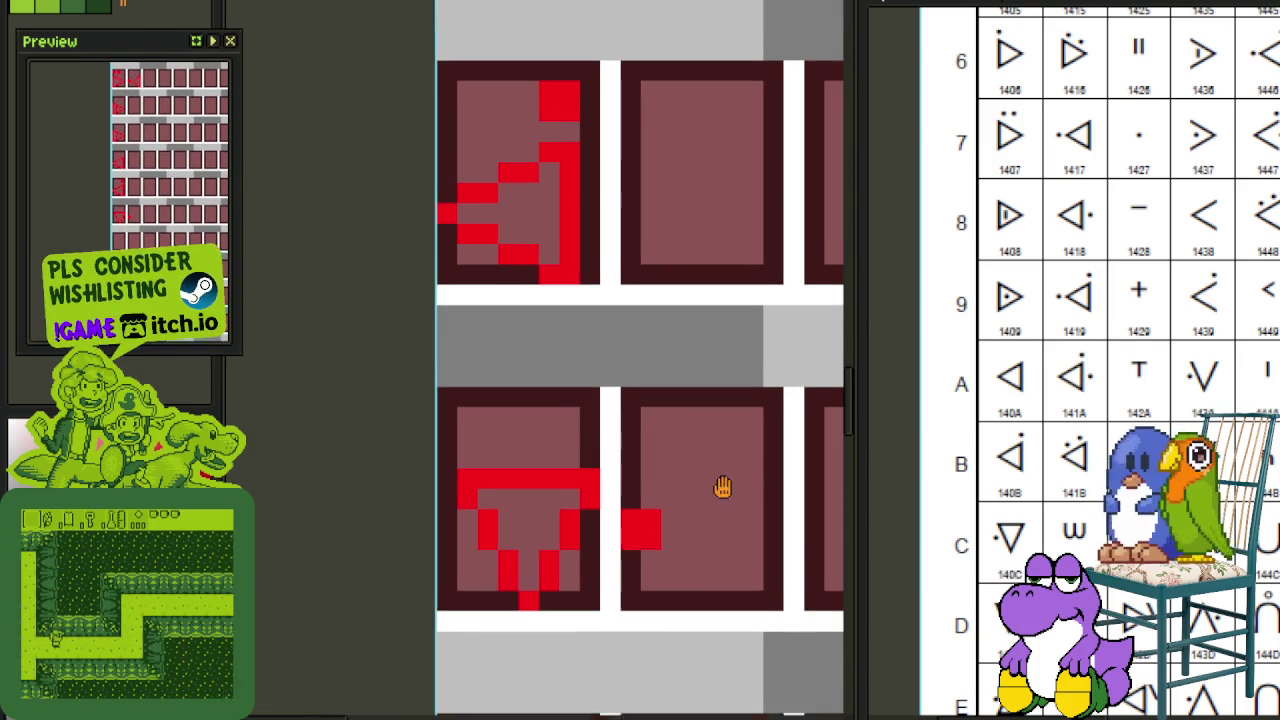
pyautogui.moveTo(596, 468); pyautogui.dragTo(449, 616)
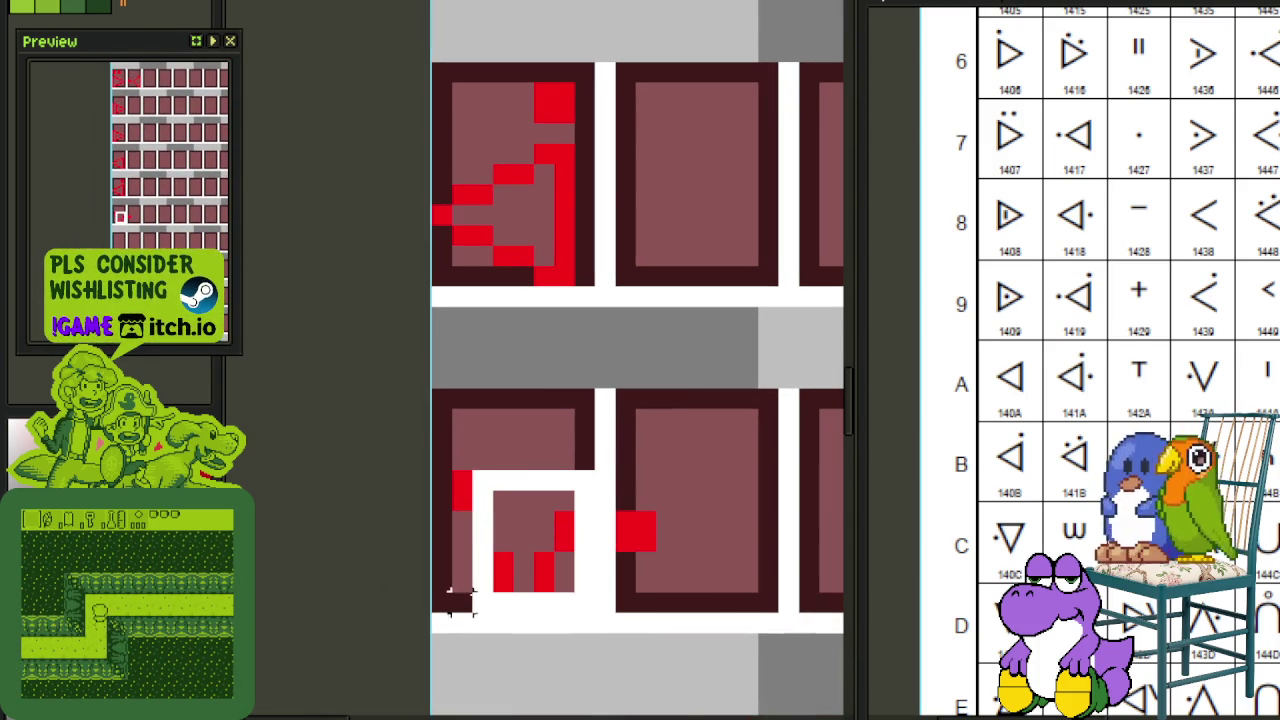
pyautogui.press('Right')
pyautogui.press('Right')
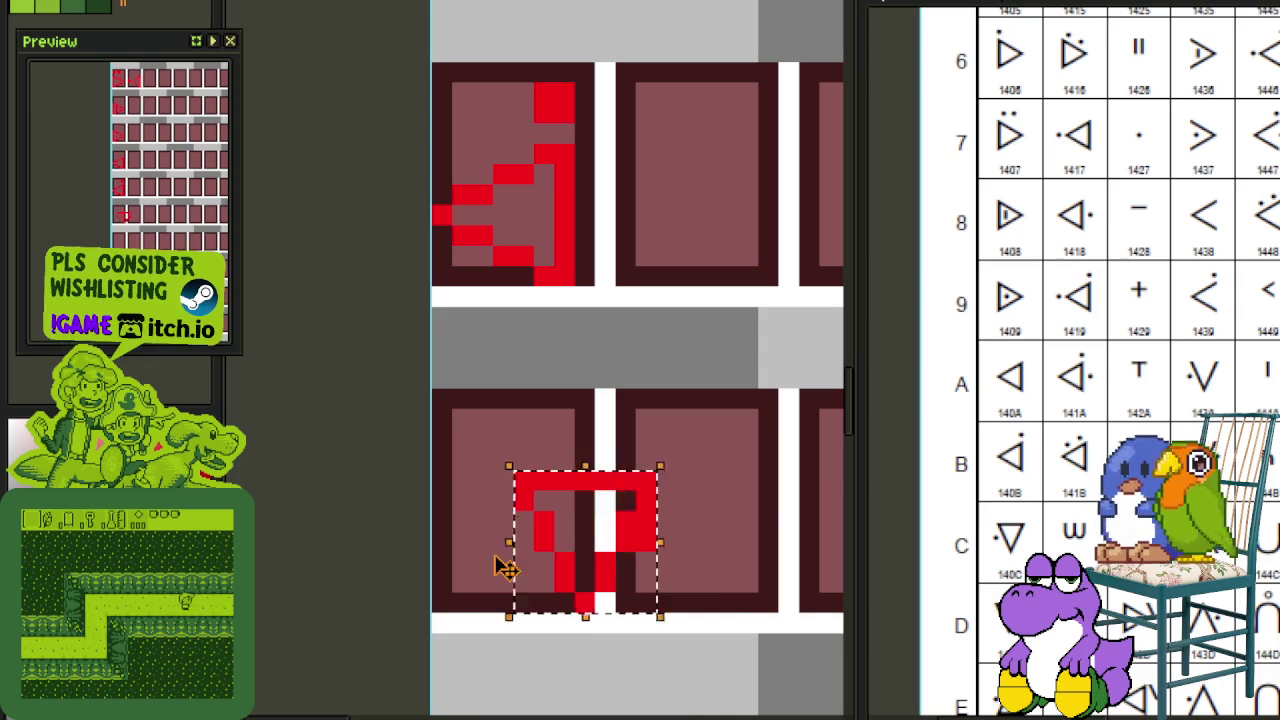
pyautogui.press('Right')
pyautogui.press('Right')
pyautogui.press('Right')
pyautogui.press('Right')
pyautogui.press('Left')
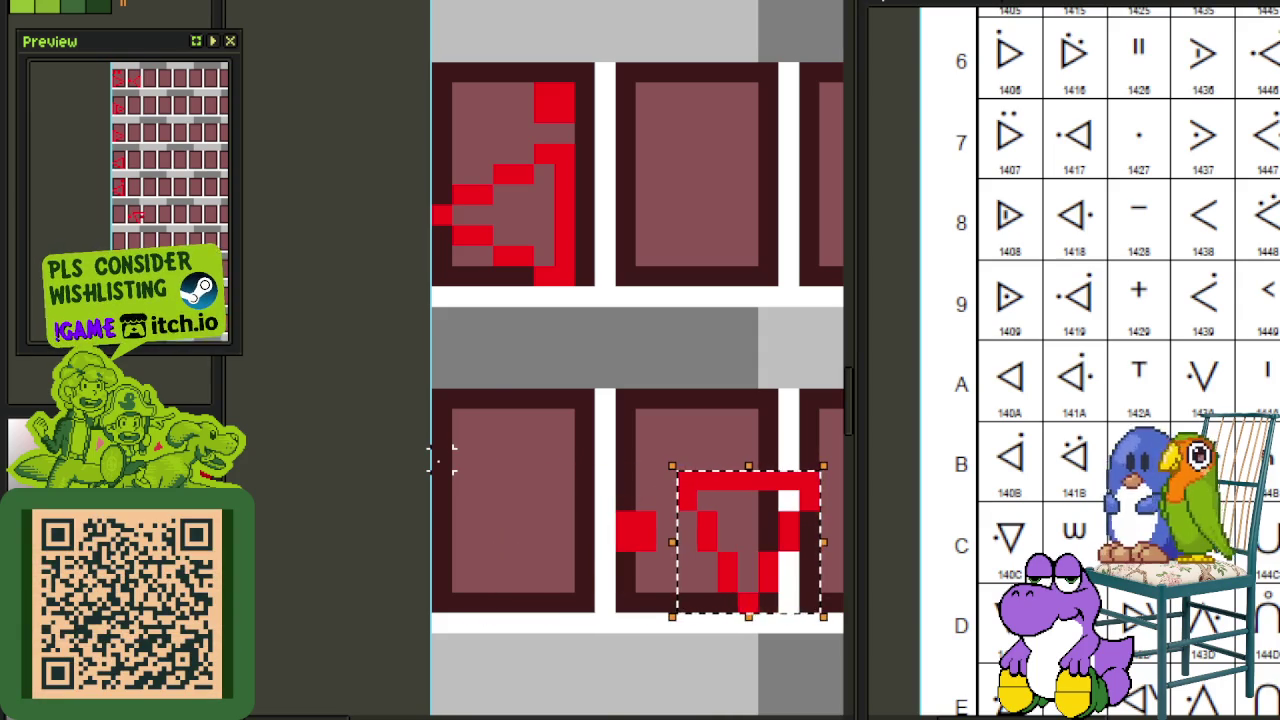
pyautogui.hotkey('ctrl', 'd')
pyautogui.scroll(-3, 437, 457)
pyautogui.hotkey('ctrl', 's')
# Step: Pan up to the top rows and select the T glyph's pixels
pyautogui.moveTo(571, 380)
pyautogui.mouseDown()
pyautogui.moveTo(526, 551)
pyautogui.moveTo(511, 533)
pyautogui.moveTo(523, 626)
pyautogui.mouseUp()
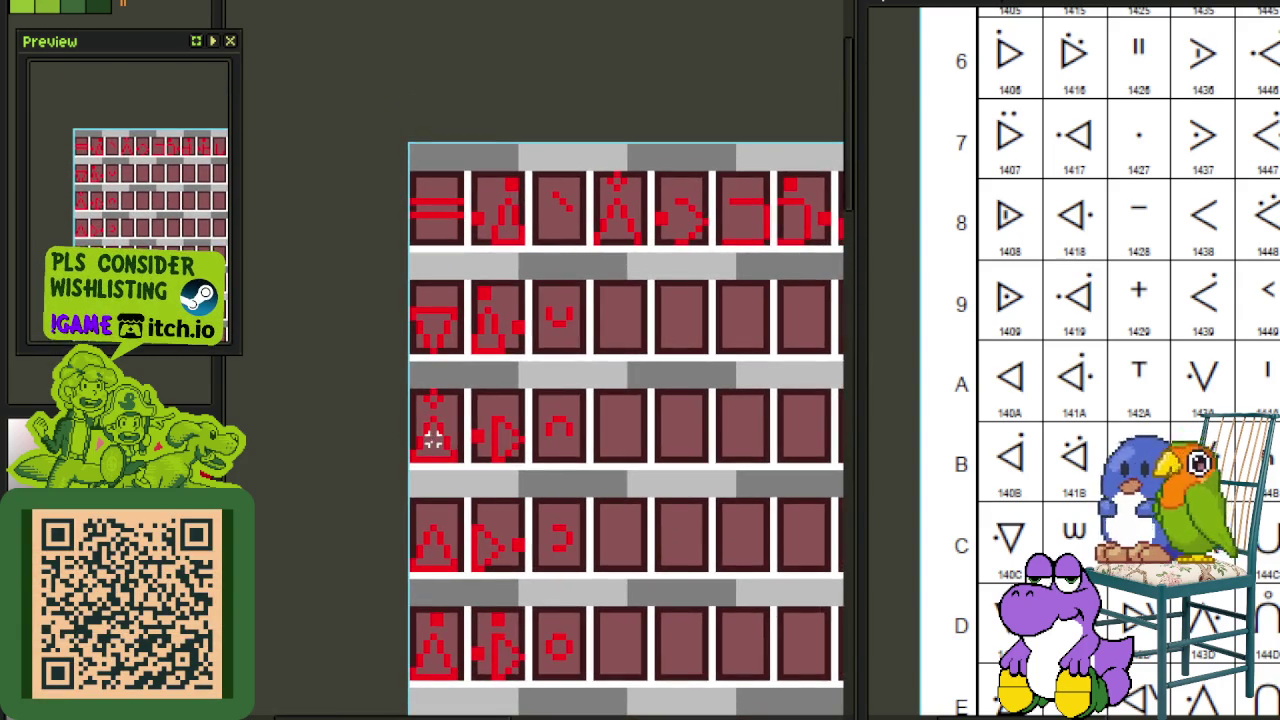
pyautogui.moveTo(487, 567); pyautogui.dragTo(509, 427)
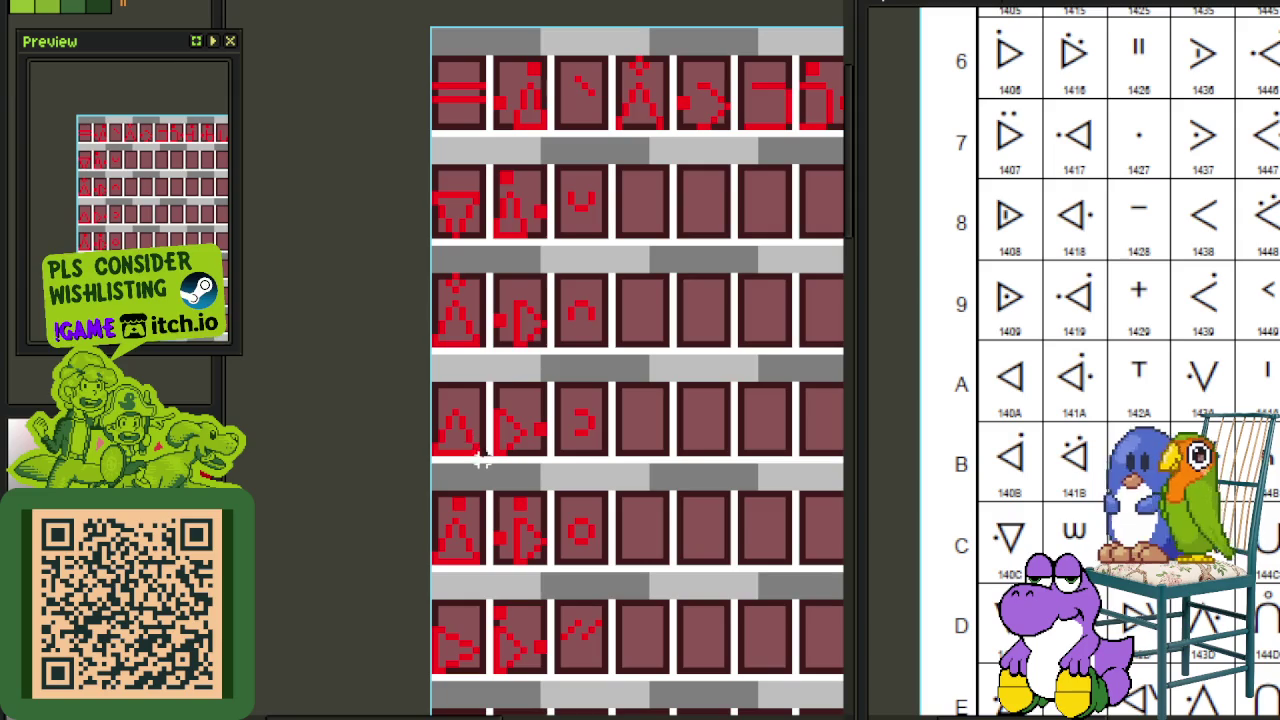
pyautogui.scroll(1, 493, 328)
pyautogui.scroll(1, 470, 305)
pyautogui.scroll(3, 440, 275)
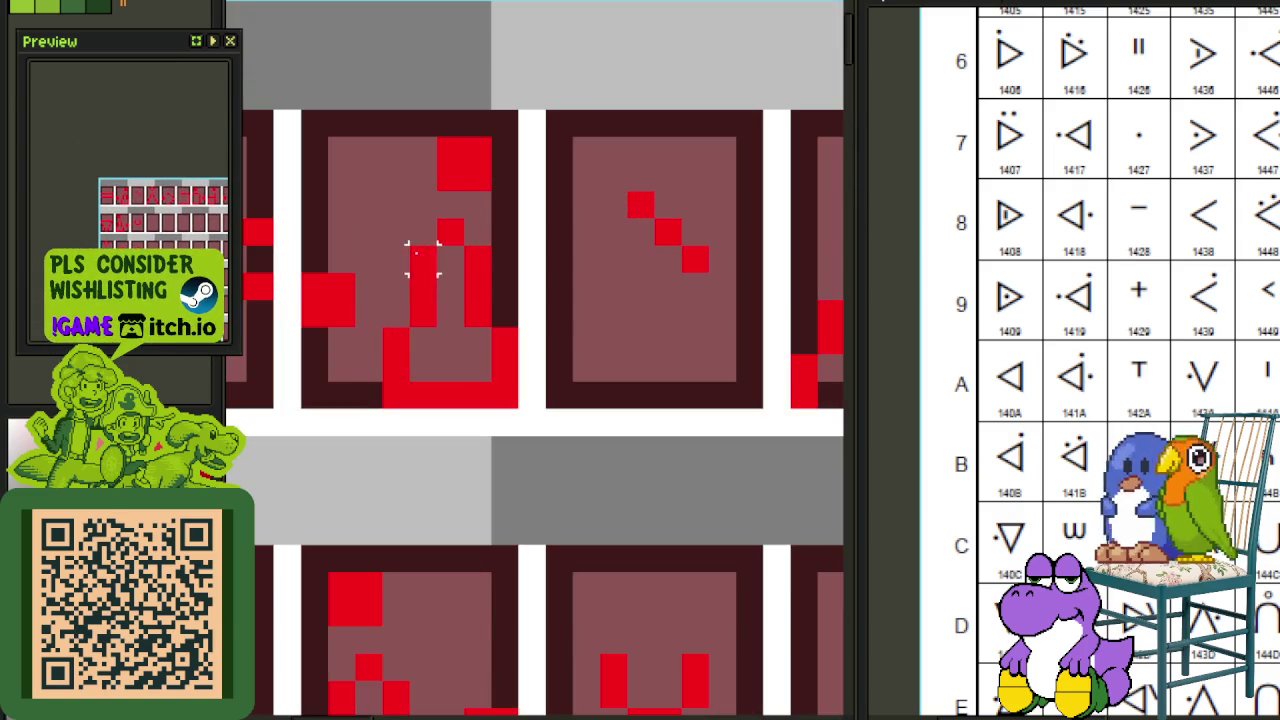
pyautogui.moveTo(382, 410); pyautogui.dragTo(522, 214)
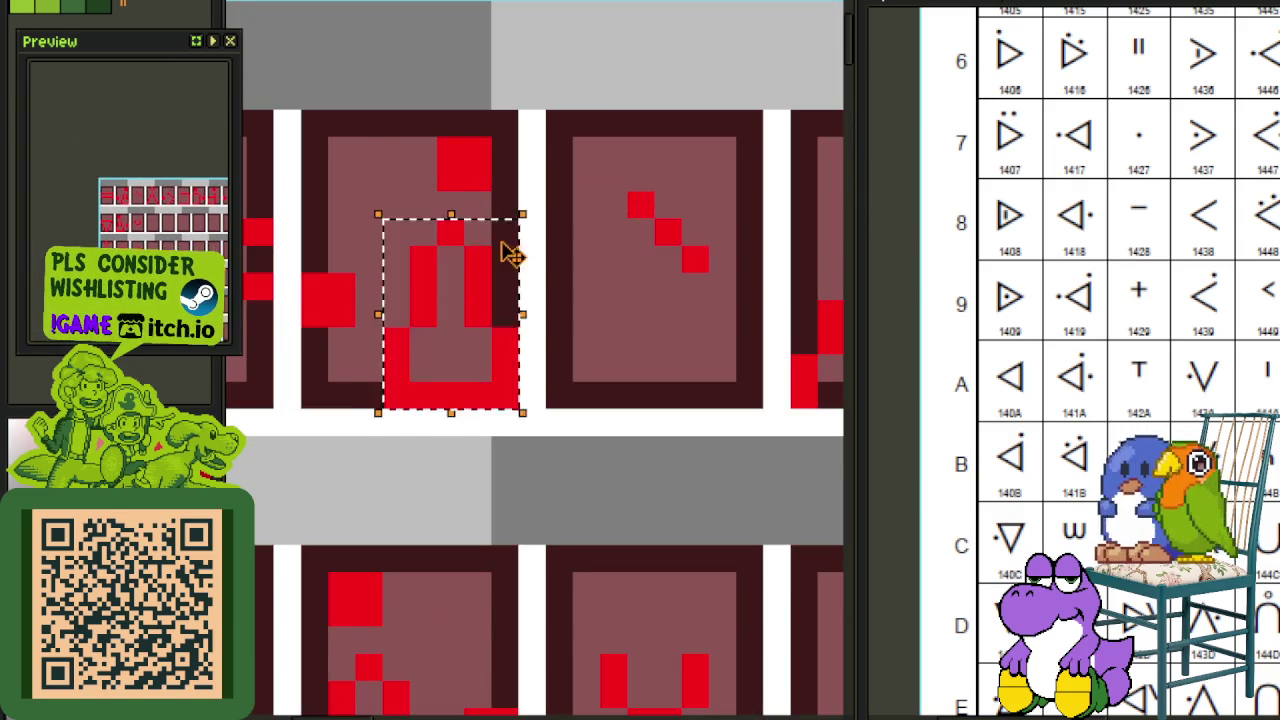
pyautogui.scroll(-3, 505, 260)
pyautogui.moveTo(503, 280)
pyautogui.mouseDown()
pyautogui.moveTo(563, 705)
pyautogui.moveTo(571, 486)
pyautogui.moveTo(590, 455)
pyautogui.mouseUp()
pyautogui.scroll(3, 571, 486)
pyautogui.hscroll(-2, 386, 340)
# Step: Replace the left-cell glyph with the pasted T glyph, nudge it left, and save
pyautogui.moveTo(367, 366)
pyautogui.mouseDown()
pyautogui.moveTo(530, 540)
pyautogui.moveTo(686, 366)
pyautogui.mouseUp()
pyautogui.press('Delete')
pyautogui.hotkey('ctrl', 'v')
pyautogui.press('Left')
pyautogui.press('Left')
pyautogui.press('Left')
pyautogui.press('Left')
pyautogui.press('Left')
pyautogui.hotkey('ctrl', 's')
pyautogui.scroll(-3, 480, 340)
pyautogui.scroll(2, 427, 312)
pyautogui.moveTo(433, 280); pyautogui.dragTo(603, 508)
pyautogui.press('Left')
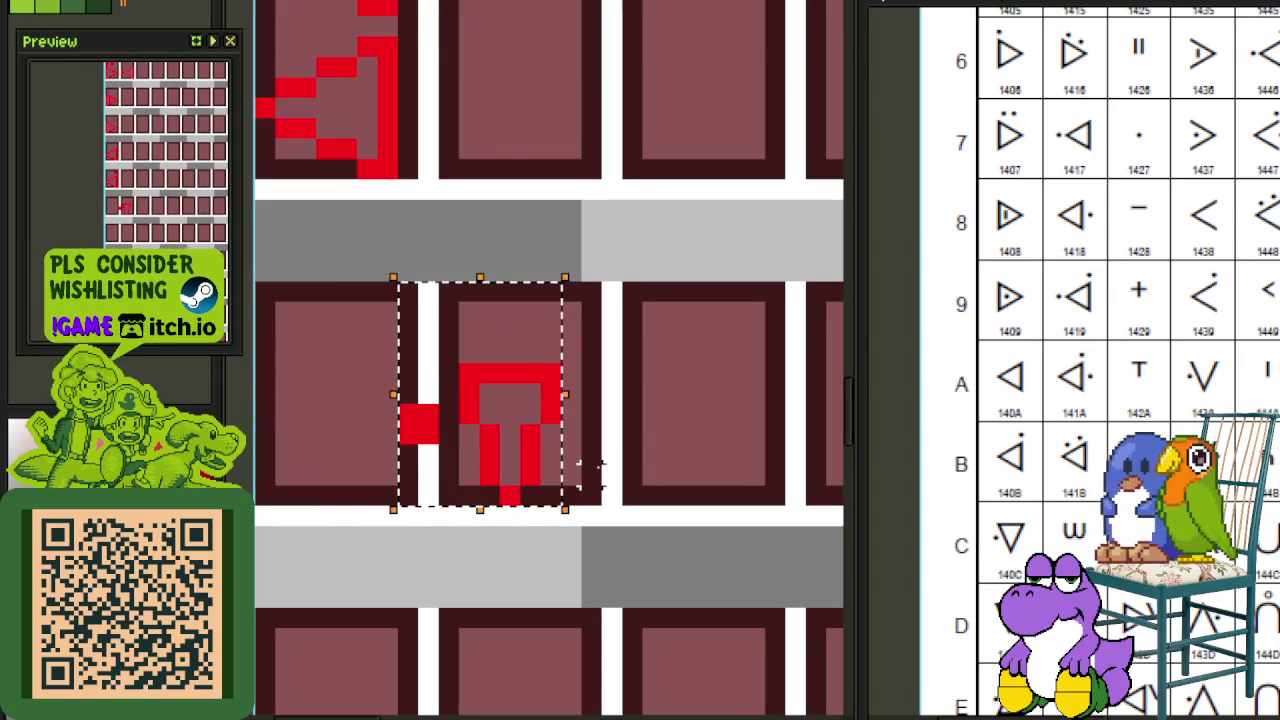
pyautogui.press('Left')
pyautogui.press('Left')
pyautogui.press('Left')
pyautogui.press('Left')
pyautogui.press('Left')
pyautogui.press('Left')
# Step: Sketch a red vertical stroke in an empty cell and erase most of it
pyautogui.scroll(-2, 598, 456)
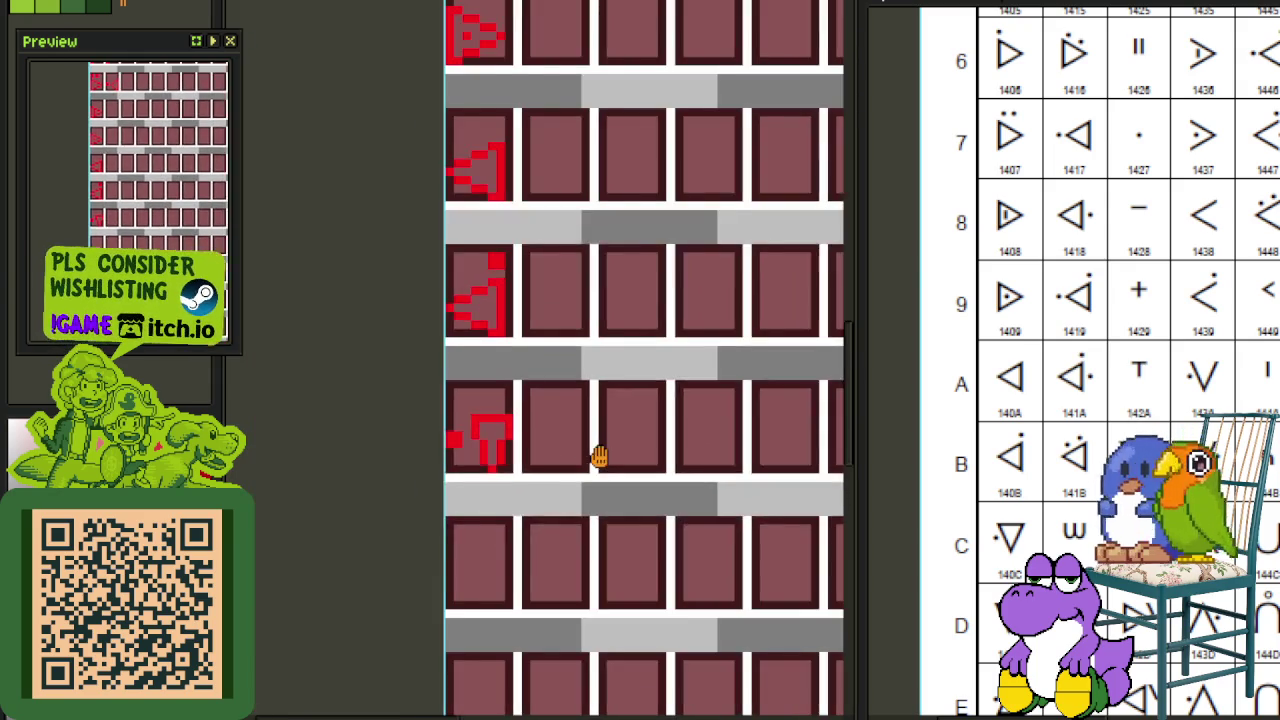
pyautogui.scroll(-1, 598, 456)
pyautogui.scroll(2, 451, 410)
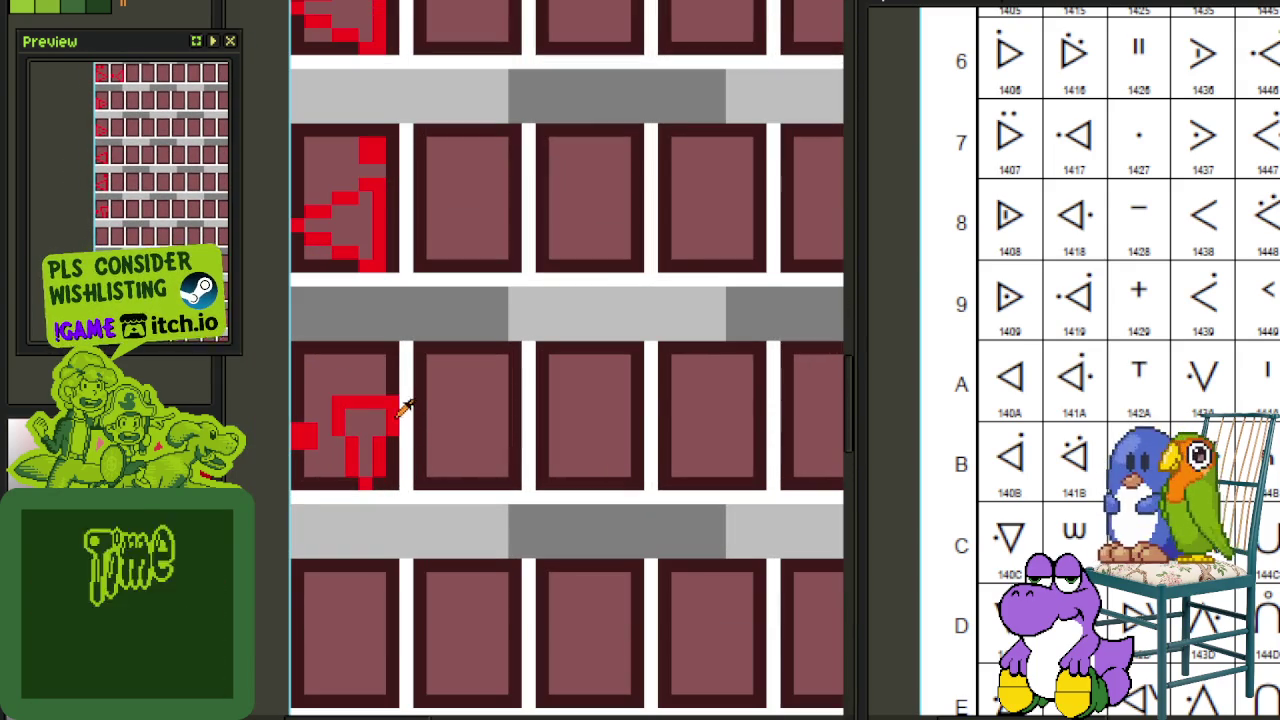
pyautogui.scroll(1, 575, 443)
pyautogui.moveTo(575, 443); pyautogui.dragTo(514, 349)
pyautogui.scroll(1, 514, 349)
pyautogui.moveTo(443, 200); pyautogui.dragTo(452, 443)
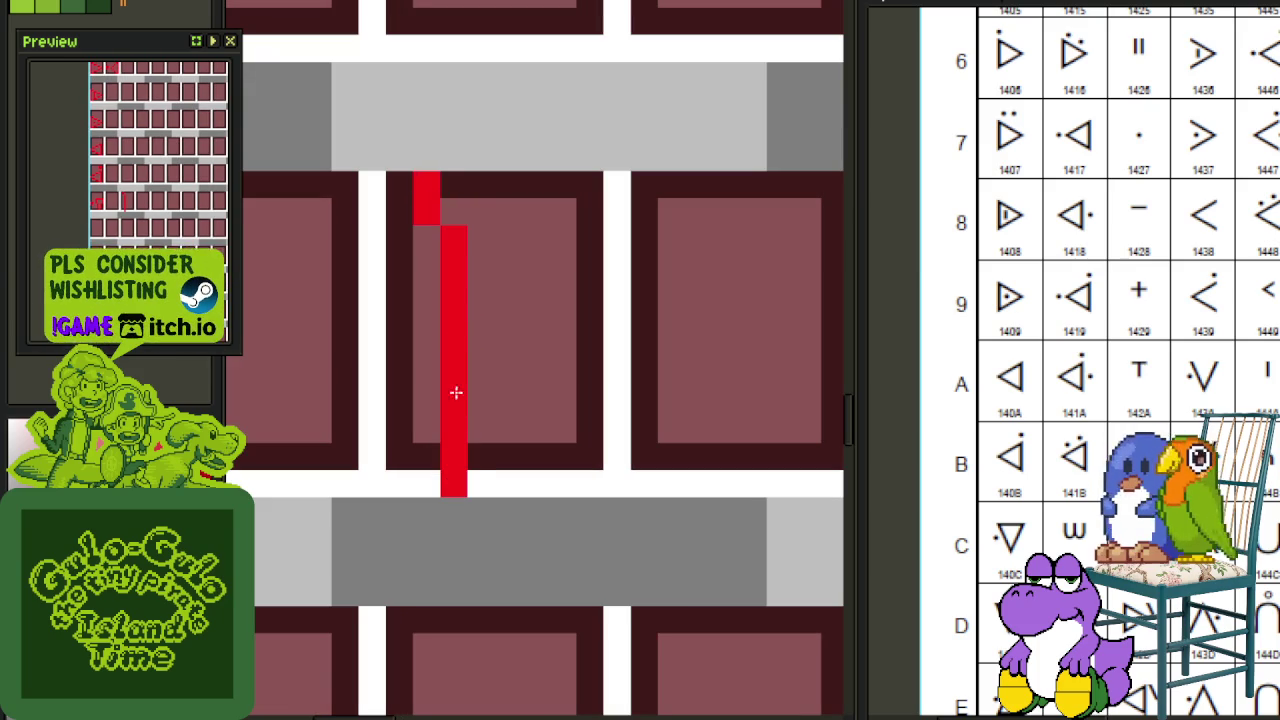
pyautogui.moveTo(452, 241)
pyautogui.mouseDown()
pyautogui.moveTo(450, 426)
pyautogui.moveTo(390, 219)
pyautogui.moveTo(540, 220)
pyautogui.moveTo(563, 346)
pyautogui.moveTo(412, 348)
pyautogui.mouseUp()
# Step: Draw trial flag and P-shaped glyphs, then delete them
pyautogui.moveTo(619, 342); pyautogui.dragTo(472, 357)
pyautogui.click(525, 415)
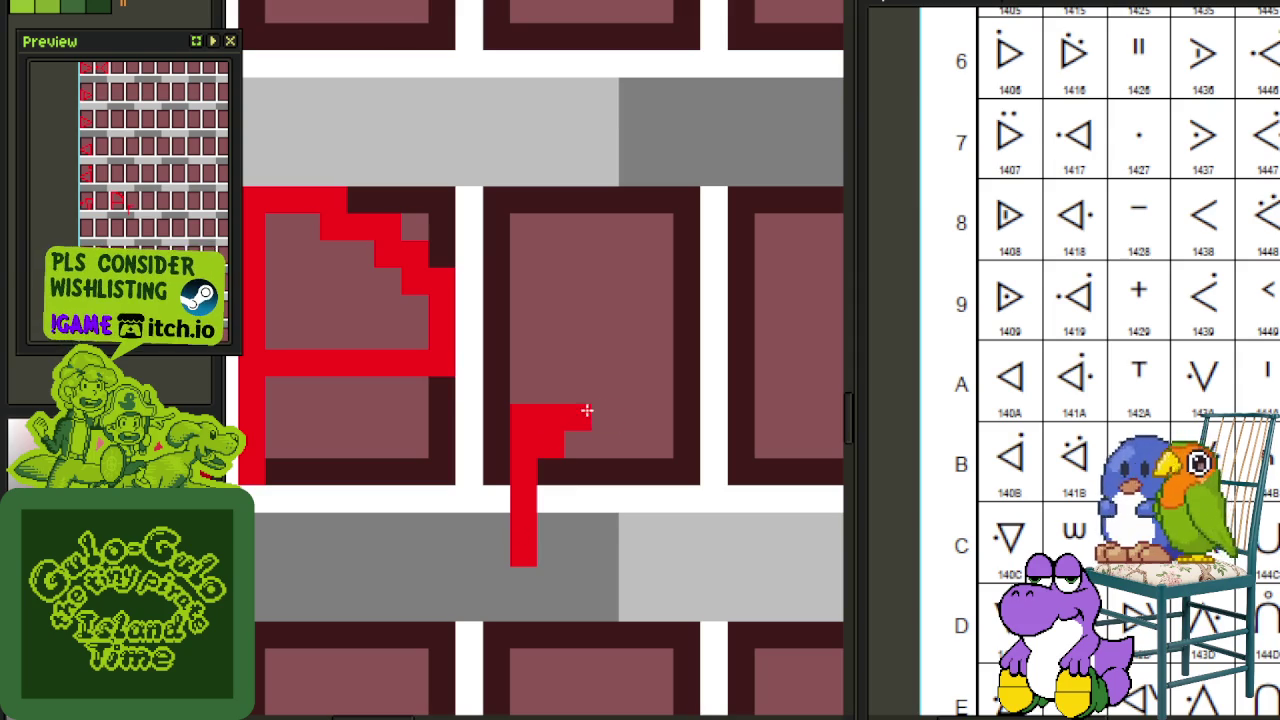
pyautogui.moveTo(573, 415); pyautogui.dragTo(559, 487)
pyautogui.scroll(-3, 621, 413)
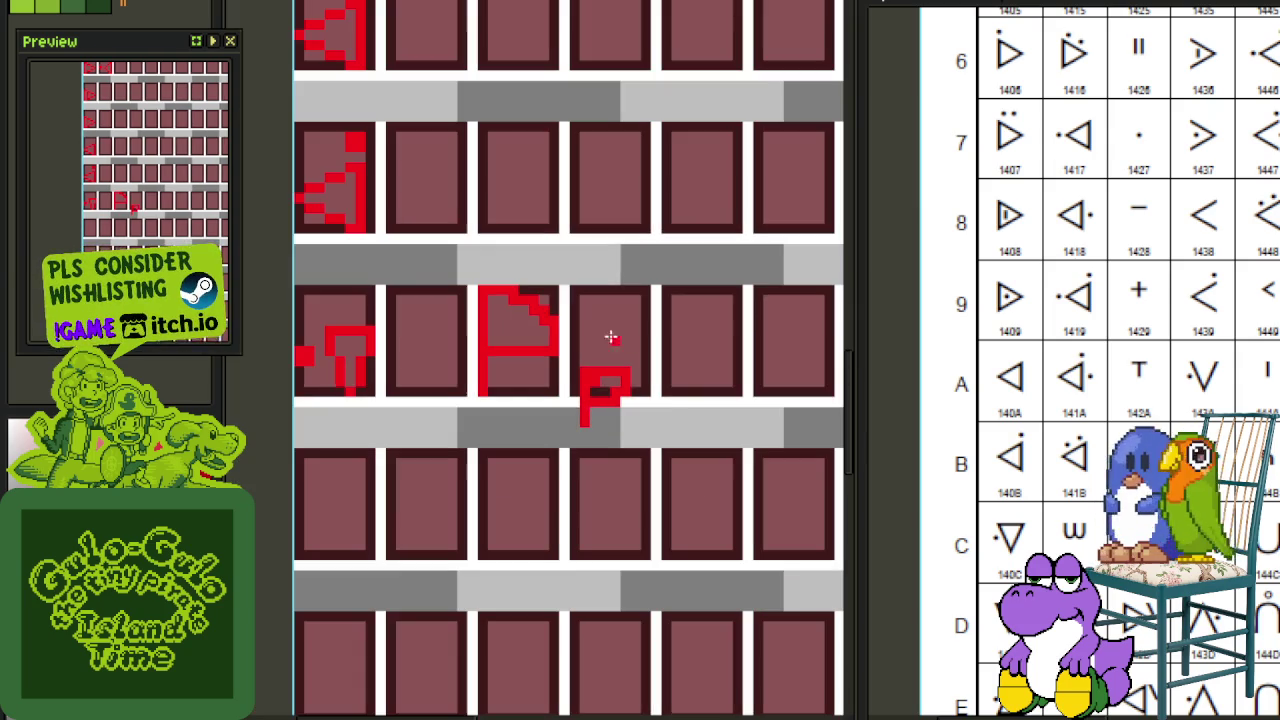
pyautogui.moveTo(471, 266); pyautogui.dragTo(737, 551)
pyautogui.press('Delete')
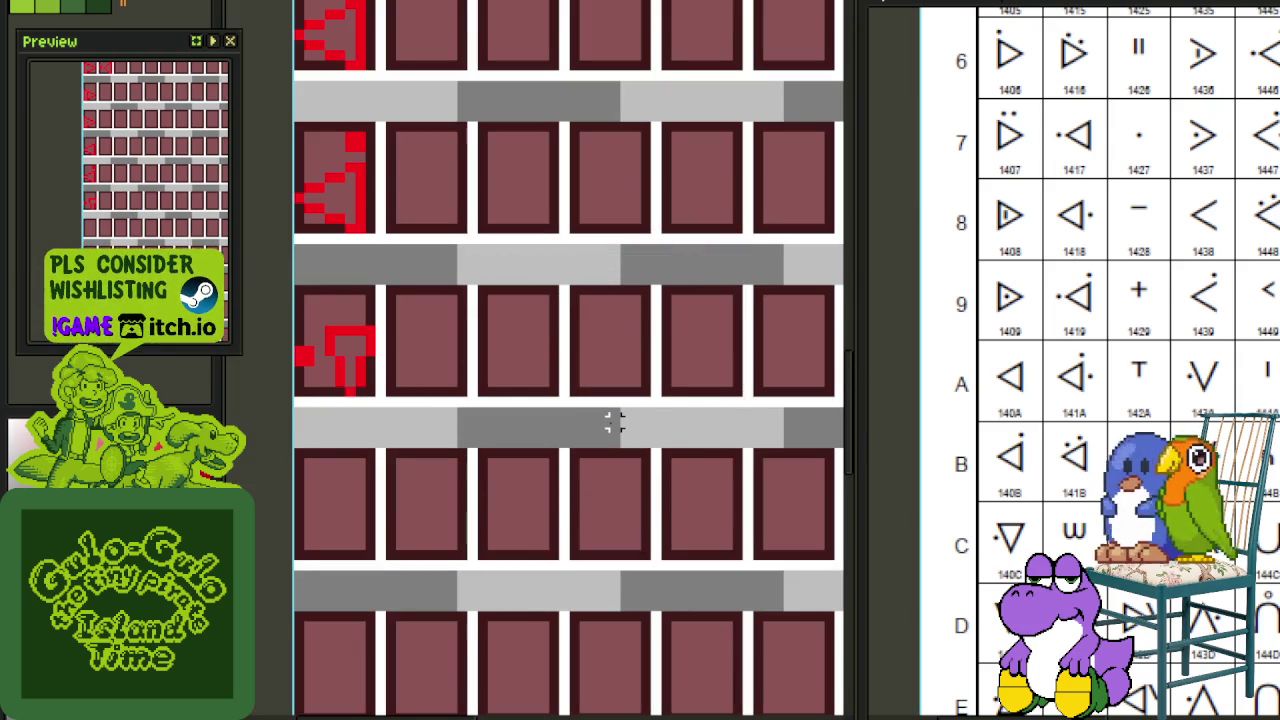
# Step: Draw trial A and o glyphs, then delete them
pyautogui.scroll(2, 533, 378)
pyautogui.scroll(1, 531, 354)
pyautogui.moveTo(397, 463)
pyautogui.mouseDown()
pyautogui.moveTo(557, 349)
pyautogui.moveTo(554, 437)
pyautogui.mouseUp()
pyautogui.hscroll(3, 522, 388)
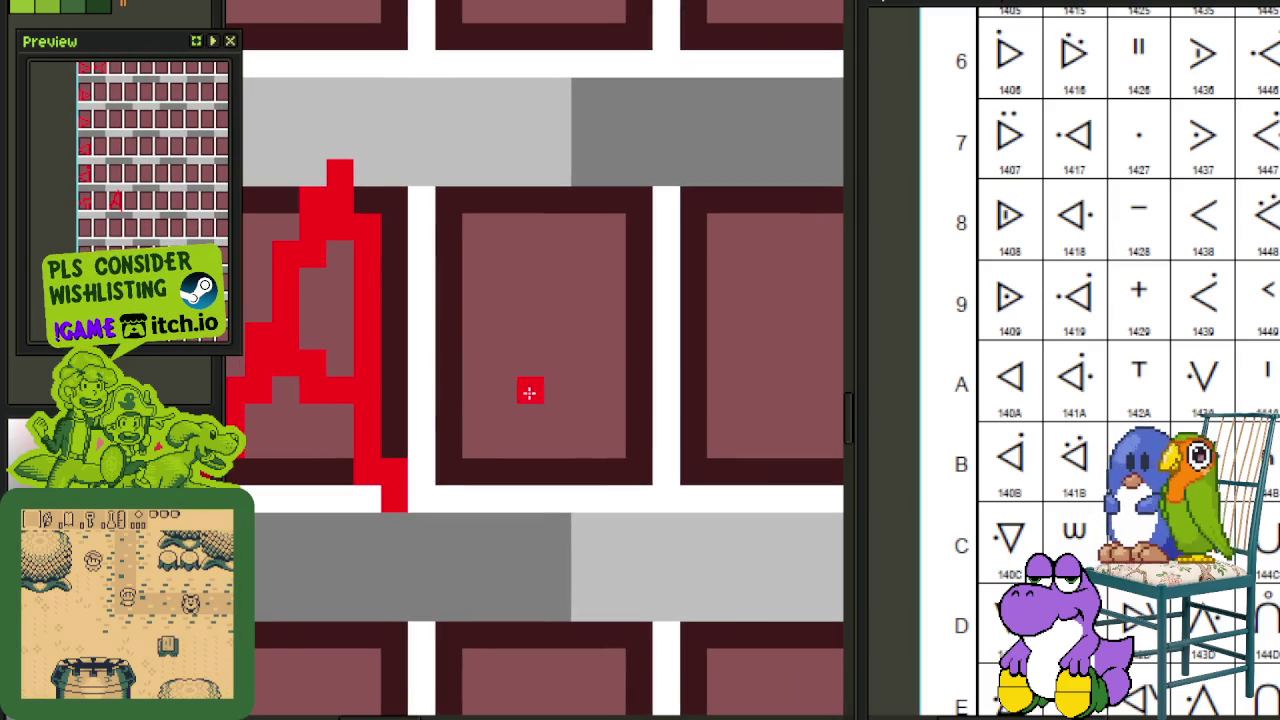
pyautogui.moveTo(581, 377)
pyautogui.mouseDown()
pyautogui.moveTo(591, 409)
pyautogui.moveTo(614, 386)
pyautogui.mouseUp()
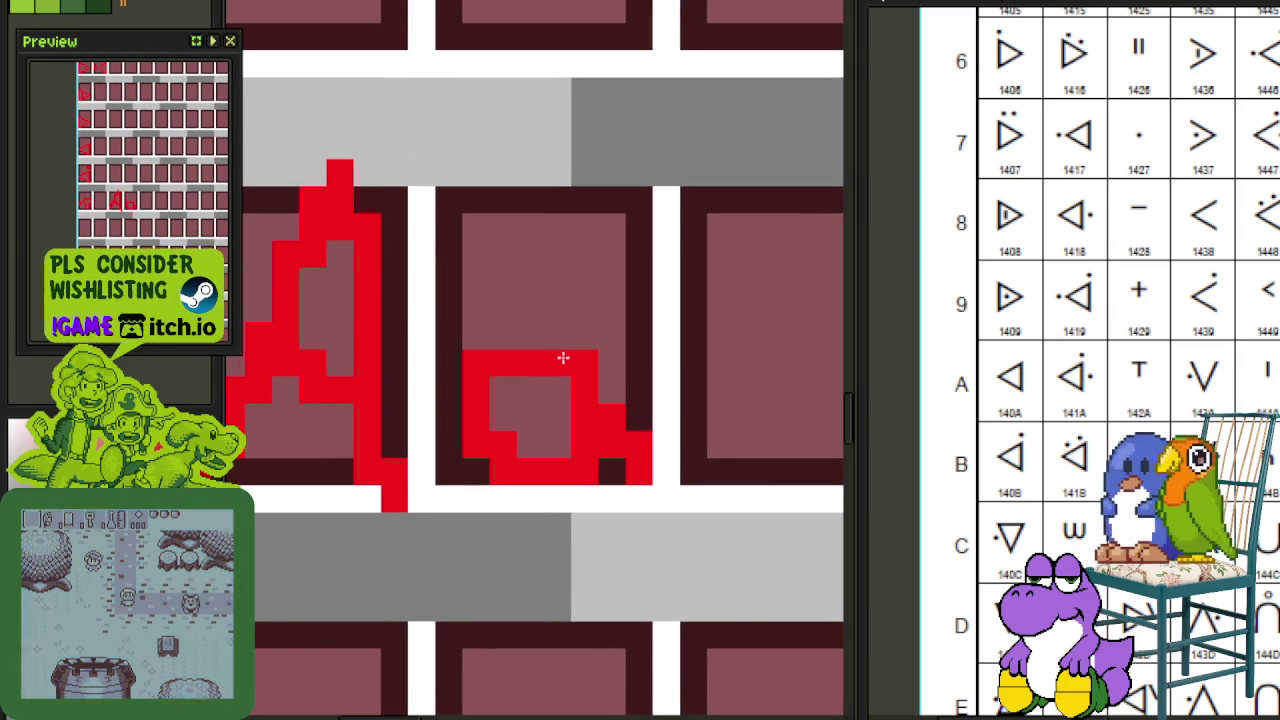
pyautogui.scroll(-3, 577, 432)
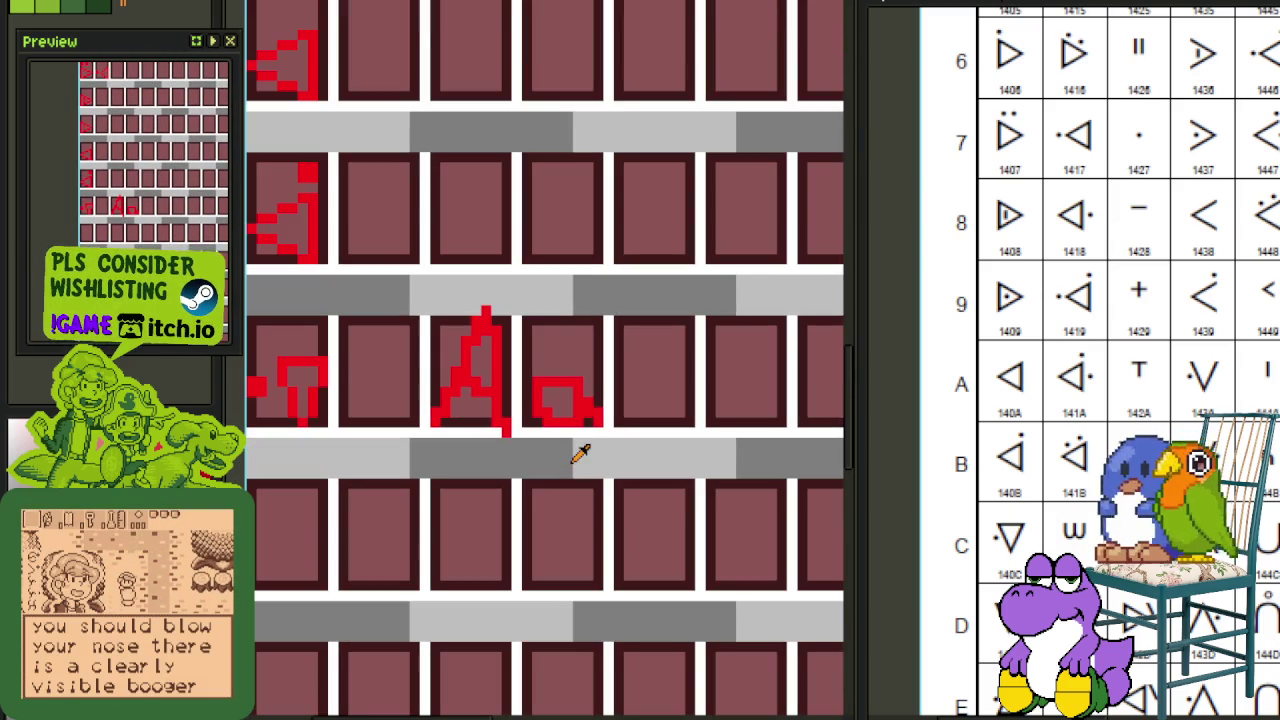
pyautogui.moveTo(433, 283); pyautogui.dragTo(735, 545)
pyautogui.press('Delete')
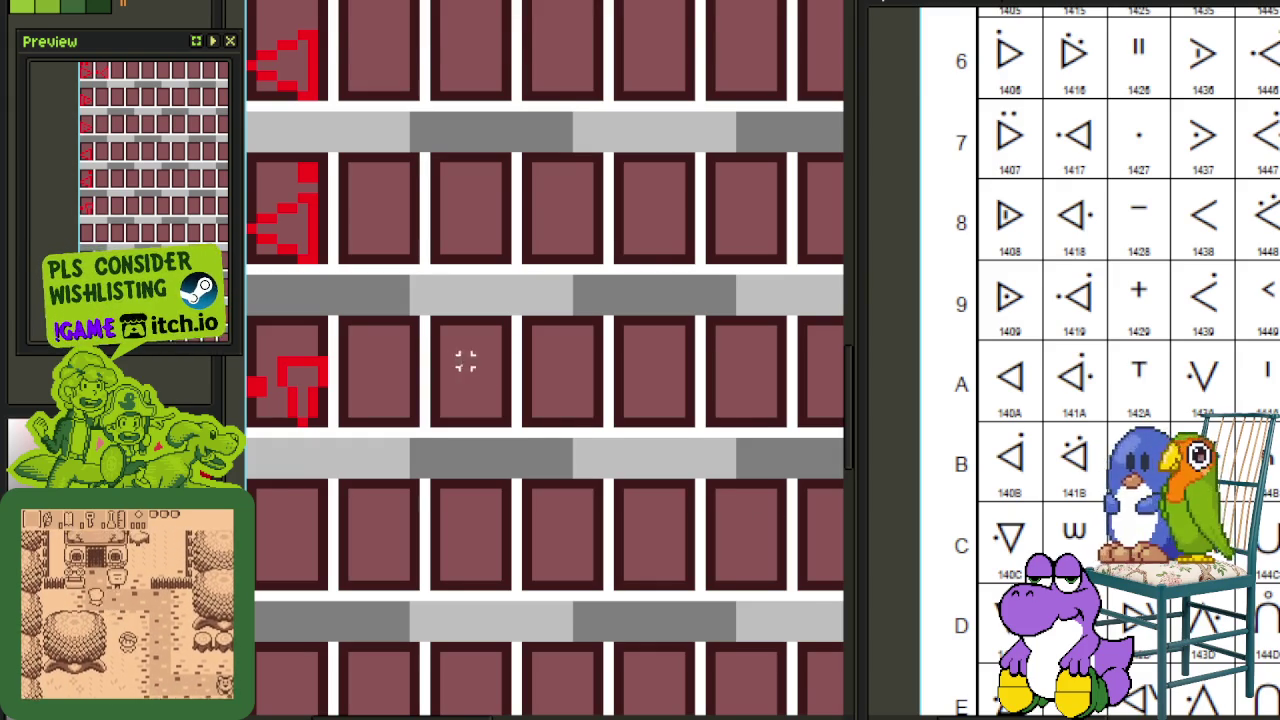
pyautogui.scroll(-2, 466, 362)
# Step: Save the sheet and undo a stray white stroke over the T glyph
pyautogui.hotkey('ctrl', 's')
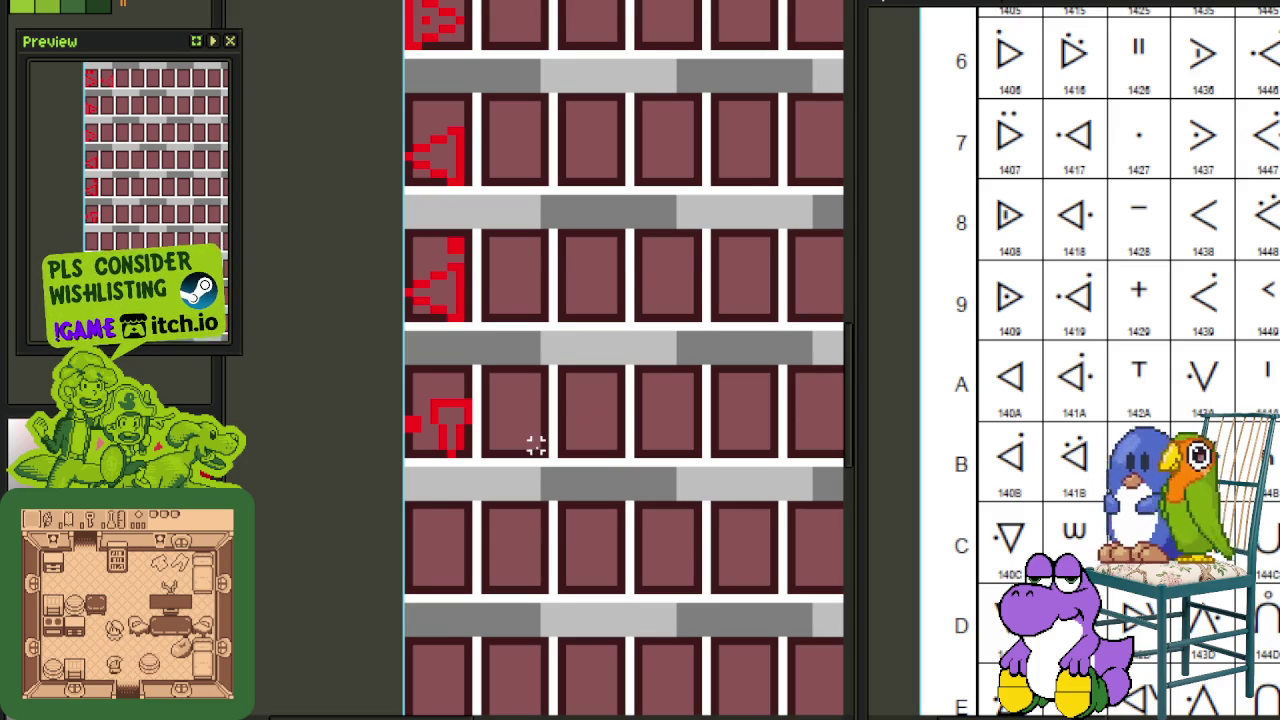
pyautogui.moveTo(535, 445); pyautogui.dragTo(601, 395)
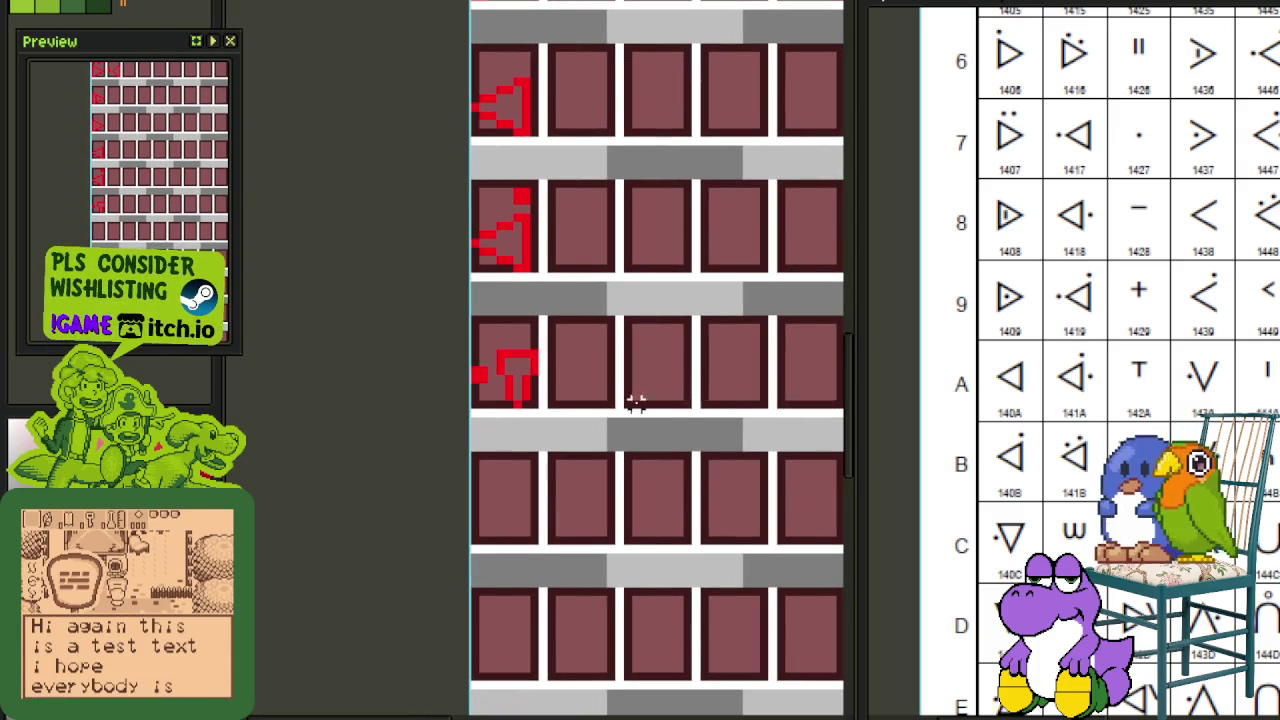
pyautogui.scroll(3, 652, 403)
pyautogui.scroll(2, 506, 400)
pyautogui.moveTo(457, 486); pyautogui.dragTo(349, 309)
pyautogui.hotkey('ctrl', 'z')
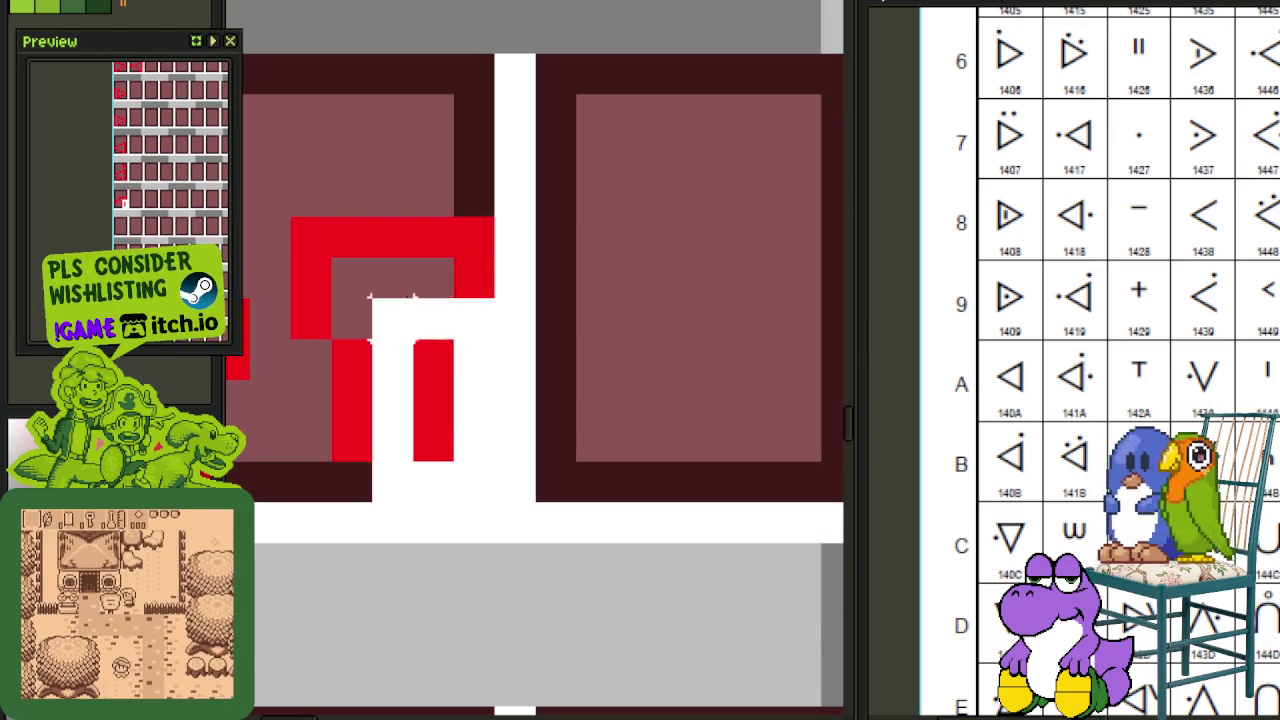
pyautogui.scroll(-1, 411, 300)
pyautogui.scroll(-1, 411, 300)
pyautogui.scroll(-2, 449, 151)
pyautogui.scroll(-1, 449, 151)
pyautogui.scroll(1, 471, 149)
pyautogui.moveTo(471, 149); pyautogui.dragTo(614, 152)
# Step: Place a horizontally mirrored copy of the T glyph one cell lower and save
pyautogui.moveTo(540, 197); pyautogui.dragTo(540, 332)
pyautogui.hotkey('shift', 'h')
pyautogui.hotkey('ctrl', 's')
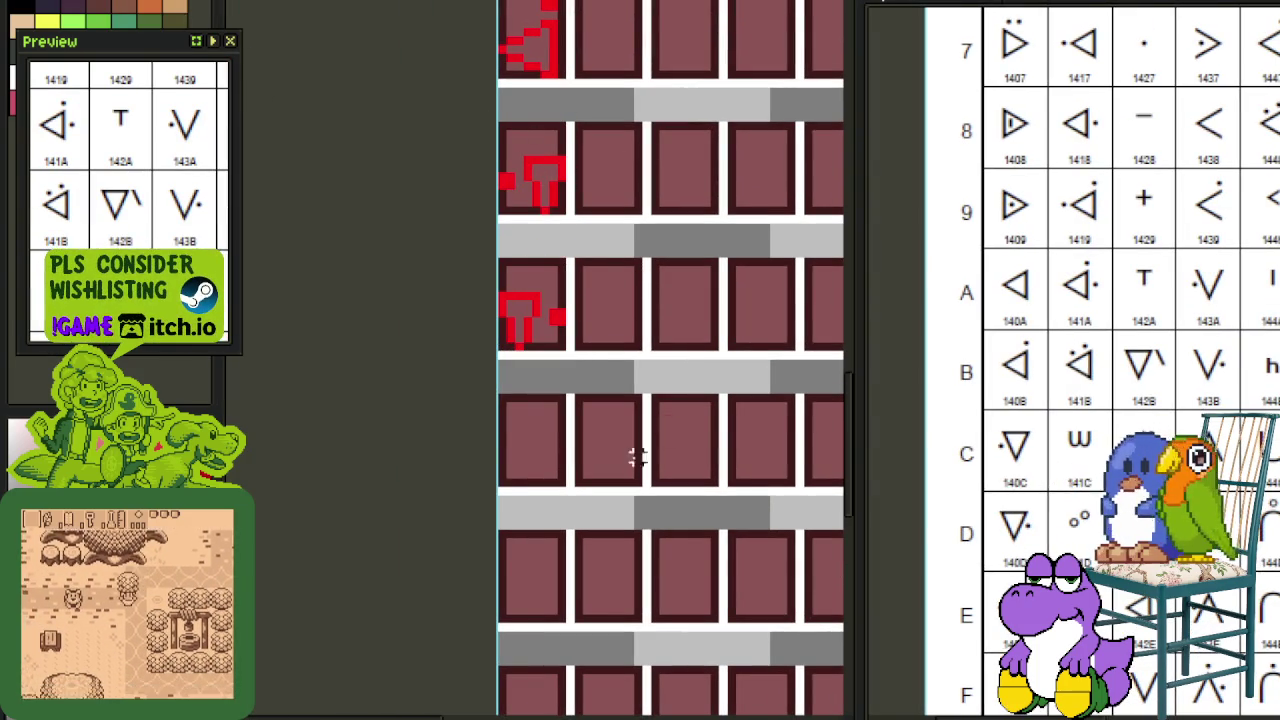
pyautogui.scroll(-4, 557, 300)
pyautogui.moveTo(545, 95); pyautogui.dragTo(561, 253)
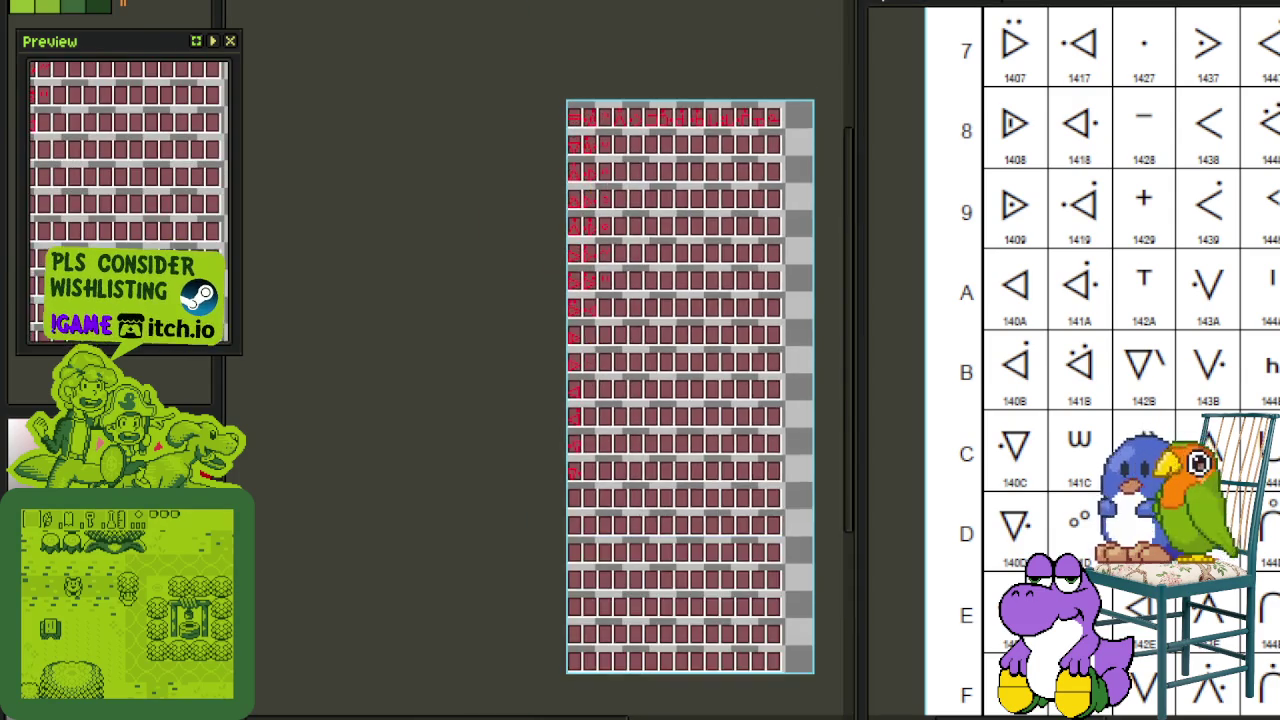
pyautogui.scroll(2, 551, 120)
pyautogui.hotkey('ctrl', 's')
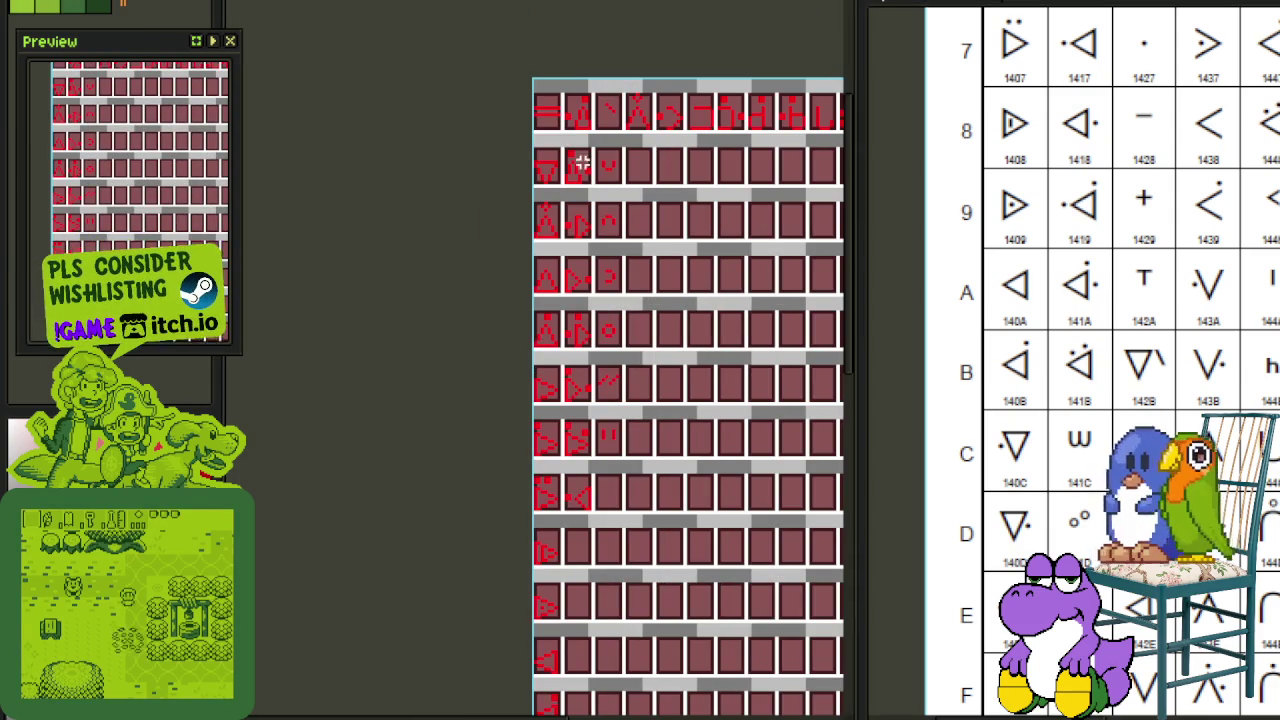
# Step: Look over the tile sheet, then bring up the file-open dialog
pyautogui.scroll(1, 1110, 360)
pyautogui.scroll(3, 1110, 360)
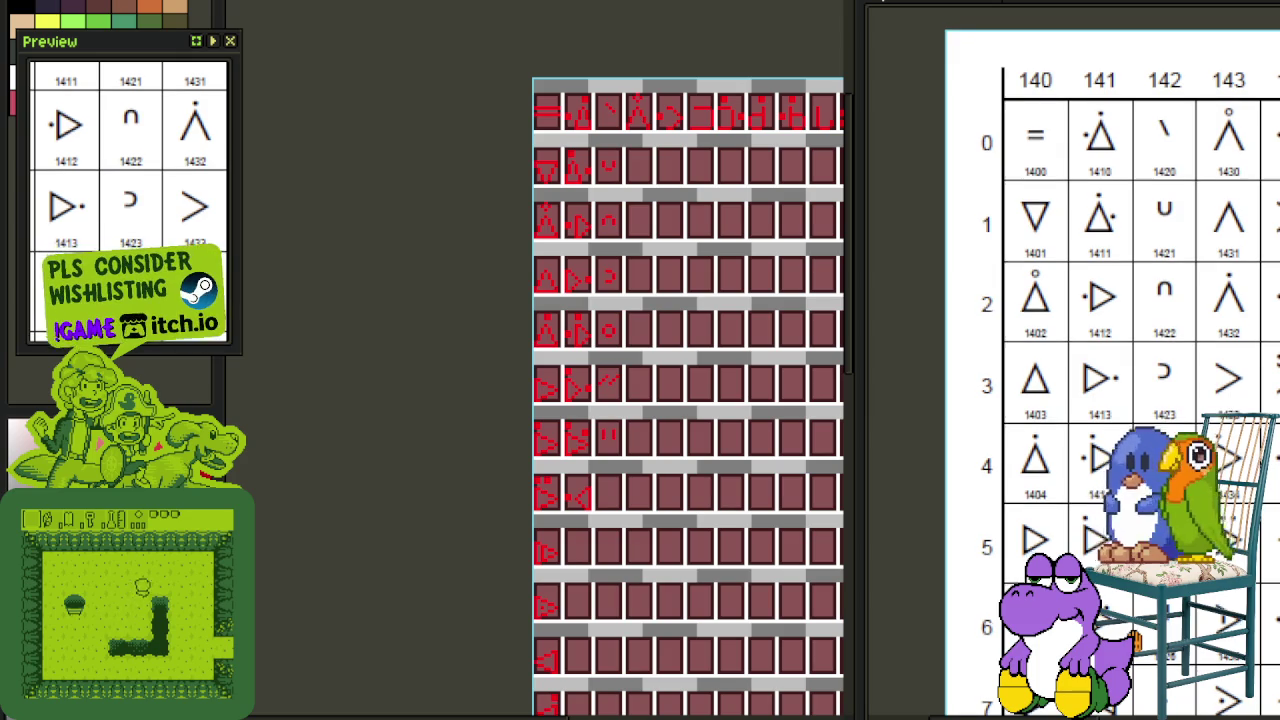
pyautogui.scroll(-3, 1110, 360)
pyautogui.moveTo(686, 543)
pyautogui.mouseDown()
pyautogui.moveTo(696, 343)
pyautogui.moveTo(720, 263)
pyautogui.mouseUp()
pyautogui.scroll(-1, 1051, 420)
pyautogui.scroll(-2, 1110, 360)
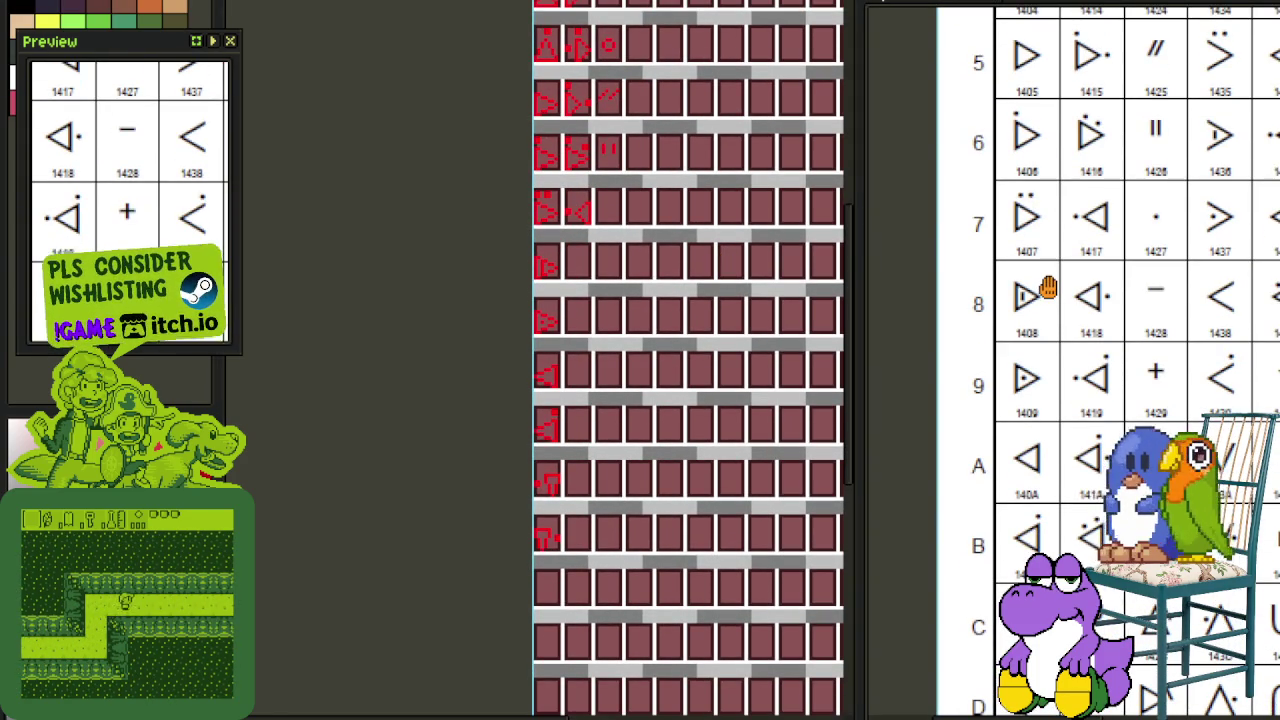
pyautogui.scroll(-1, 1051, 250)
pyautogui.scroll(-2, 1051, 330)
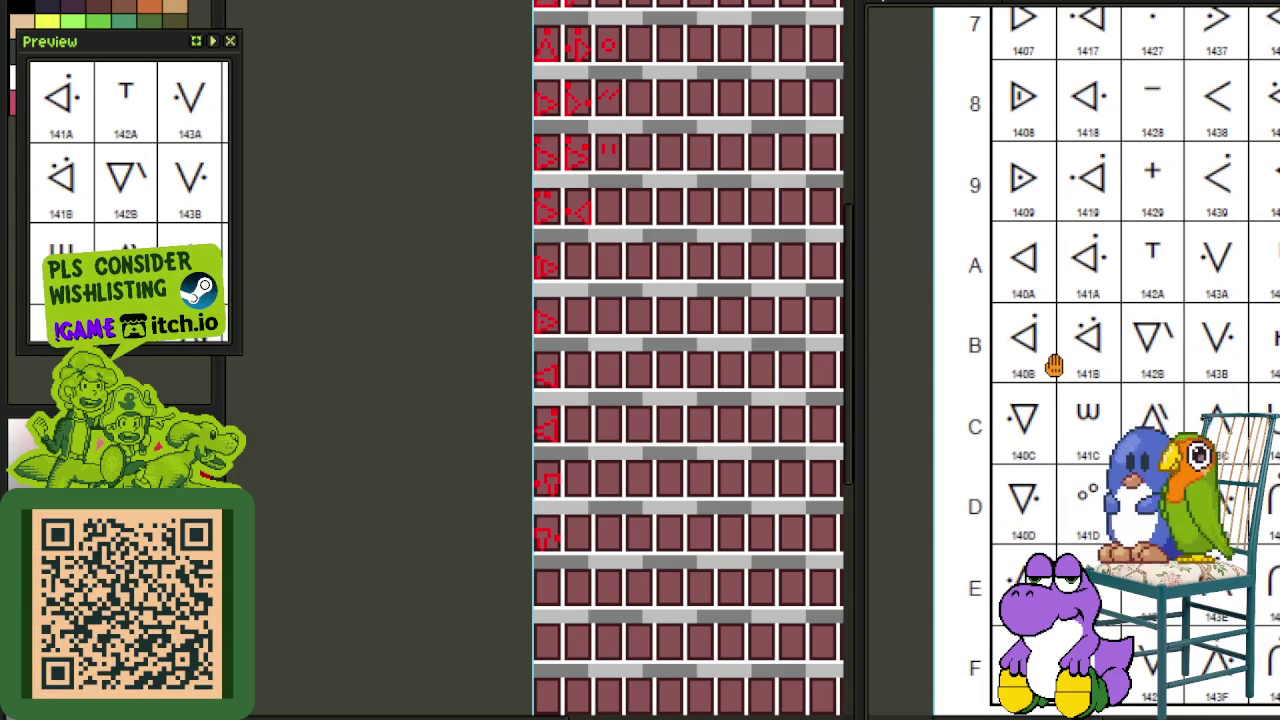
pyautogui.hotkey('ctrl', 'o')
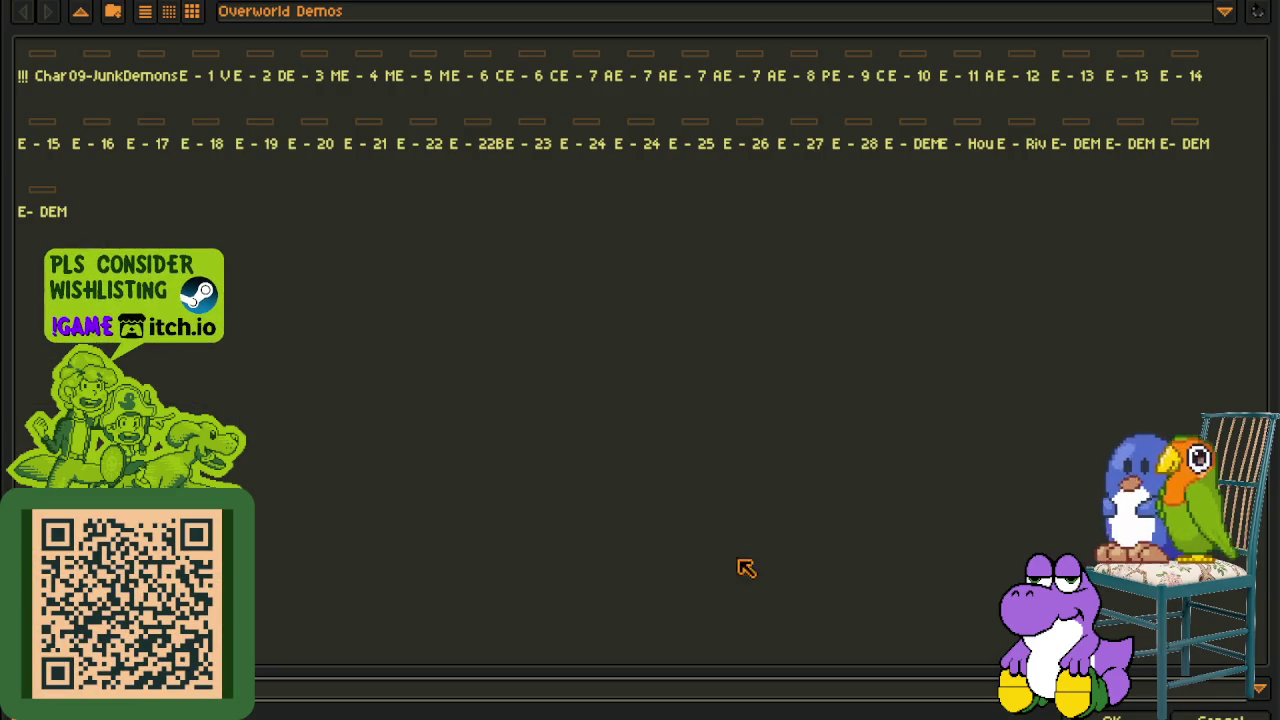
pyautogui.press('Escape')
pyautogui.scroll(2, 531, 527)
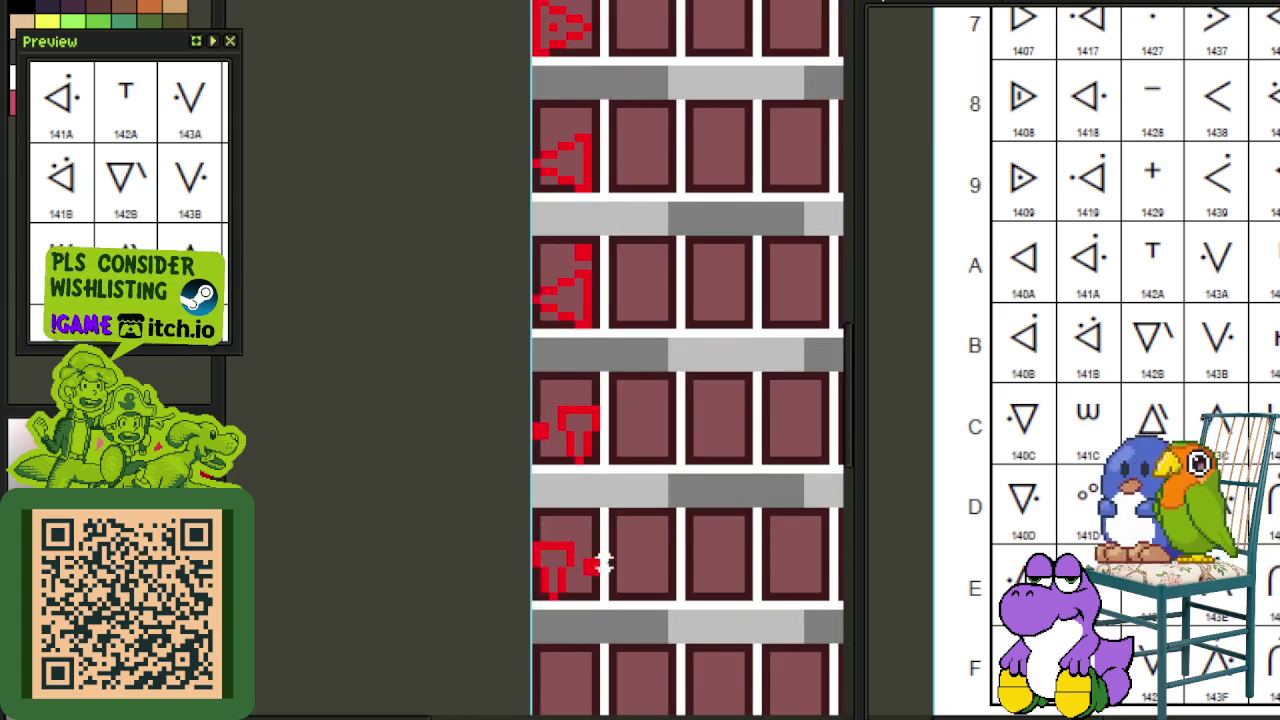
pyautogui.scroll(1, 608, 563)
pyautogui.scroll(1, 608, 517)
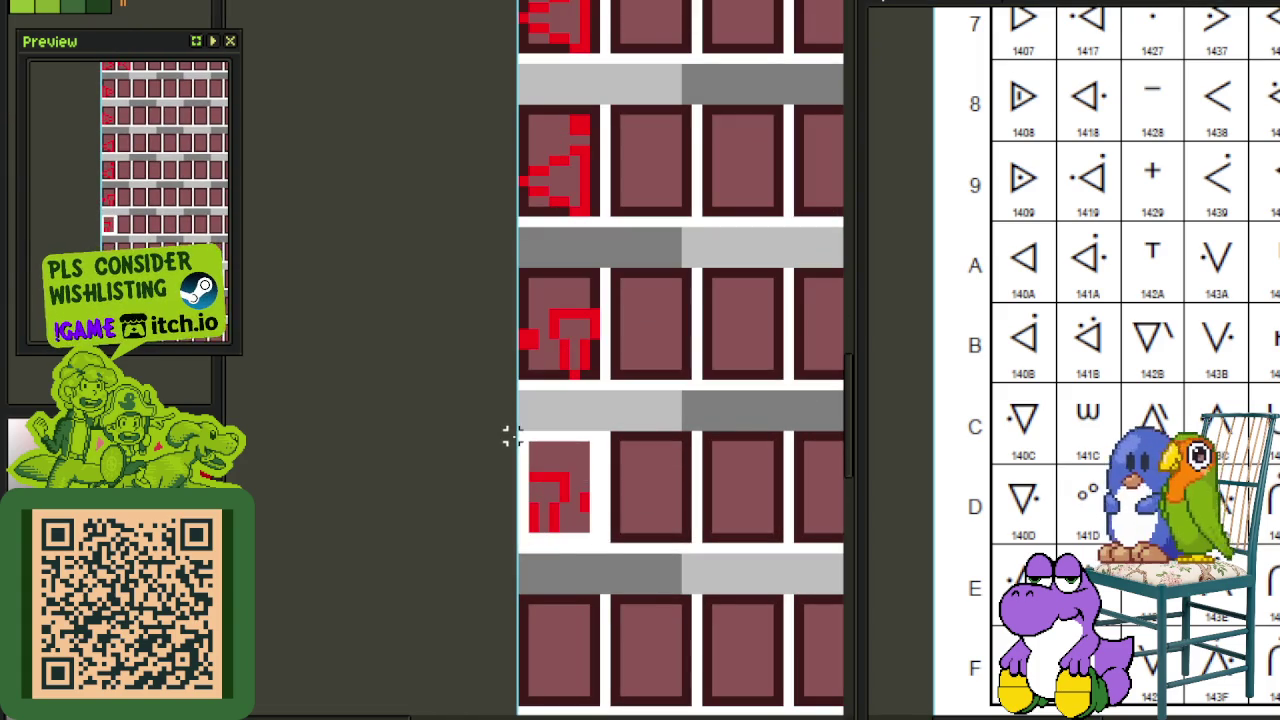
pyautogui.click(507, 437)
pyautogui.scroll(-1, 638, 462)
pyautogui.moveTo(558, 495); pyautogui.dragTo(564, 604)
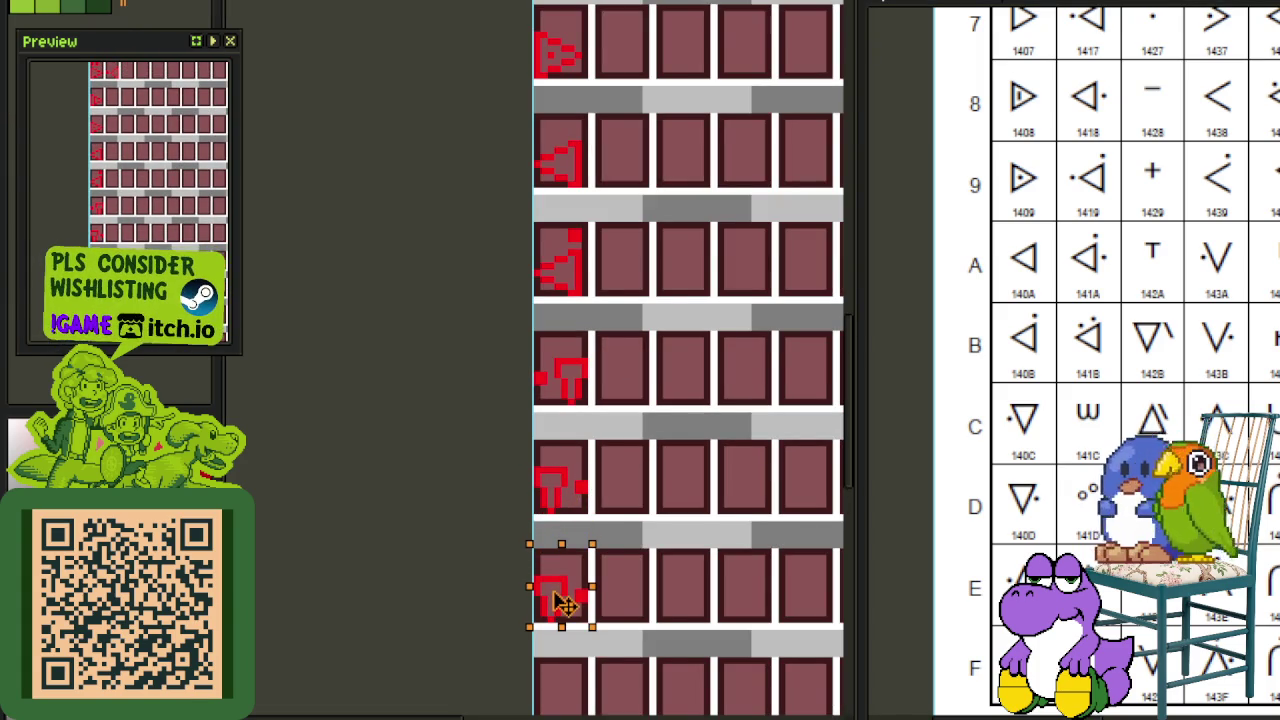
pyautogui.press('Down')
pyautogui.press('Down')
pyautogui.press('Down')
pyautogui.press('Down')
pyautogui.press('Down')
pyautogui.press('Down')
pyautogui.press('Down')
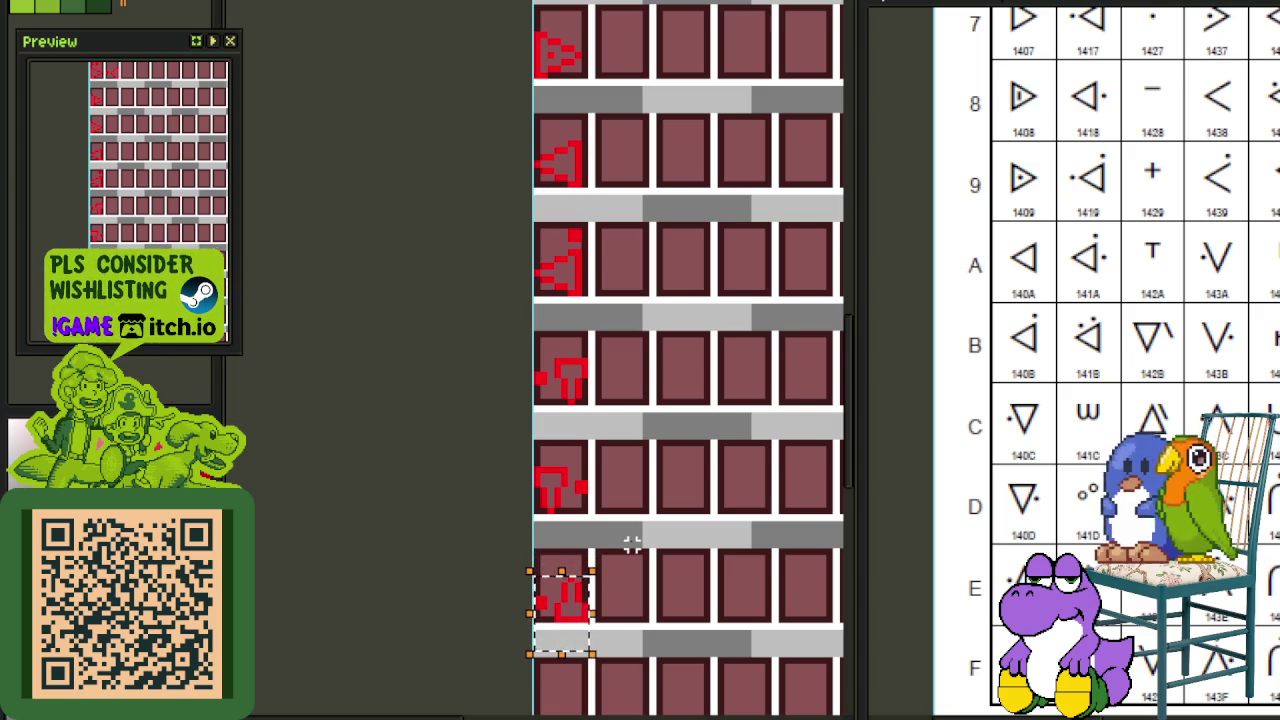
pyautogui.scroll(-3, 727, 470)
pyautogui.scroll(1, 570, 490)
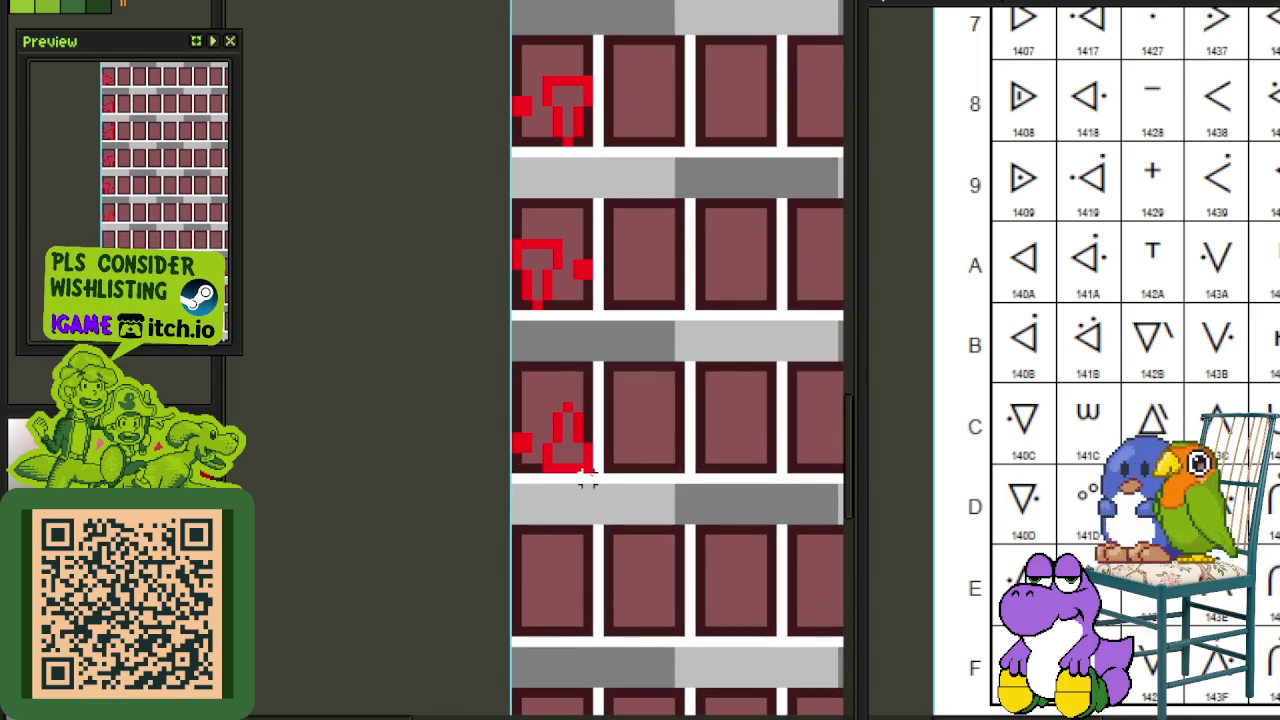
pyautogui.moveTo(585, 466); pyautogui.dragTo(507, 358)
pyautogui.moveTo(618, 418); pyautogui.dragTo(550, 620)
pyautogui.hotkey('ctrl', 's')
pyautogui.scroll(-2, 962, 544)
pyautogui.scroll(-2, 622, 535)
pyautogui.scroll(-2, 622, 535)
pyautogui.moveTo(629, 523); pyautogui.dragTo(523, 567)
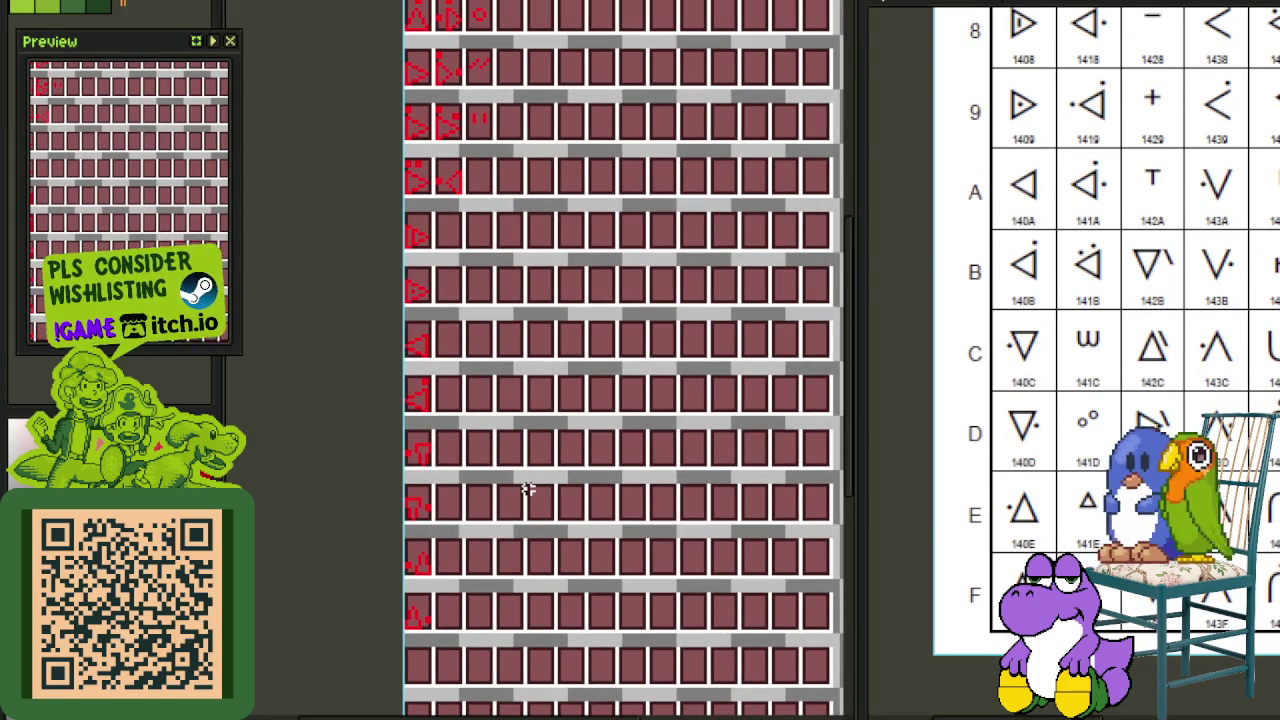
pyautogui.scroll(-4, 528, 486)
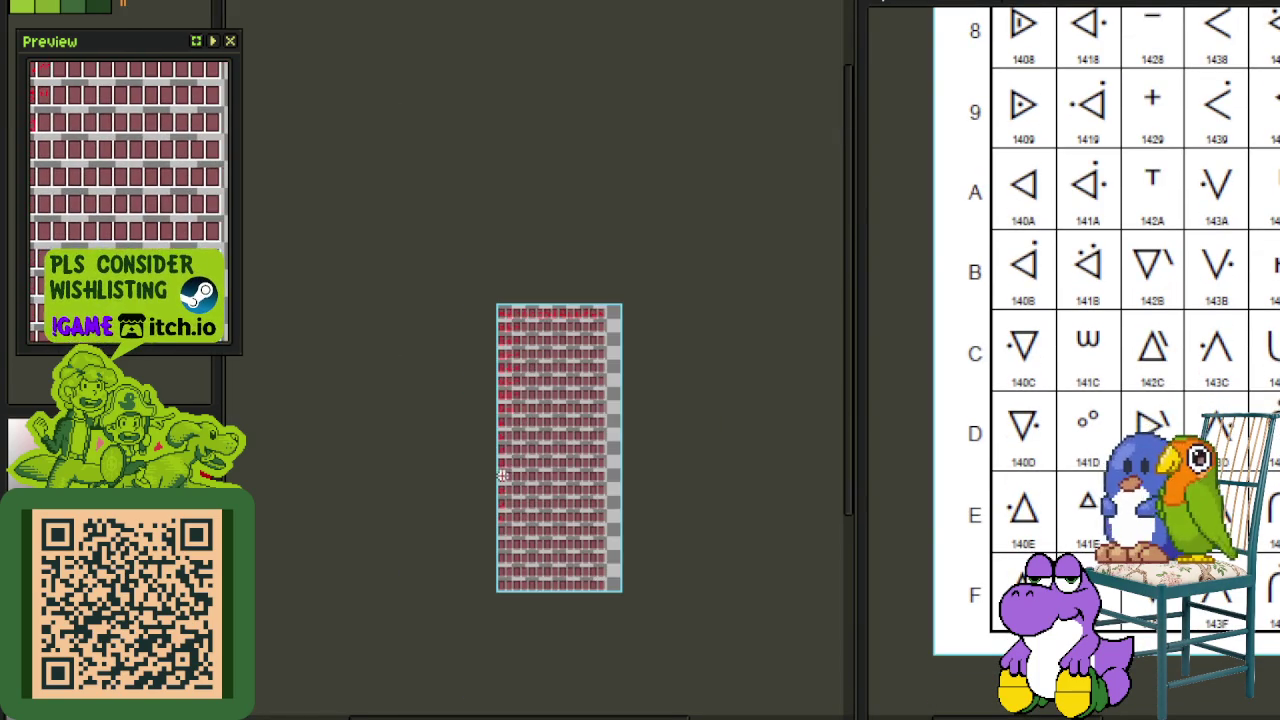
# Step: Copy a right-pointing dotted glyph into the tile below and mirror it to point left
pyautogui.scroll(4, 505, 345)
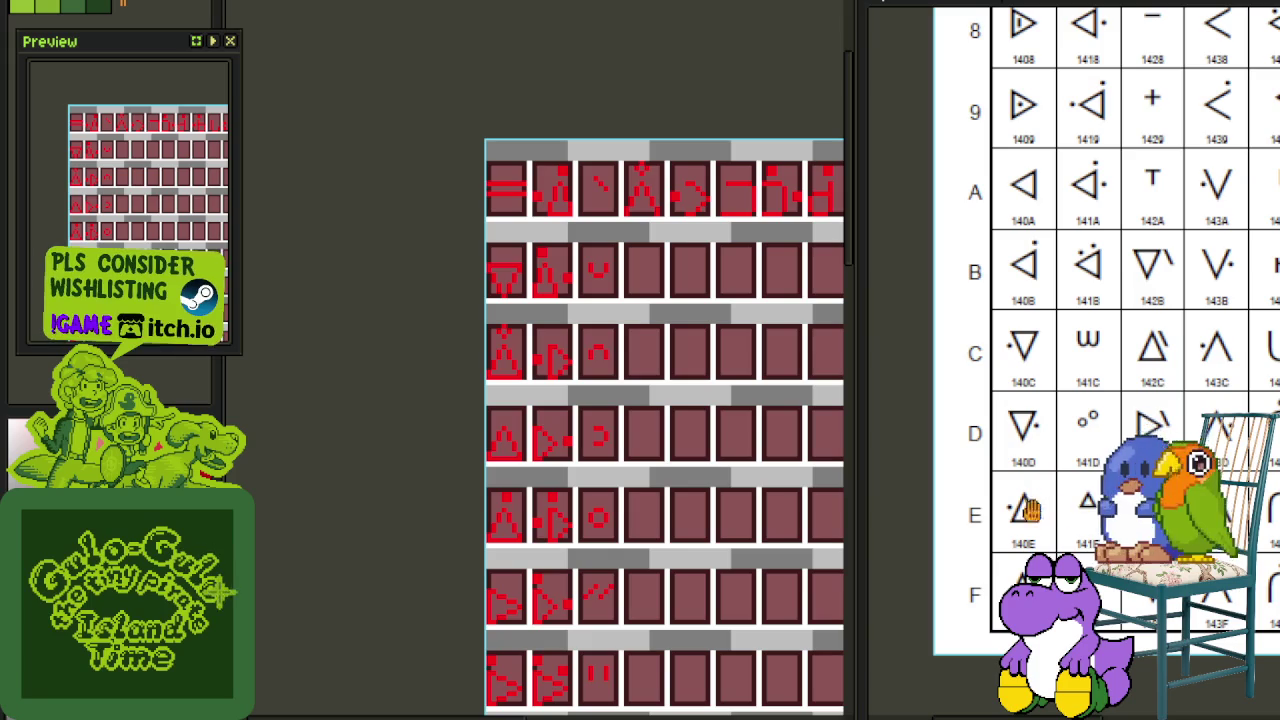
pyautogui.scroll(5, 1088, 218)
pyautogui.scroll(3, 1083, 271)
pyautogui.scroll(3, 1059, 383)
pyautogui.scroll(1, 1040, 470)
pyautogui.scroll(-3, 1030, 400)
pyautogui.scroll(-2, 1049, 443)
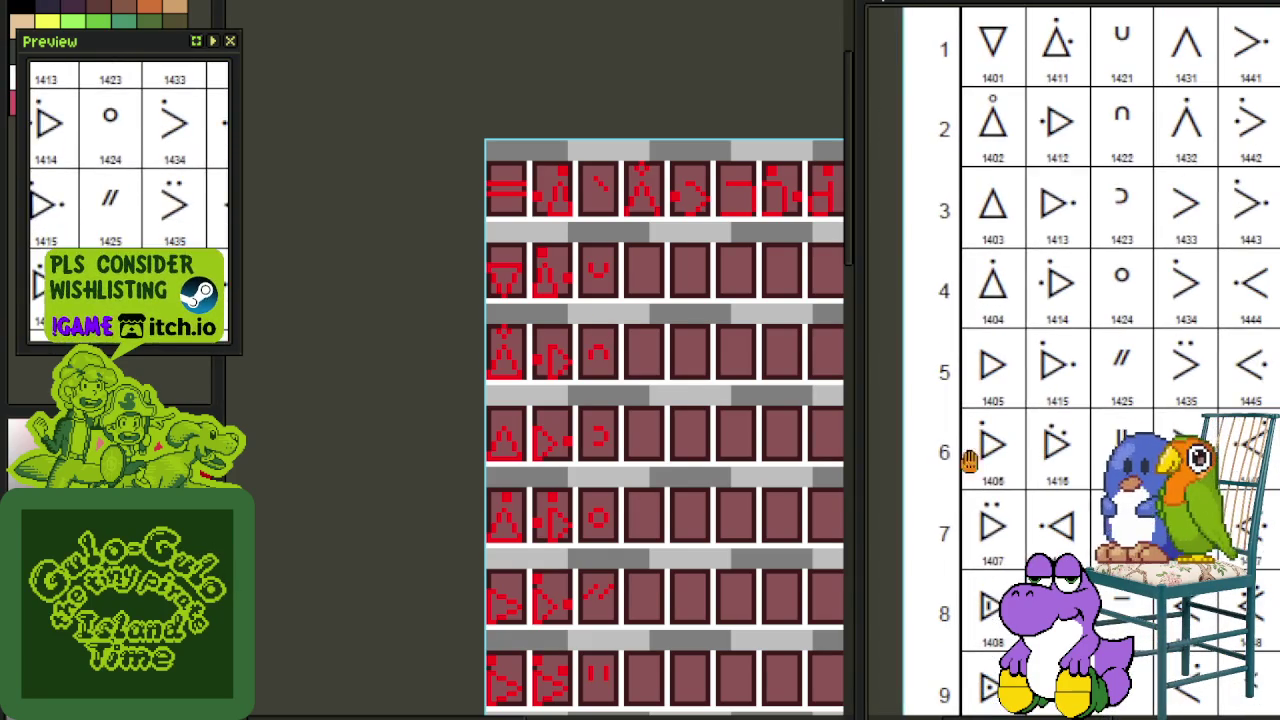
pyautogui.scroll(-2, 586, 491)
pyautogui.scroll(-2, 600, 567)
pyautogui.scroll(1, 581, 461)
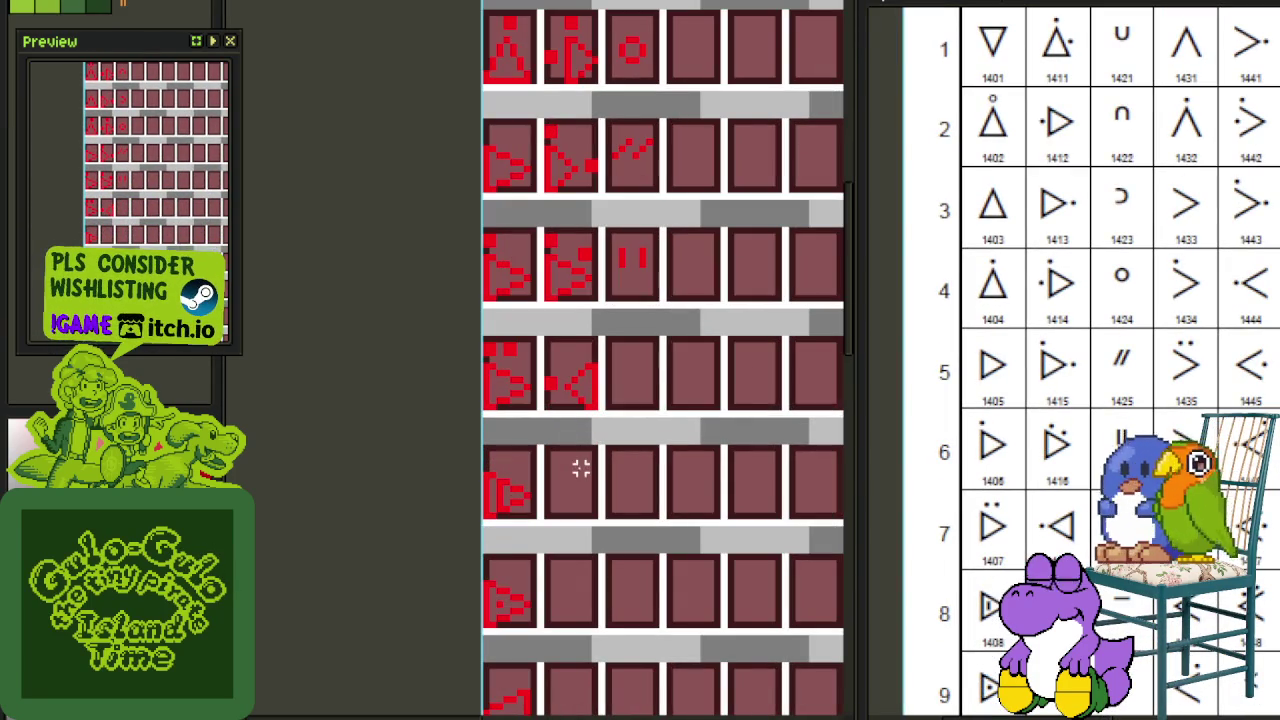
pyautogui.scroll(1, 581, 420)
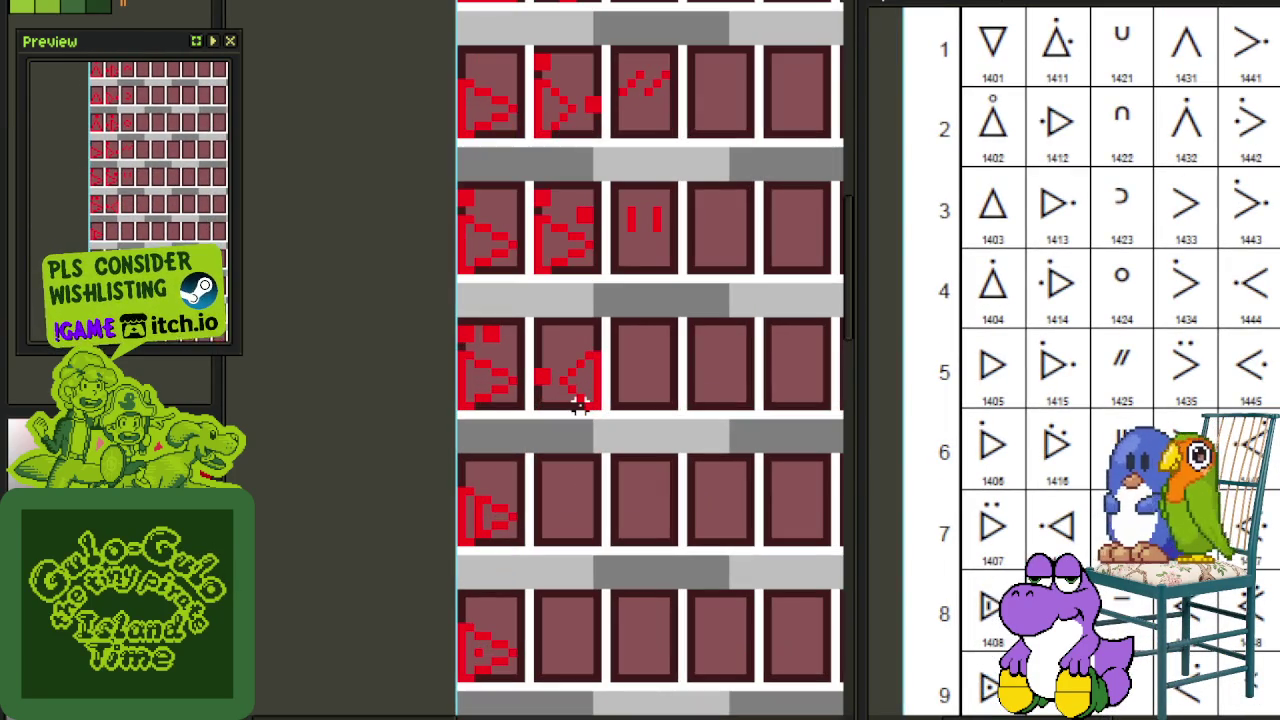
pyautogui.scroll(1, 580, 403)
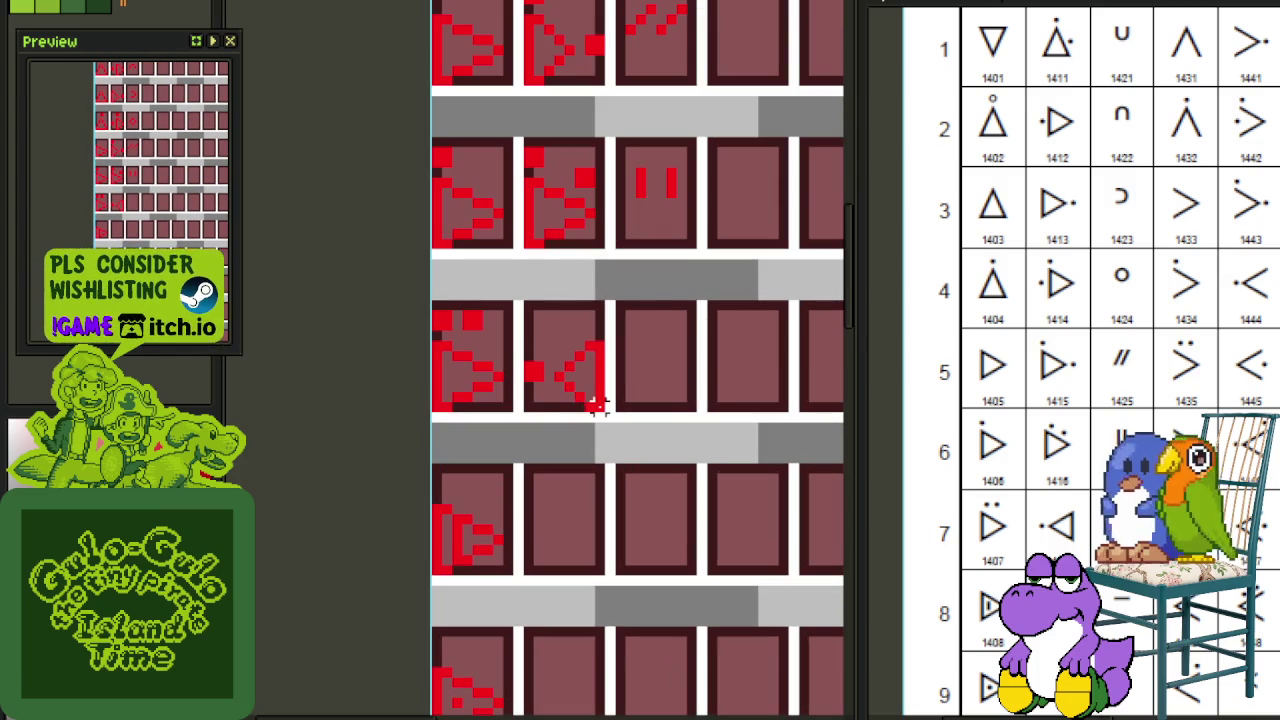
pyautogui.moveTo(558, 334); pyautogui.dragTo(516, 293)
pyautogui.moveTo(571, 371)
pyautogui.mouseDown()
pyautogui.moveTo(577, 557)
pyautogui.moveTo(567, 546)
pyautogui.mouseUp()
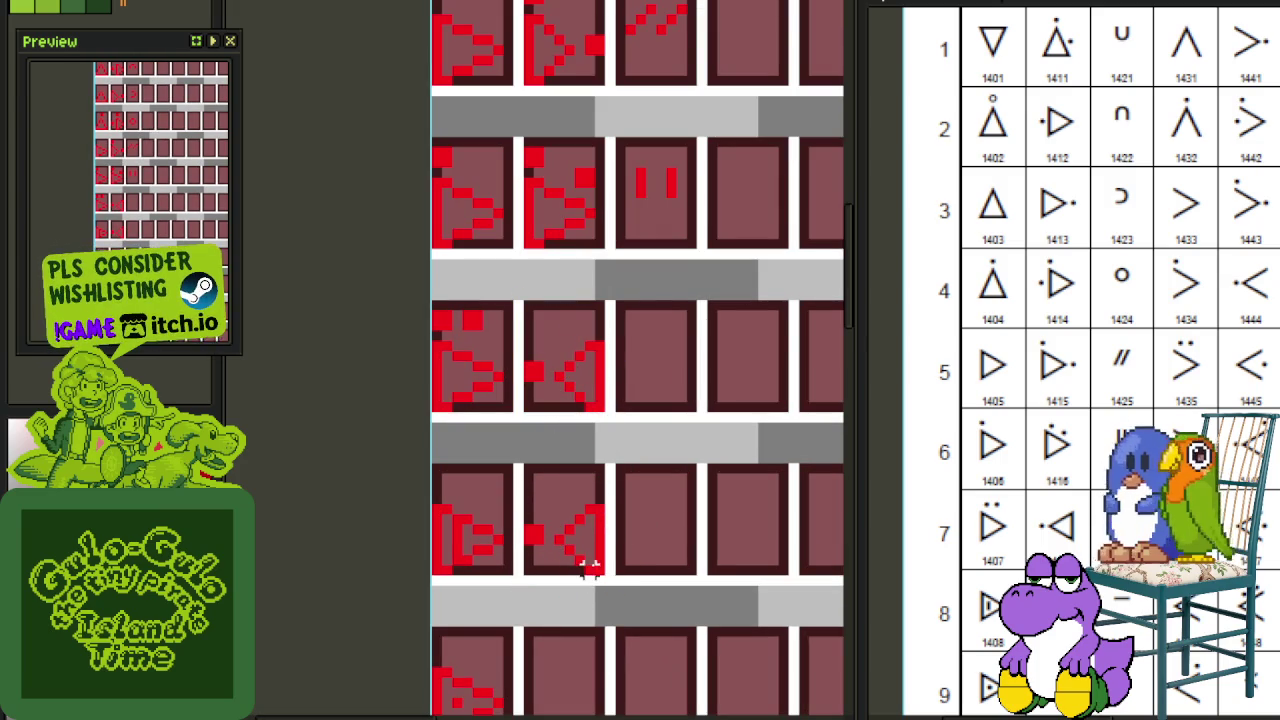
pyautogui.click(598, 518)
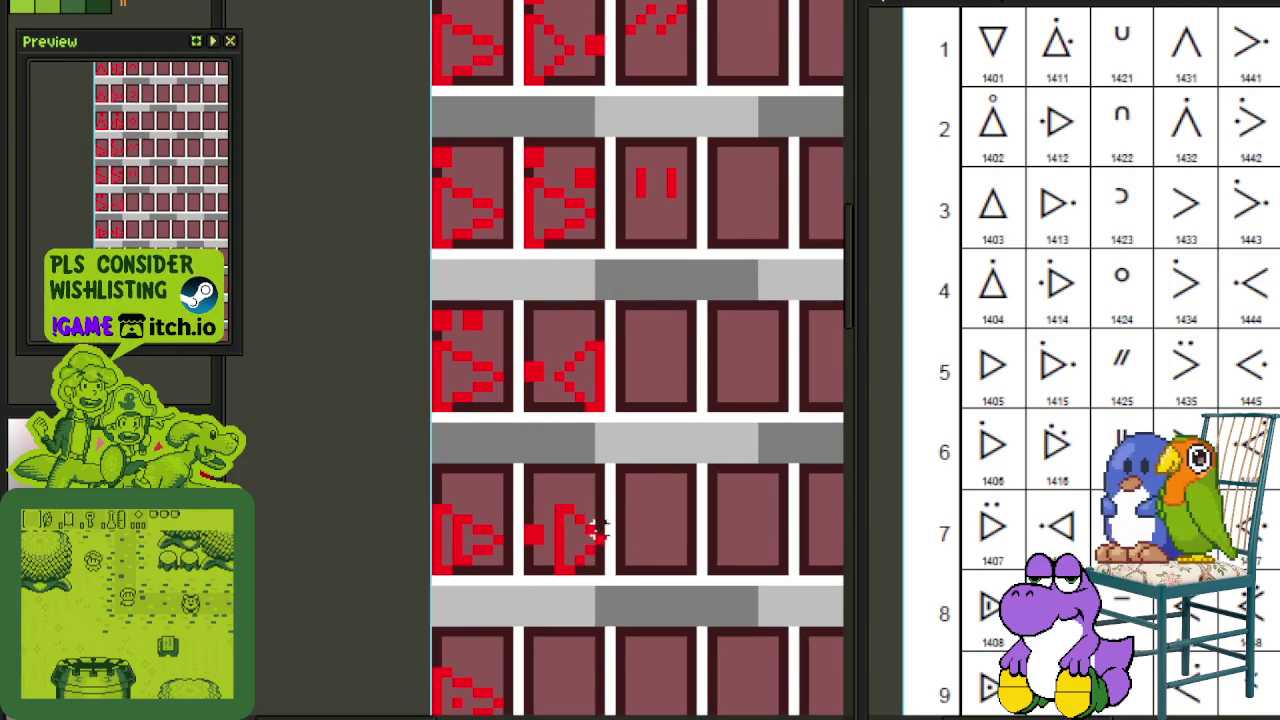
pyautogui.moveTo(604, 576); pyautogui.dragTo(524, 464)
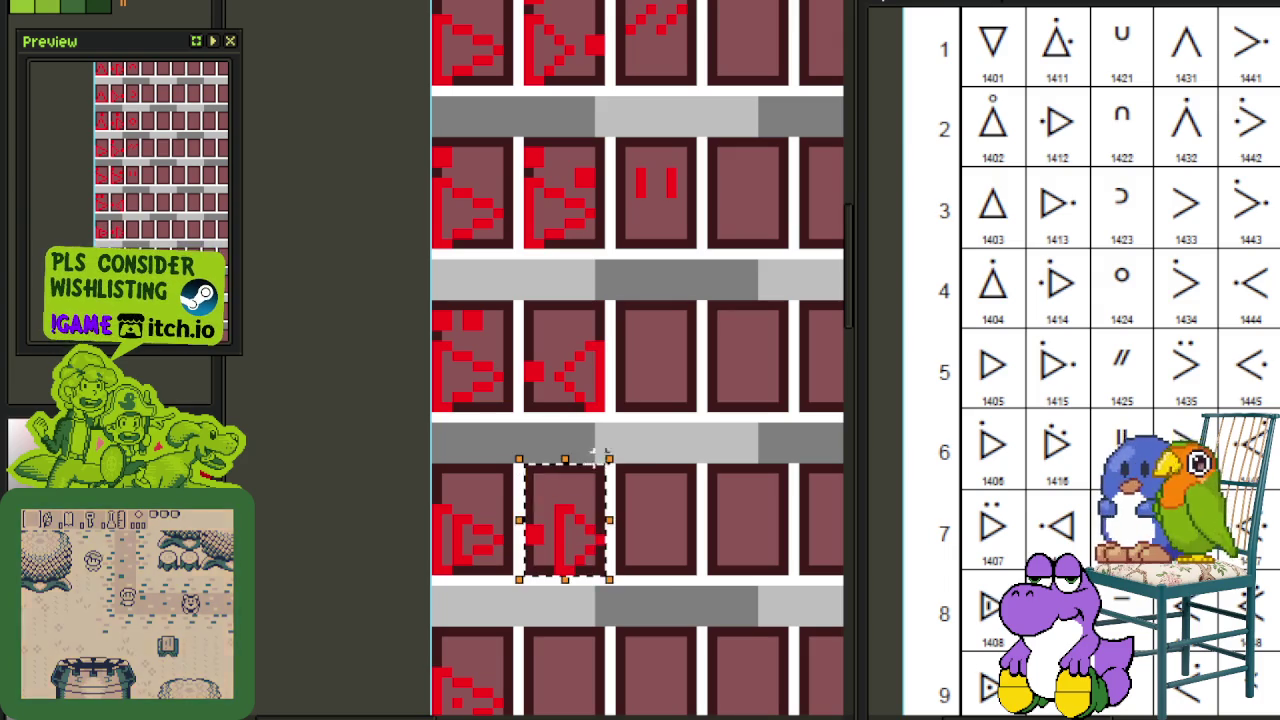
pyautogui.hotkey('shift', 'h')
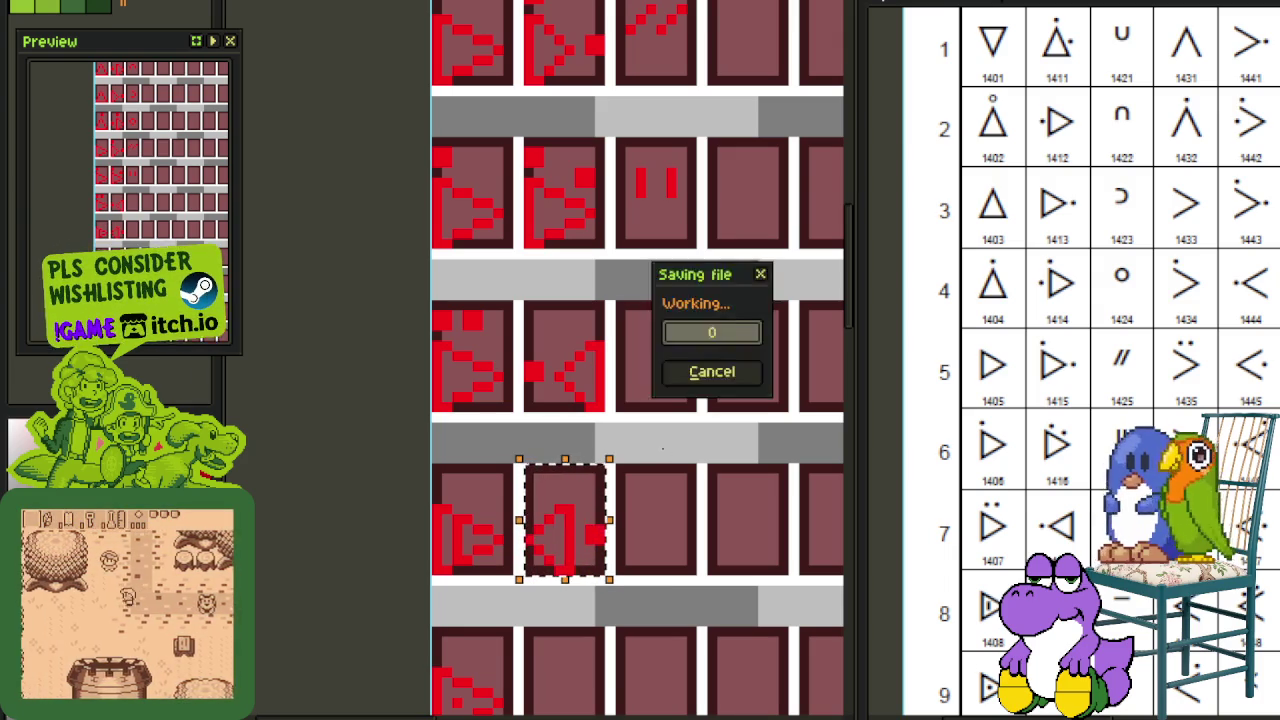
pyautogui.click(666, 534)
# Step: Paste another left-pointing copy into an empty tile, save, and reposition its dot
pyautogui.scroll(-3, 676, 460)
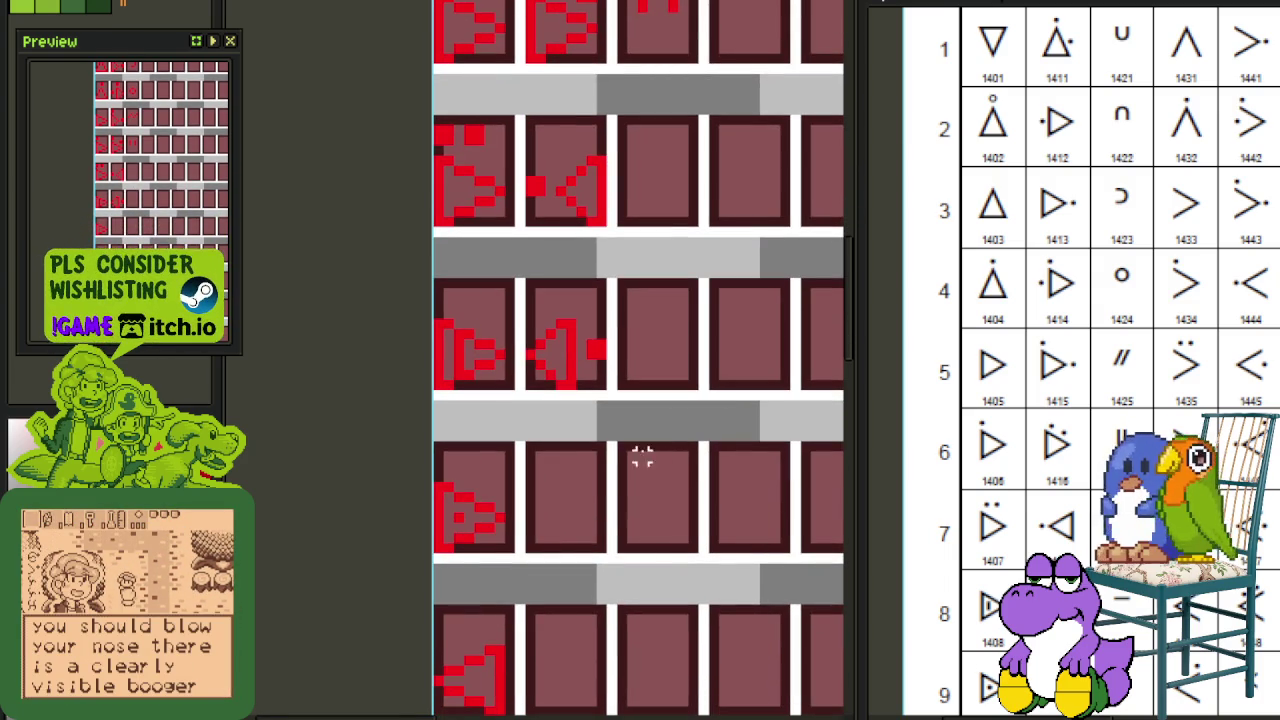
pyautogui.scroll(1, 585, 474)
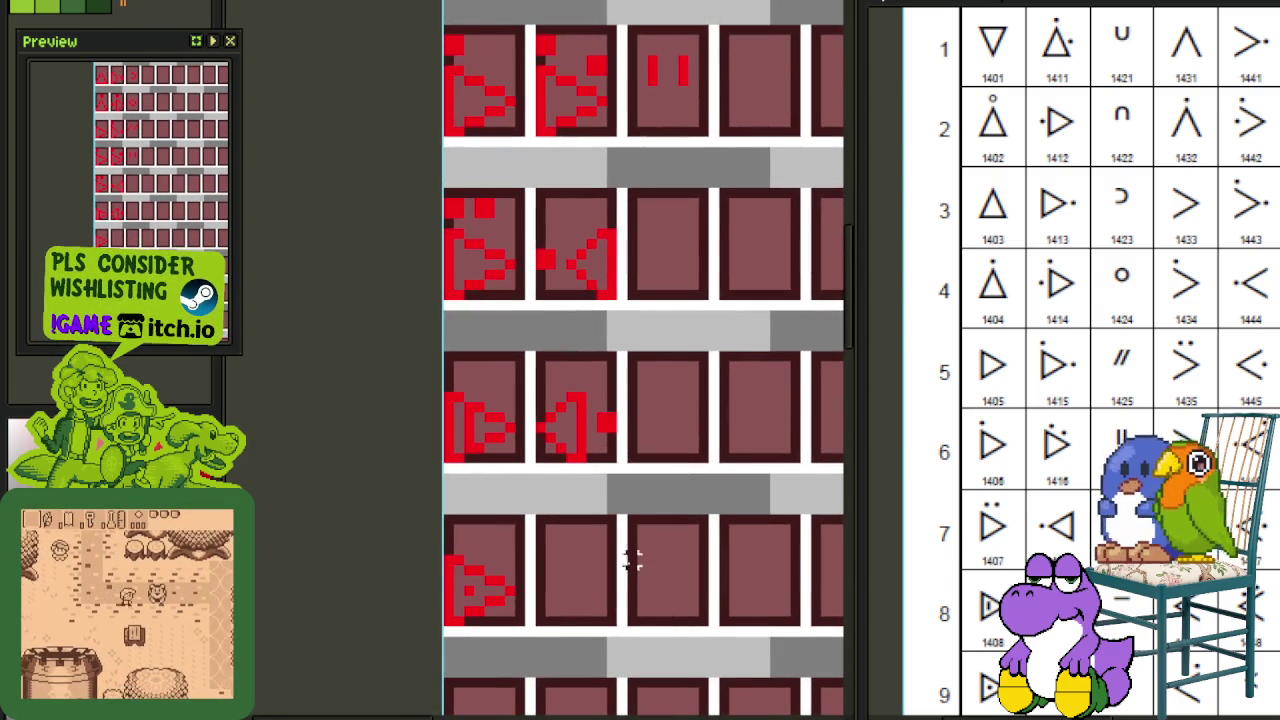
pyautogui.scroll(-3, 636, 388)
pyautogui.hotkey('ctrl', 'v')
pyautogui.scroll(-2, 606, 374)
pyautogui.scroll(2, 606, 374)
pyautogui.moveTo(595, 190)
pyautogui.mouseDown()
pyautogui.moveTo(613, 308)
pyautogui.moveTo(613, 546)
pyautogui.mouseUp()
pyautogui.hotkey('ctrl', 's')
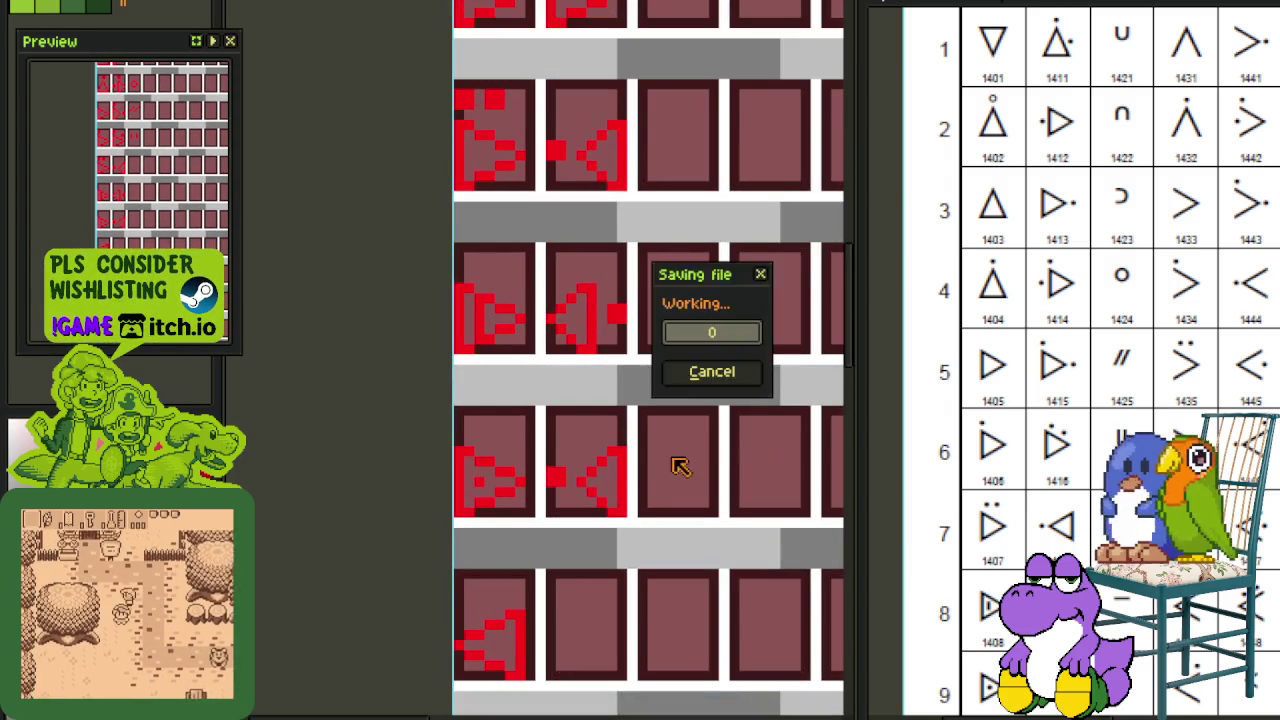
pyautogui.scroll(2, 558, 475)
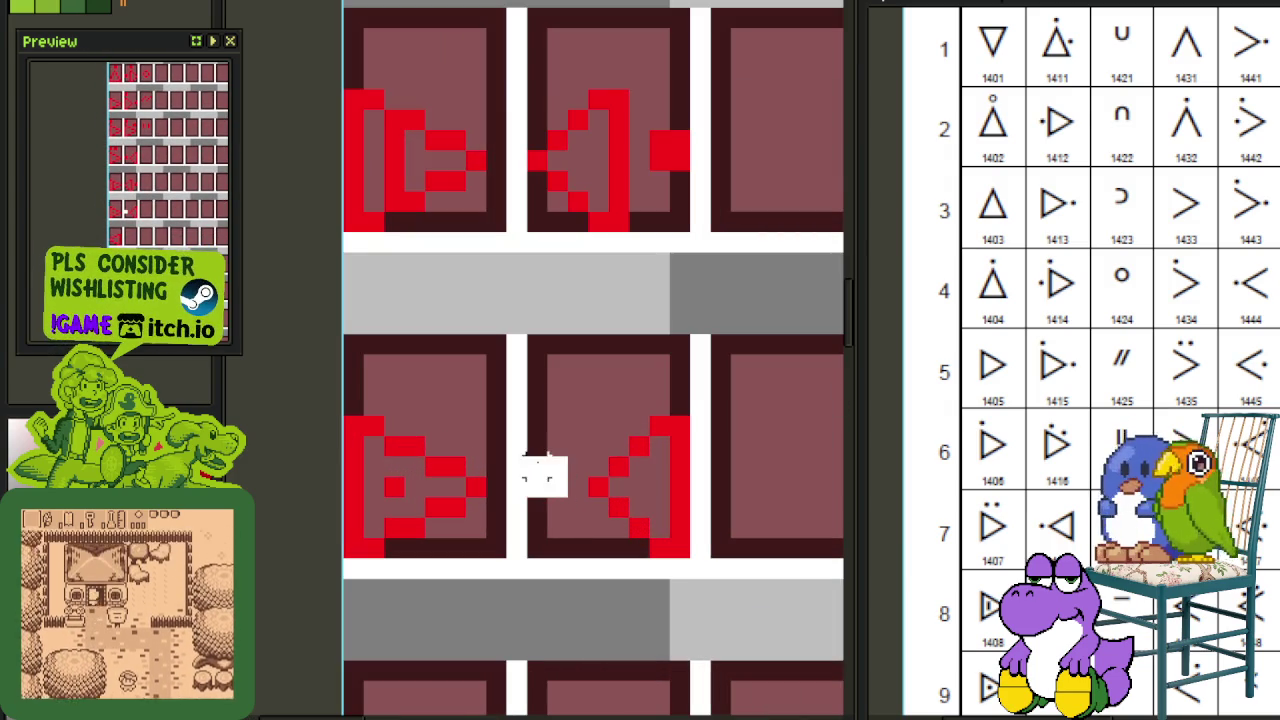
pyautogui.moveTo(652, 382); pyautogui.dragTo(664, 397)
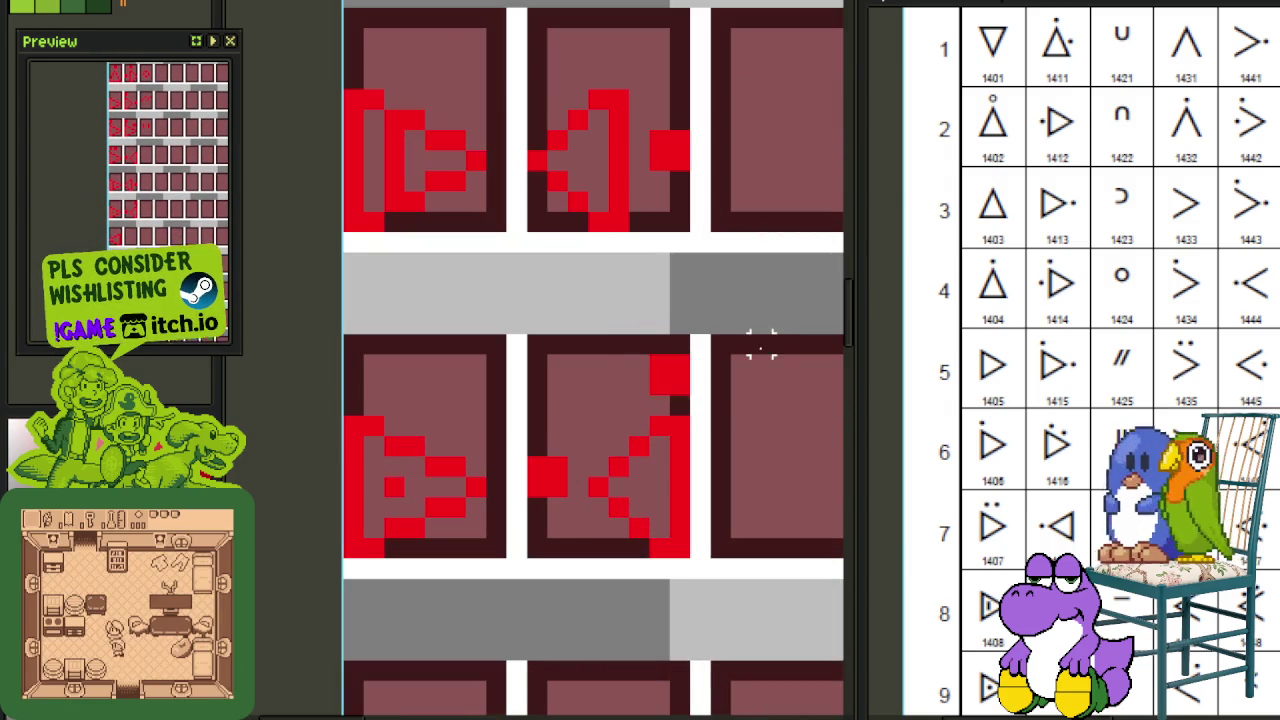
# Step: Copy another glyph tile into a new empty tile and select the placed copy
pyautogui.scroll(-2, 761, 346)
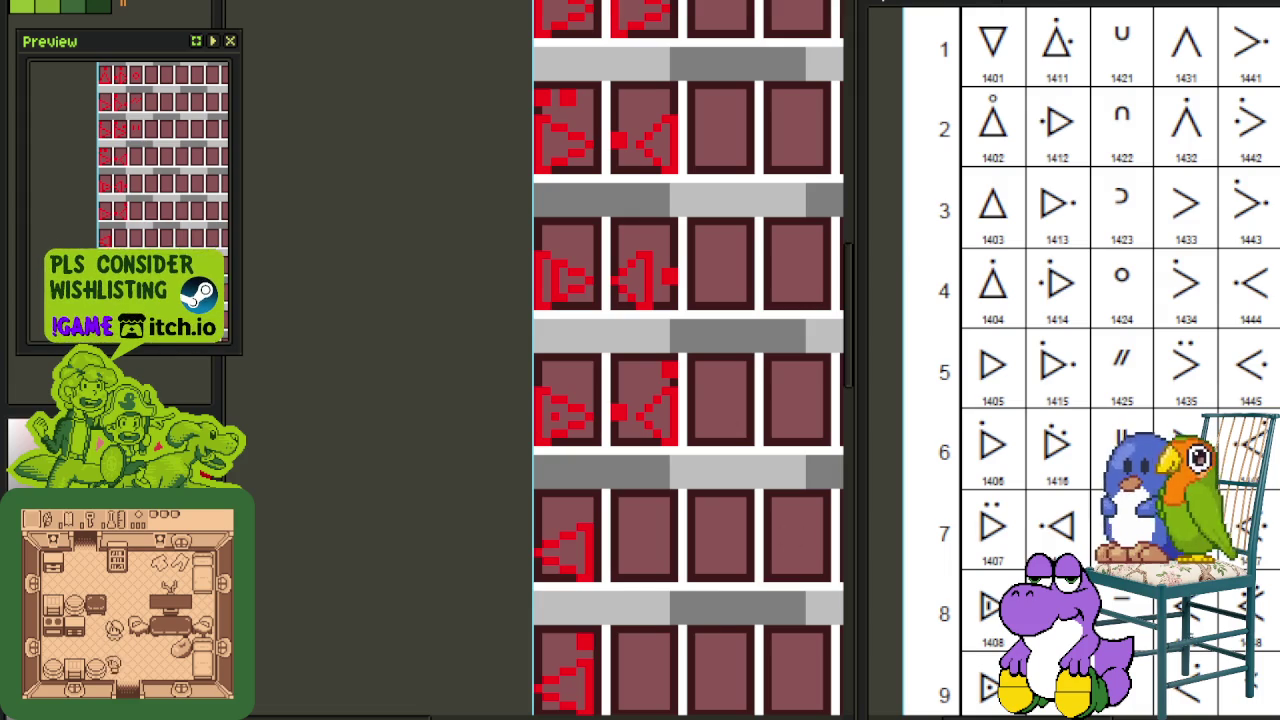
pyautogui.scroll(-3, 1097, 465)
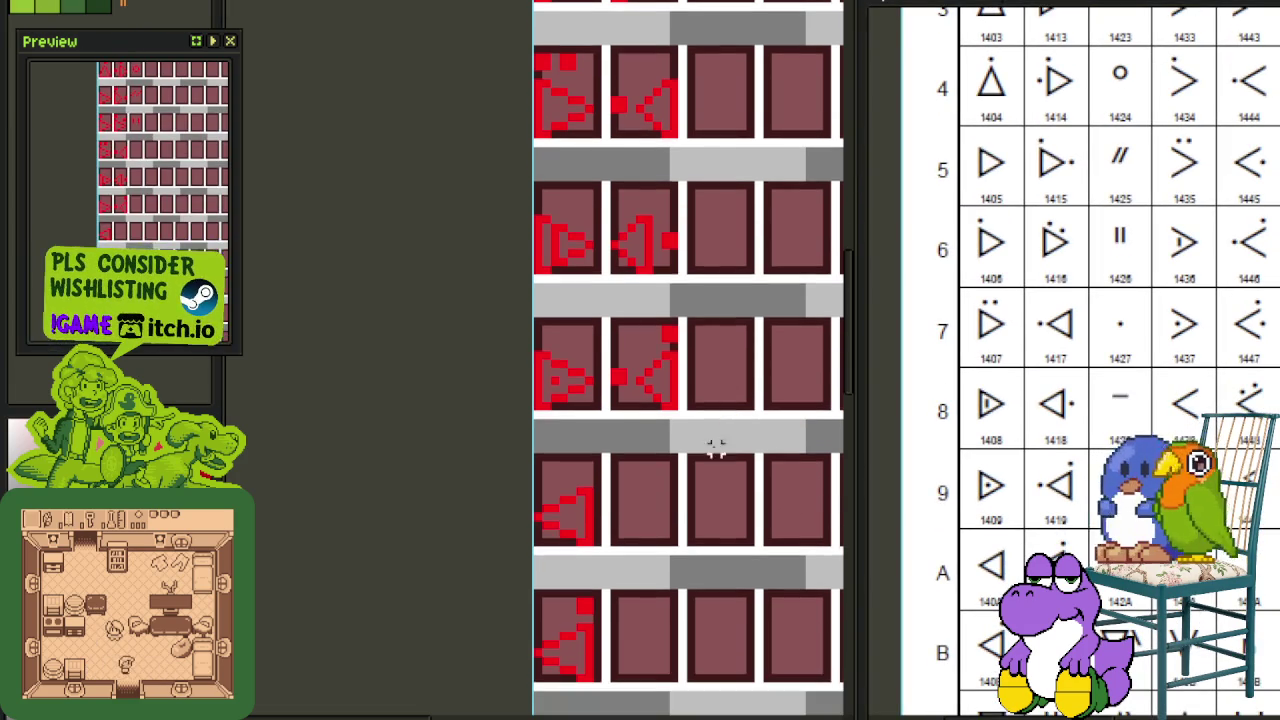
pyautogui.scroll(3, 609, 474)
pyautogui.scroll(-1, 609, 474)
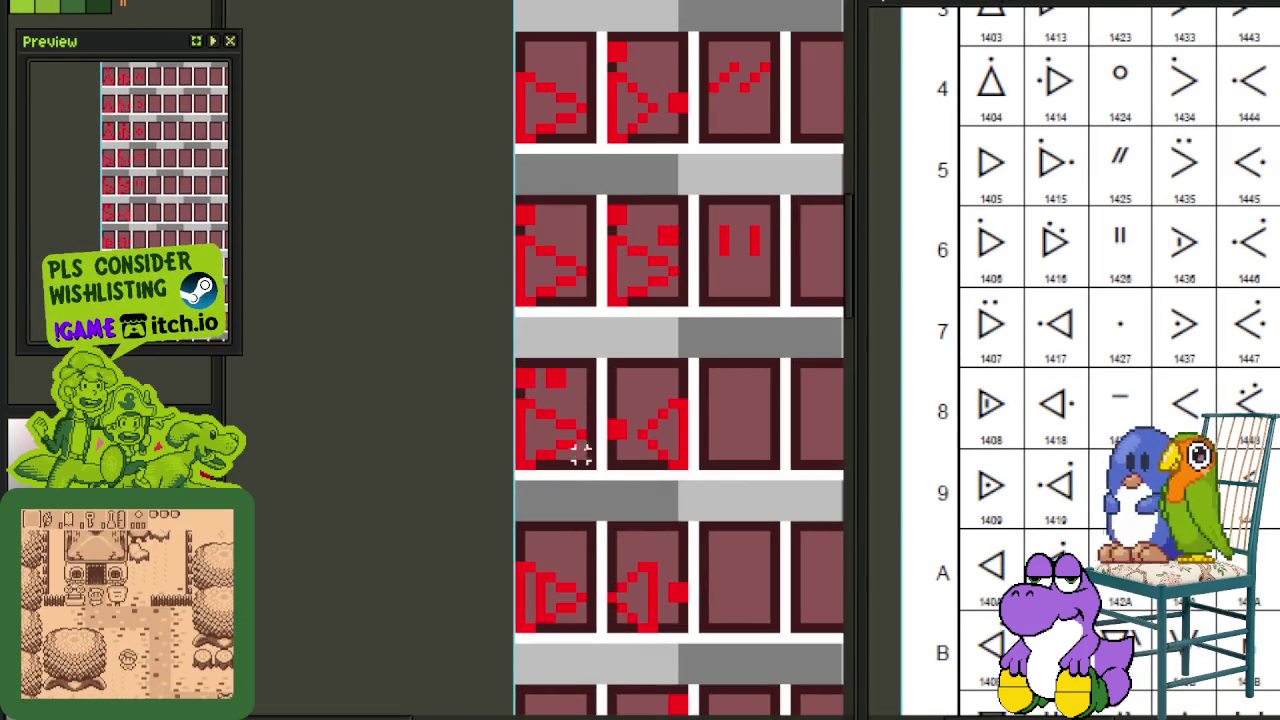
pyautogui.scroll(-2, 586, 455)
pyautogui.scroll(-2, 585, 464)
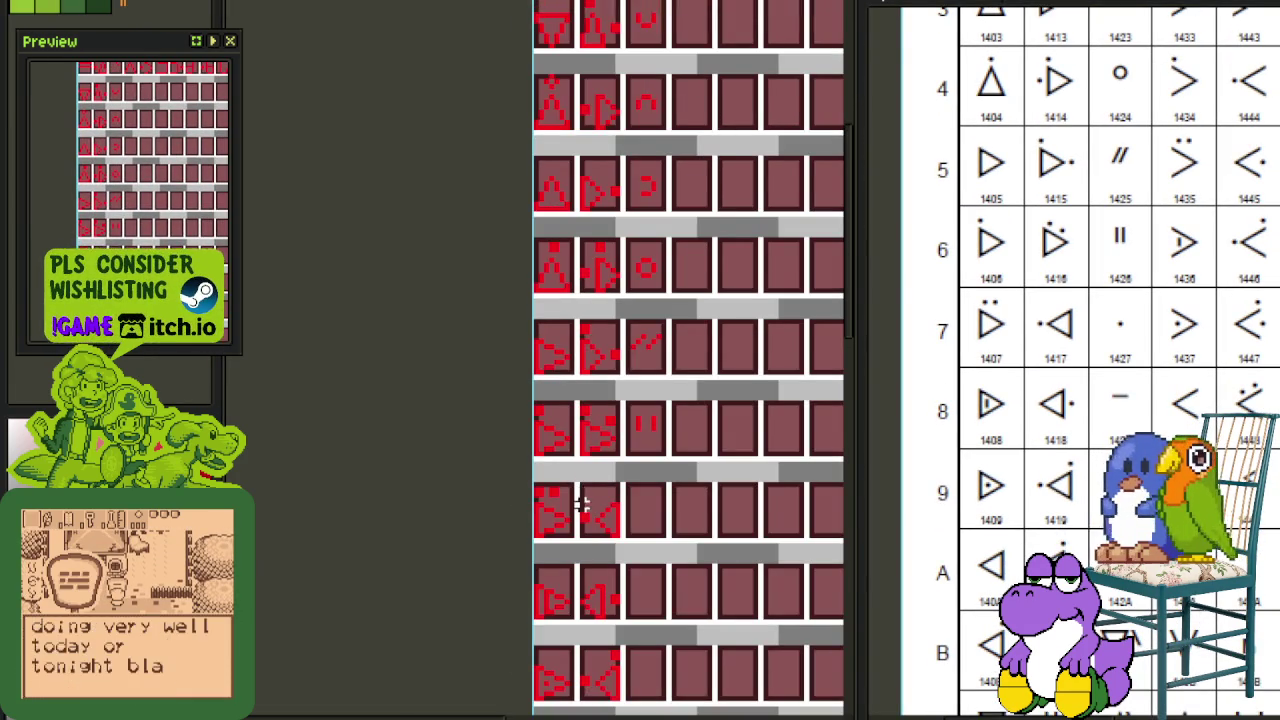
pyautogui.scroll(1, 580, 475)
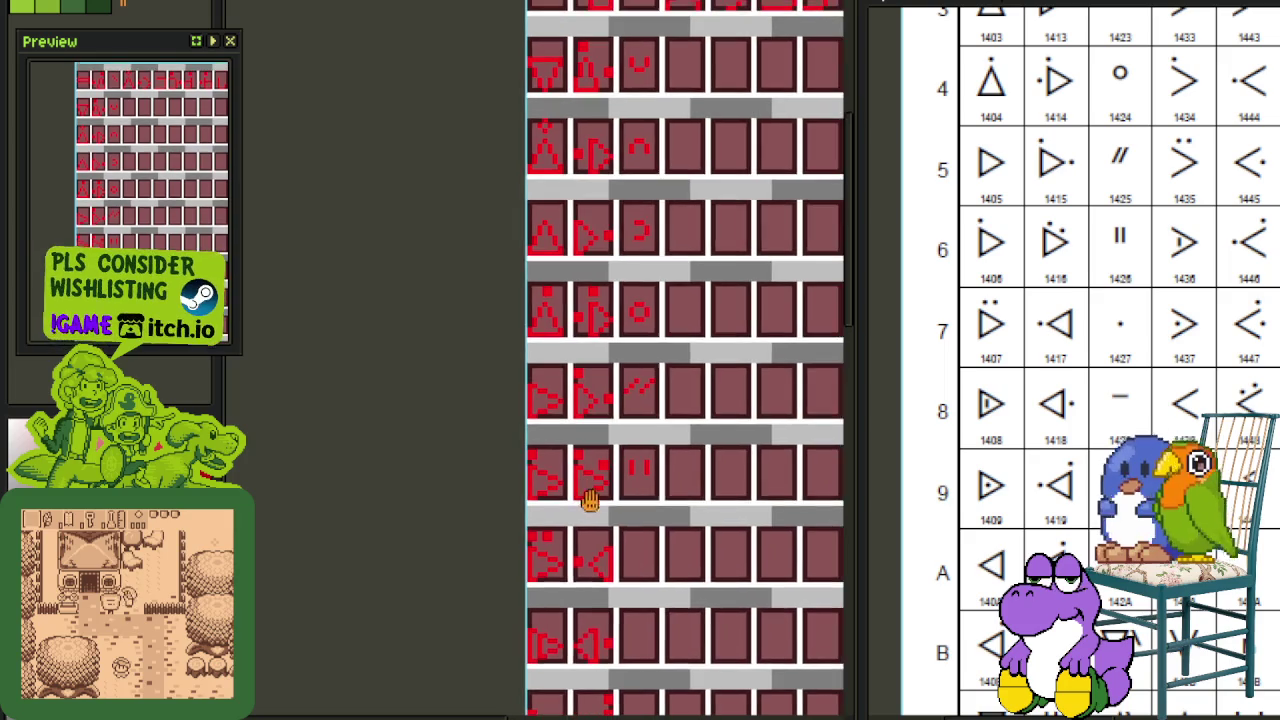
pyautogui.scroll(1, 580, 490)
pyautogui.scroll(2, 615, 492)
pyautogui.moveTo(606, 477); pyautogui.dragTo(503, 342)
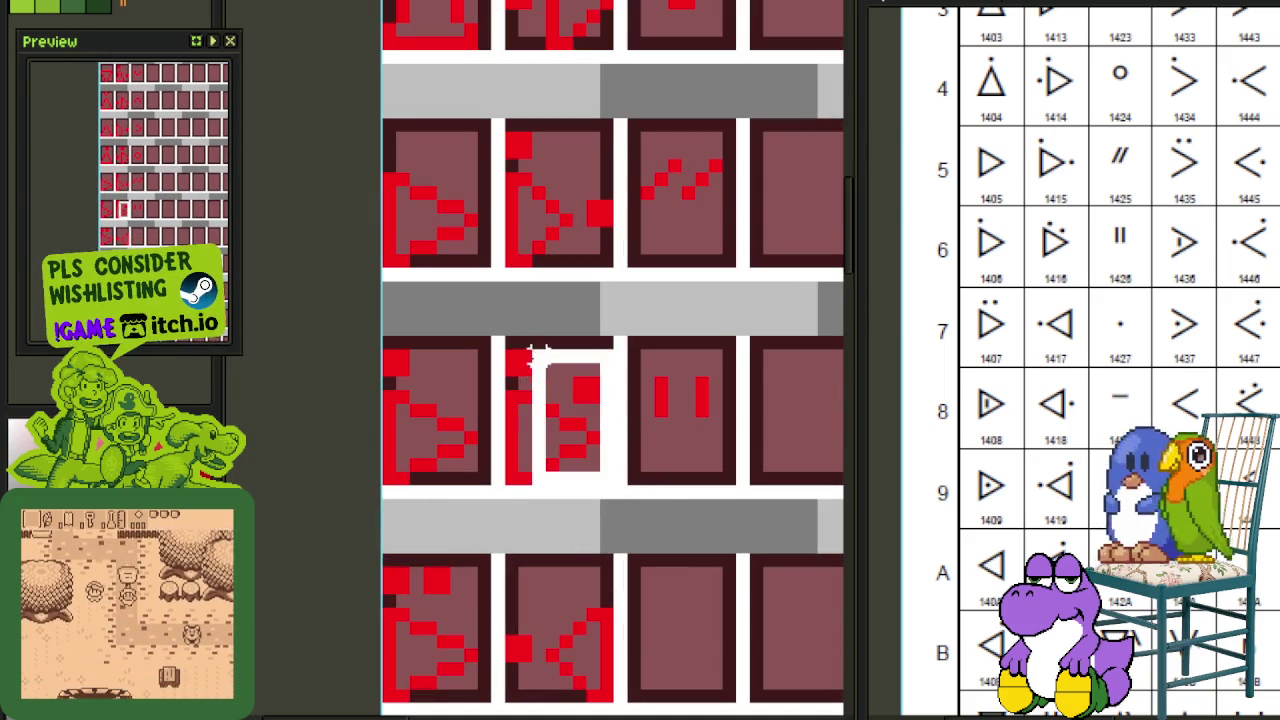
pyautogui.scroll(-2, 512, 348)
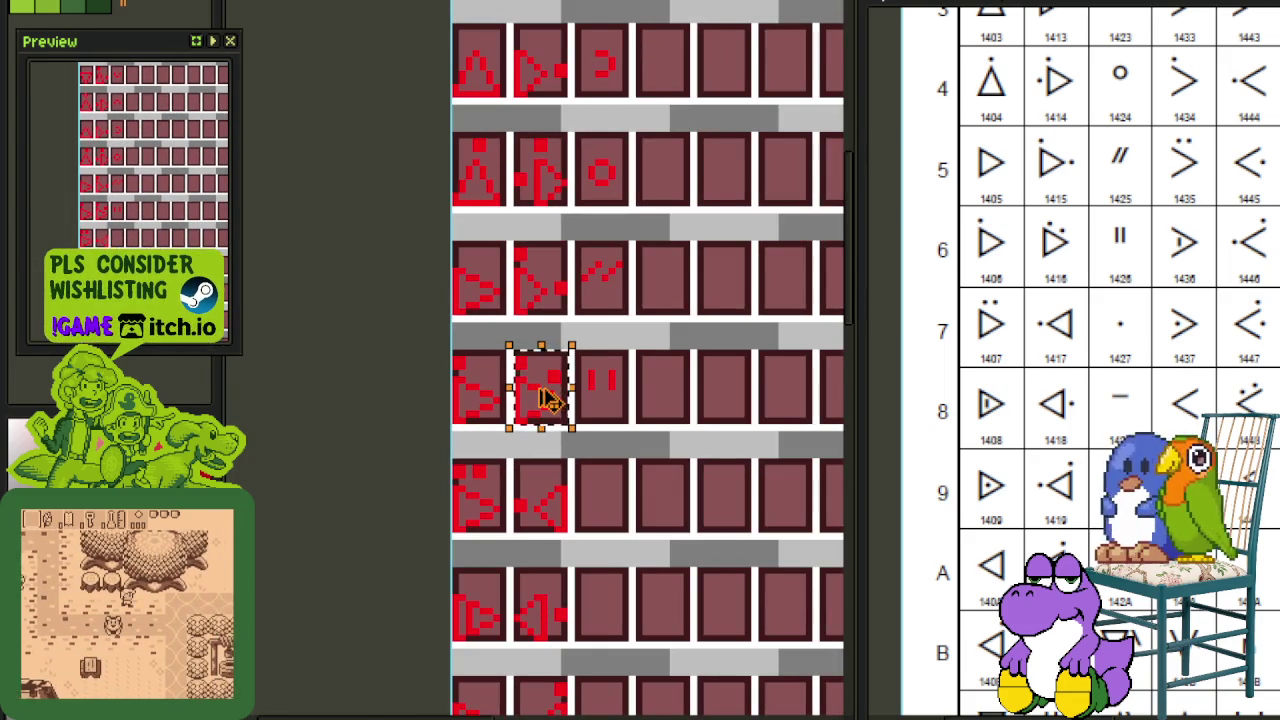
pyautogui.moveTo(548, 398)
pyautogui.mouseDown()
pyautogui.moveTo(540, 550)
pyautogui.moveTo(541, 537)
pyautogui.mouseUp()
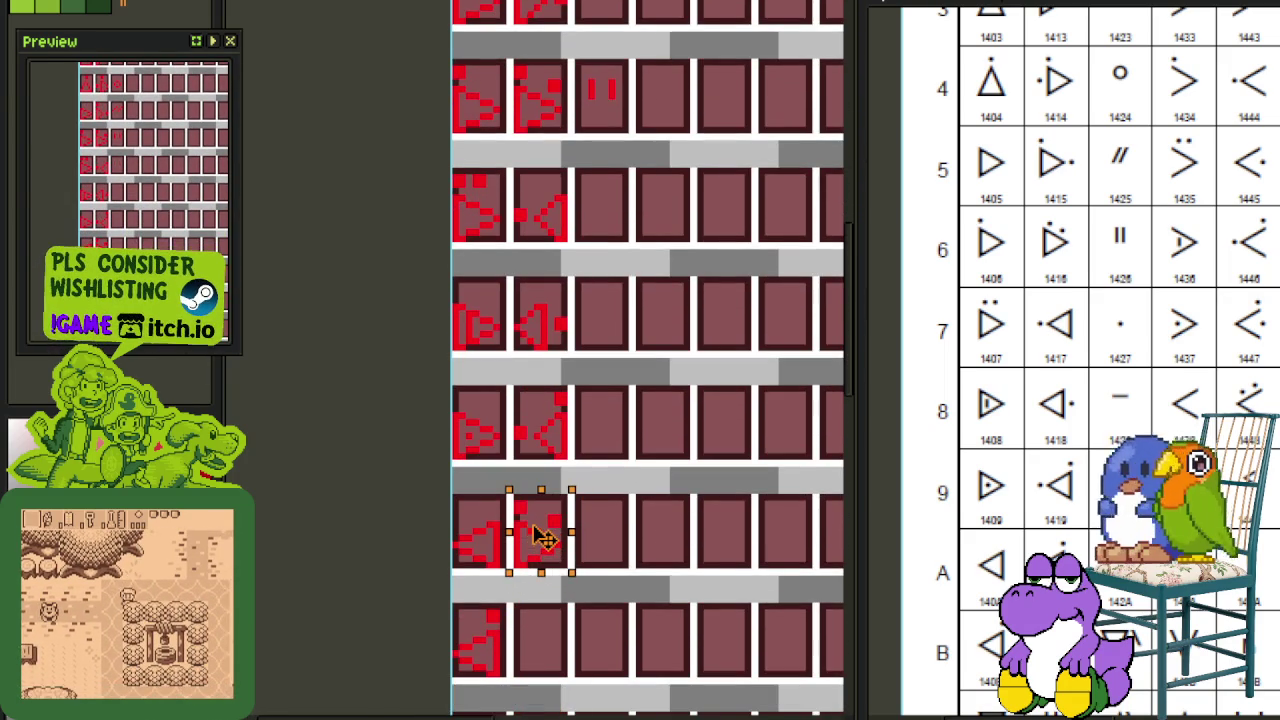
pyautogui.click(623, 514)
pyautogui.scroll(1, 528, 506)
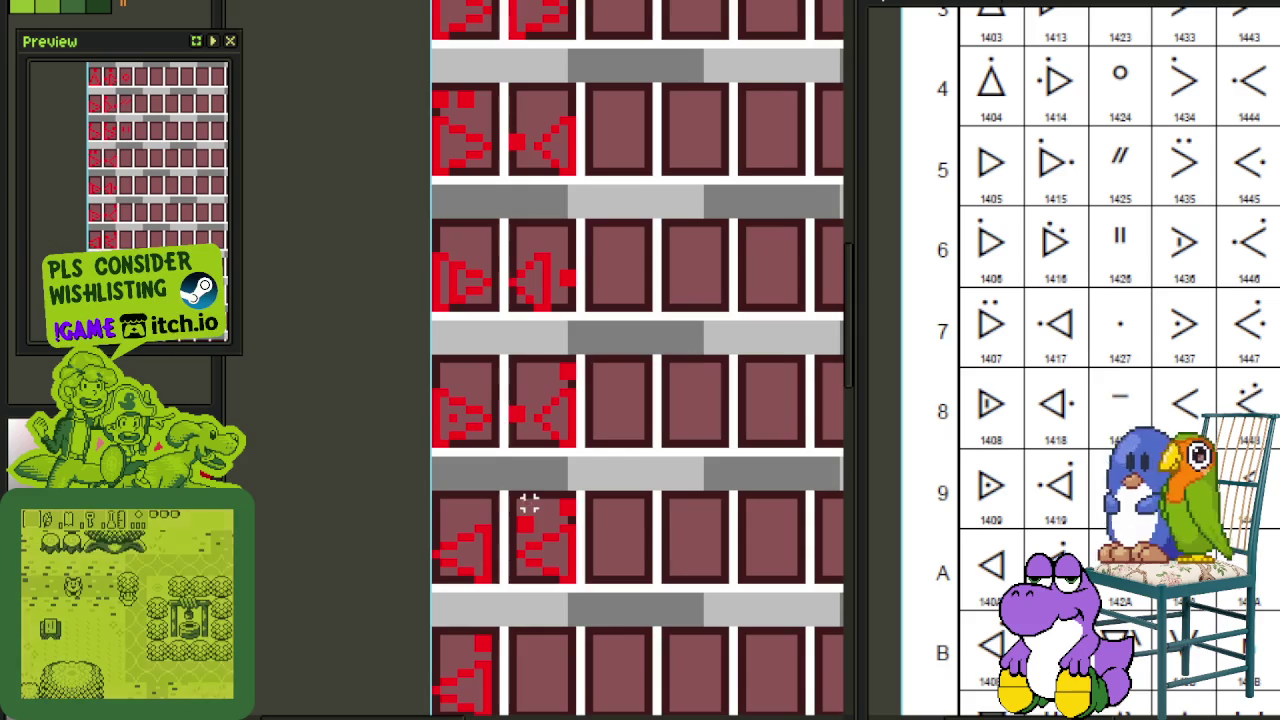
pyautogui.moveTo(511, 494); pyautogui.dragTo(578, 592)
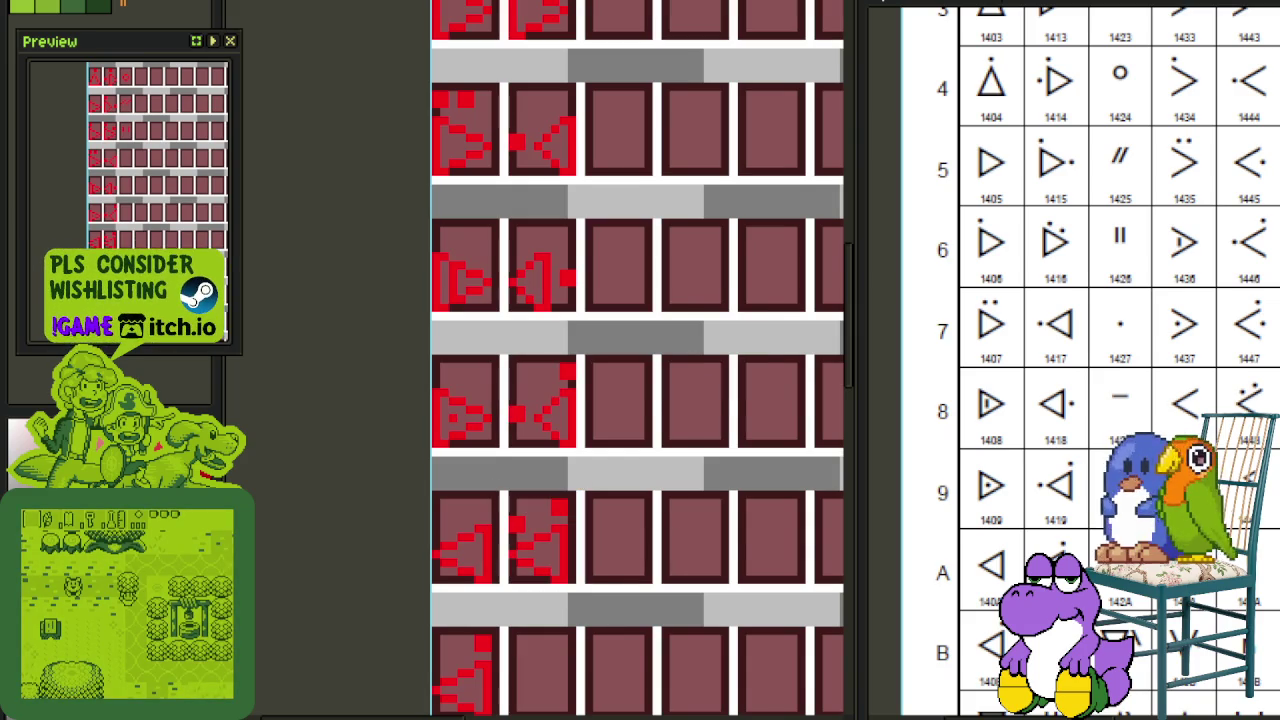
pyautogui.scroll(-2, 1100, 360)
pyautogui.scroll(1, 729, 491)
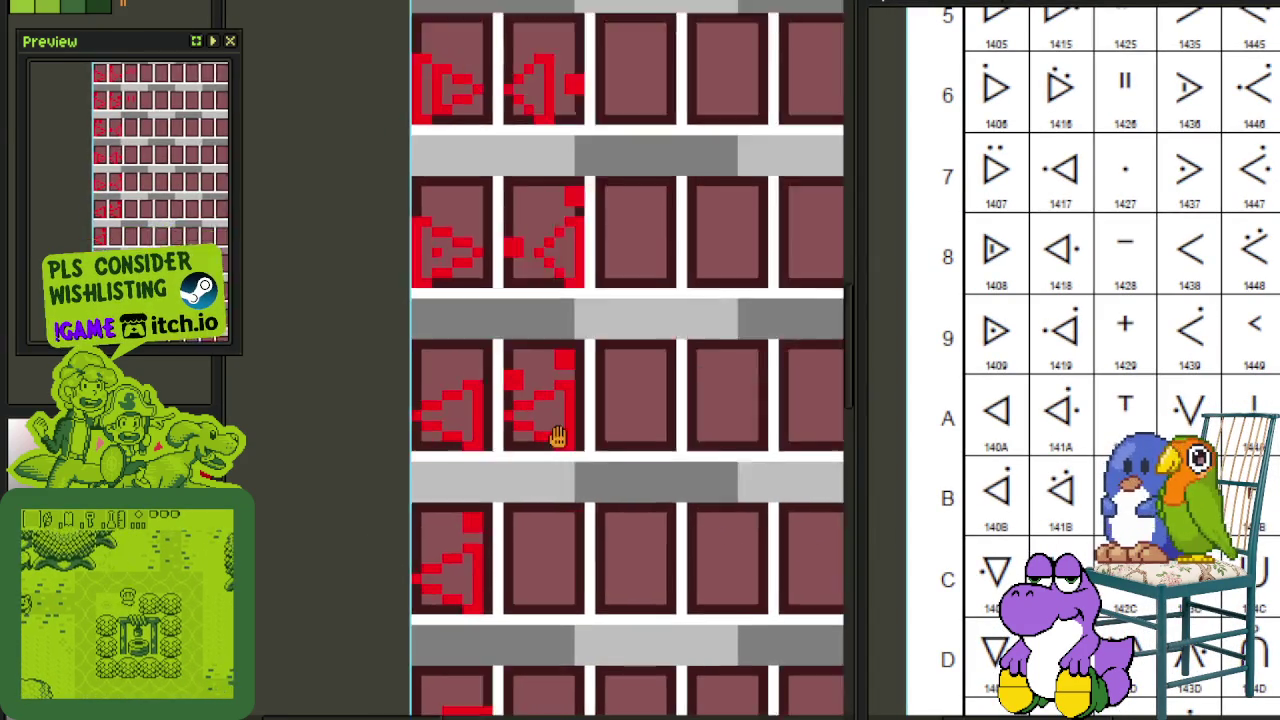
pyautogui.scroll(2, 520, 434)
# Step: Copy the left-pointing glyph onto the tile below and pencil the w glyph, undoing stray red fills
pyautogui.moveTo(557, 340); pyautogui.dragTo(412, 132)
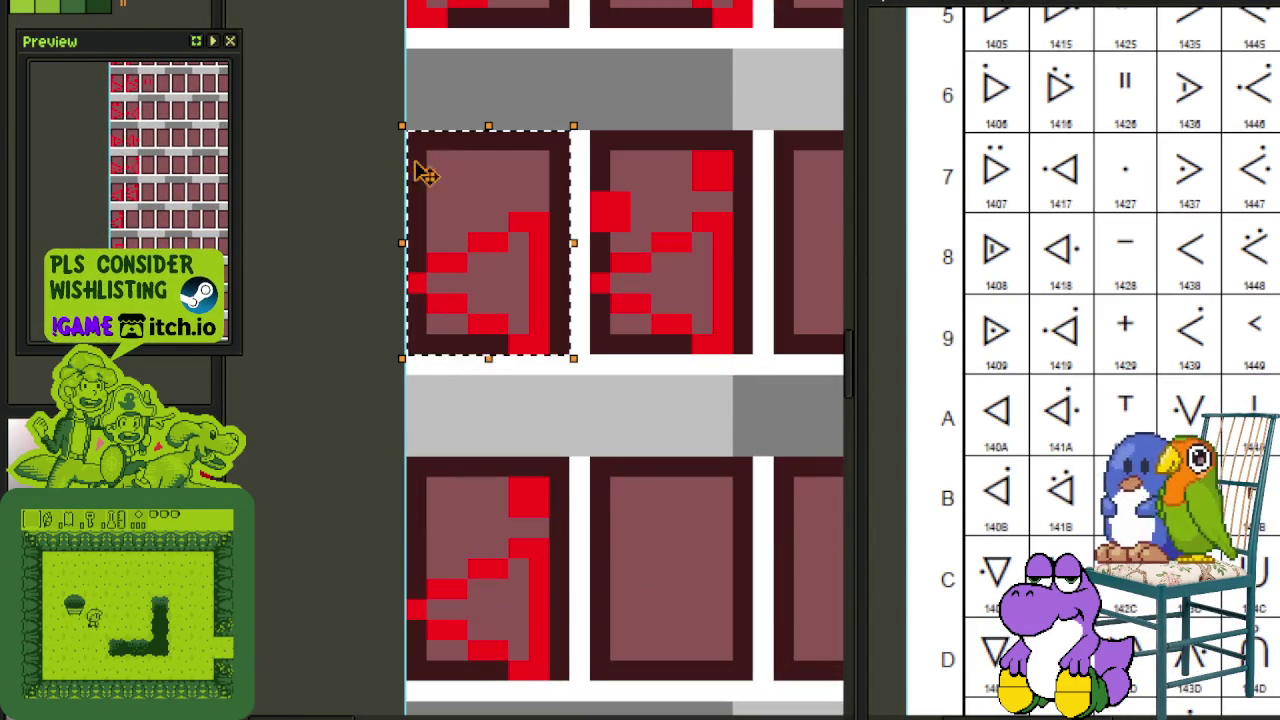
pyautogui.moveTo(486, 277); pyautogui.dragTo(677, 618)
pyautogui.click(663, 403)
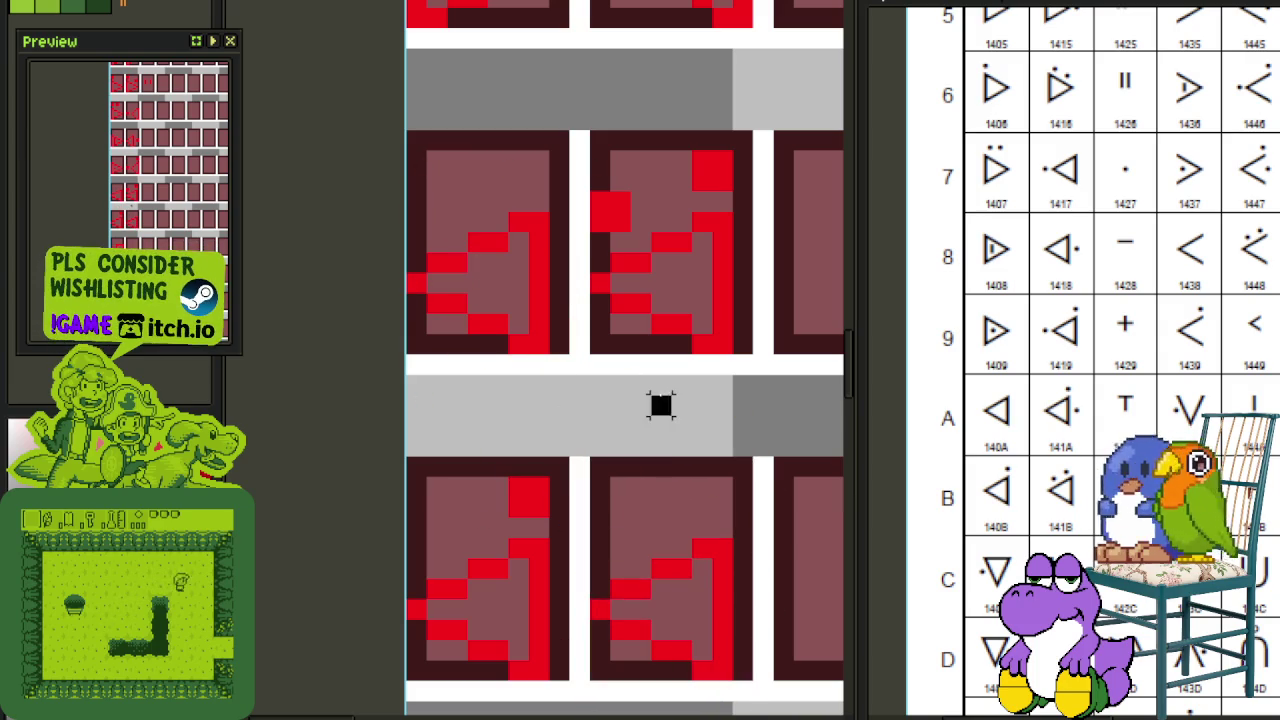
pyautogui.scroll(-2, 651, 394)
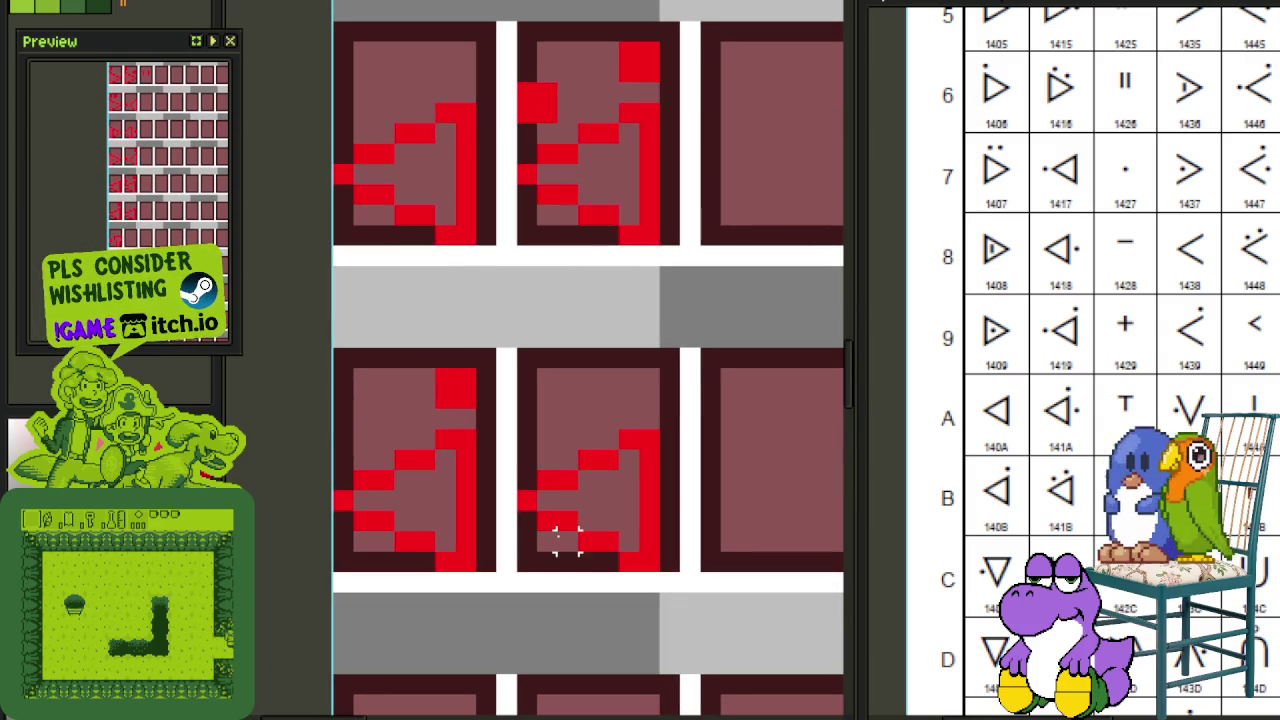
pyautogui.scroll(1, 506, 437)
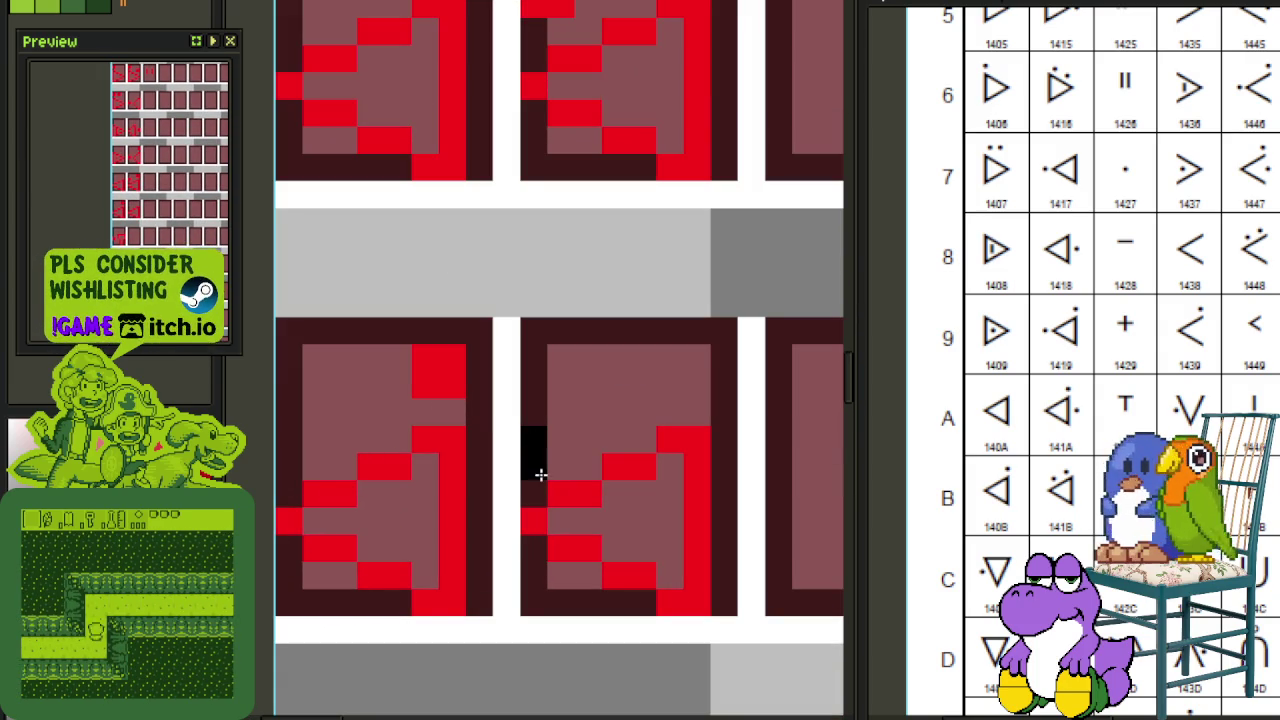
pyautogui.click(635, 514)
pyautogui.click(687, 494)
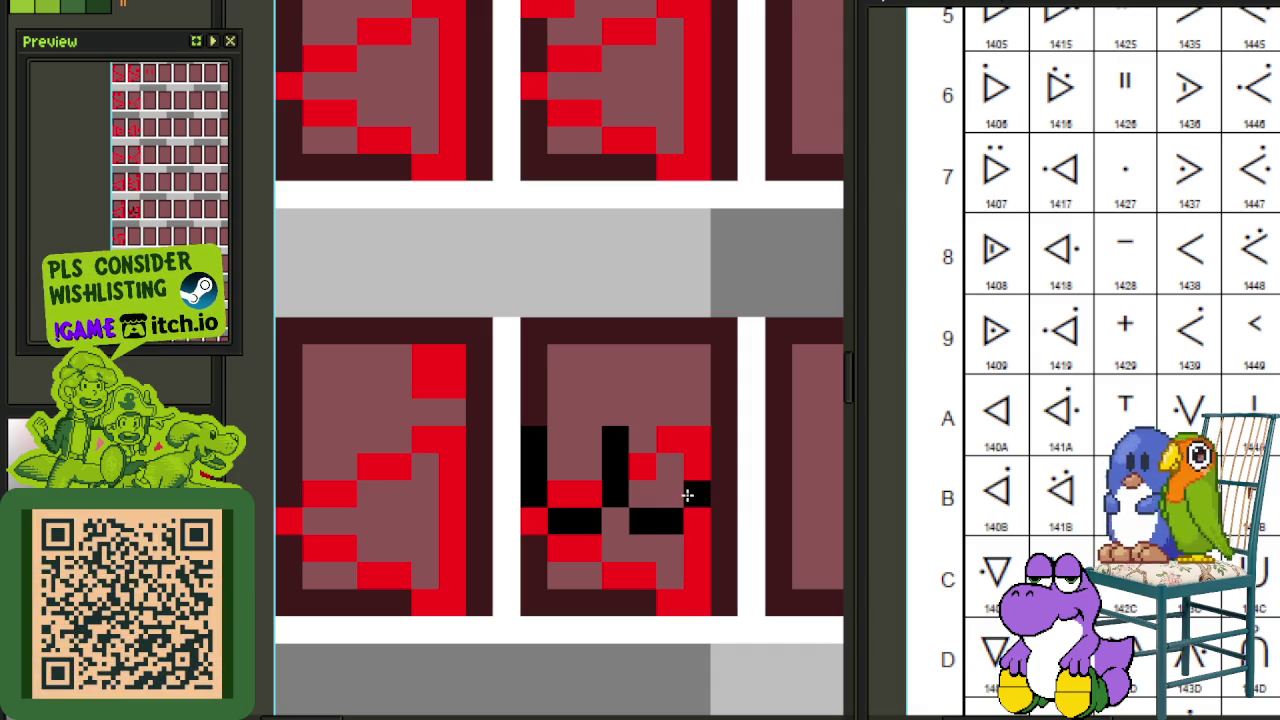
pyautogui.click(667, 402)
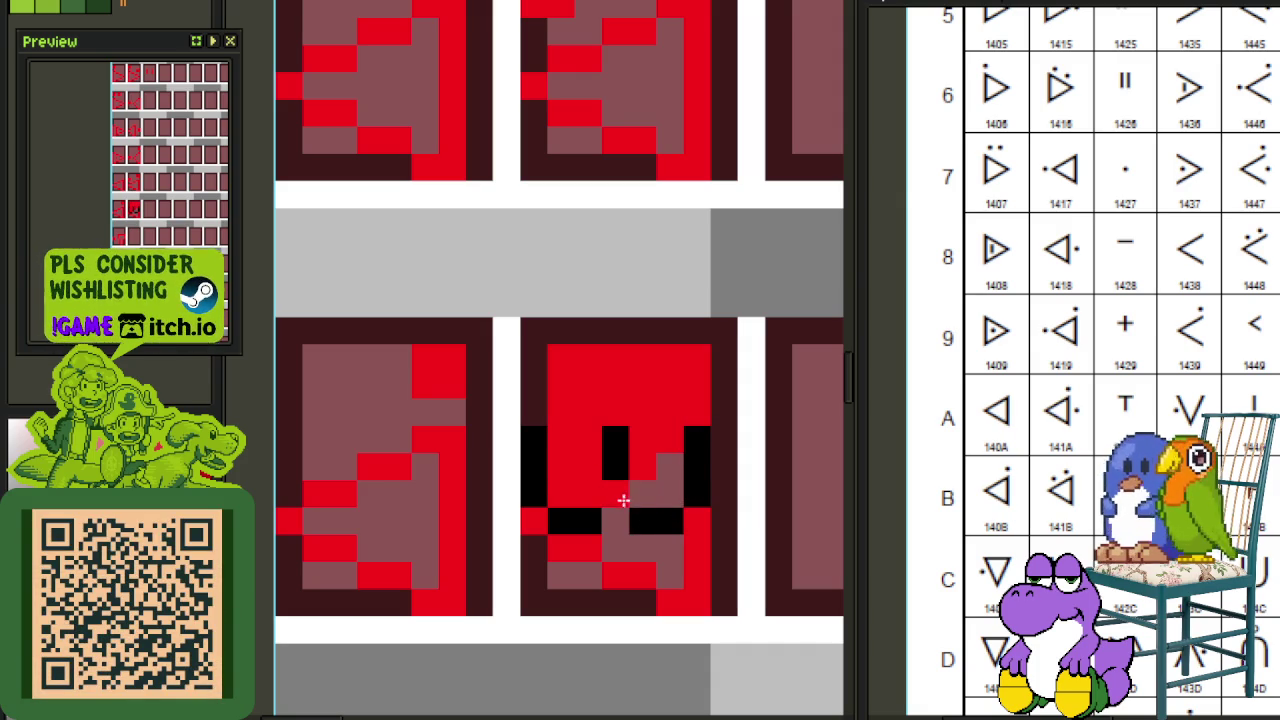
pyautogui.click(712, 562)
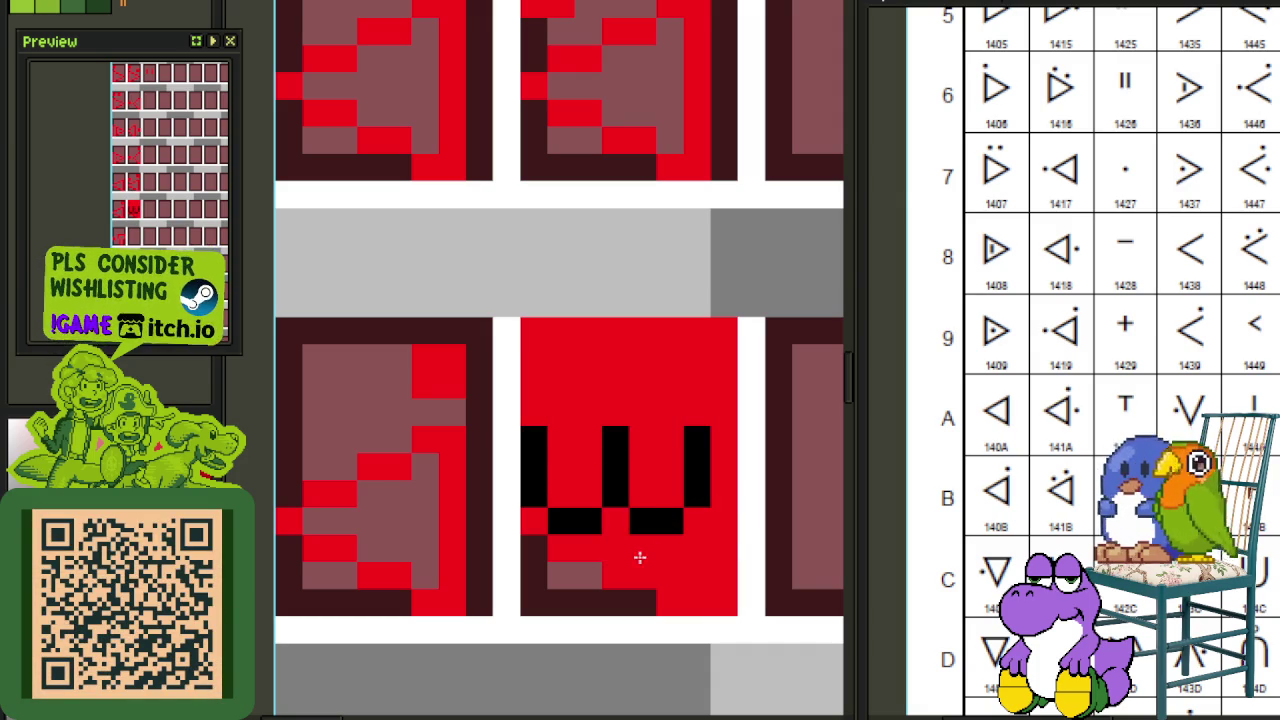
pyautogui.hotkey('ctrl', 'z')
pyautogui.hotkey('ctrl', 'z')
pyautogui.click(540, 550)
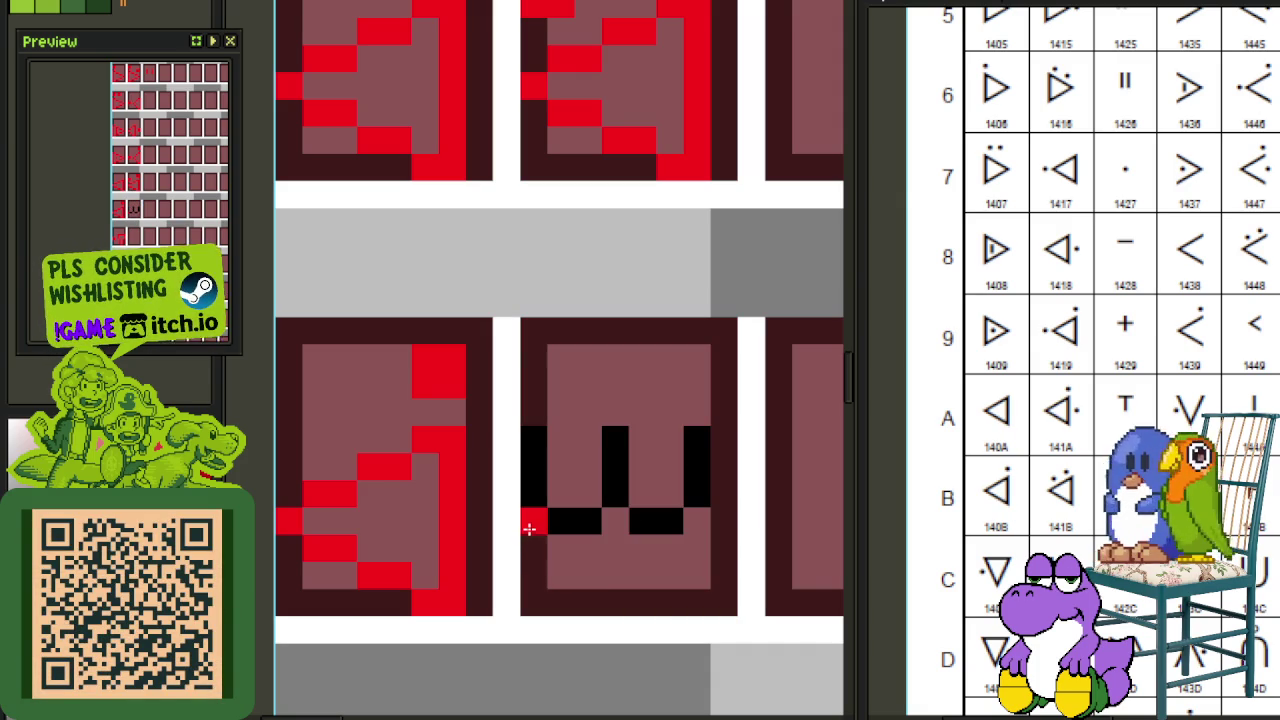
# Step: Move the ^ glyph tile up beside the w glyph
pyautogui.scroll(-3, 530, 528)
pyautogui.scroll(-1, 603, 405)
pyautogui.scroll(-1, 603, 405)
pyautogui.scroll(1, 616, 457)
pyautogui.scroll(2, 616, 457)
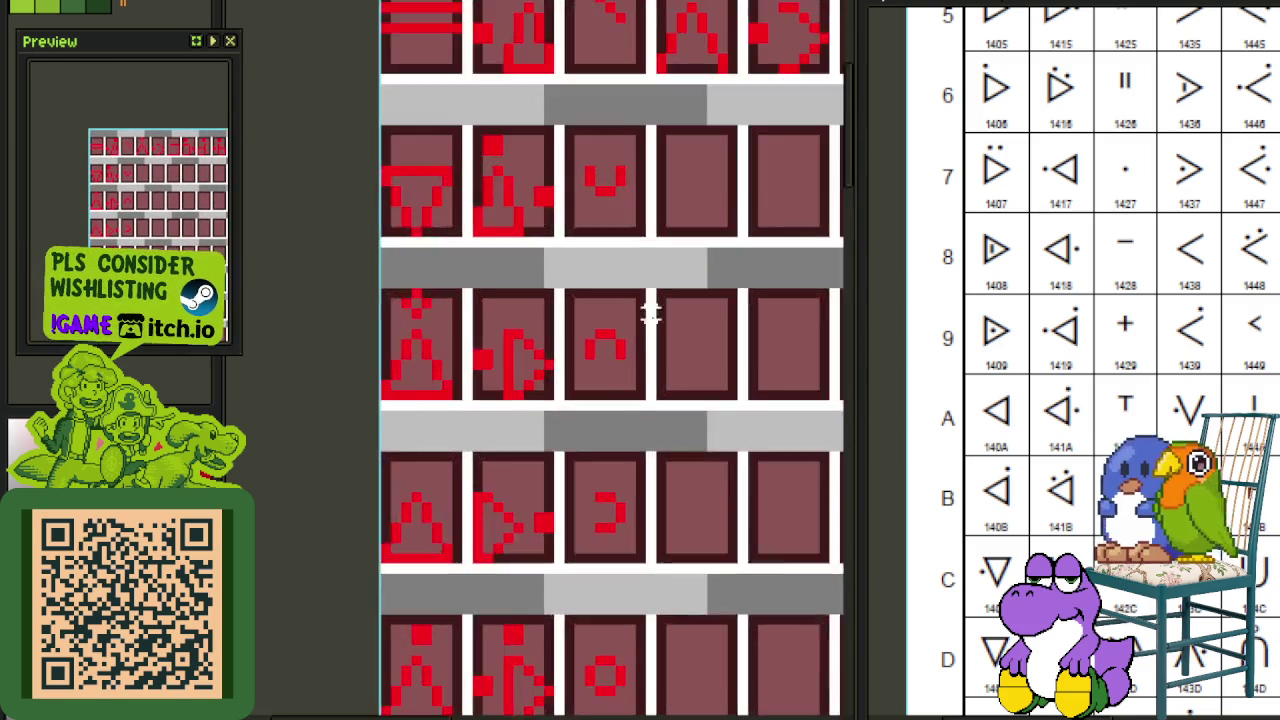
pyautogui.scroll(1, 646, 408)
pyautogui.moveTo(648, 420); pyautogui.dragTo(492, 205)
pyautogui.scroll(-1, 492, 205)
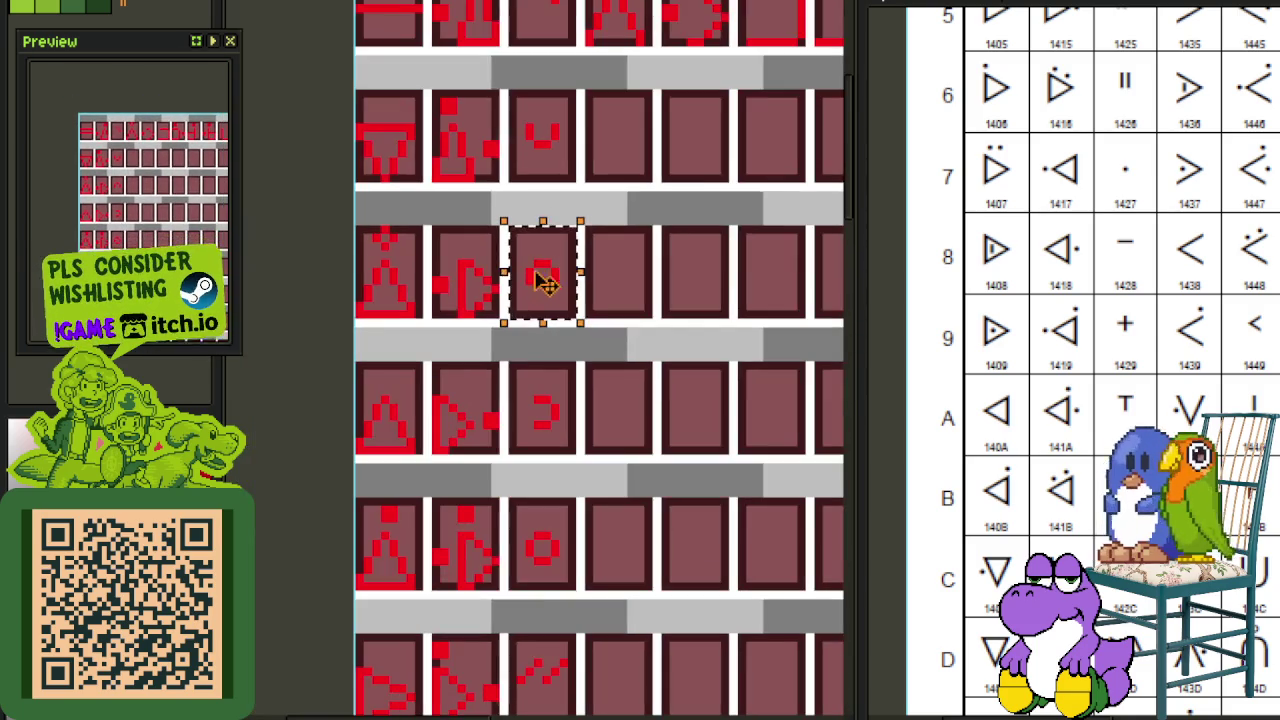
pyautogui.scroll(-5, 548, 290)
pyautogui.scroll(1, 545, 570)
pyautogui.moveTo(548, 290)
pyautogui.mouseDown()
pyautogui.moveTo(545, 570)
pyautogui.moveTo(545, 372)
pyautogui.mouseUp()
pyautogui.scroll(1, 545, 570)
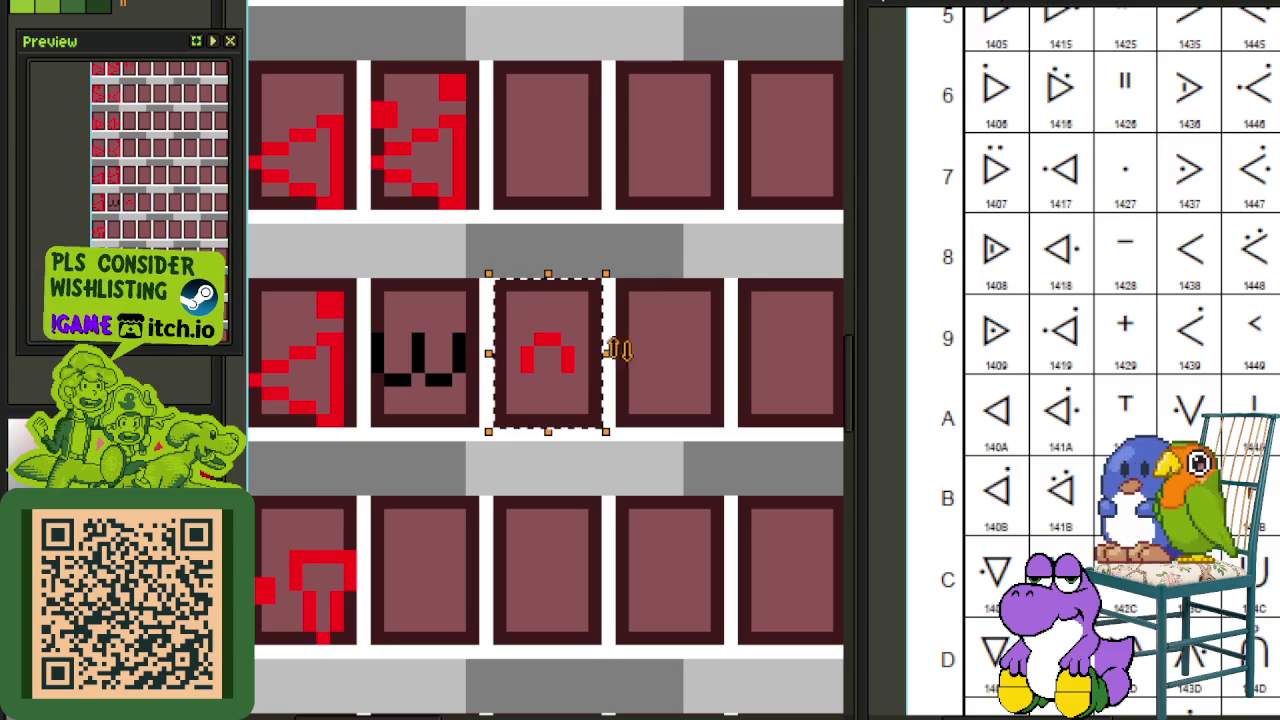
pyautogui.scroll(1, 495, 325)
pyautogui.moveTo(432, 352); pyautogui.dragTo(566, 414)
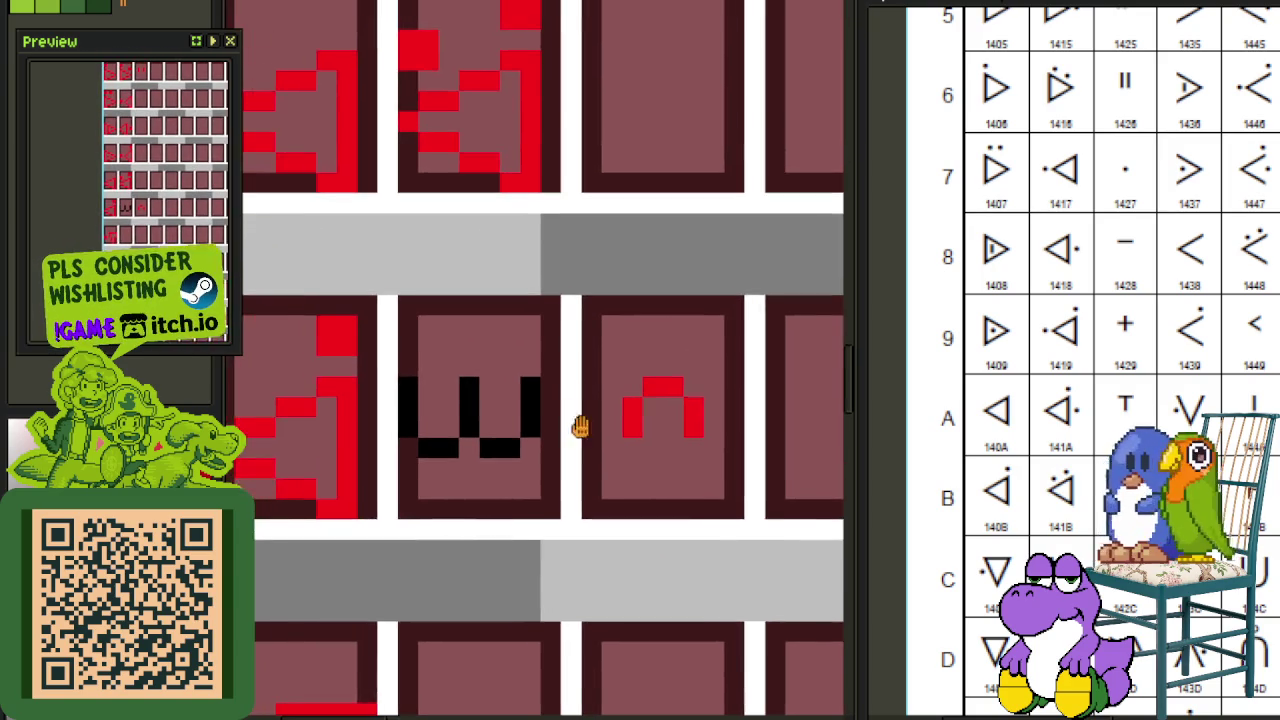
# Step: Redraw the w glyph with shorter strokes and delete the ^ glyph from the neighbouring tile
pyautogui.scroll(1, 614, 425)
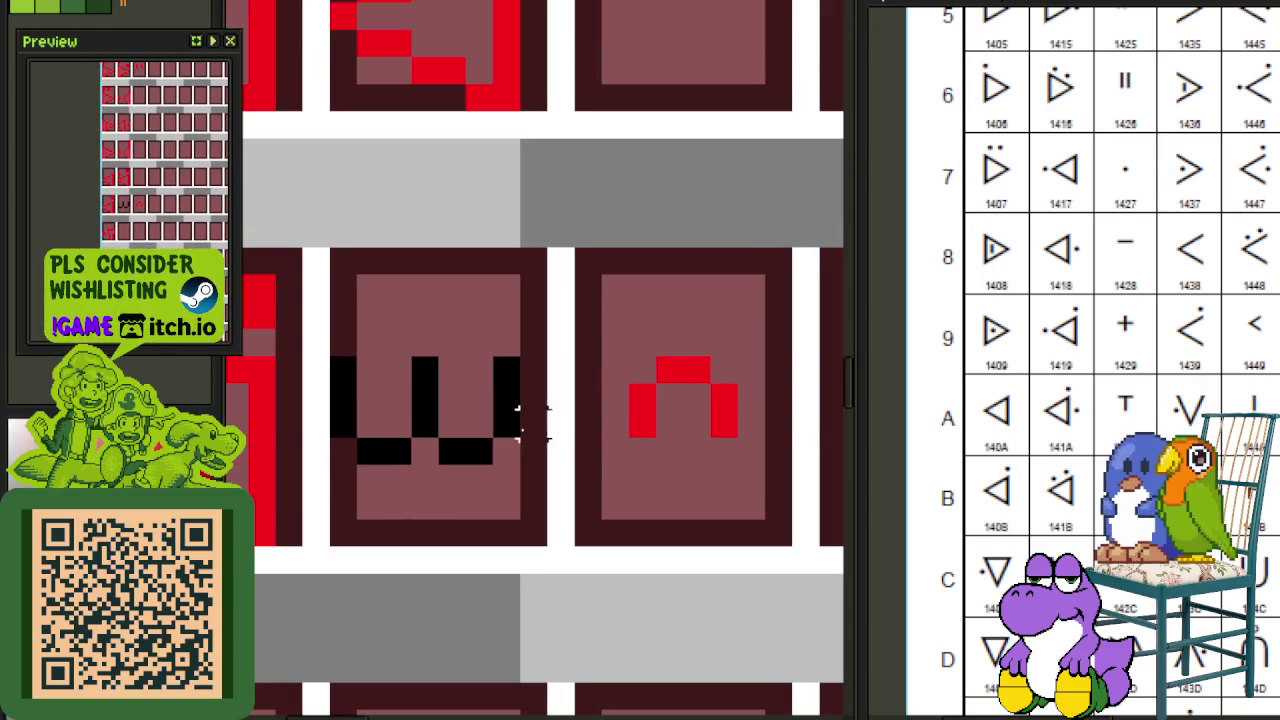
pyautogui.moveTo(370, 423)
pyautogui.mouseDown()
pyautogui.moveTo(540, 445)
pyautogui.moveTo(560, 396)
pyautogui.mouseUp()
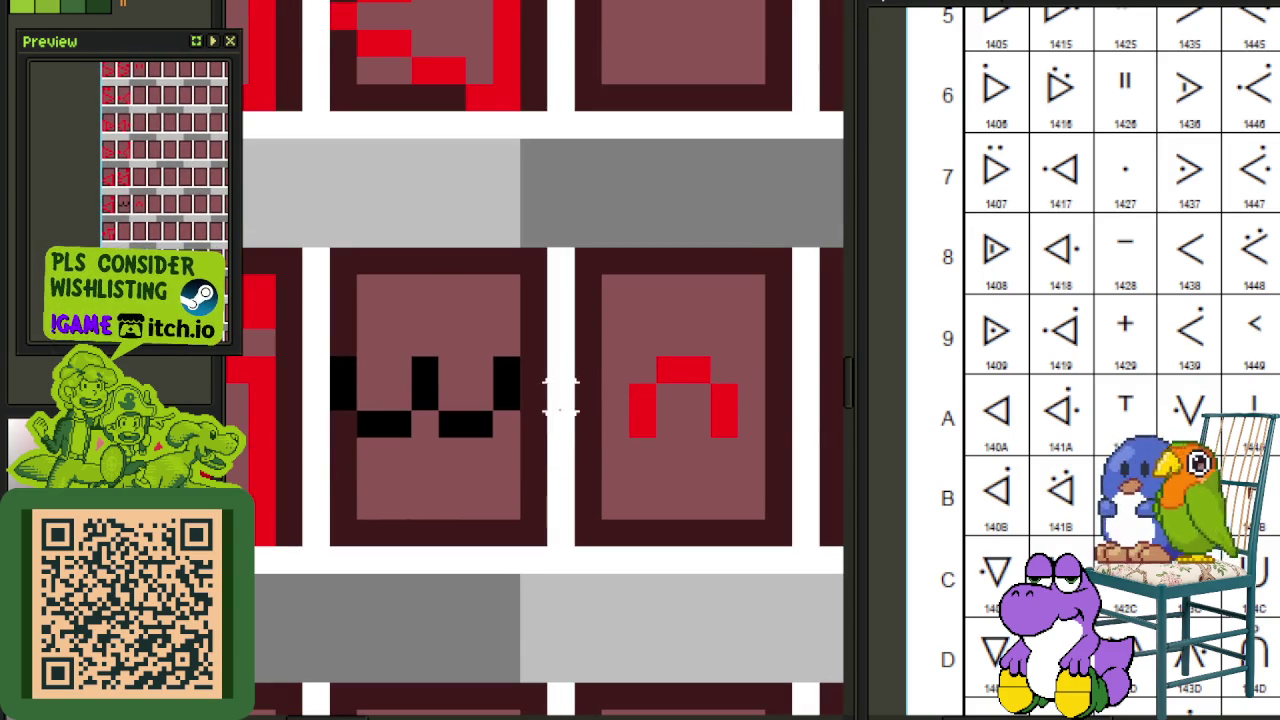
pyautogui.moveTo(600, 325); pyautogui.dragTo(790, 490)
pyautogui.press('Delete')
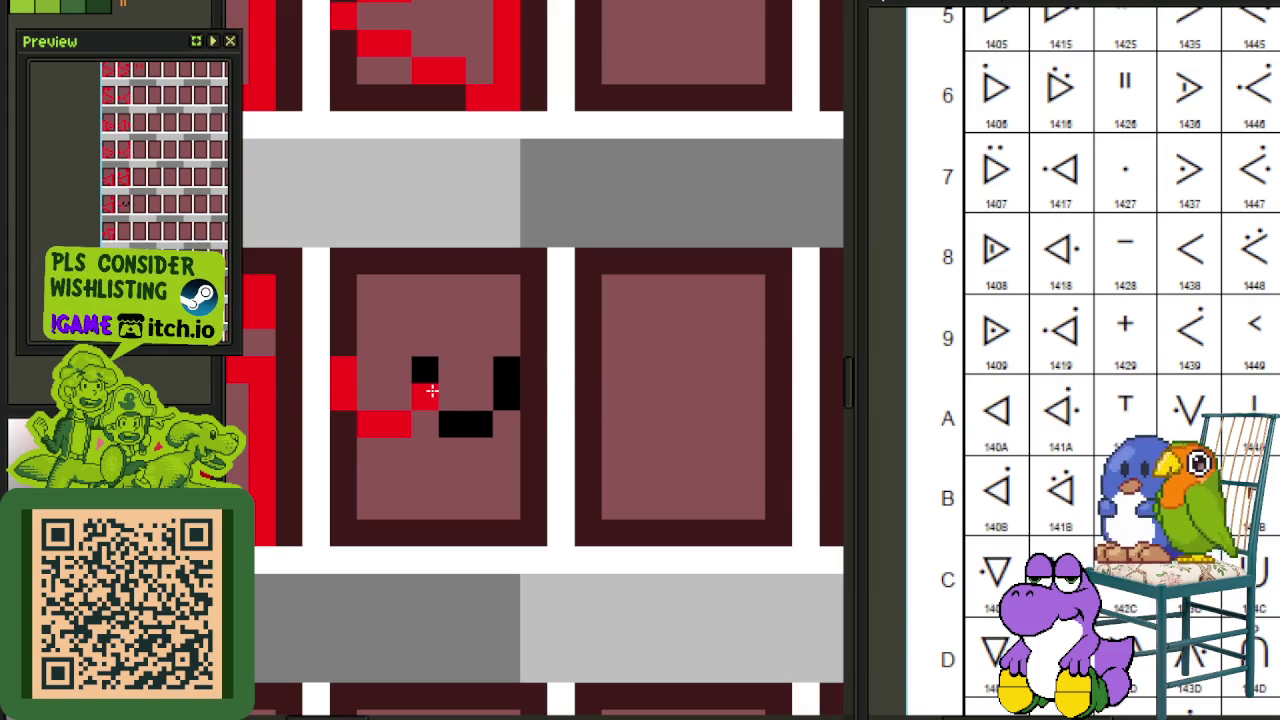
# Step: Move the red cross pixels into the tile below the w glyph and save
pyautogui.scroll(-2, 512, 218)
pyautogui.hotkey('ctrl', 's')
pyautogui.scroll(-2, 560, 228)
pyautogui.scroll(-2, 535, 480)
pyautogui.scroll(-1, 523, 363)
pyautogui.scroll(-1, 531, 329)
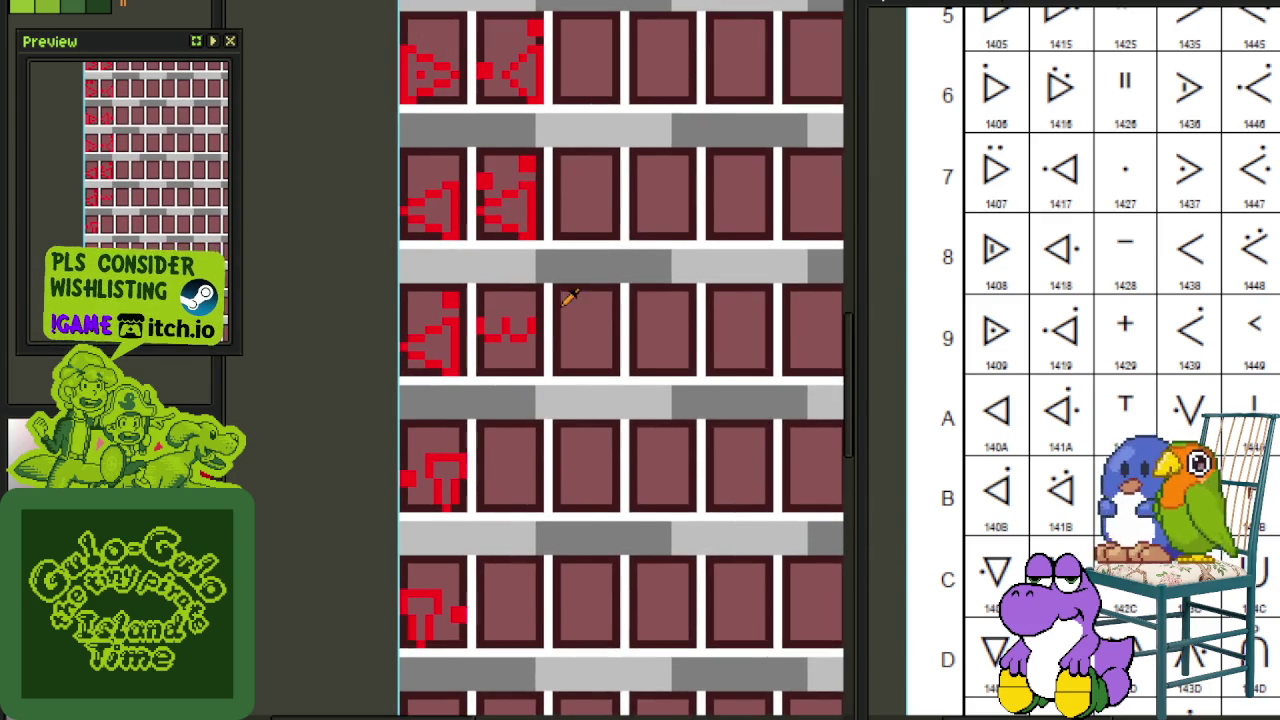
pyautogui.scroll(1, 548, 316)
pyautogui.scroll(2, 571, 309)
pyautogui.moveTo(607, 344)
pyautogui.mouseDown()
pyautogui.moveTo(690, 374)
pyautogui.moveTo(729, 372)
pyautogui.mouseUp()
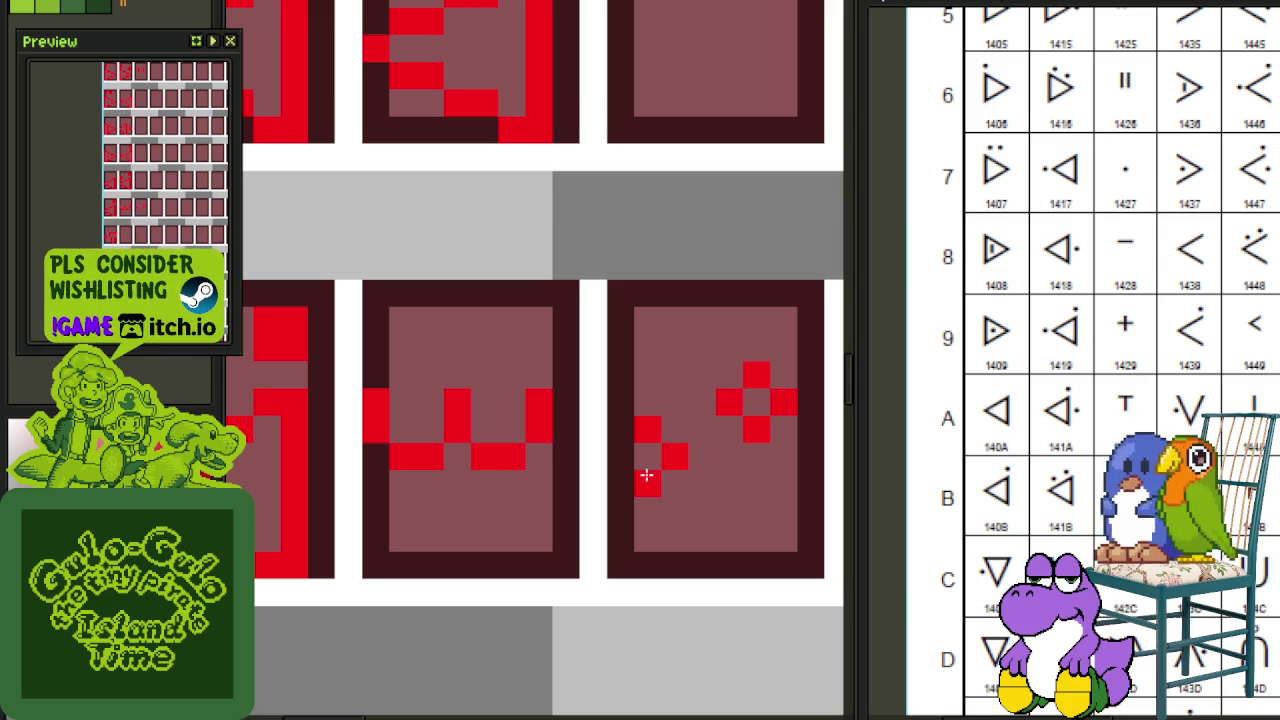
pyautogui.scroll(-3, 626, 456)
pyautogui.scroll(2, 663, 357)
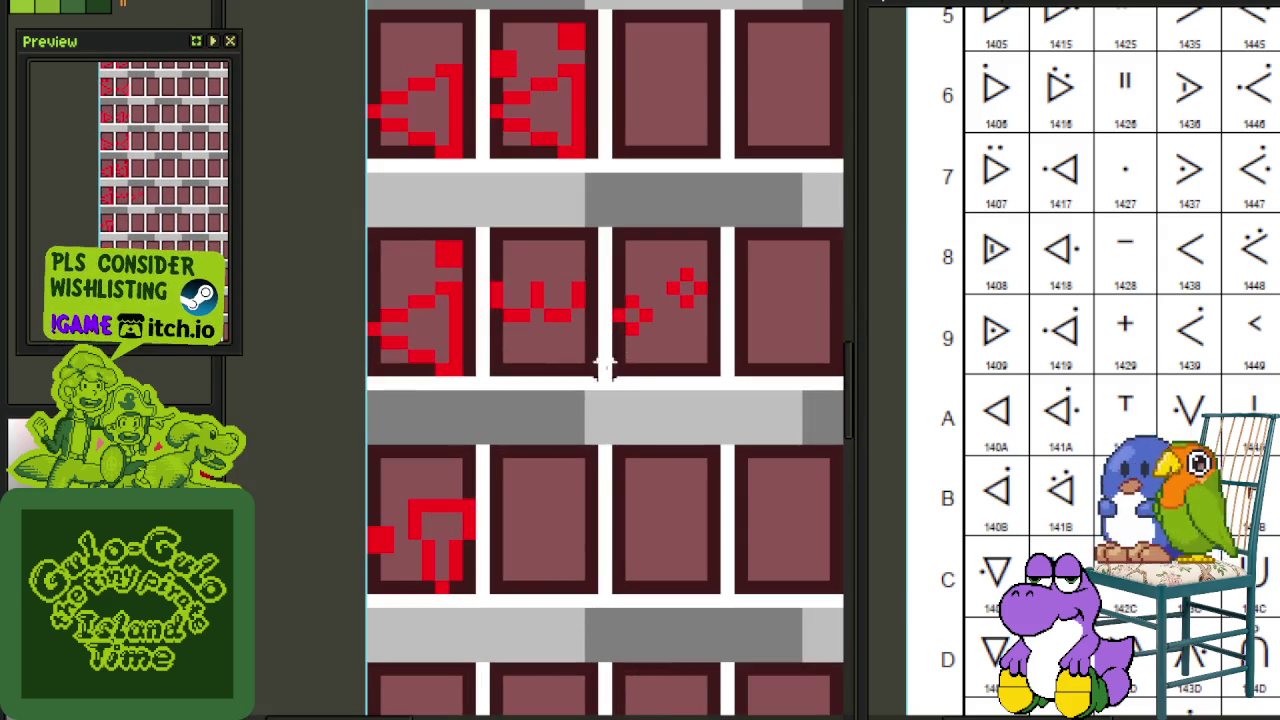
pyautogui.moveTo(620, 368)
pyautogui.mouseDown()
pyautogui.moveTo(689, 294)
pyautogui.moveTo(714, 230)
pyautogui.moveTo(528, 525)
pyautogui.moveTo(580, 526)
pyautogui.mouseUp()
pyautogui.click(659, 465)
pyautogui.hotkey('ctrl', 's')
# Step: Reposition one red cross next to the other and save the sheet
pyautogui.scroll(2, 500, 510)
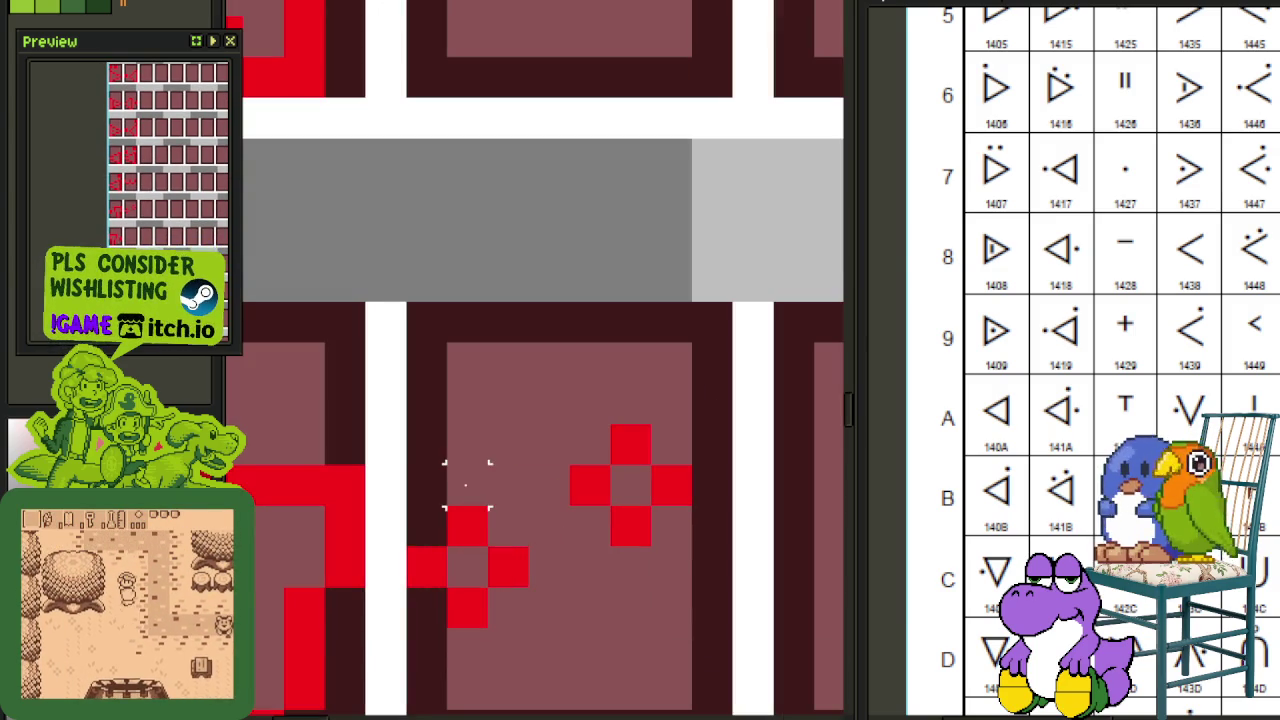
pyautogui.moveTo(405, 505); pyautogui.dragTo(528, 625)
pyautogui.moveTo(465, 565); pyautogui.dragTo(505, 555)
pyautogui.scroll(-2, 600, 515)
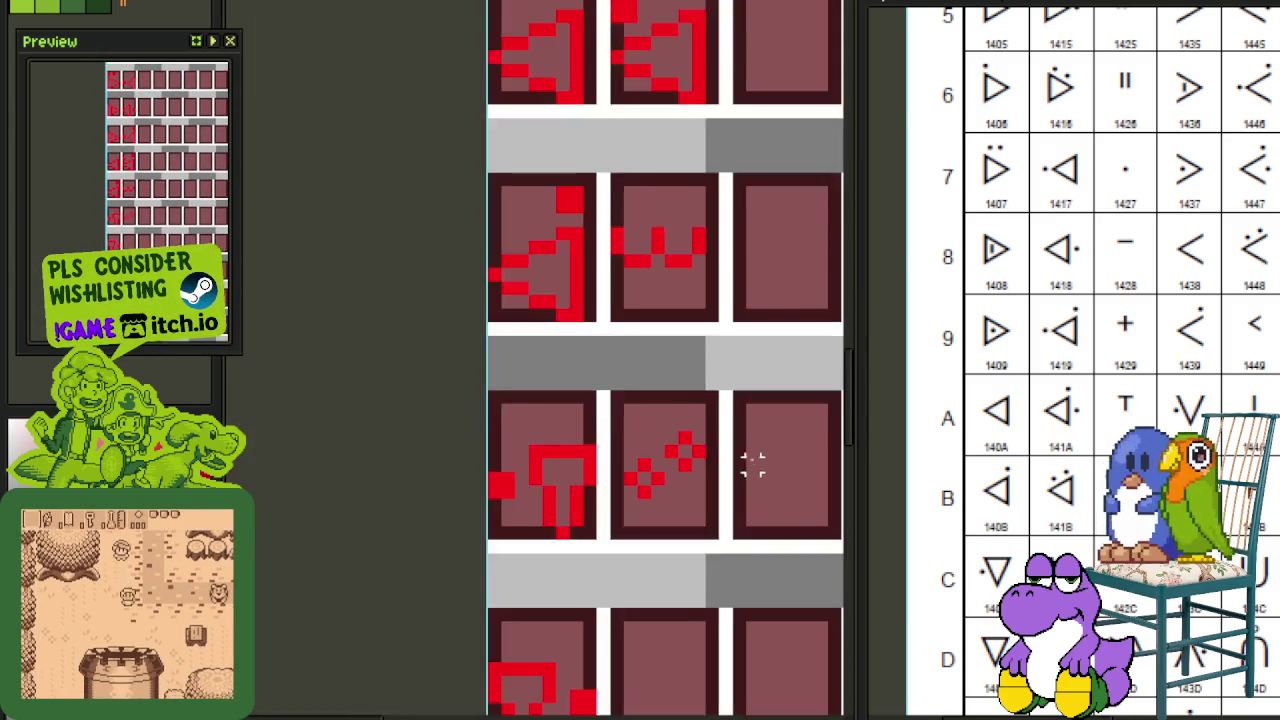
pyautogui.hotkey('ctrl', 's')
pyautogui.scroll(-2, 740, 490)
pyautogui.hotkey('ctrl', 's')
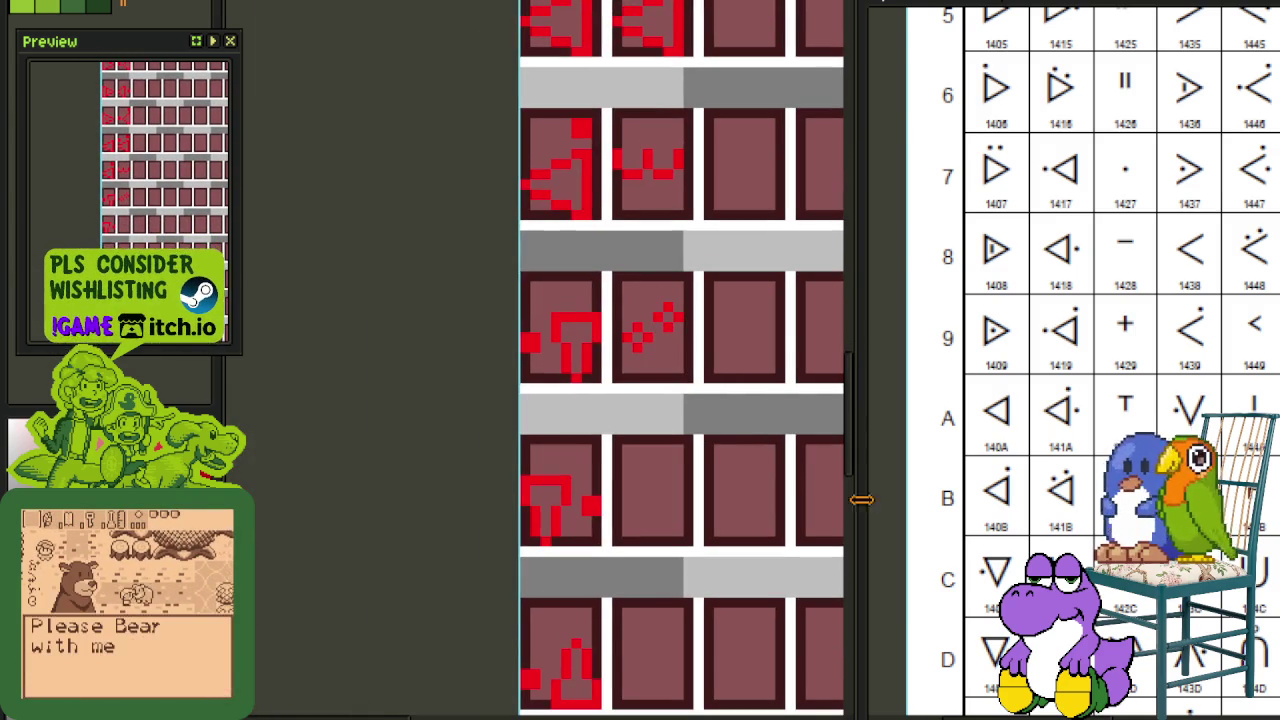
pyautogui.scroll(-3, 1100, 360)
pyautogui.scroll(-2, 634, 421)
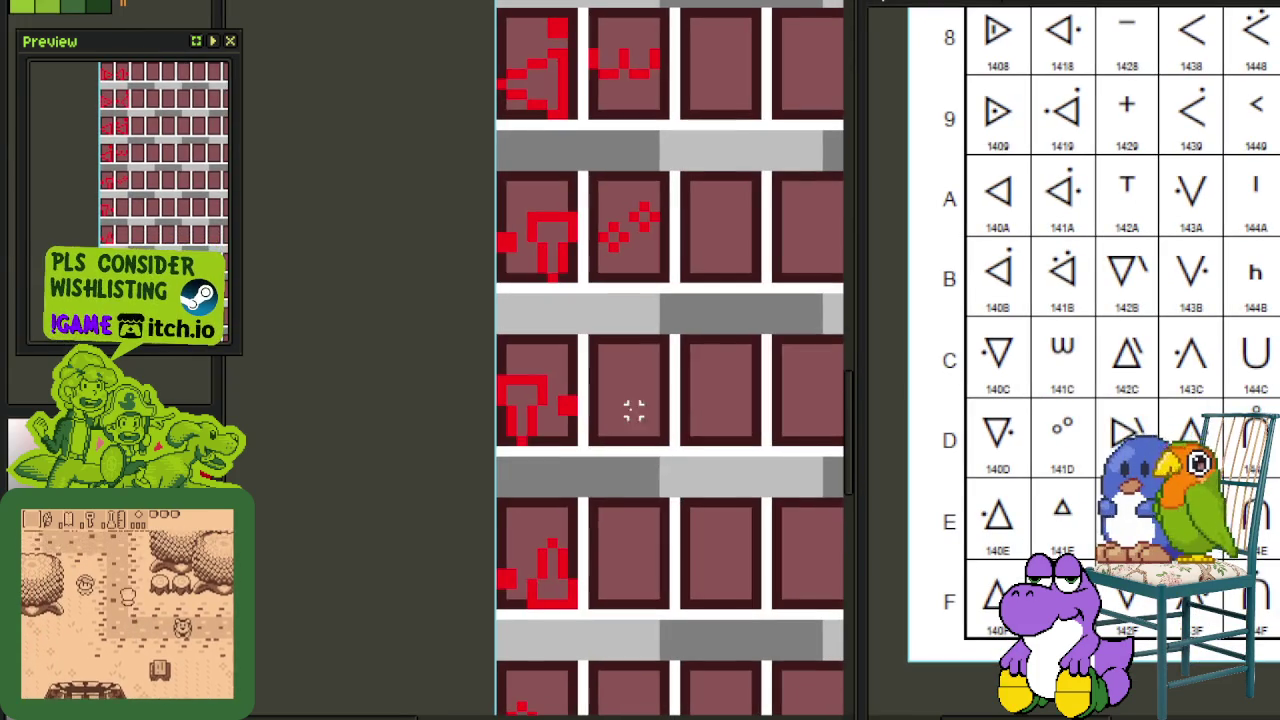
pyautogui.scroll(1, 622, 410)
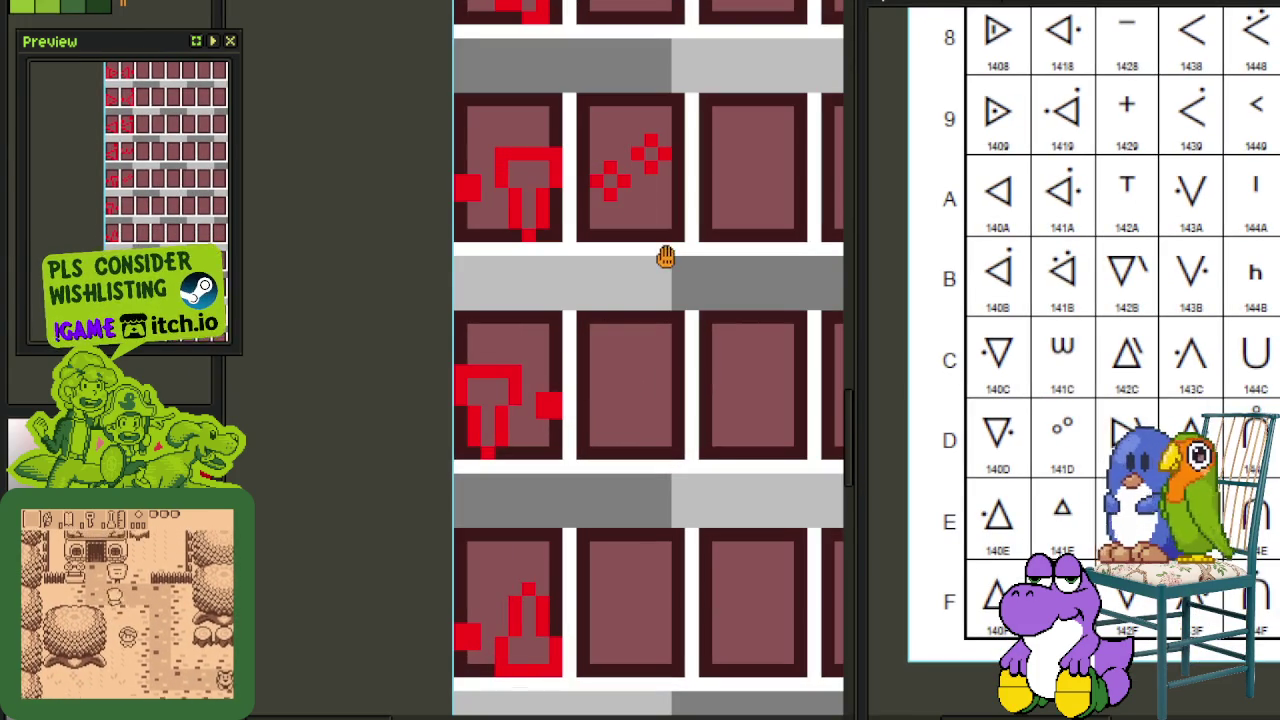
pyautogui.moveTo(665, 258); pyautogui.dragTo(563, 534)
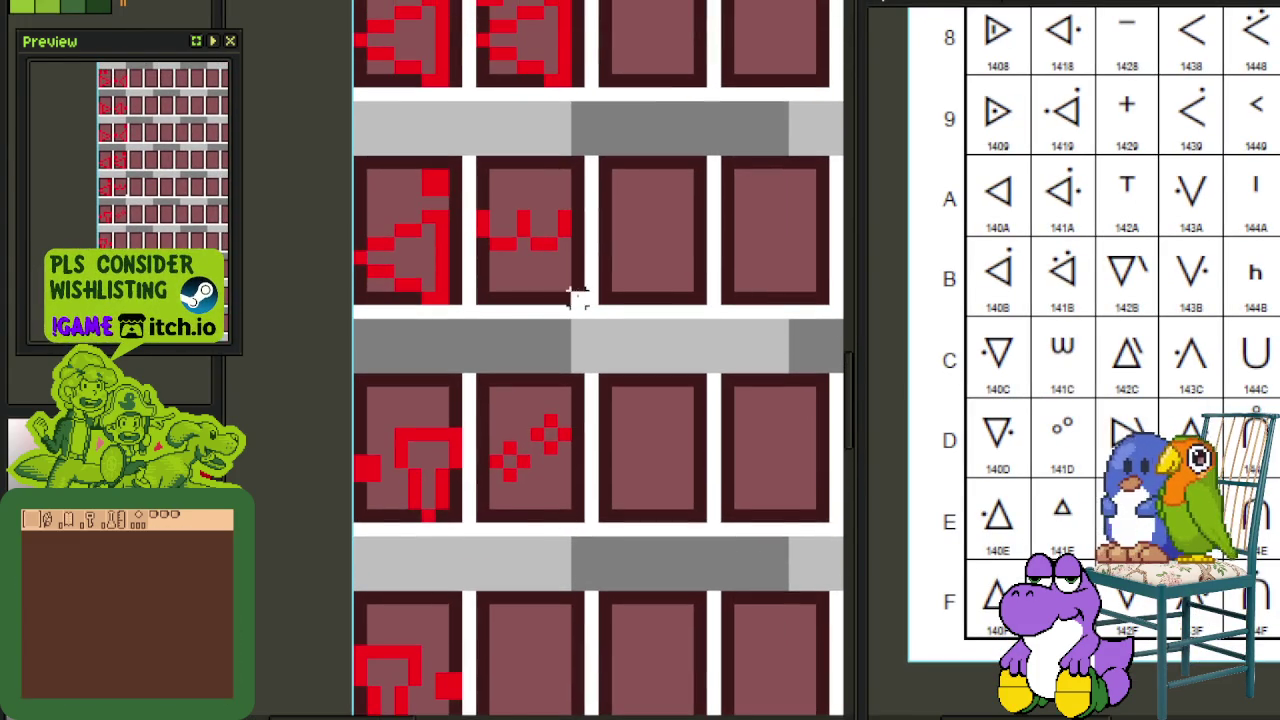
# Step: Copy the w glyph's pixels into the empty tile below the two-cross glyph
pyautogui.moveTo(577, 298); pyautogui.dragTo(472, 157)
pyautogui.moveTo(491, 206)
pyautogui.mouseDown()
pyautogui.moveTo(534, 357)
pyautogui.moveTo(533, 703)
pyautogui.moveTo(517, 325)
pyautogui.moveTo(505, 312)
pyautogui.mouseUp()
pyautogui.moveTo(606, 330)
pyautogui.mouseDown()
pyautogui.moveTo(674, 326)
pyautogui.moveTo(598, 311)
pyautogui.moveTo(516, 412)
pyautogui.moveTo(720, 420)
pyautogui.moveTo(701, 365)
pyautogui.mouseUp()
pyautogui.scroll(2, 600, 300)
pyautogui.scroll(2, 610, 300)
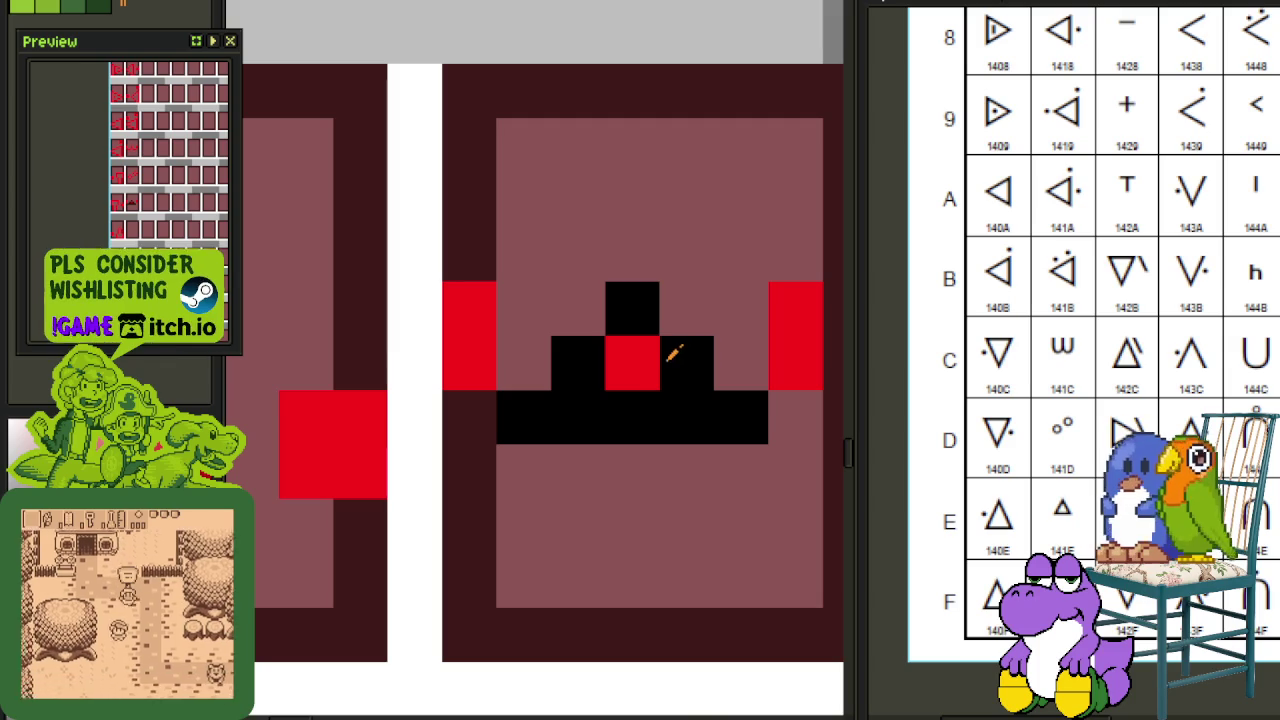
# Step: Erase the stray red pixels and recolour the stepped triangle red
pyautogui.press('e')
pyautogui.click(632, 363)
pyautogui.click(796, 363)
pyautogui.click(796, 309)
pyautogui.moveTo(470, 309); pyautogui.dragTo(470, 363)
pyautogui.keyDown('alt'); pyautogui.click(371, 429); pyautogui.keyUp('alt')
pyautogui.click(563, 426)
pyautogui.click(623, 317)
# Step: Check the finished red triangle glyph and return to the top of the sheet
pyautogui.scroll(-3, 655, 212)
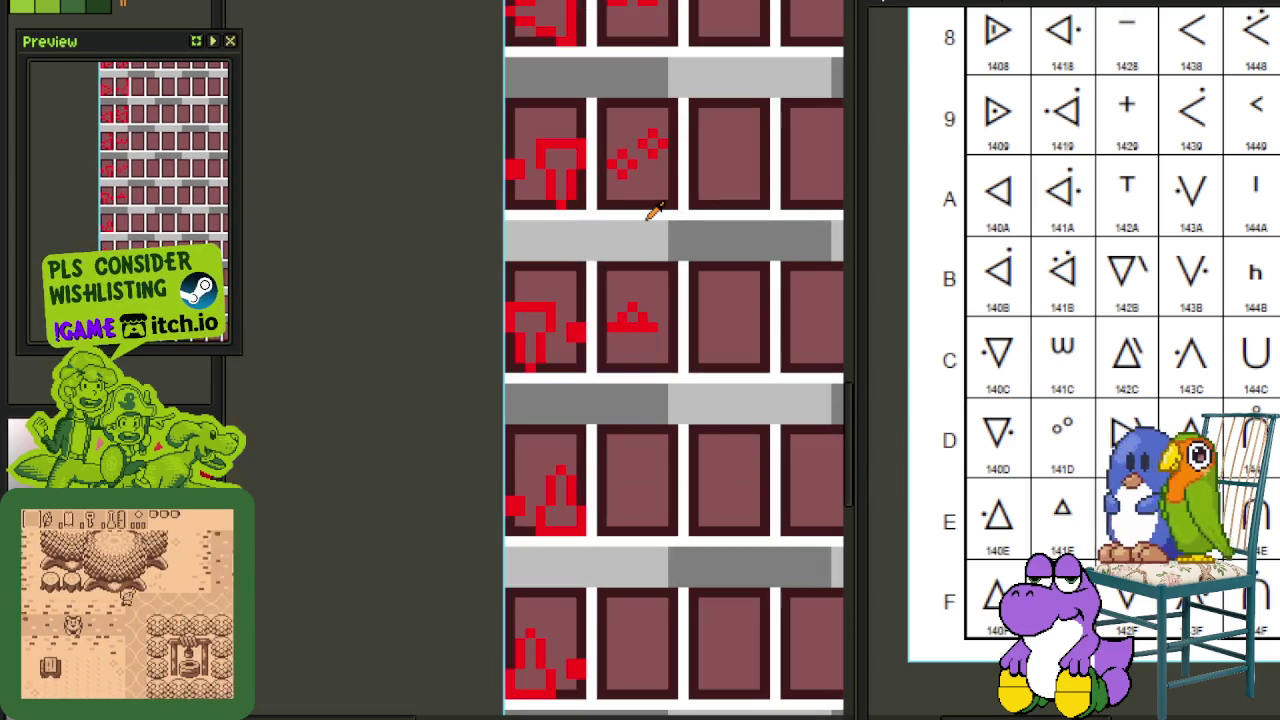
pyautogui.scroll(2, 600, 355)
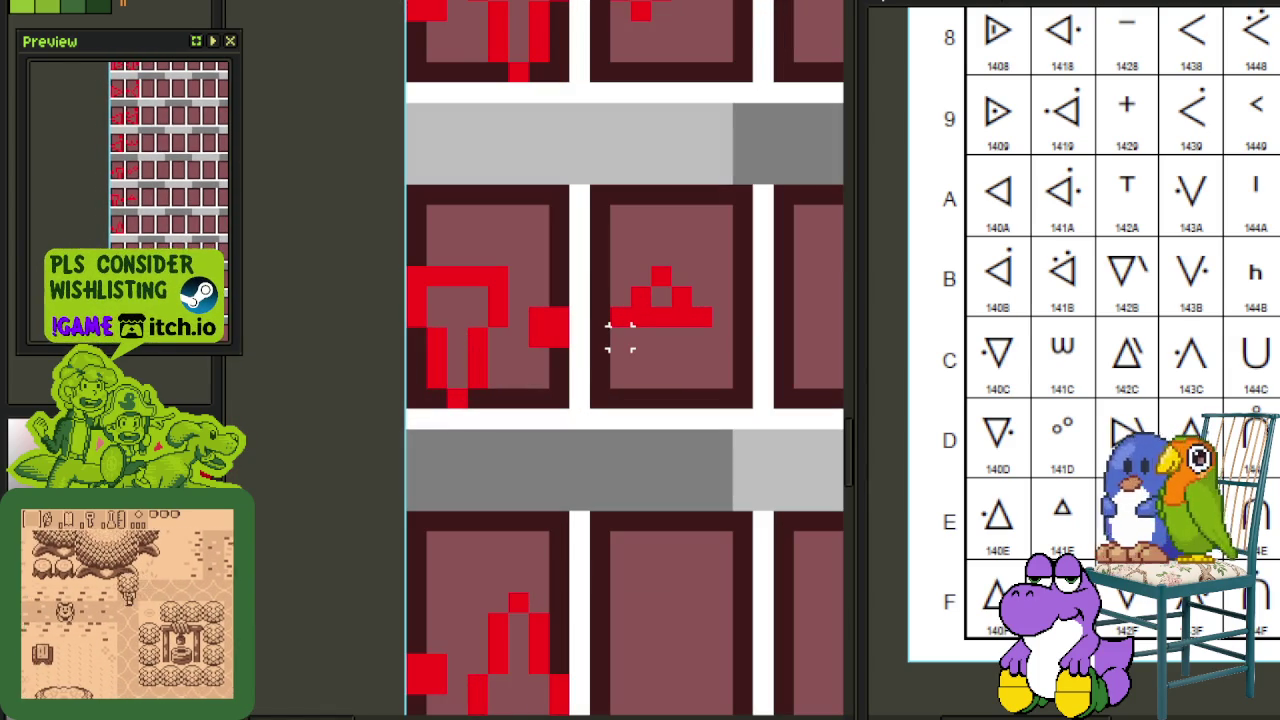
pyautogui.moveTo(606, 263); pyautogui.dragTo(717, 330)
pyautogui.click(720, 172)
pyautogui.scroll(-2, 720, 194)
pyautogui.scroll(-3, 741, 311)
pyautogui.scroll(-2, 660, 363)
pyautogui.scroll(1, 638, 330)
pyautogui.moveTo(638, 330); pyautogui.dragTo(648, 490)
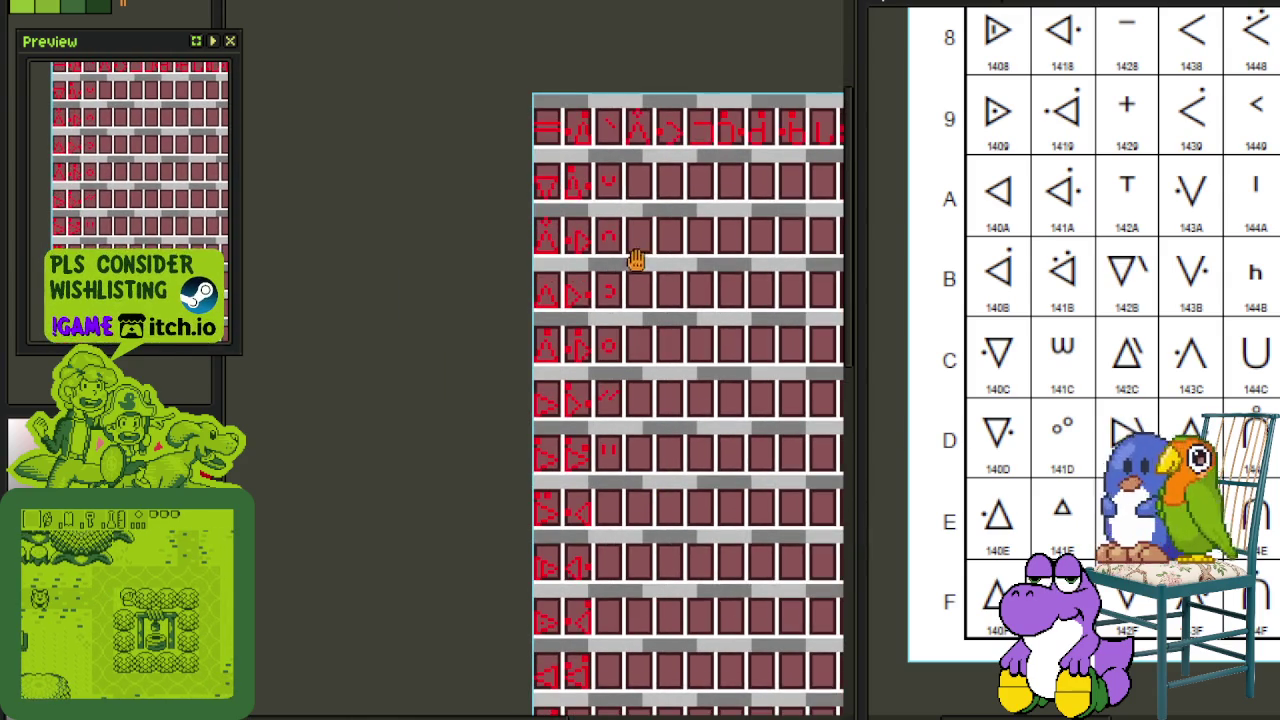
# Step: Mirror the red diagonal glyph horizontally and save
pyautogui.scroll(3, 614, 133)
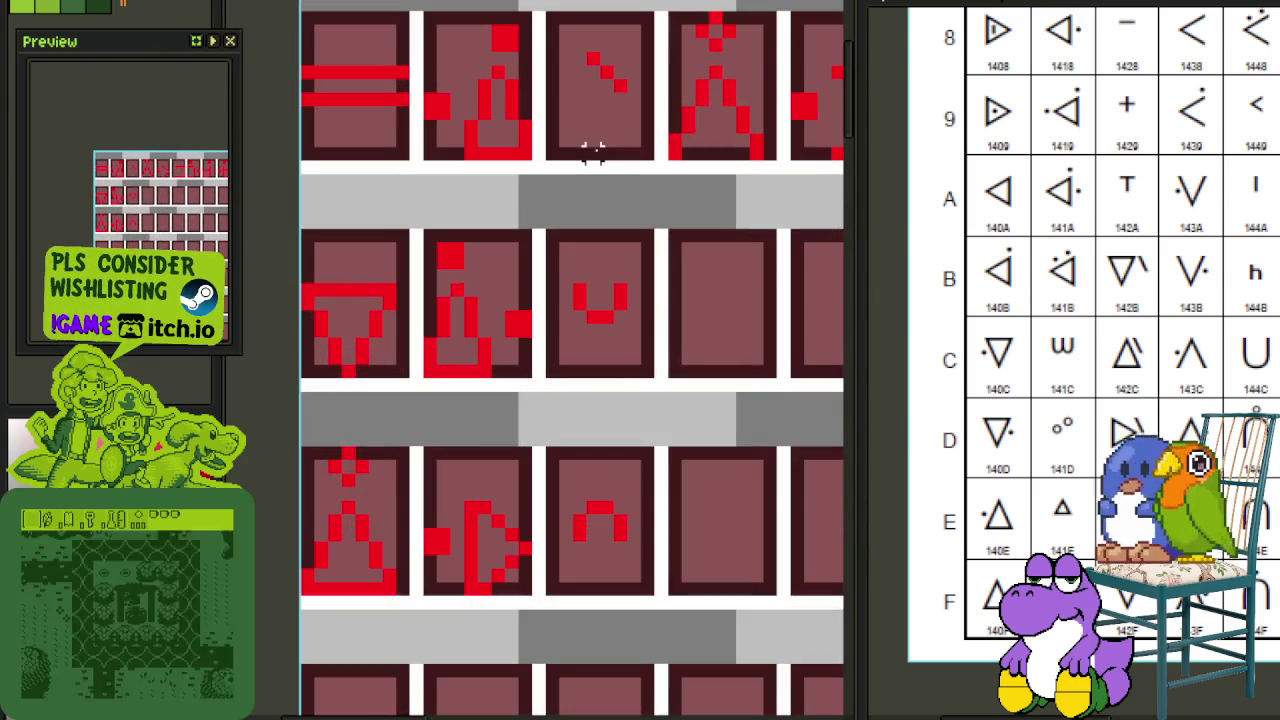
pyautogui.moveTo(555, 150)
pyautogui.mouseDown()
pyautogui.moveTo(634, 57)
pyautogui.moveTo(530, 705)
pyautogui.moveTo(515, 652)
pyautogui.moveTo(554, 518)
pyautogui.mouseUp()
pyautogui.scroll(-1, 640, 70)
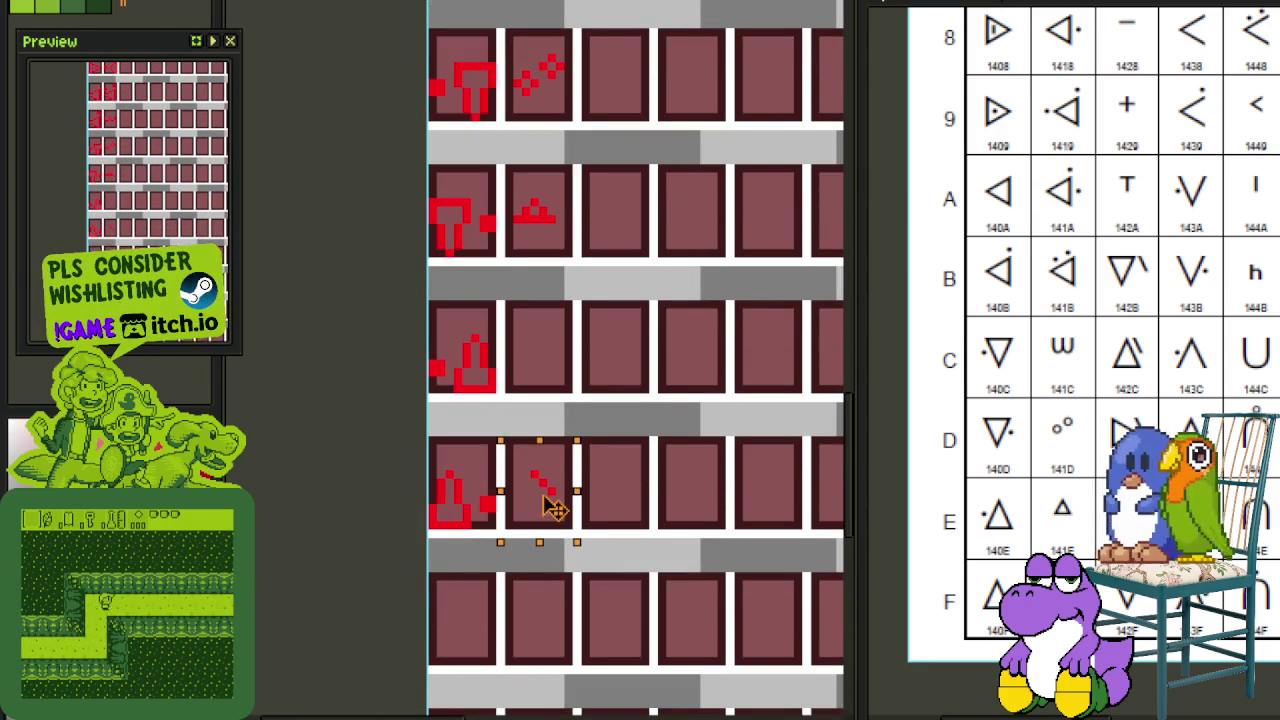
pyautogui.scroll(1, 553, 500)
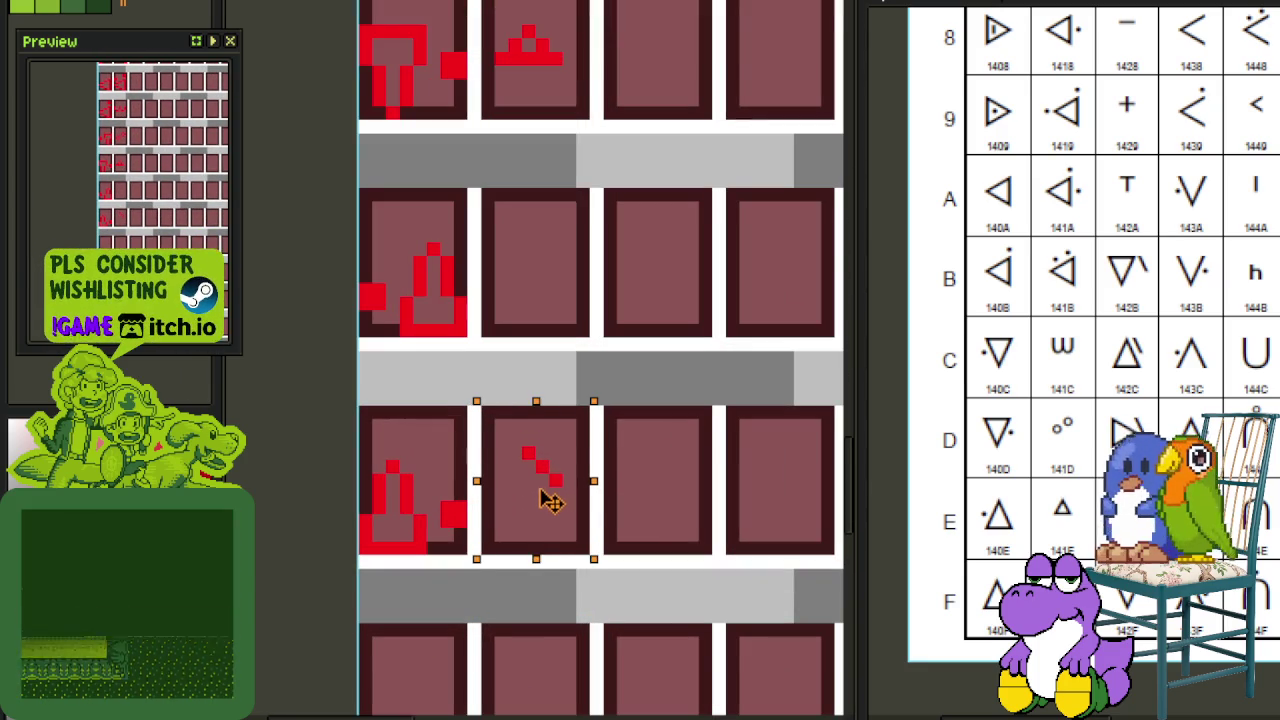
pyautogui.hotkey('shift', 'h')
pyautogui.hotkey('ctrl', 'd')
pyautogui.scroll(-1, 634, 451)
pyautogui.hotkey('ctrl', 's')
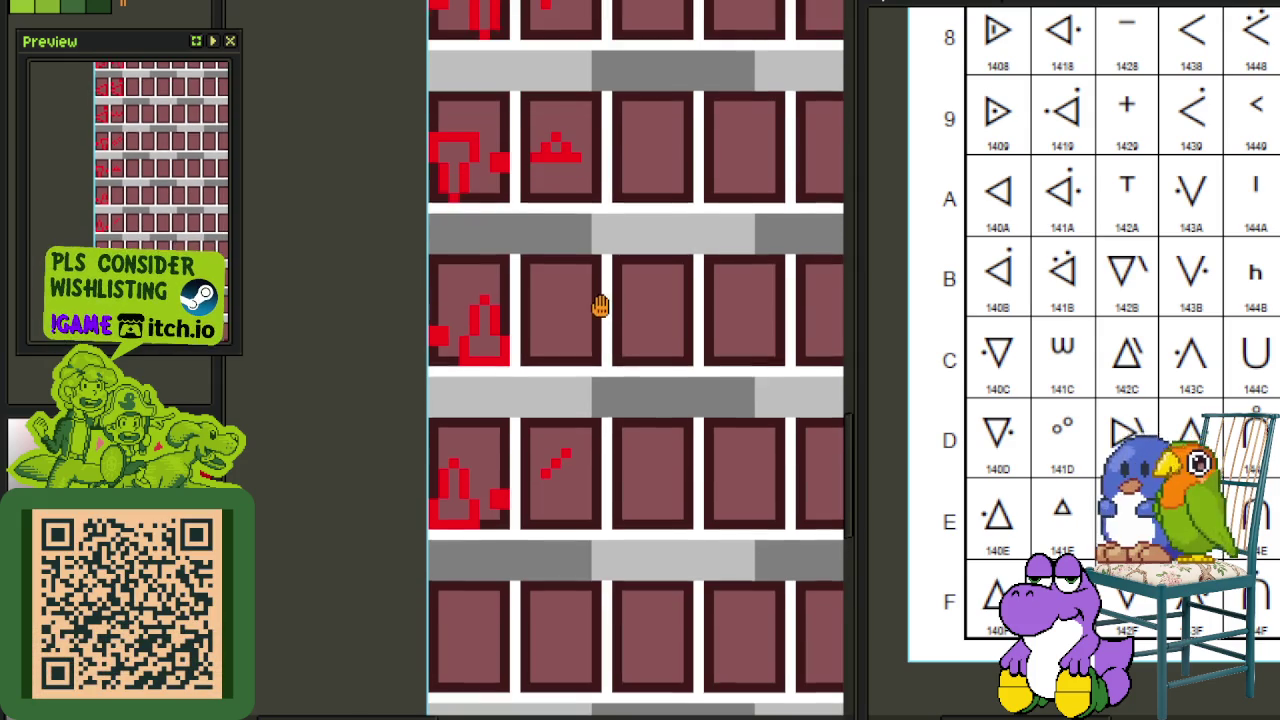
# Step: Move the second-column glyph block down one tile row and save the sheet
pyautogui.scroll(2, 557, 223)
pyautogui.scroll(2, 551, 306)
pyautogui.scroll(3, 537, 400)
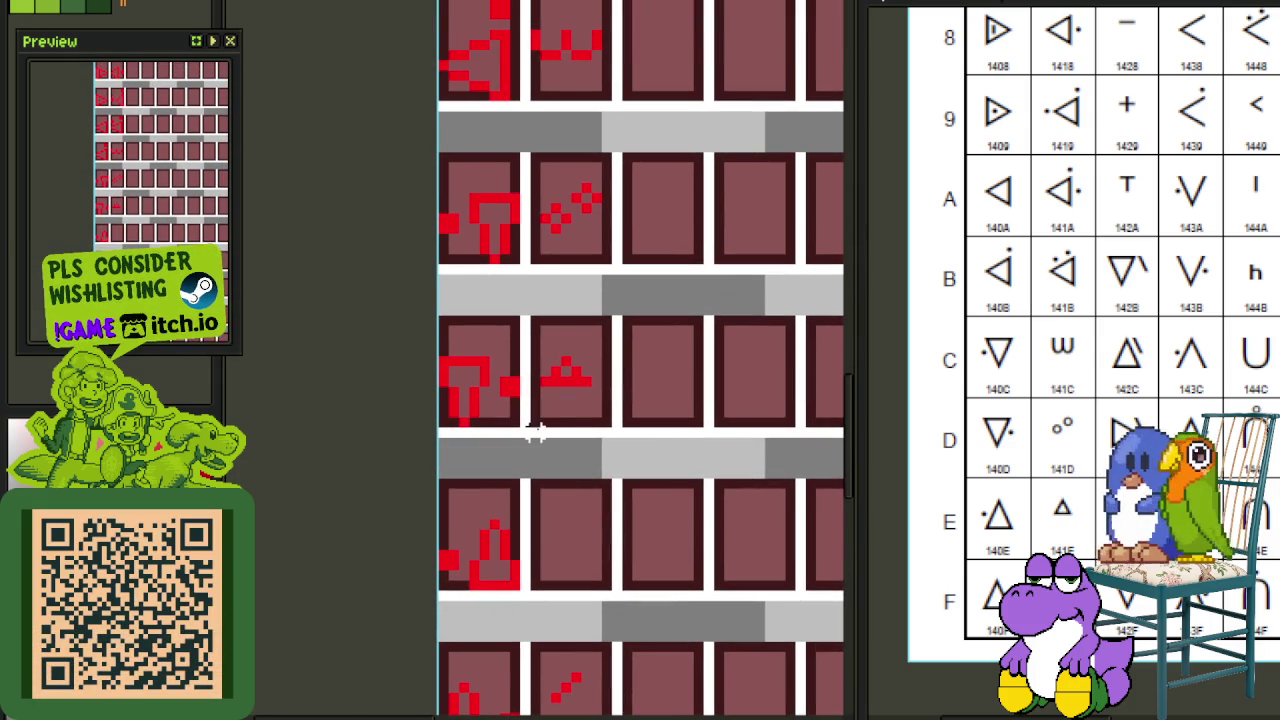
pyautogui.moveTo(565, 333); pyautogui.dragTo(603, 103)
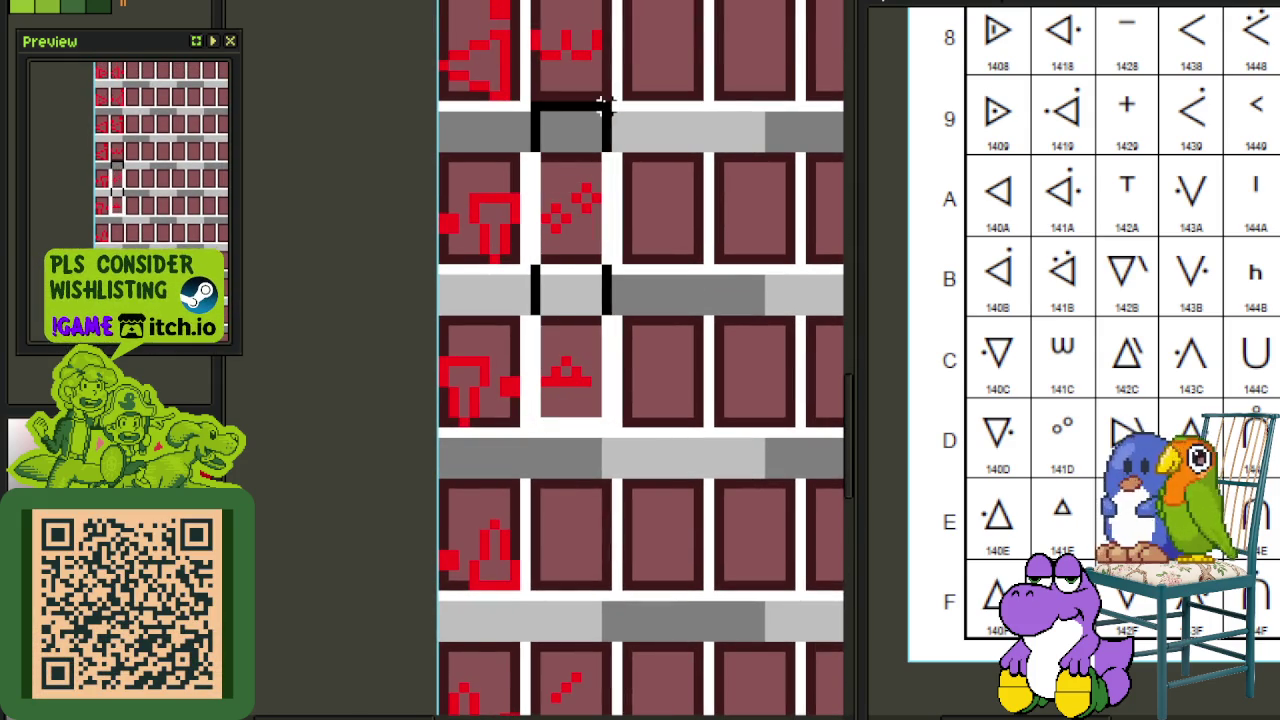
pyautogui.scroll(1, 605, 30)
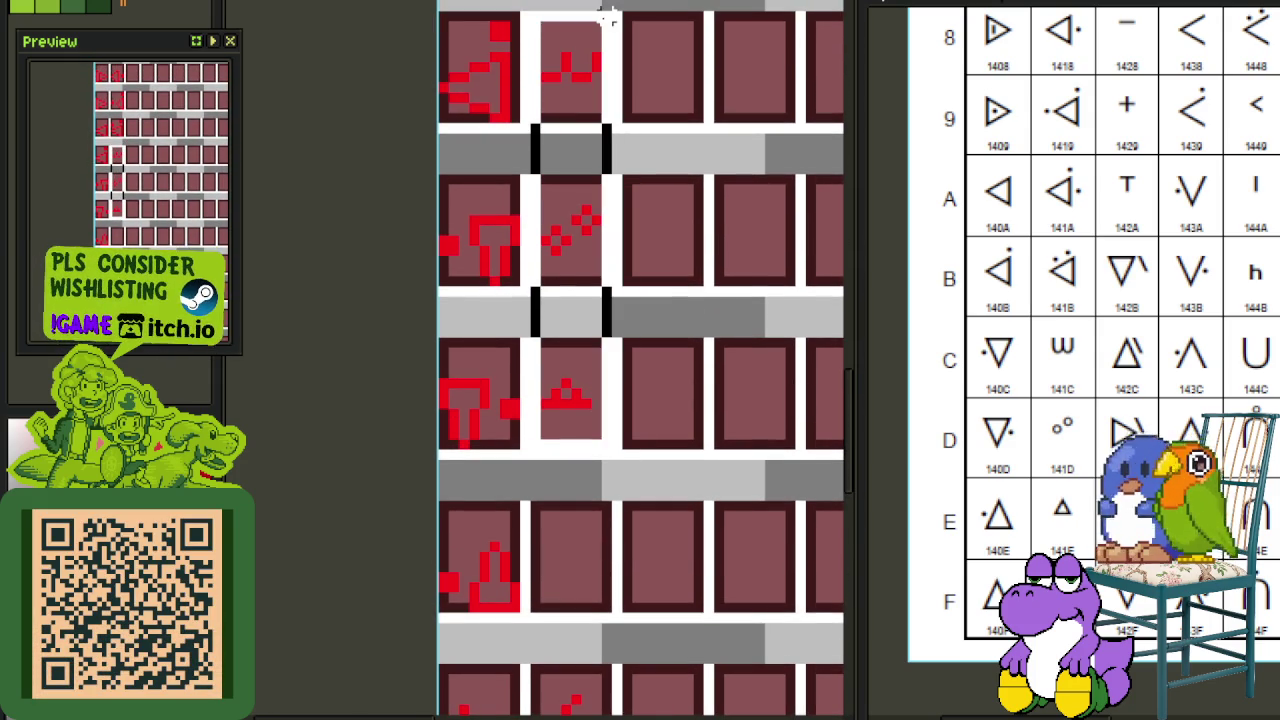
pyautogui.scroll(-1, 585, 80)
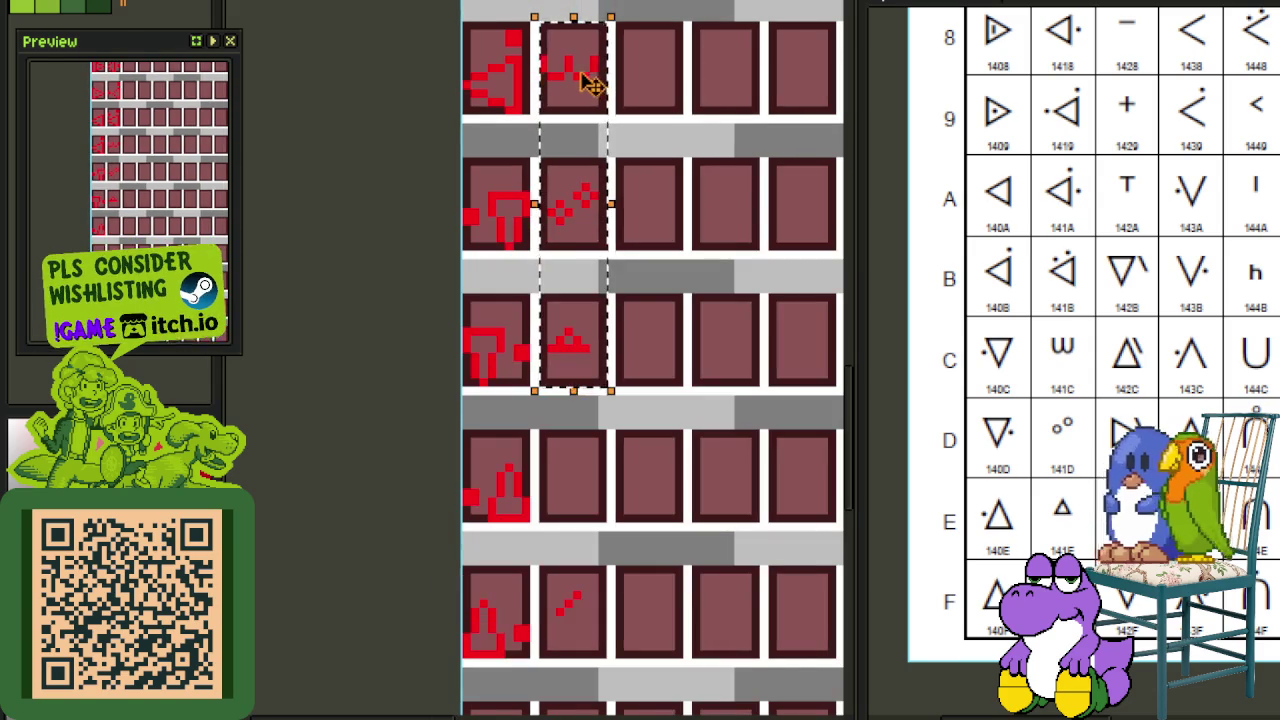
pyautogui.moveTo(585, 80); pyautogui.dragTo(587, 216)
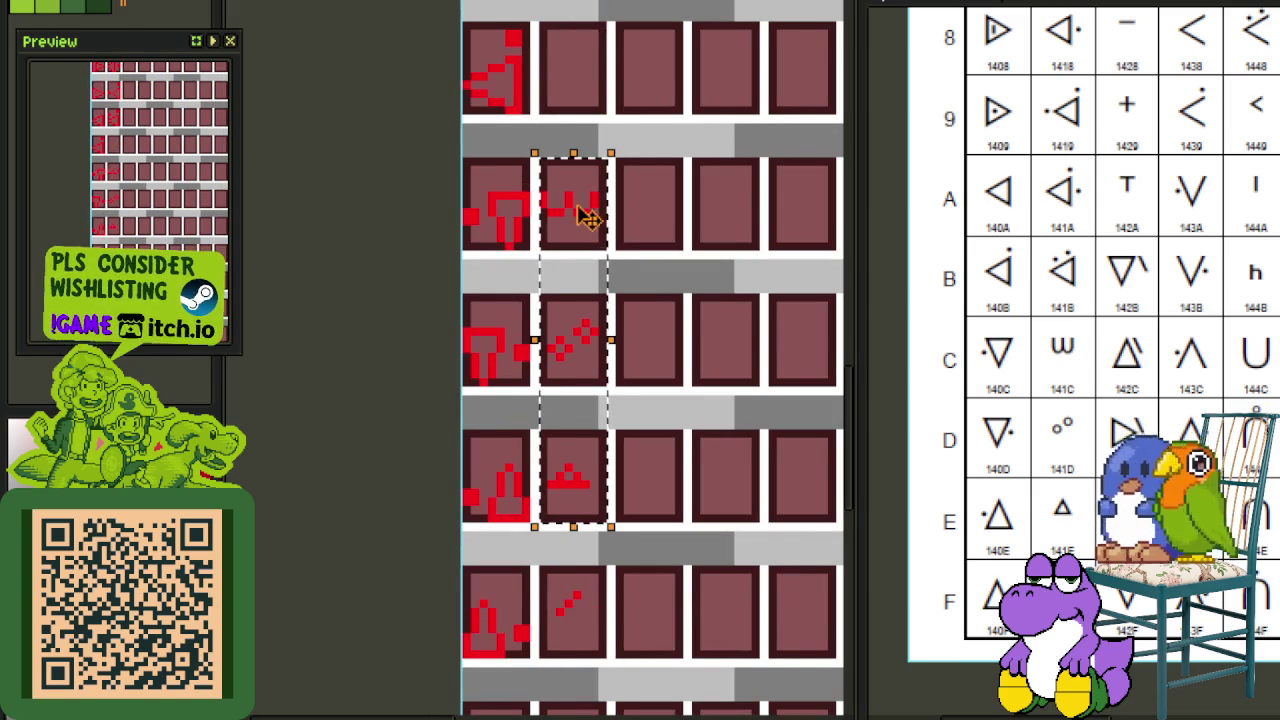
pyautogui.hotkey('ctrl', 's')
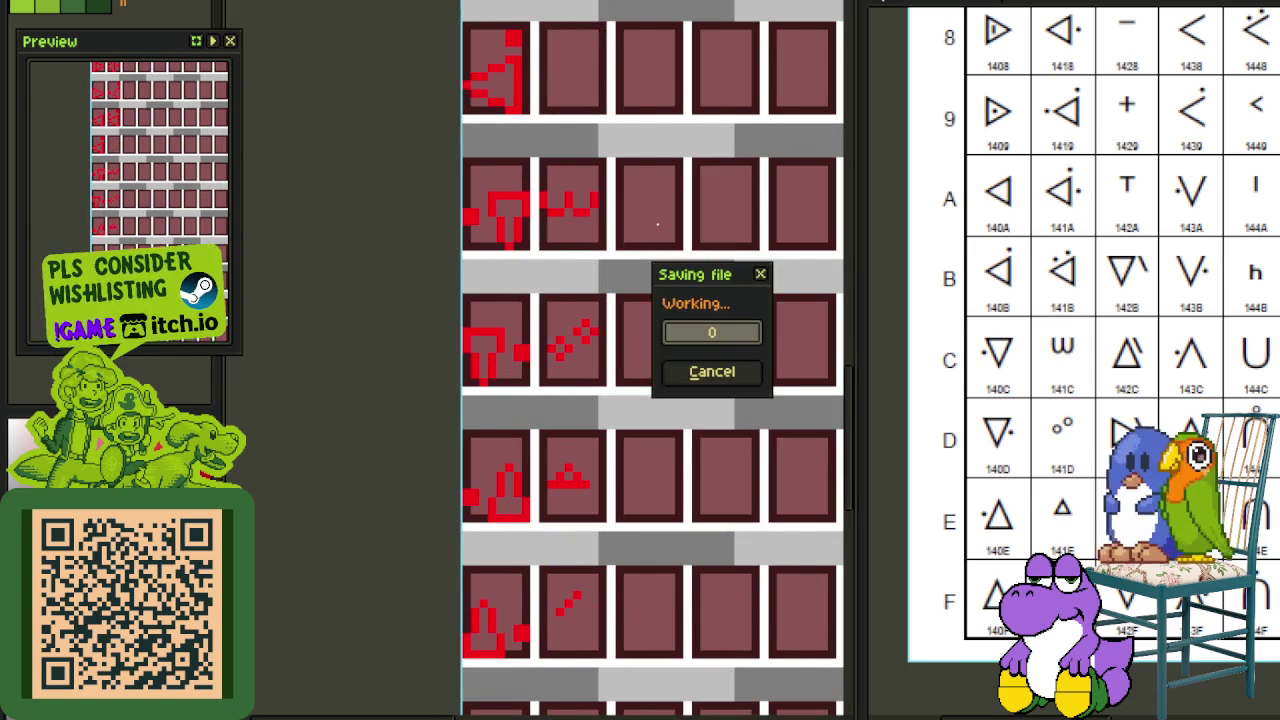
pyautogui.moveTo(629, 131)
pyautogui.mouseDown()
pyautogui.moveTo(626, 429)
pyautogui.moveTo(584, 343)
pyautogui.moveTo(581, 406)
pyautogui.mouseUp()
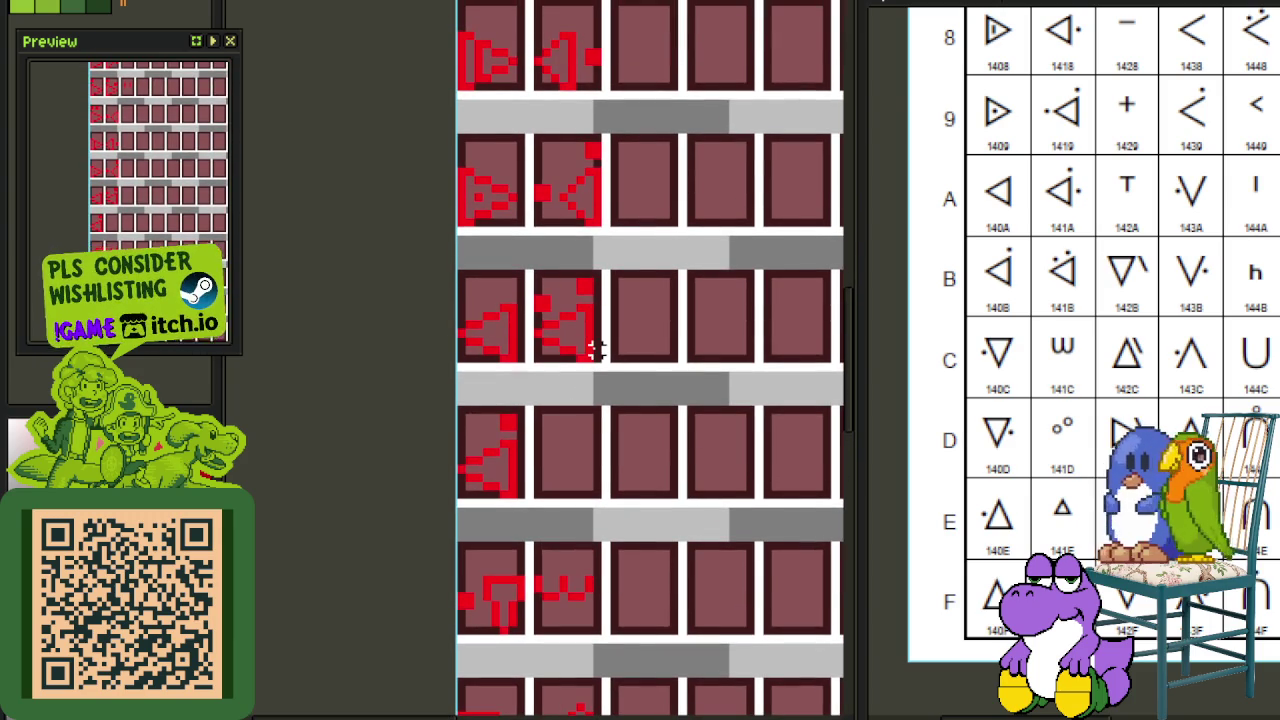
# Step: Pick up the glyph in the middle-left tile and look over the other tile rows
pyautogui.scroll(2, 592, 347)
pyautogui.moveTo(598, 358)
pyautogui.mouseDown()
pyautogui.moveTo(503, 228)
pyautogui.moveTo(527, 492)
pyautogui.mouseUp()
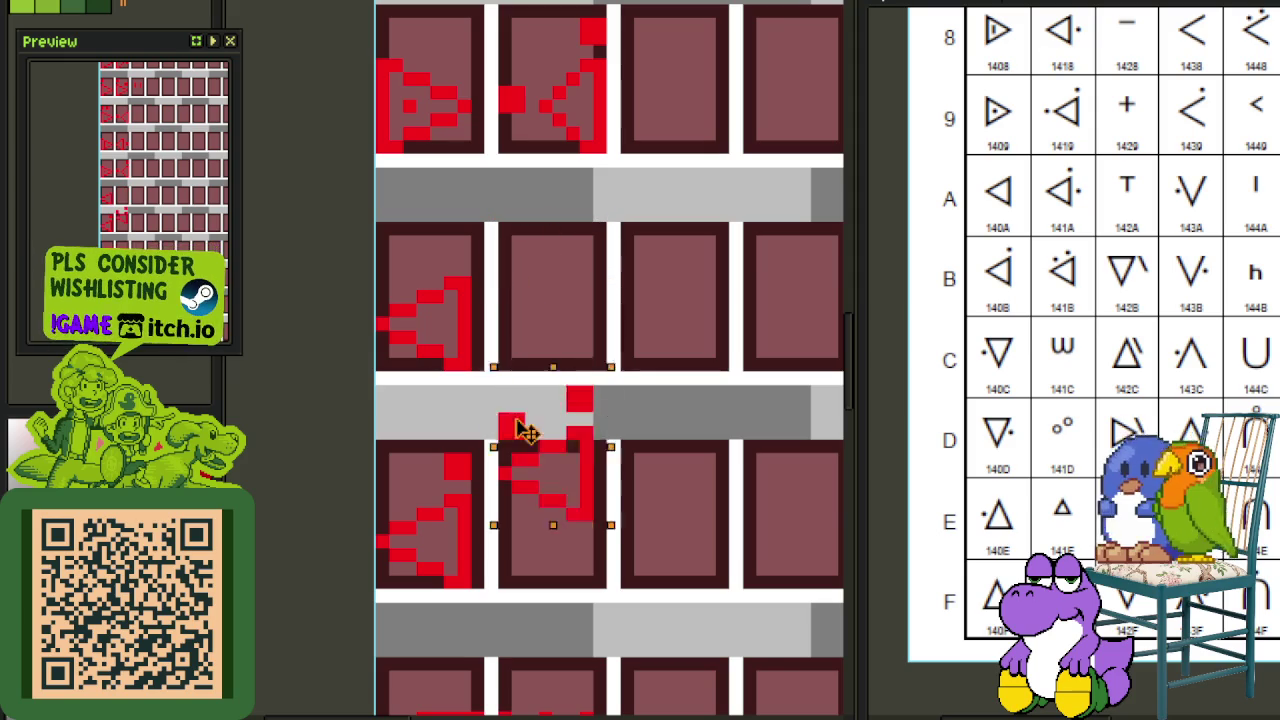
pyautogui.scroll(-2, 598, 378)
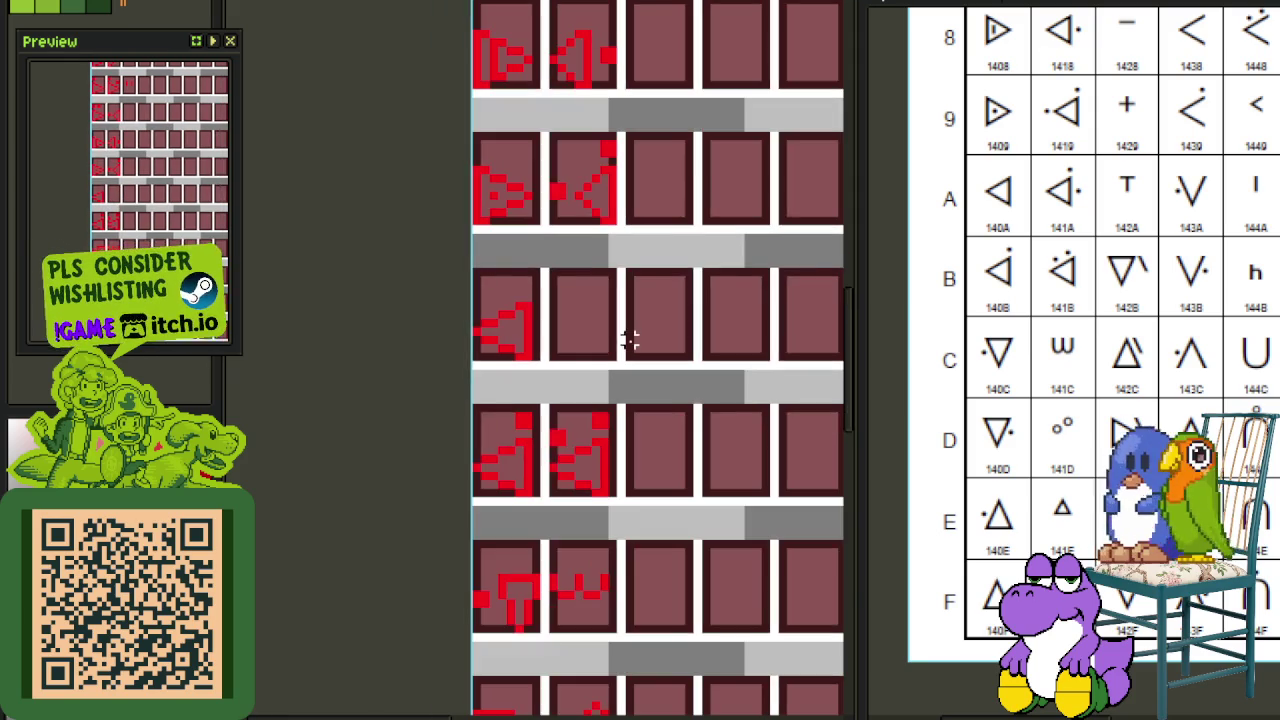
pyautogui.moveTo(600, 243); pyautogui.dragTo(573, 508)
pyautogui.scroll(2, 563, 283)
pyautogui.scroll(1, 580, 277)
pyautogui.scroll(1, 580, 366)
pyautogui.scroll(1, 583, 420)
pyautogui.moveTo(583, 420); pyautogui.dragTo(579, 484)
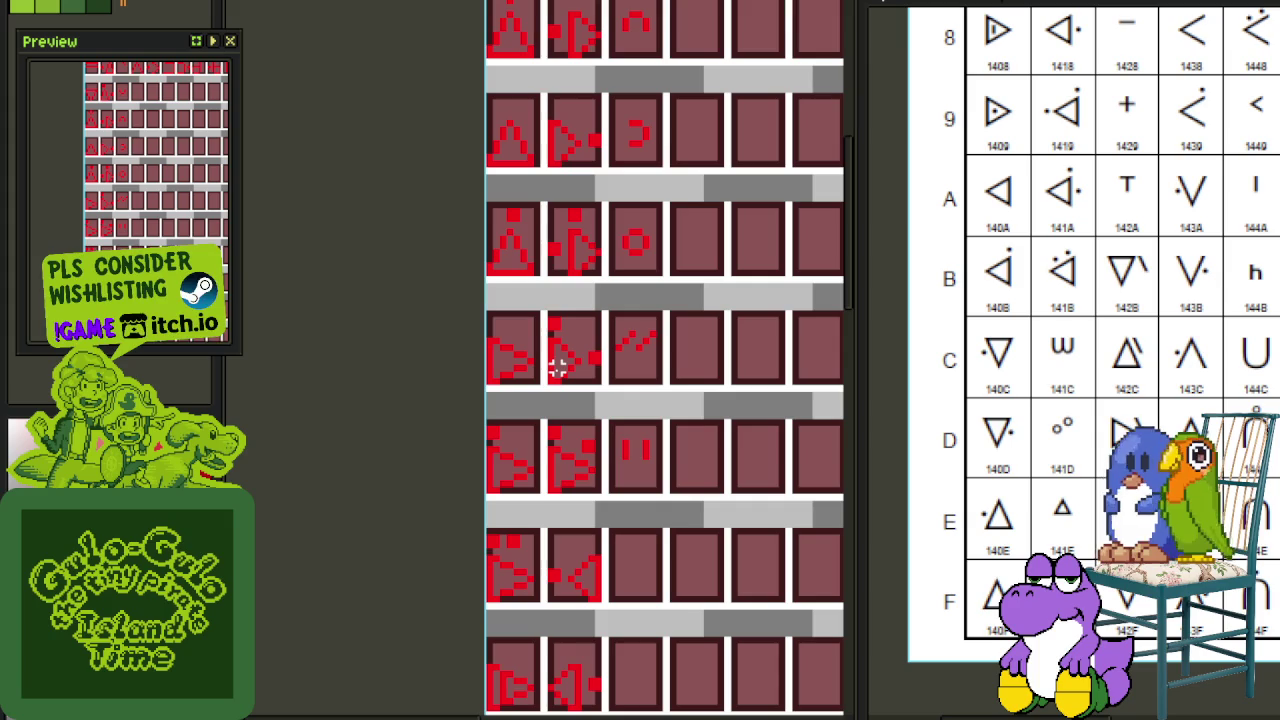
pyautogui.scroll(-2, 578, 408)
pyautogui.moveTo(600, 529)
pyautogui.mouseDown()
pyautogui.moveTo(602, 314)
pyautogui.moveTo(586, 357)
pyautogui.mouseUp()
pyautogui.scroll(1, 577, 250)
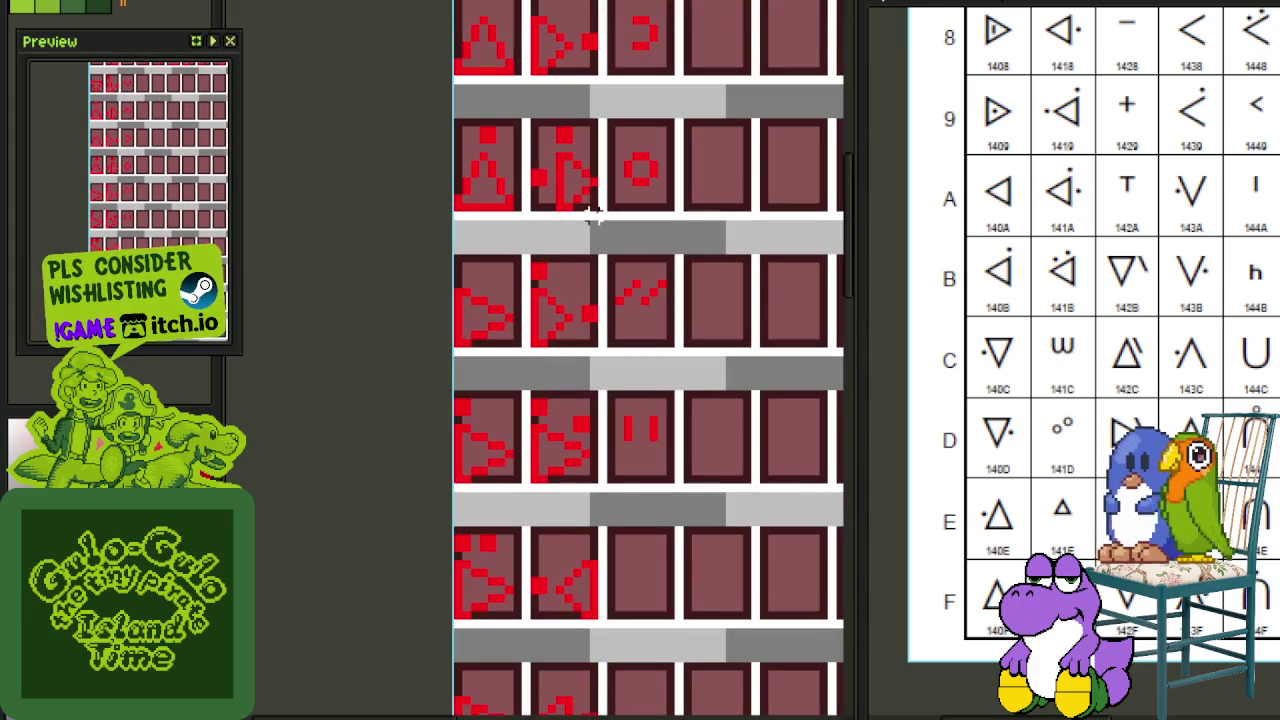
# Step: Move a glyph tile down into a lower cell and save the sheet
pyautogui.moveTo(590, 198); pyautogui.dragTo(520, 116)
pyautogui.scroll(-1, 545, 180)
pyautogui.moveTo(548, 183); pyautogui.dragTo(575, 290)
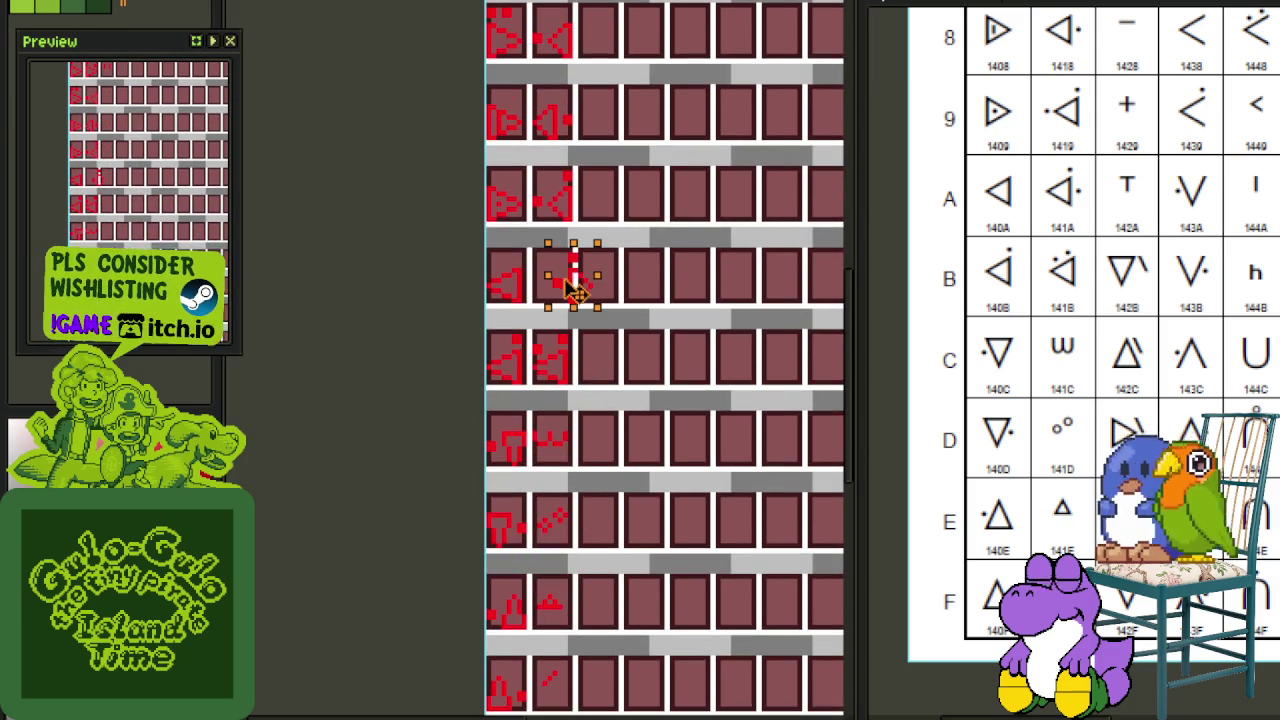
pyautogui.scroll(2, 556, 290)
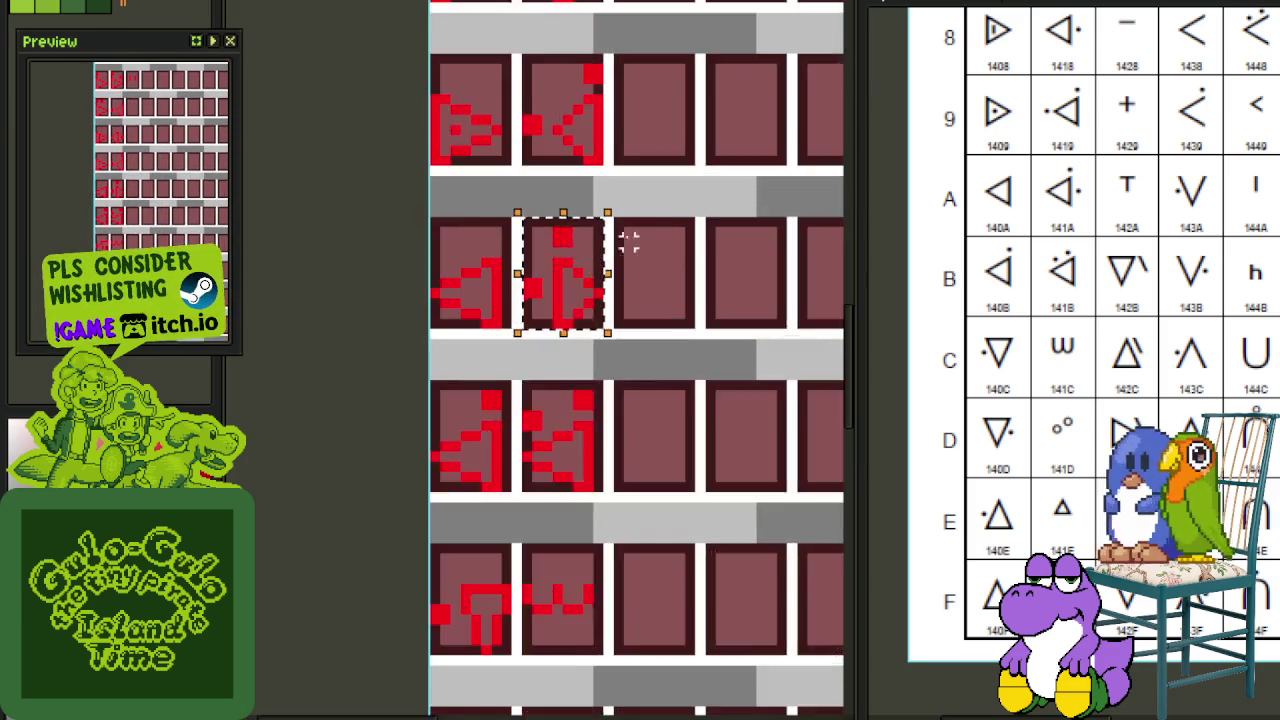
pyautogui.scroll(2, 600, 265)
pyautogui.hotkey('ctrl', 'z')
pyautogui.hotkey('ctrl', 'z')
pyautogui.hotkey('ctrl', 's')
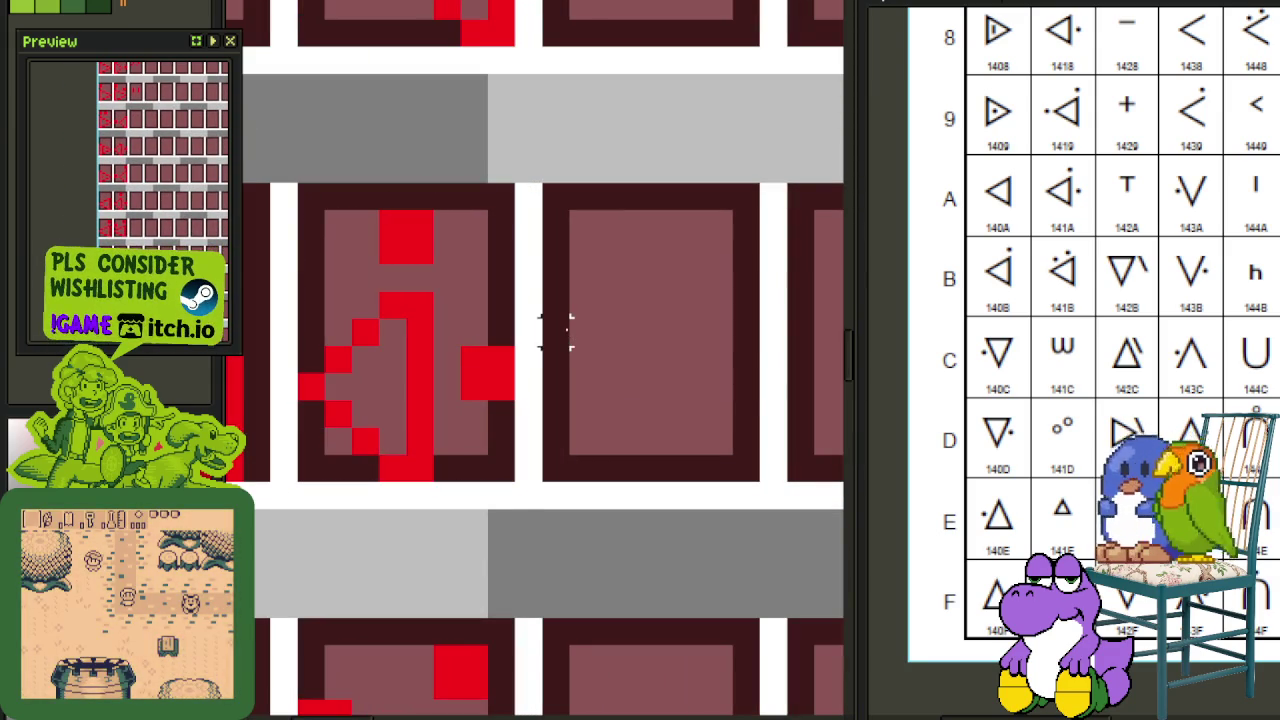
# Step: Fill the glyph's missing pixel column red and bring other reference symbol rows into view
pyautogui.click(420, 385)
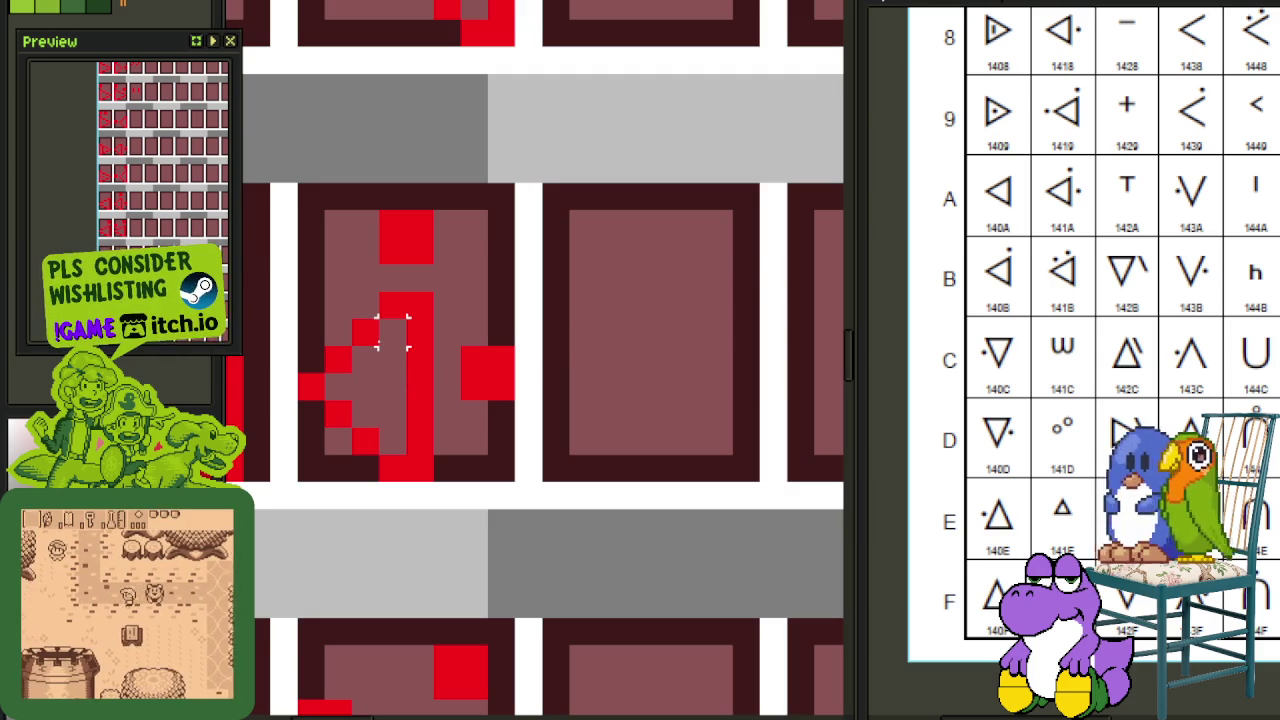
pyautogui.scroll(-2, 455, 430)
pyautogui.scroll(-2, 455, 432)
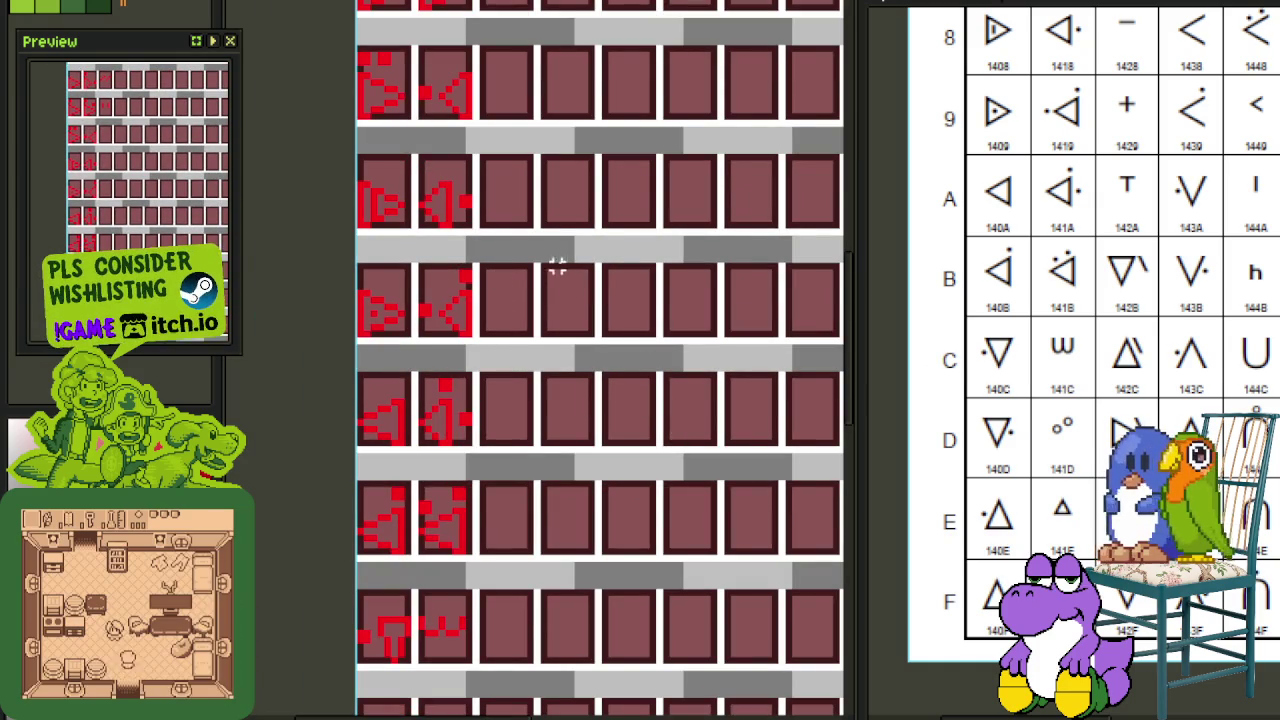
pyautogui.moveTo(1066, 218); pyautogui.dragTo(1071, 293)
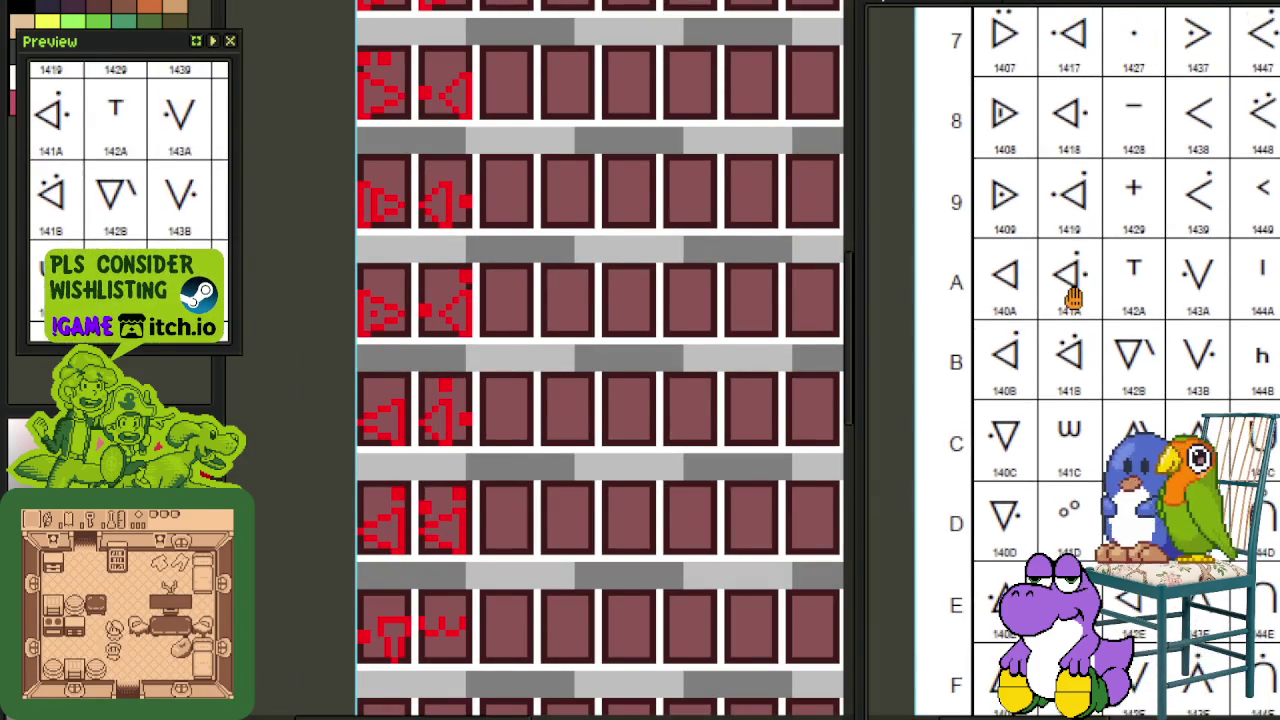
# Step: Move the caret-shaped glyph into the cell beside the slash glyph
pyautogui.scroll(-1, 606, 449)
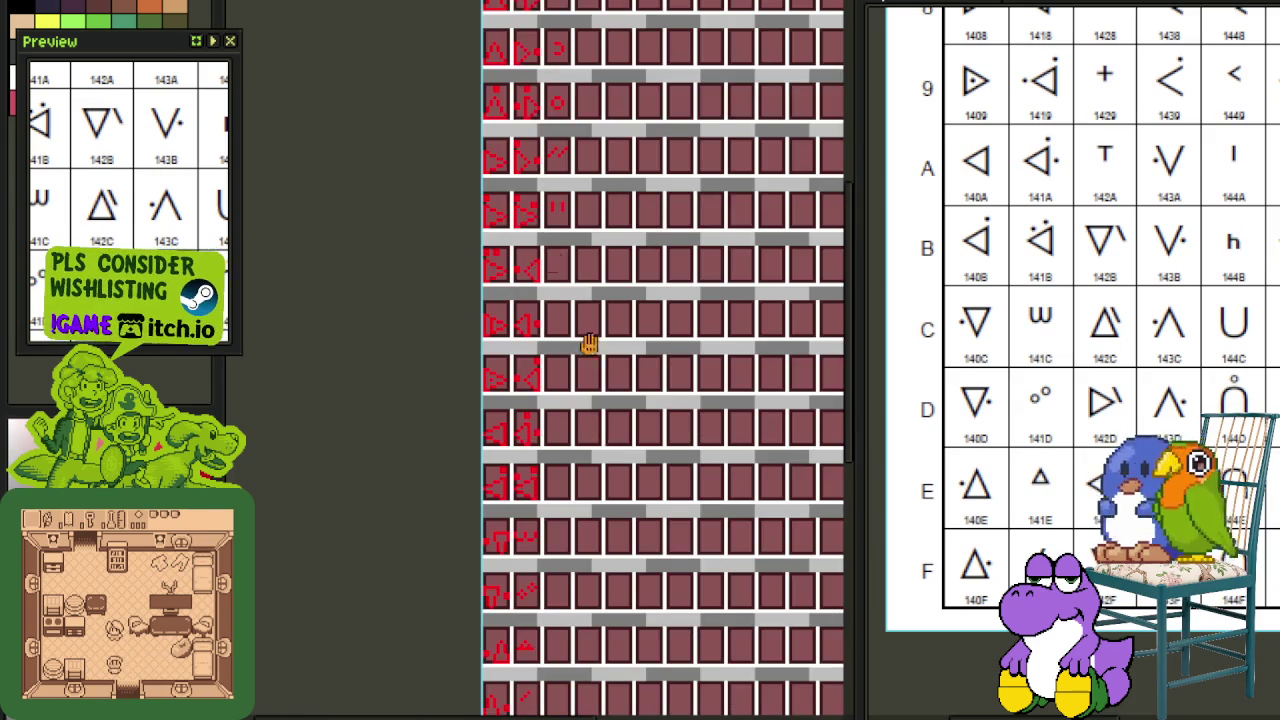
pyautogui.scroll(-1, 553, 262)
pyautogui.scroll(2, 531, 277)
pyautogui.scroll(1, 593, 340)
pyautogui.scroll(-1, 594, 341)
pyautogui.scroll(1, 686, 214)
pyautogui.scroll(1, 711, 200)
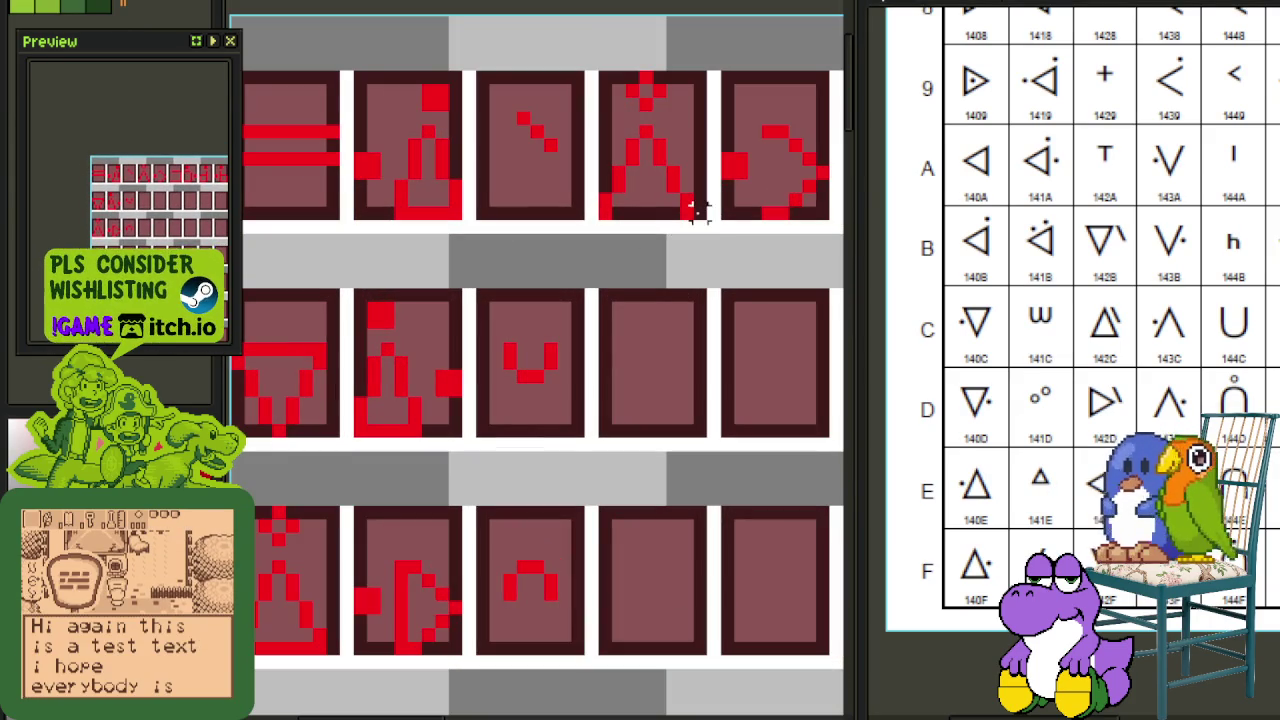
pyautogui.moveTo(697, 210); pyautogui.dragTo(600, 74)
pyautogui.scroll(-1, 661, 174)
pyautogui.moveTo(645, 145)
pyautogui.mouseDown()
pyautogui.moveTo(700, 670)
pyautogui.moveTo(545, 365)
pyautogui.mouseUp()
# Step: Erase the caret's top dots and flip it vertically into a V
pyautogui.scroll(1, 560, 362)
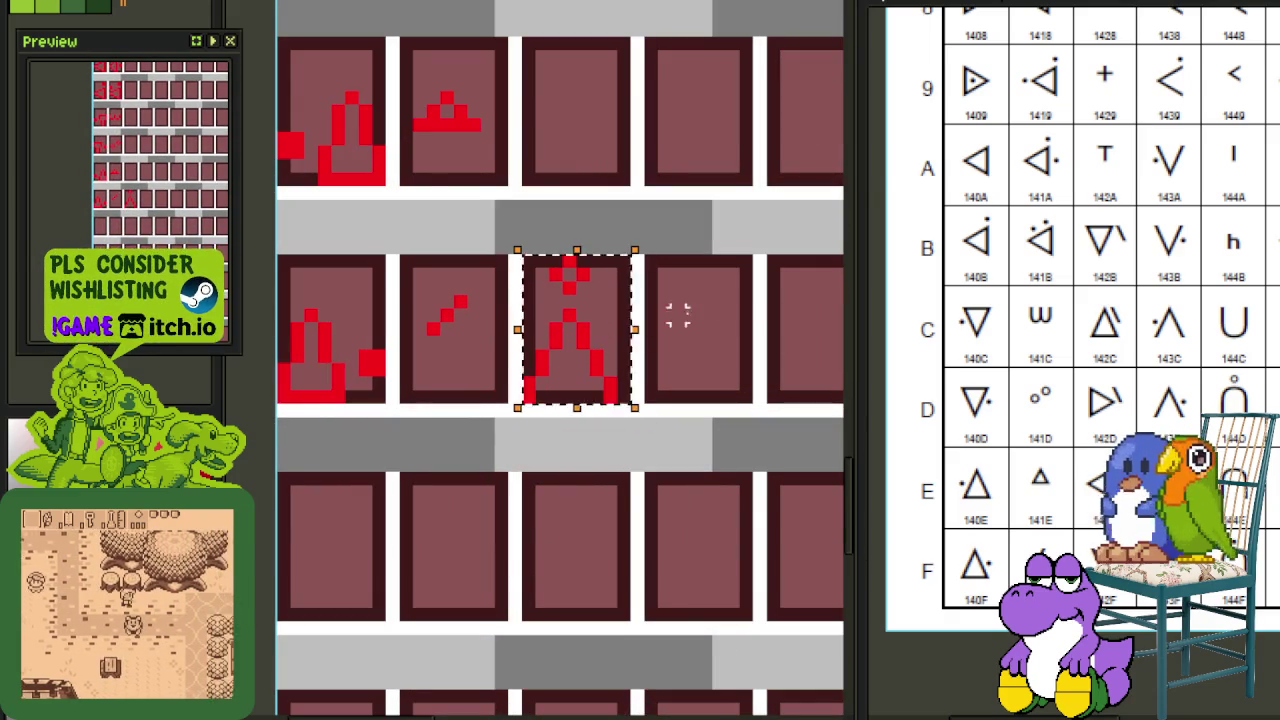
pyautogui.scroll(1, 607, 343)
pyautogui.press('e')
pyautogui.moveTo(580, 280); pyautogui.dragTo(559, 283)
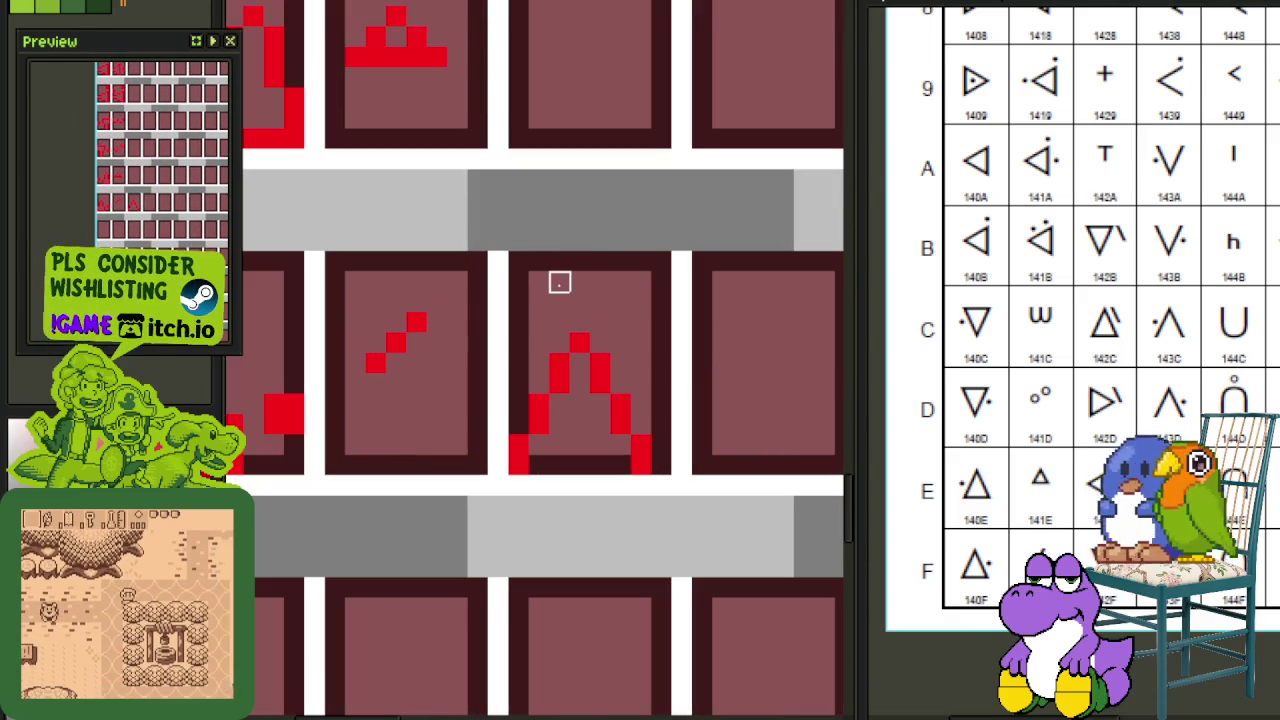
pyautogui.moveTo(517, 325); pyautogui.dragTo(660, 468)
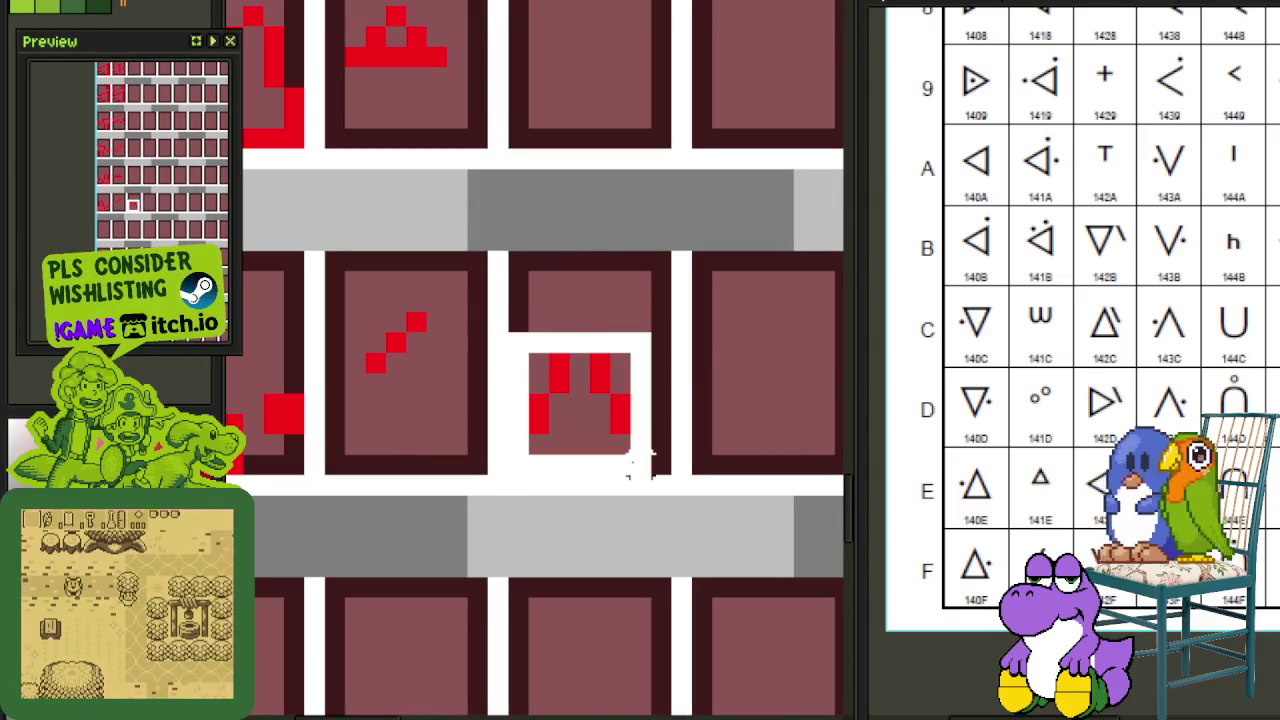
pyautogui.hotkey('shift', 'v')
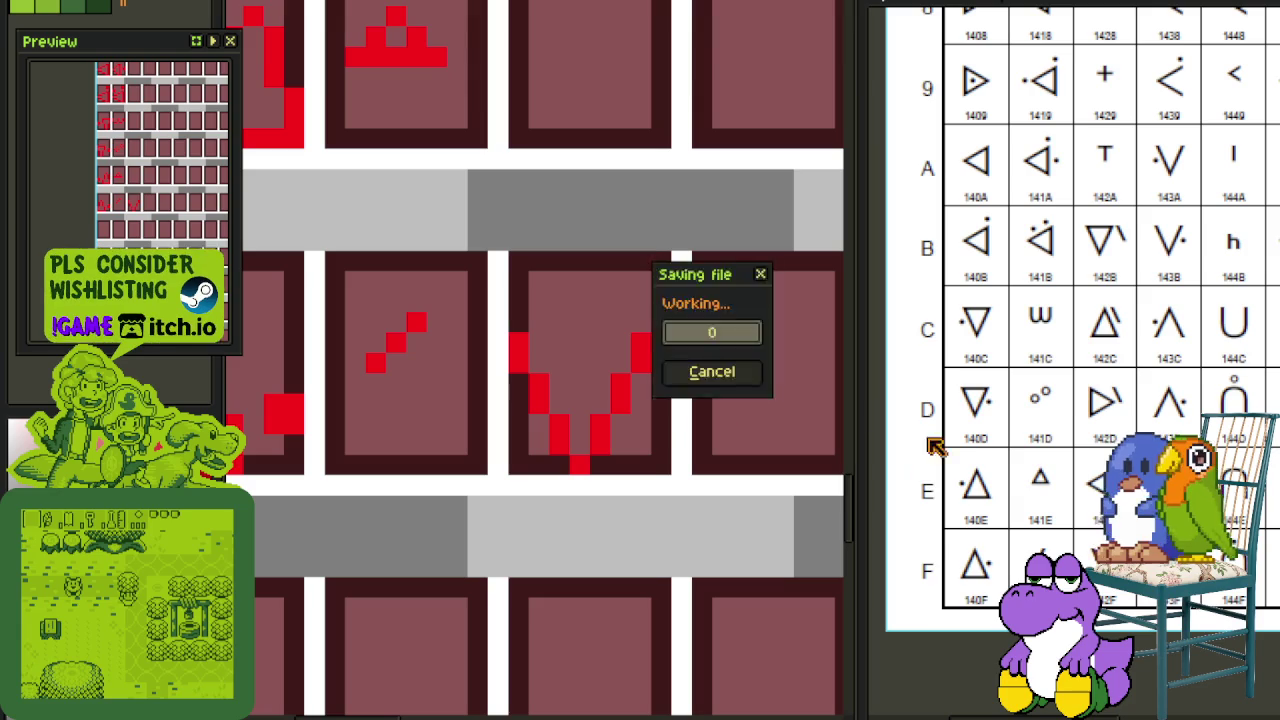
pyautogui.scroll(-2, 660, 402)
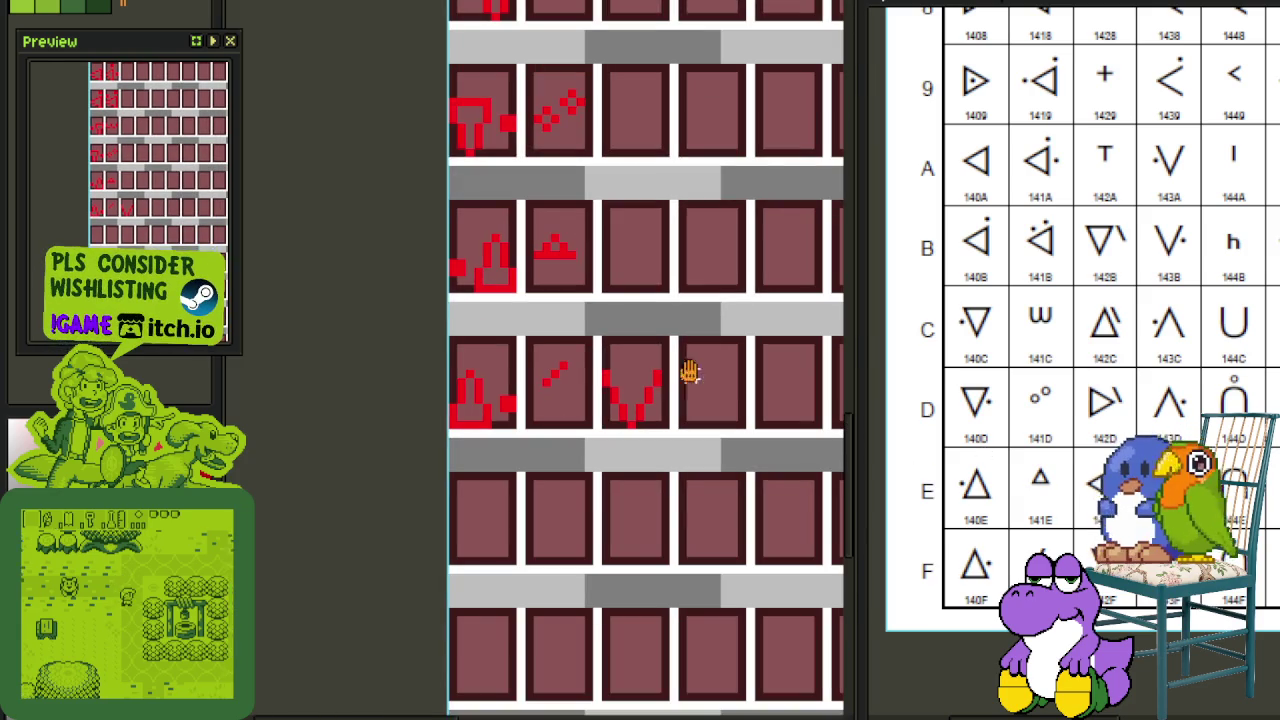
# Step: Move the dotted left-pointing glyph with its inner stroke down beside the stepped-triangle glyph
pyautogui.moveTo(683, 383); pyautogui.dragTo(638, 507)
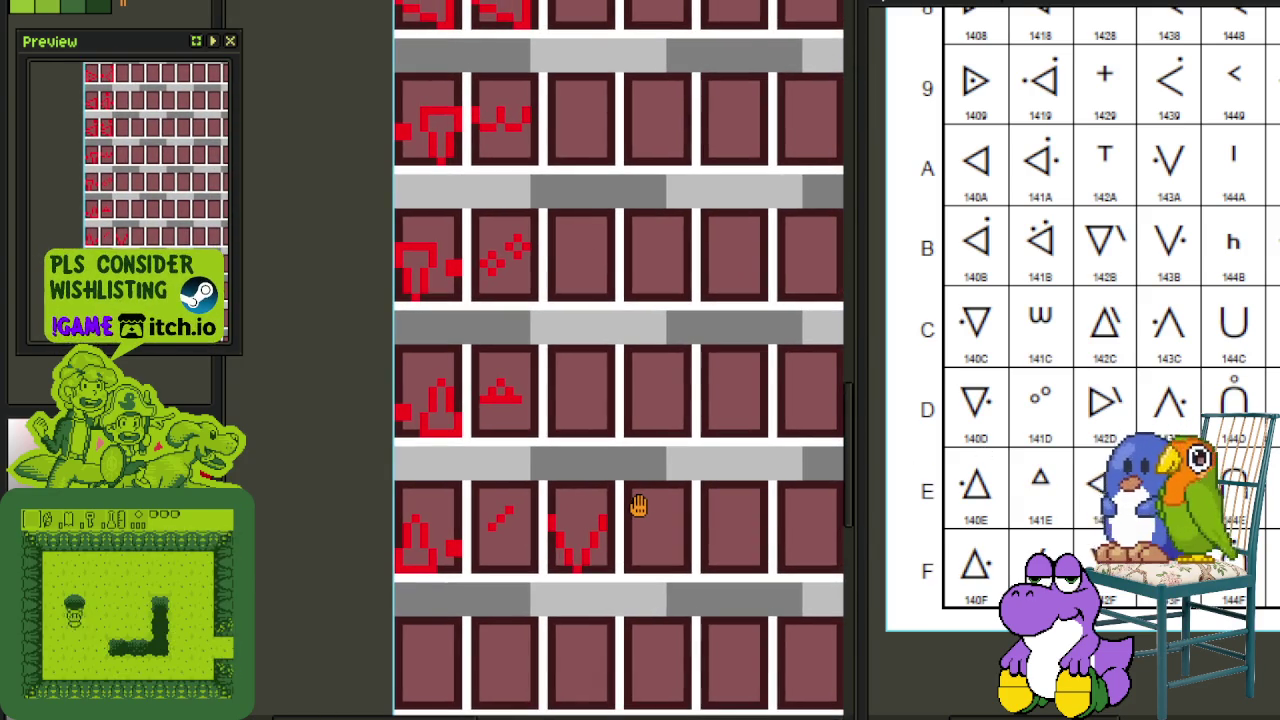
pyautogui.scroll(2, 559, 396)
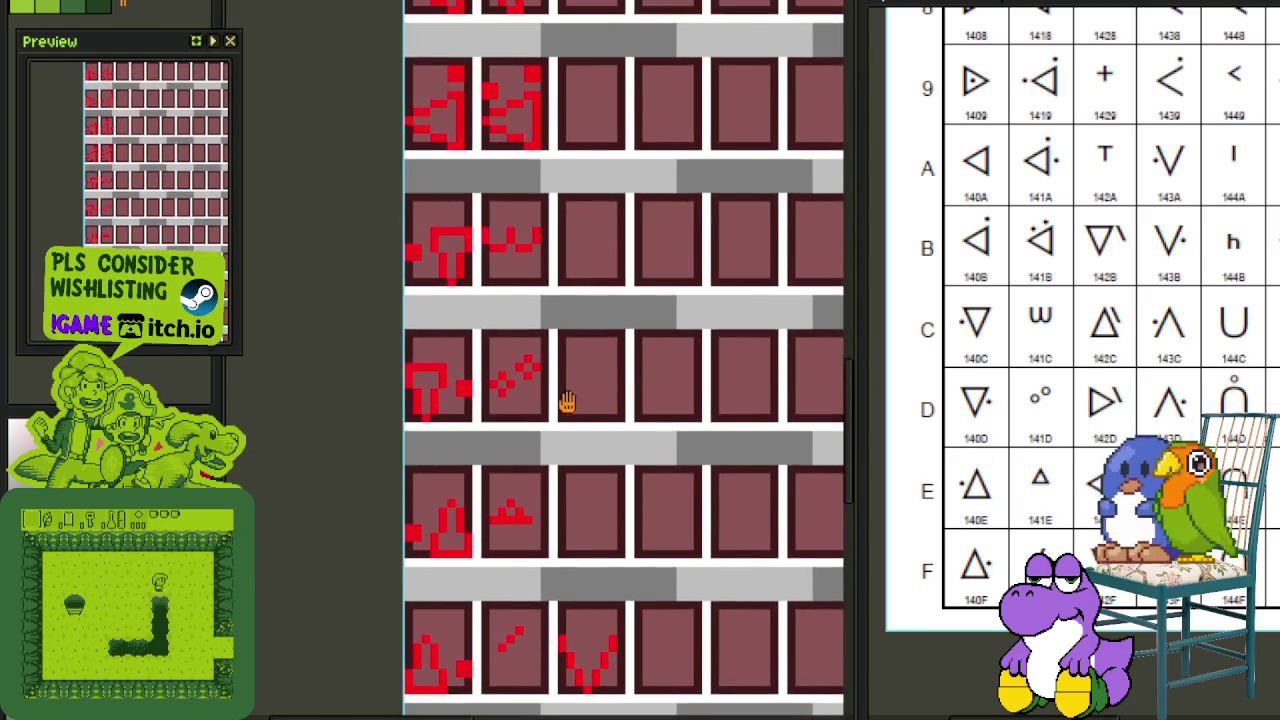
pyautogui.scroll(2, 566, 417)
pyautogui.scroll(1, 545, 222)
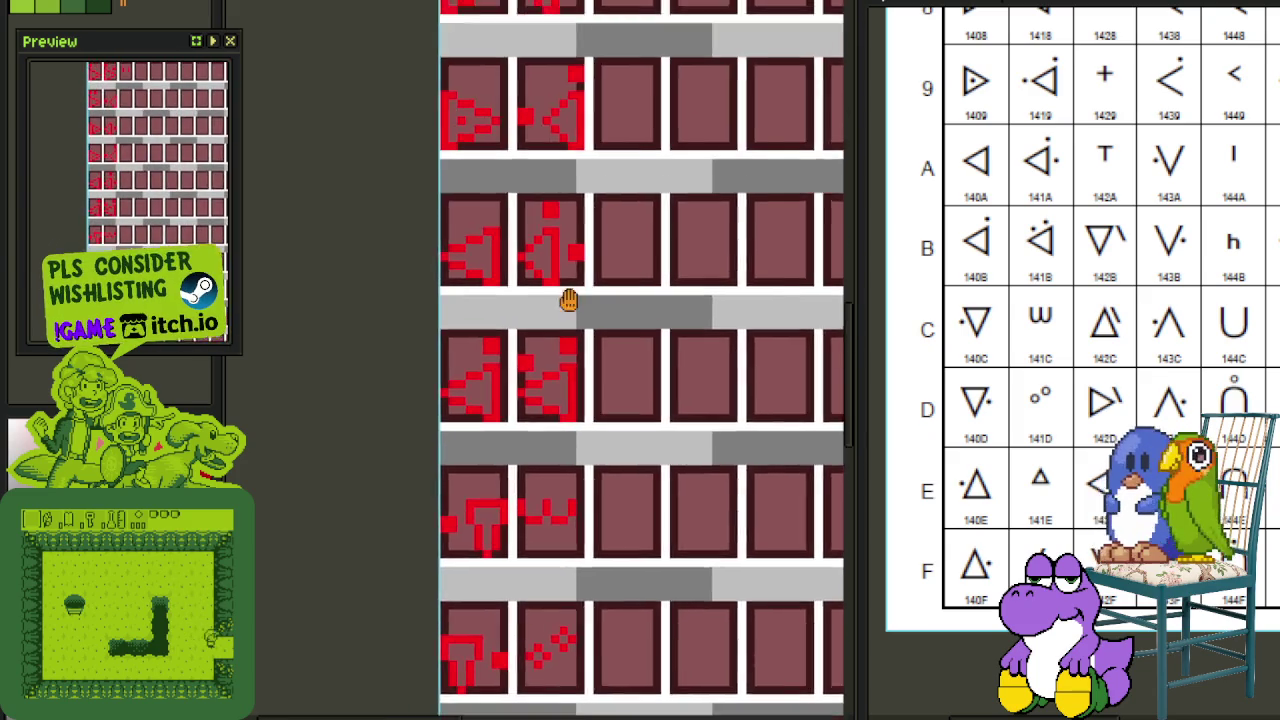
pyautogui.scroll(2, 580, 343)
pyautogui.click(466, 128)
pyautogui.scroll(-2, 466, 130)
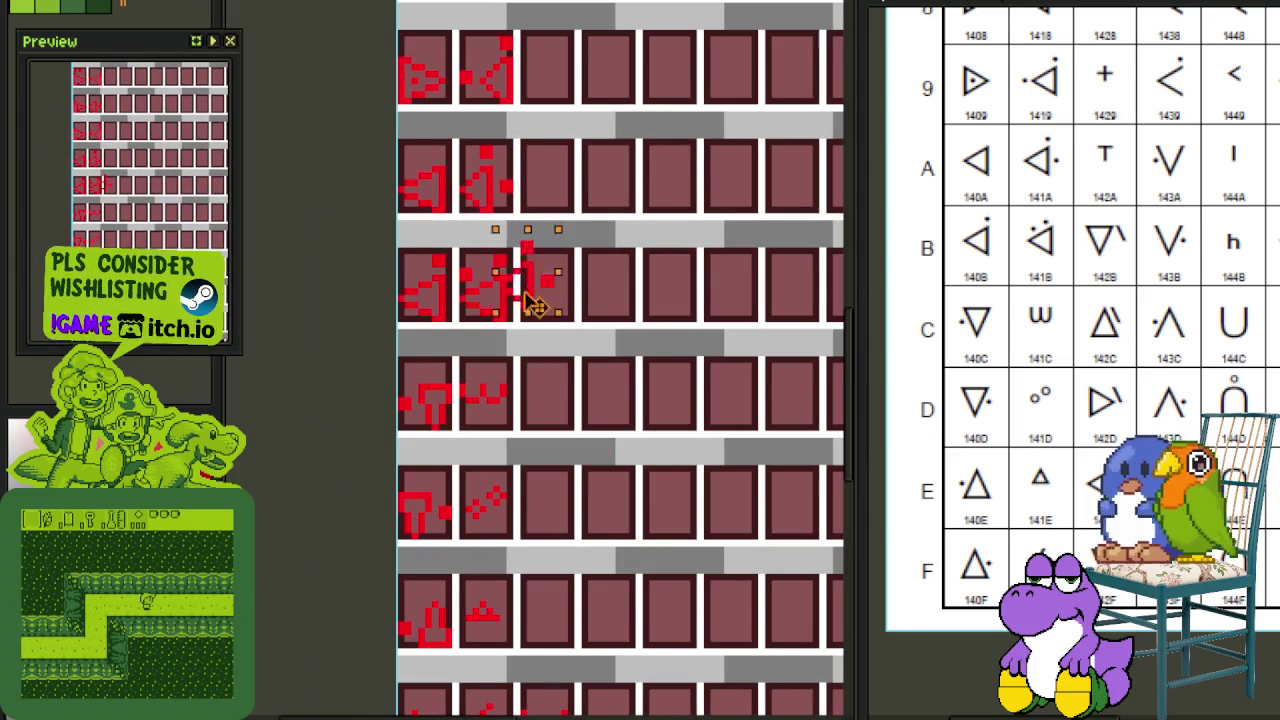
pyautogui.scroll(-3, 514, 257)
pyautogui.moveTo(490, 200); pyautogui.dragTo(565, 300)
pyautogui.scroll(2, 548, 292)
pyautogui.click(607, 263)
pyautogui.scroll(2, 561, 250)
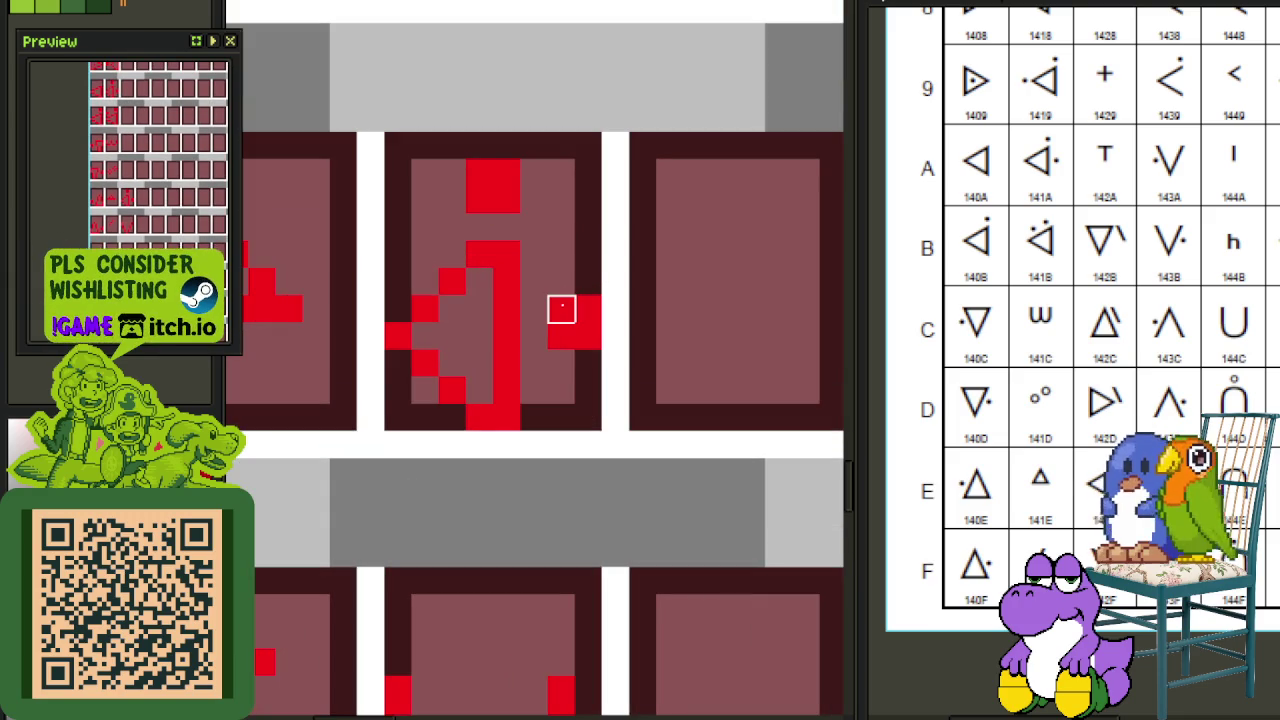
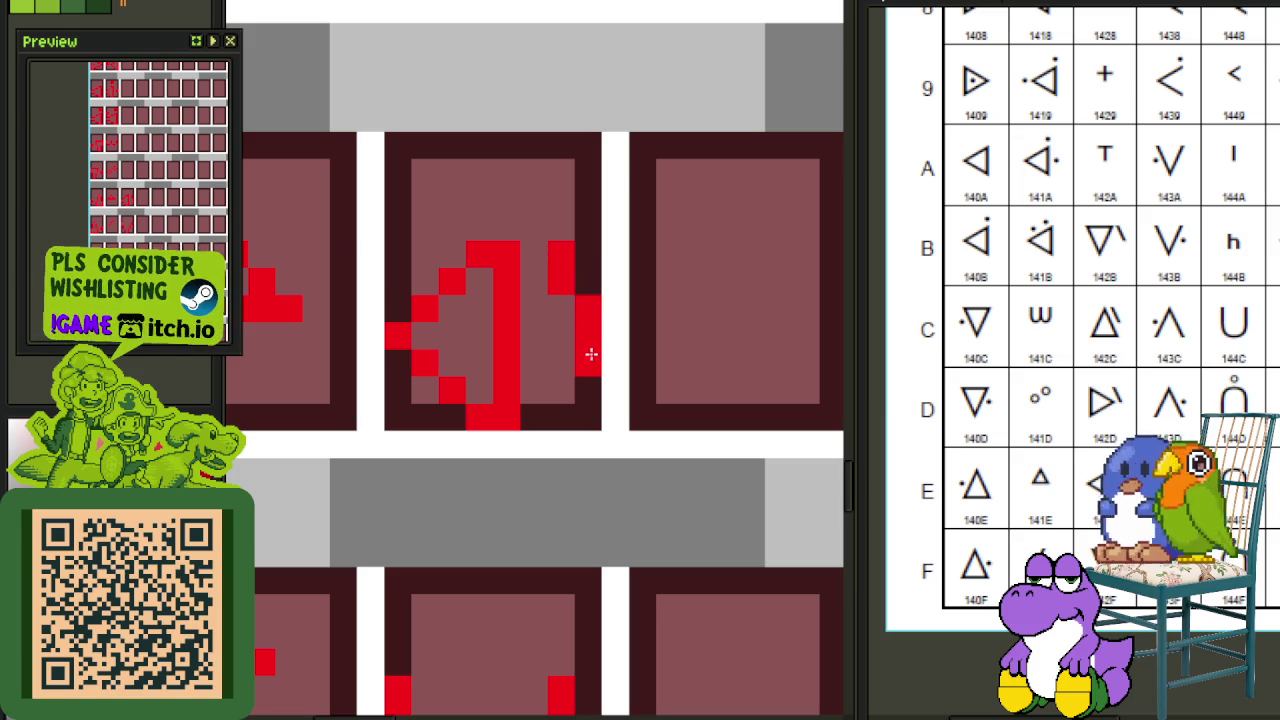
# Step: Save the tile sheet
pyautogui.scroll(-3, 622, 330)
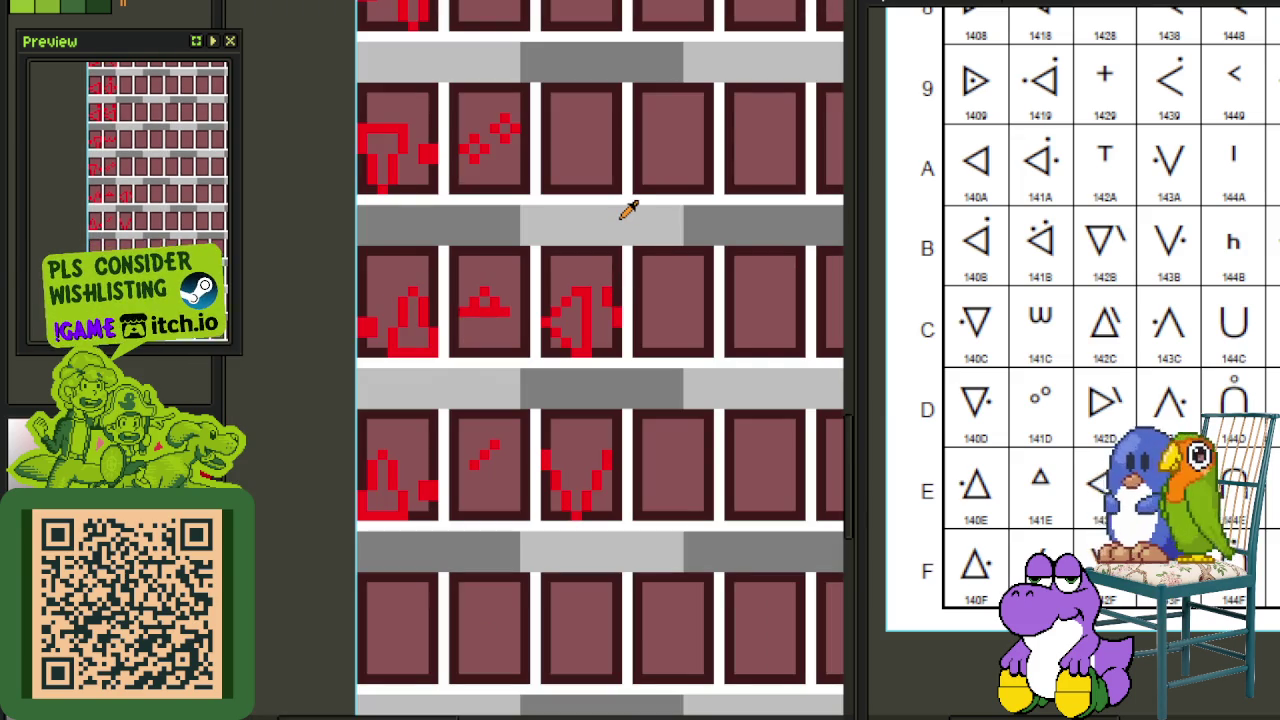
pyautogui.hotkey('ctrl', 's')
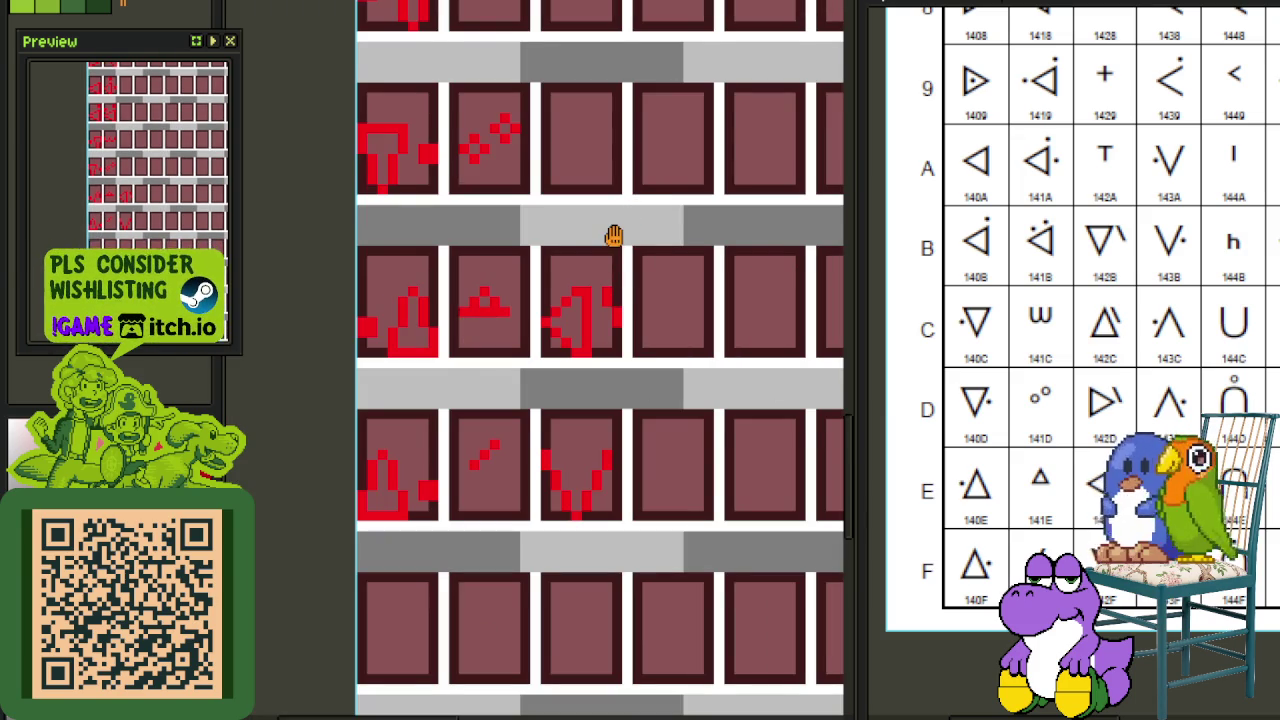
pyautogui.moveTo(613, 235); pyautogui.dragTo(640, 370)
pyautogui.scroll(3, 645, 465)
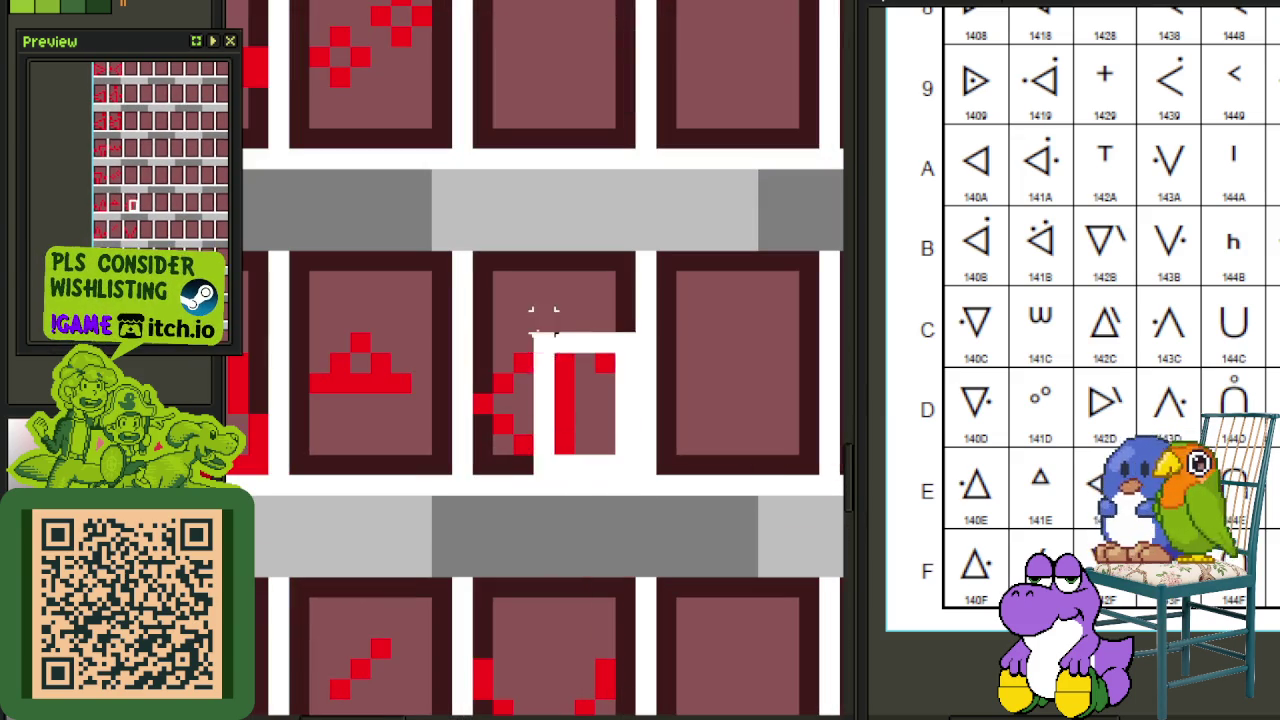
# Step: Copy the pointed glyph up into the panel above and mirror it horizontally
pyautogui.moveTo(622, 462); pyautogui.dragTo(485, 262)
pyautogui.scroll(-3, 490, 290)
pyautogui.moveTo(537, 372); pyautogui.dragTo(537, 235)
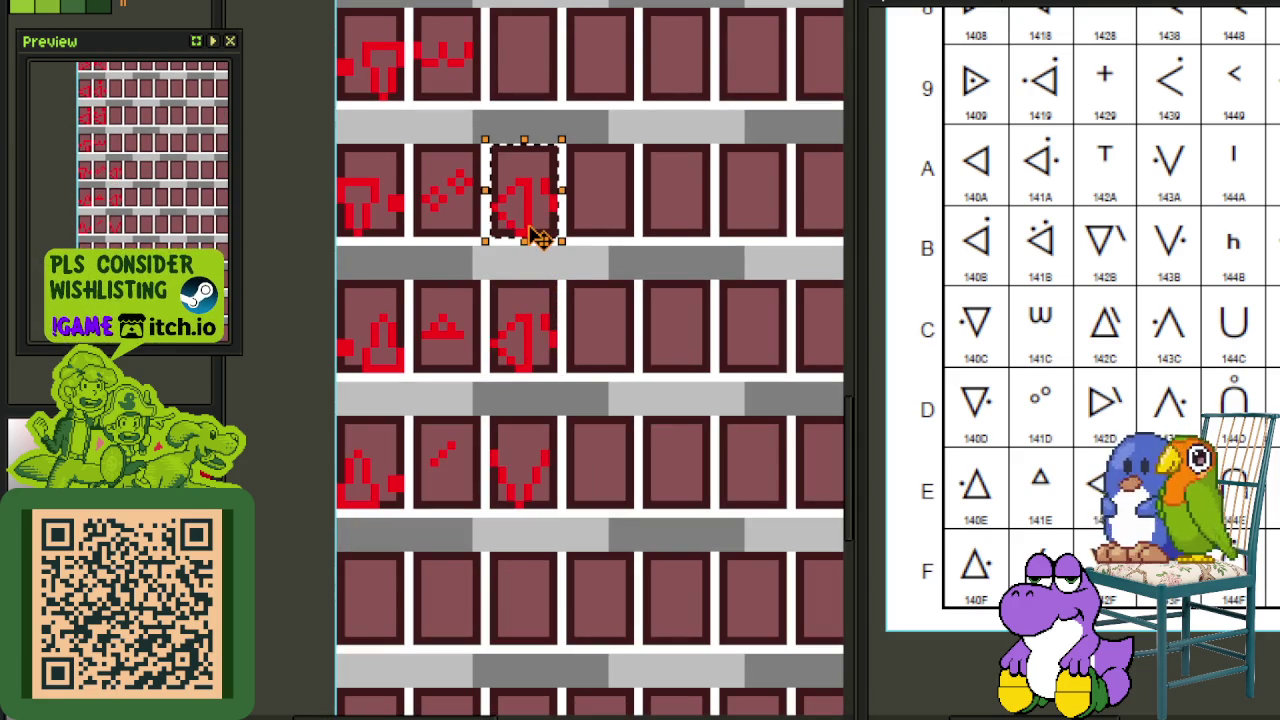
pyautogui.scroll(1, 543, 183)
pyautogui.scroll(2, 555, 220)
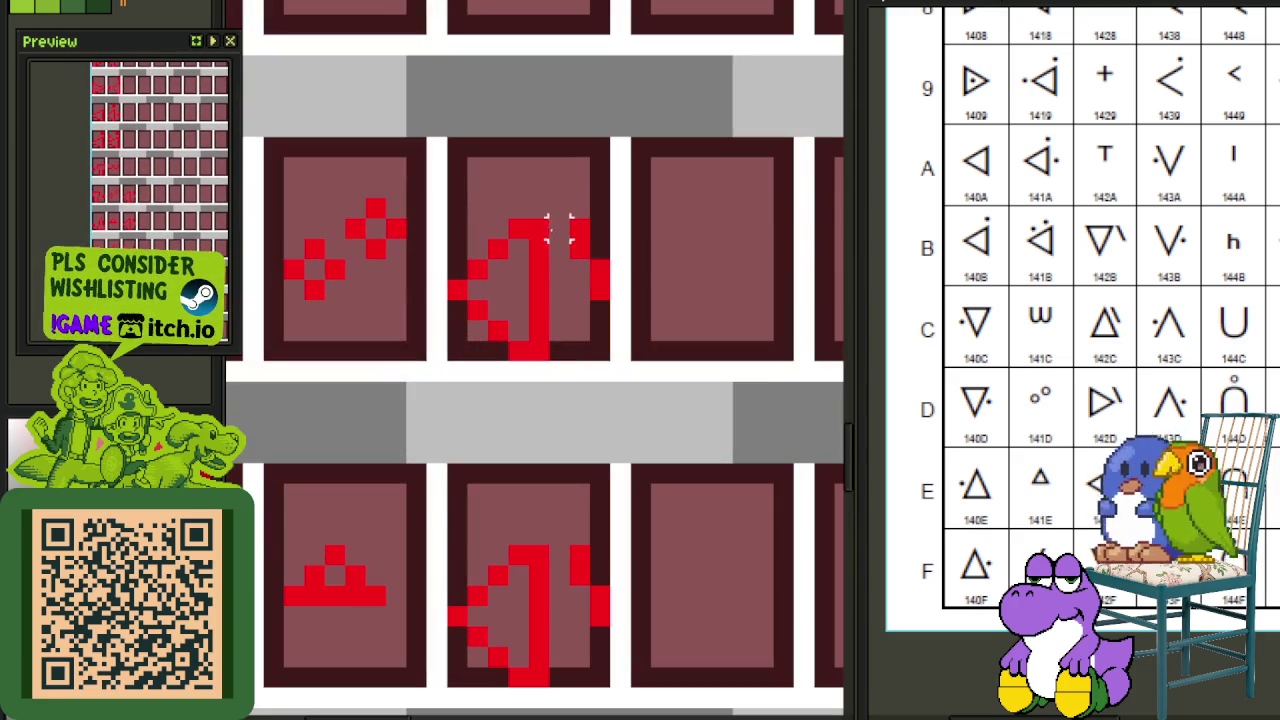
pyautogui.moveTo(538, 228)
pyautogui.mouseDown()
pyautogui.moveTo(492, 330)
pyautogui.moveTo(444, 363)
pyautogui.mouseUp()
pyautogui.hotkey('shift', 'h')
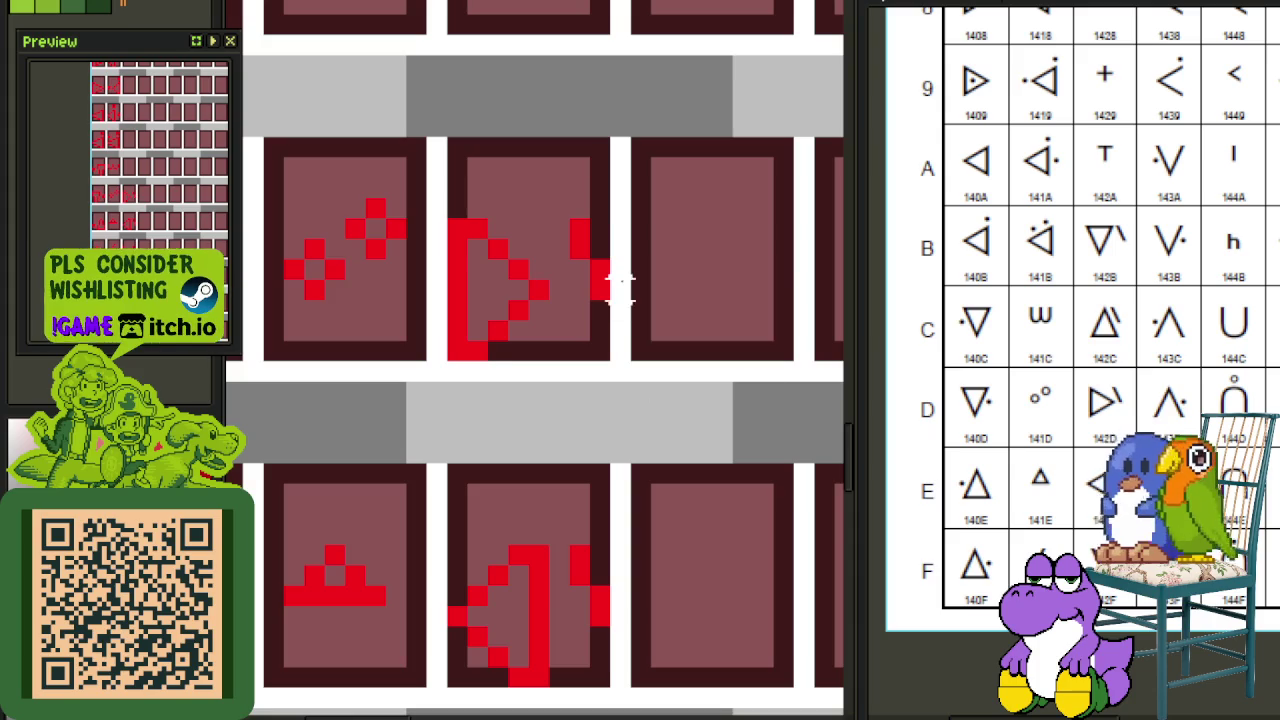
# Step: Copy the A-shaped triangle glyph into an empty panel and nudge it up into place
pyautogui.scroll(-2, 614, 286)
pyautogui.moveTo(614, 217); pyautogui.dragTo(585, 393)
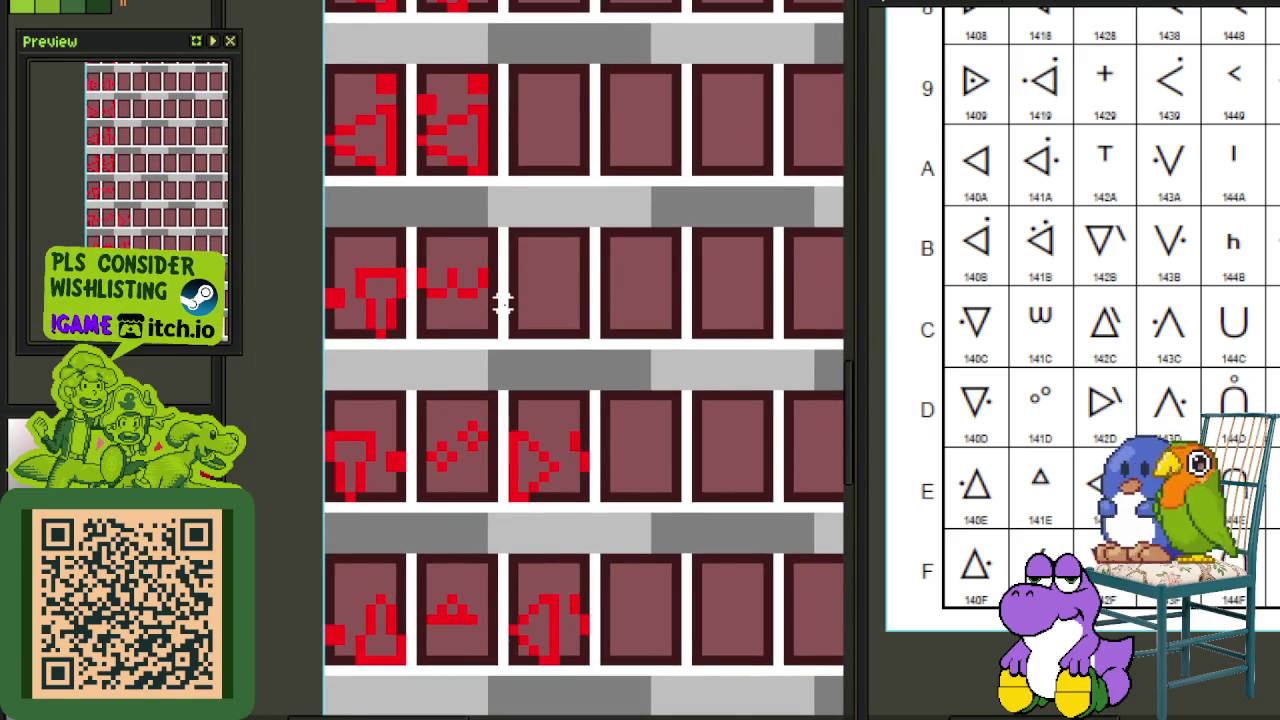
pyautogui.scroll(-1, 503, 303)
pyautogui.moveTo(518, 318)
pyautogui.mouseDown()
pyautogui.moveTo(534, 391)
pyautogui.moveTo(566, 266)
pyautogui.moveTo(551, 397)
pyautogui.moveTo(580, 300)
pyautogui.moveTo(572, 172)
pyautogui.mouseUp()
pyautogui.scroll(2, 572, 172)
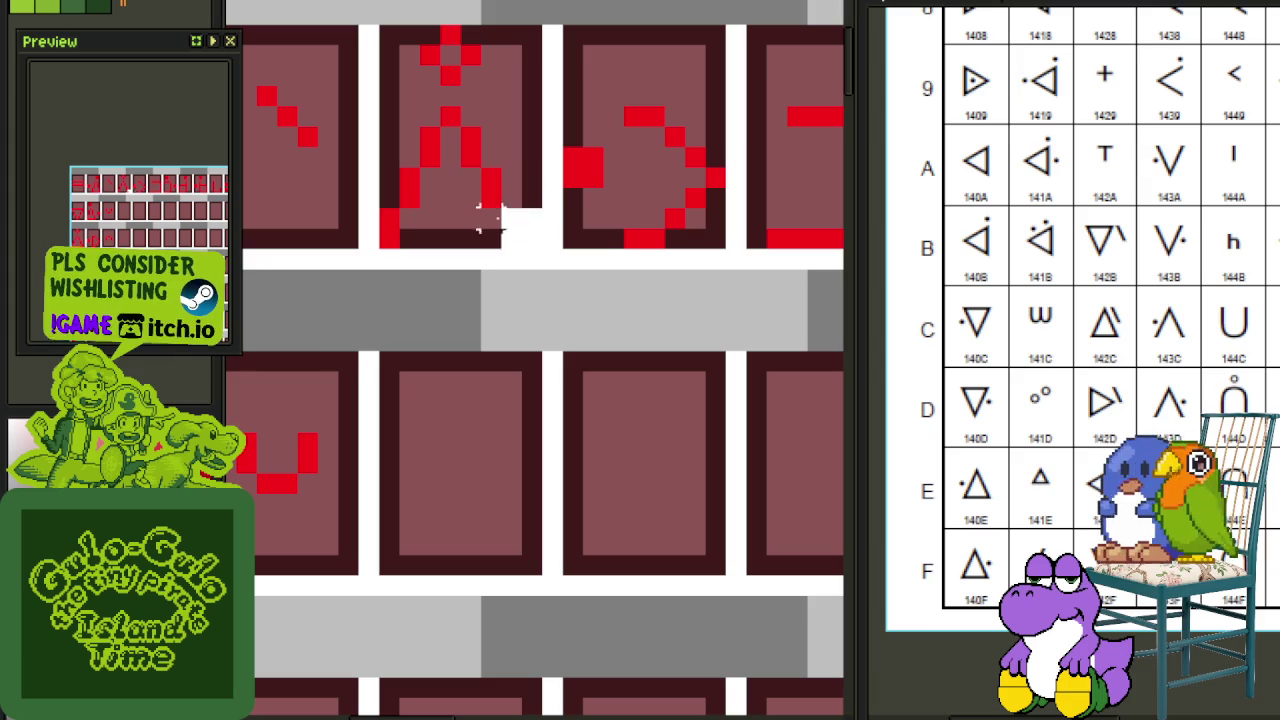
pyautogui.moveTo(510, 238)
pyautogui.mouseDown()
pyautogui.moveTo(384, 118)
pyautogui.moveTo(429, 590)
pyautogui.moveTo(366, 588)
pyautogui.moveTo(278, 690)
pyautogui.moveTo(285, 672)
pyautogui.mouseUp()
pyautogui.scroll(-1, 408, 134)
pyautogui.scroll(-1, 425, 148)
pyautogui.moveTo(560, 8); pyautogui.dragTo(600, 200)
pyautogui.scroll(2, 600, 200)
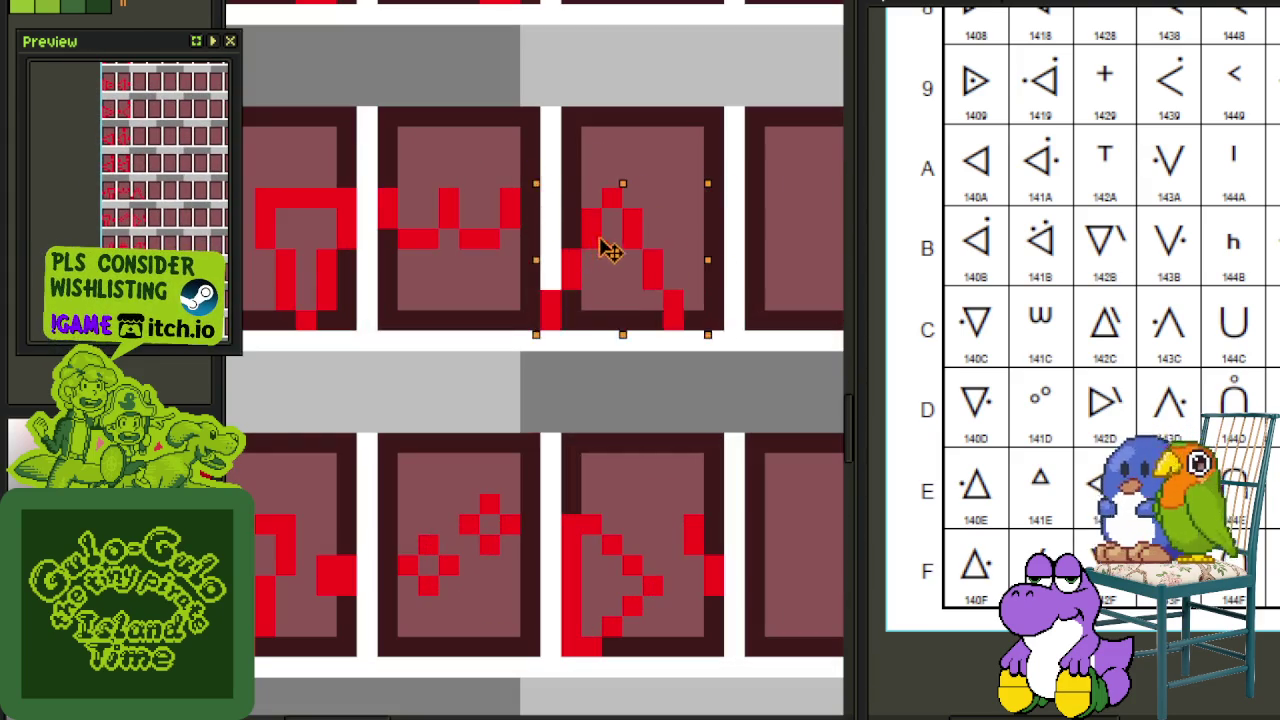
pyautogui.moveTo(593, 288); pyautogui.dragTo(606, 272)
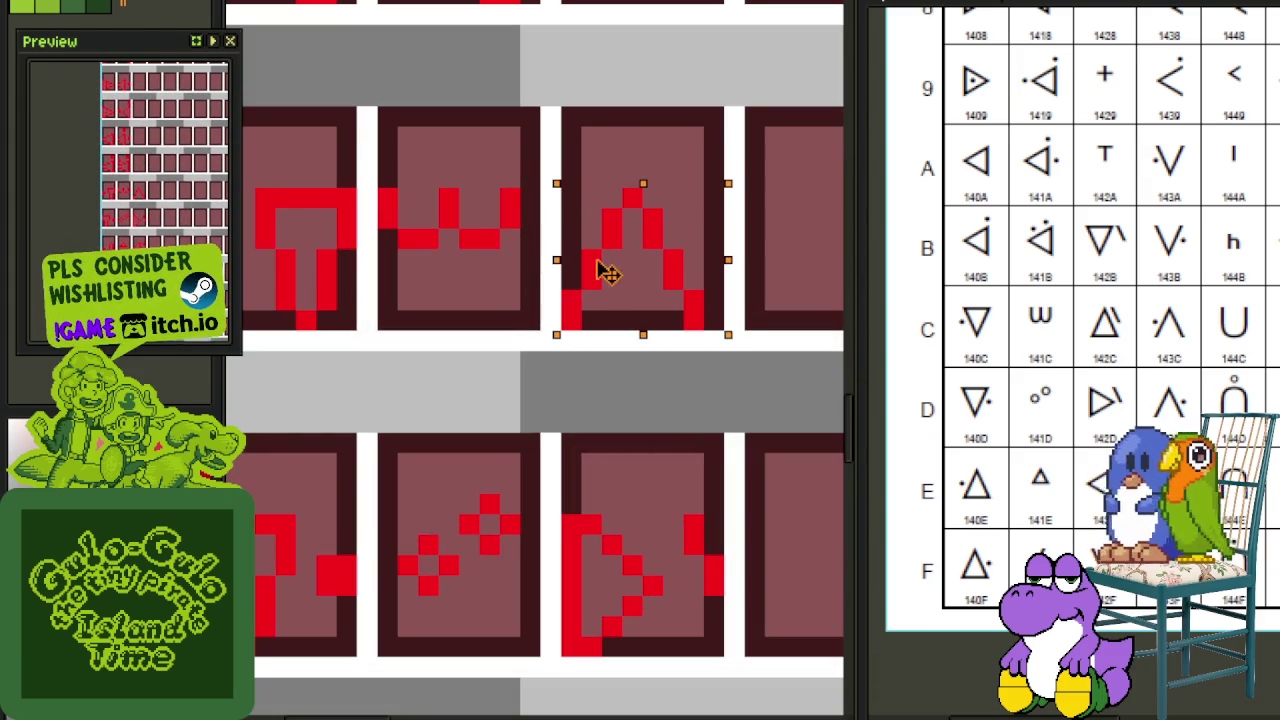
# Step: Copy the side bar up beside the triangle and draw a red base line beneath it
pyautogui.moveTo(705, 530); pyautogui.dragTo(649, 538)
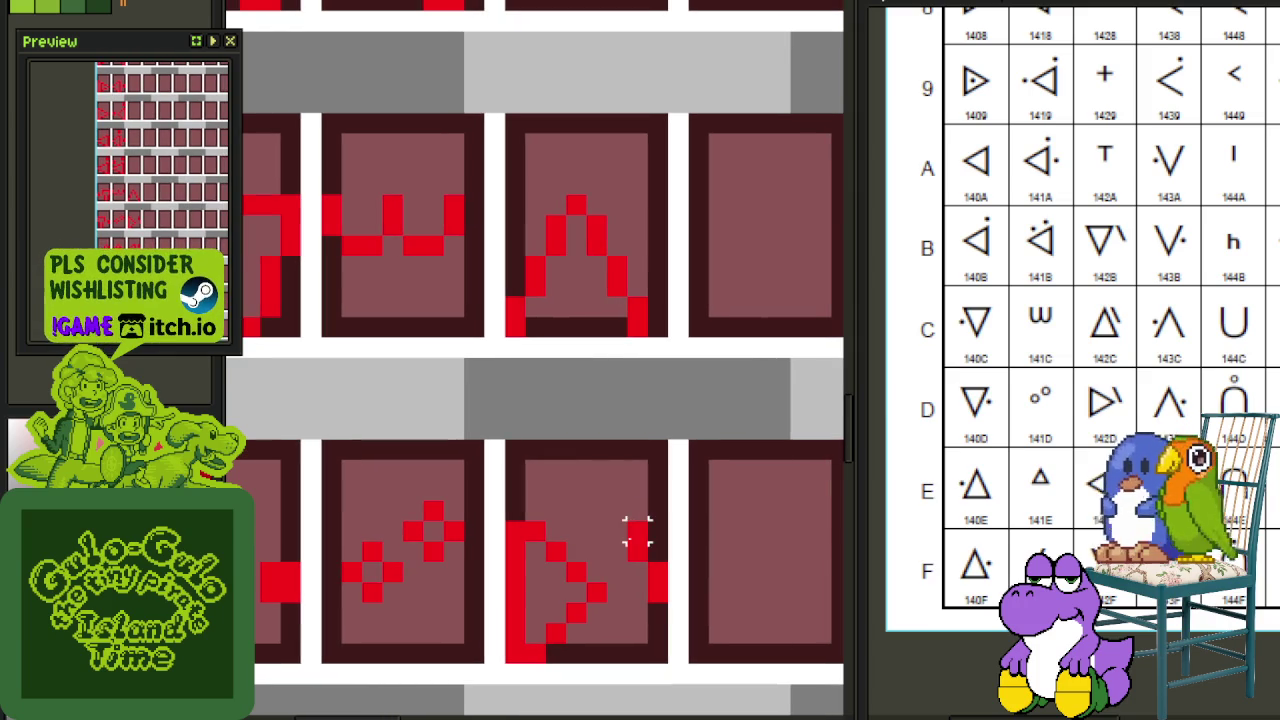
pyautogui.moveTo(655, 652); pyautogui.dragTo(626, 432)
pyautogui.press('Up')
pyautogui.press('Up')
pyautogui.press('Up')
pyautogui.press('Up')
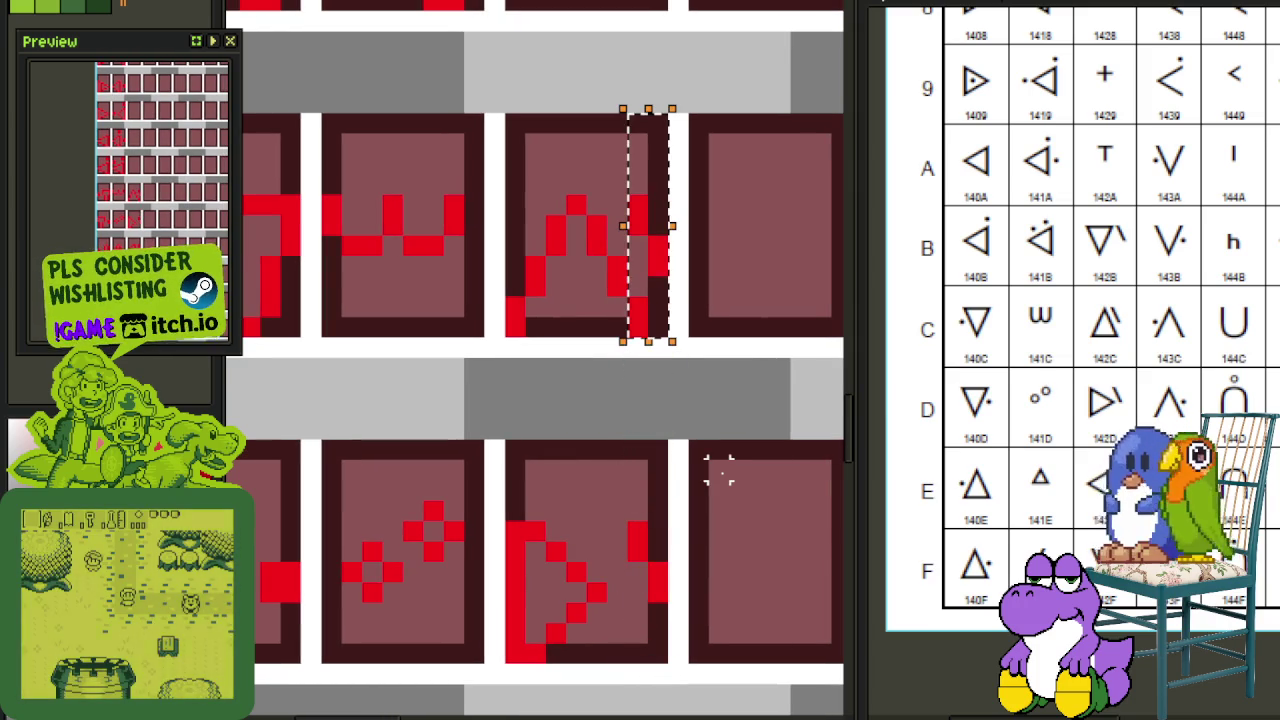
pyautogui.hotkey('ctrl', 'd')
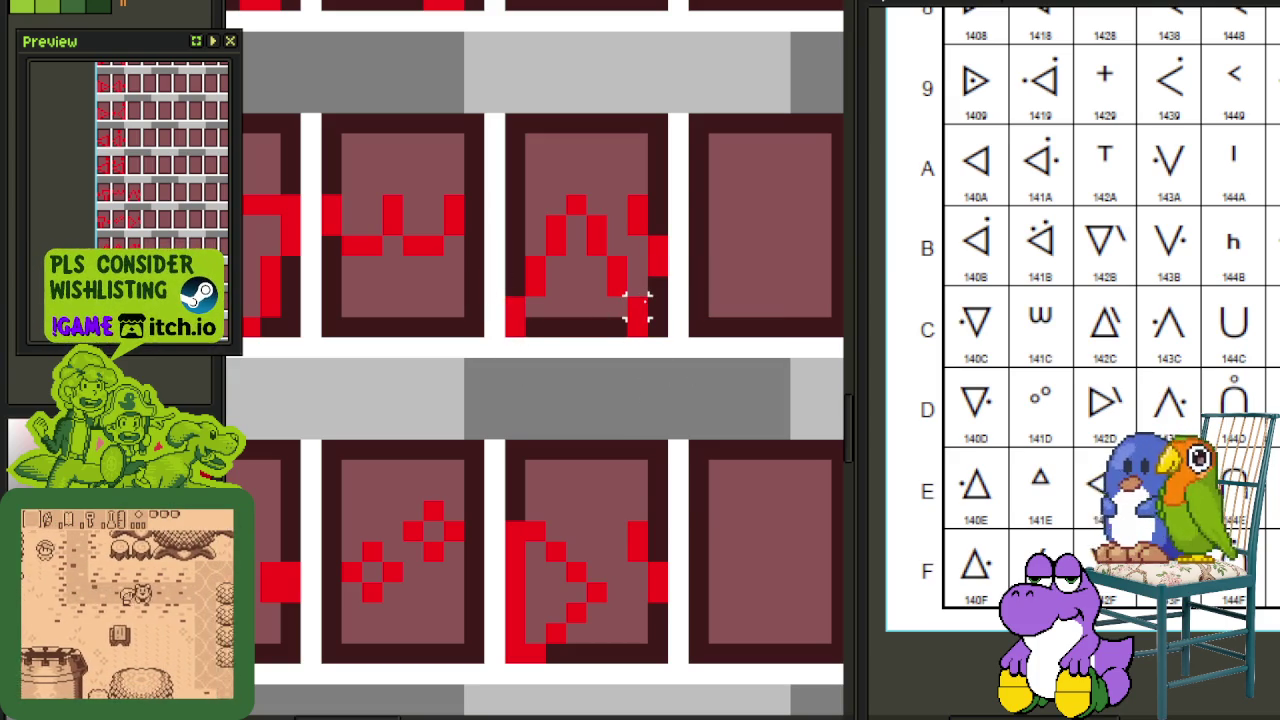
pyautogui.moveTo(640, 322); pyautogui.dragTo(530, 324)
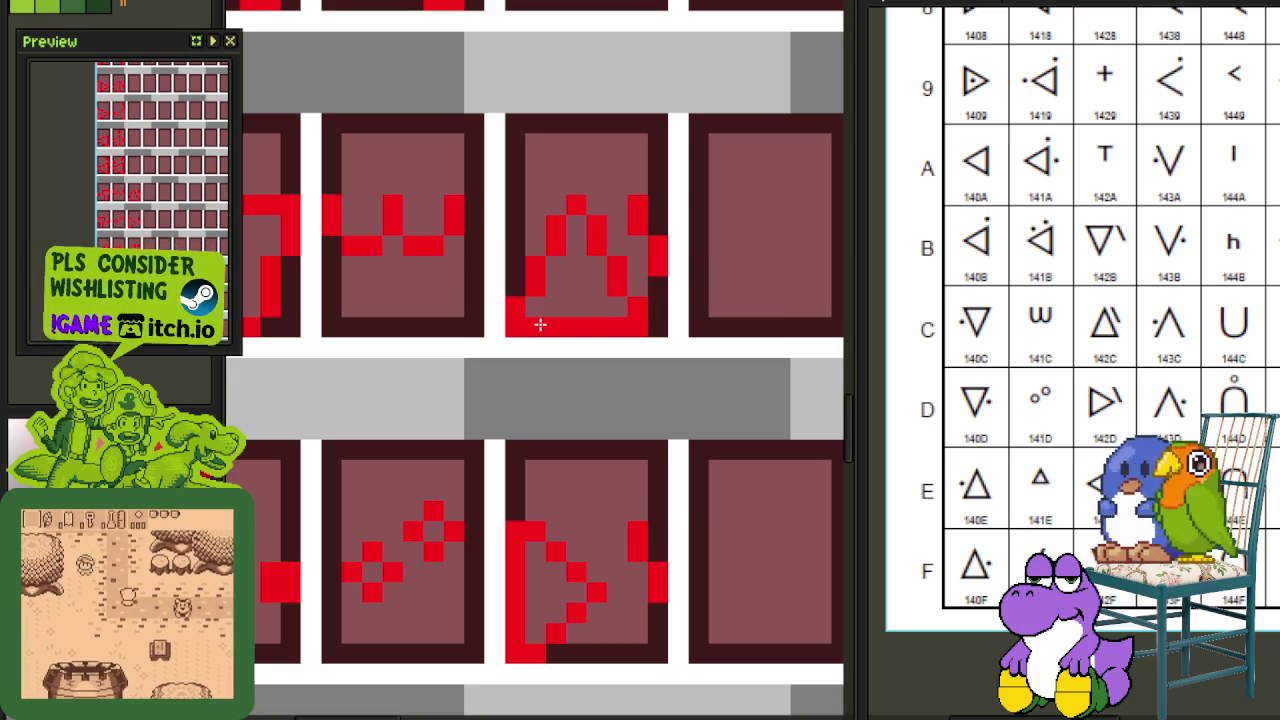
# Step: Move the glyph from the third middle panel upward
pyautogui.scroll(-2, 565, 387)
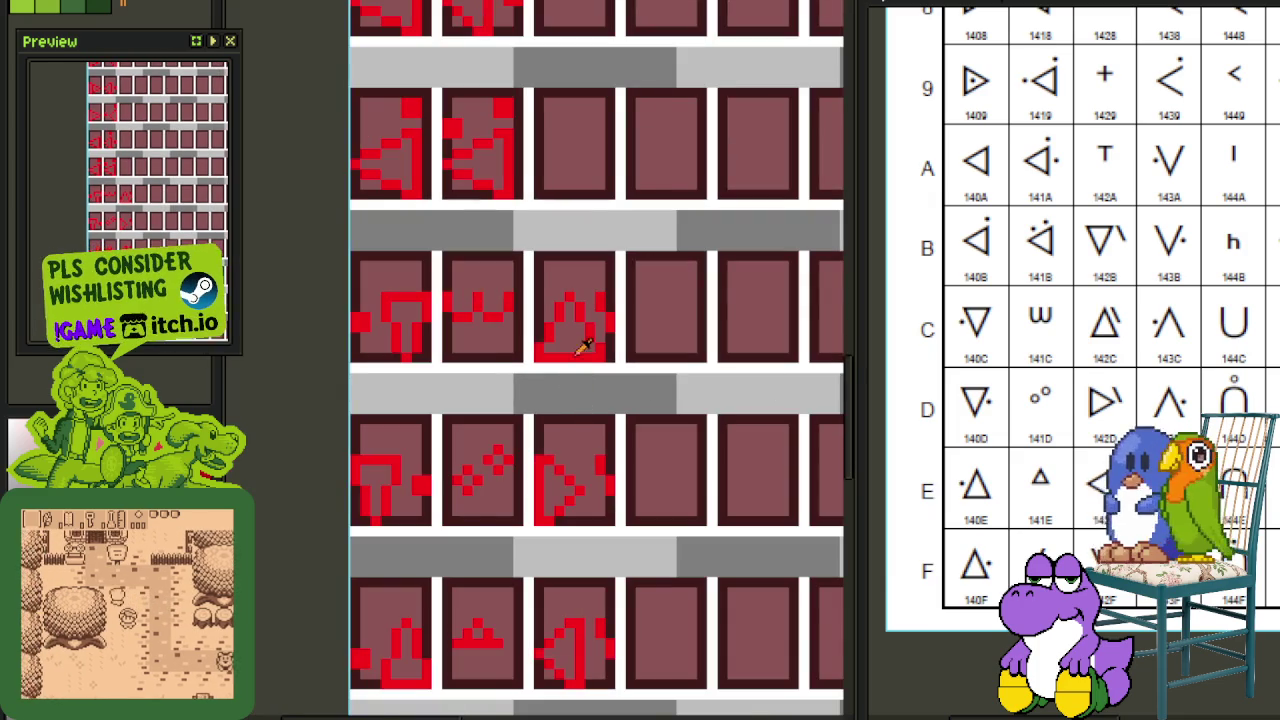
pyautogui.scroll(1, 593, 320)
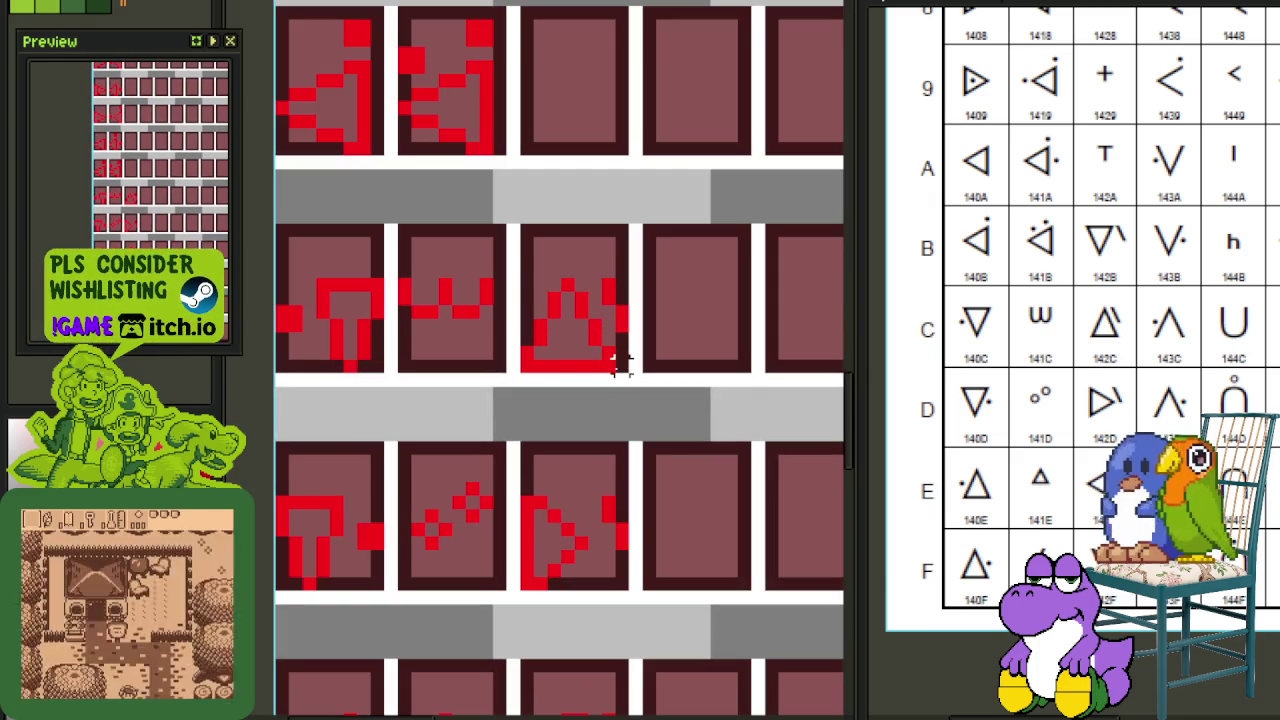
pyautogui.moveTo(620, 365); pyautogui.dragTo(523, 223)
pyautogui.moveTo(574, 334); pyautogui.dragTo(585, 150)
# Step: Erase the leftover triangle glyph pixels from the panel
pyautogui.moveTo(705, 126); pyautogui.dragTo(729, 232)
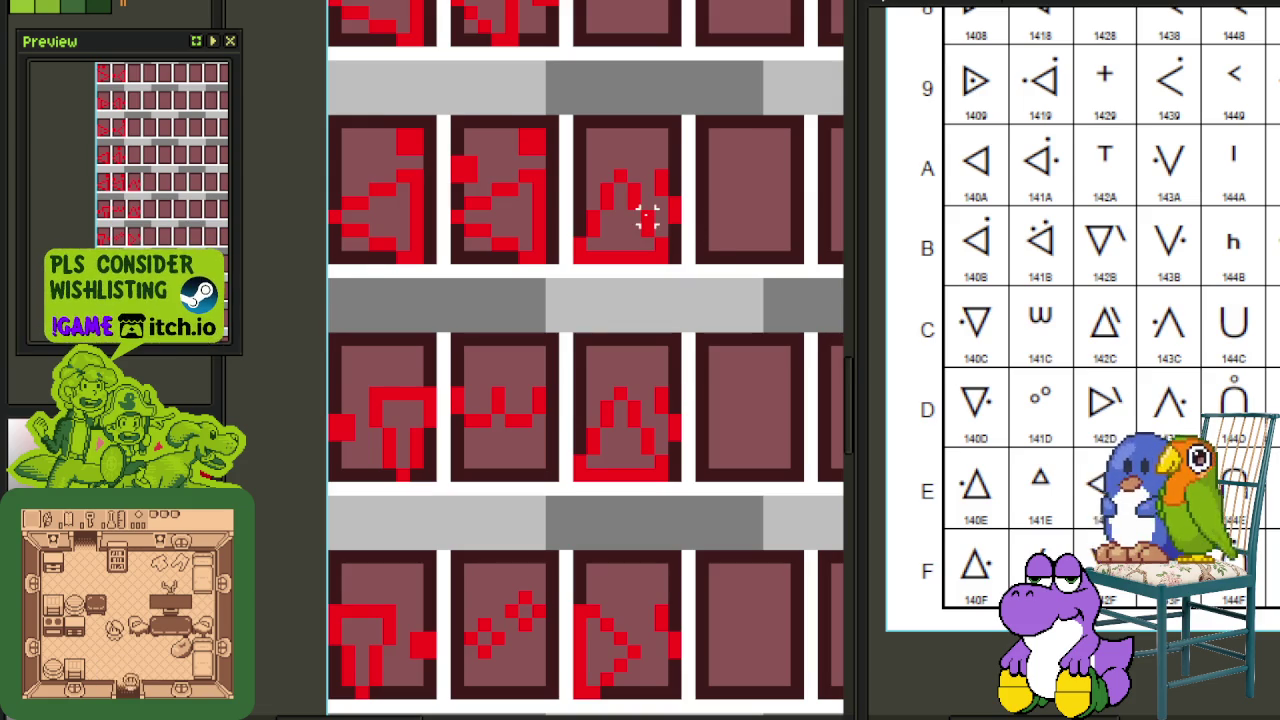
pyautogui.scroll(1, 646, 218)
pyautogui.scroll(-2, 620, 210)
pyautogui.scroll(2, 600, 200)
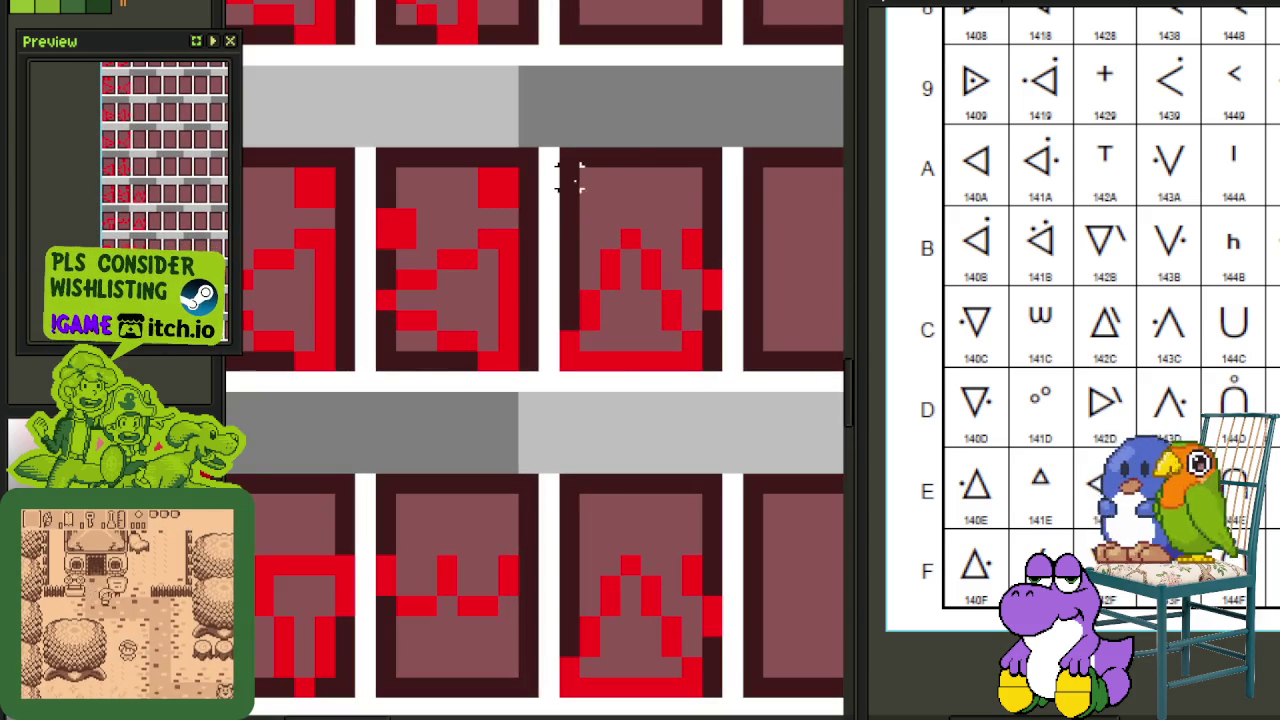
pyautogui.moveTo(575, 210); pyautogui.dragTo(643, 357)
pyautogui.press('Delete')
pyautogui.moveTo(660, 286); pyautogui.dragTo(700, 371)
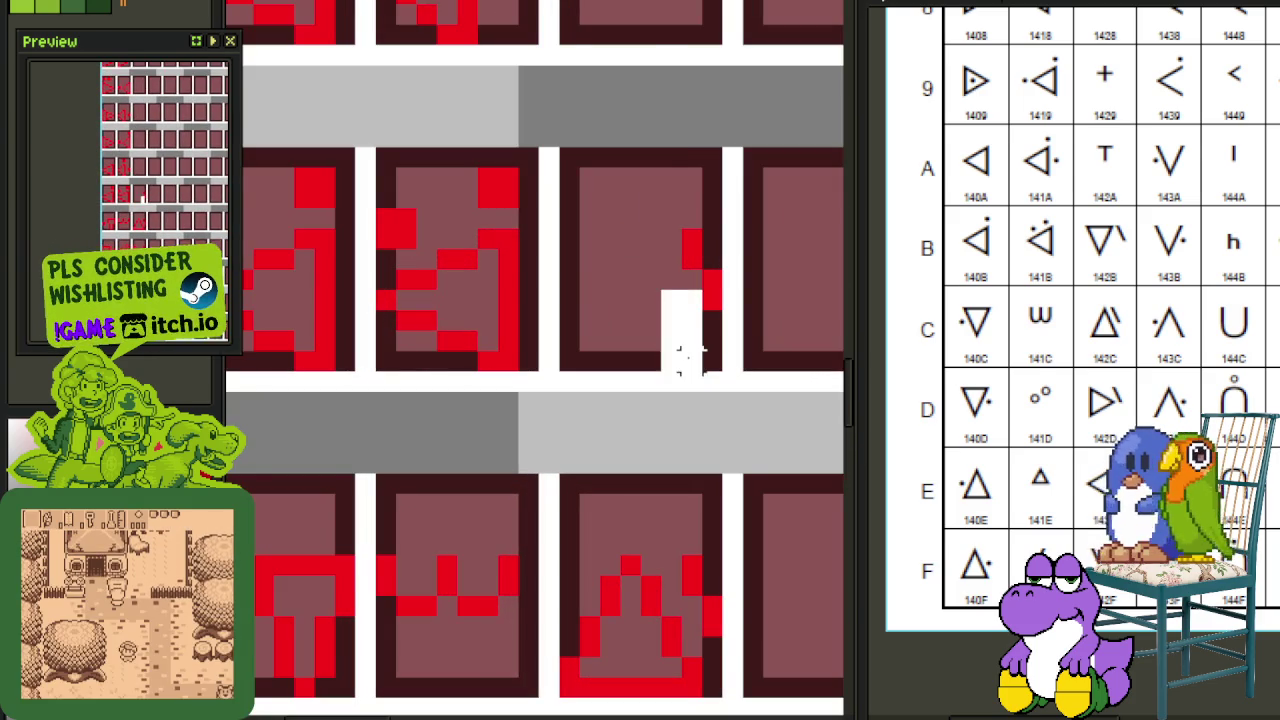
pyautogui.press('Delete')
# Step: Move a middle-panel glyph into a lower-right empty panel, flip it vertically, and save
pyautogui.scroll(-2, 688, 322)
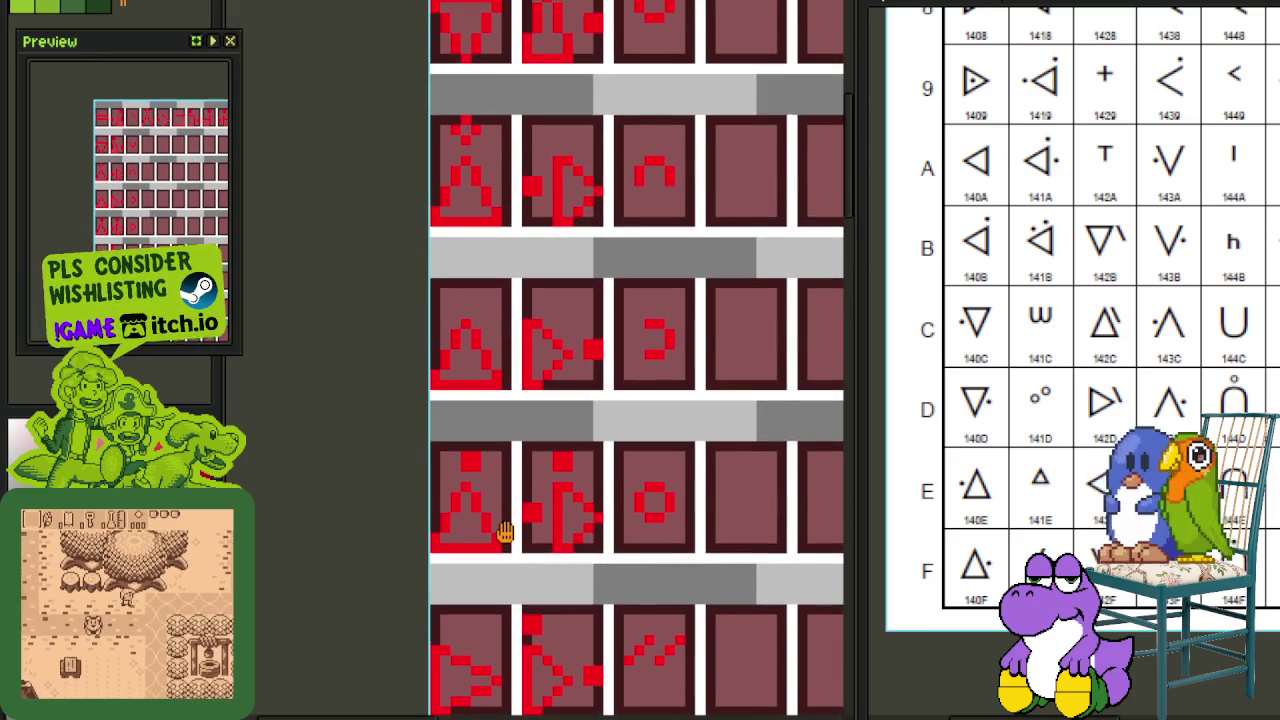
pyautogui.scroll(1, 550, 408)
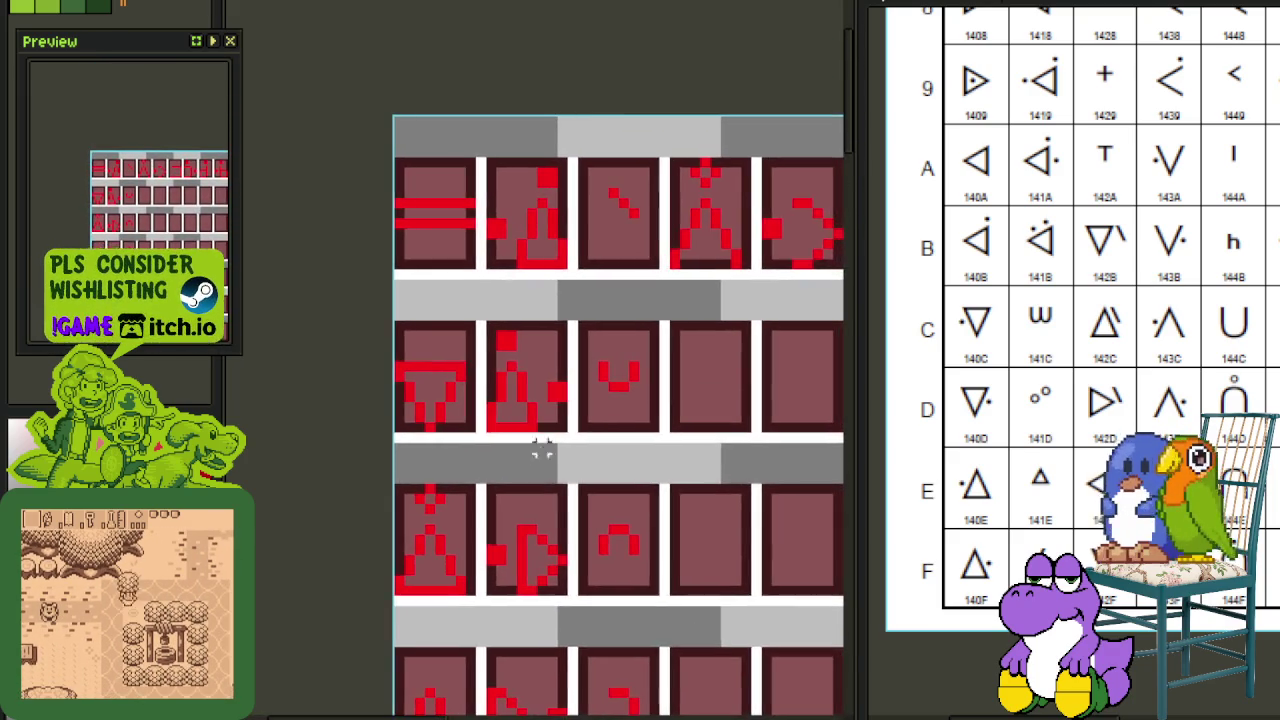
pyautogui.scroll(2, 540, 412)
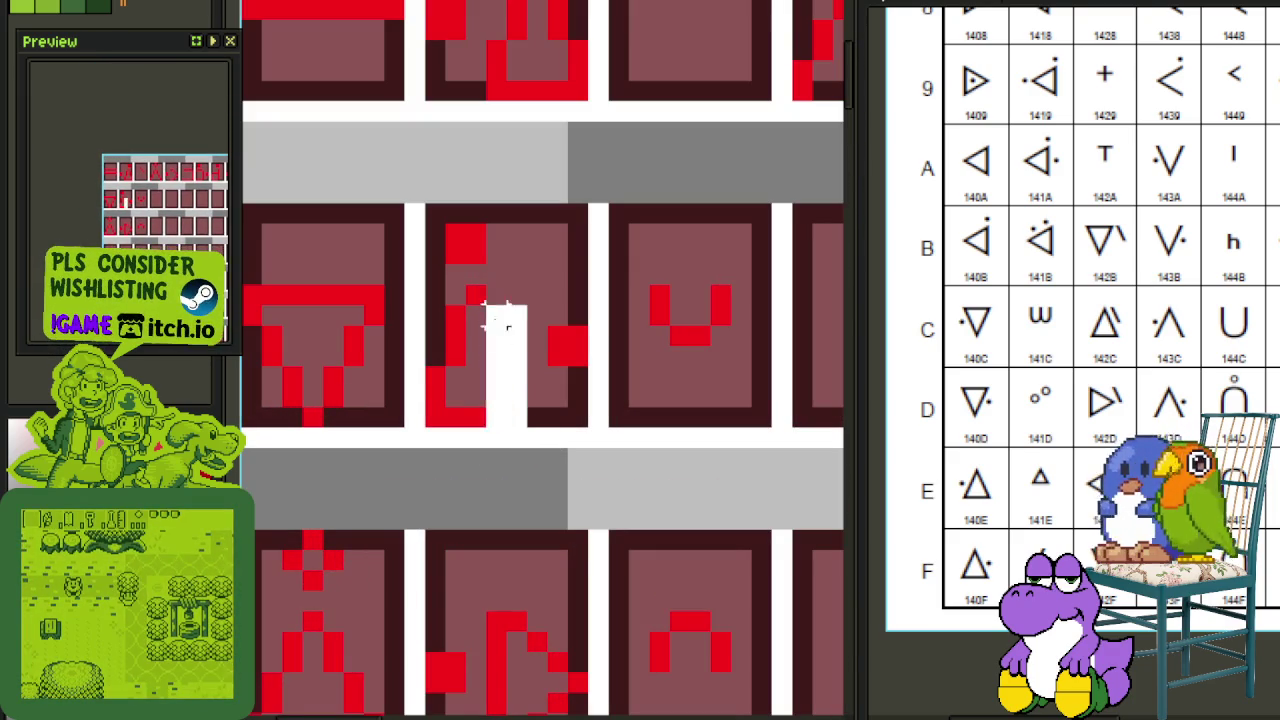
pyautogui.moveTo(425, 282); pyautogui.dragTo(528, 432)
pyautogui.moveTo(508, 357)
pyautogui.mouseDown()
pyautogui.moveTo(835, 712)
pyautogui.moveTo(372, 395)
pyautogui.moveTo(630, 6)
pyautogui.moveTo(540, 493)
pyautogui.moveTo(562, 479)
pyautogui.mouseUp()
pyautogui.scroll(-2, 835, 712)
pyautogui.scroll(2, 540, 493)
pyautogui.hotkey('shift', 'v')
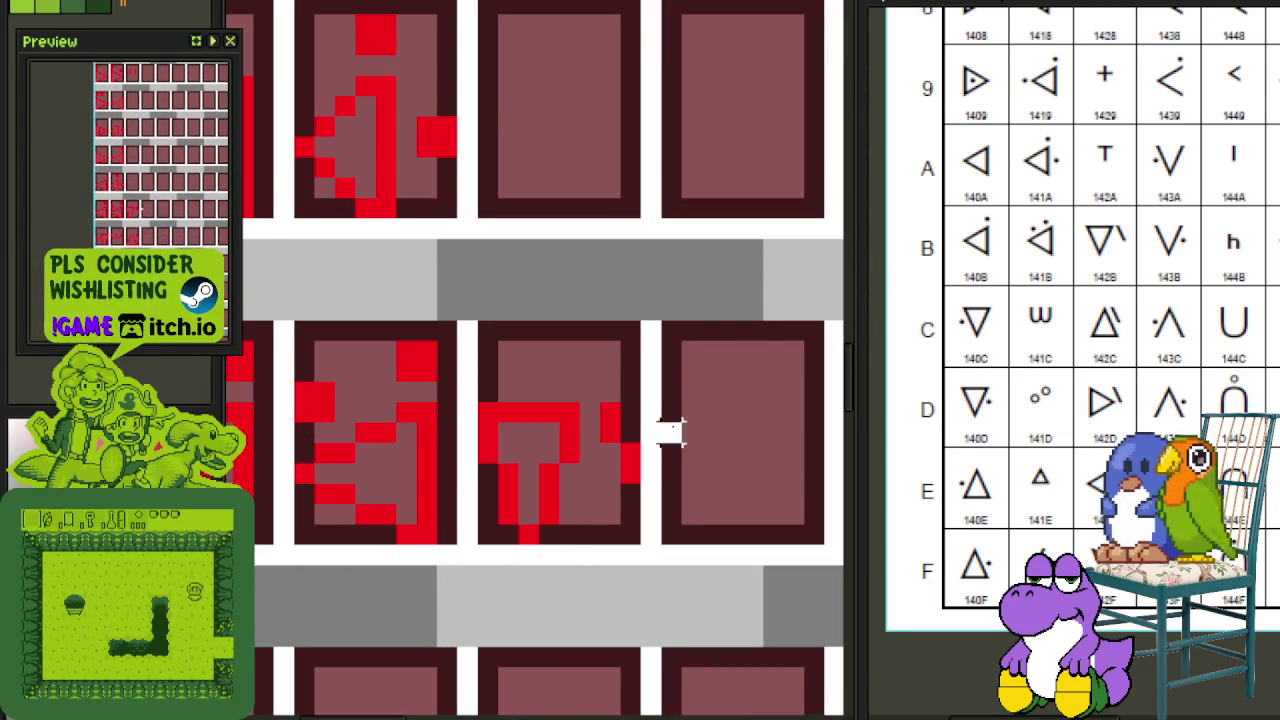
pyautogui.hotkey('ctrl', 's')
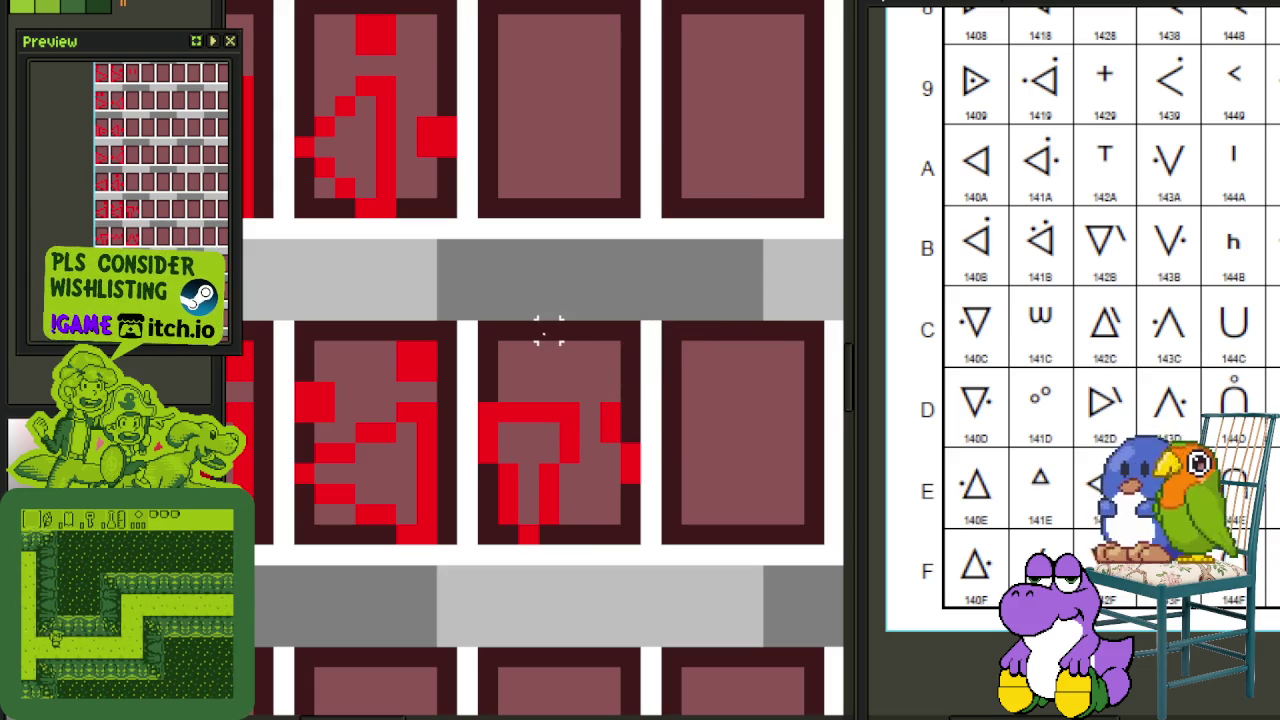
# Step: Duplicate the T glyph into the empty panel above it
pyautogui.scroll(1, 543, 323)
pyautogui.moveTo(478, 437); pyautogui.dragTo(627, 645)
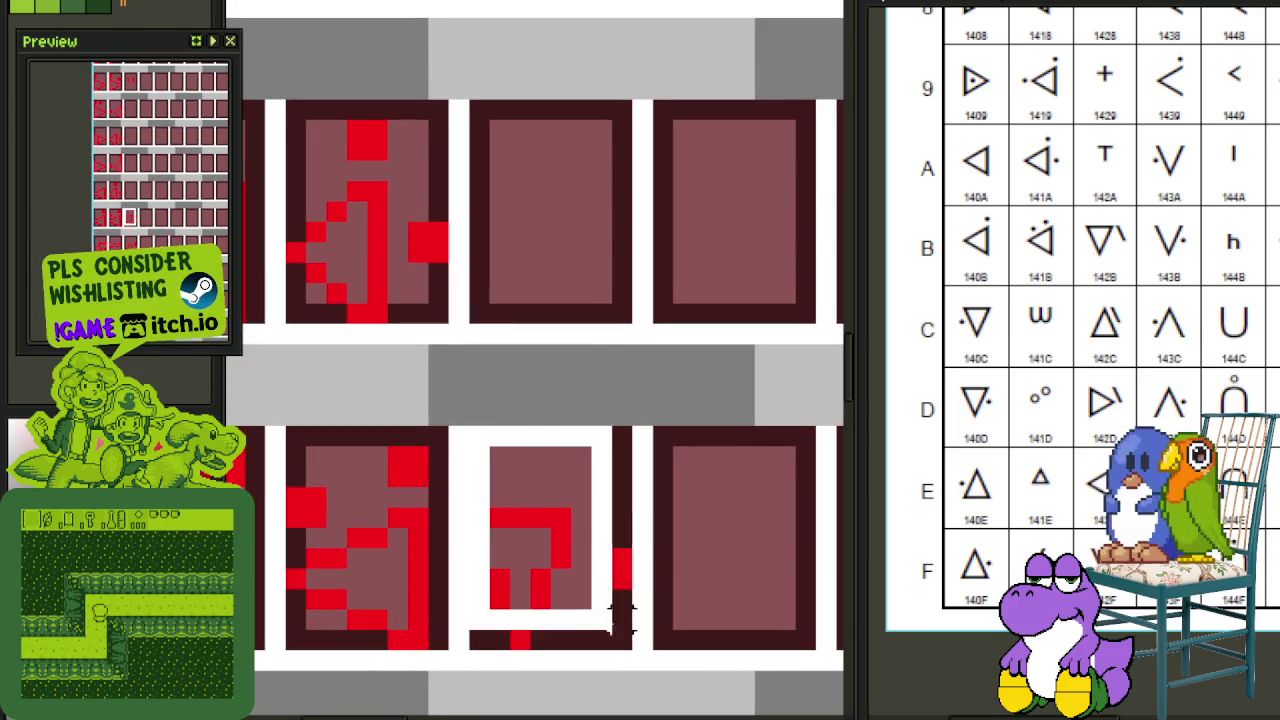
pyautogui.moveTo(548, 607); pyautogui.dragTo(545, 281)
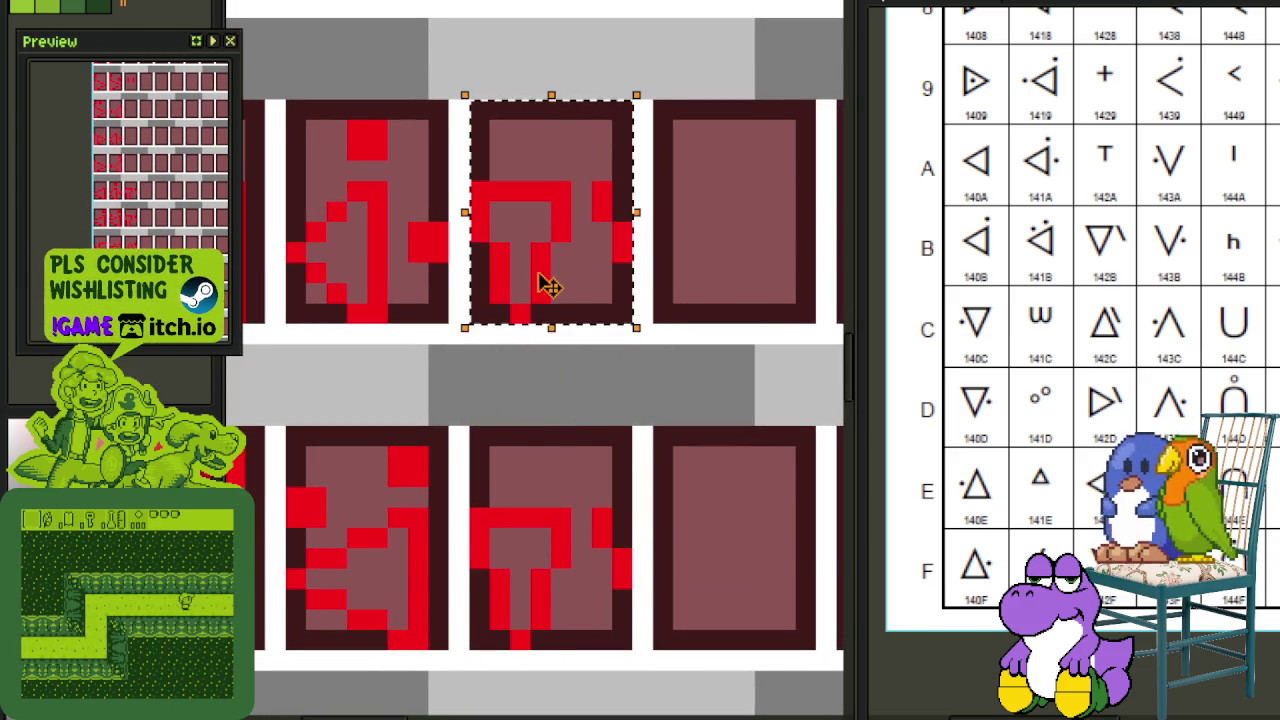
pyautogui.hotkey('ctrl', 'd')
# Step: Paint a black horizontal bar with a downward stem across the duplicated glyph
pyautogui.scroll(1, 557, 343)
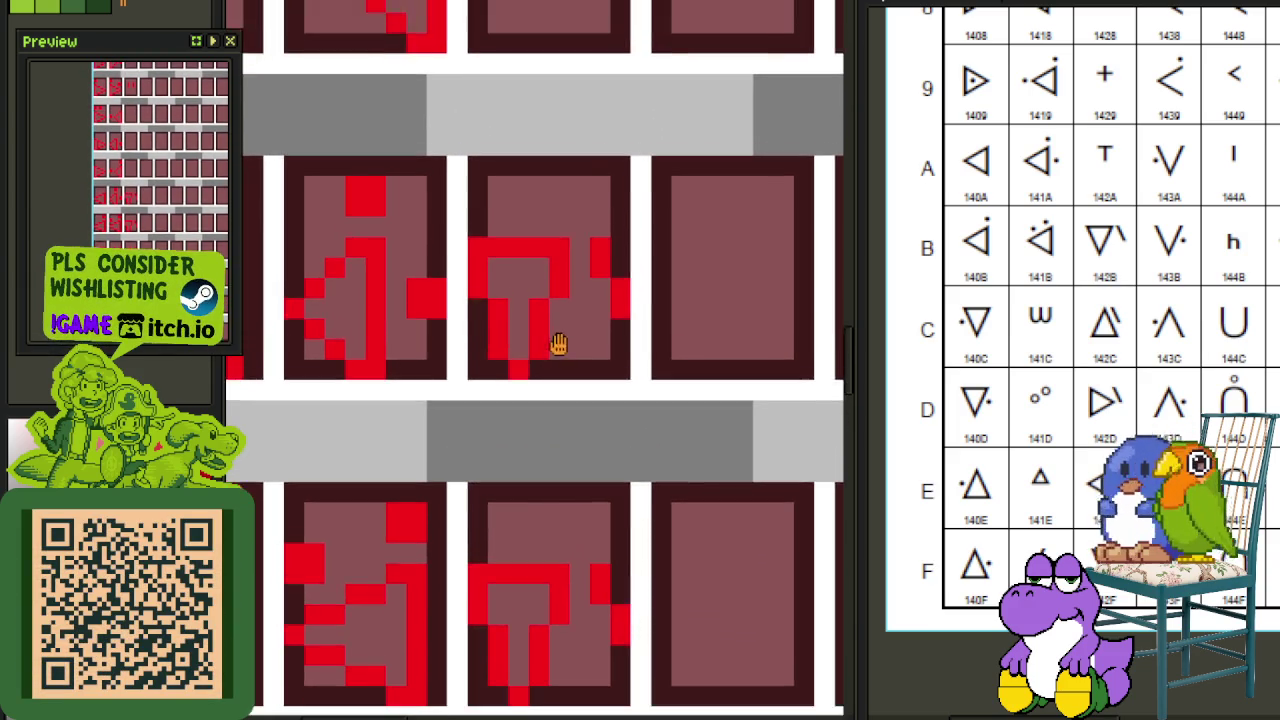
pyautogui.scroll(3, 518, 245)
pyautogui.moveTo(507, 239); pyautogui.dragTo(663, 239)
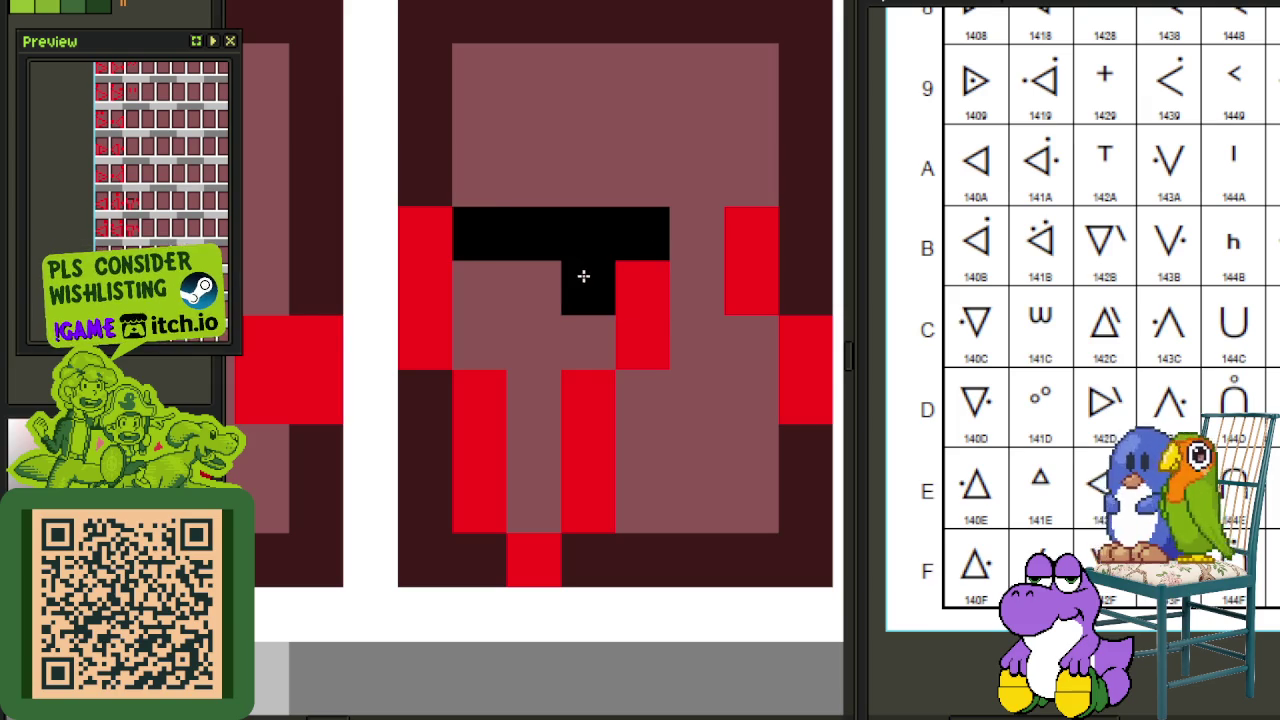
pyautogui.moveTo(583, 276); pyautogui.dragTo(584, 342)
pyautogui.scroll(-3, 491, 246)
pyautogui.moveTo(571, 329); pyautogui.dragTo(549, 491)
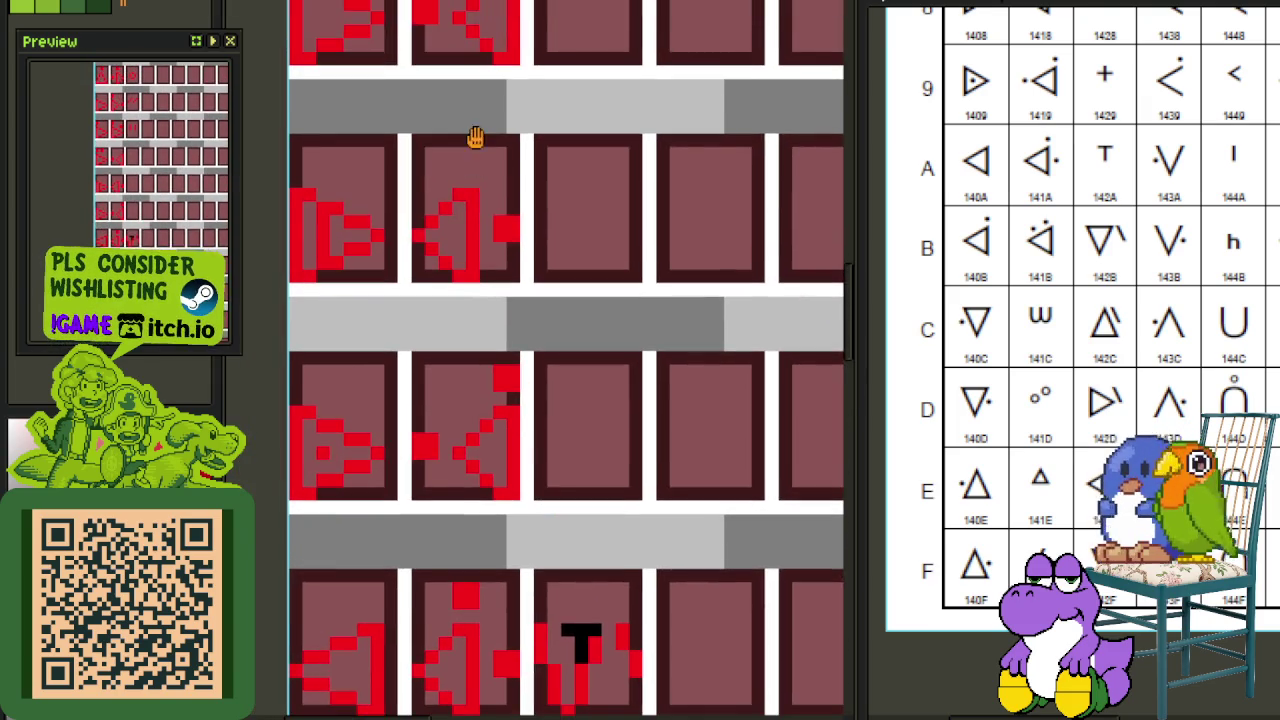
# Step: Shift the copy up-left and edit its pixels into a plus sign
pyautogui.scroll(-1, 475, 137)
pyautogui.scroll(3, 600, 335)
pyautogui.scroll(2, 605, 335)
pyautogui.moveTo(604, 335)
pyautogui.mouseDown()
pyautogui.moveTo(523, 228)
pyautogui.moveTo(486, 241)
pyautogui.mouseUp()
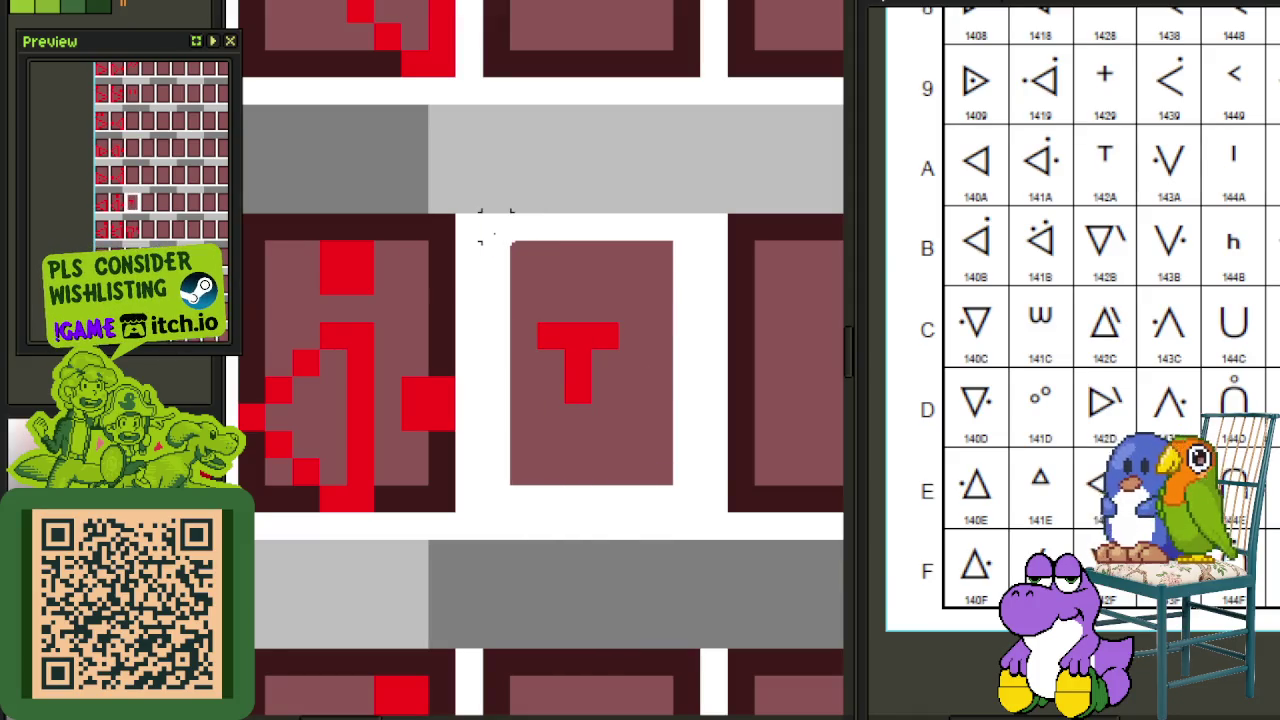
pyautogui.scroll(-3, 527, 280)
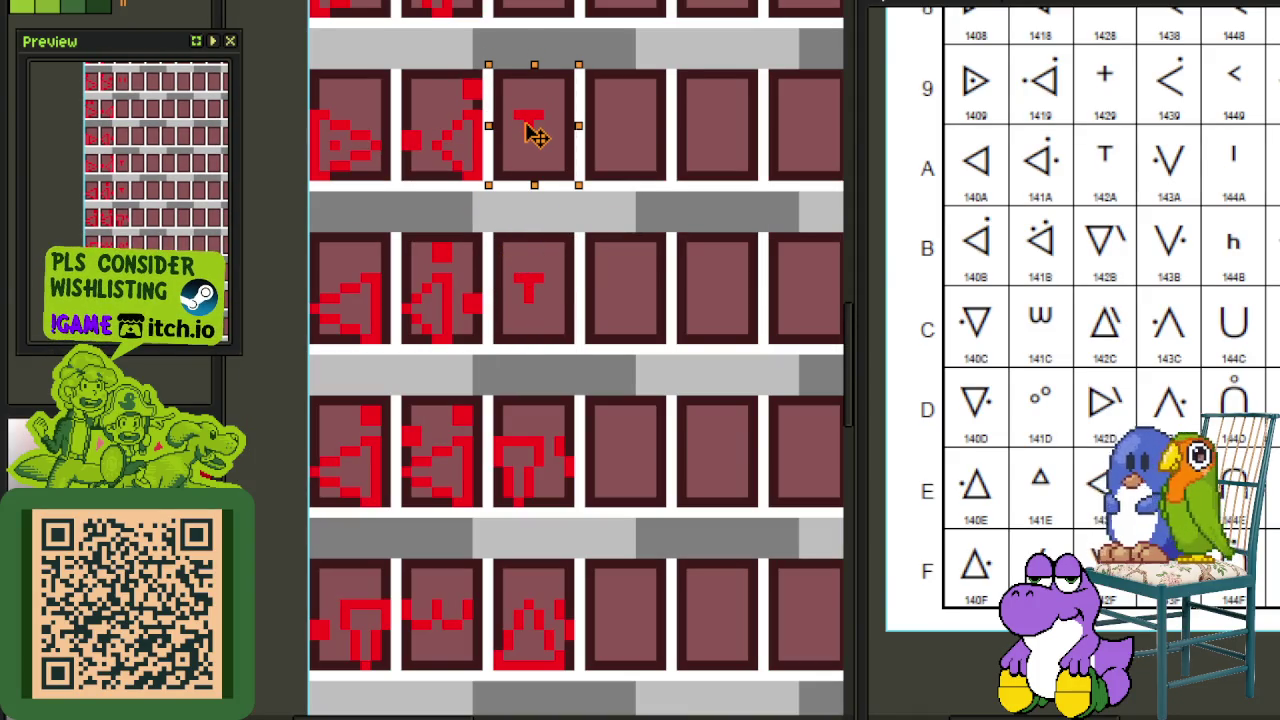
pyautogui.scroll(2, 537, 117)
pyautogui.scroll(1, 509, 106)
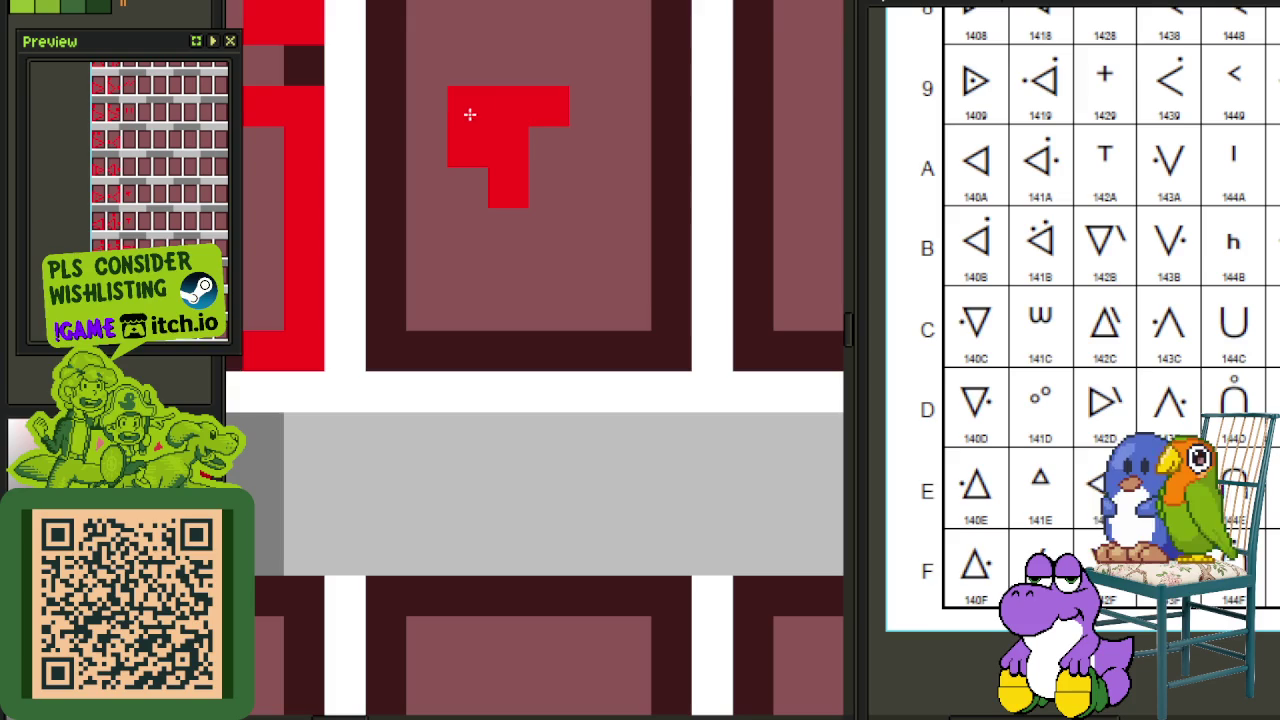
pyautogui.rightClick(469, 107)
pyautogui.click(549, 147)
pyautogui.click(469, 147)
pyautogui.rightClick(549, 107)
pyautogui.scroll(-2, 549, 120)
# Step: Move the = glyph into the empty panel above the plus
pyautogui.scroll(-2, 580, 125)
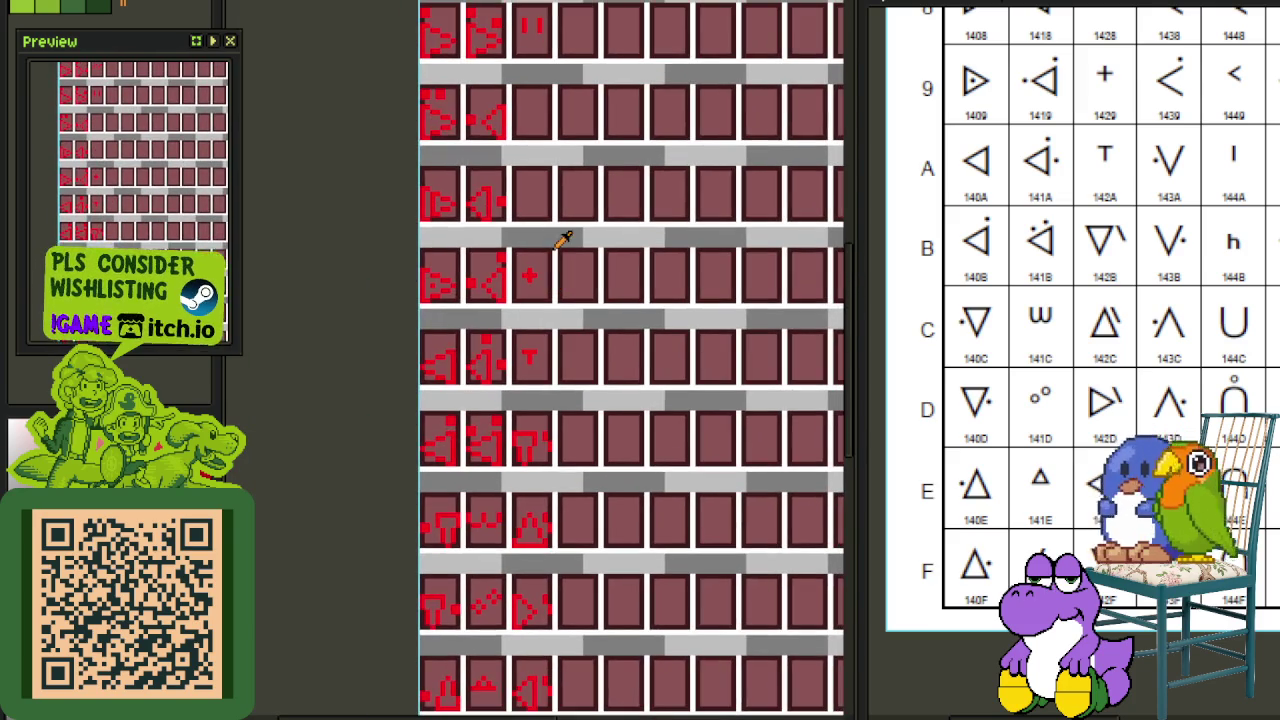
pyautogui.scroll(3, 1094, 129)
pyautogui.scroll(-1, 1094, 129)
pyautogui.moveTo(1156, 79); pyautogui.dragTo(1043, 386)
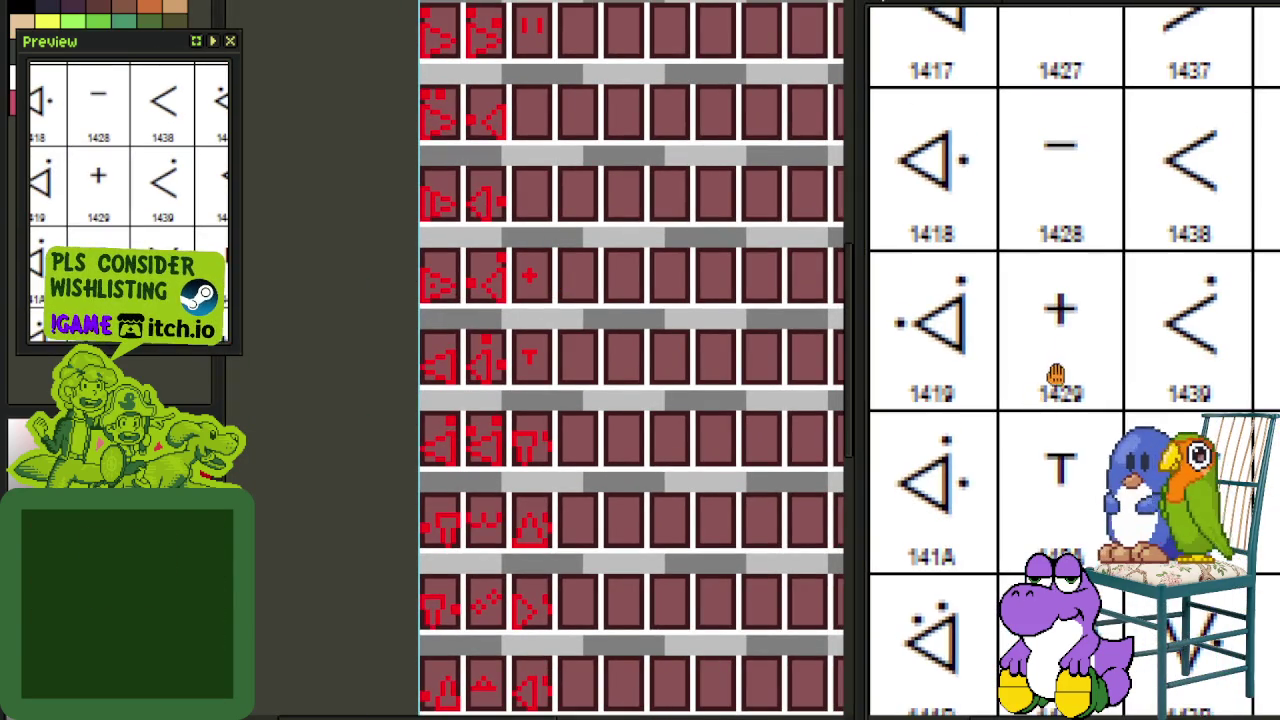
pyautogui.moveTo(1034, 198); pyautogui.dragTo(1000, 347)
pyautogui.scroll(-2, 626, 291)
pyautogui.scroll(-2, 600, 380)
pyautogui.scroll(3, 574, 250)
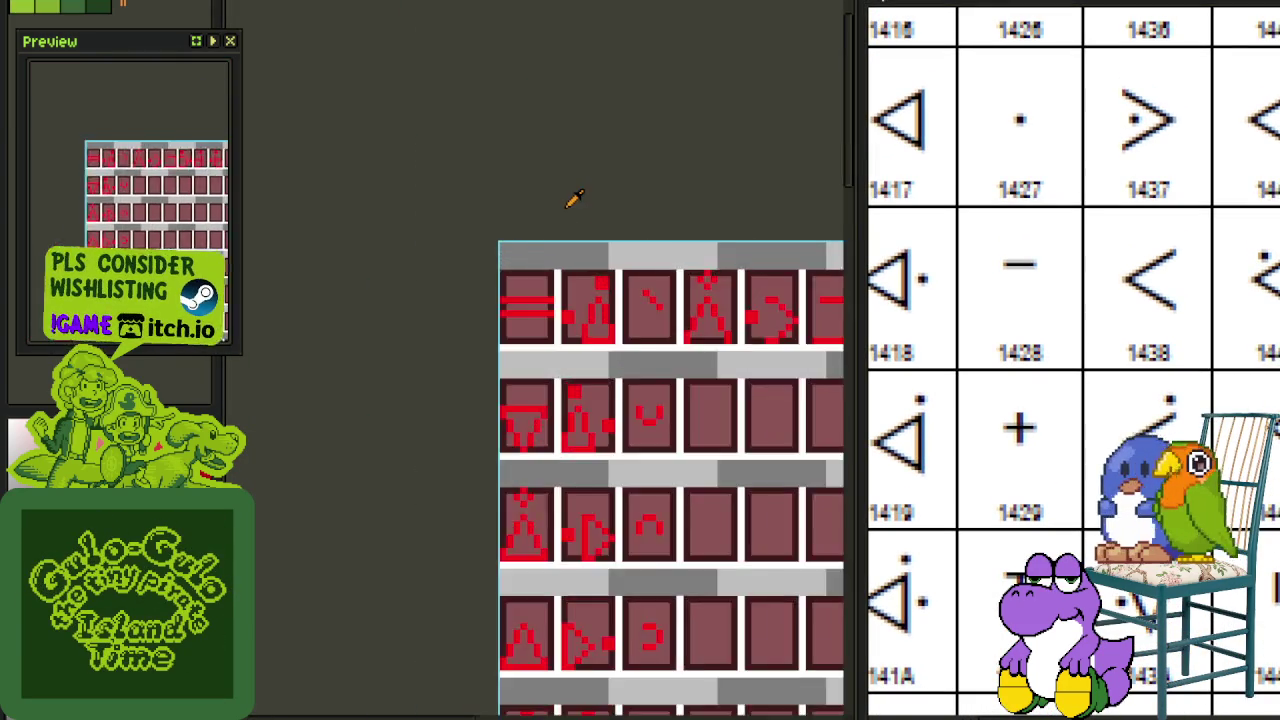
pyautogui.scroll(3, 565, 320)
pyautogui.scroll(-3, 376, 174)
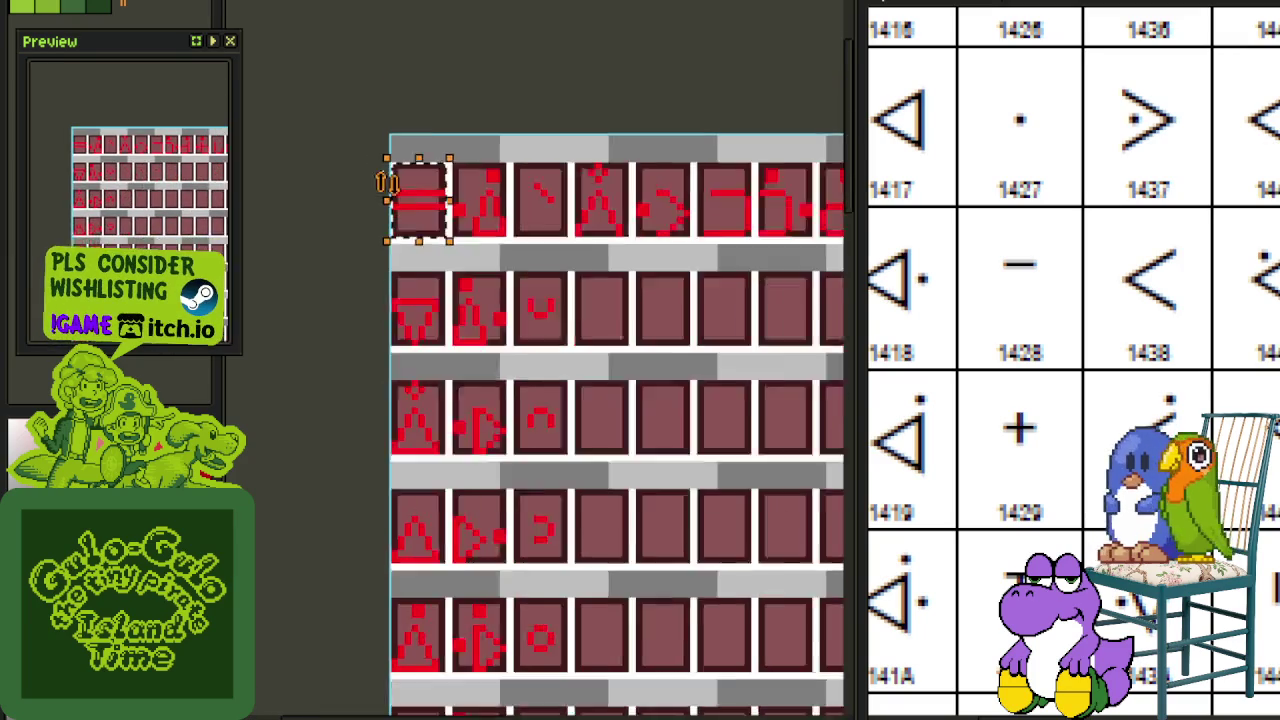
pyautogui.scroll(1, 409, 191)
pyautogui.moveTo(530, 714); pyautogui.dragTo(510, 368)
pyautogui.scroll(2, 509, 566)
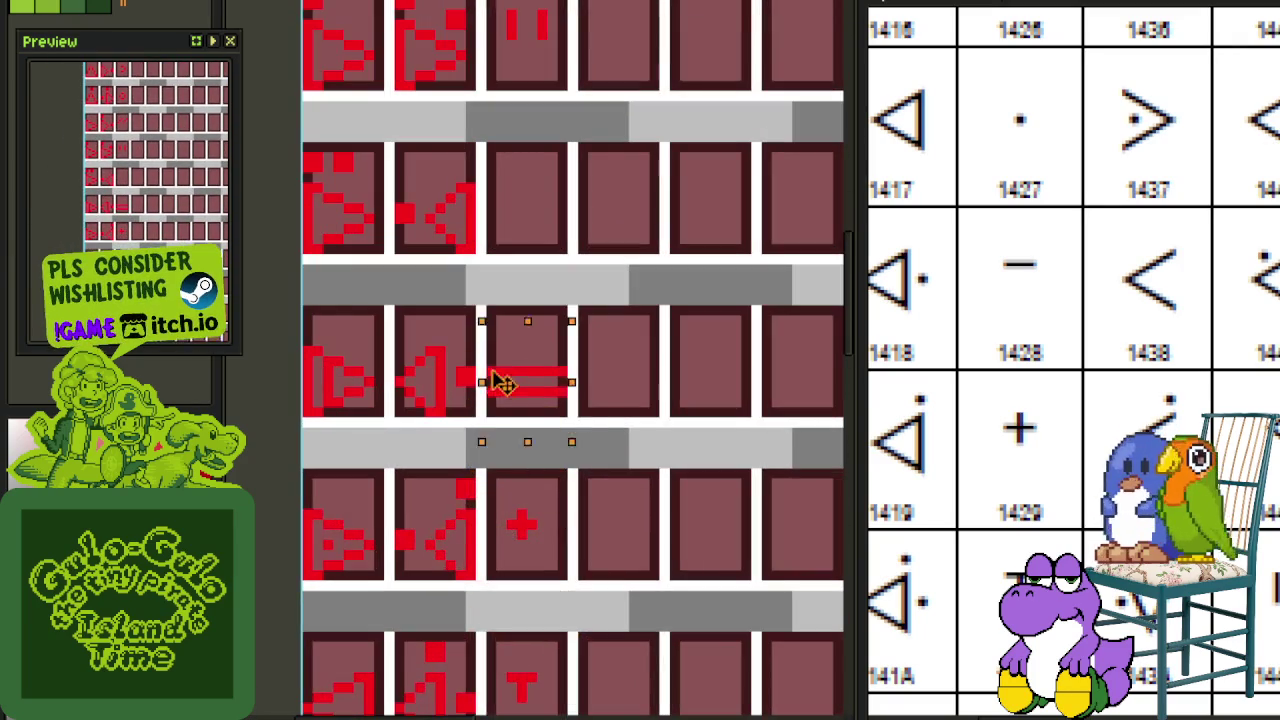
pyautogui.scroll(2, 490, 368)
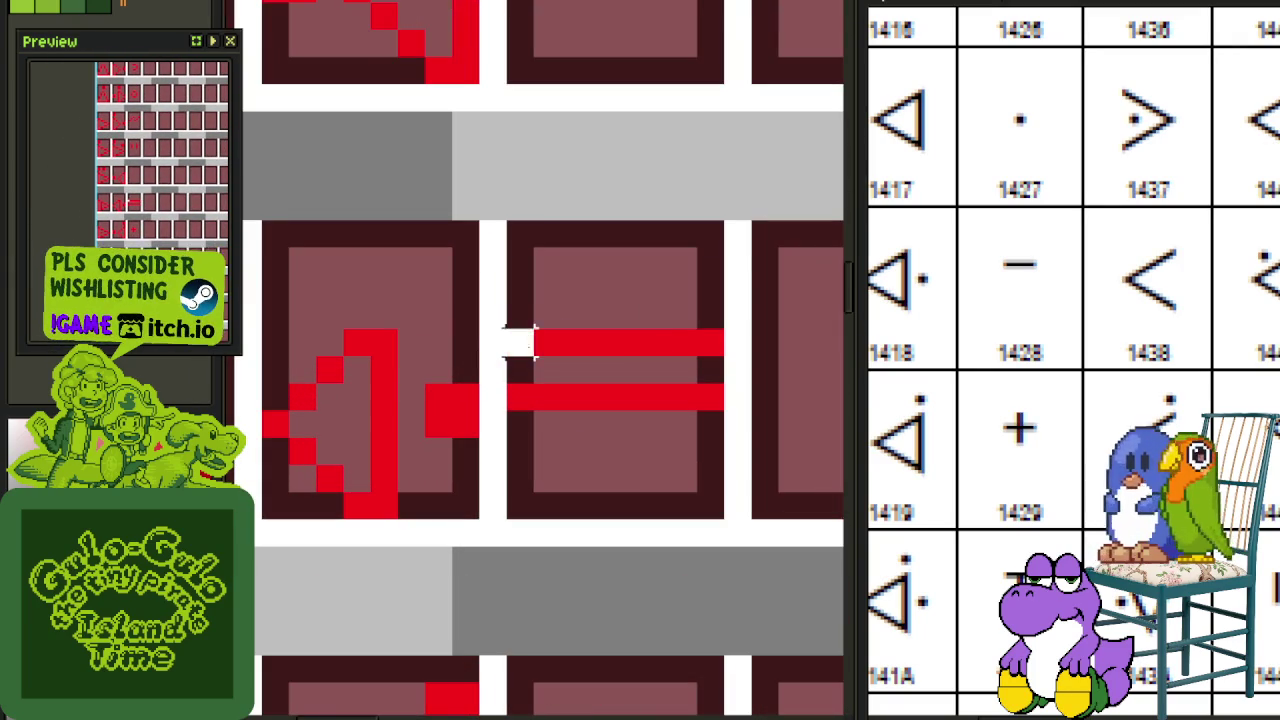
# Step: Drop the = glyph's top bar onto the lower bar to form a minus, and save
pyautogui.moveTo(503, 330); pyautogui.dragTo(734, 356)
pyautogui.moveTo(600, 343); pyautogui.dragTo(548, 395)
pyautogui.press('Delete')
pyautogui.hotkey('ctrl', 's')
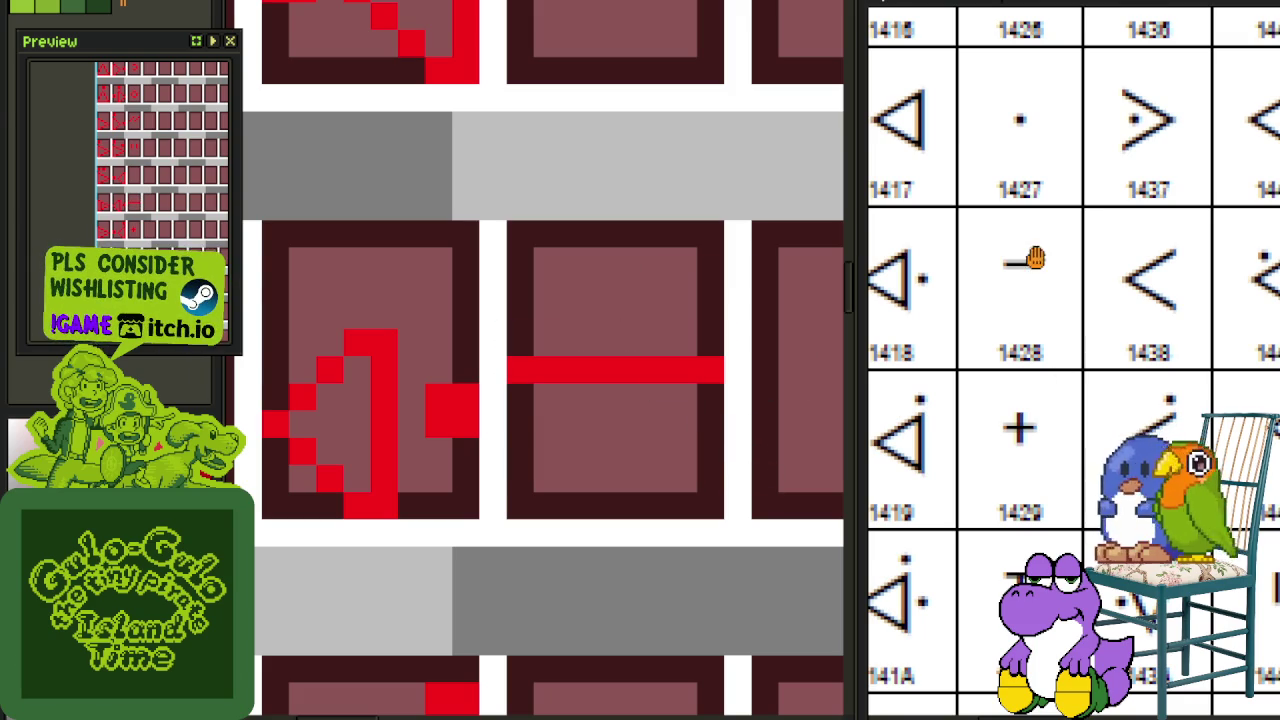
# Step: Drop the copied plus tile into a panel in the next row
pyautogui.moveTo(1035, 258); pyautogui.dragTo(1015, 431)
pyautogui.scroll(-3, 709, 414)
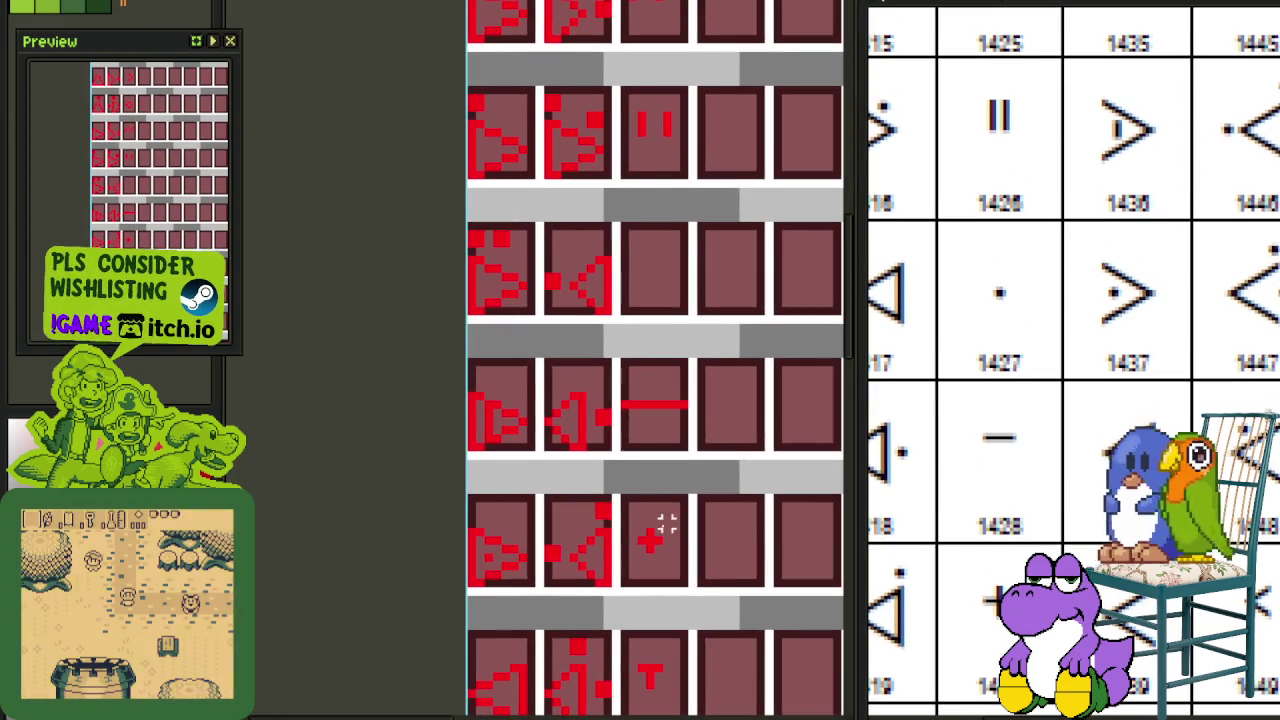
pyautogui.scroll(1, 658, 540)
pyautogui.scroll(1, 663, 551)
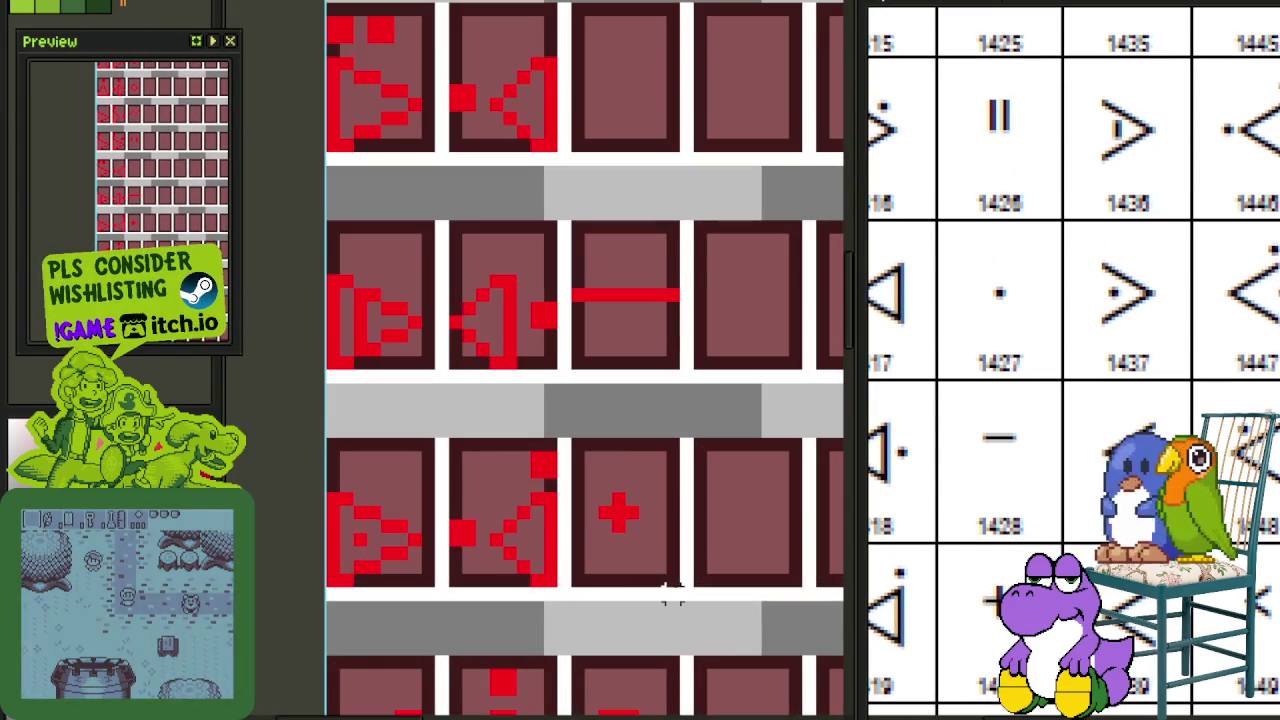
pyautogui.moveTo(507, 680); pyautogui.dragTo(508, 569)
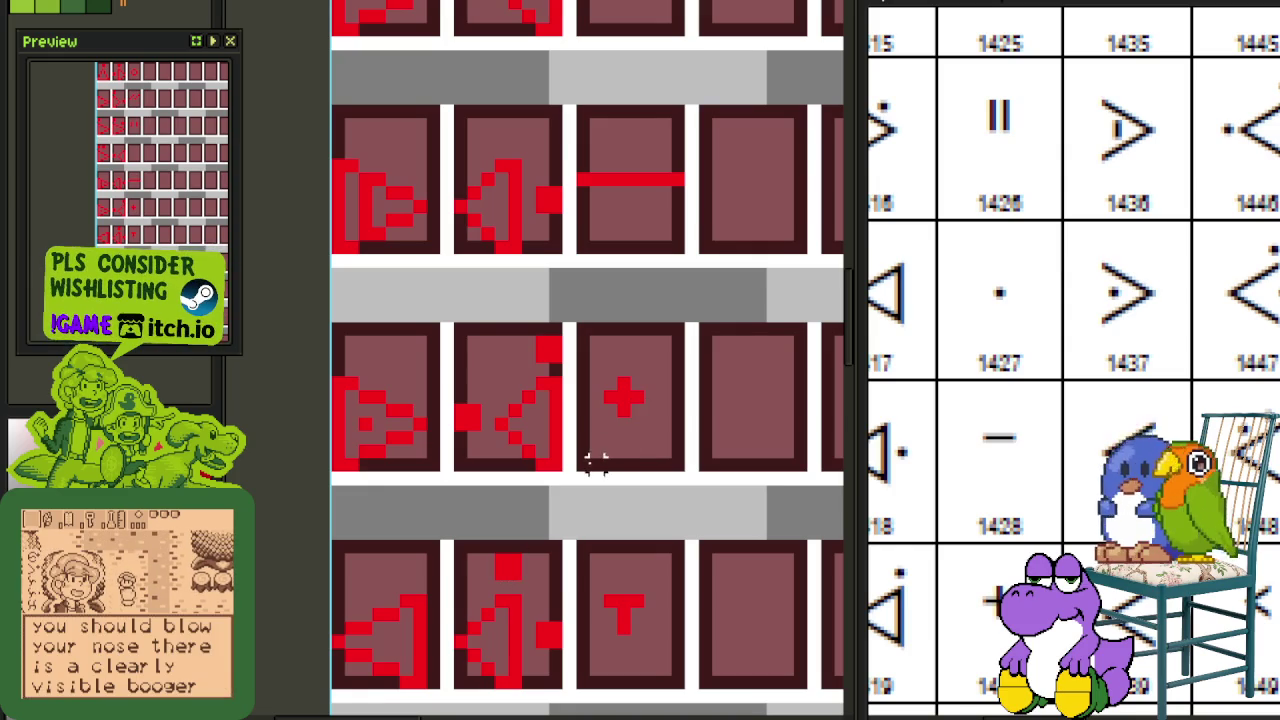
pyautogui.moveTo(583, 463); pyautogui.dragTo(686, 317)
pyautogui.moveTo(666, 371)
pyautogui.mouseDown()
pyautogui.moveTo(665, 14)
pyautogui.moveTo(651, 106)
pyautogui.mouseUp()
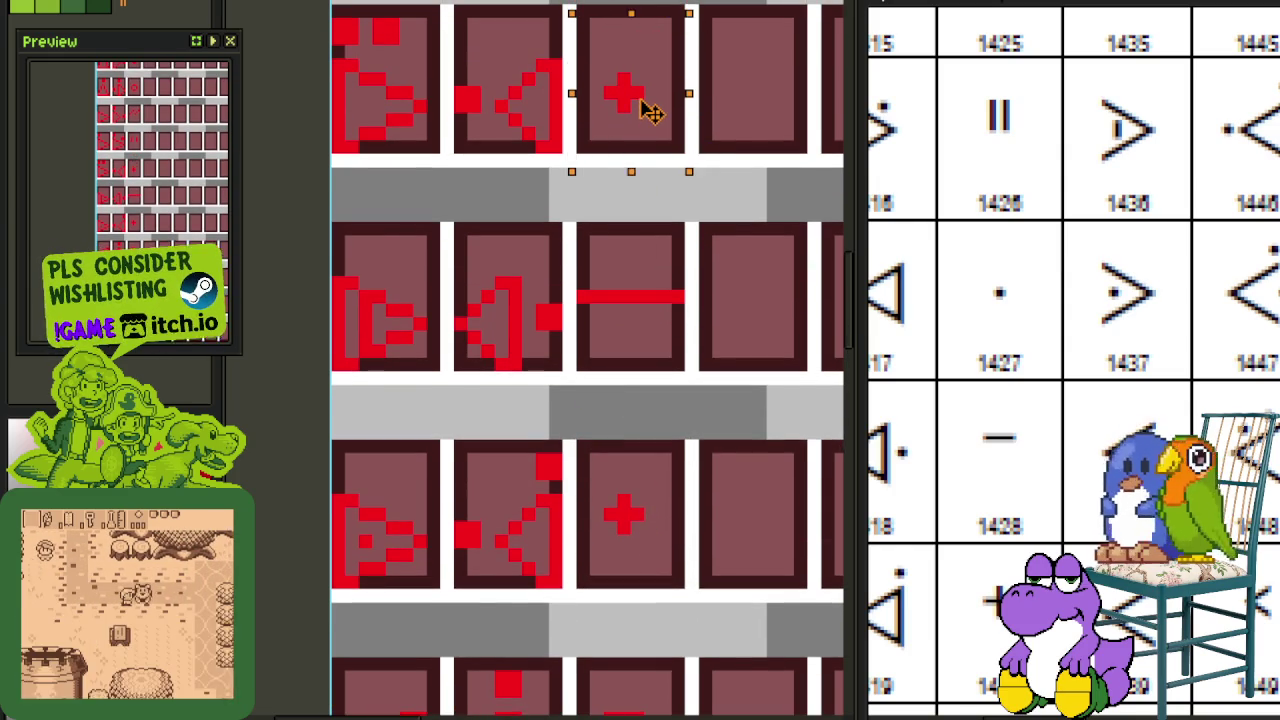
pyautogui.click(718, 323)
# Step: Paste the pixel block and nudge it into the third panel
pyautogui.scroll(-2, 814, 337)
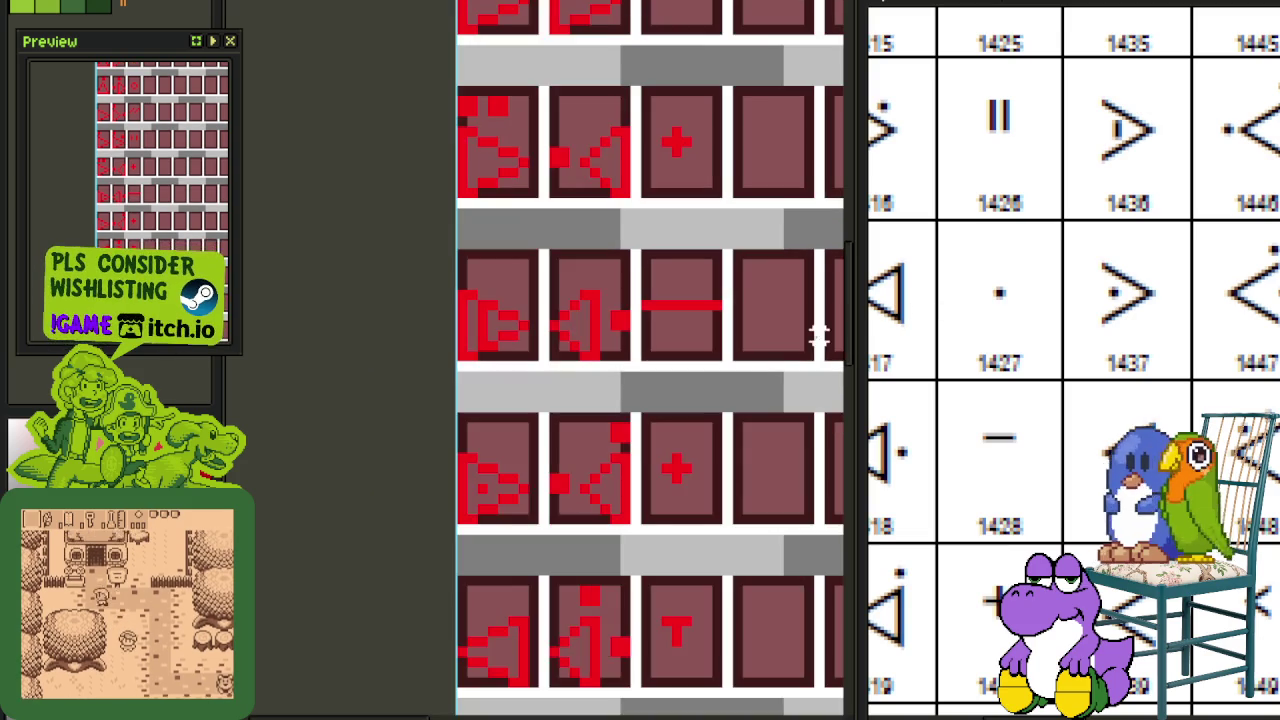
pyautogui.scroll(2, 520, 410)
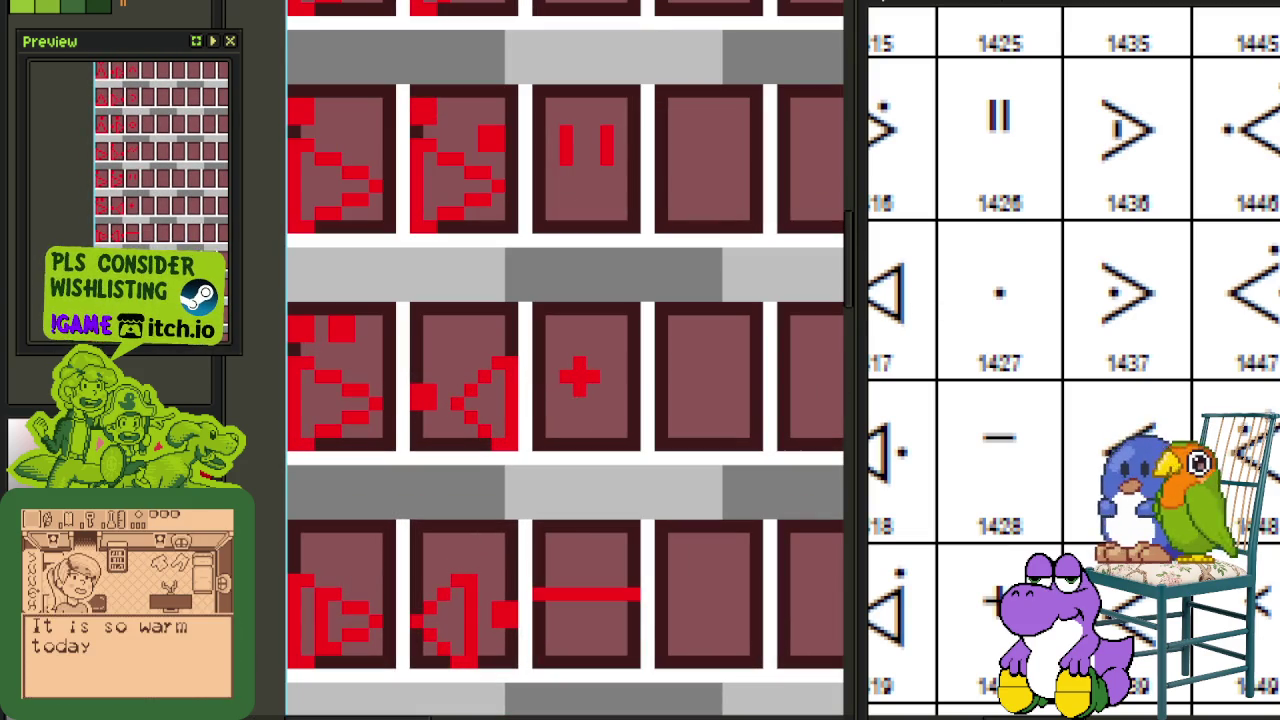
pyautogui.hotkey('ctrl', 'v')
pyautogui.press('Right')
pyautogui.press('Right')
pyautogui.press('Right')
pyautogui.press('Right')
pyautogui.press('Right')
pyautogui.scroll(2, 611, 403)
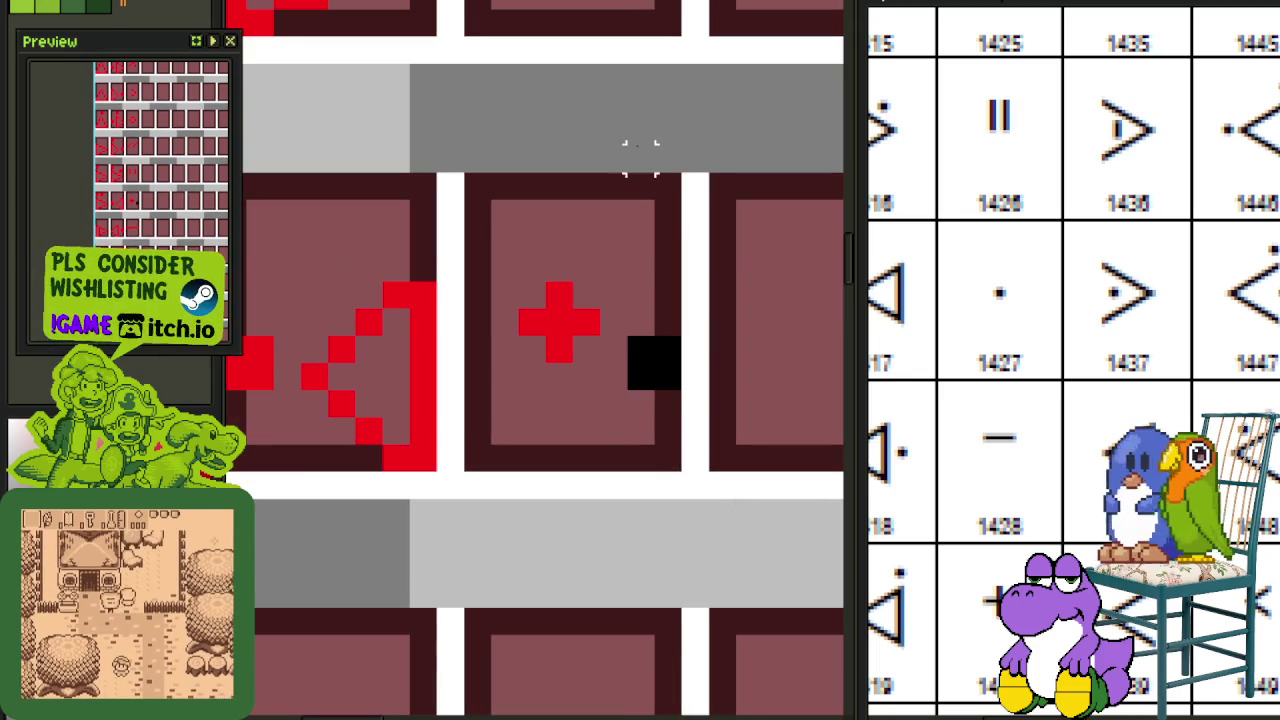
pyautogui.press('Left')
pyautogui.press('Left')
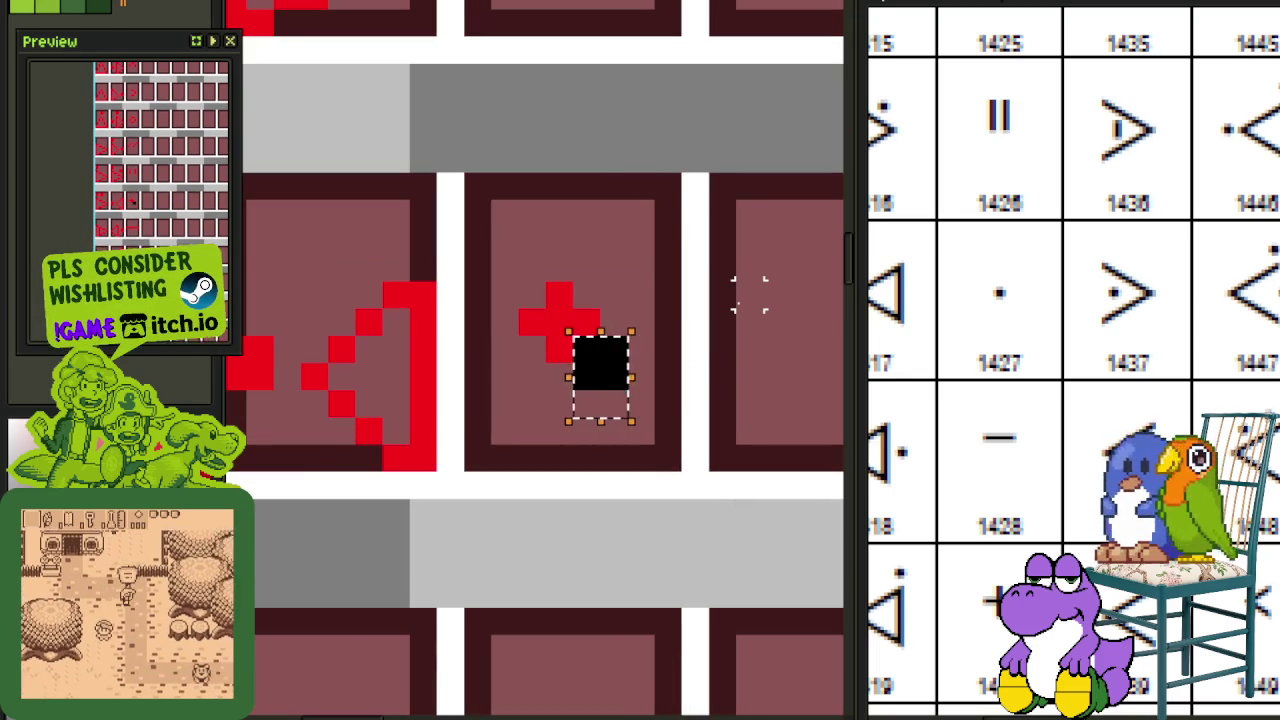
pyautogui.press('Left')
pyautogui.press('Return')
# Step: Erase the plus pixels to leave a single red dot, and save
pyautogui.moveTo(590, 325)
pyautogui.mouseDown()
pyautogui.moveTo(557, 320)
pyautogui.moveTo(557, 294)
pyautogui.moveTo(623, 338)
pyautogui.mouseUp()
pyautogui.scroll(-3, 557, 280)
pyautogui.scroll(2, 514, 312)
pyautogui.scroll(-2, 605, 316)
pyautogui.hotkey('ctrl', 's')
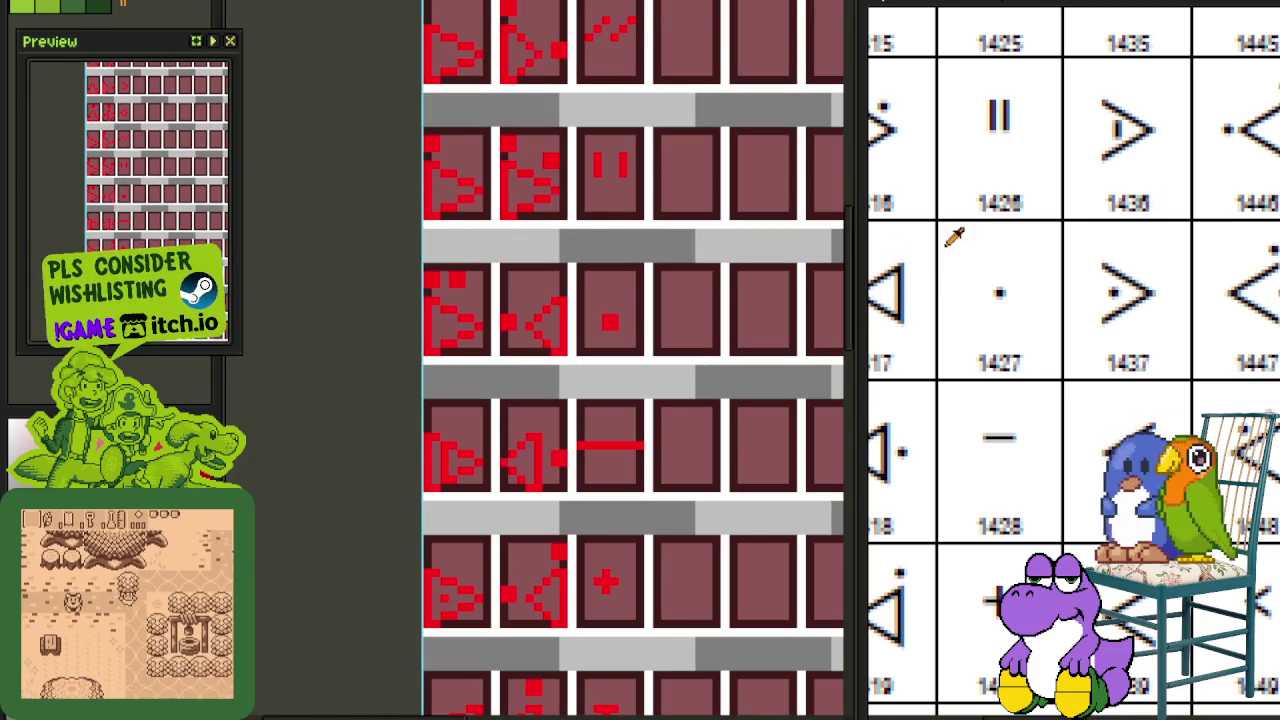
pyautogui.scroll(-2, 894, 277)
pyautogui.scroll(-2, 900, 360)
pyautogui.scroll(-2, 989, 546)
pyautogui.scroll(-2, 1041, 380)
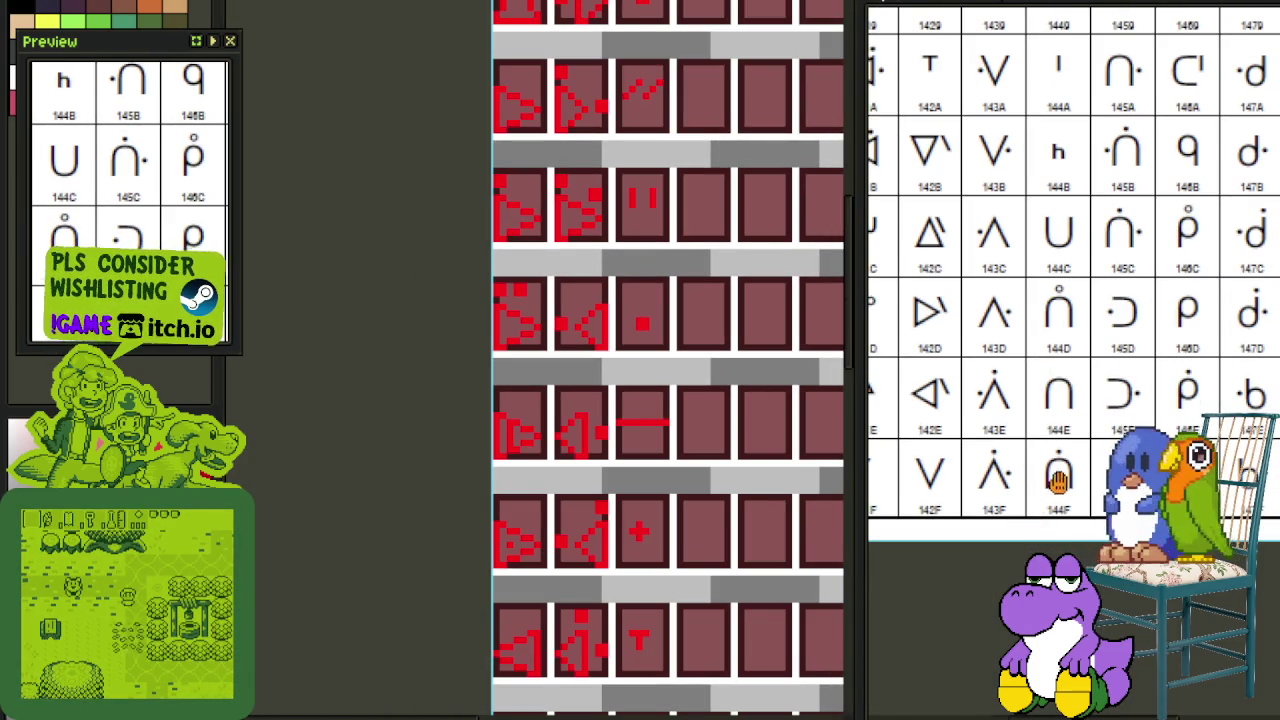
# Step: Review the chart's earlier columns and the sheet's empty panel rows, then save the tile sheet
pyautogui.moveTo(1057, 480); pyautogui.dragTo(1197, 522)
pyautogui.moveTo(806, 566)
pyautogui.mouseDown()
pyautogui.moveTo(641, 432)
pyautogui.moveTo(631, 229)
pyautogui.mouseUp()
pyautogui.moveTo(674, 509); pyautogui.dragTo(571, 373)
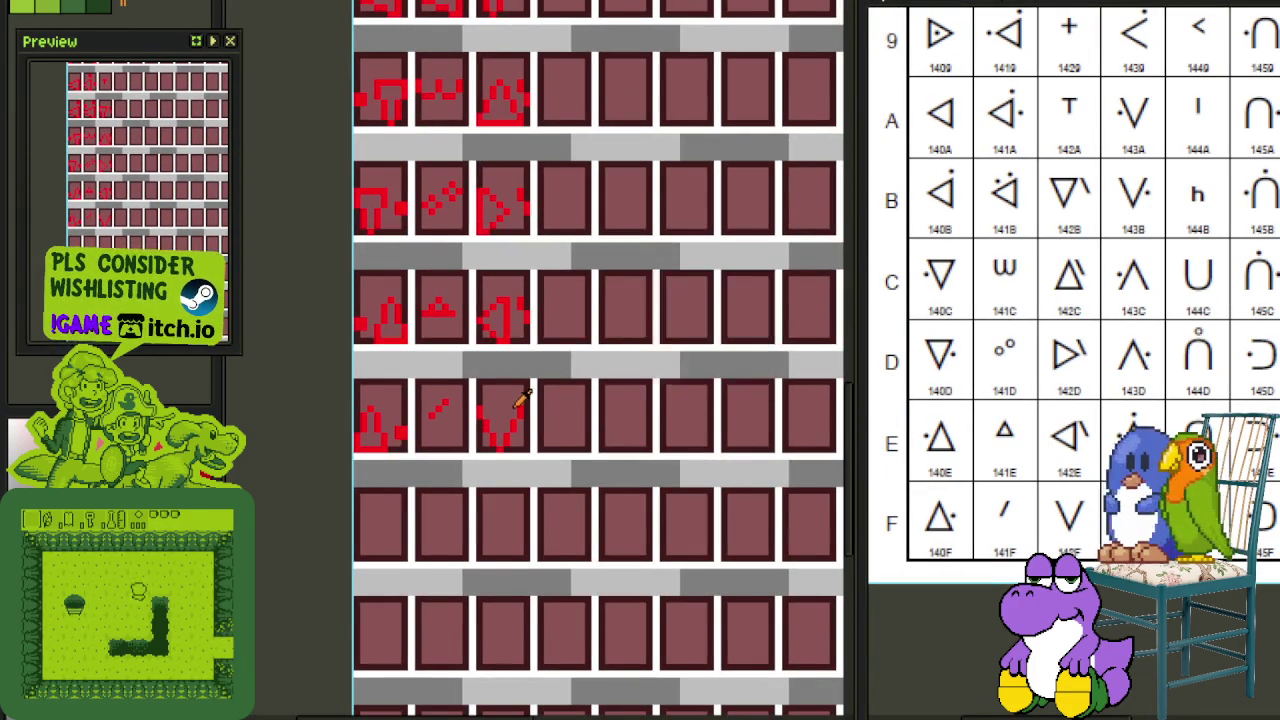
pyautogui.scroll(1, 538, 420)
pyautogui.scroll(-1, 537, 385)
pyautogui.scroll(-2, 537, 380)
pyautogui.scroll(-1, 541, 188)
pyautogui.scroll(1, 531, 294)
pyautogui.scroll(1, 478, 350)
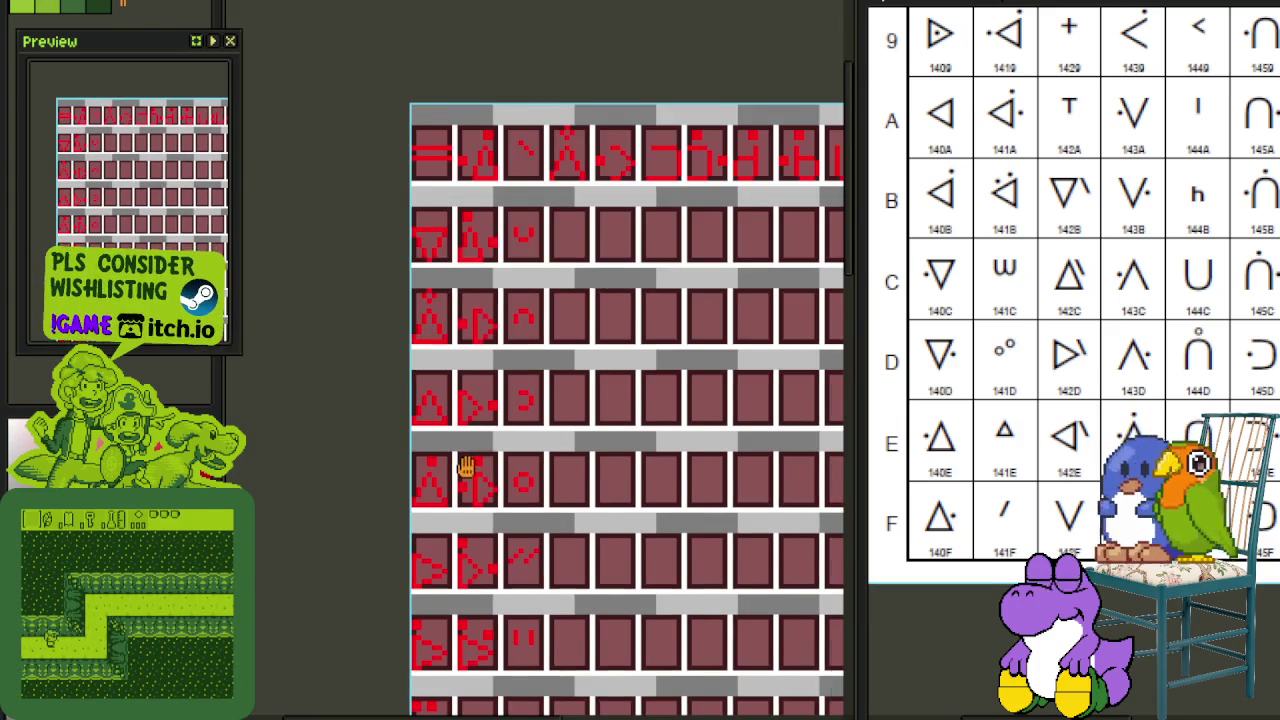
pyautogui.scroll(-1, 506, 420)
pyautogui.scroll(1, 486, 449)
pyautogui.scroll(1, 491, 194)
pyautogui.scroll(1, 555, 222)
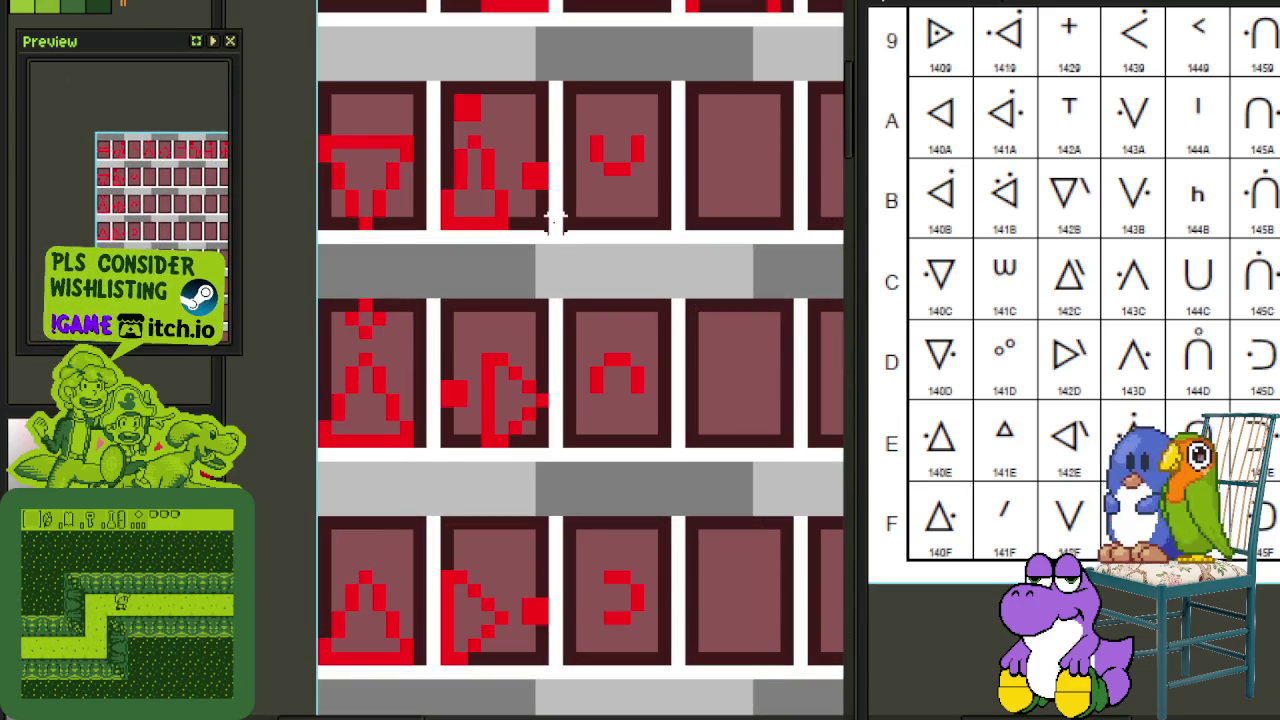
pyautogui.scroll(-1, 475, 135)
pyautogui.scroll(-1, 475, 135)
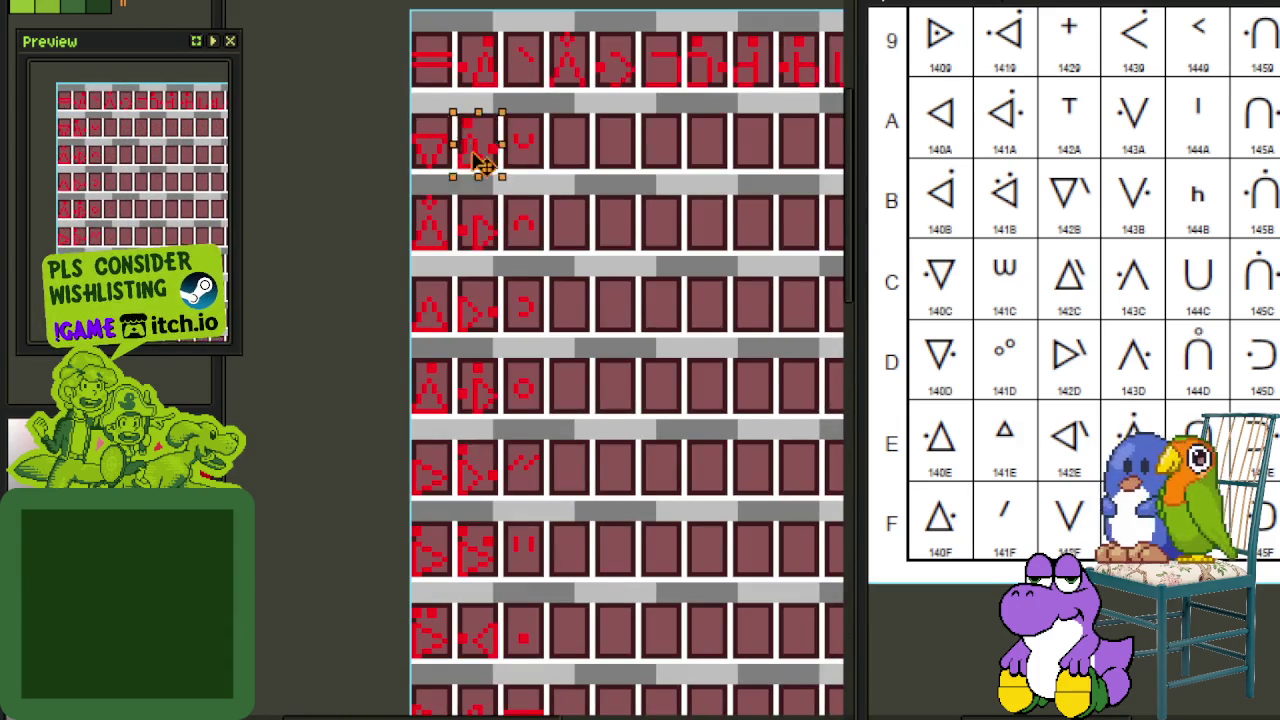
pyautogui.scroll(-3, 565, 703)
pyautogui.scroll(1, 528, 434)
pyautogui.scroll(1, 580, 206)
pyautogui.moveTo(600, 308); pyautogui.dragTo(583, 317)
pyautogui.scroll(1, 715, 264)
pyautogui.scroll(1, 626, 339)
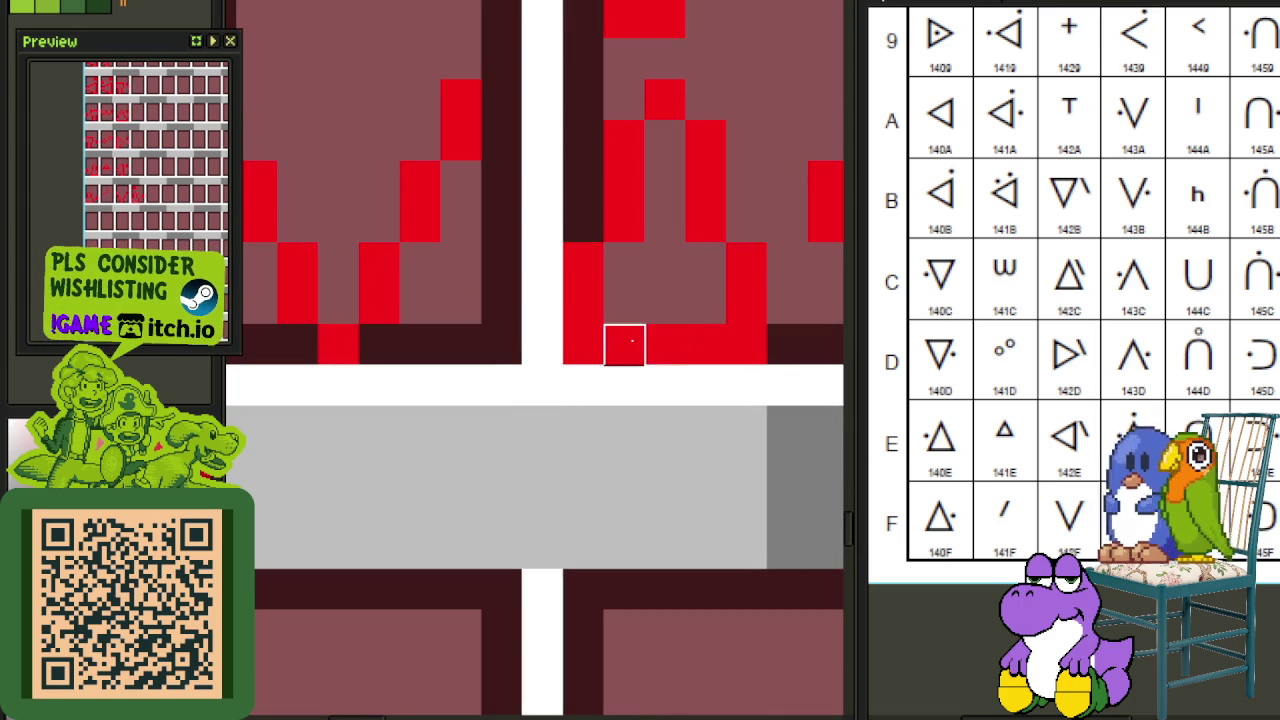
pyautogui.hotkey('ctrl', 's')
# Step: Nudge a red glyph up and left so it sits inside its panel
pyautogui.scroll(-1, 489, 394)
pyautogui.scroll(-1, 457, 449)
pyautogui.scroll(1, 545, 475)
pyautogui.scroll(-1, 553, 480)
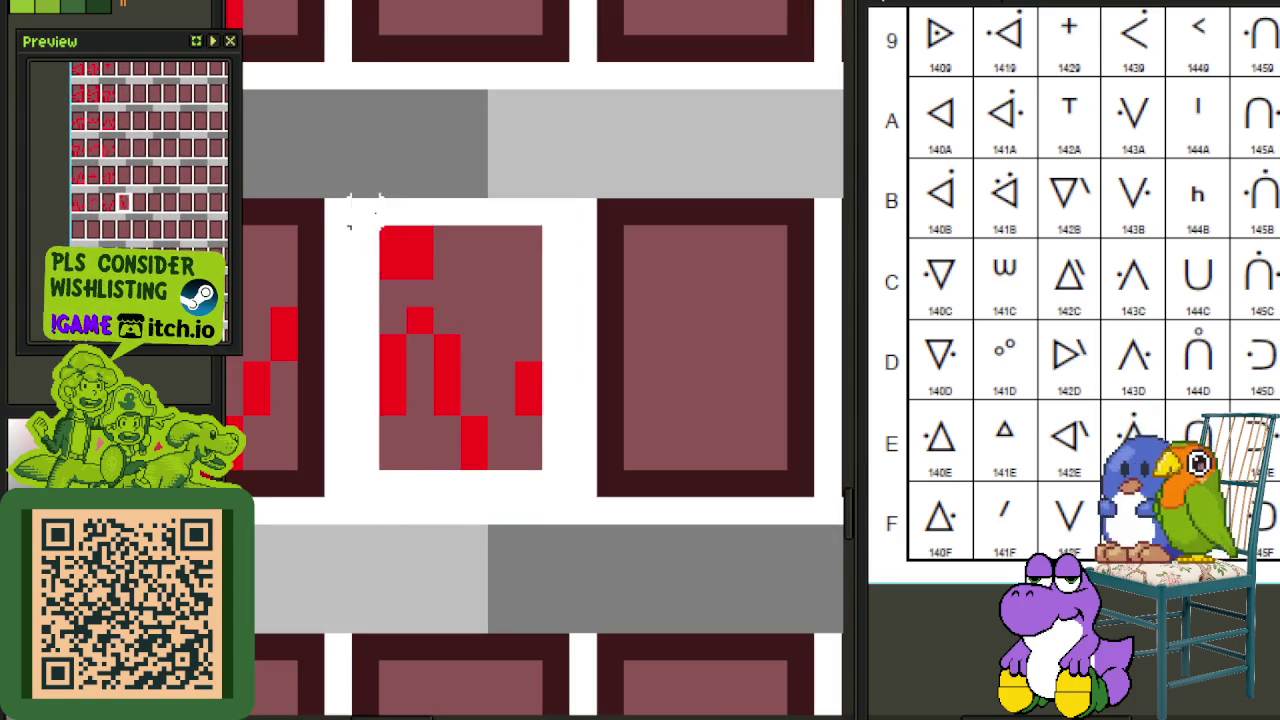
pyautogui.scroll(-3, 380, 250)
pyautogui.moveTo(422, 190)
pyautogui.mouseDown()
pyautogui.moveTo(426, 157)
pyautogui.moveTo(420, 170)
pyautogui.mouseUp()
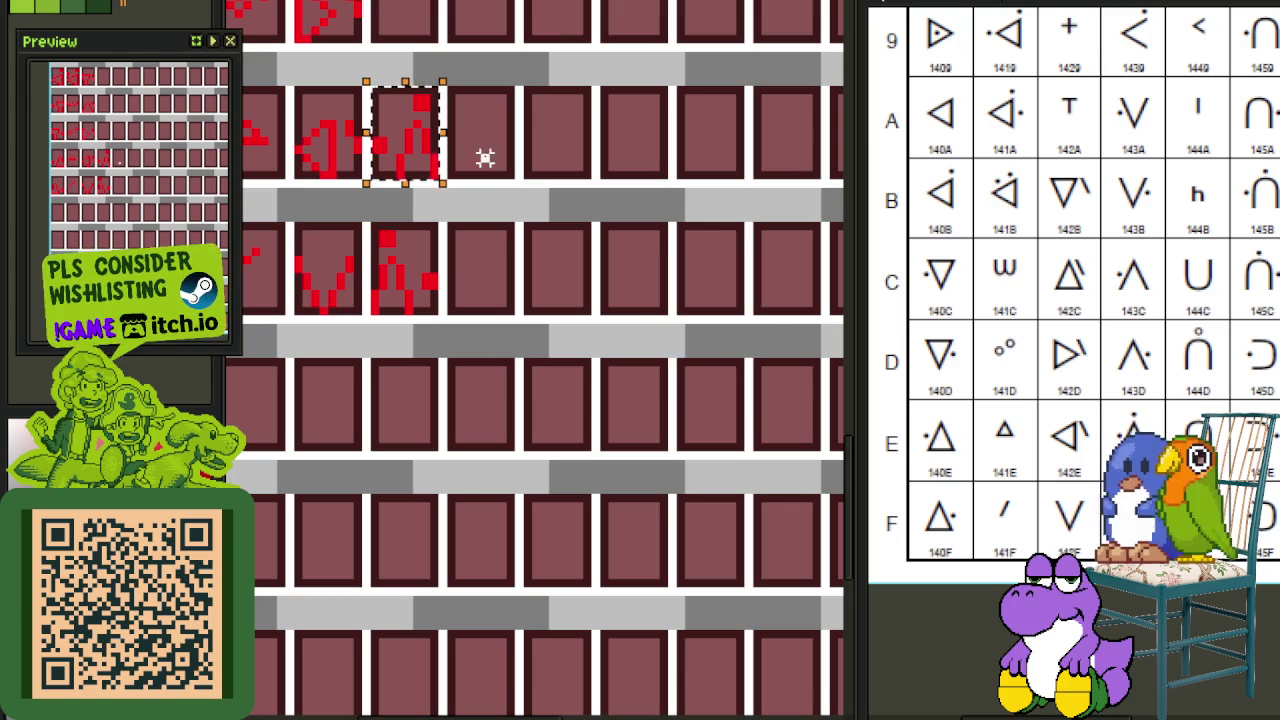
pyautogui.moveTo(488, 124); pyautogui.dragTo(513, 238)
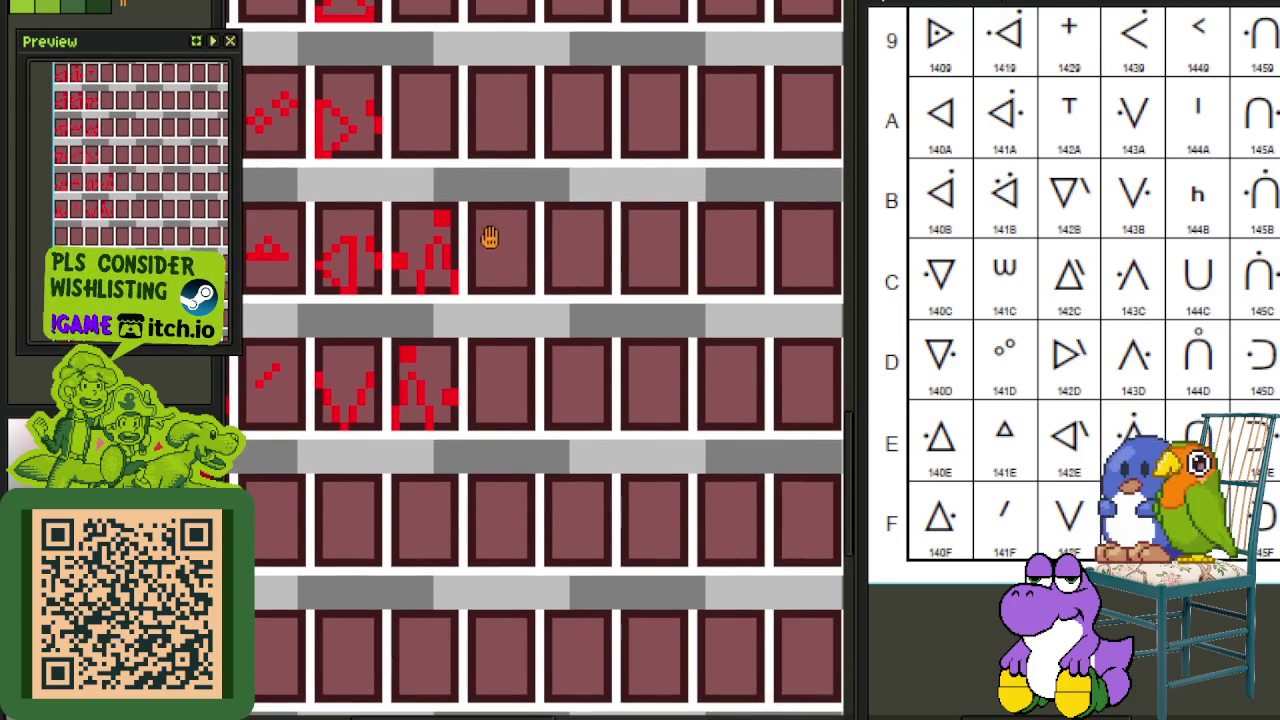
pyautogui.moveTo(476, 194); pyautogui.dragTo(488, 357)
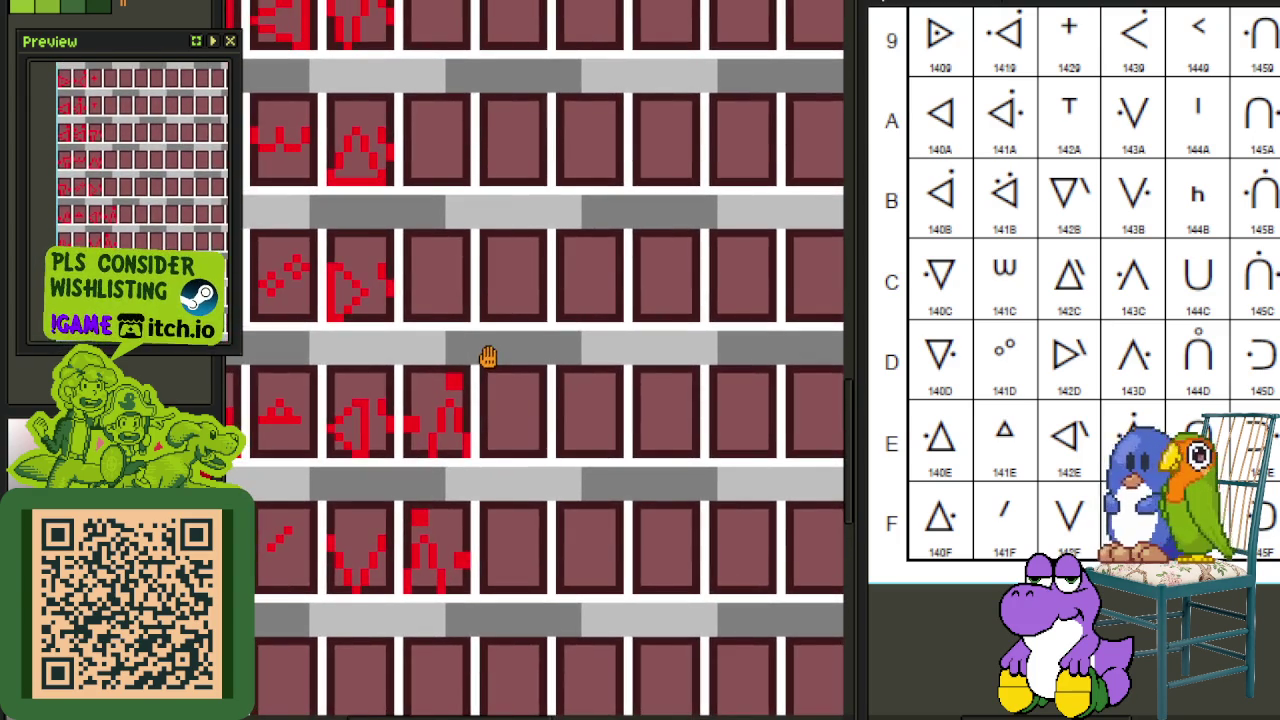
pyautogui.moveTo(467, 344); pyautogui.dragTo(622, 468)
pyautogui.scroll(-1, 580, 432)
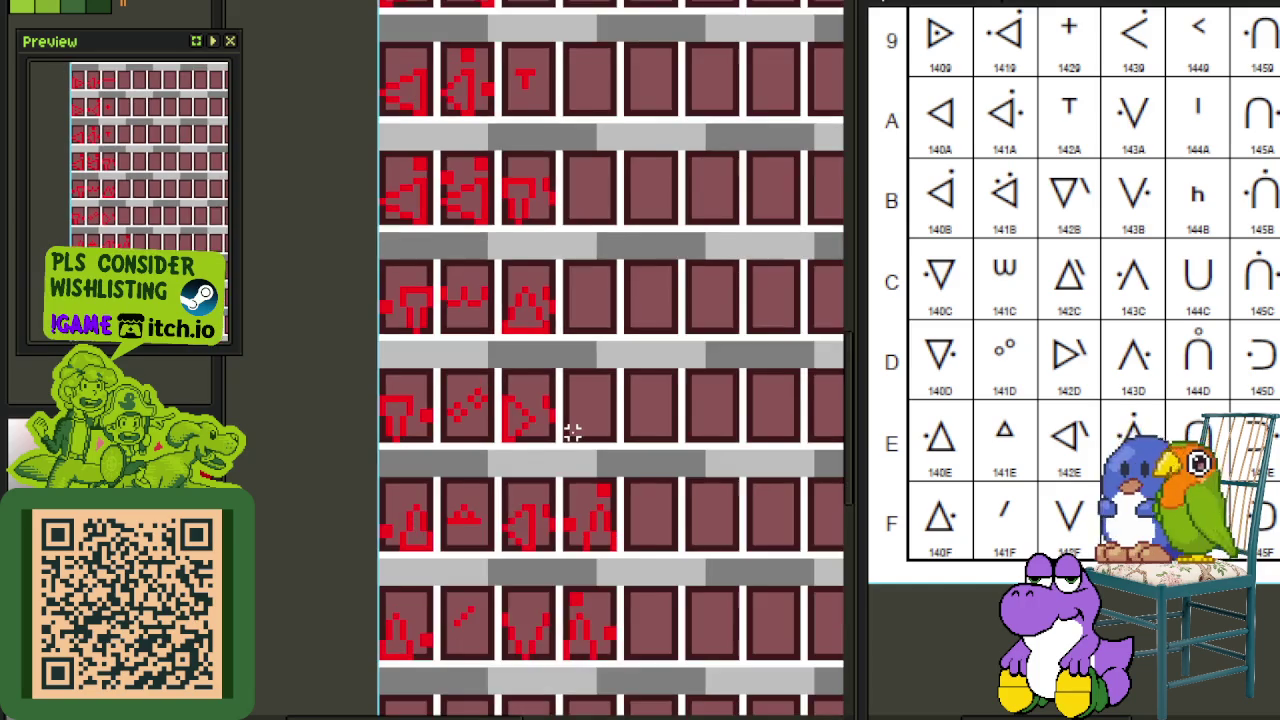
pyautogui.scroll(-1, 570, 432)
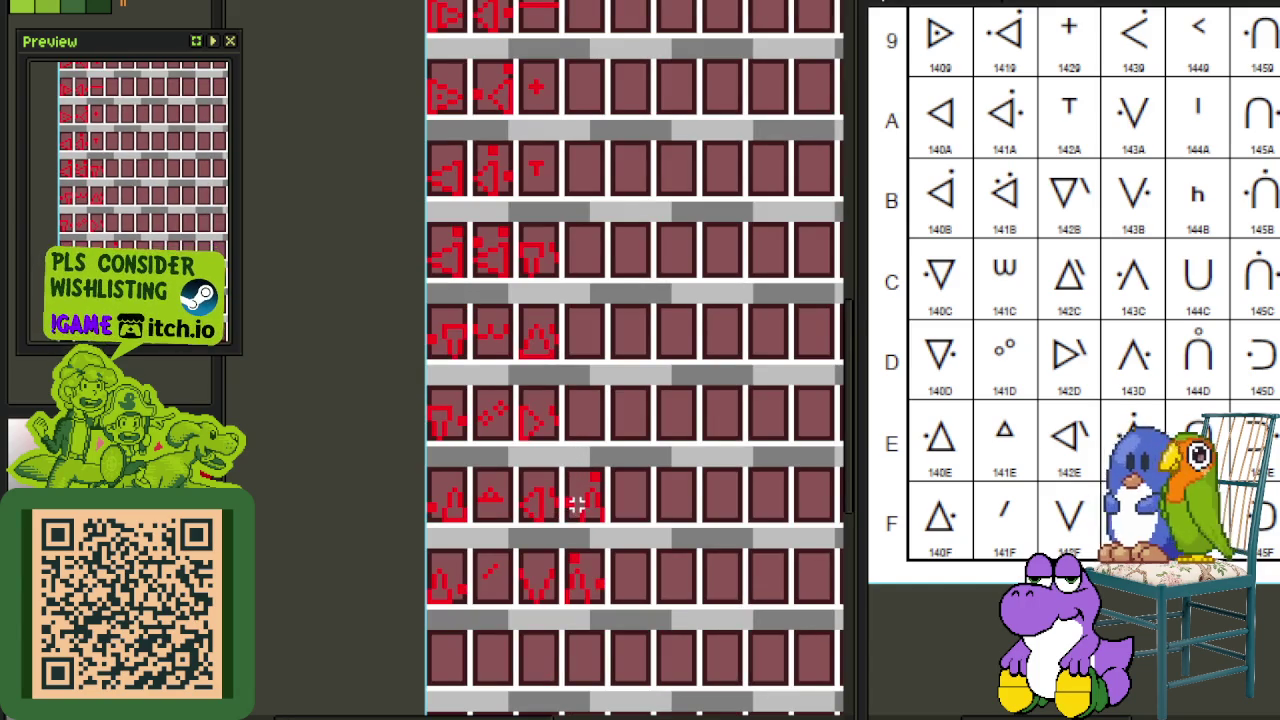
pyautogui.scroll(1, 577, 505)
pyautogui.scroll(1, 571, 506)
# Step: Copy the lower glyph into the empty tile above, and mirror the middle tile's glyph horizontally
pyautogui.moveTo(555, 533); pyautogui.dragTo(664, 382)
pyautogui.moveTo(623, 491); pyautogui.dragTo(634, 288)
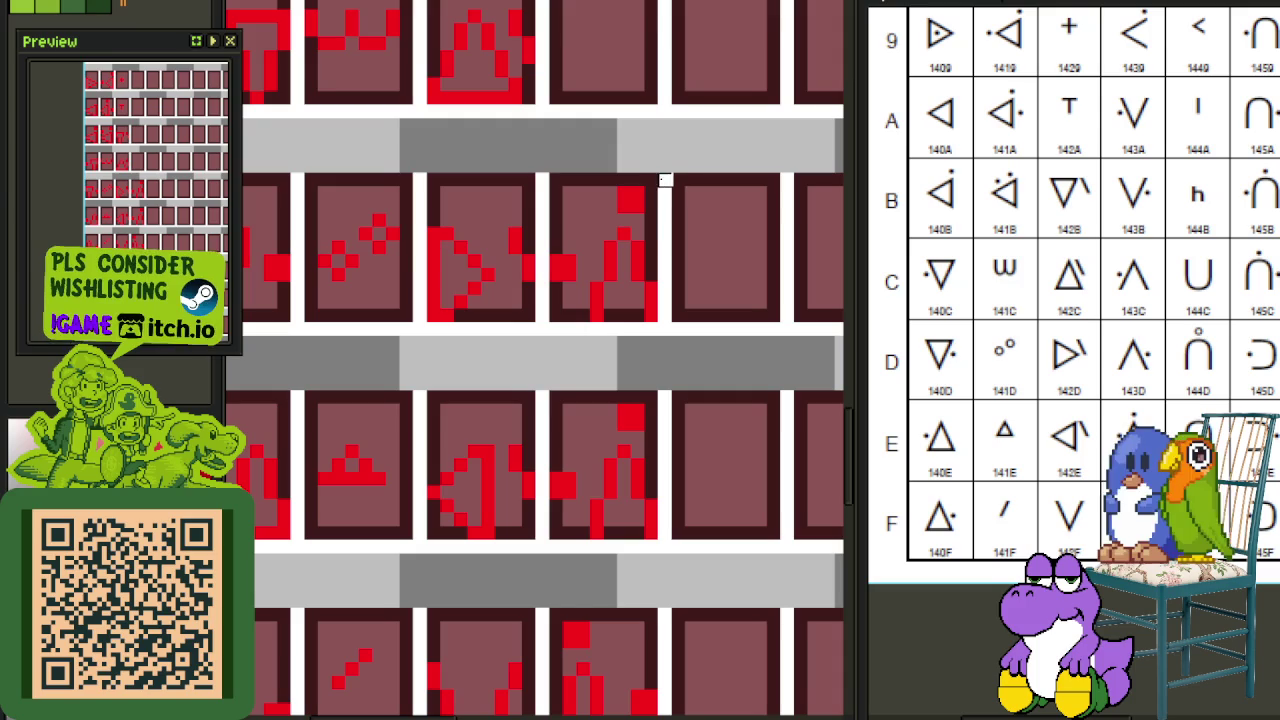
pyautogui.scroll(1, 651, 180)
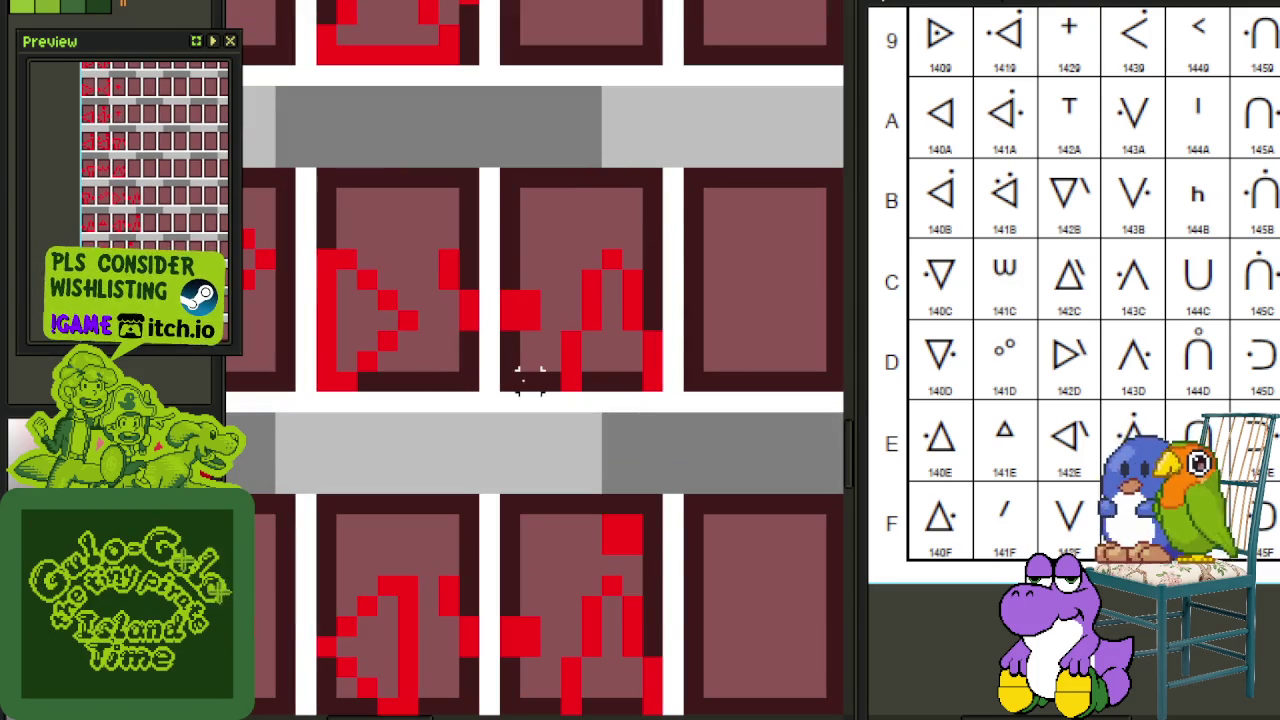
pyautogui.moveTo(510, 378); pyautogui.dragTo(664, 178)
pyautogui.hotkey('shift', 'h')
pyautogui.hotkey('ctrl', 'd')
# Step: Move another middle glyph up one tile, mirror it horizontally, and save the sheet
pyautogui.moveTo(733, 150); pyautogui.dragTo(636, 437)
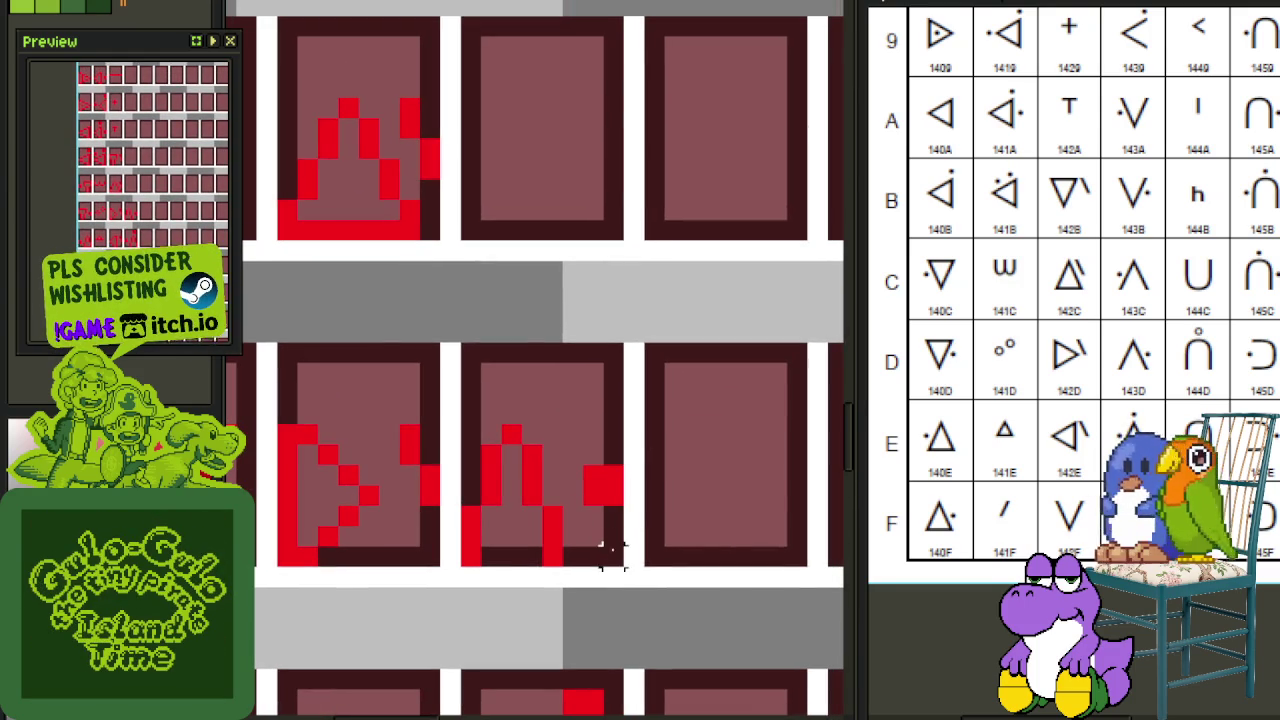
pyautogui.moveTo(610, 535); pyautogui.dragTo(466, 349)
pyautogui.moveTo(506, 468)
pyautogui.mouseDown()
pyautogui.moveTo(540, 362)
pyautogui.moveTo(531, 177)
pyautogui.mouseUp()
pyautogui.hotkey('shift', 'h')
pyautogui.hotkey('ctrl', 's')
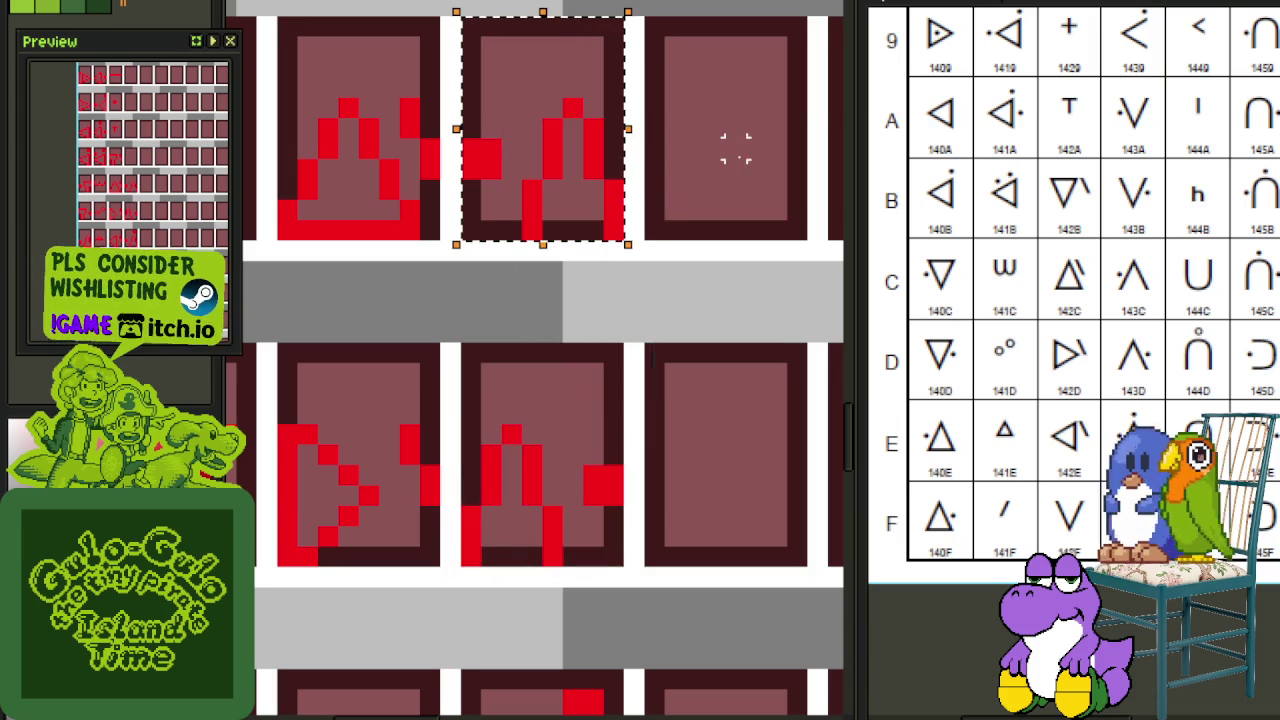
pyautogui.hotkey('ctrl', 'd')
pyautogui.scroll(-4, 606, 491)
pyautogui.hotkey('ctrl', 's')
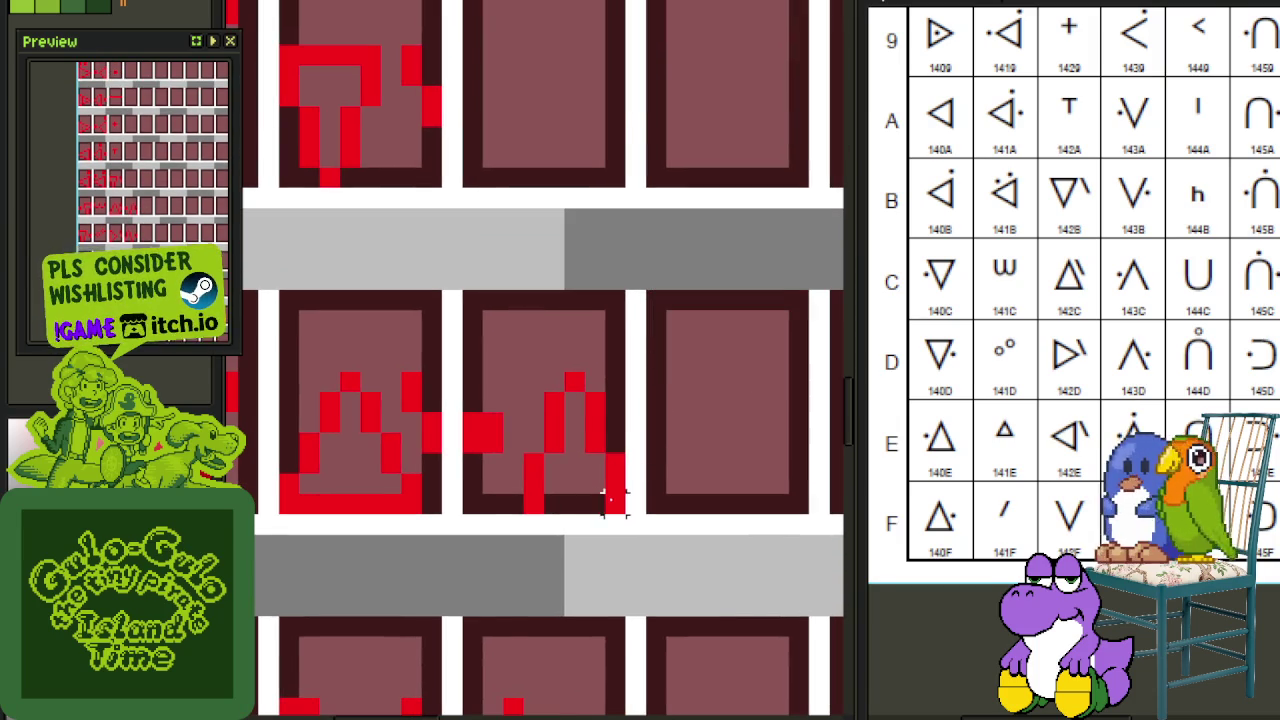
pyautogui.scroll(-2, 614, 497)
# Step: Copy the two fourth-column glyph tiles two rows higher
pyautogui.moveTo(605, 627)
pyautogui.mouseDown()
pyautogui.moveTo(543, 363)
pyautogui.moveTo(527, 357)
pyautogui.mouseUp()
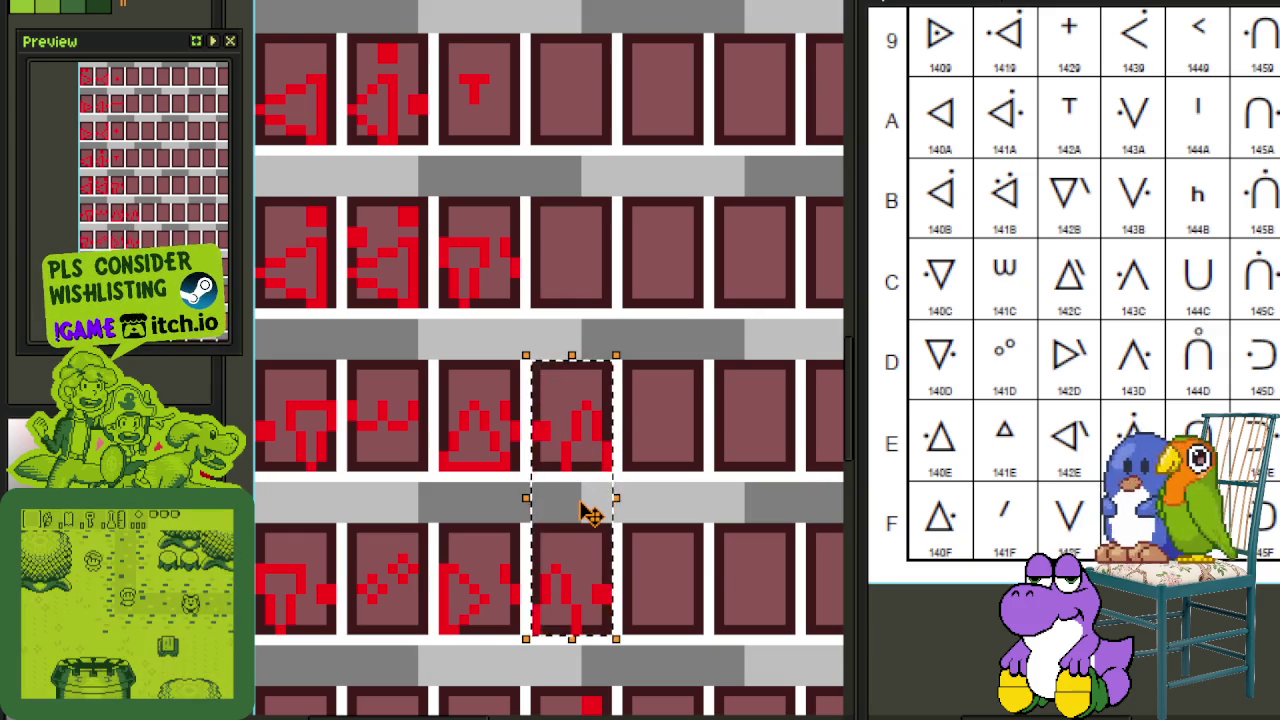
pyautogui.moveTo(590, 512); pyautogui.dragTo(590, 193)
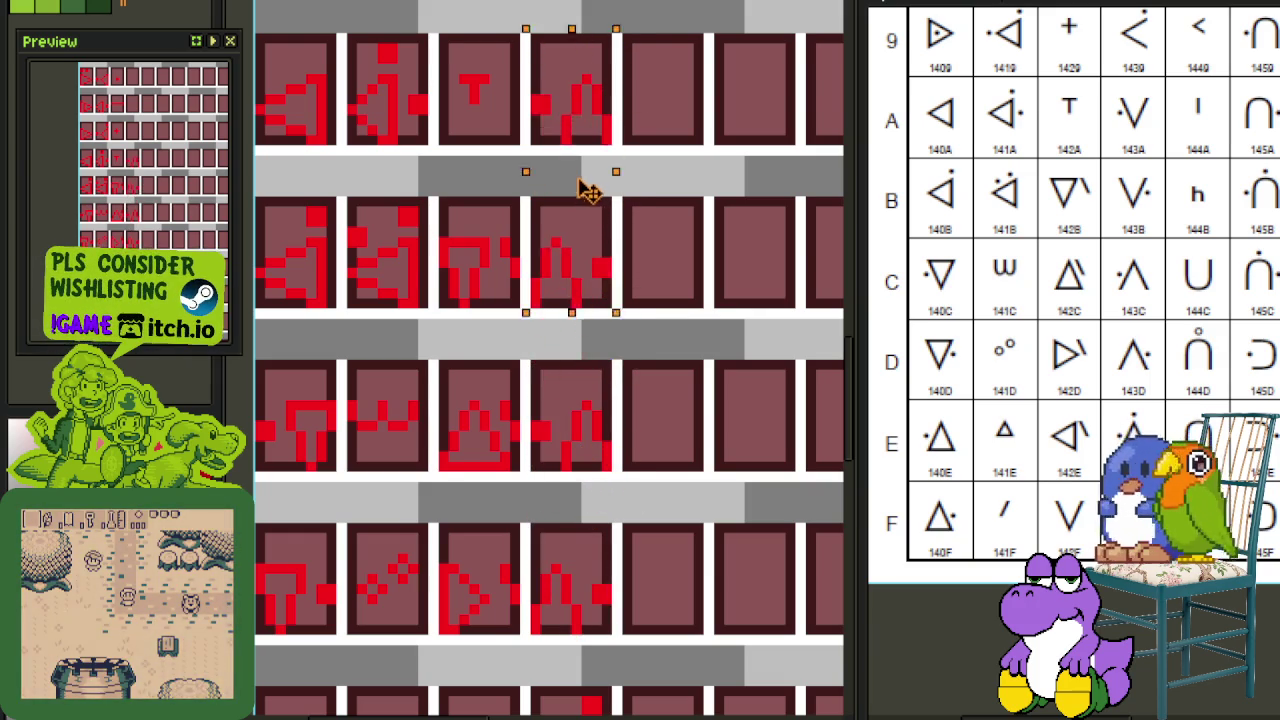
pyautogui.scroll(1, 586, 190)
pyautogui.scroll(2, 571, 251)
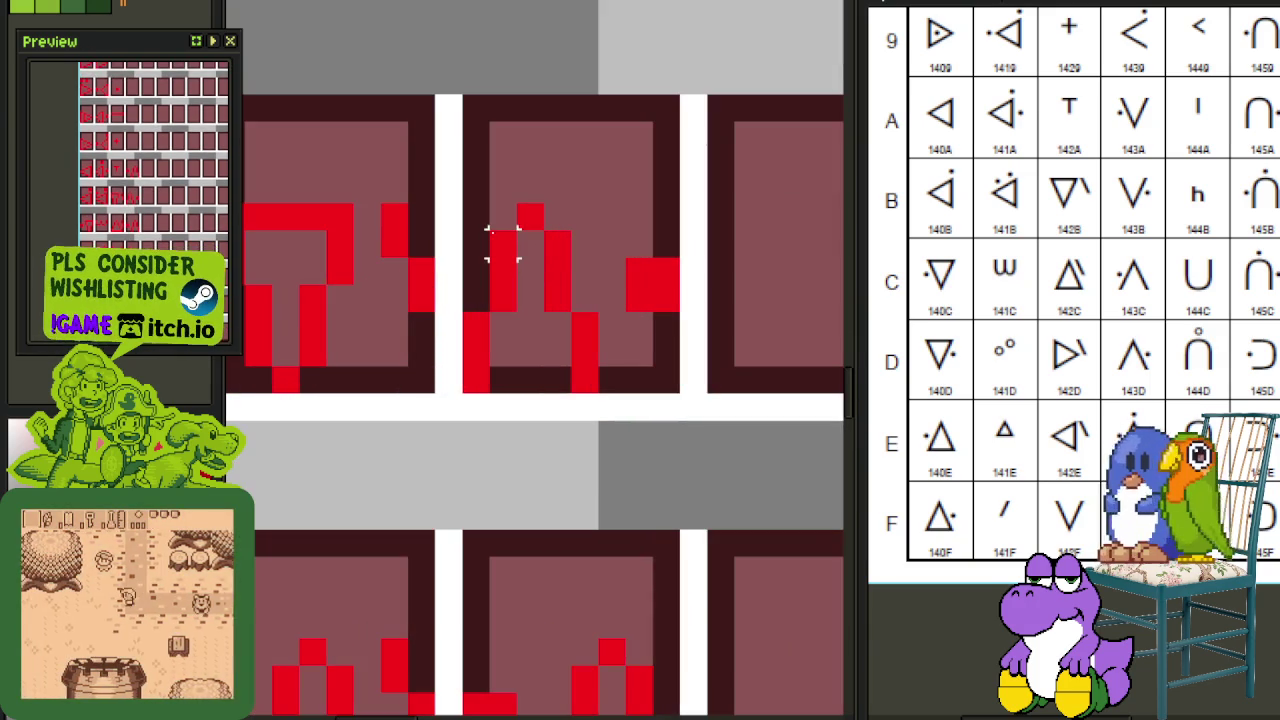
pyautogui.scroll(3, 500, 320)
# Step: Flip the copied tile's glyph and the middle tile's red pattern vertically
pyautogui.moveTo(478, 315)
pyautogui.mouseDown()
pyautogui.moveTo(577, 472)
pyautogui.moveTo(616, 508)
pyautogui.mouseUp()
pyautogui.hotkey('shift', 'v')
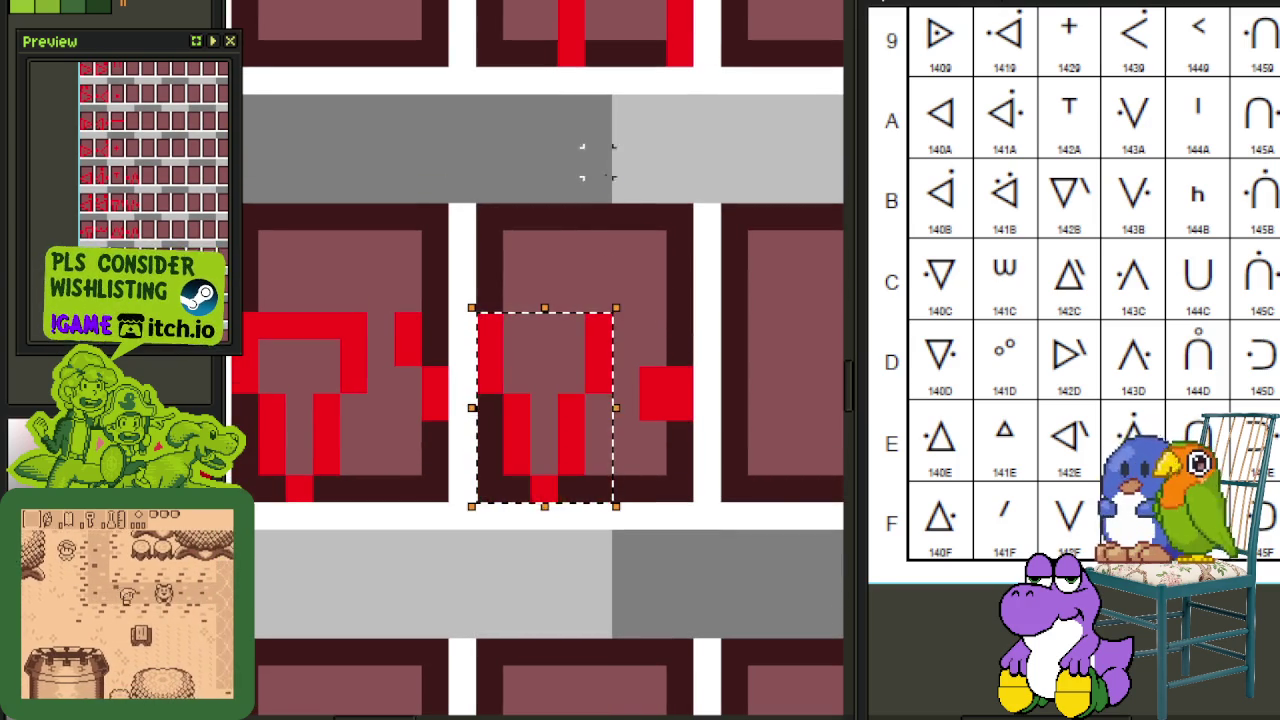
pyautogui.scroll(10, 597, 162)
pyautogui.moveTo(514, 262); pyautogui.dragTo(665, 445)
pyautogui.hotkey('shift', 'v')
pyautogui.press('Escape')
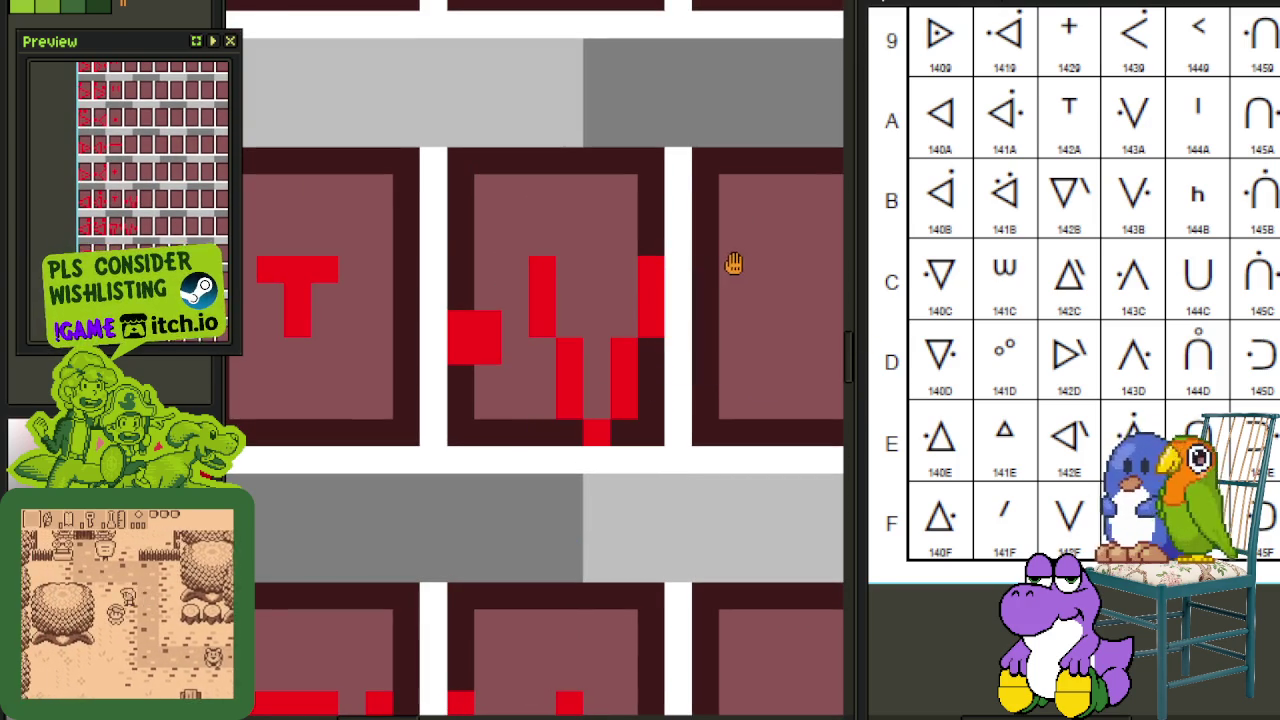
pyautogui.scroll(-3, 665, 365)
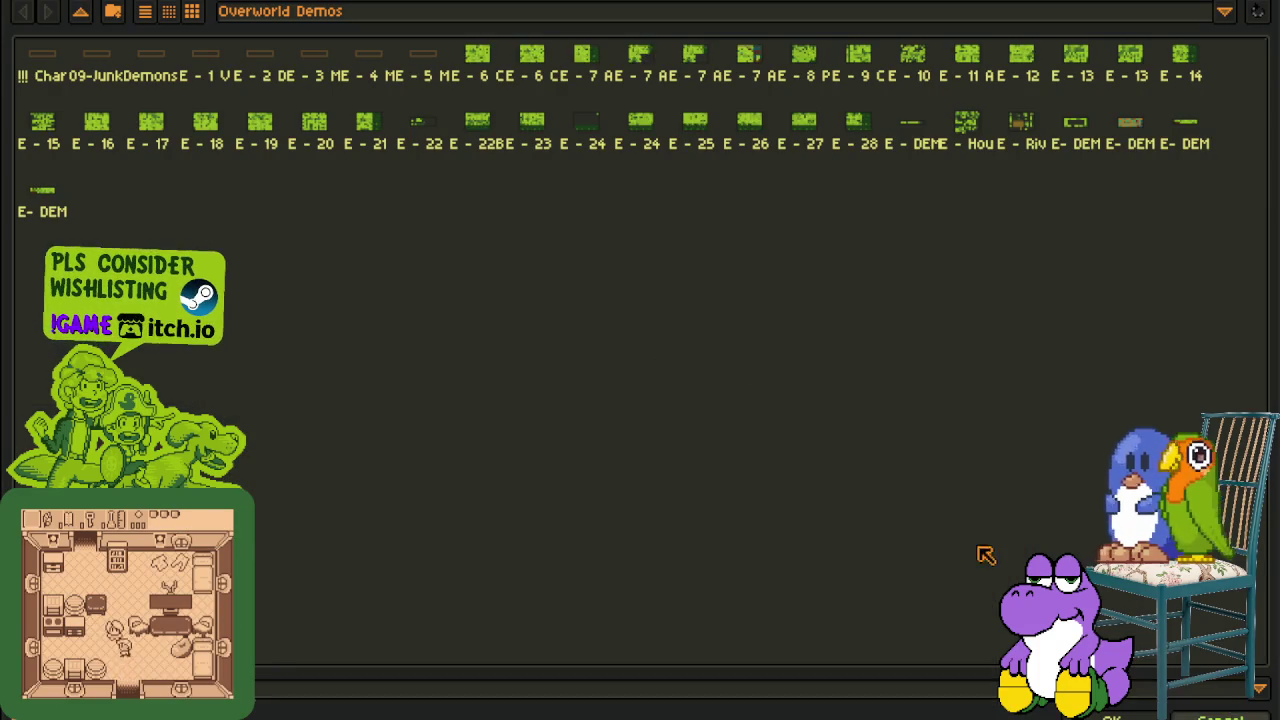
pyautogui.scroll(-2, 588, 282)
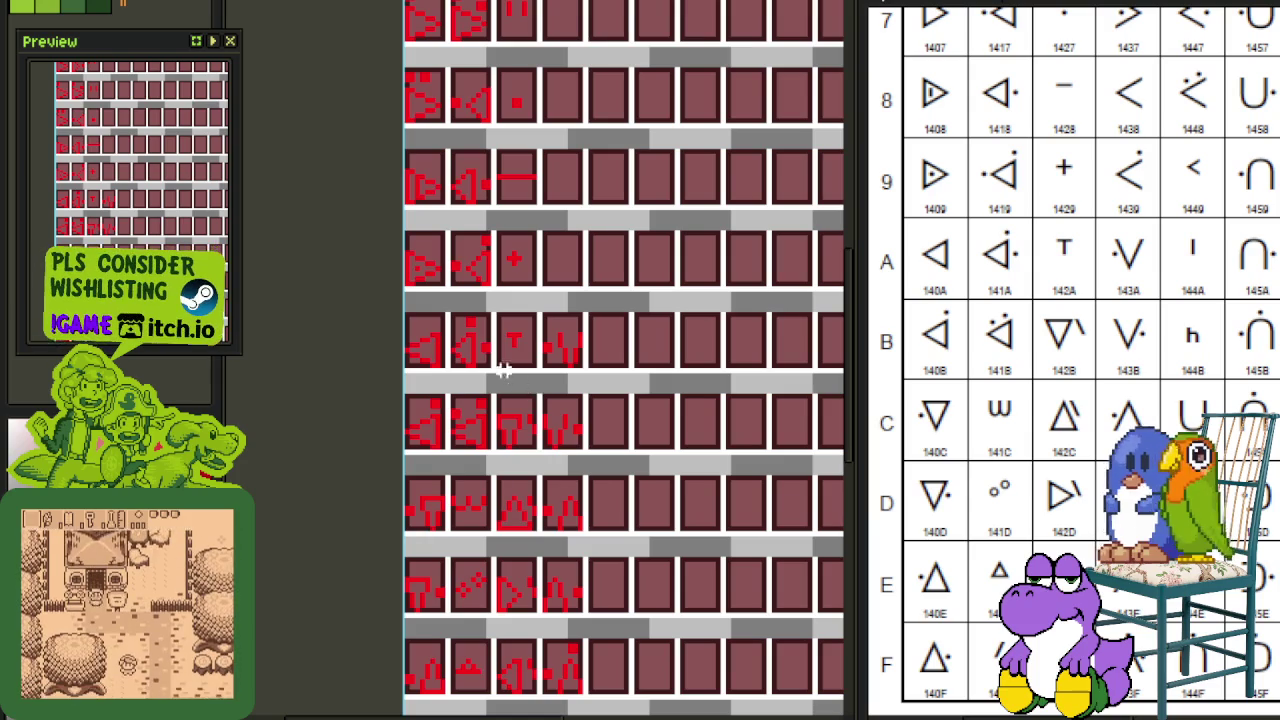
# Step: Save the sheet, then move a glyph tile into an empty panel up and to the right
pyautogui.hotkey('ctrl', 's')
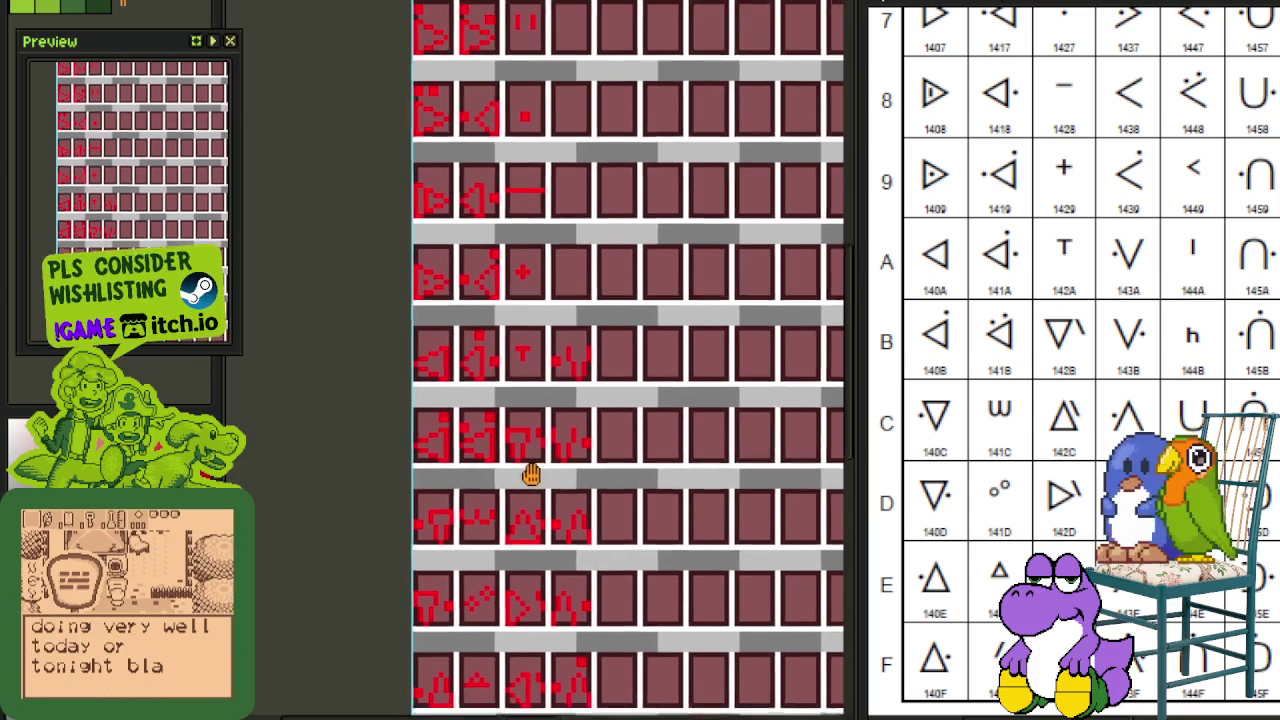
pyautogui.scroll(1, 520, 440)
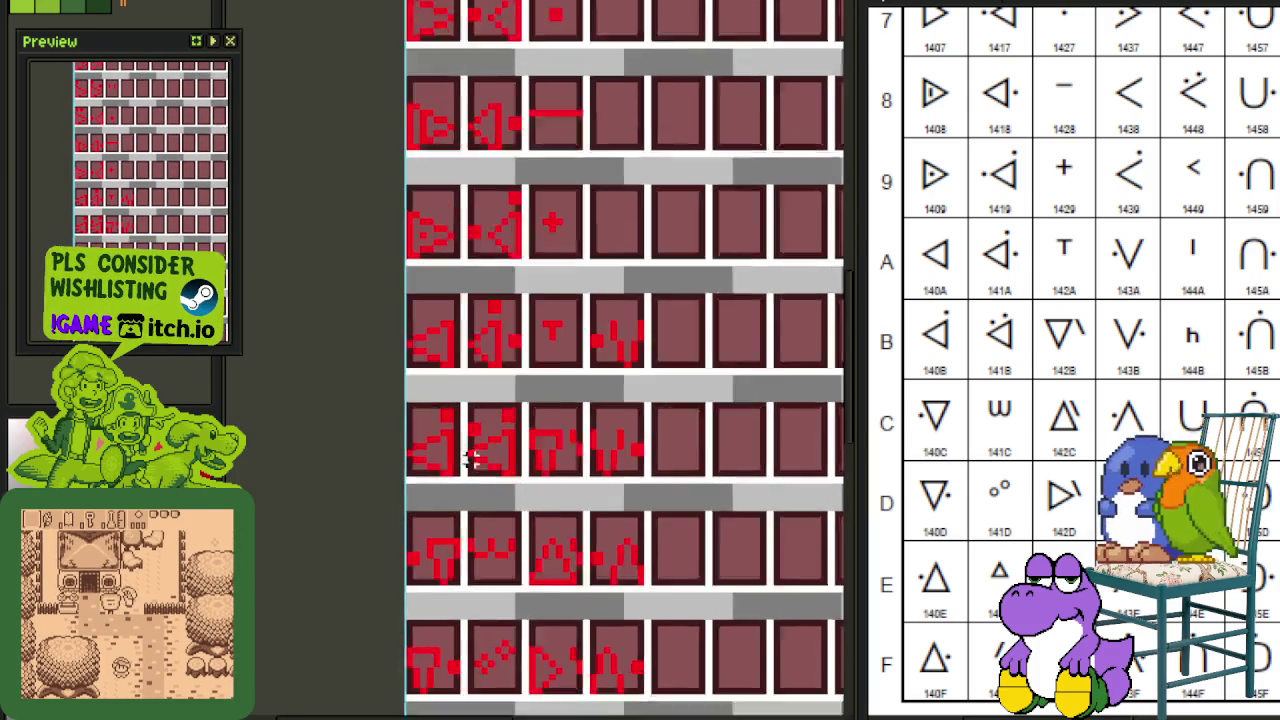
pyautogui.scroll(1, 471, 443)
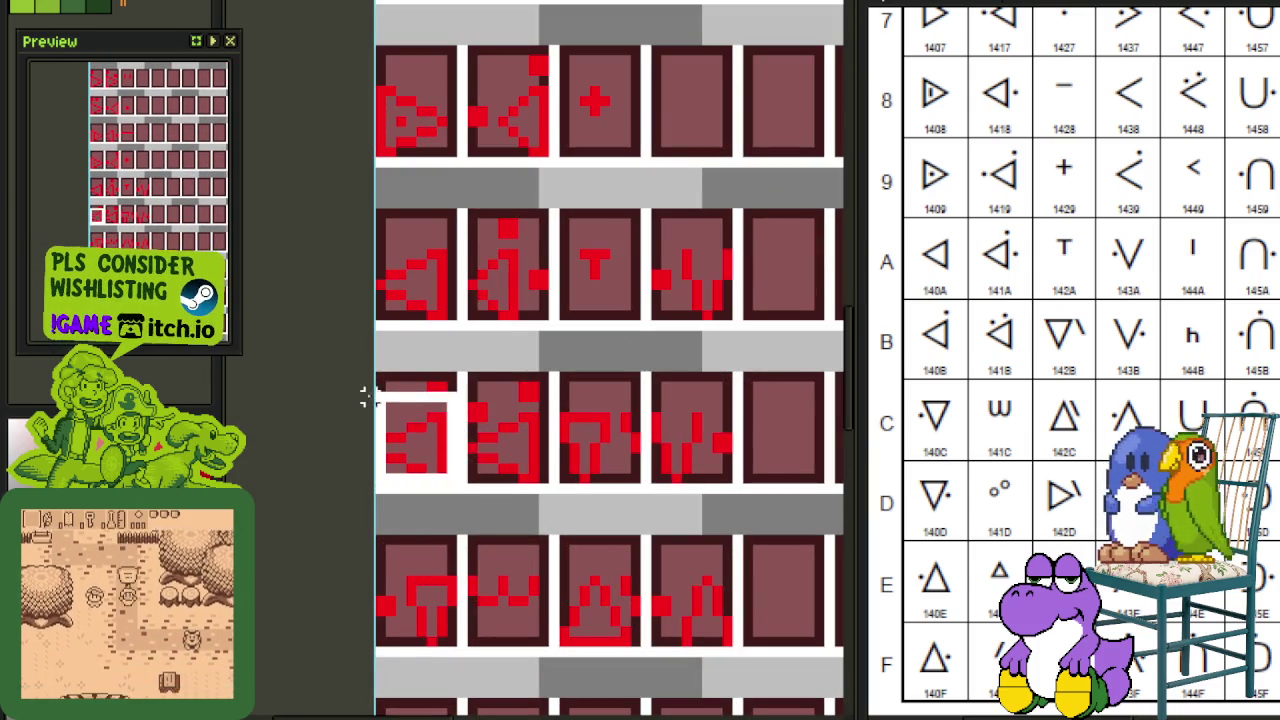
pyautogui.moveTo(450, 478); pyautogui.dragTo(357, 374)
pyautogui.scroll(-1, 430, 425)
pyautogui.moveTo(430, 425)
pyautogui.mouseDown()
pyautogui.moveTo(672, 172)
pyautogui.moveTo(670, 345)
pyautogui.mouseUp()
pyautogui.click(729, 157)
# Step: Copy the hook-shaped glyph and erase the top red pixels of the upper hook, then save
pyautogui.scroll(2, 615, 340)
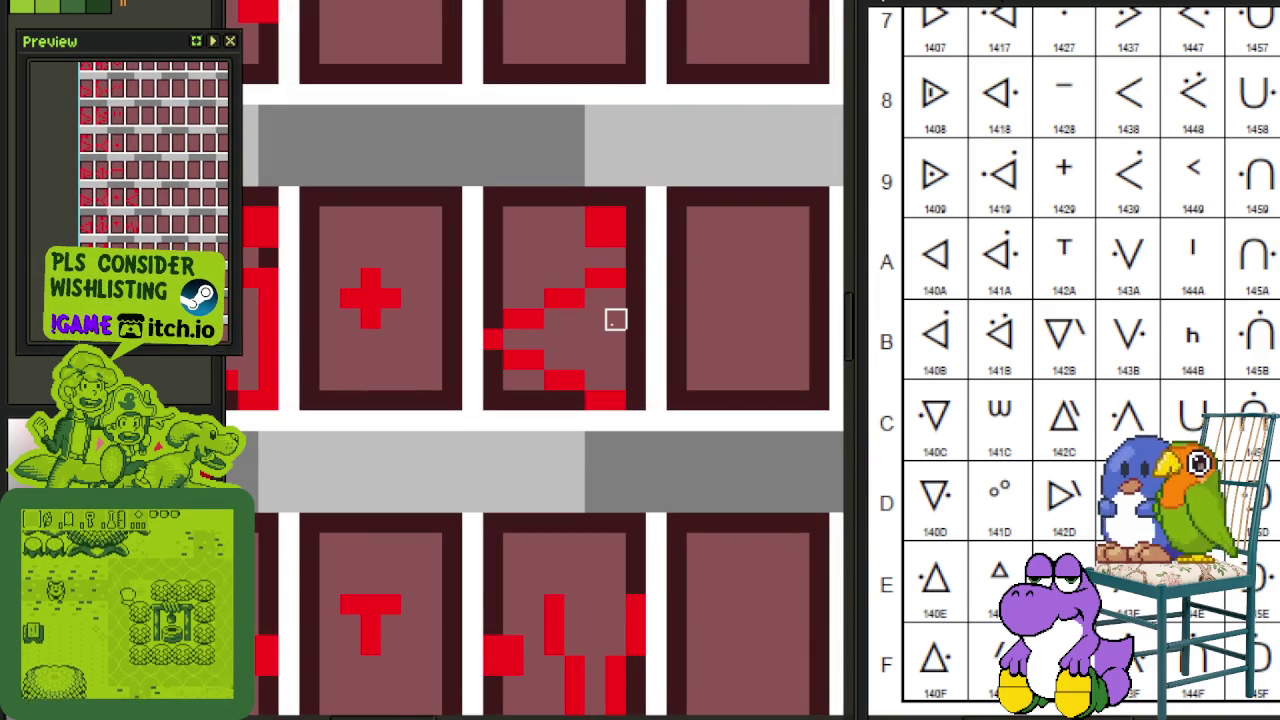
pyautogui.scroll(-2, 615, 320)
pyautogui.scroll(-1, 614, 323)
pyautogui.scroll(1, 585, 420)
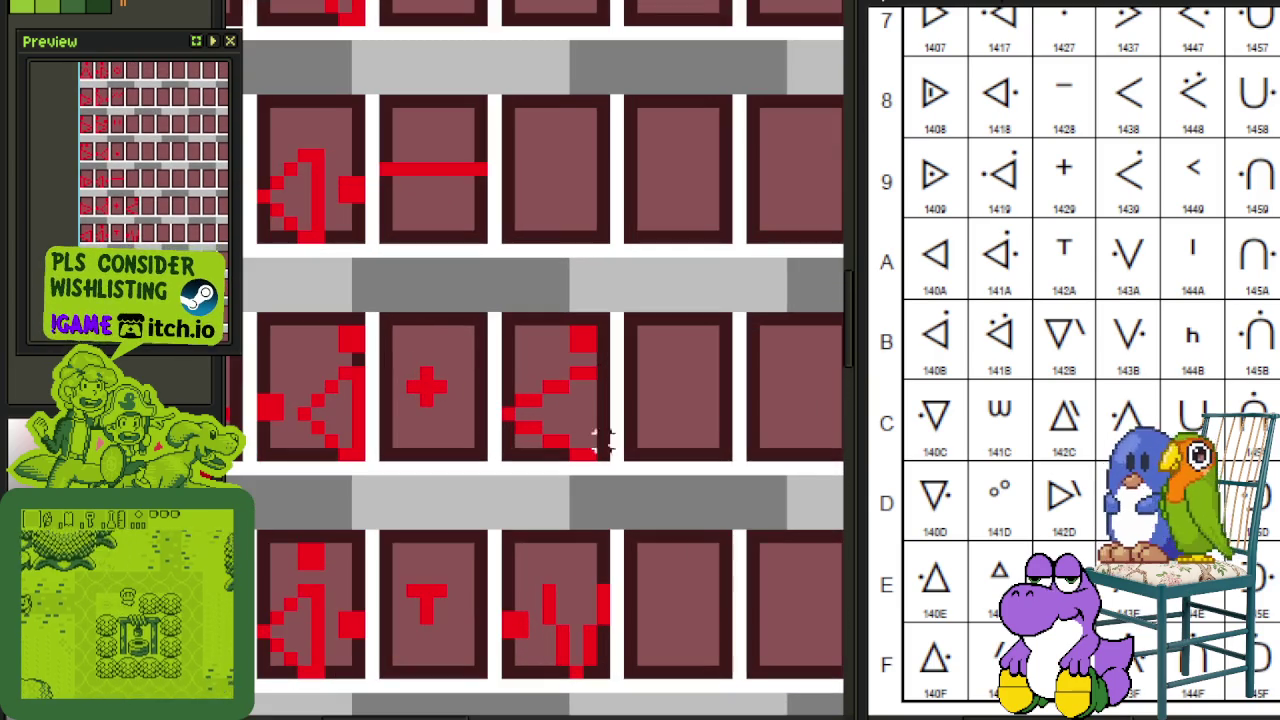
pyautogui.moveTo(614, 455)
pyautogui.mouseDown()
pyautogui.moveTo(497, 310)
pyautogui.moveTo(518, 110)
pyautogui.mouseUp()
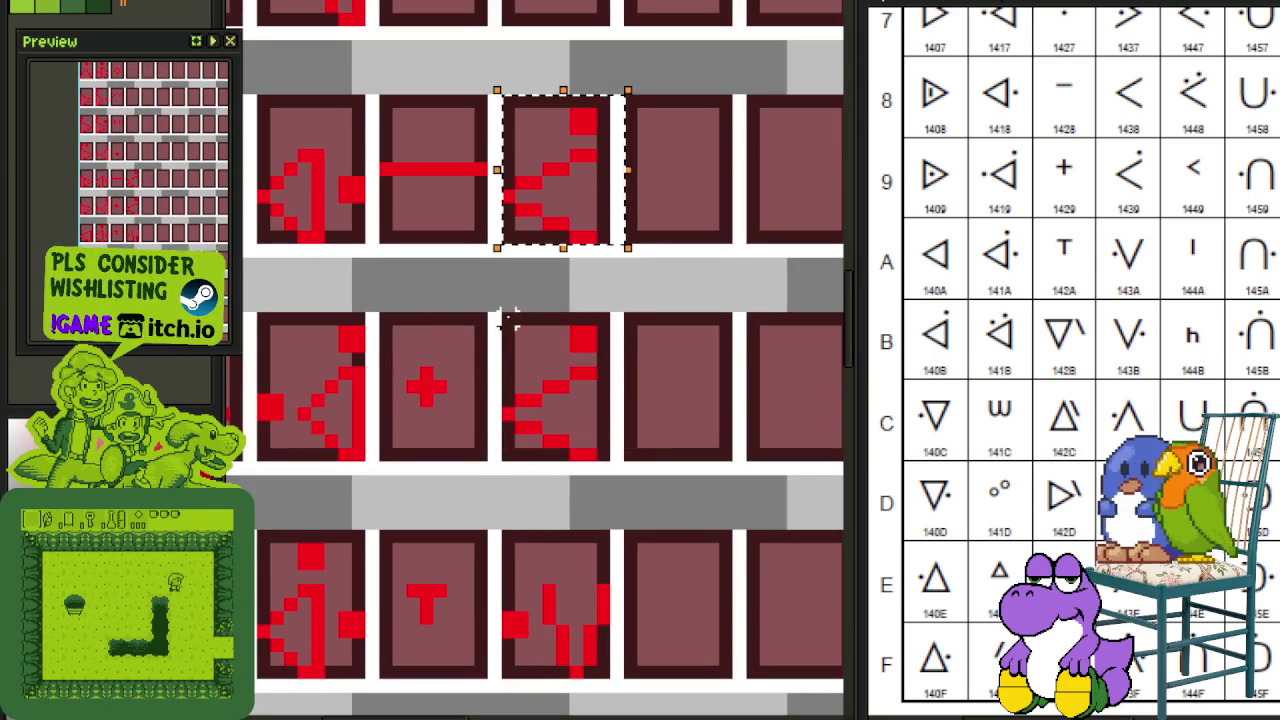
pyautogui.hotkey('ctrl', 'd')
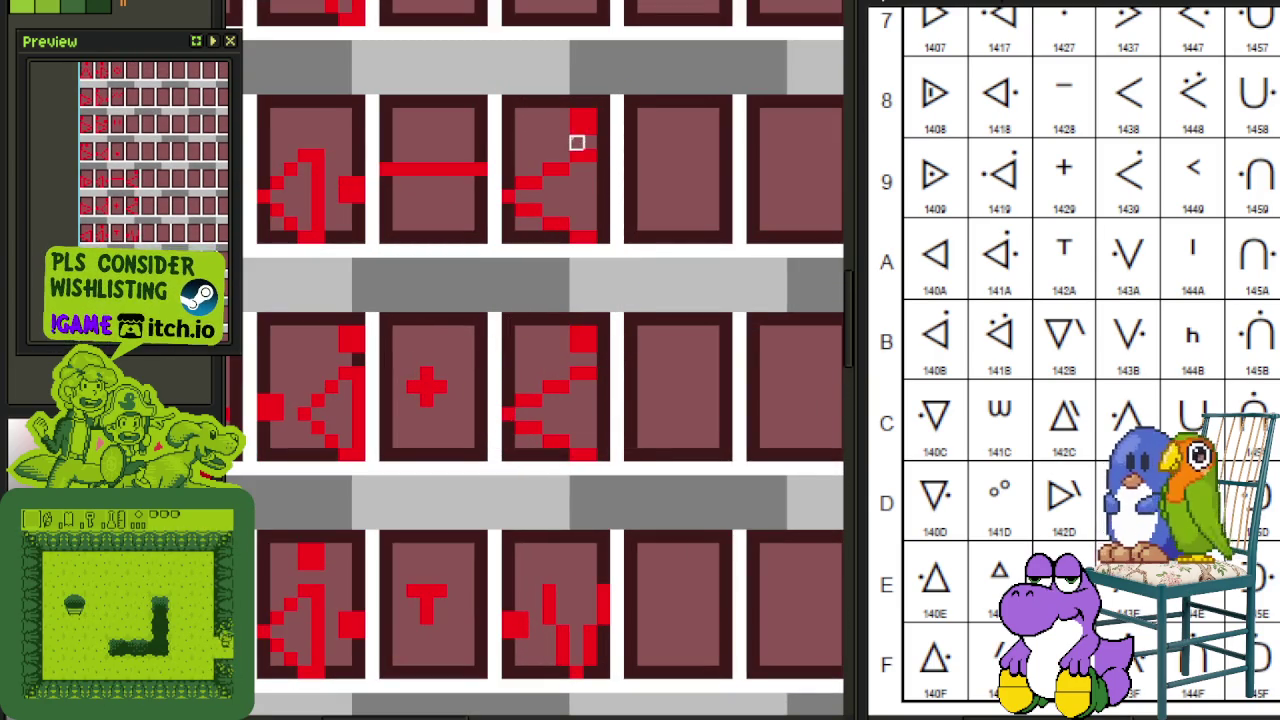
pyautogui.moveTo(576, 143); pyautogui.dragTo(574, 114)
pyautogui.hotkey('ctrl', 's')
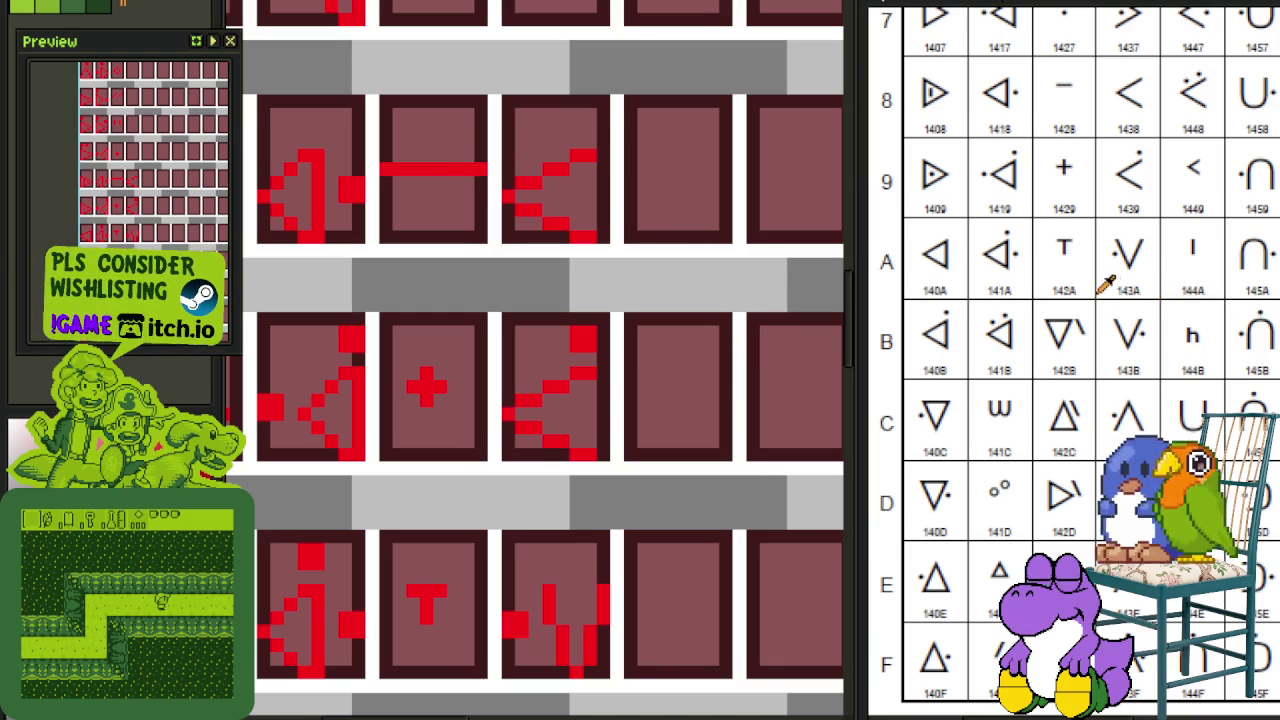
# Step: Move the < glyph up three rows, mirror it into a >, nudge it left, and save
pyautogui.moveTo(1123, 204); pyautogui.dragTo(1128, 450)
pyautogui.scroll(3, 571, 400)
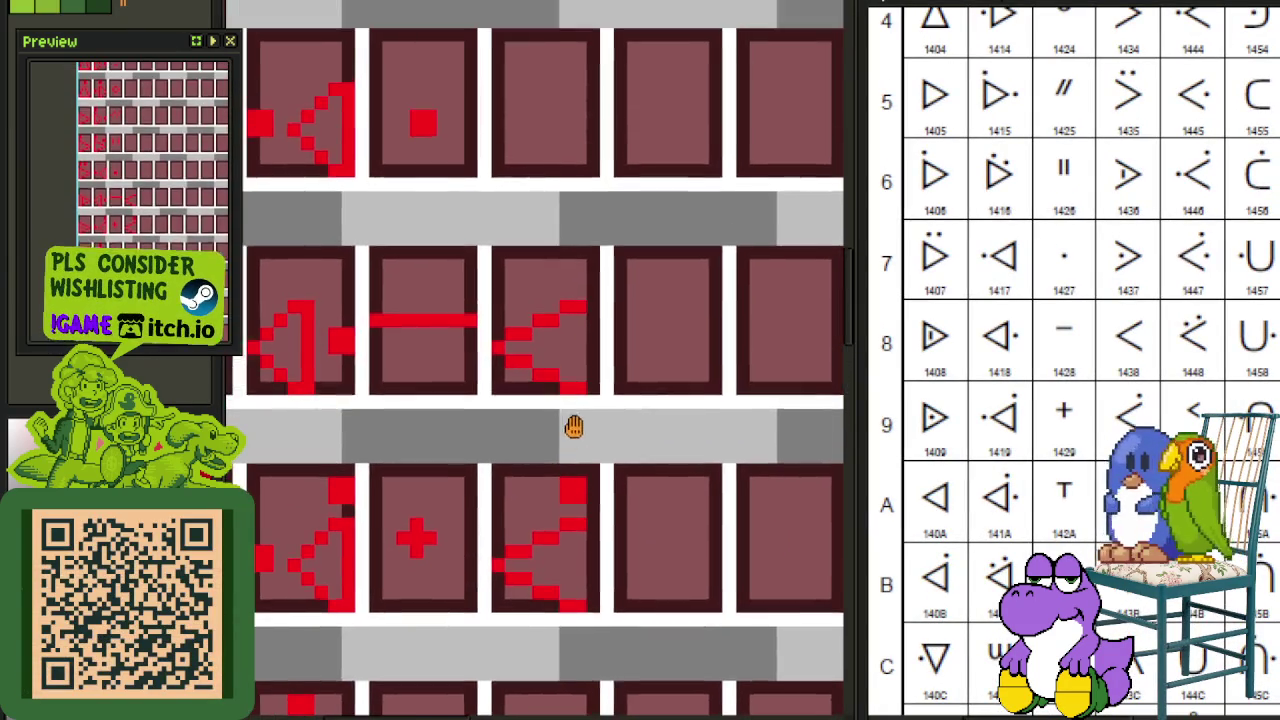
pyautogui.scroll(-2, 571, 396)
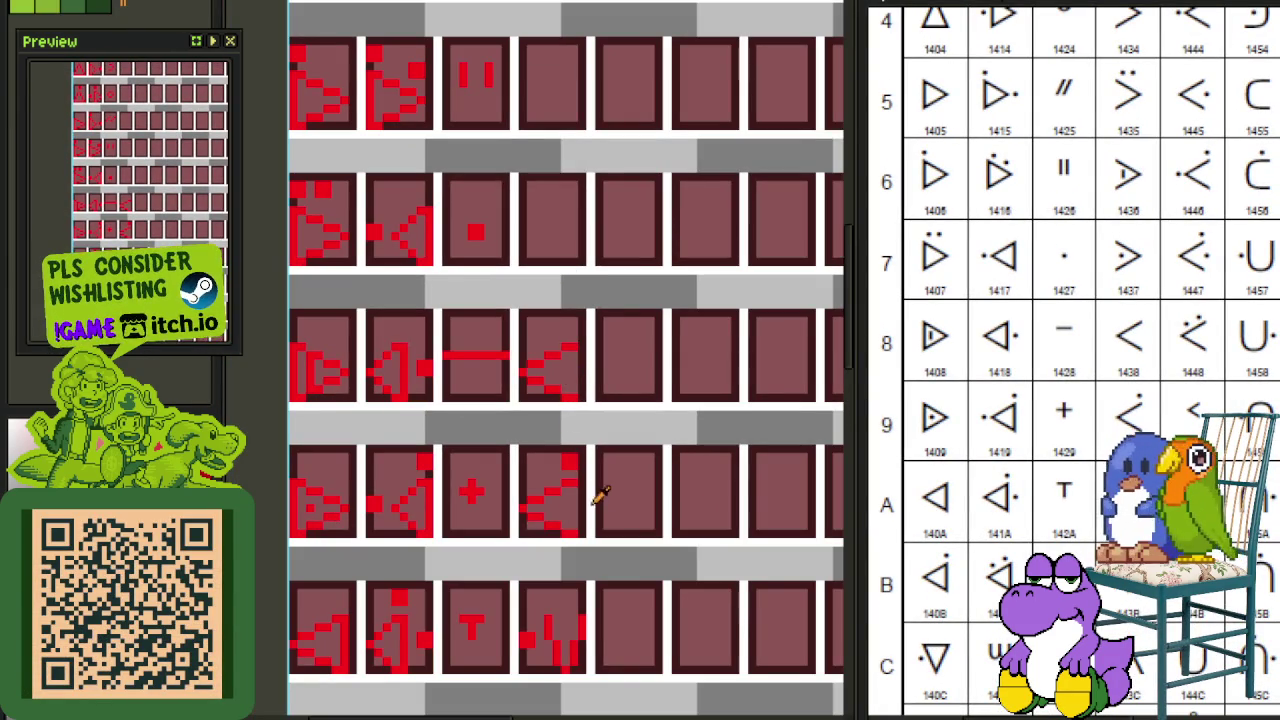
pyautogui.scroll(1, 540, 216)
pyautogui.scroll(-1, 575, 232)
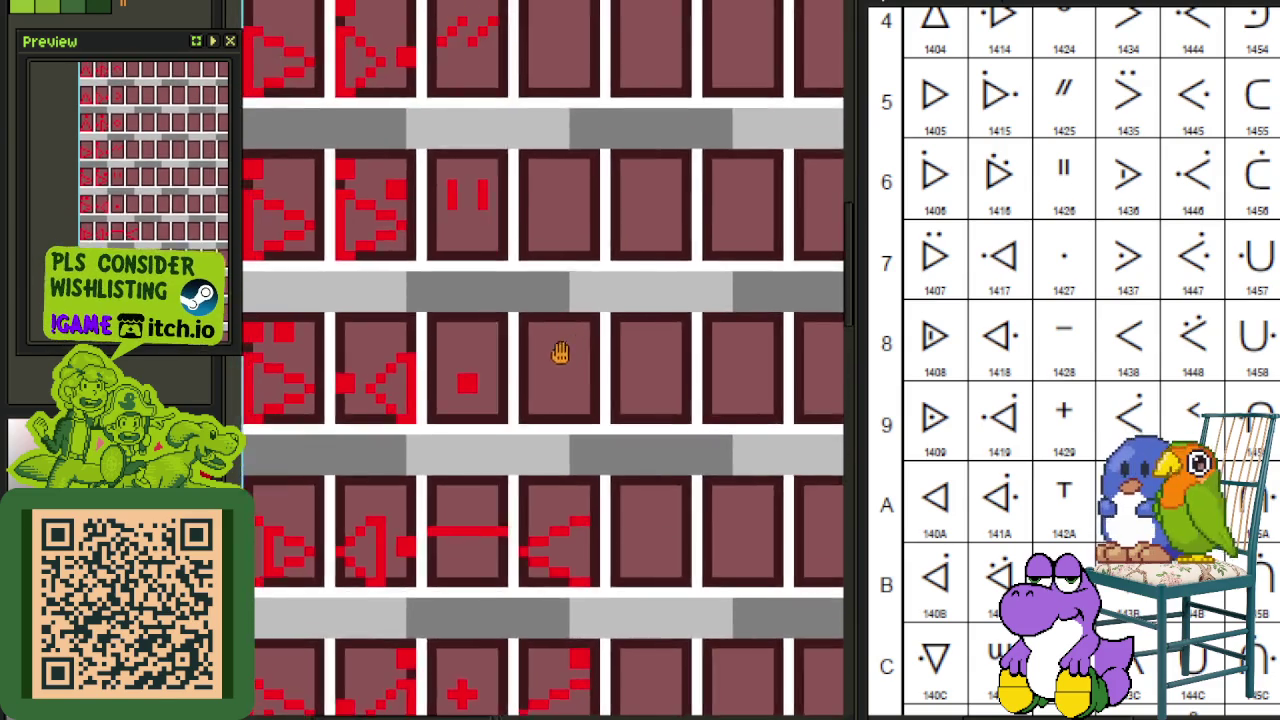
pyautogui.scroll(-2, 557, 351)
pyautogui.scroll(-1, 557, 351)
pyautogui.hotkey('ctrl', 's')
pyautogui.scroll(-1, 545, 477)
pyautogui.scroll(-1, 574, 306)
pyautogui.scroll(2, 560, 372)
pyautogui.scroll(1, 560, 372)
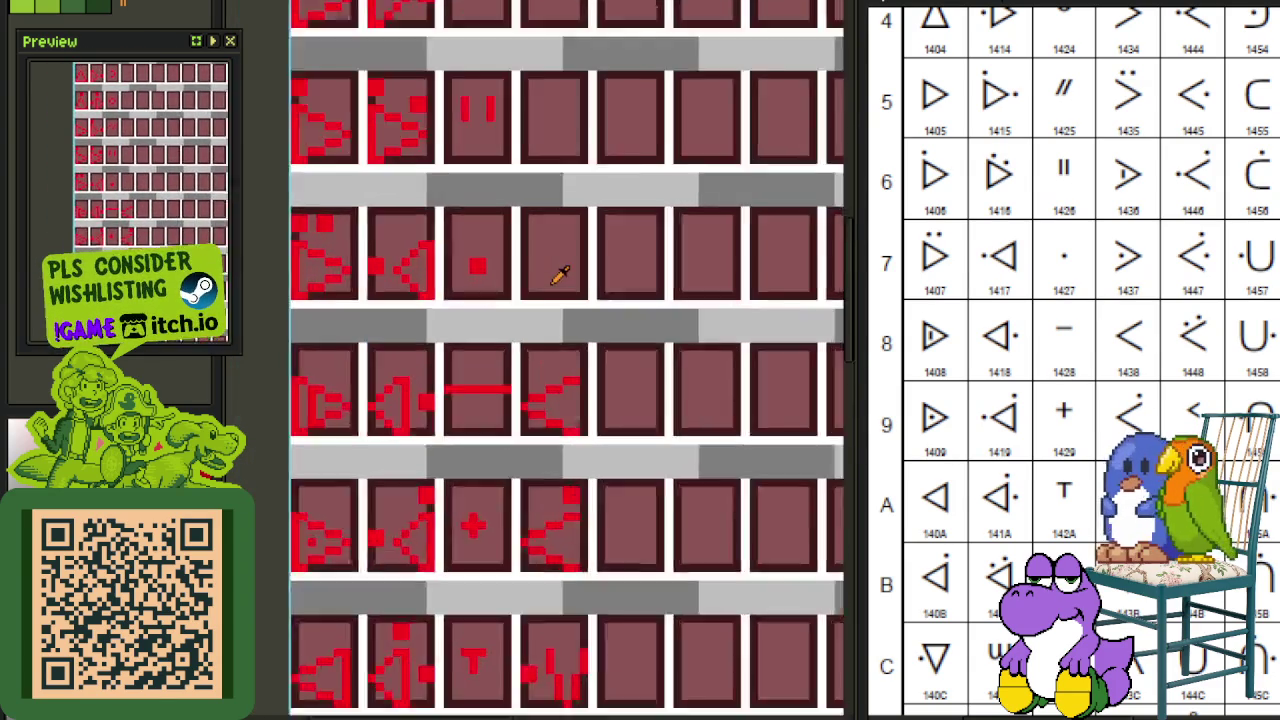
pyautogui.scroll(2, 575, 340)
pyautogui.moveTo(563, 582); pyautogui.dragTo(585, 258)
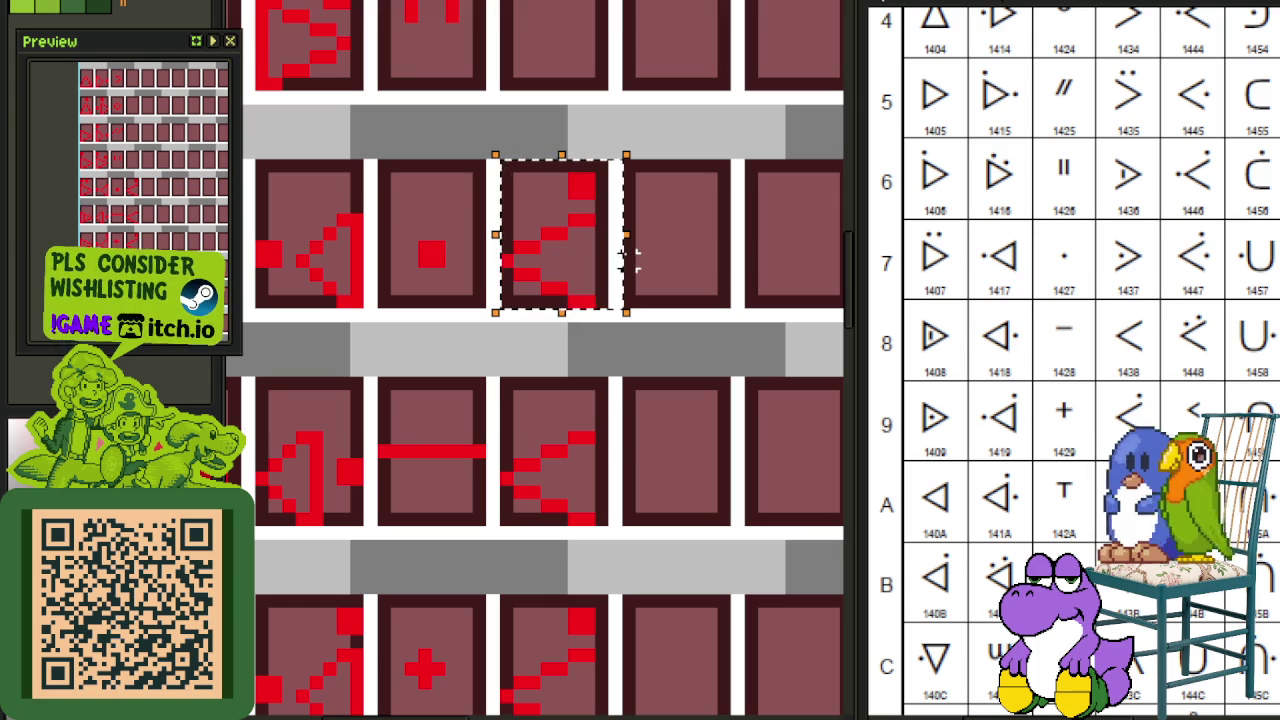
pyautogui.hotkey('shift', 'h')
pyautogui.press('Left')
pyautogui.press('Left')
pyautogui.hotkey('ctrl', 'd')
pyautogui.hotkey('ctrl', 's')
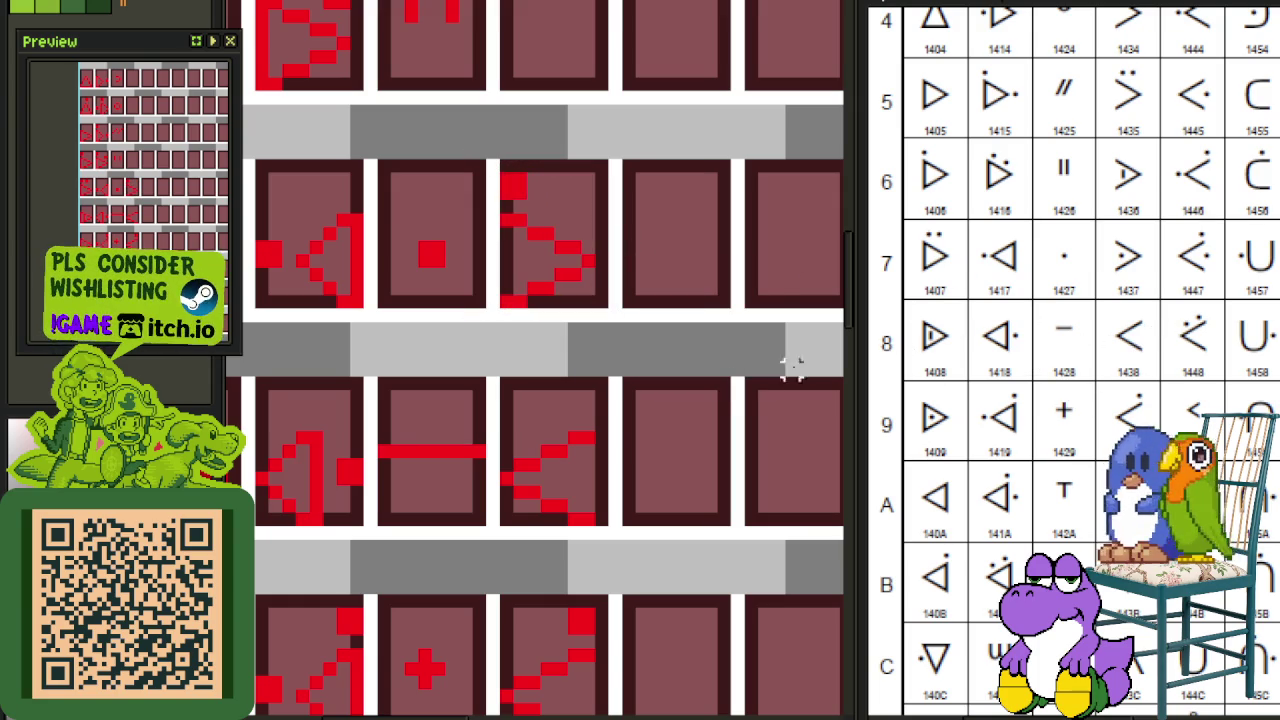
# Step: Duplicate the glyph's top-left red block, shift the copy right, and save
pyautogui.scroll(5, 600, 300)
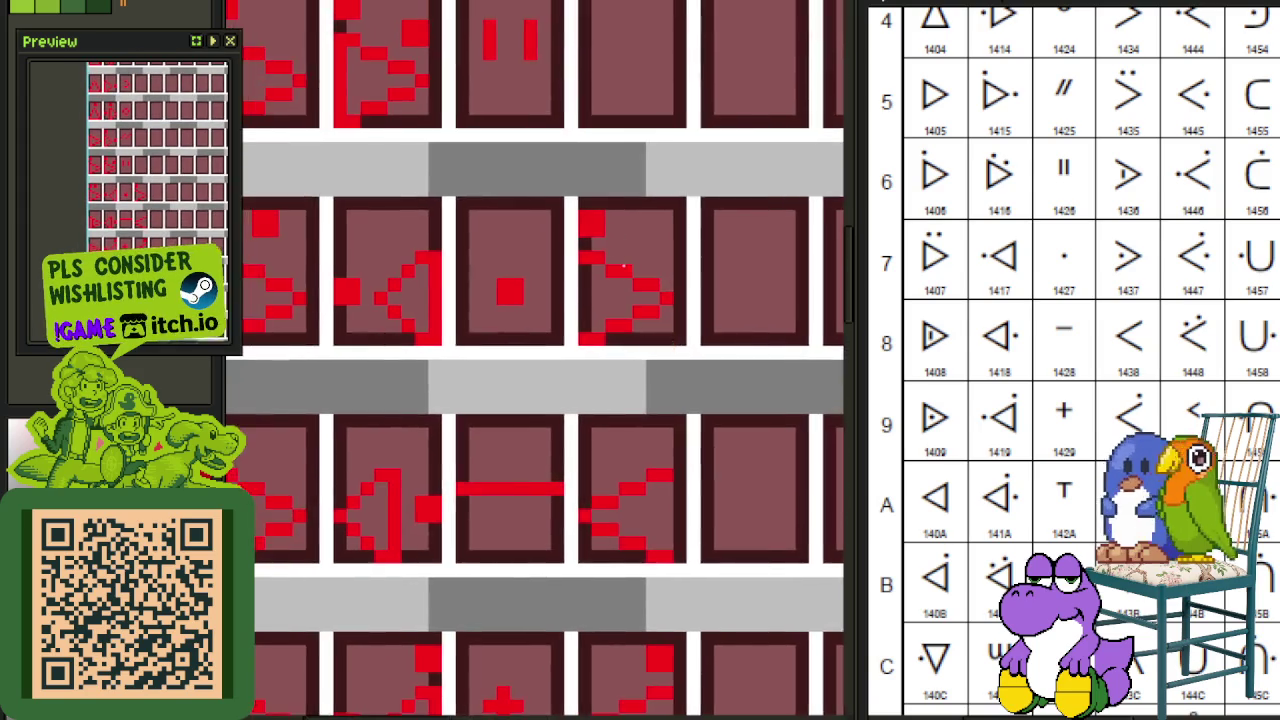
pyautogui.moveTo(540, 150); pyautogui.dragTo(605, 215)
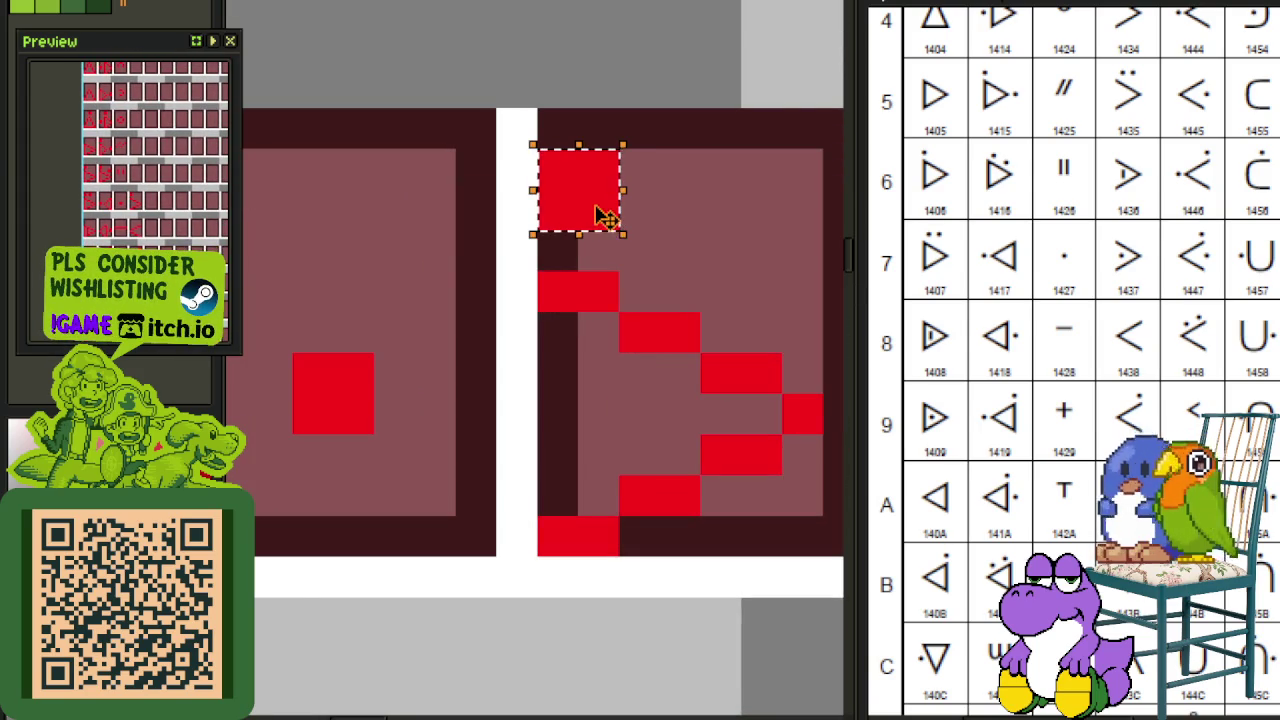
pyautogui.scroll(-2, 435, 291)
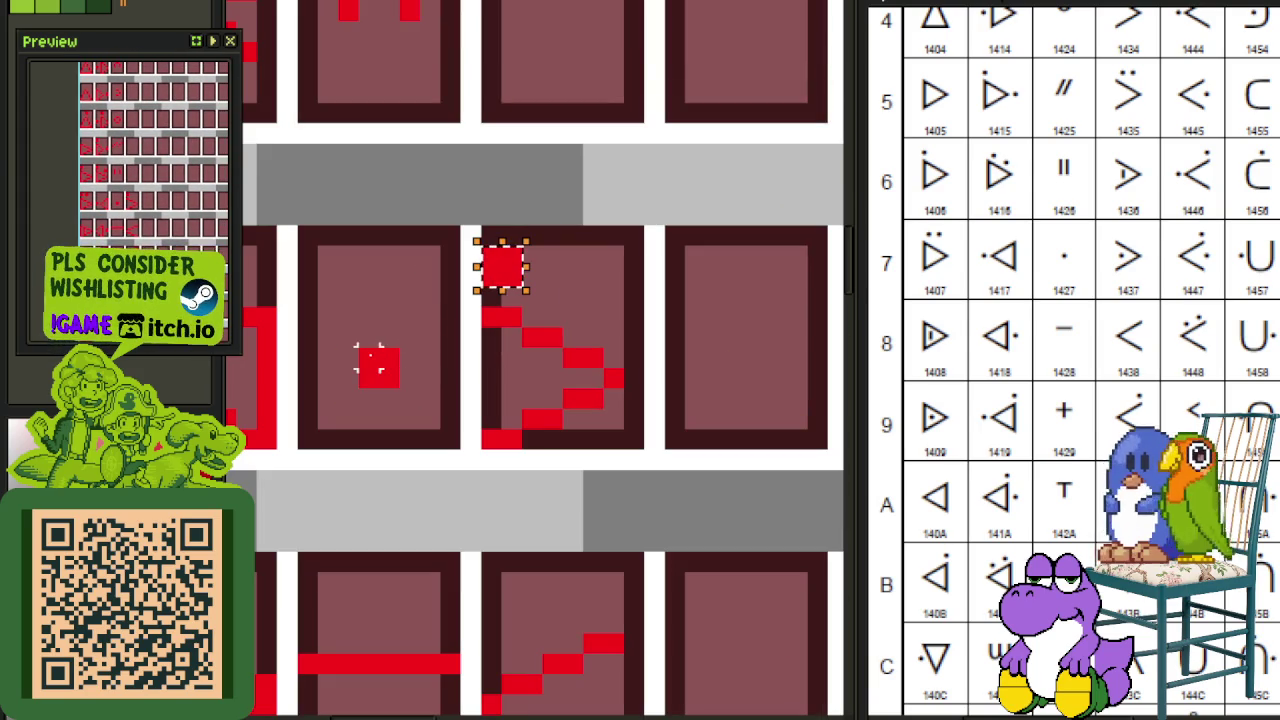
pyautogui.hotkey('ctrl', 'c')
pyautogui.hotkey('ctrl', 'v')
pyautogui.press('Right')
pyautogui.press('Right')
pyautogui.press('Right')
pyautogui.press('Right')
pyautogui.press('Right')
pyautogui.press('Right')
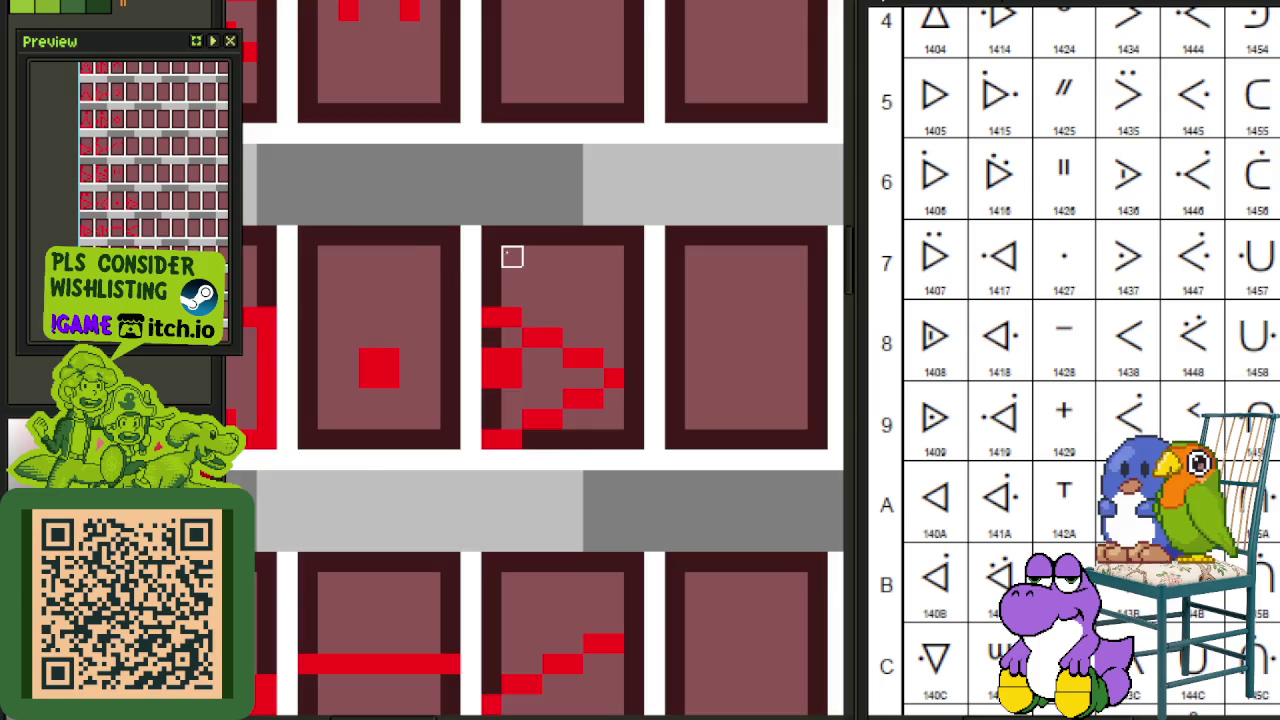
pyautogui.scroll(-3, 511, 257)
pyautogui.hotkey('ctrl', 's')
# Step: Select the glyph in the second panel, then clear the selection
pyautogui.moveTo(477, 234)
pyautogui.mouseDown()
pyautogui.moveTo(551, 371)
pyautogui.moveTo(557, 355)
pyautogui.moveTo(557, 450)
pyautogui.mouseUp()
pyautogui.scroll(2, 557, 355)
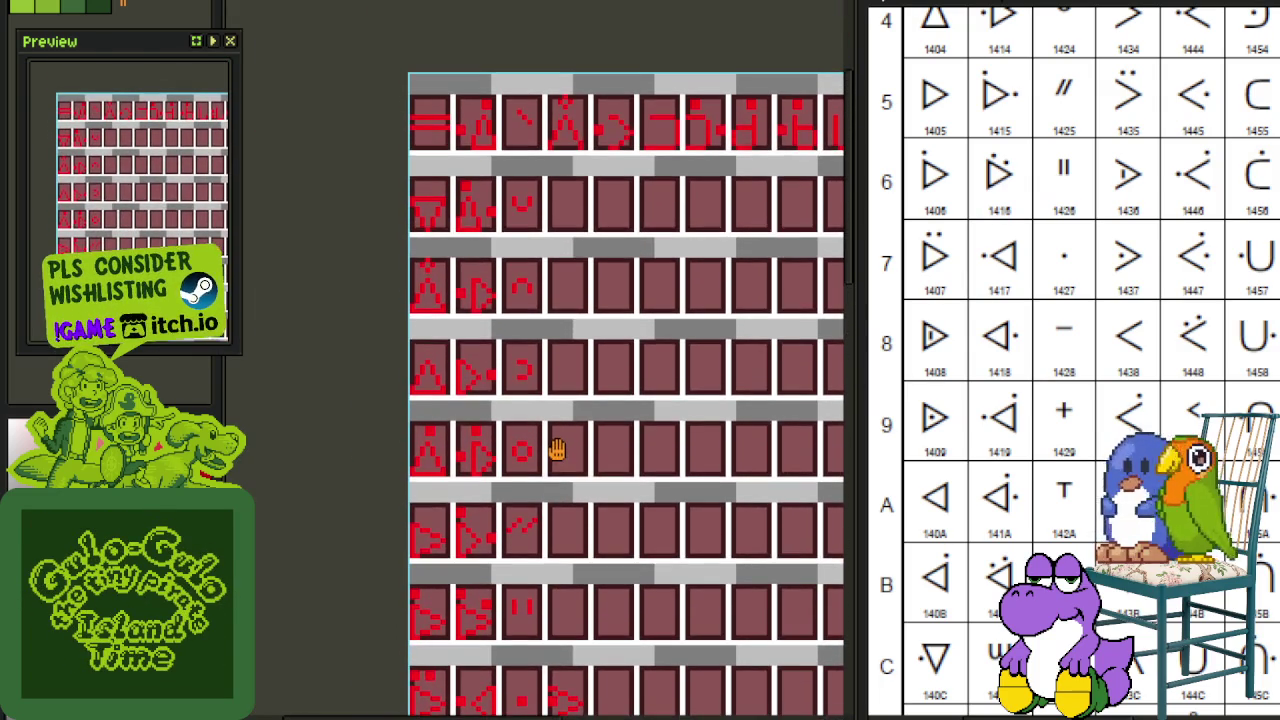
pyautogui.scroll(-2, 553, 420)
pyautogui.scroll(5, 513, 485)
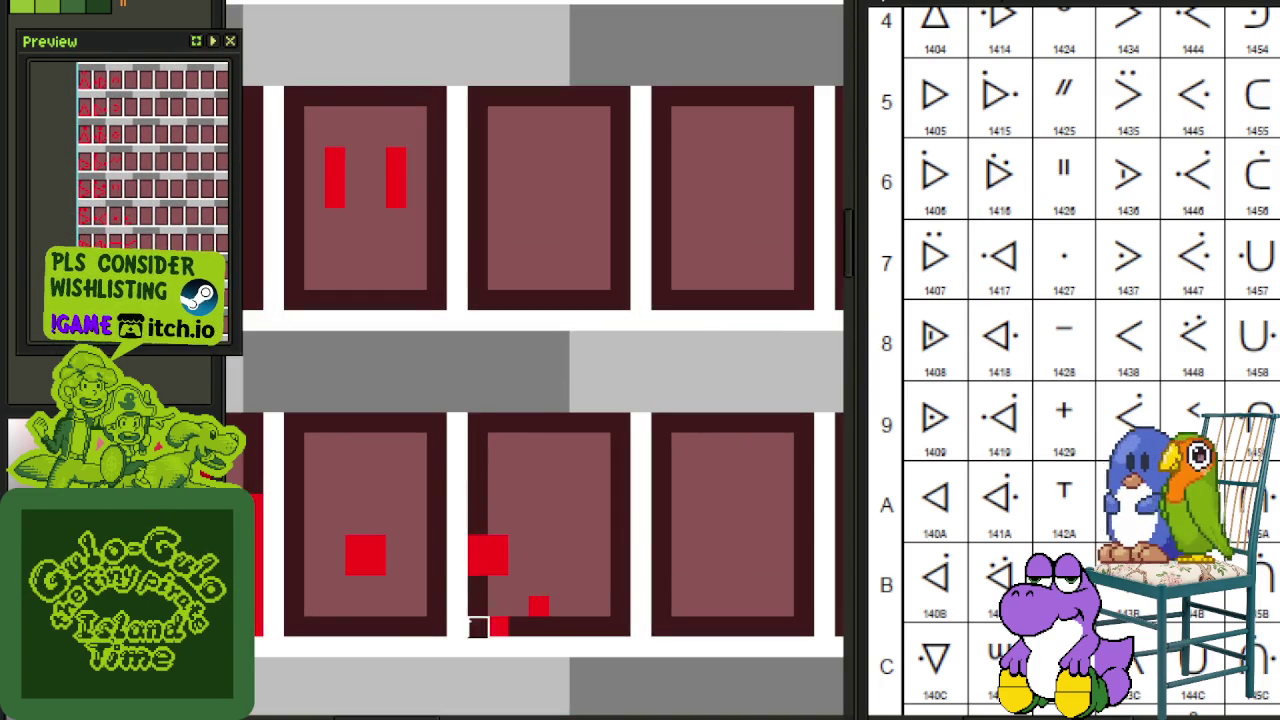
pyautogui.scroll(-3, 539, 586)
pyautogui.scroll(-1, 608, 471)
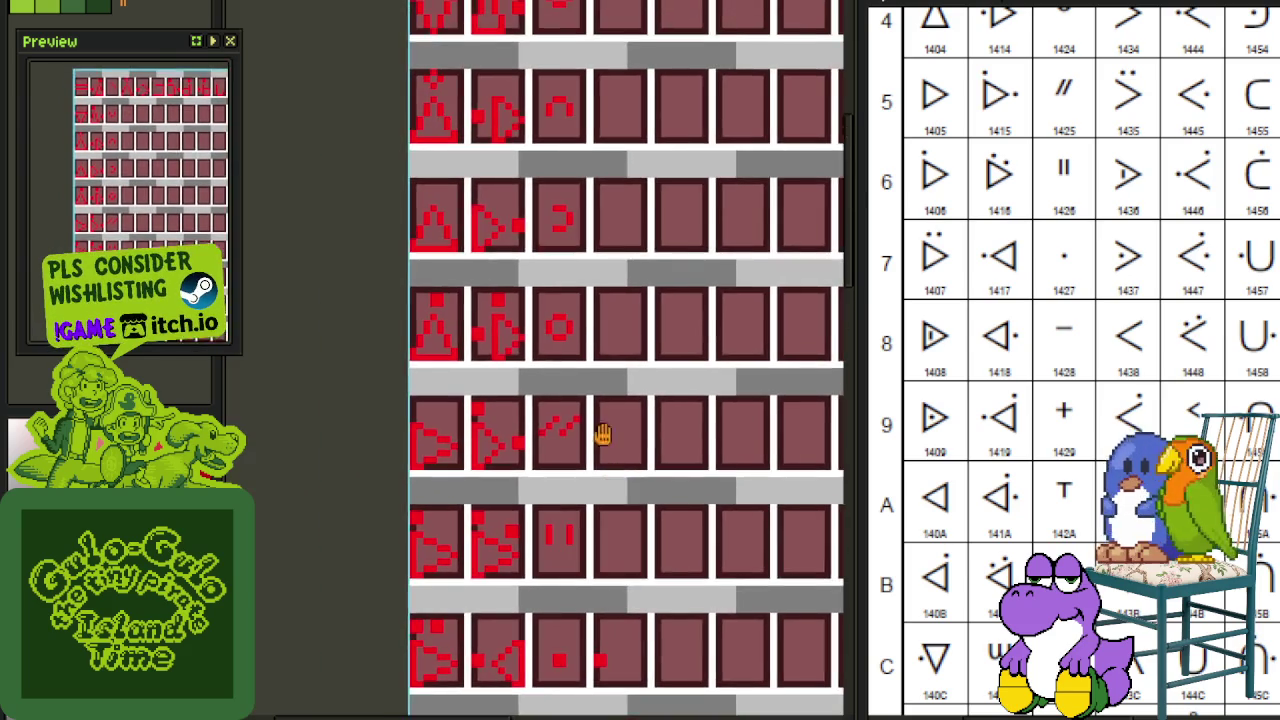
pyautogui.scroll(3, 514, 337)
pyautogui.moveTo(530, 355); pyautogui.dragTo(466, 222)
pyautogui.scroll(-2, 487, 240)
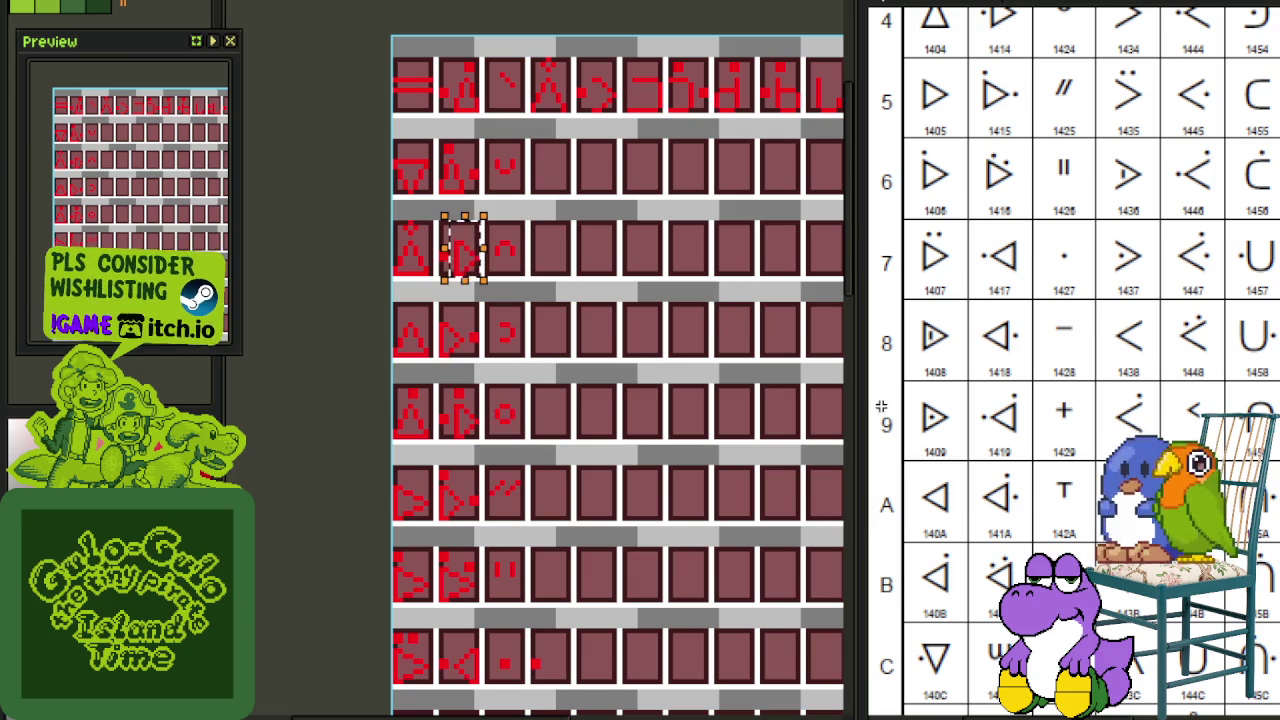
pyautogui.scroll(3, 1146, 265)
pyautogui.scroll(-2, 1135, 265)
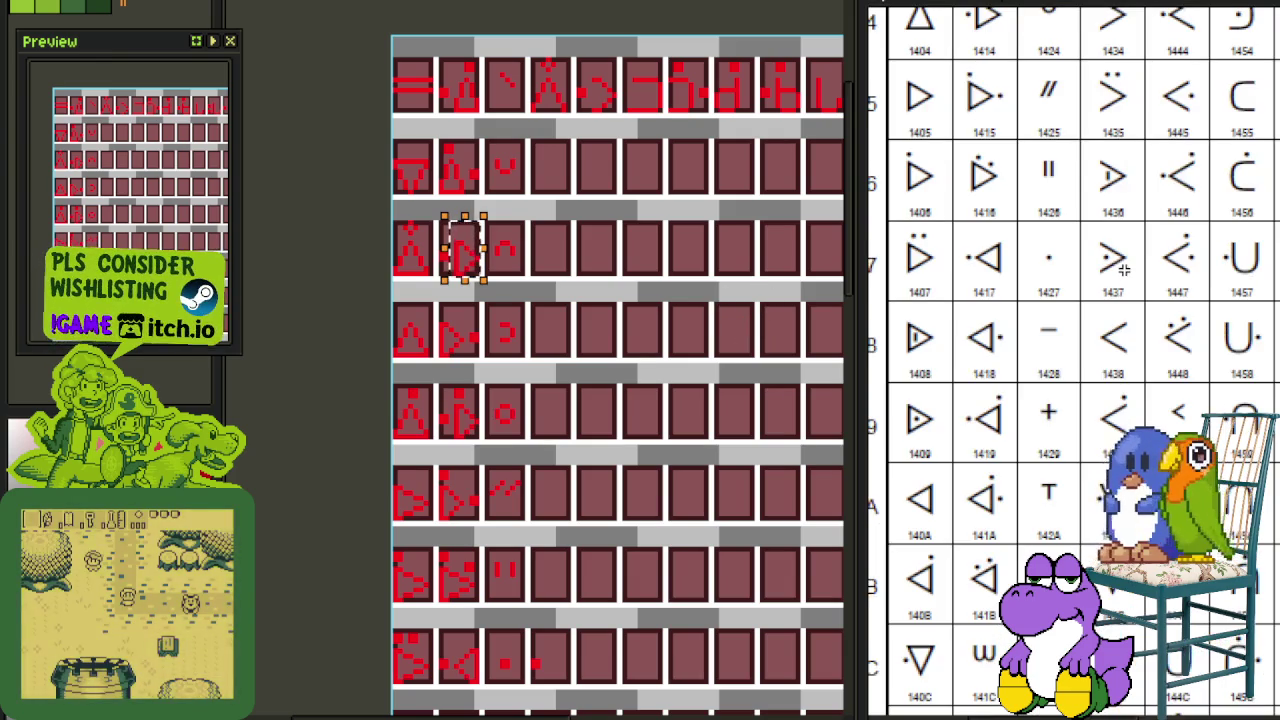
pyautogui.hotkey('ctrl', 'd')
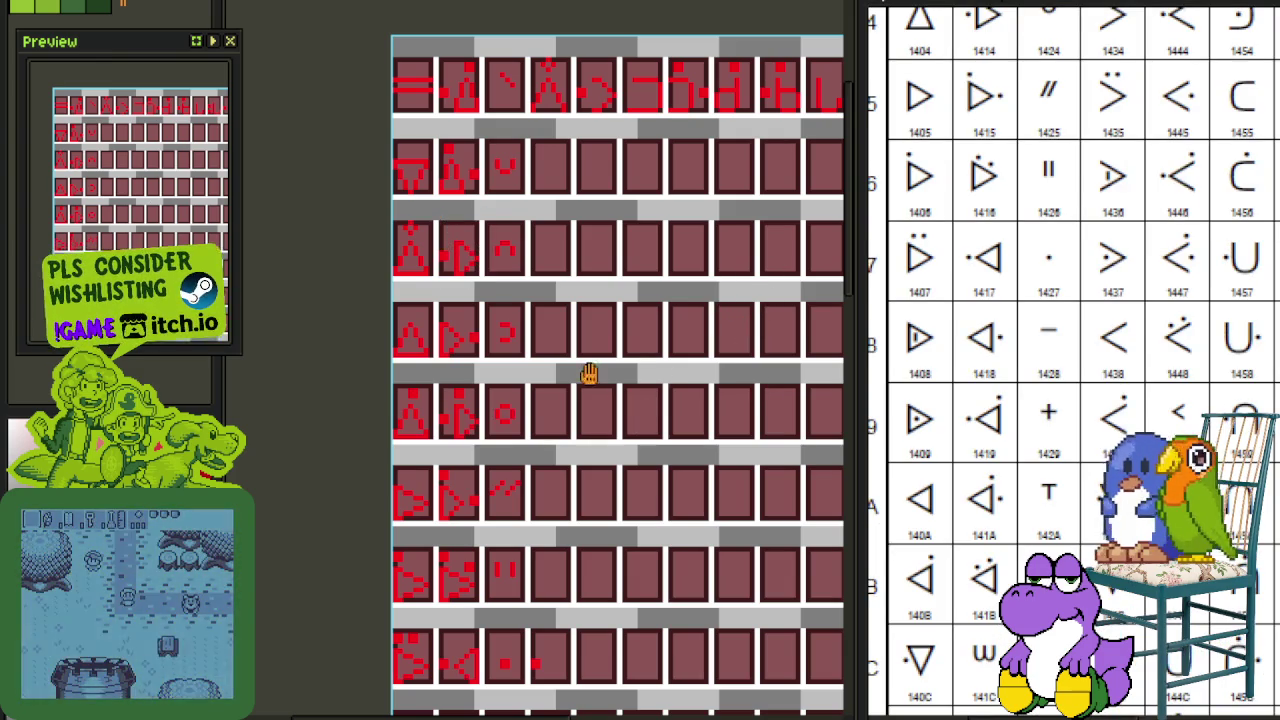
# Step: Paste the right-pointing triangle glyph over the lone dot in the row's fourth panel
pyautogui.moveTo(595, 292); pyautogui.dragTo(595, 302)
pyautogui.scroll(2, 589, 115)
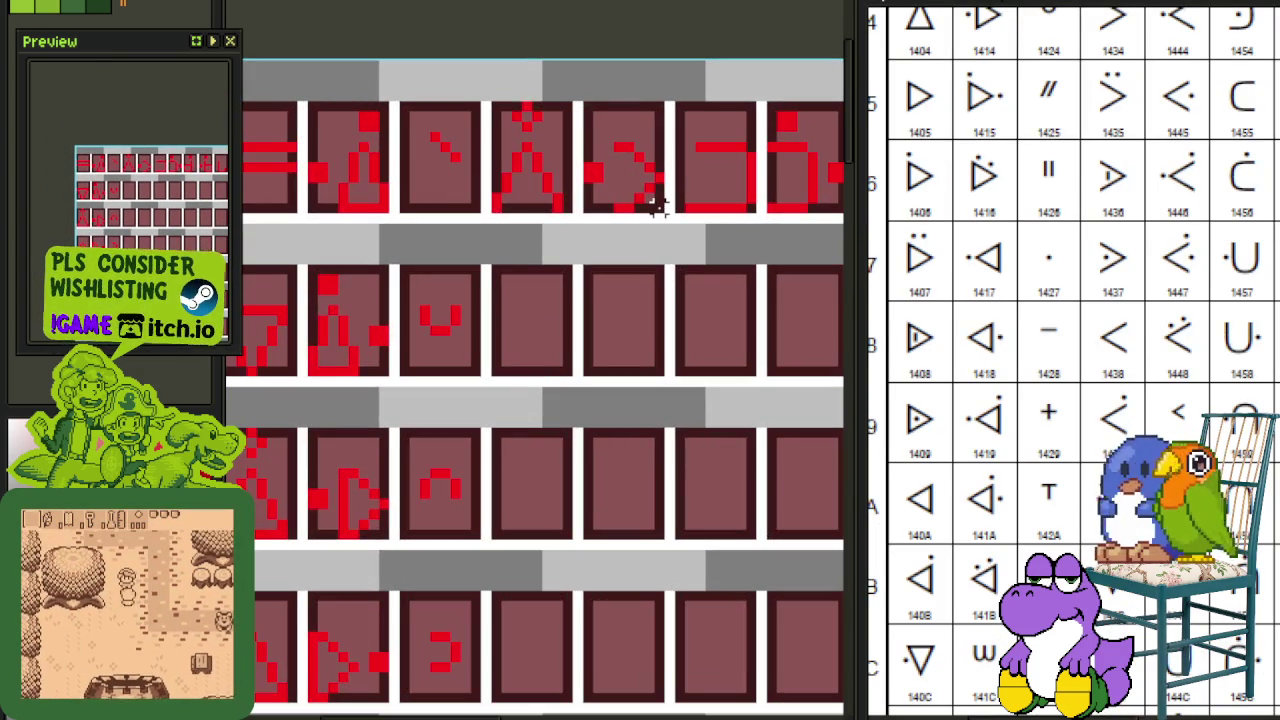
pyautogui.scroll(-2, 620, 394)
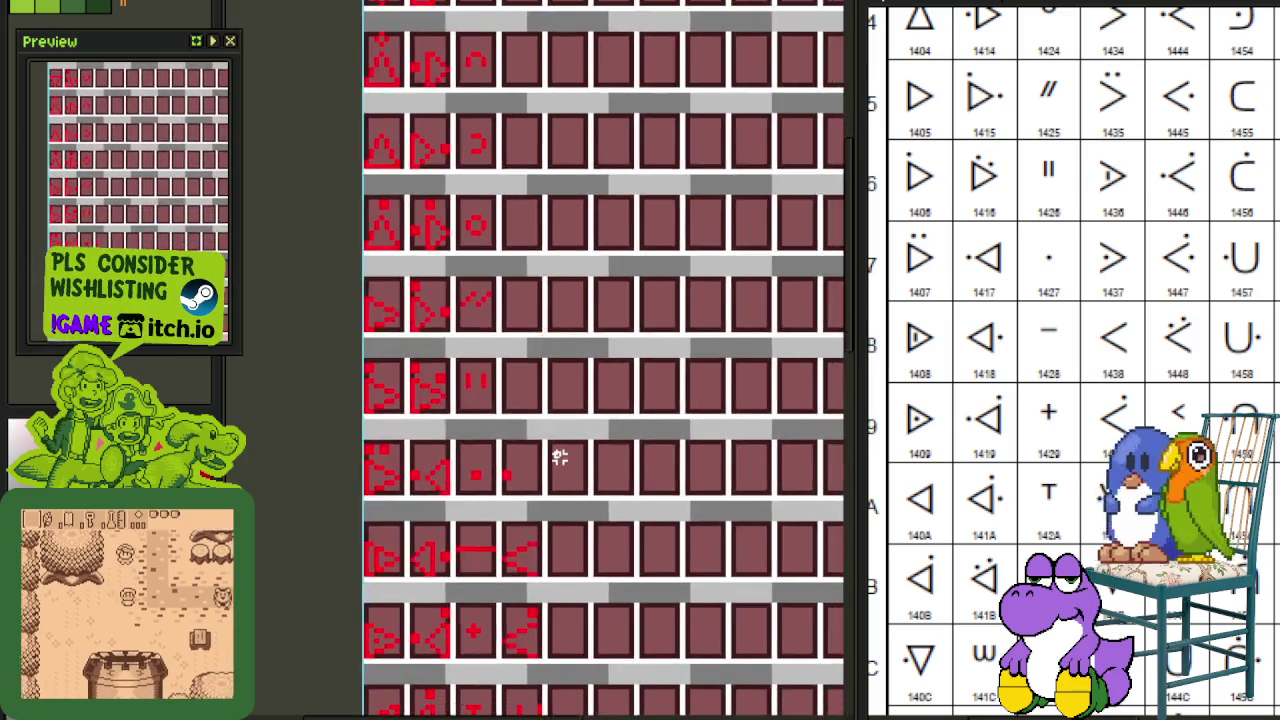
pyautogui.scroll(2, 560, 451)
pyautogui.hotkey('ctrl', 'v')
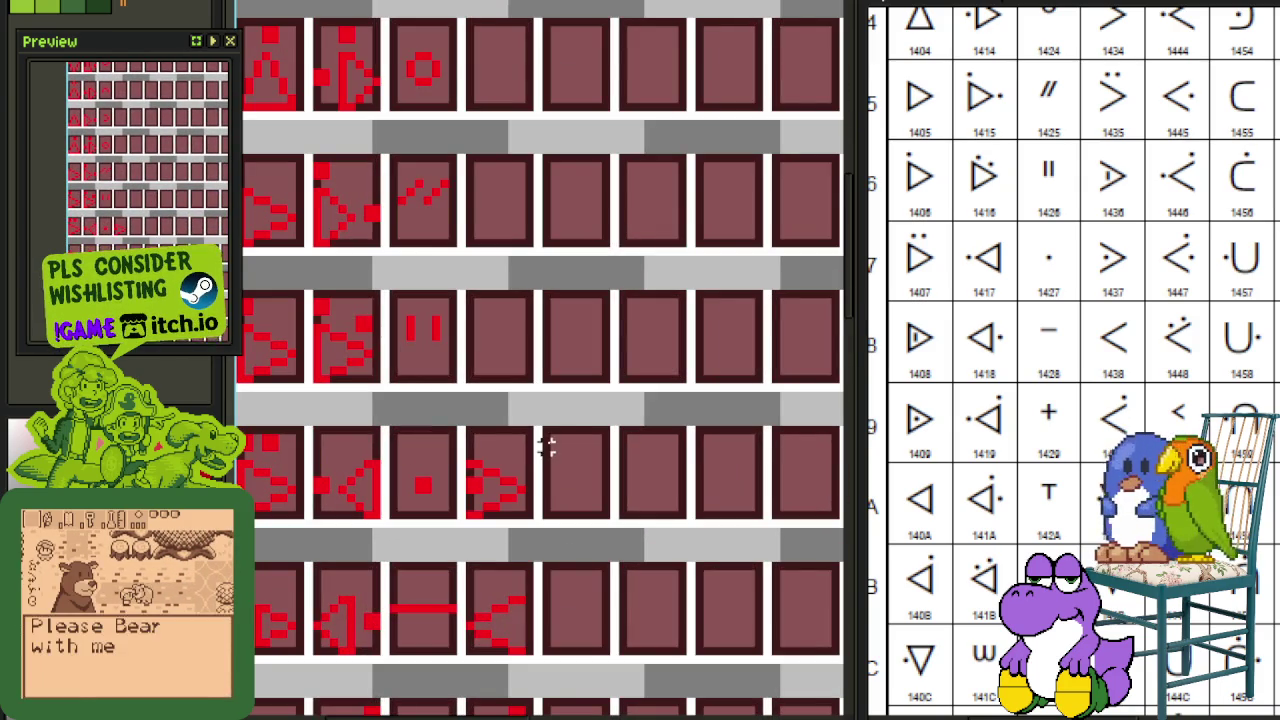
pyautogui.scroll(2, 500, 470)
pyautogui.scroll(1, 440, 495)
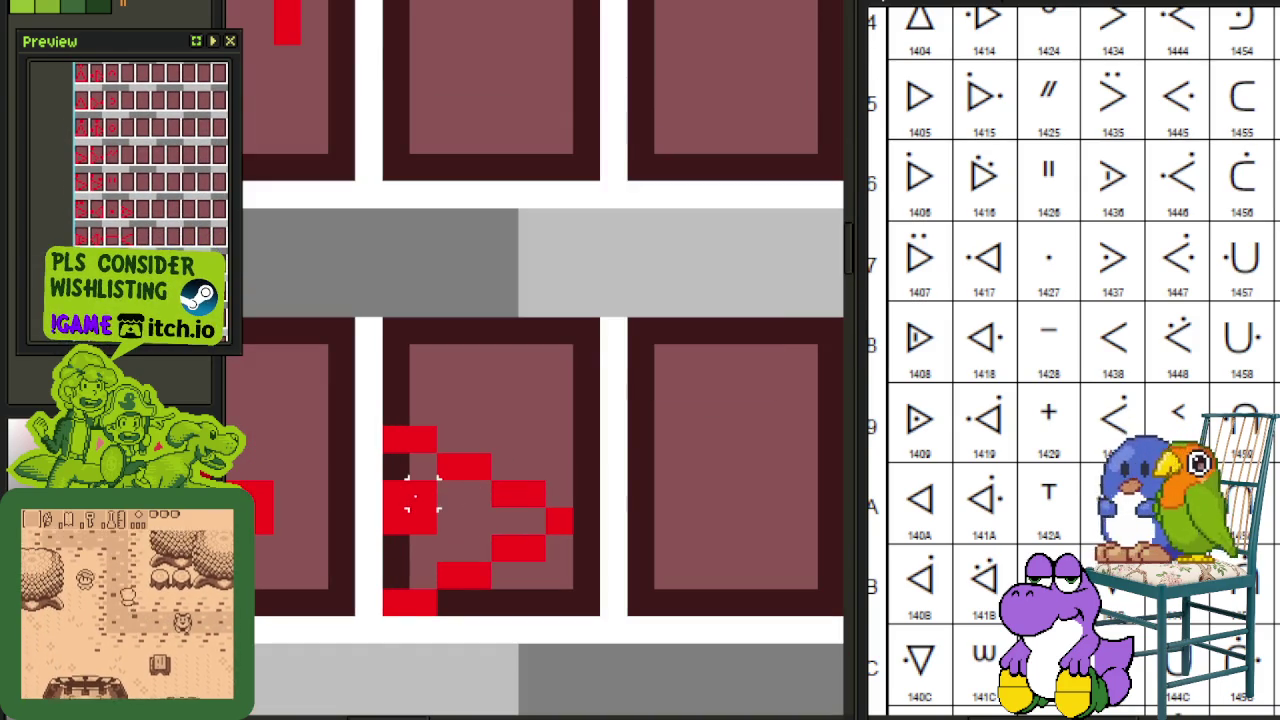
pyautogui.scroll(-3, 480, 450)
pyautogui.scroll(-1, 640, 396)
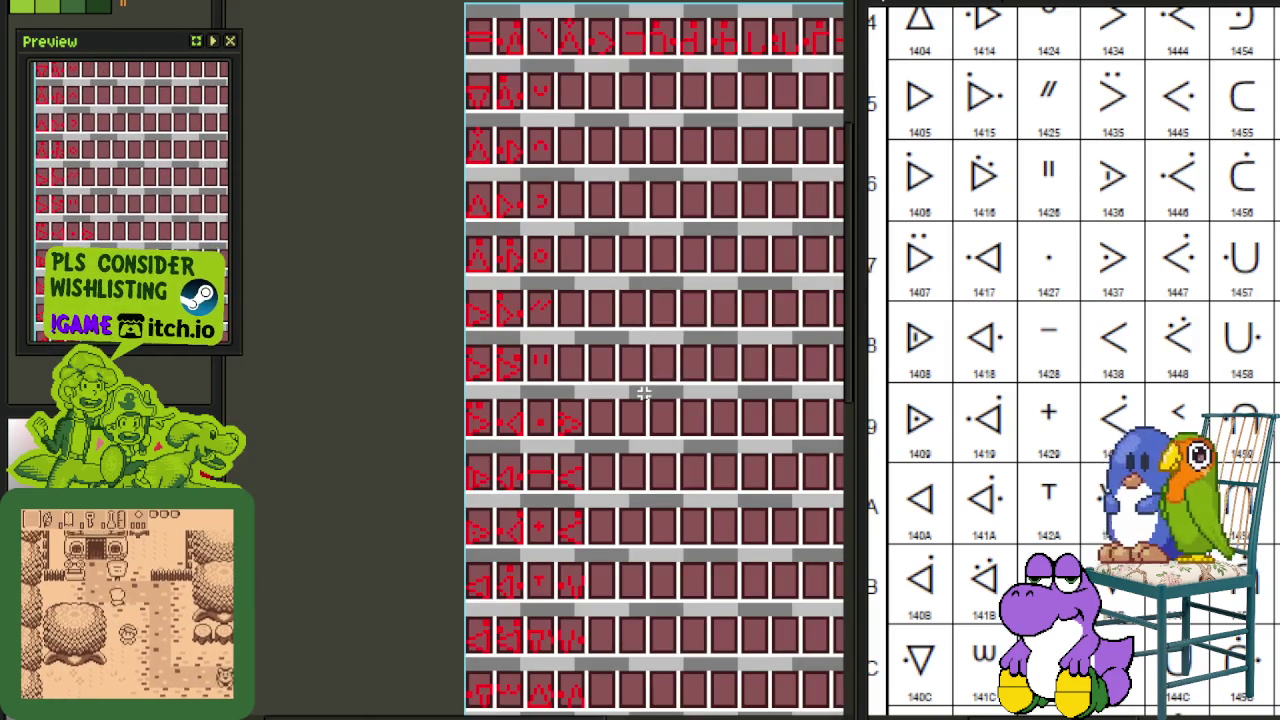
pyautogui.moveTo(1143, 277); pyautogui.dragTo(1100, 395)
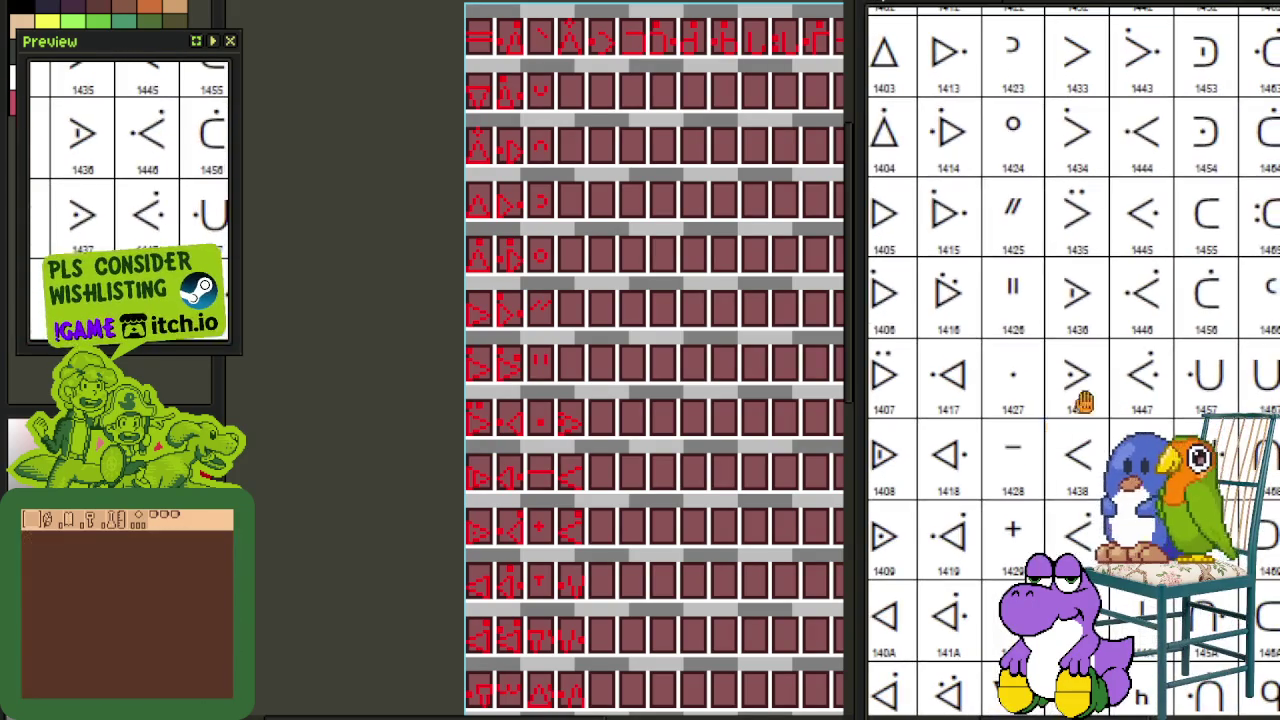
# Step: Copy the triangle glyph panel into the empty panel above it, shifting the symbol chart
pyautogui.scroll(2, 592, 505)
pyautogui.scroll(2, 571, 429)
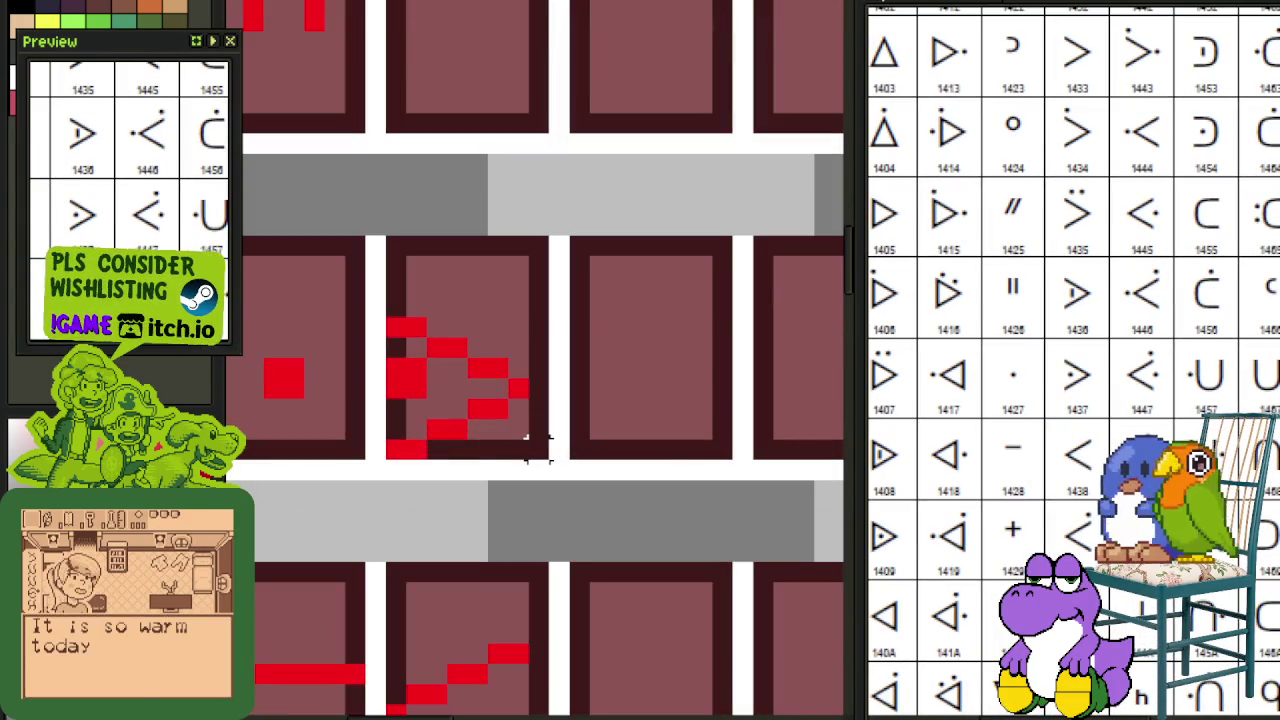
pyautogui.moveTo(537, 447); pyautogui.dragTo(386, 236)
pyautogui.moveTo(451, 373)
pyautogui.mouseDown()
pyautogui.moveTo(457, 51)
pyautogui.moveTo(457, 80)
pyautogui.mouseUp()
pyautogui.scroll(2, 600, 150)
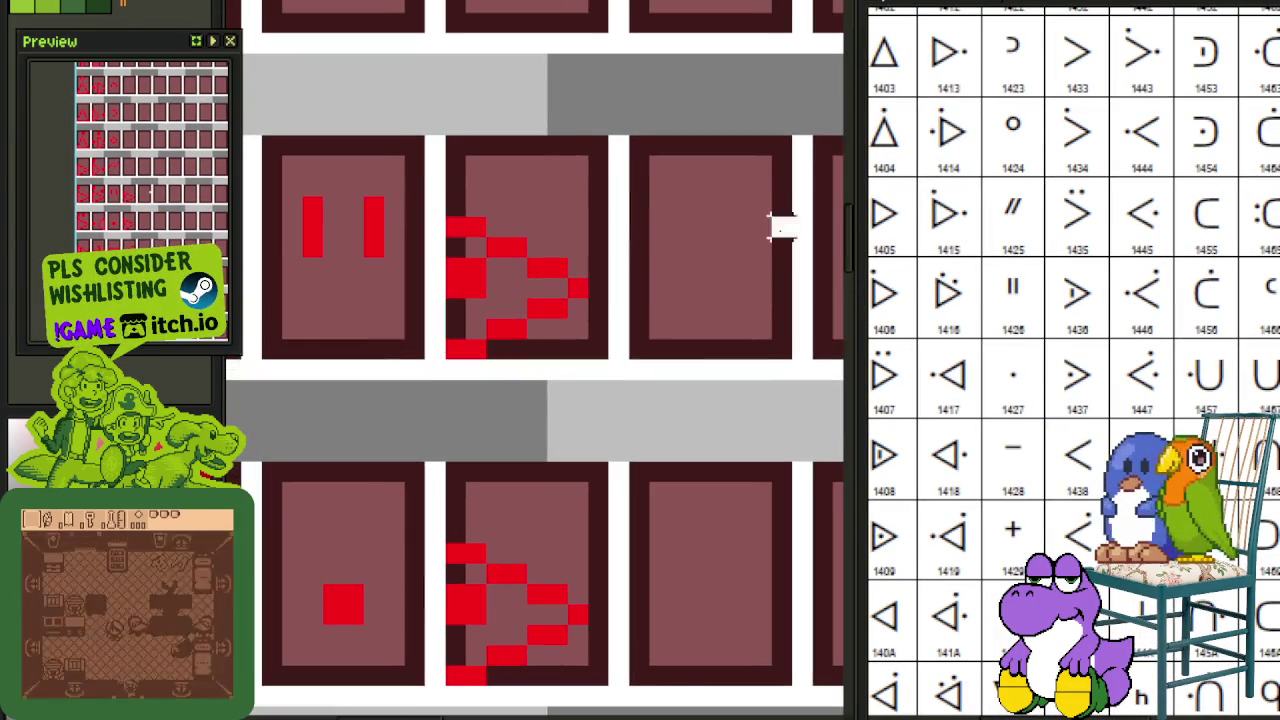
pyautogui.scroll(1, 494, 286)
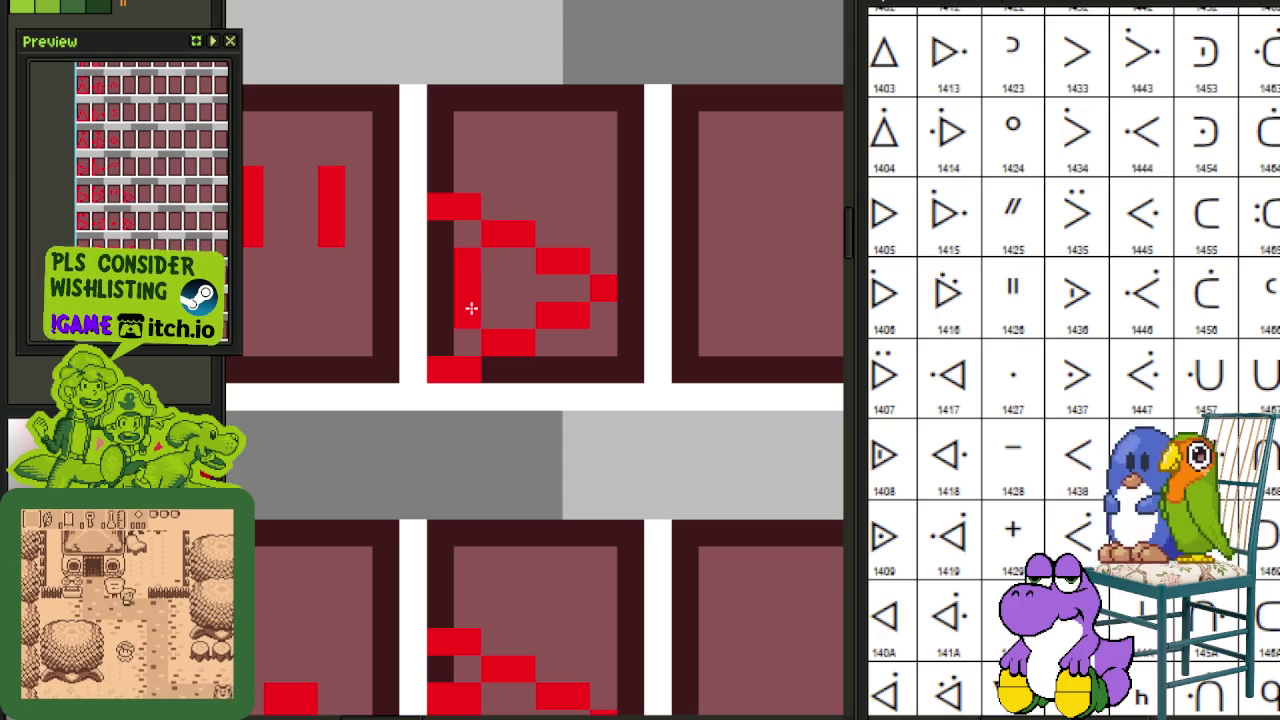
pyautogui.scroll(-2, 472, 307)
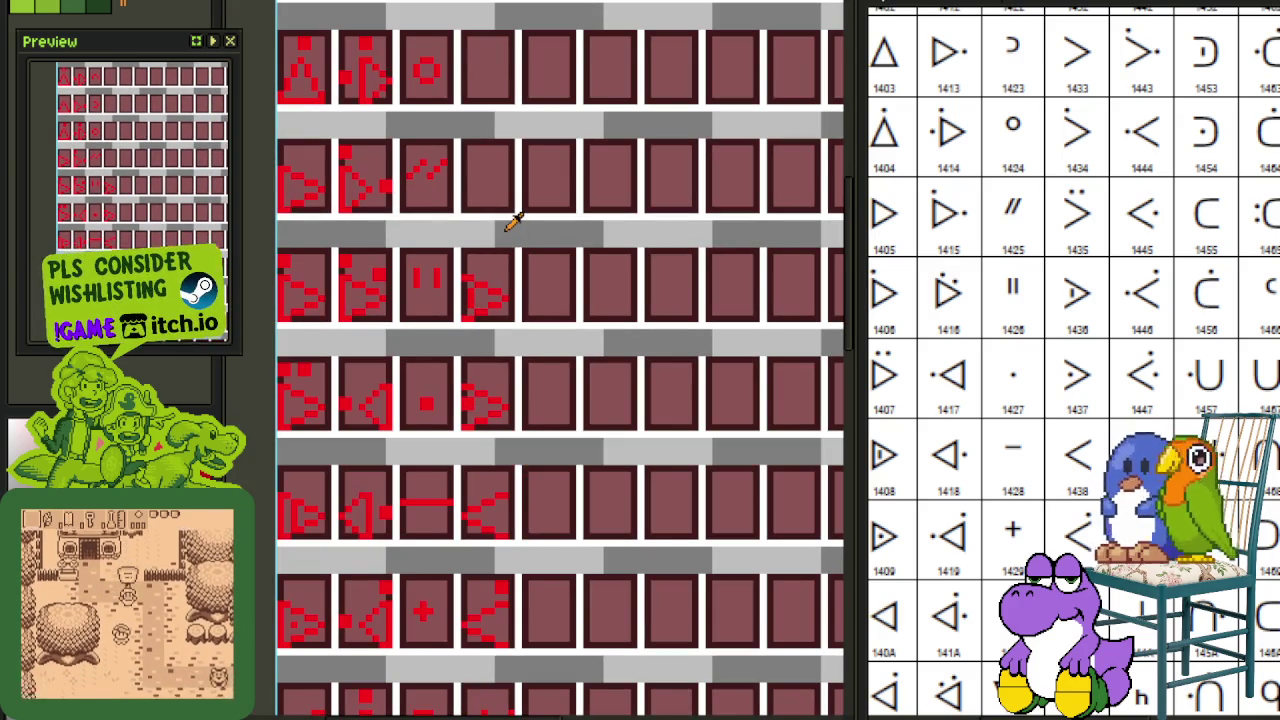
pyautogui.moveTo(1150, 300); pyautogui.dragTo(1133, 422)
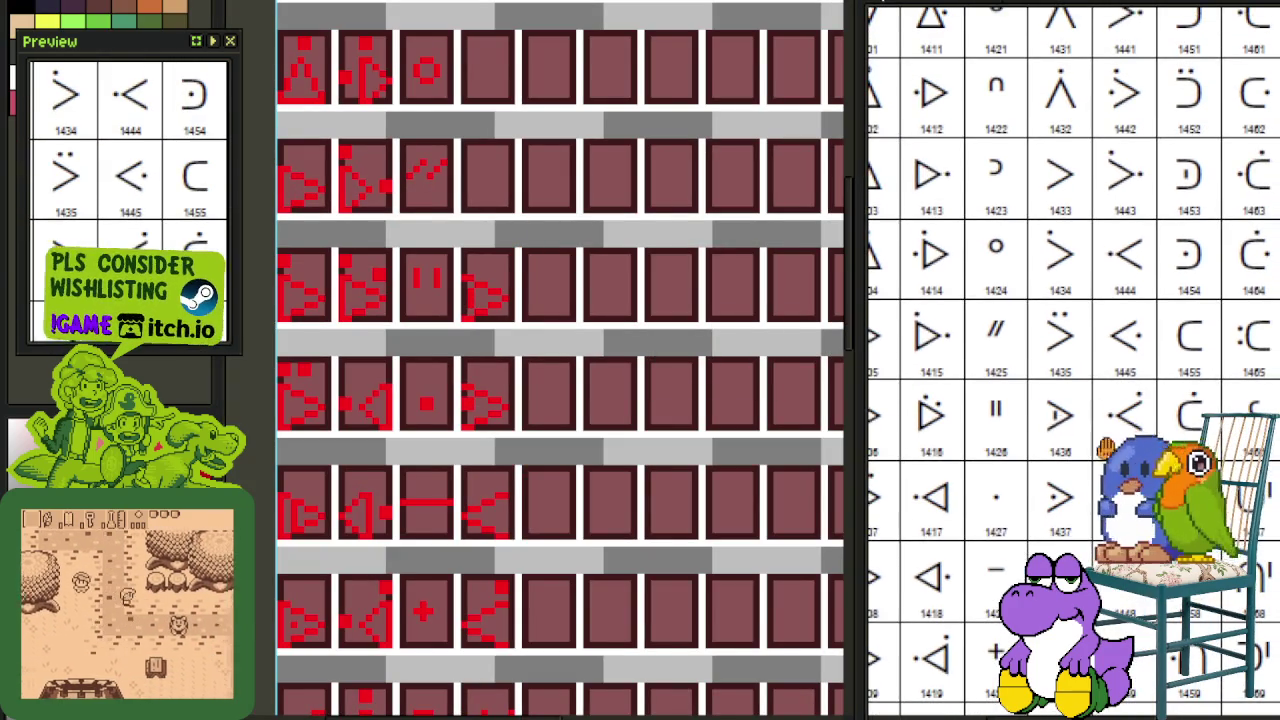
pyautogui.scroll(1, 529, 343)
pyautogui.scroll(1, 525, 295)
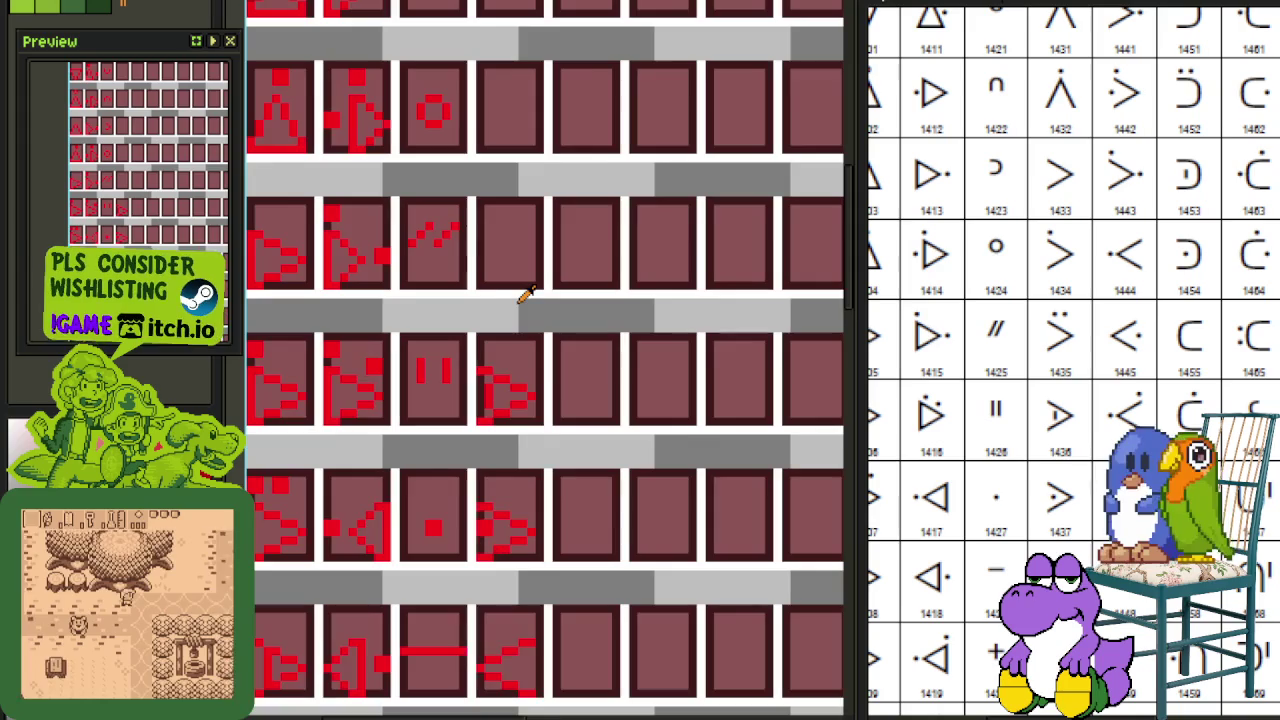
pyautogui.scroll(-1, 525, 295)
pyautogui.scroll(1, 509, 363)
# Step: Paste another triangle glyph and move it toward an empty panel
pyautogui.hotkey('ctrl', 'v')
pyautogui.moveTo(509, 580)
pyautogui.mouseDown()
pyautogui.moveTo(535, 372)
pyautogui.moveTo(527, 318)
pyautogui.mouseUp()
pyautogui.scroll(3, 500, 343)
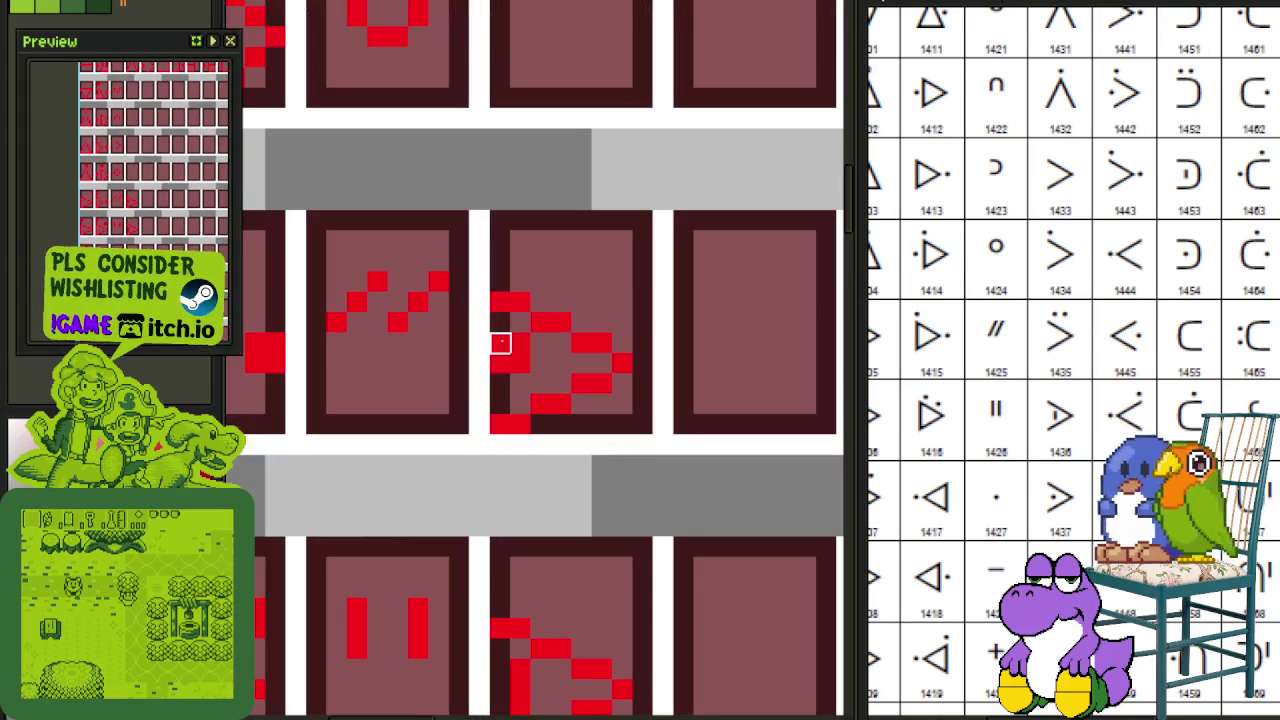
pyautogui.scroll(-2, 520, 363)
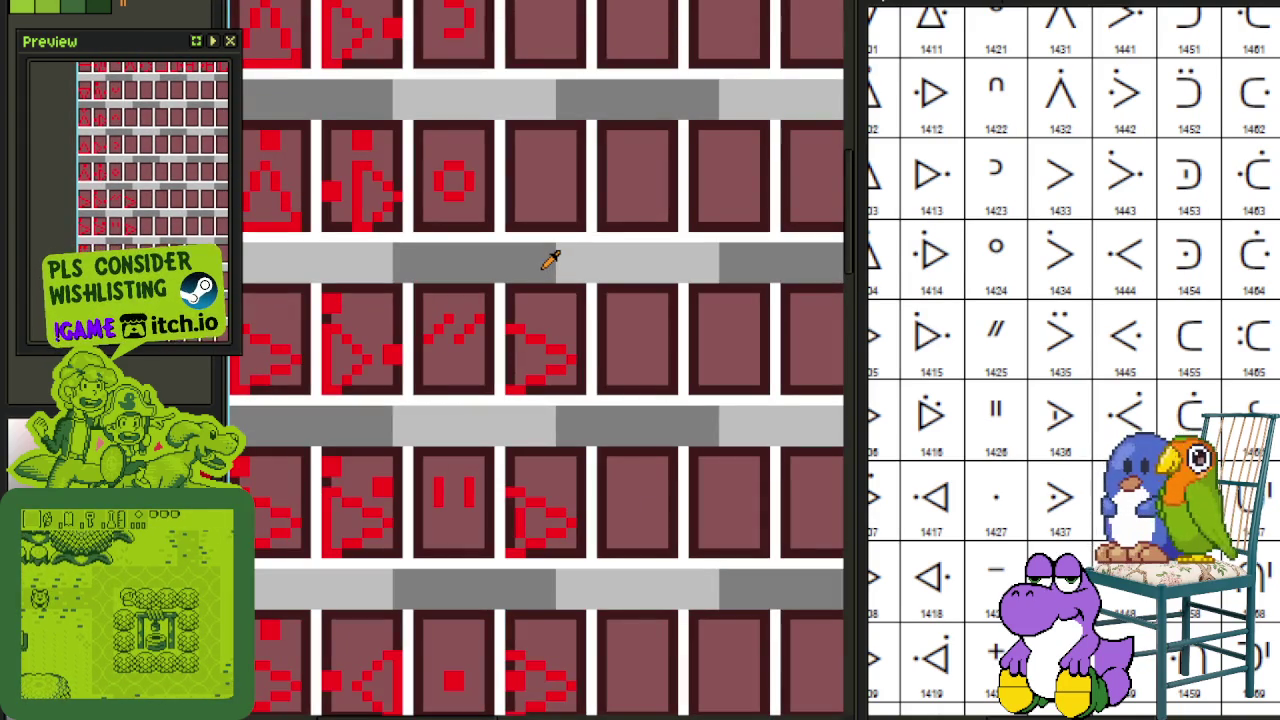
pyautogui.scroll(-1, 543, 262)
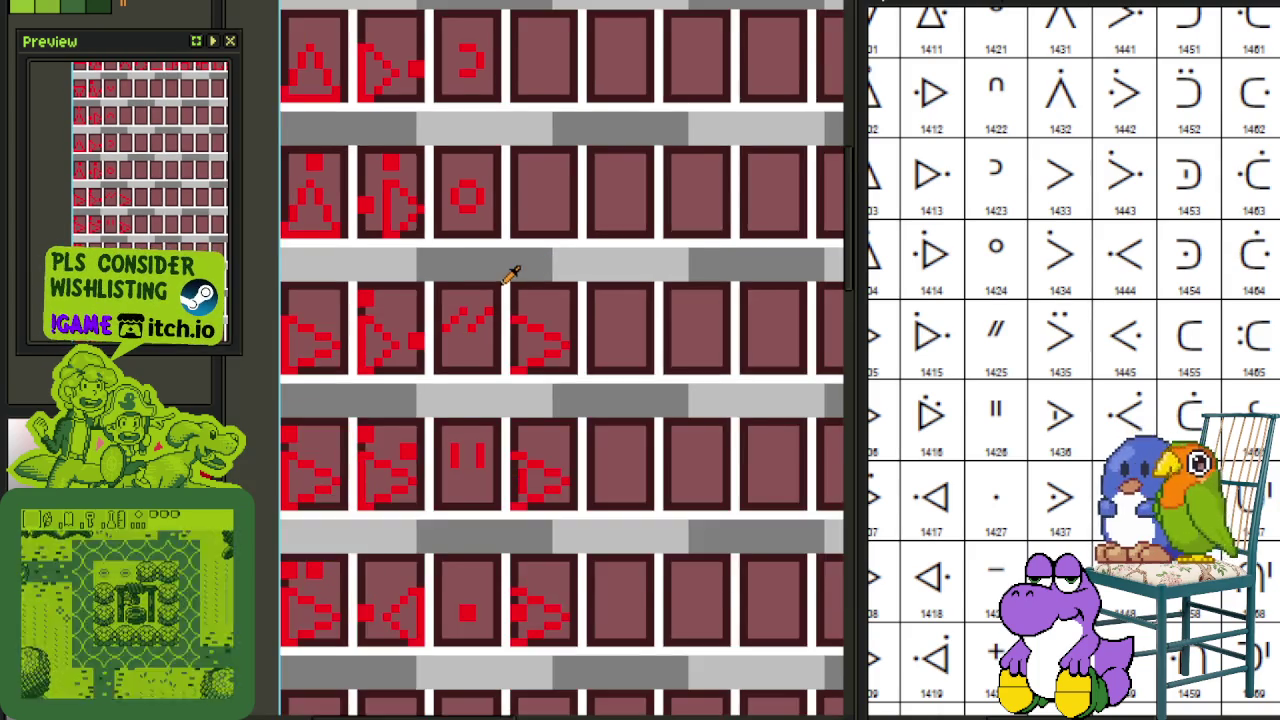
pyautogui.scroll(-2, 514, 277)
pyautogui.scroll(-1, 488, 320)
pyautogui.scroll(1, 471, 449)
pyautogui.scroll(1, 440, 418)
pyautogui.scroll(1, 445, 413)
# Step: Select a dot fragment inside the tile and save the tile sheet
pyautogui.moveTo(345, 538)
pyautogui.mouseDown()
pyautogui.moveTo(478, 495)
pyautogui.moveTo(651, 300)
pyautogui.mouseUp()
pyautogui.scroll(-2, 485, 505)
pyautogui.scroll(2, 651, 300)
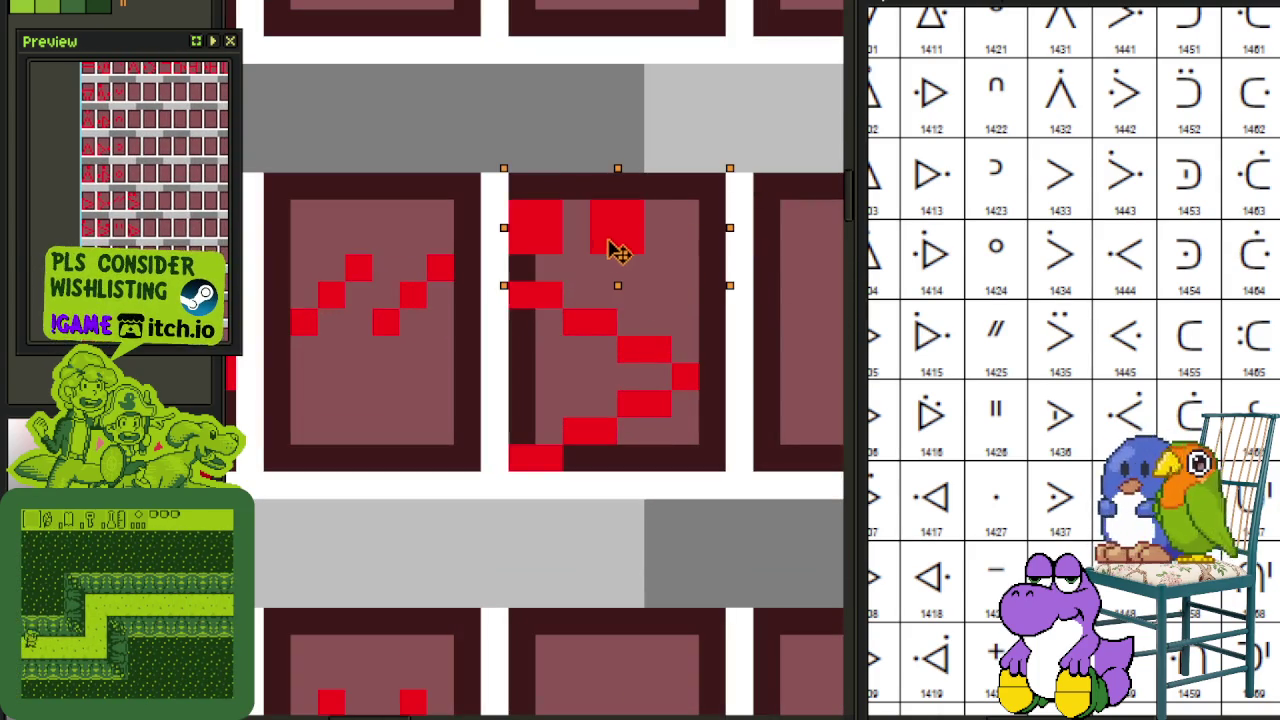
pyautogui.hotkey('ctrl', 's')
pyautogui.scroll(2, 640, 277)
pyautogui.scroll(-1, 628, 322)
pyautogui.hotkey('ctrl', 's')
pyautogui.scroll(-1, 623, 320)
pyautogui.scroll(1, 645, 450)
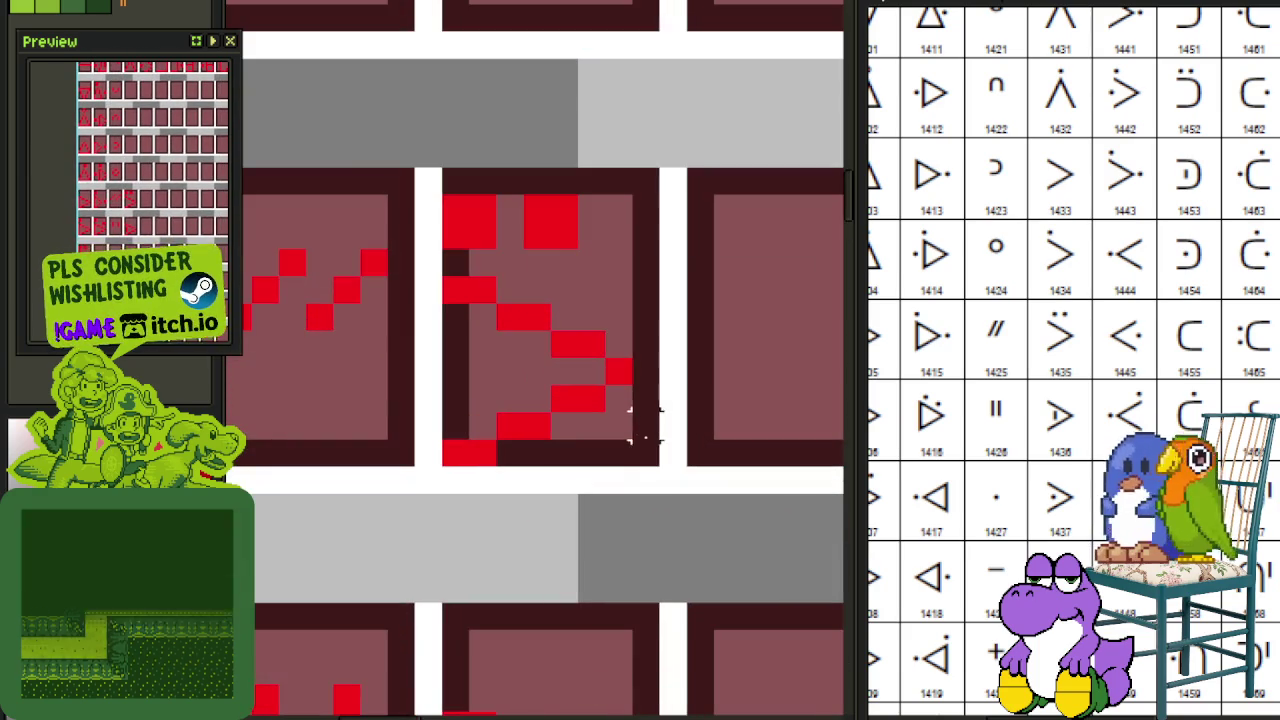
# Step: Select the whole edited triangle tile and drop the floating selection in place
pyautogui.moveTo(642, 452)
pyautogui.mouseDown()
pyautogui.moveTo(440, 196)
pyautogui.moveTo(537, 408)
pyautogui.moveTo(525, 275)
pyautogui.mouseUp()
pyautogui.scroll(-2, 440, 196)
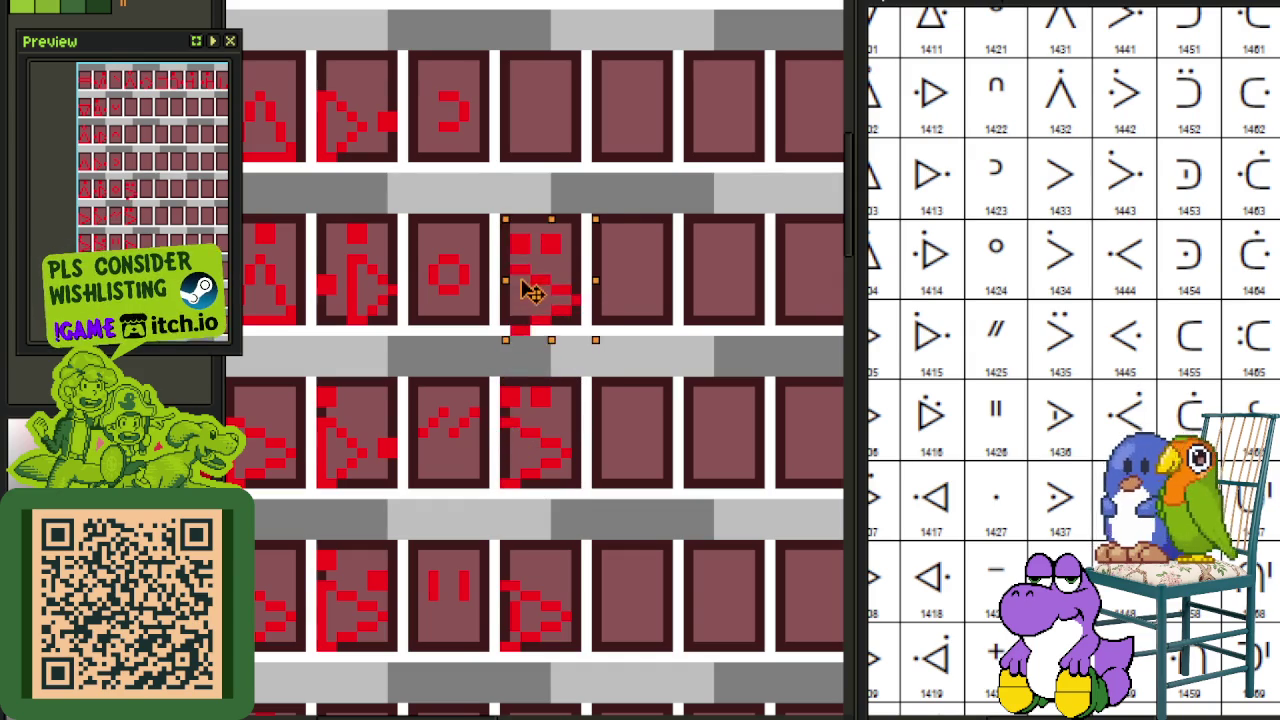
pyautogui.hotkey('ctrl', 'd')
pyautogui.scroll(1, 560, 240)
pyautogui.scroll(1, 480, 230)
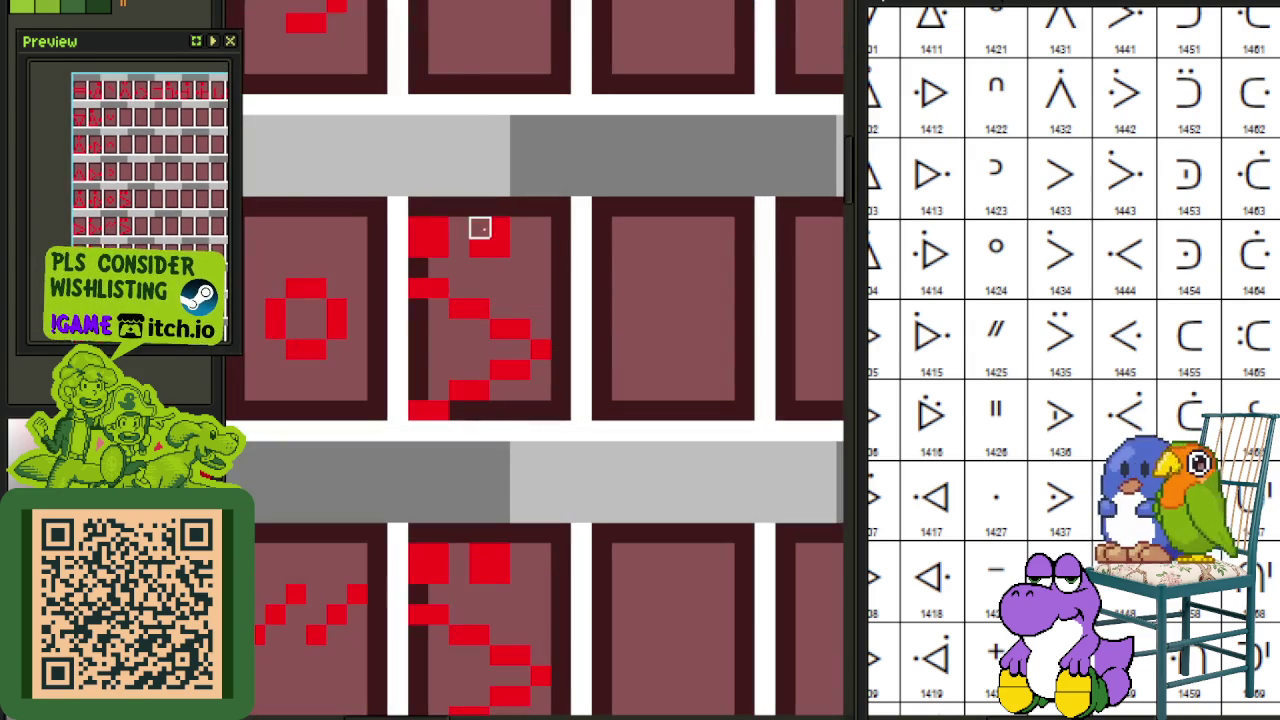
pyautogui.scroll(-1, 480, 248)
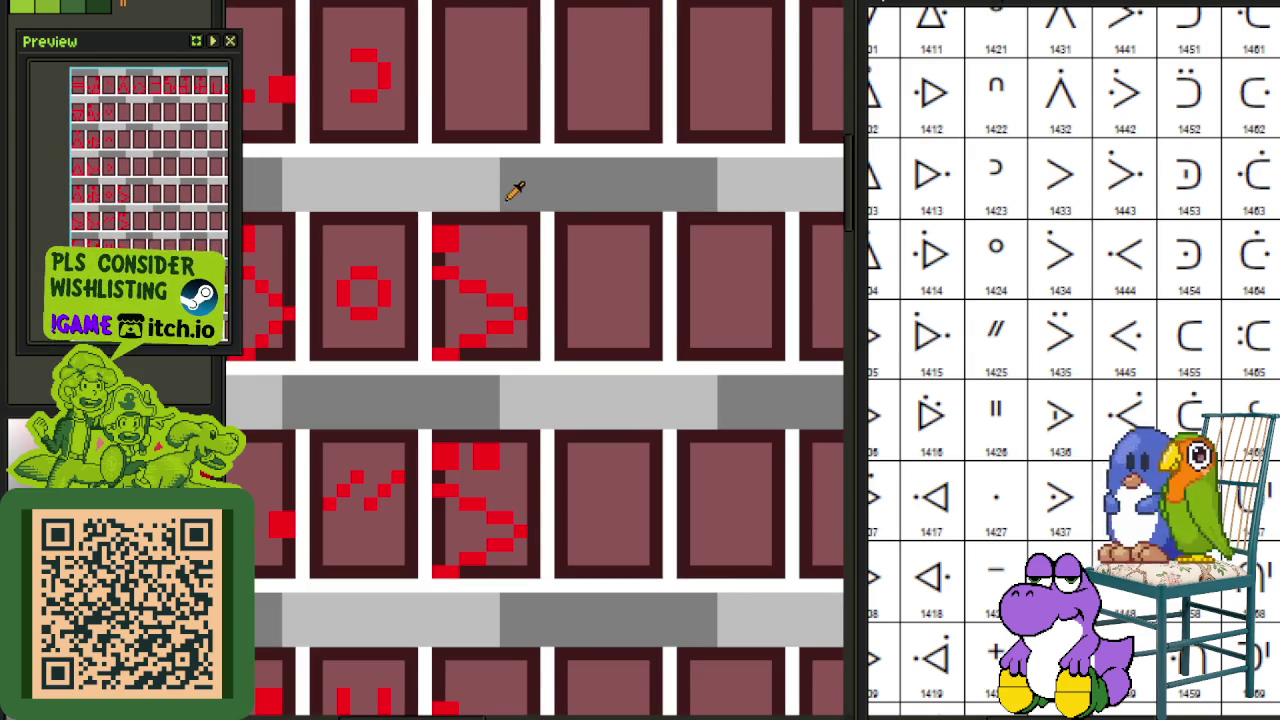
pyautogui.scroll(-1, 564, 356)
pyautogui.scroll(-1, 564, 358)
# Step: Paste the triangle tile into the empty row-2 panel, erase stray red pixels above, and save
pyautogui.hotkey('ctrl', 'v')
pyautogui.moveTo(528, 571); pyautogui.dragTo(538, 305)
pyautogui.scroll(2, 538, 305)
pyautogui.scroll(1, 543, 243)
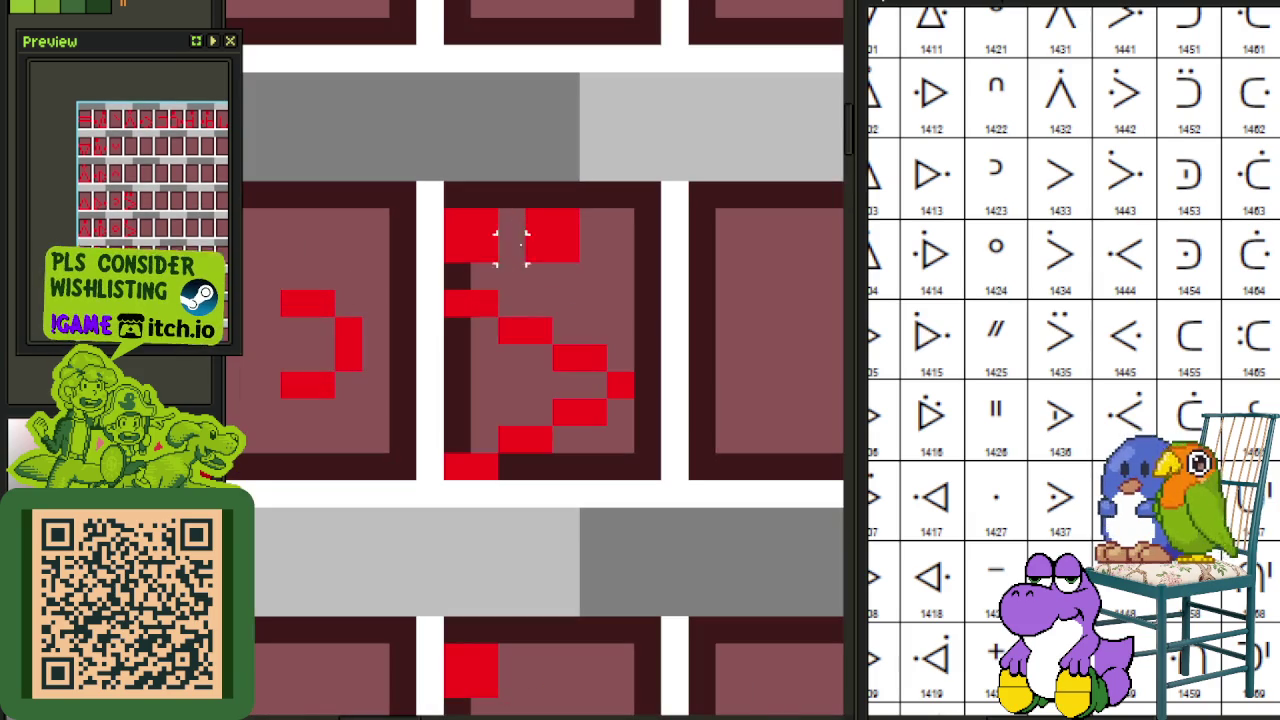
pyautogui.moveTo(457, 251); pyautogui.dragTo(565, 196)
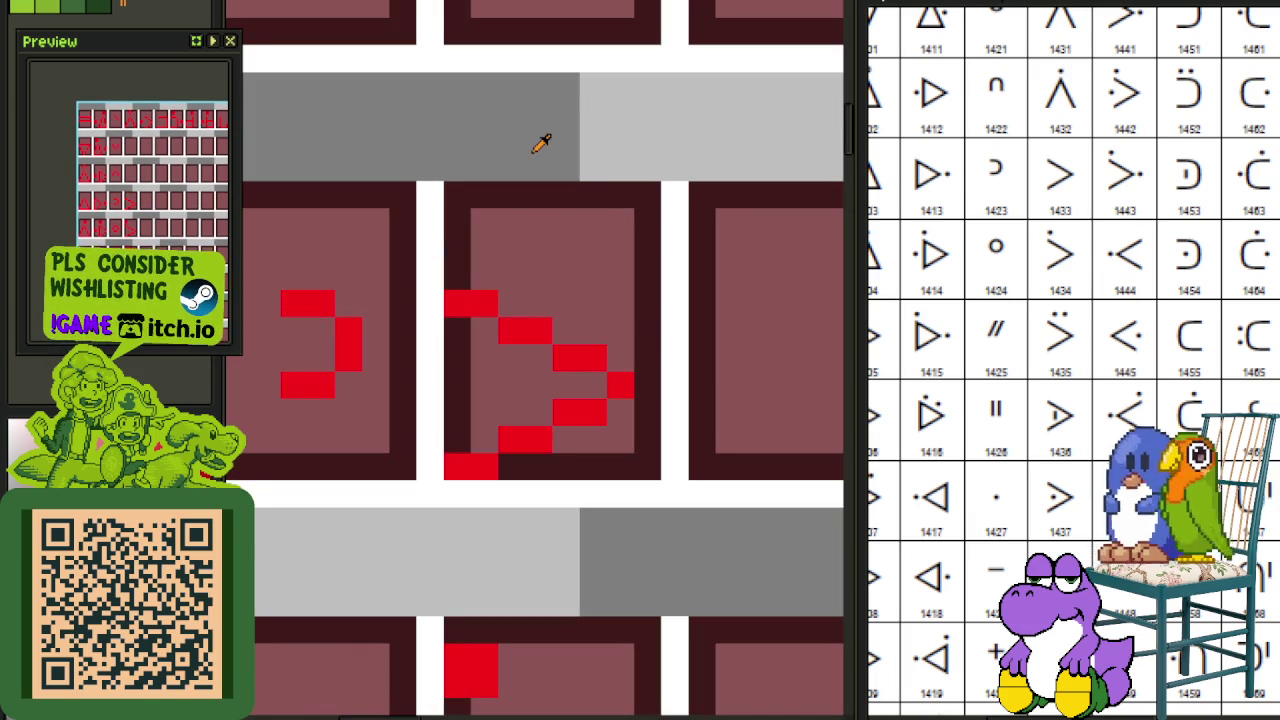
pyautogui.hotkey('ctrl', 's')
pyautogui.scroll(-1, 791, 351)
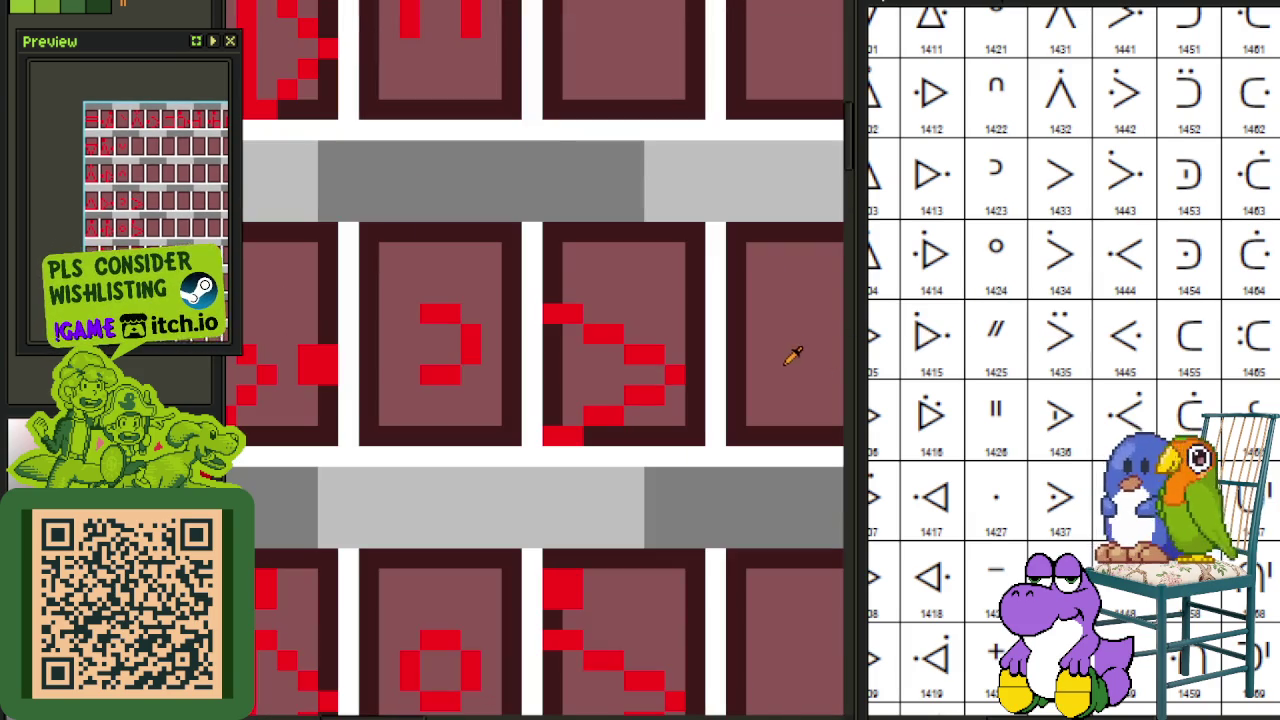
pyautogui.scroll(3, 1045, 300)
pyautogui.scroll(-1, 634, 294)
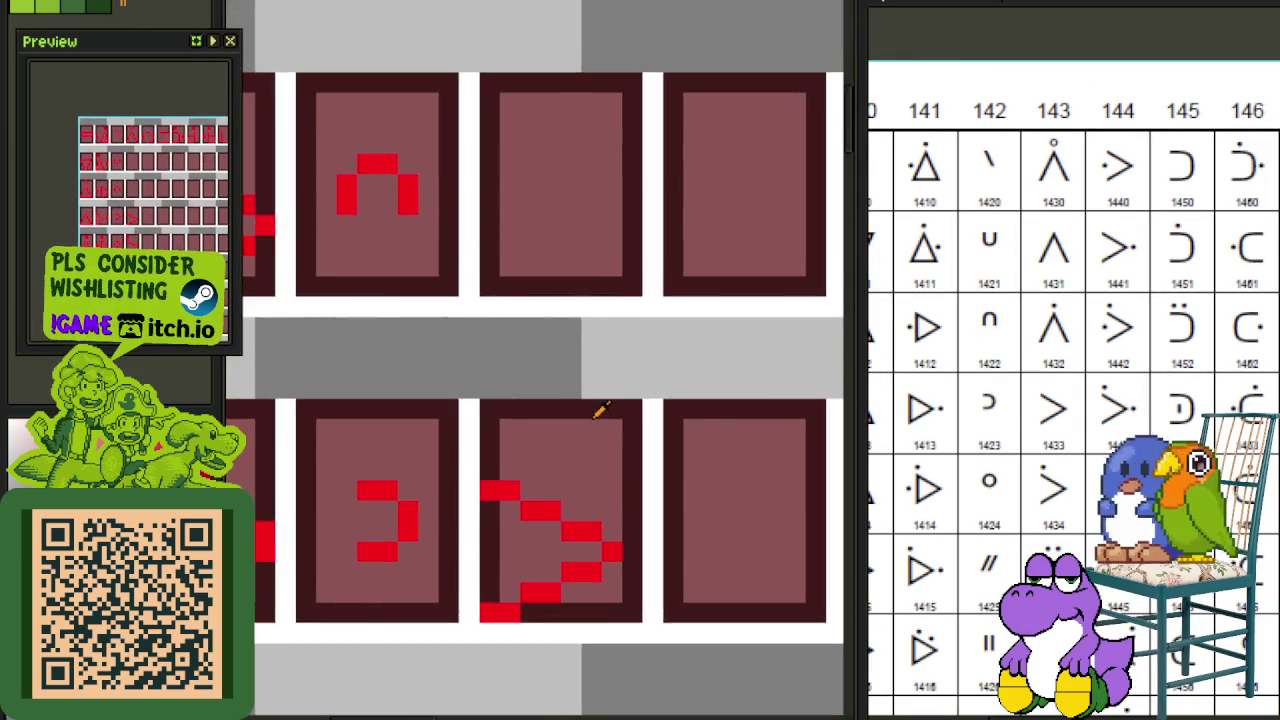
# Step: Set the pasted triangle glyph into the empty third-row tile and erase its stray top pixel
pyautogui.scroll(-2, 600, 409)
pyautogui.scroll(-1, 600, 409)
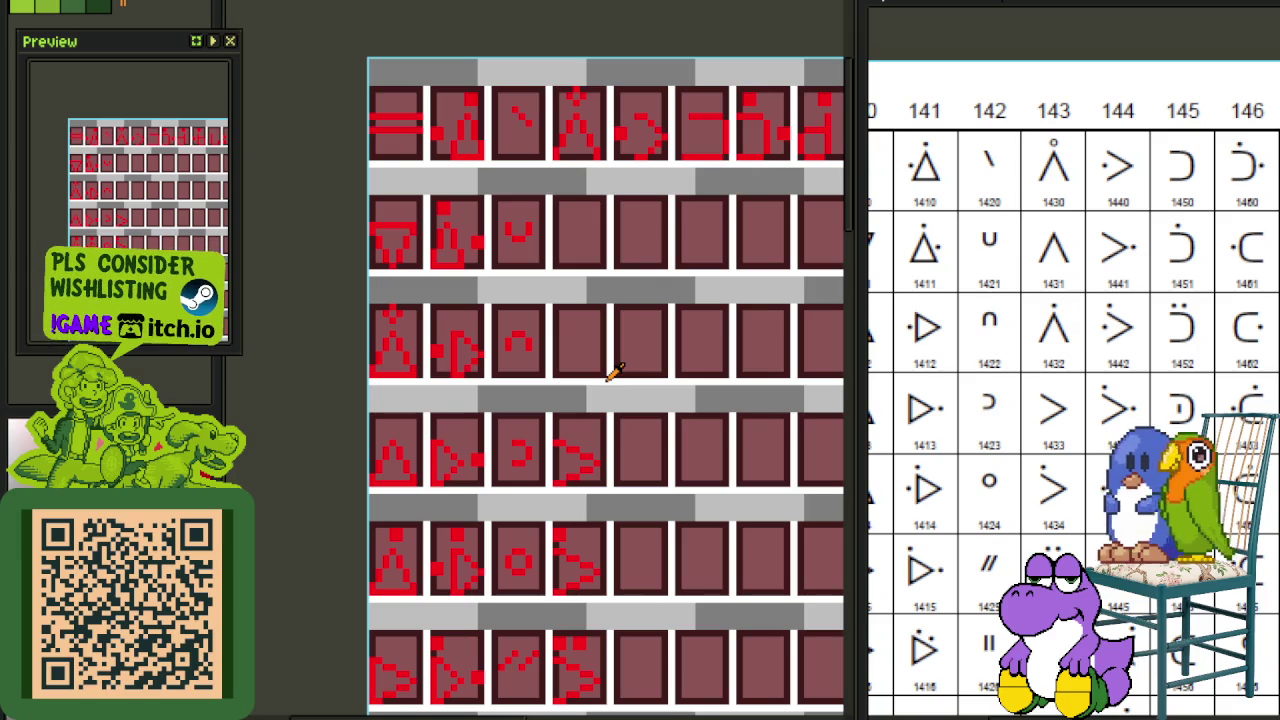
pyautogui.scroll(3, 568, 144)
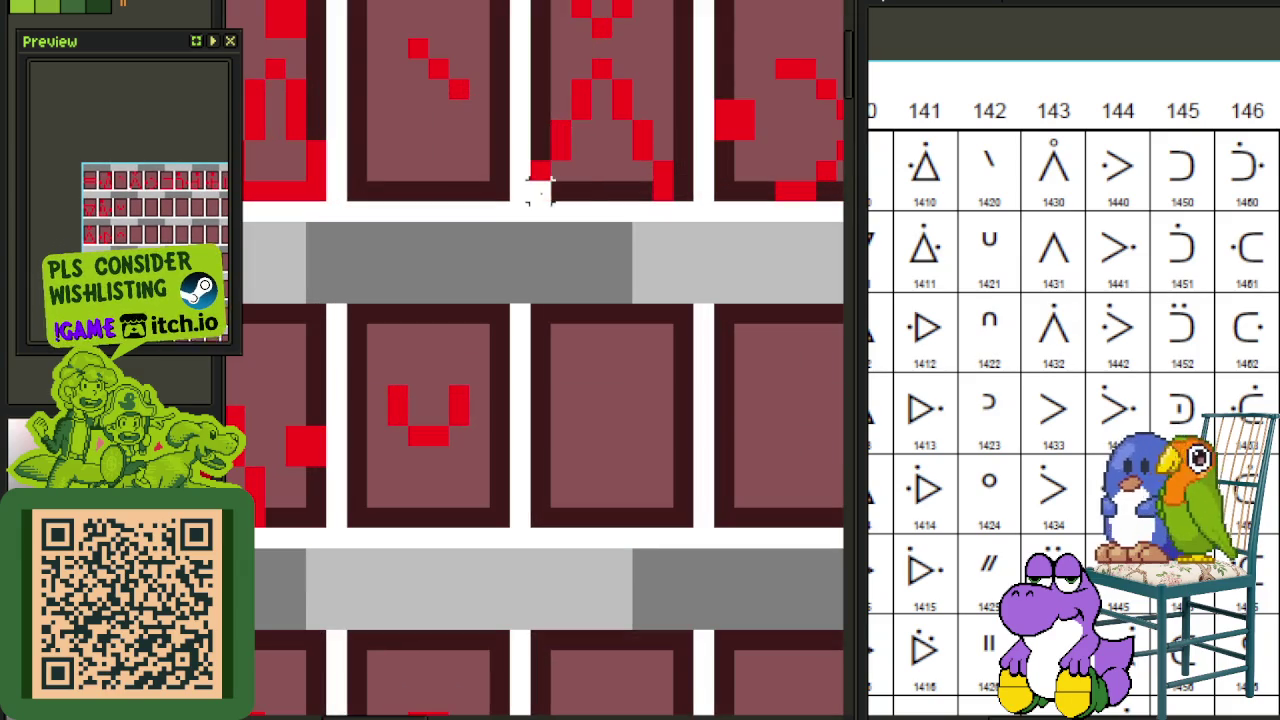
pyautogui.moveTo(540, 185)
pyautogui.mouseDown()
pyautogui.moveTo(643, 100)
pyautogui.moveTo(663, 366)
pyautogui.moveTo(651, 371)
pyautogui.mouseUp()
pyautogui.scroll(-2, 643, 100)
pyautogui.scroll(1, 648, 100)
pyautogui.hotkey('ctrl', 'd')
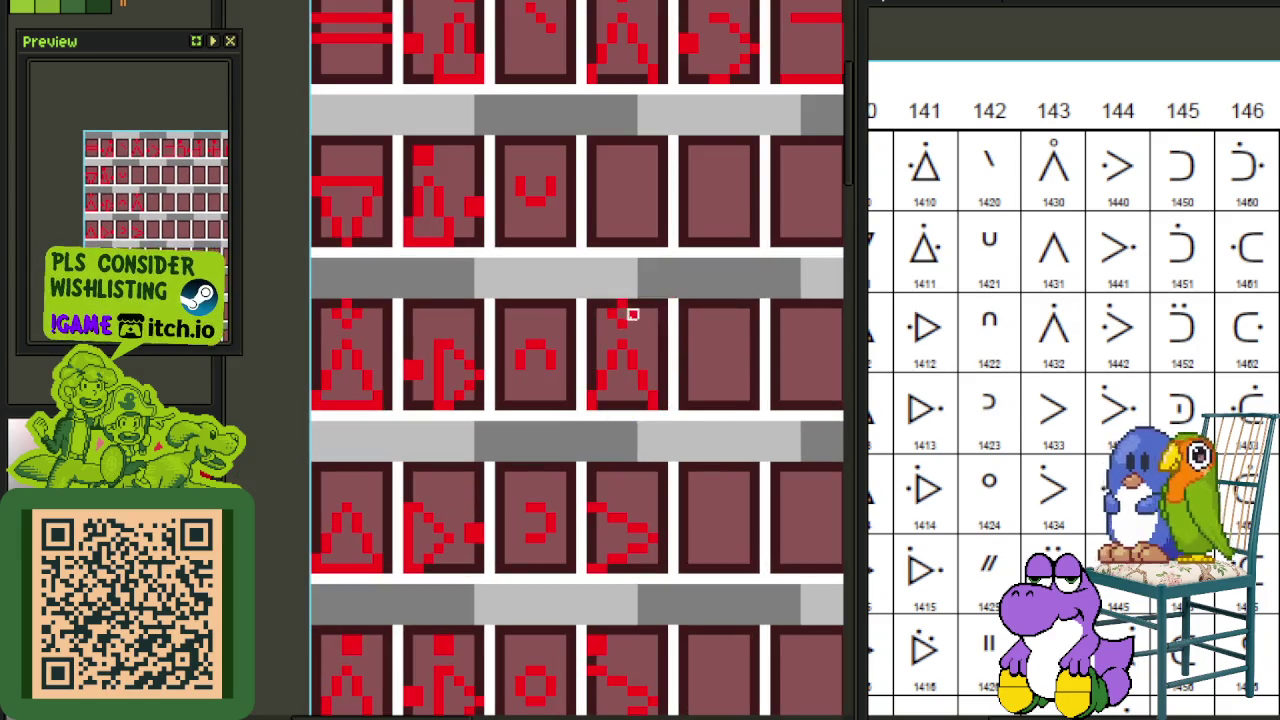
pyautogui.scroll(1, 632, 314)
pyautogui.click(608, 300)
pyautogui.scroll(-1, 483, 323)
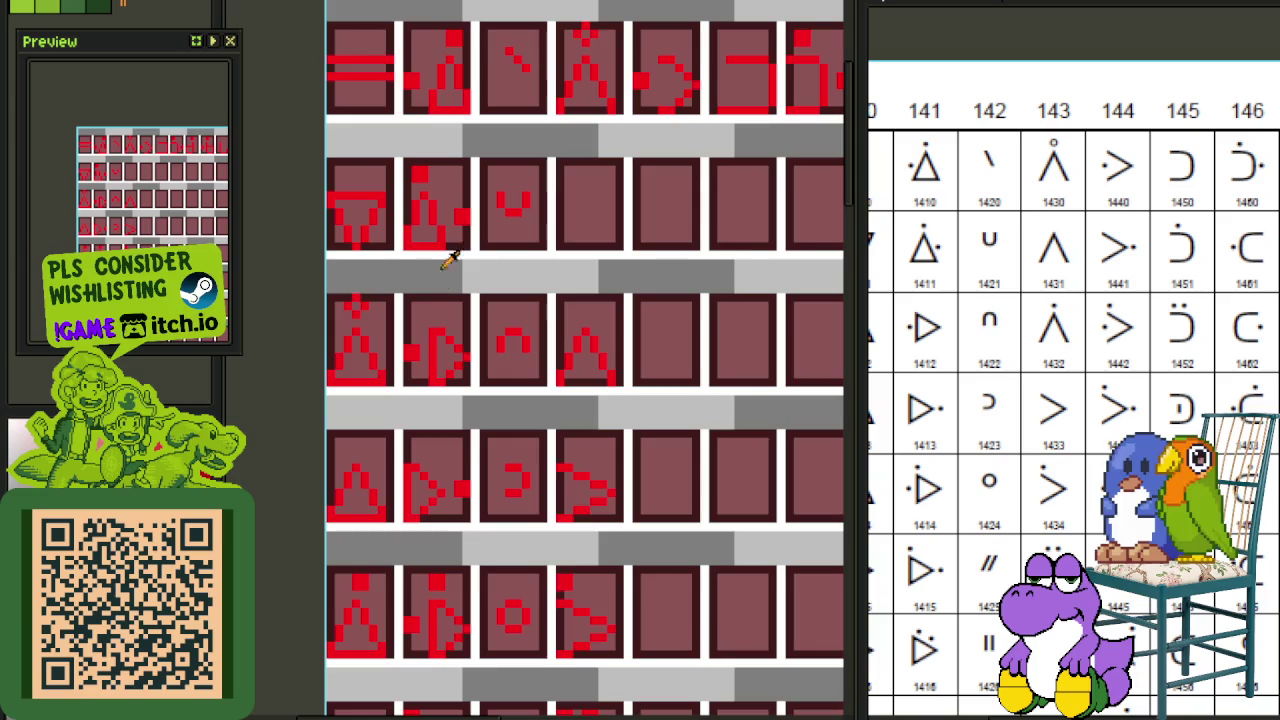
pyautogui.scroll(1, 443, 198)
# Step: Shift the dot above the triangle glyph one pixel right, then undo and clear the selection
pyautogui.moveTo(398, 165)
pyautogui.mouseDown()
pyautogui.moveTo(482, 148)
pyautogui.moveTo(428, 186)
pyautogui.moveTo(680, 398)
pyautogui.mouseUp()
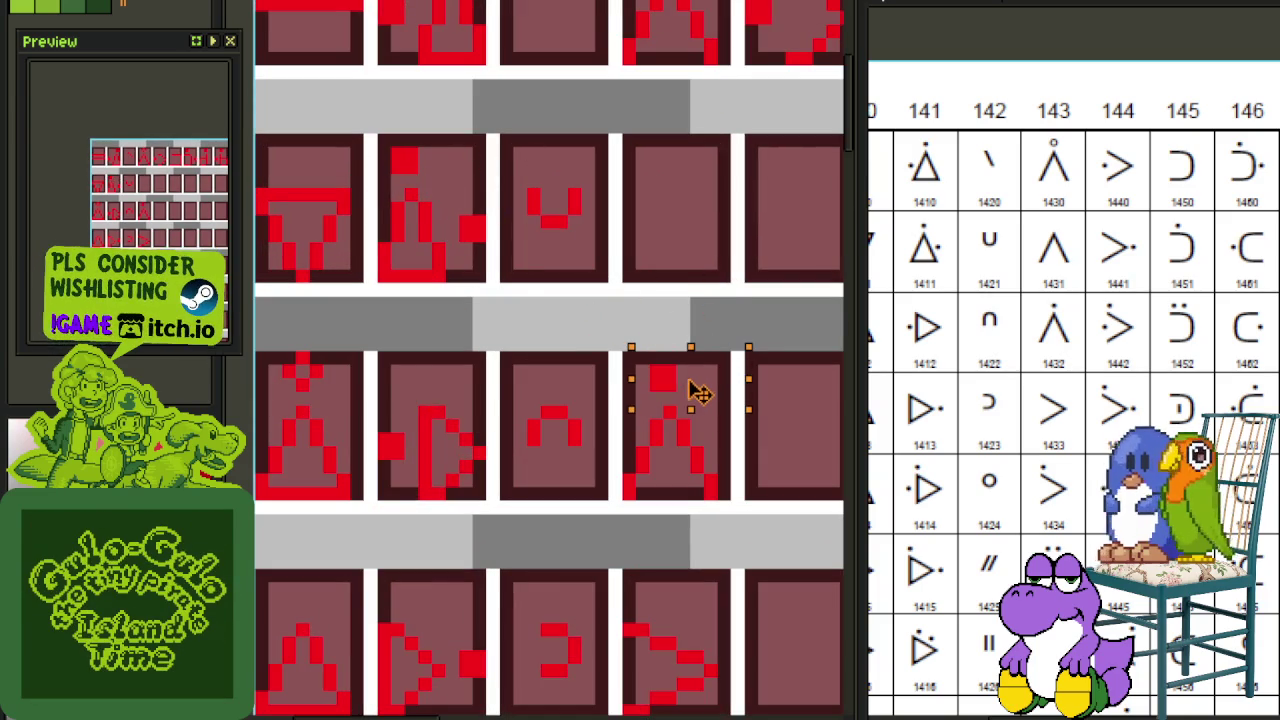
pyautogui.press('Right')
pyautogui.hotkey('ctrl', 'd')
pyautogui.scroll(-2, 737, 235)
pyautogui.moveTo(737, 235); pyautogui.dragTo(632, 316)
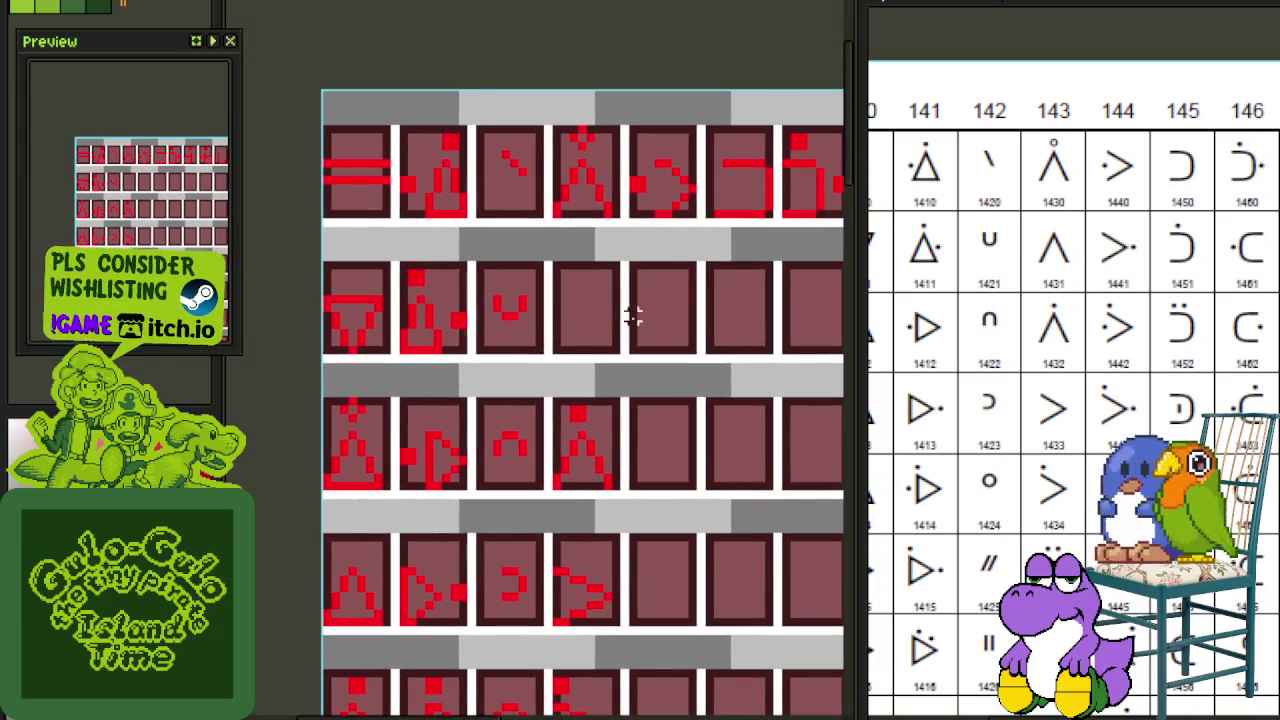
pyautogui.scroll(2, 607, 384)
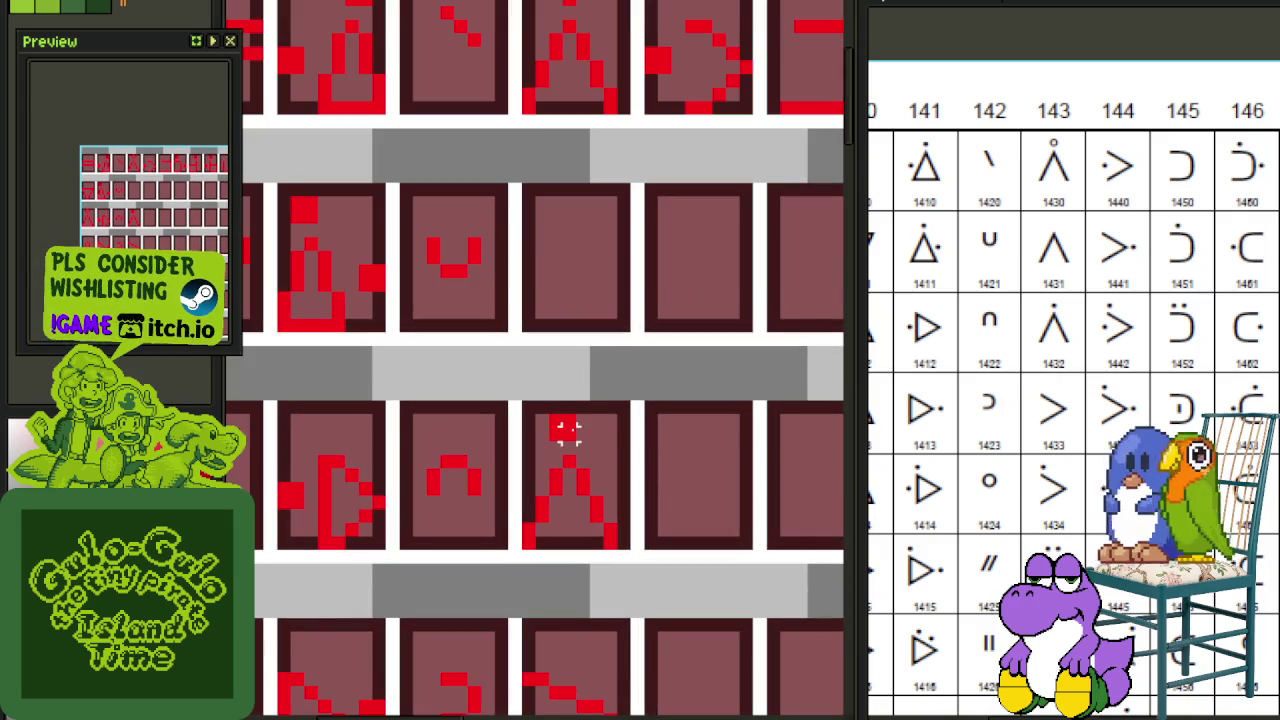
pyautogui.scroll(2, 585, 367)
pyautogui.scroll(1, 594, 369)
pyautogui.hotkey('ctrl', 'z')
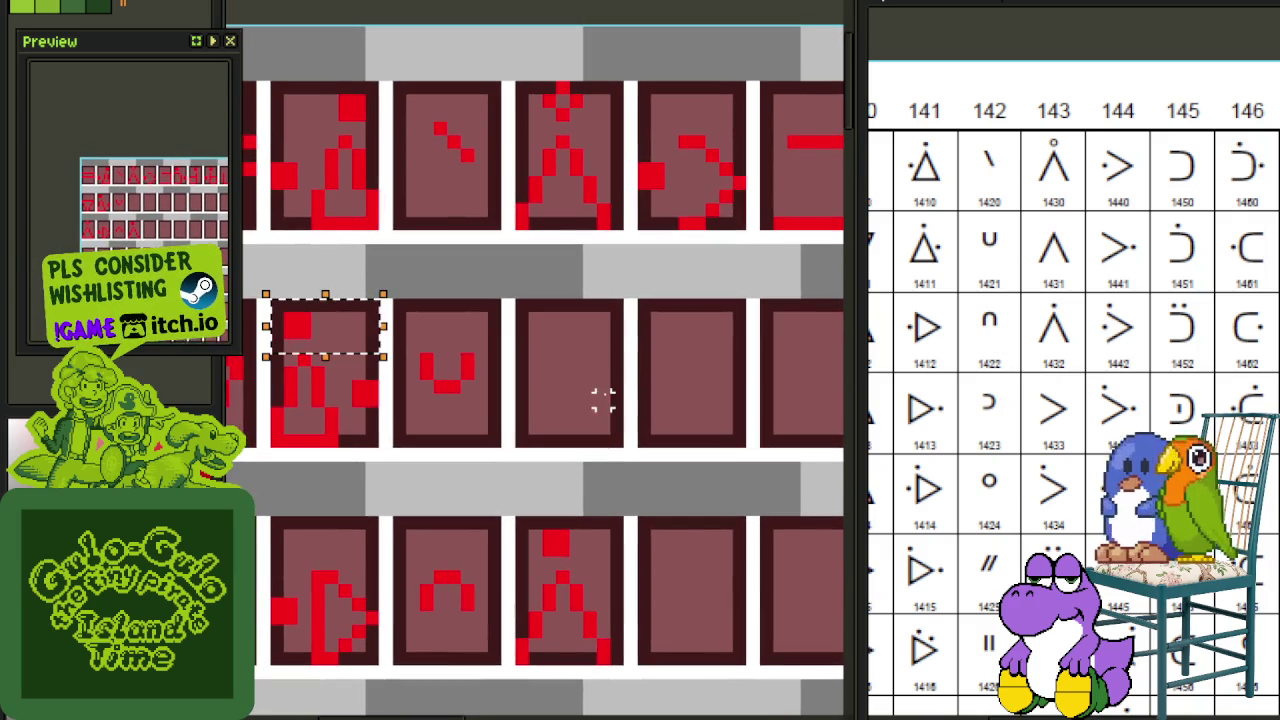
pyautogui.click(508, 308)
# Step: Copy the X-topped triangle glyph into the tile below, then undo to drop the X mark
pyautogui.moveTo(519, 224); pyautogui.dragTo(614, 88)
pyautogui.moveTo(577, 194); pyautogui.dragTo(585, 408)
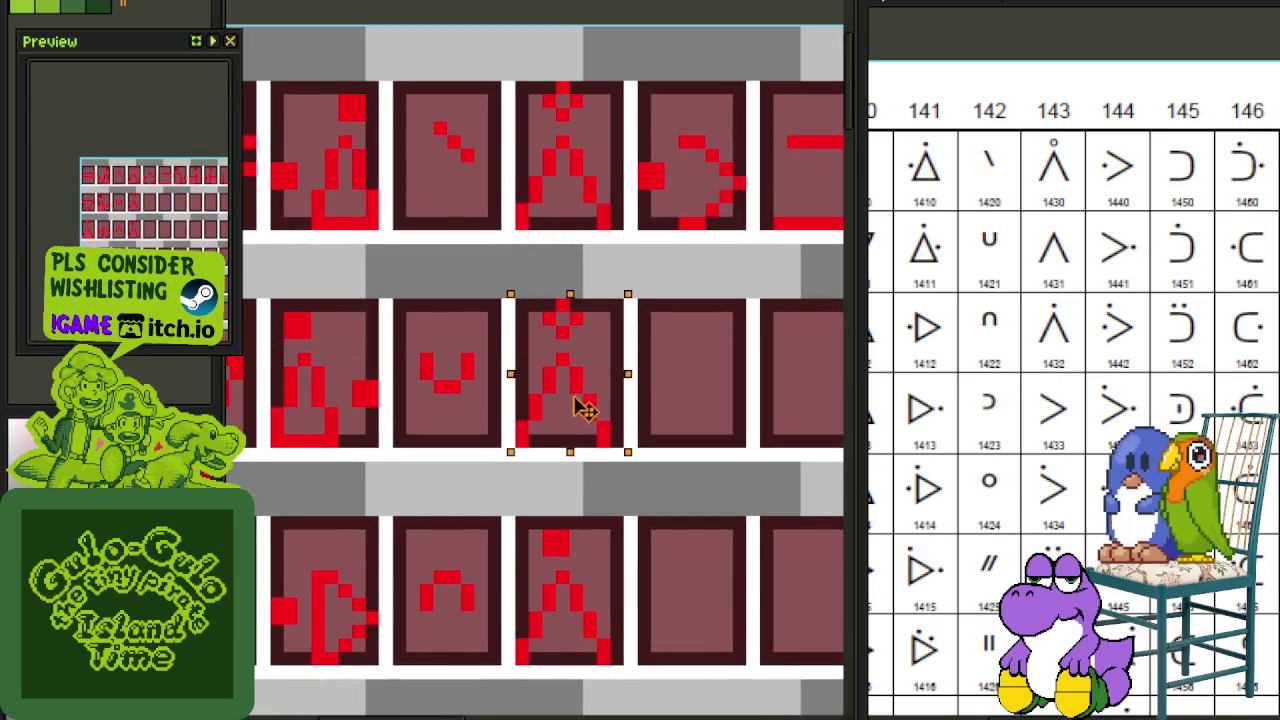
pyautogui.hotkey('ctrl', 'd')
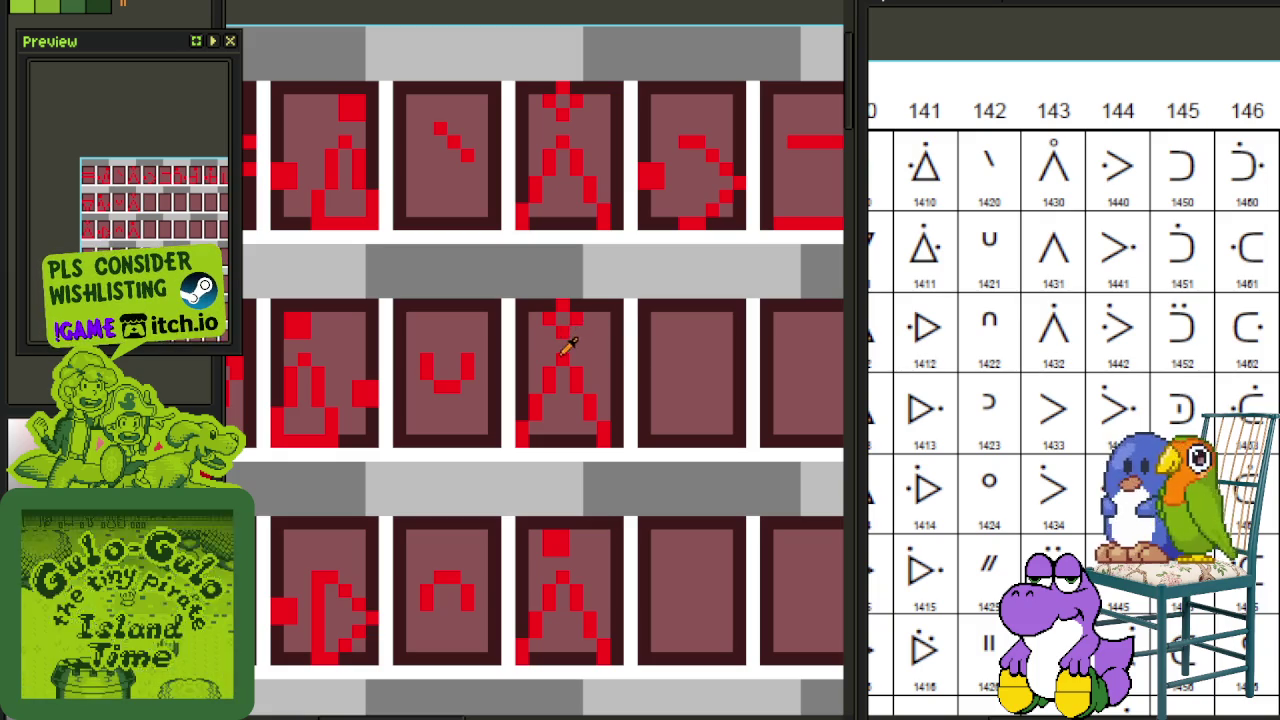
pyautogui.hotkey('ctrl', 'z')
pyautogui.scroll(-2, 568, 255)
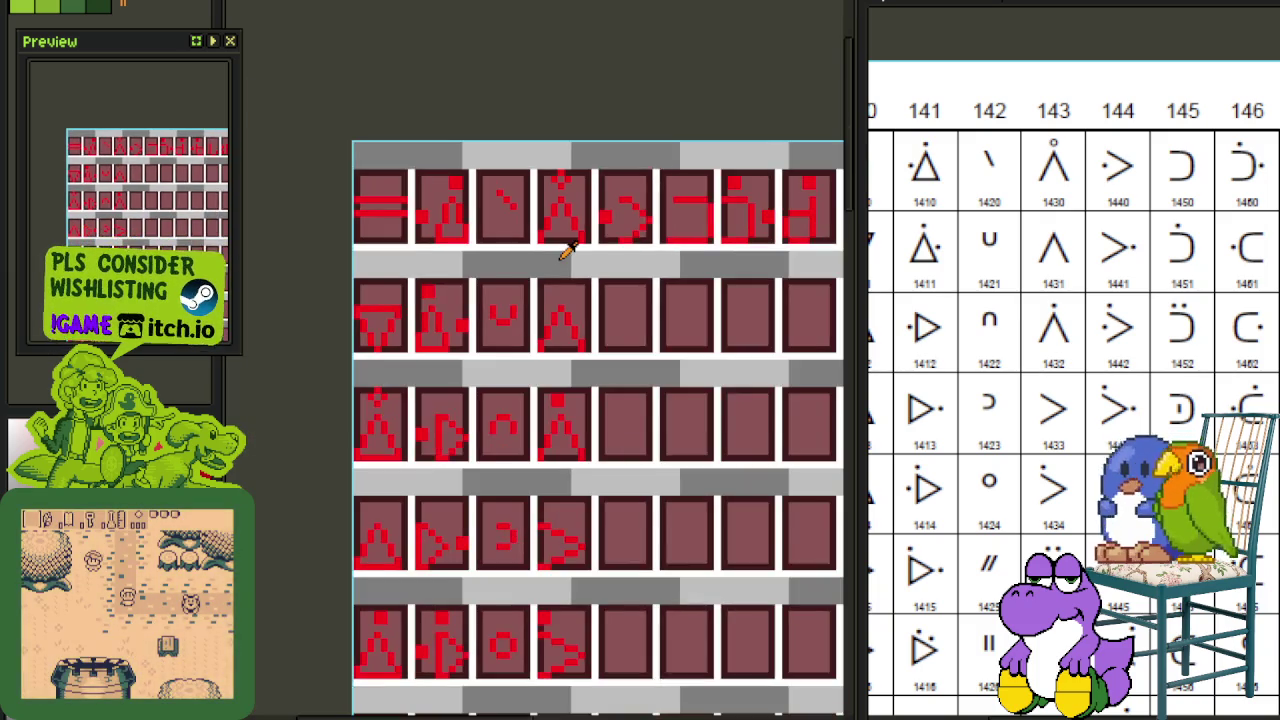
pyautogui.scroll(-2, 563, 251)
pyautogui.scroll(-2, 623, 320)
pyautogui.scroll(1, 727, 404)
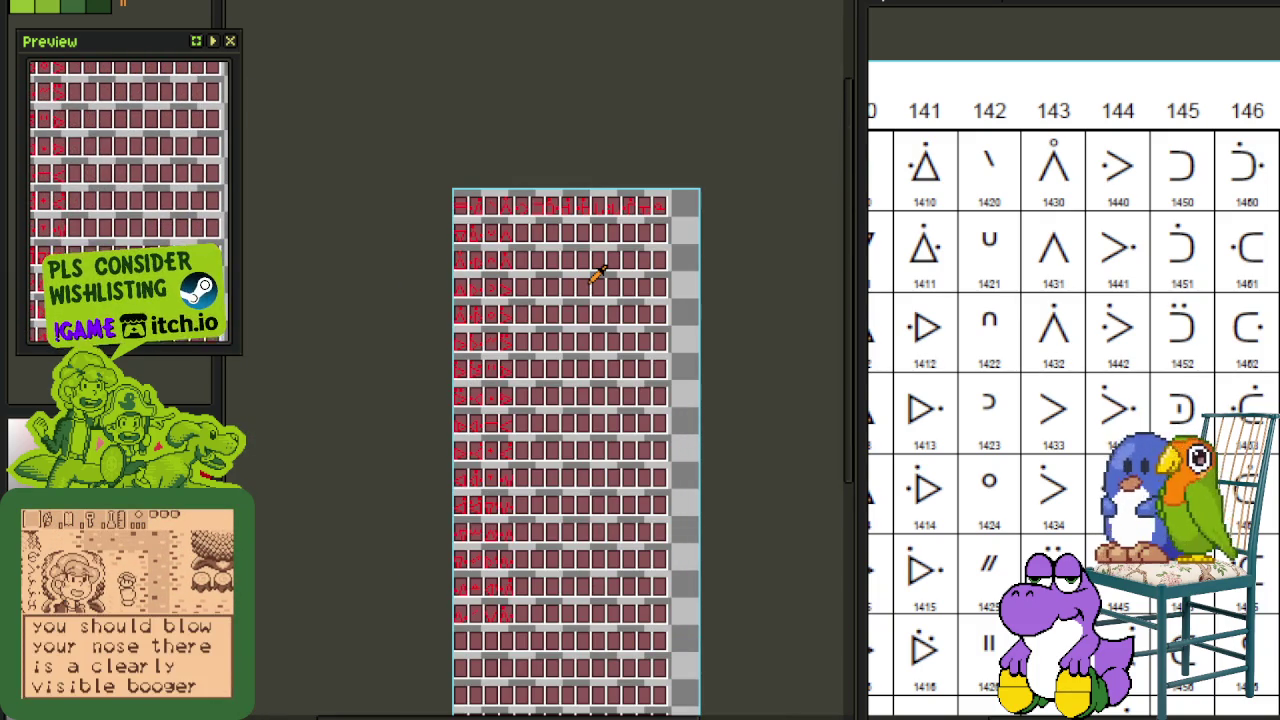
pyautogui.scroll(2, 605, 308)
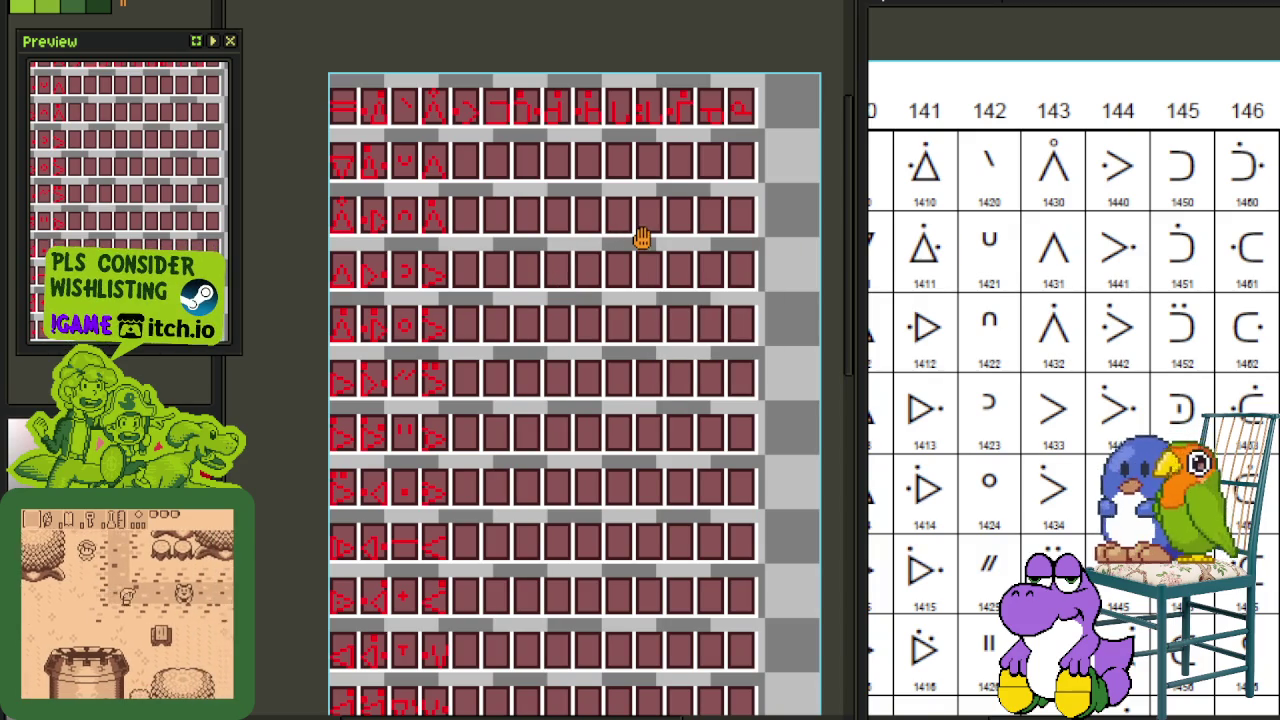
pyautogui.moveTo(520, 163); pyautogui.dragTo(603, 269)
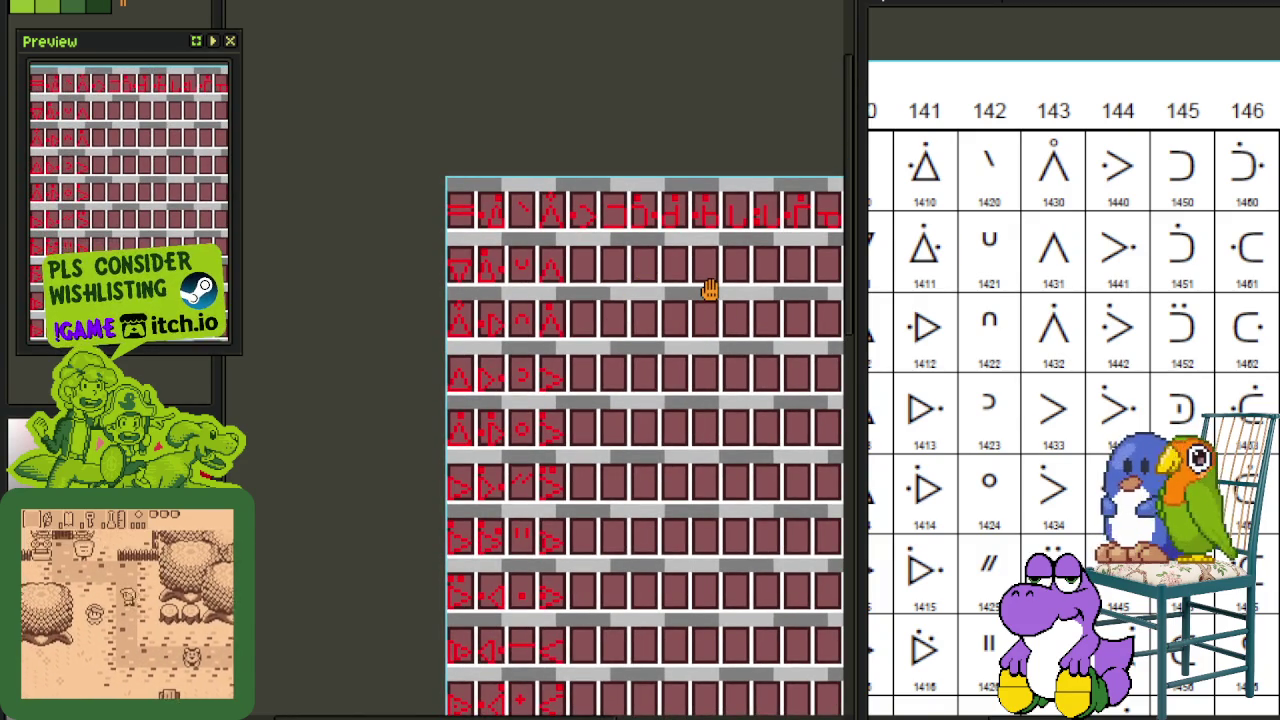
pyautogui.moveTo(706, 289); pyautogui.dragTo(643, 247)
pyautogui.scroll(1, 775, 285)
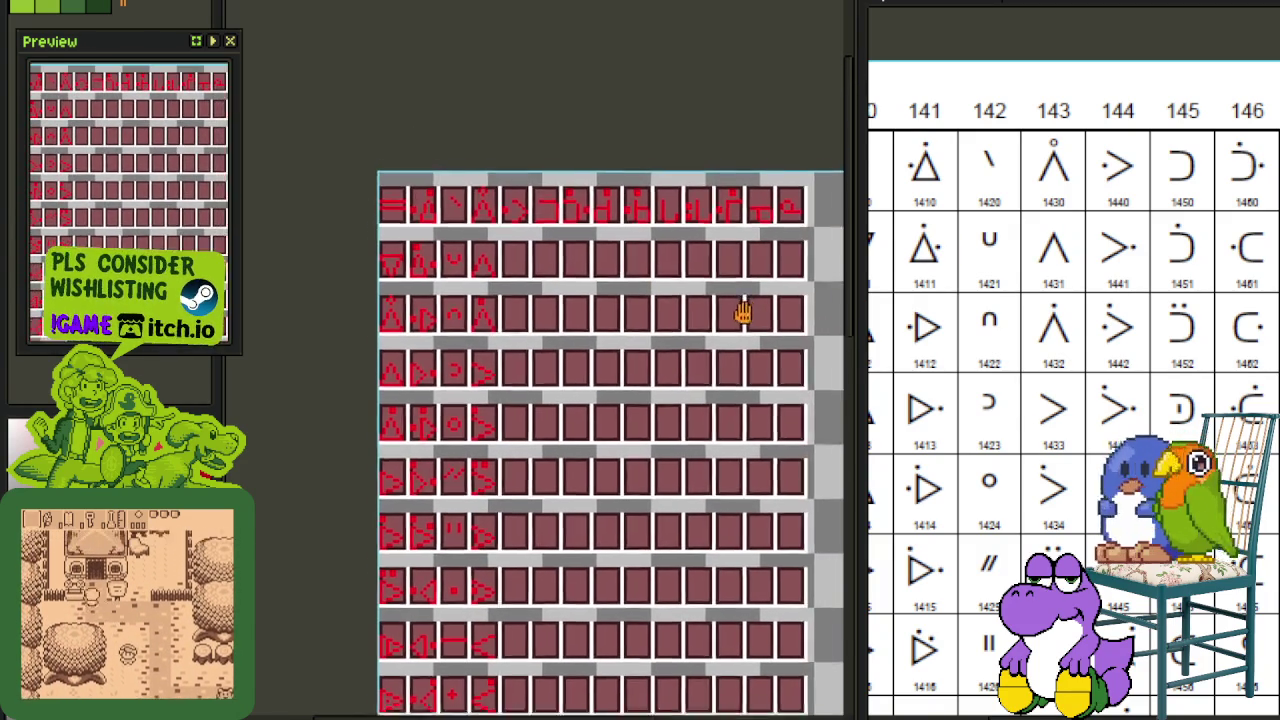
pyautogui.scroll(2, 580, 270)
pyautogui.scroll(2, 507, 248)
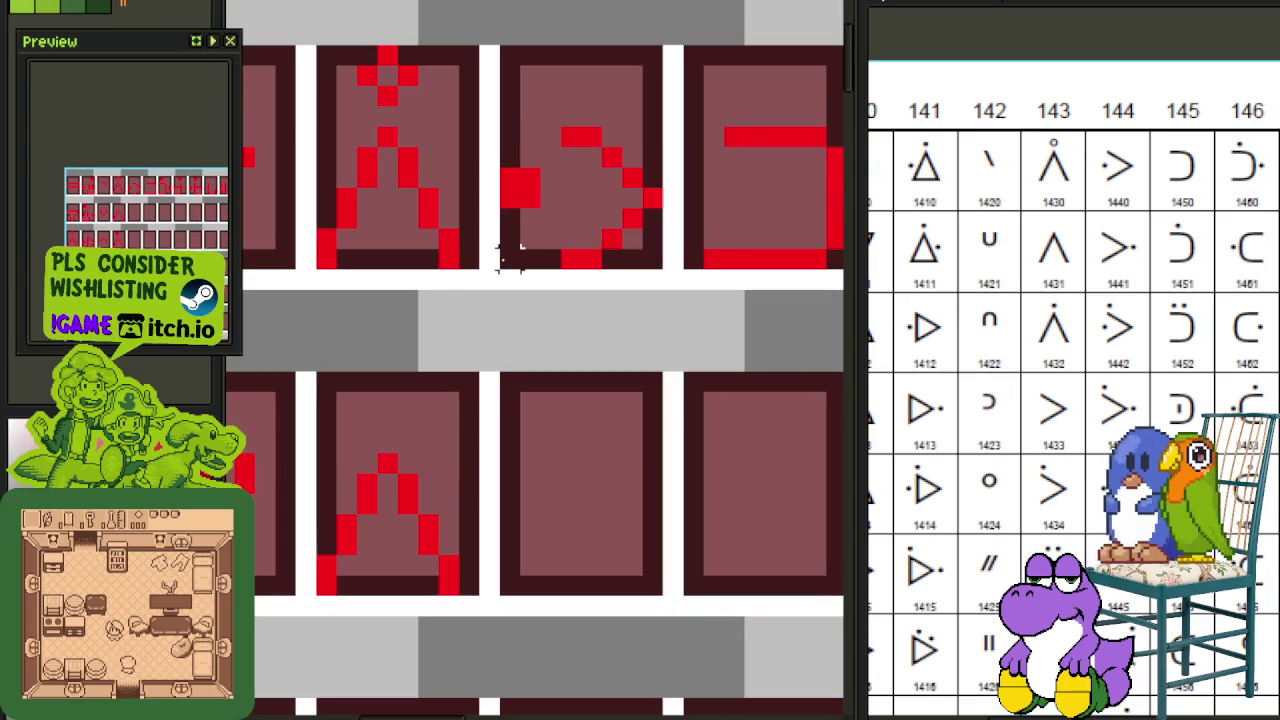
# Step: Copy the top-row > glyph into the tile below, mirroring it to < and back to >
pyautogui.moveTo(508, 252)
pyautogui.mouseDown()
pyautogui.moveTo(614, 109)
pyautogui.moveTo(643, 45)
pyautogui.mouseUp()
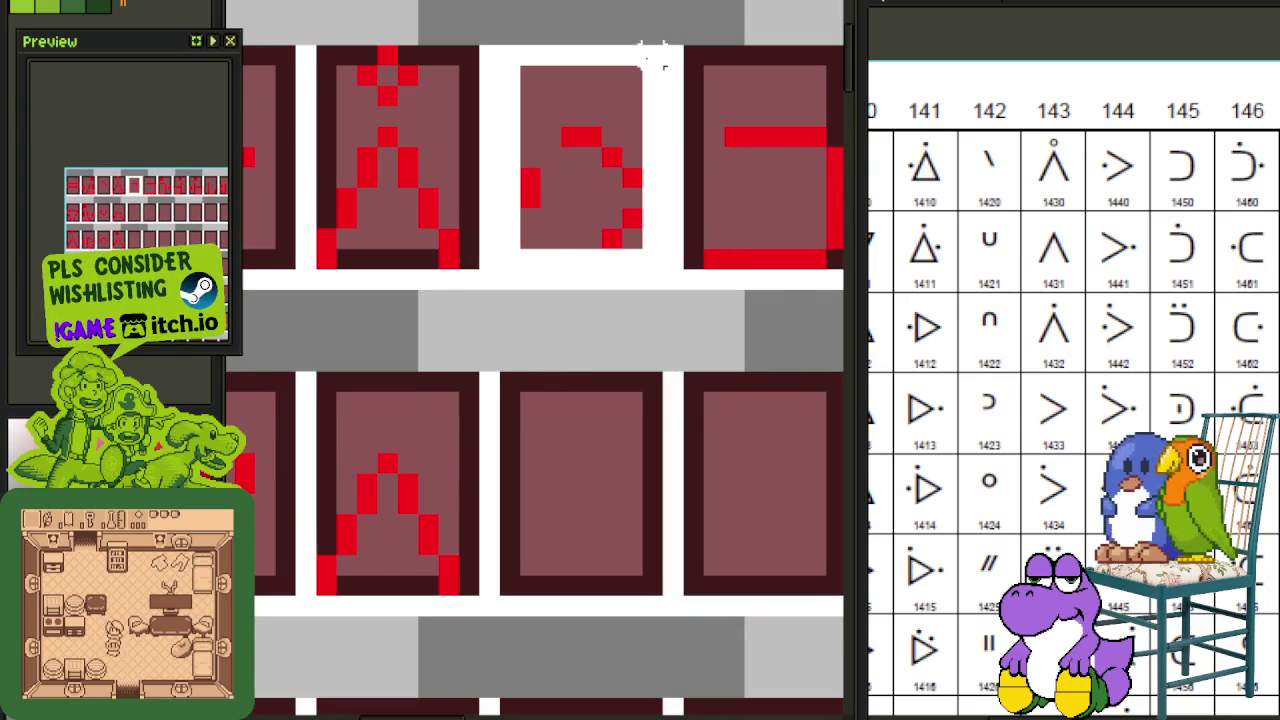
pyautogui.scroll(-2, 629, 106)
pyautogui.moveTo(608, 170)
pyautogui.mouseDown()
pyautogui.moveTo(597, 335)
pyautogui.moveTo(615, 335)
pyautogui.mouseUp()
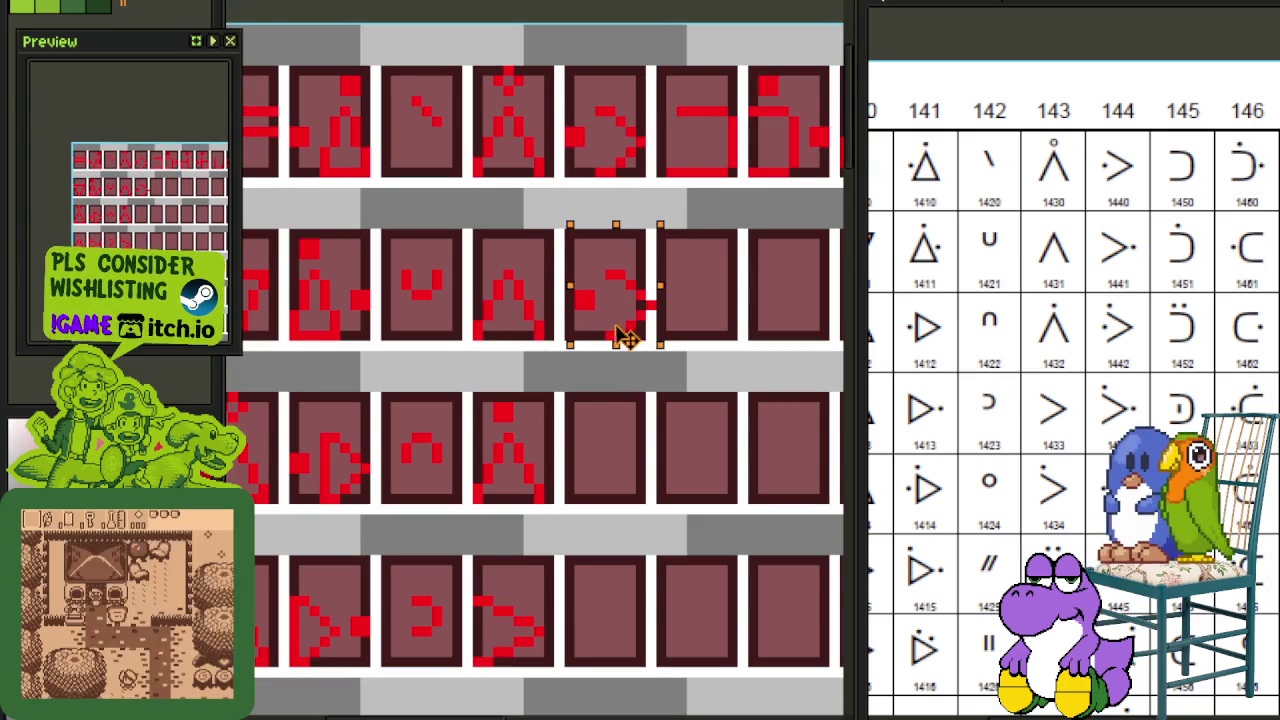
pyautogui.scroll(1, 588, 273)
pyautogui.scroll(1, 588, 273)
pyautogui.moveTo(594, 262); pyautogui.dragTo(702, 410)
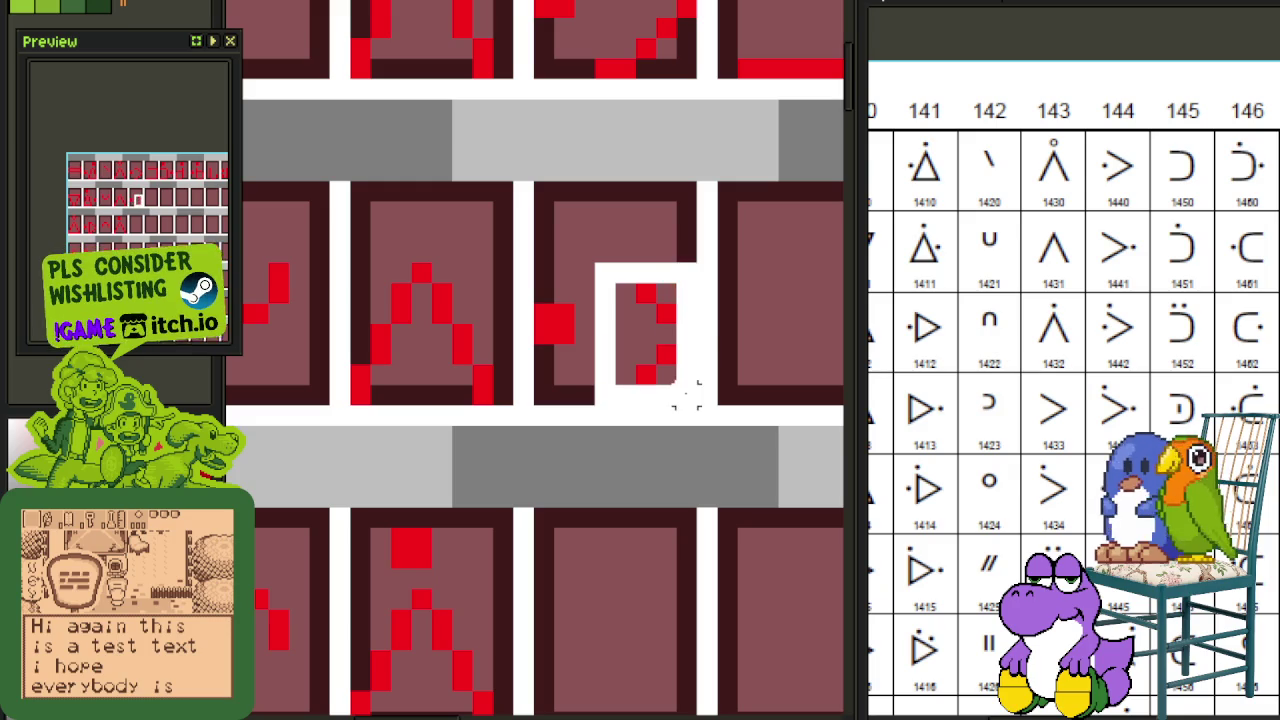
pyautogui.hotkey('shift', 'h')
pyautogui.click(748, 345)
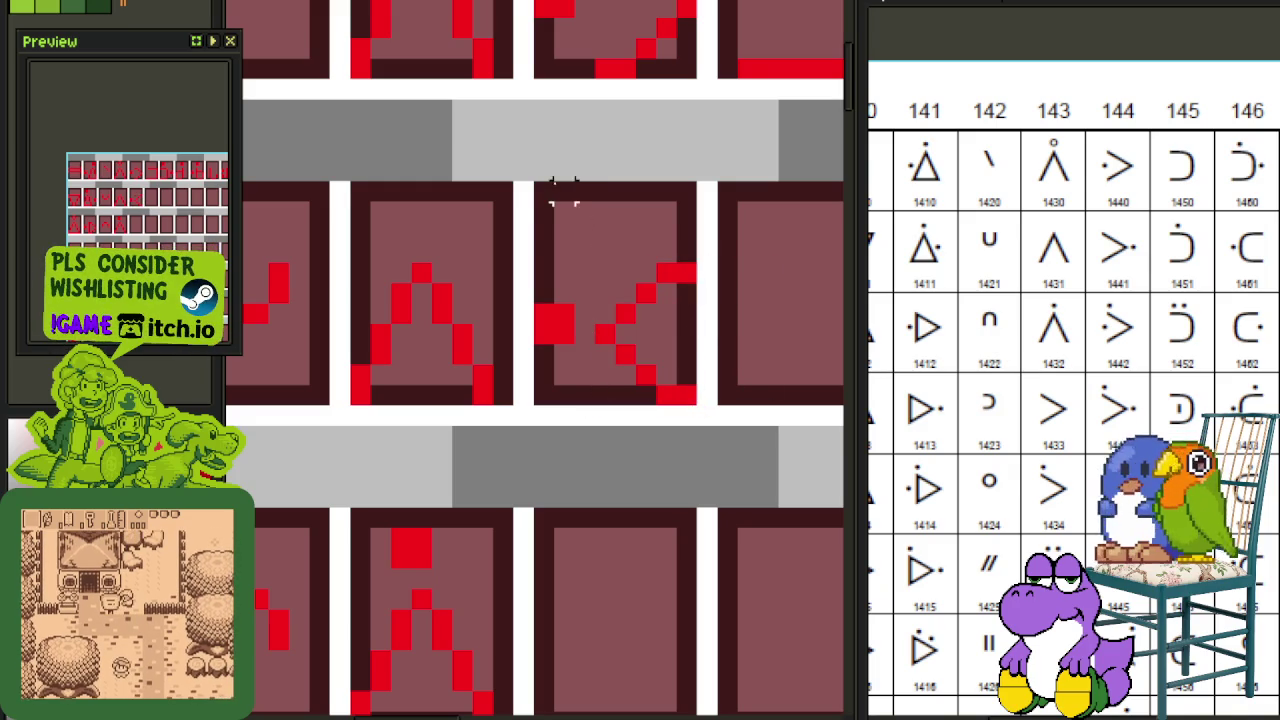
pyautogui.moveTo(550, 183); pyautogui.dragTo(702, 408)
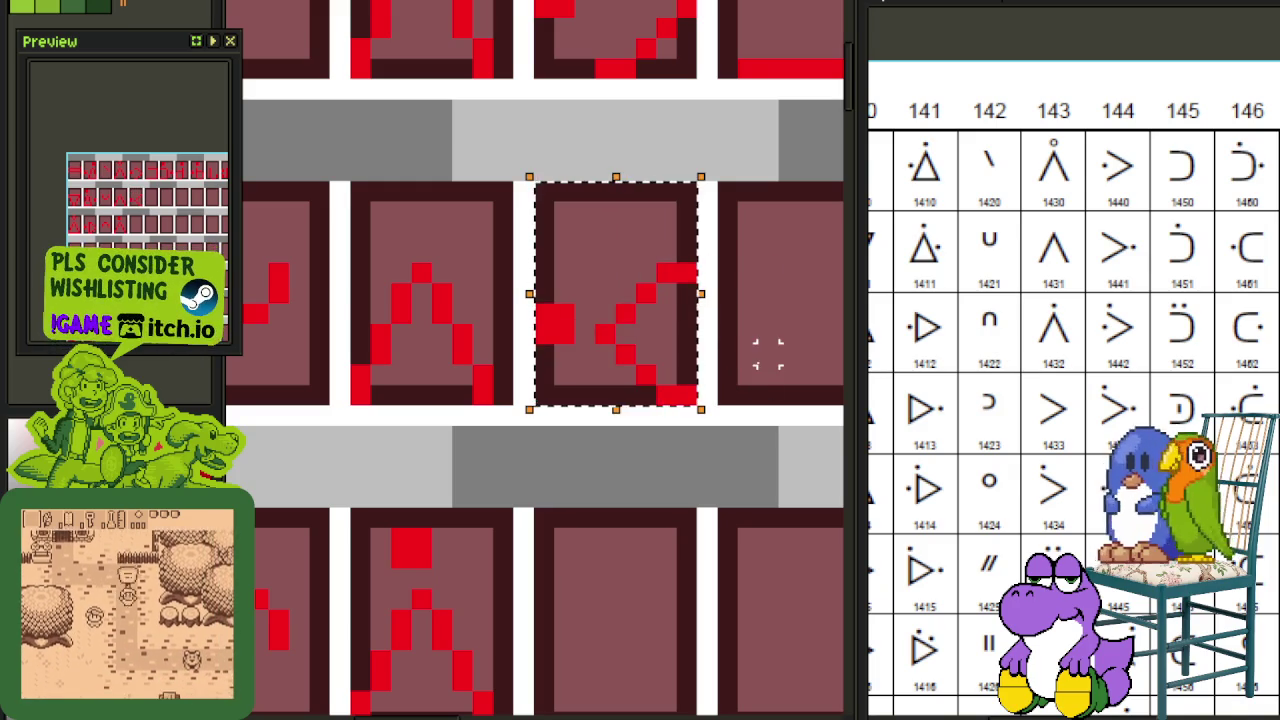
pyautogui.hotkey('shift', 'h')
pyautogui.scroll(-2, 749, 334)
pyautogui.scroll(-1, 680, 285)
pyautogui.scroll(2, 632, 258)
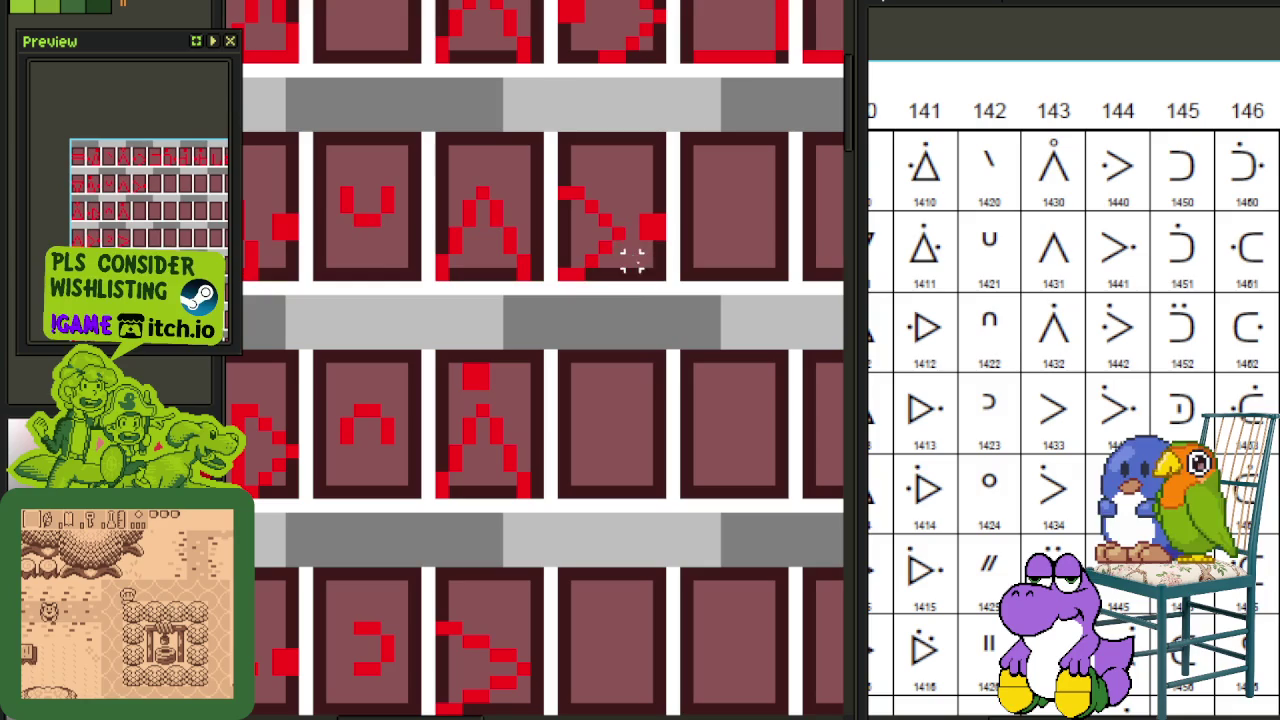
# Step: Place a > glyph in the next empty tile and copy the dot onto it, nudged one pixel right
pyautogui.moveTo(610, 50); pyautogui.dragTo(612, 497)
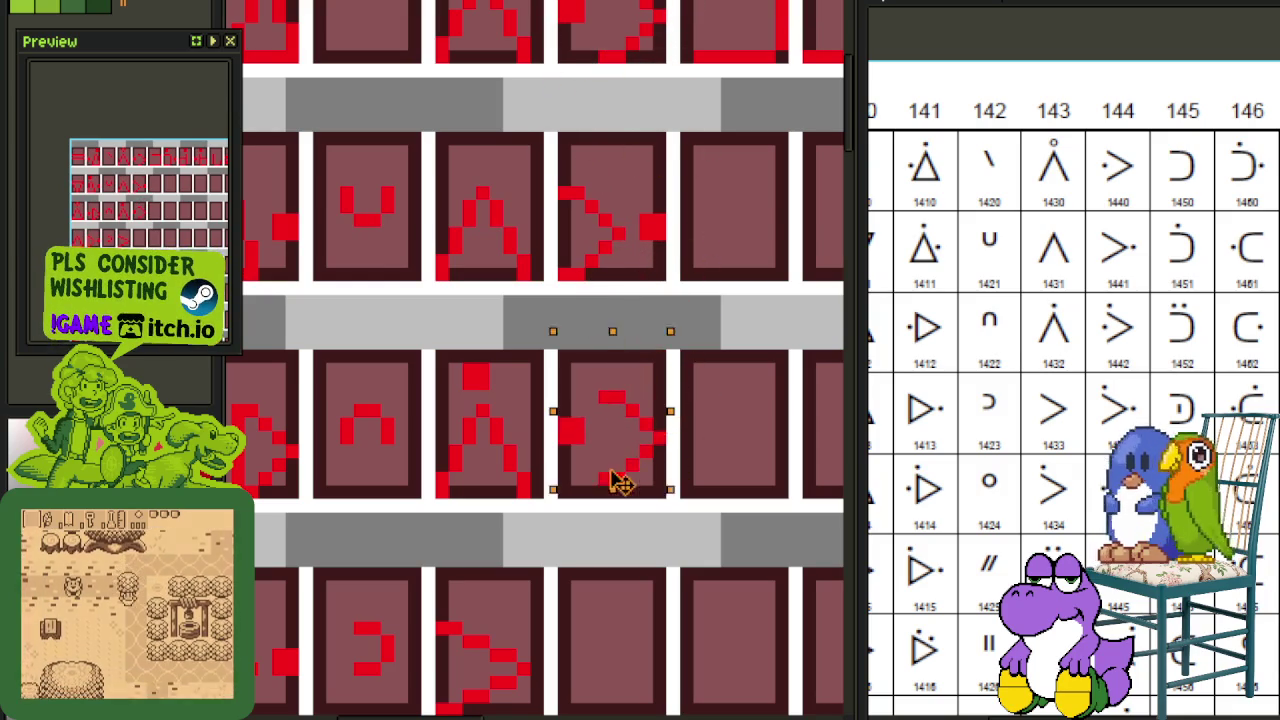
pyautogui.click(727, 383)
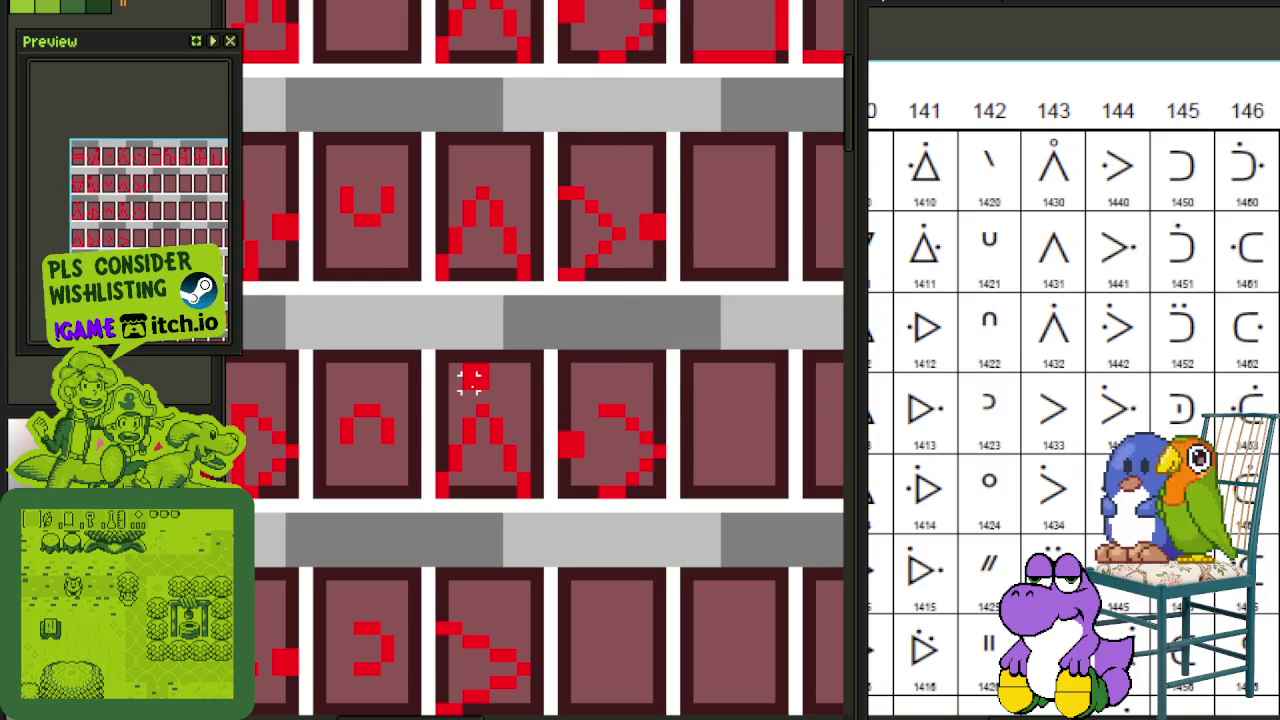
pyautogui.moveTo(443, 380); pyautogui.dragTo(560, 392)
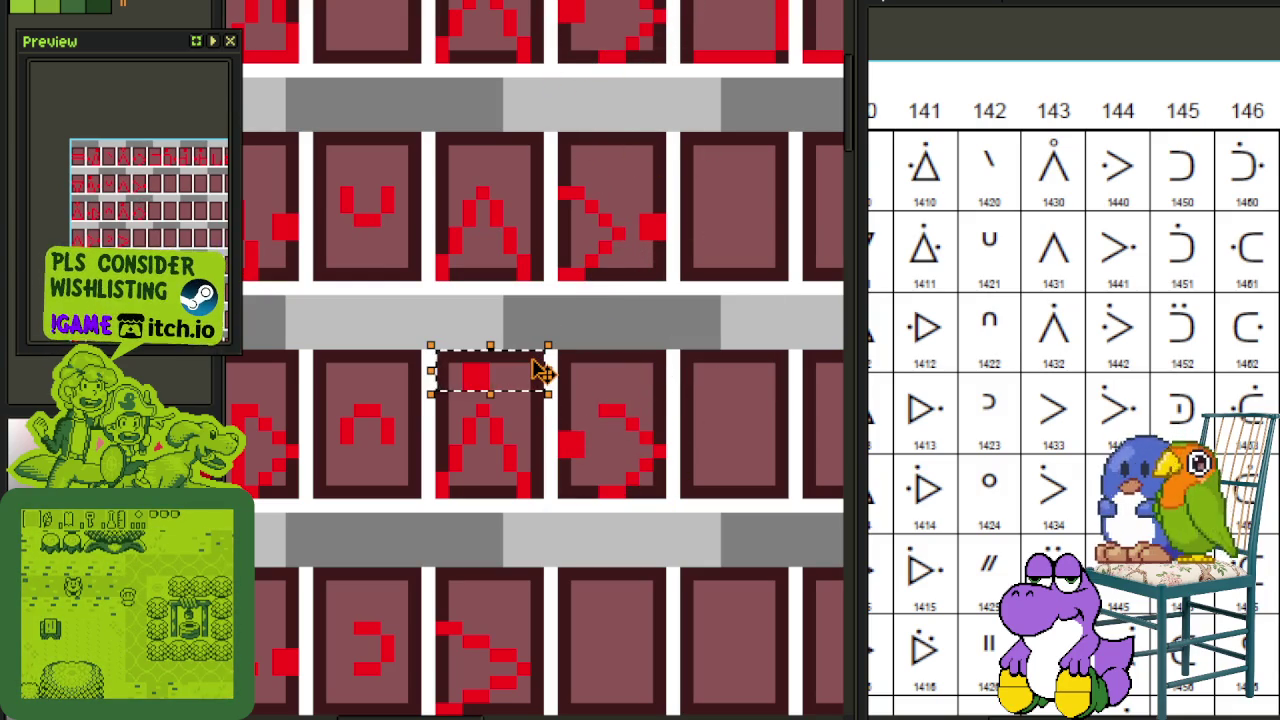
pyautogui.hotkey('shift', 'Right')
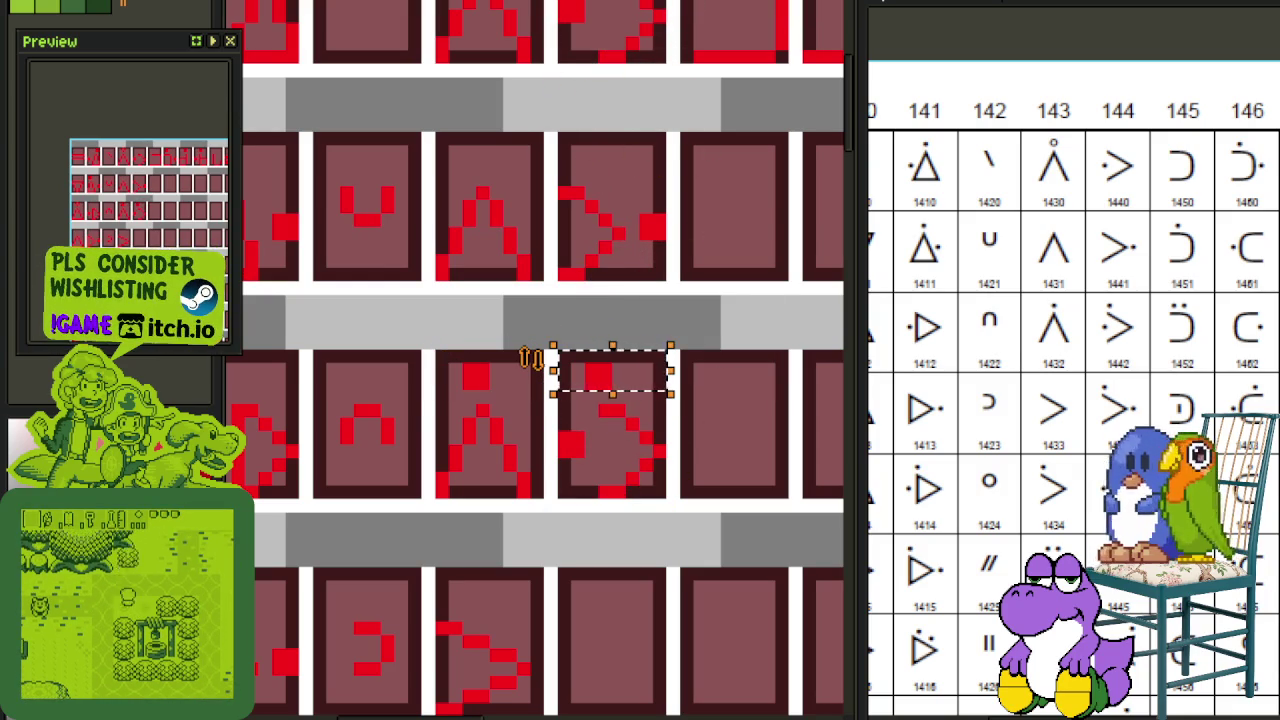
pyautogui.press('Right')
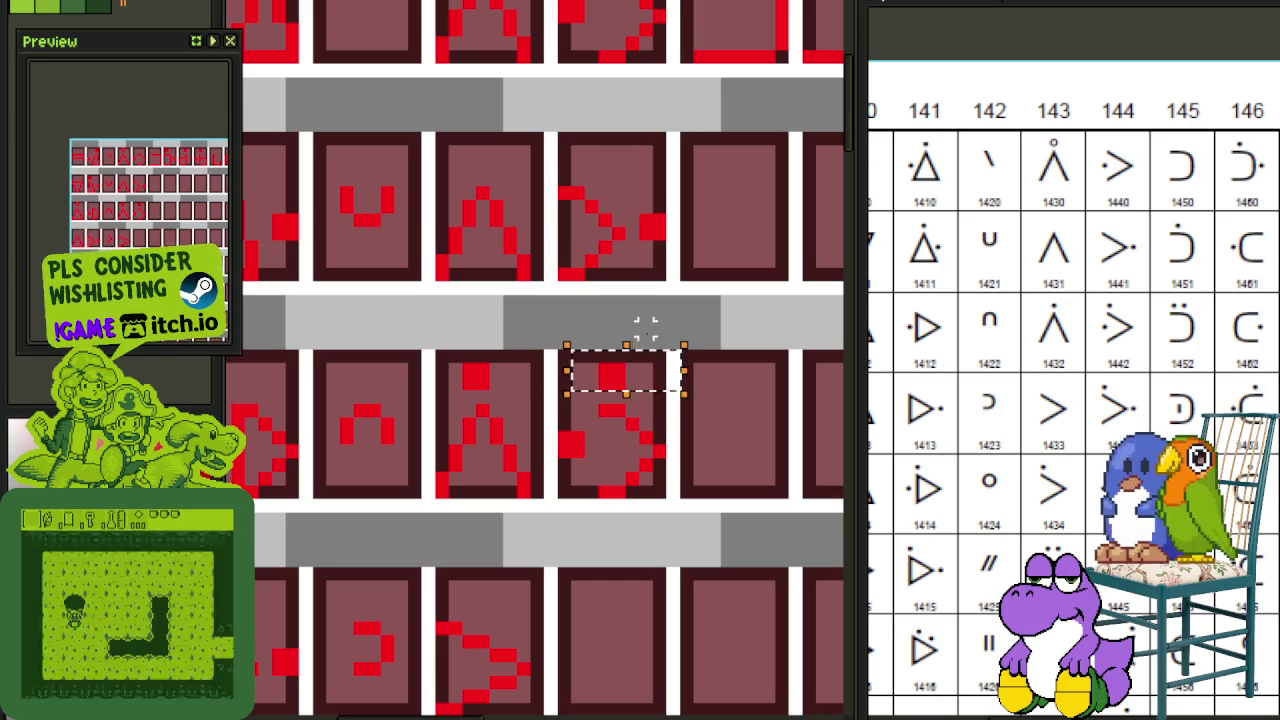
pyautogui.click(686, 316)
pyautogui.scroll(-4, 686, 316)
# Step: Copy the > glyph tile into the empty tile below it
pyautogui.moveTo(727, 408); pyautogui.dragTo(666, 251)
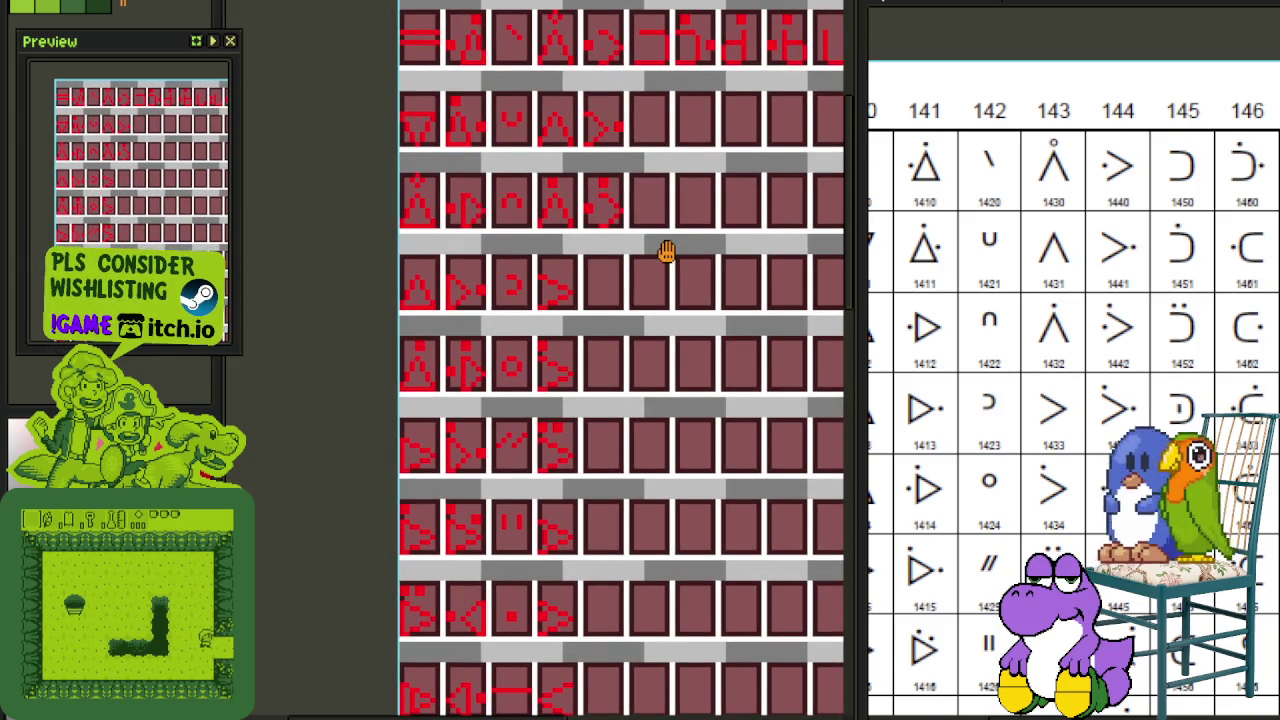
pyautogui.scroll(1, 574, 143)
pyautogui.scroll(1, 563, 113)
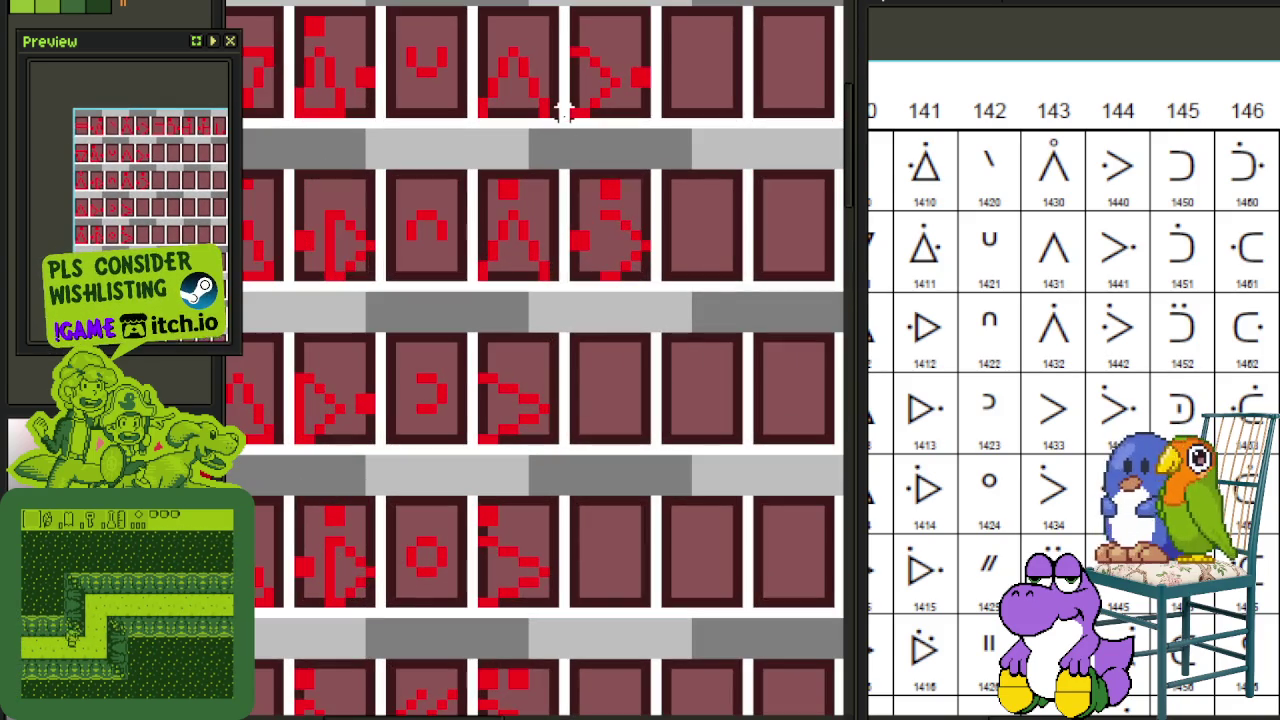
pyautogui.moveTo(575, 112); pyautogui.dragTo(652, 5)
pyautogui.moveTo(609, 91); pyautogui.dragTo(617, 410)
pyautogui.click(737, 343)
# Step: Move the red dot from the upper panel down onto the lower panel's > glyph
pyautogui.scroll(1, 557, 180)
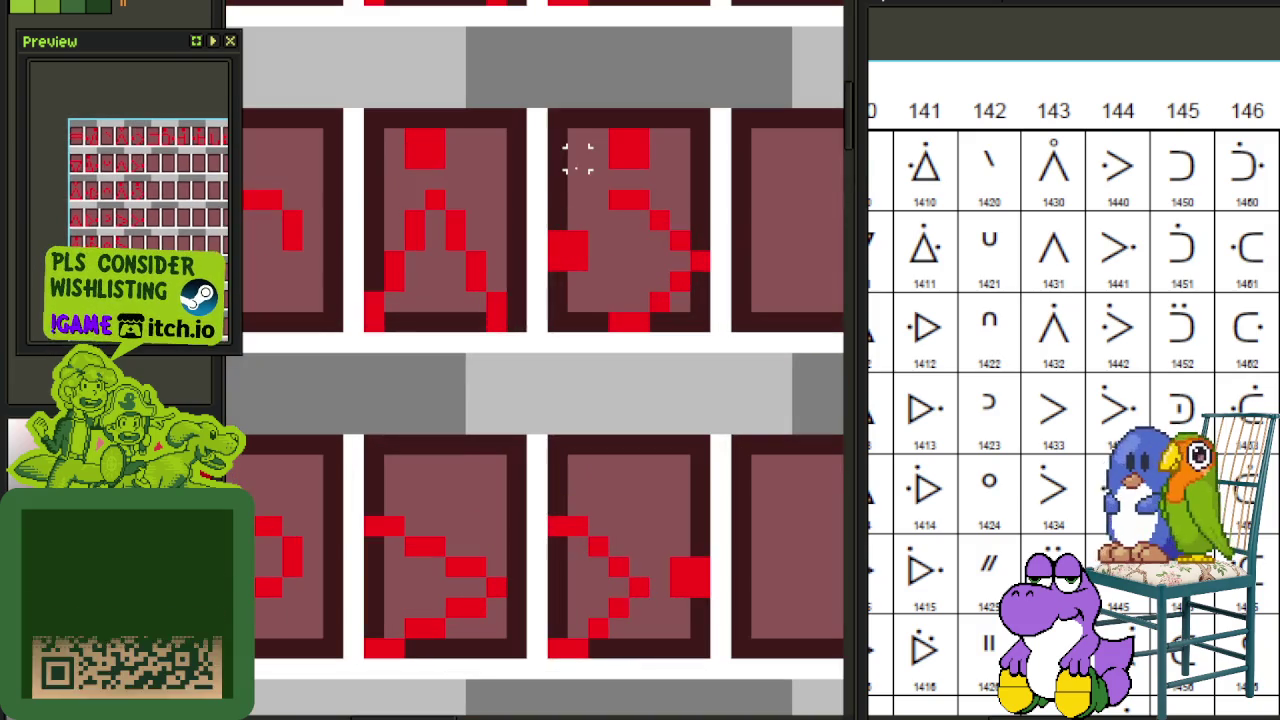
pyautogui.scroll(1, 557, 180)
pyautogui.moveTo(543, 194)
pyautogui.mouseDown()
pyautogui.moveTo(657, 110)
pyautogui.moveTo(714, 108)
pyautogui.mouseUp()
pyautogui.moveTo(651, 163); pyautogui.dragTo(648, 507)
pyautogui.click(659, 403)
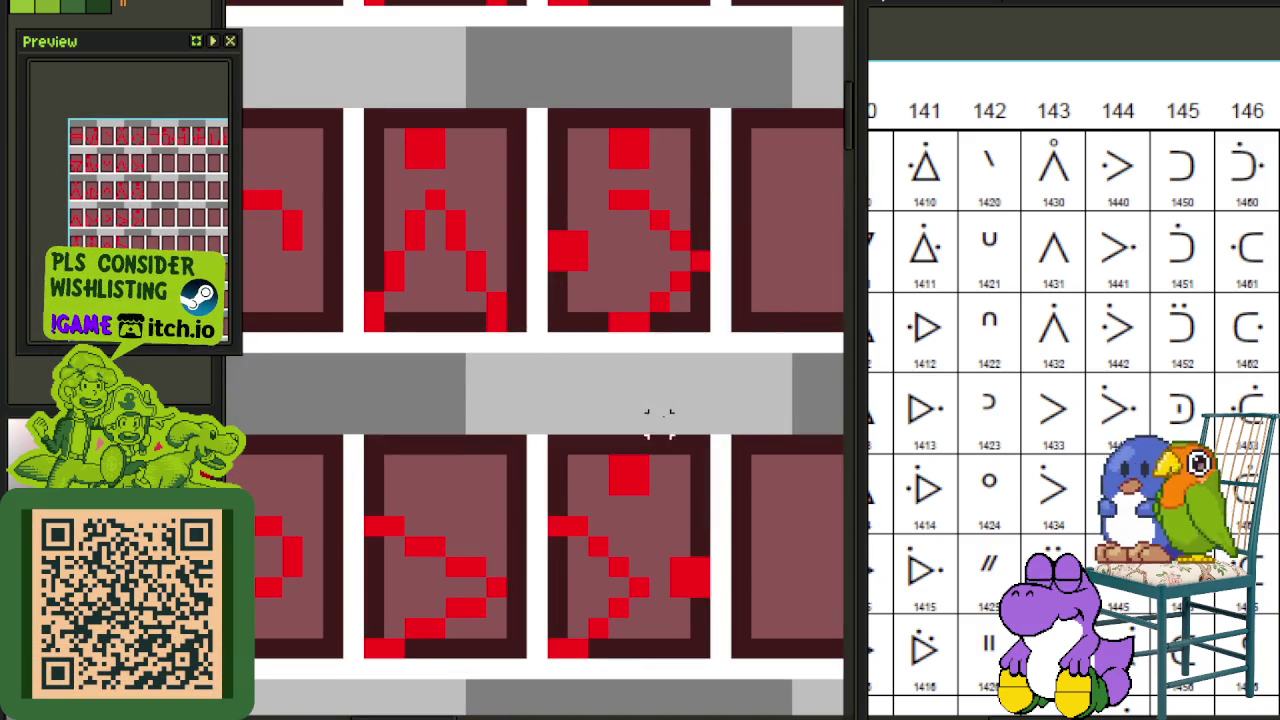
pyautogui.scroll(-1, 660, 587)
pyautogui.scroll(-1, 629, 386)
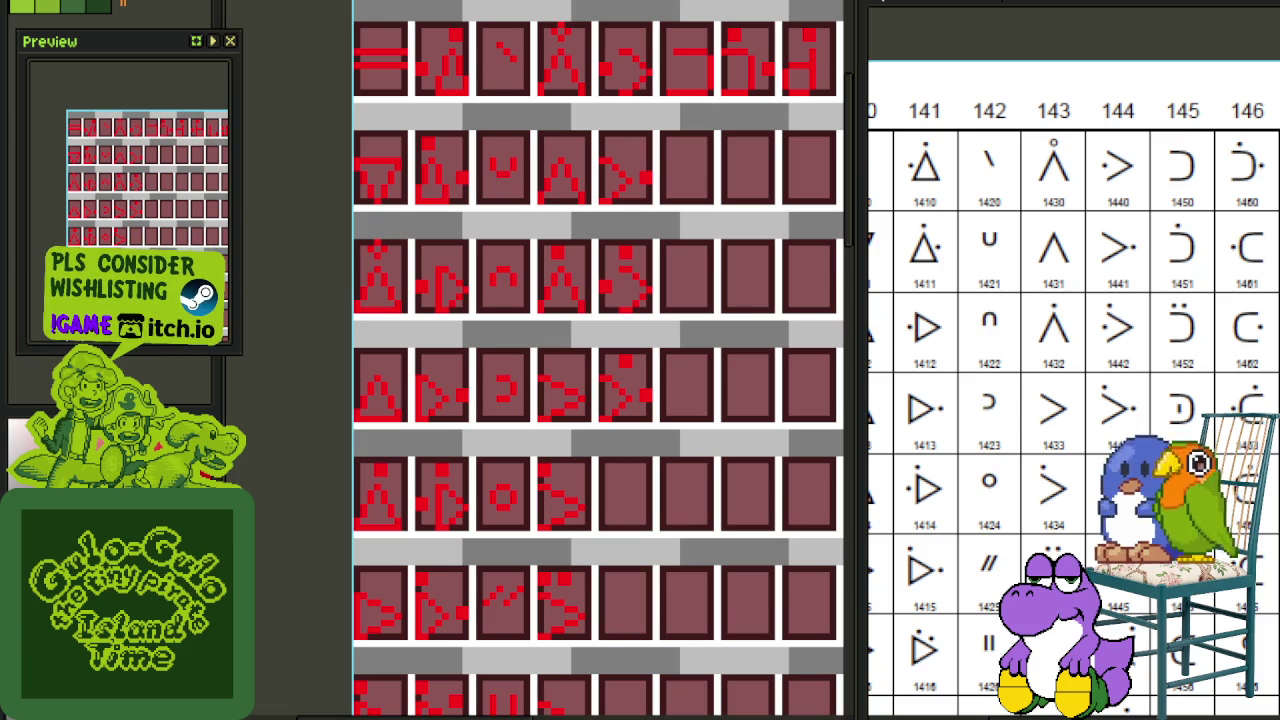
# Step: Pan across the tile columns and save the sprite sheet
pyautogui.scroll(-1, 655, 393)
pyautogui.moveTo(669, 397); pyautogui.dragTo(534, 346)
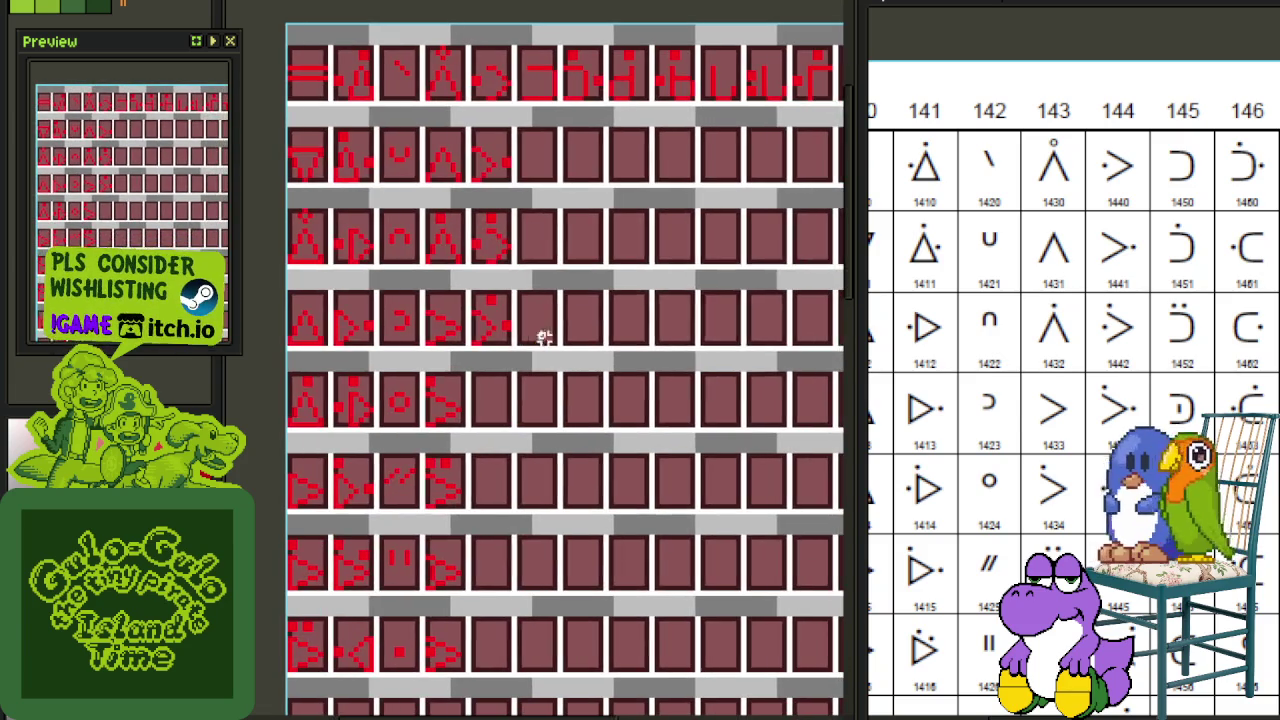
pyautogui.scroll(-1, 566, 401)
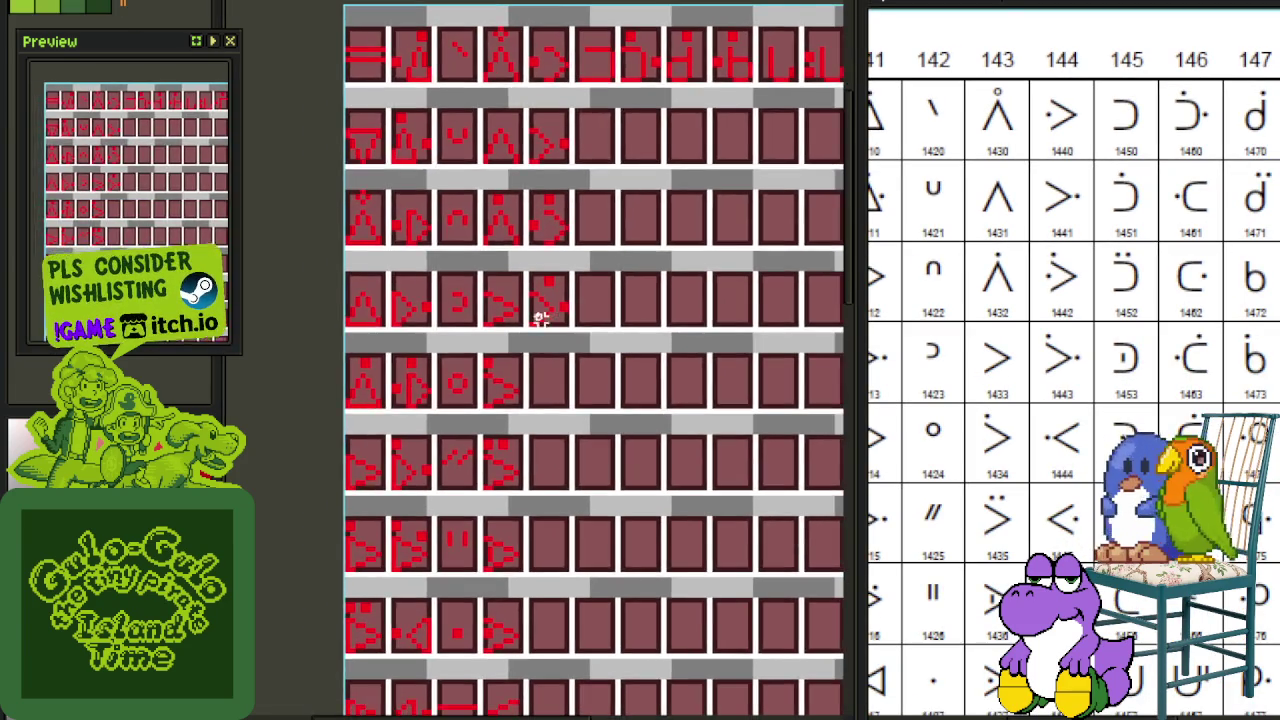
pyautogui.scroll(2, 566, 401)
pyautogui.moveTo(767, 420); pyautogui.dragTo(713, 349)
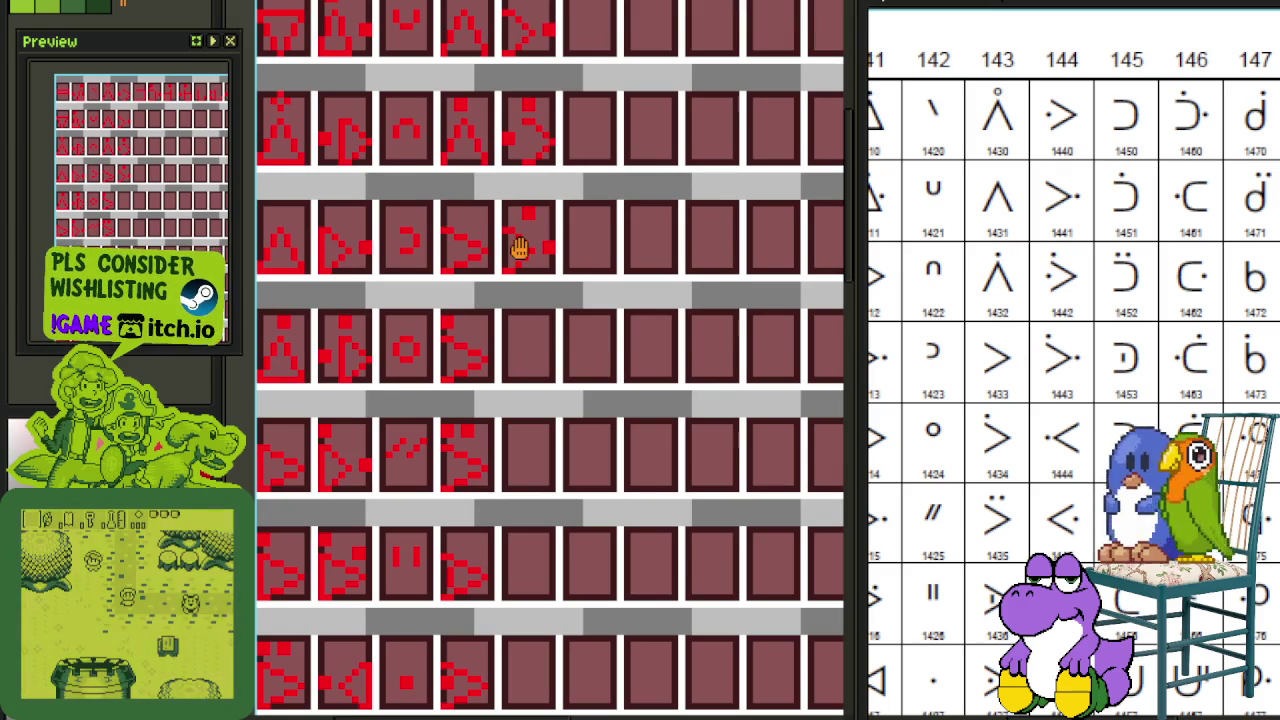
pyautogui.scroll(-1, 516, 158)
pyautogui.scroll(2, 523, 209)
pyautogui.scroll(-1, 516, 92)
pyautogui.scroll(2, 520, 109)
pyautogui.hotkey('ctrl', 's')
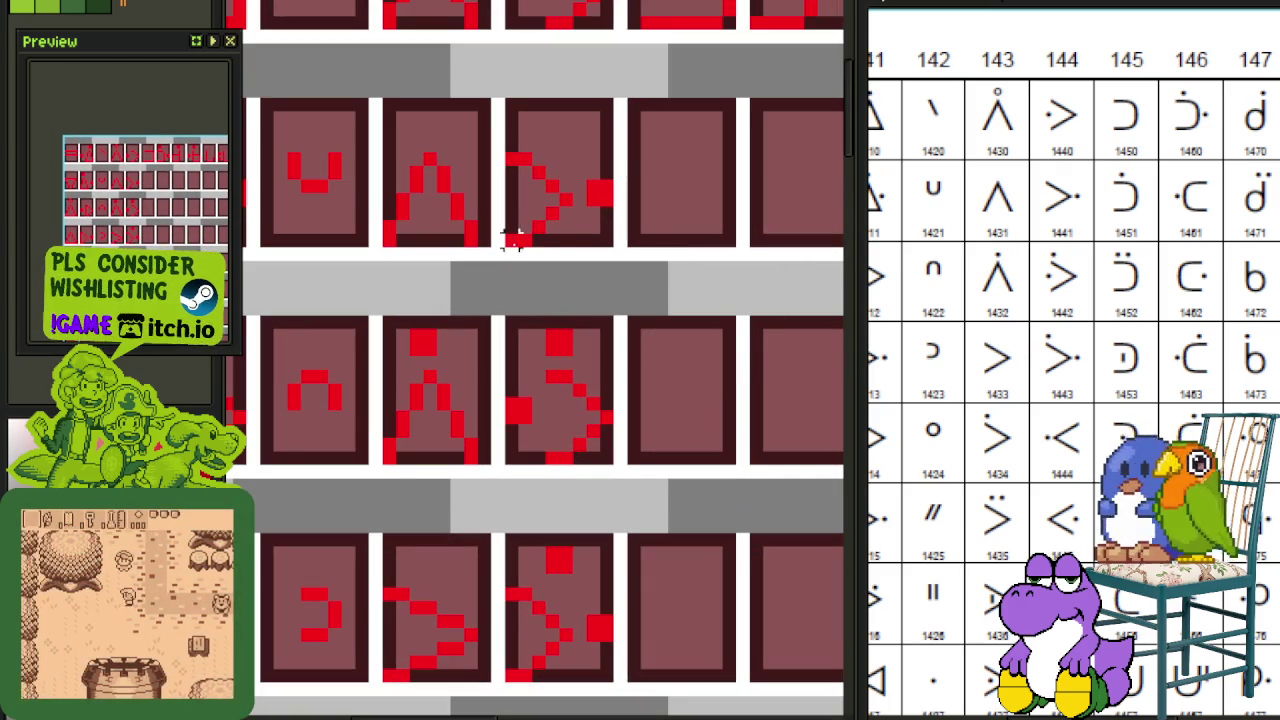
# Step: Copy the '>' glyph panel down into row 5, column 5 and save
pyautogui.moveTo(513, 238); pyautogui.dragTo(600, 128)
pyautogui.scroll(-2, 600, 110)
pyautogui.moveTo(585, 180); pyautogui.dragTo(585, 510)
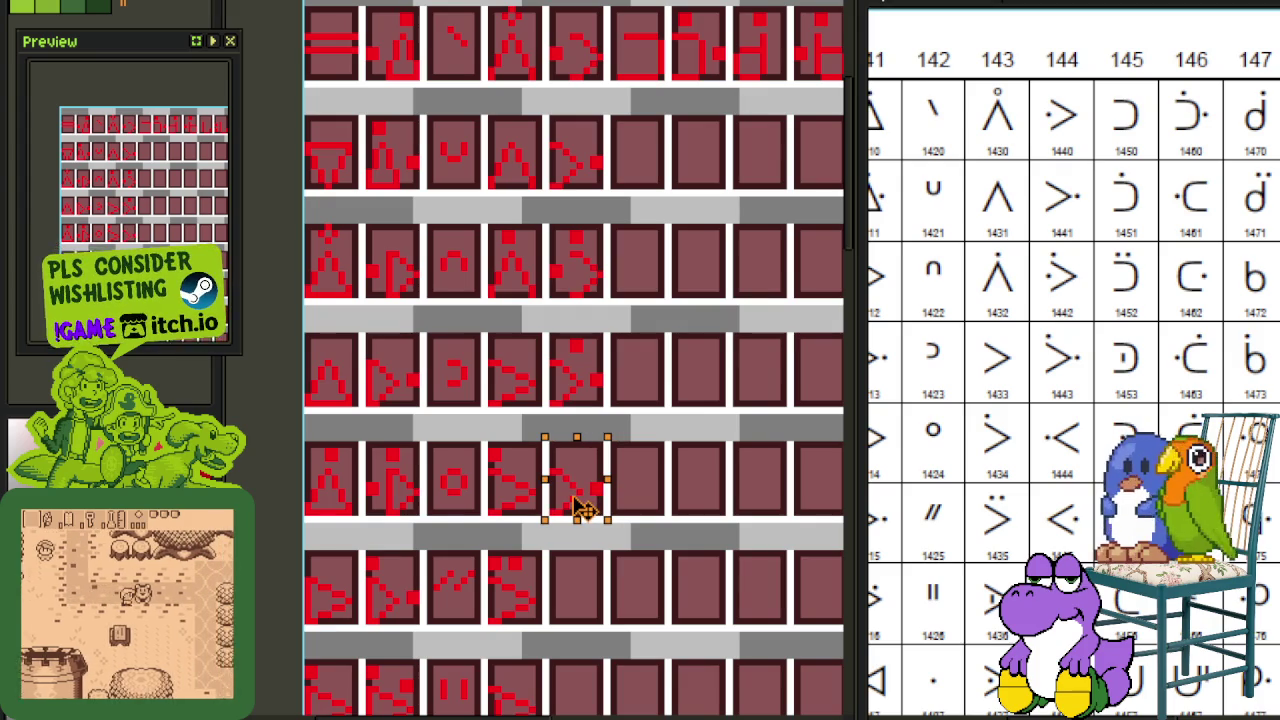
pyautogui.hotkey('ctrl', 's')
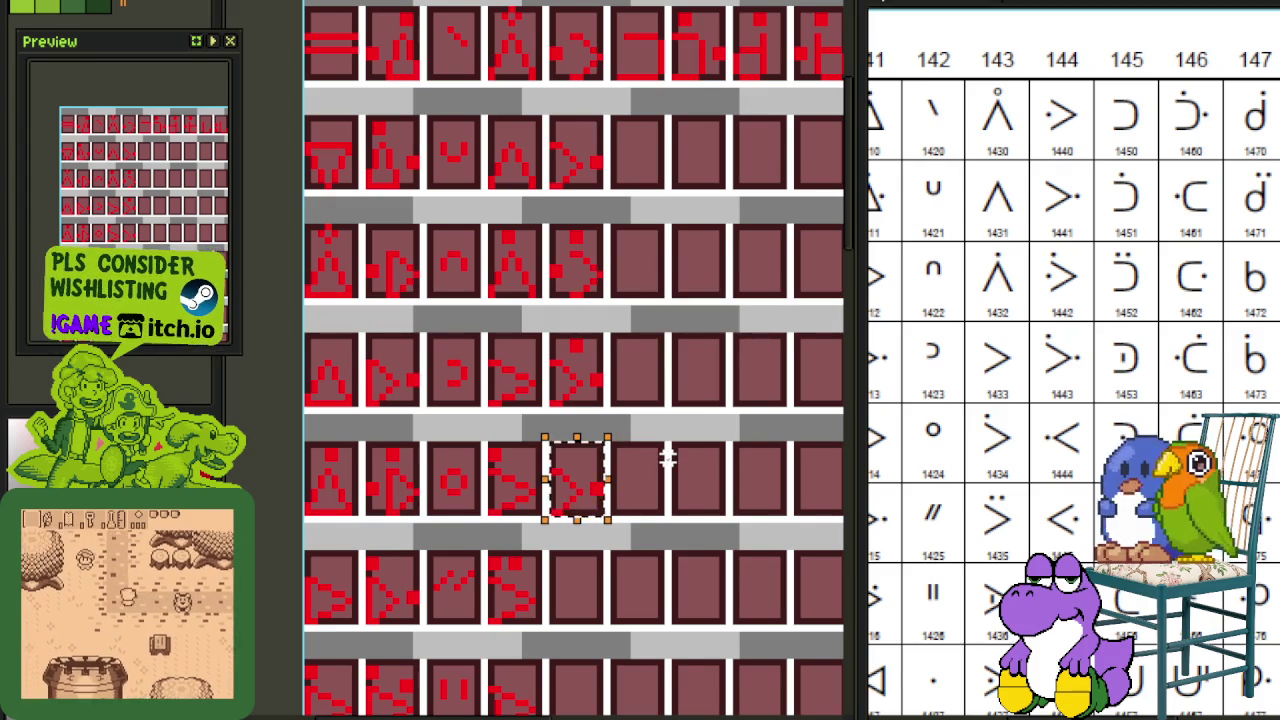
# Step: Mirror the copied '>' glyph horizontally so it points left
pyautogui.scroll(1, 671, 463)
pyautogui.scroll(2, 547, 455)
pyautogui.moveTo(528, 476); pyautogui.dragTo(607, 603)
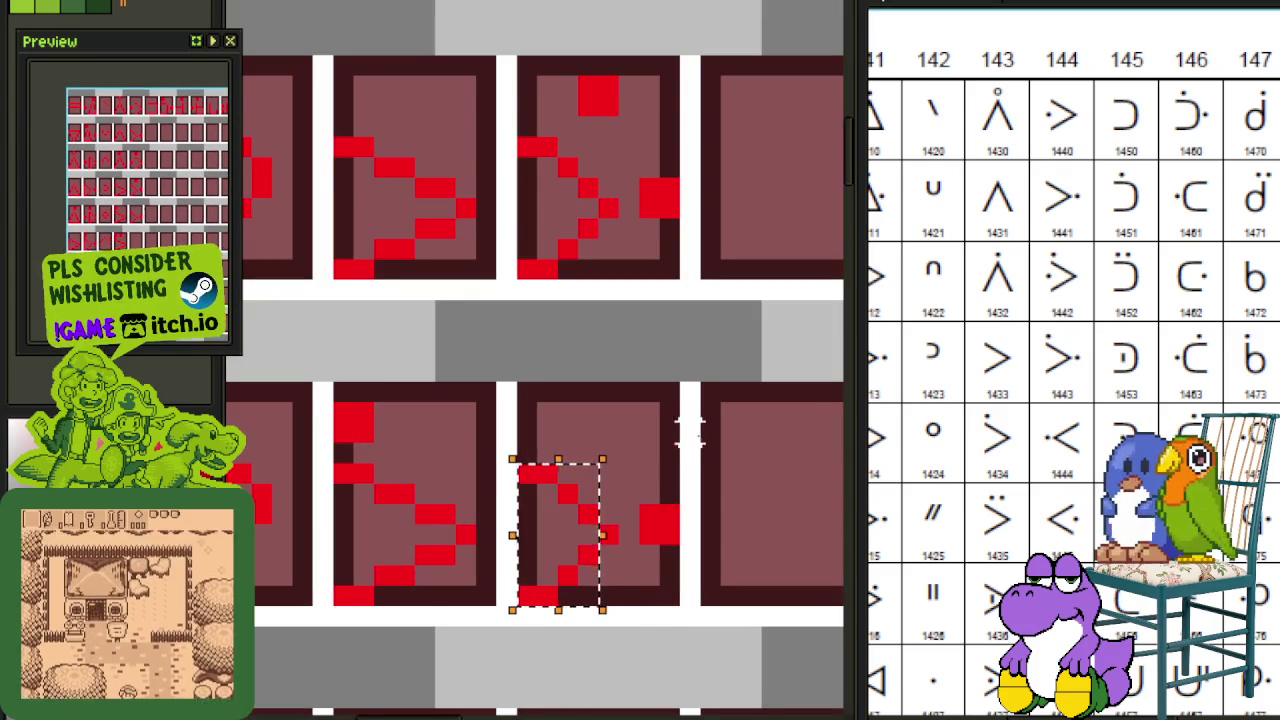
pyautogui.scroll(-1, 688, 440)
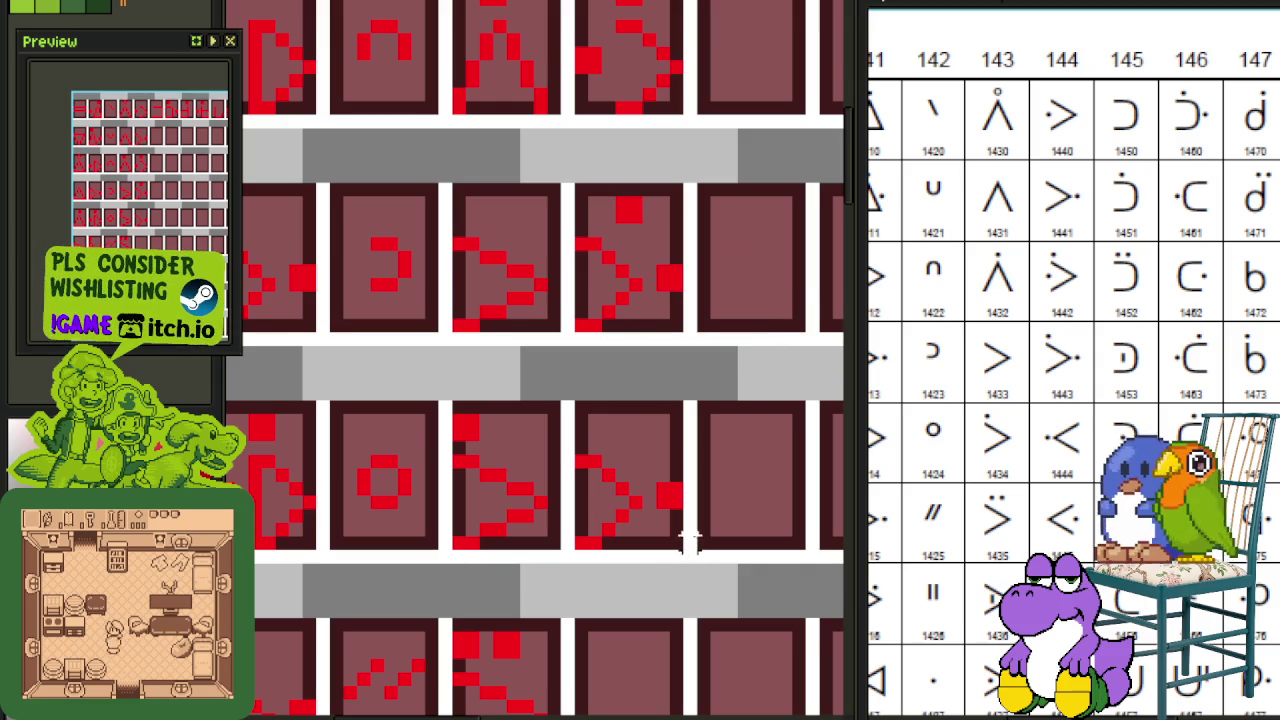
pyautogui.moveTo(688, 552); pyautogui.dragTo(571, 399)
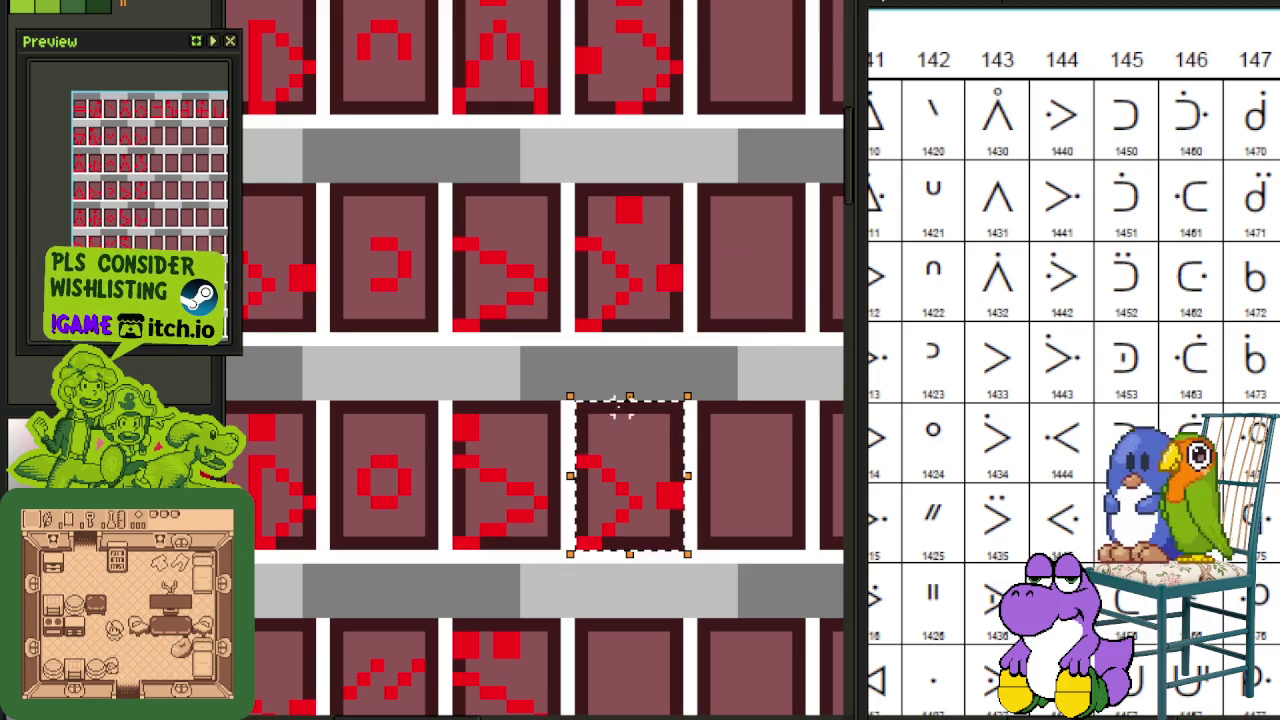
pyautogui.hotkey('shift', 'h')
# Step: Paste the glyph into the centre panel, nudge it down one pixel, and save
pyautogui.scroll(-2, 771, 433)
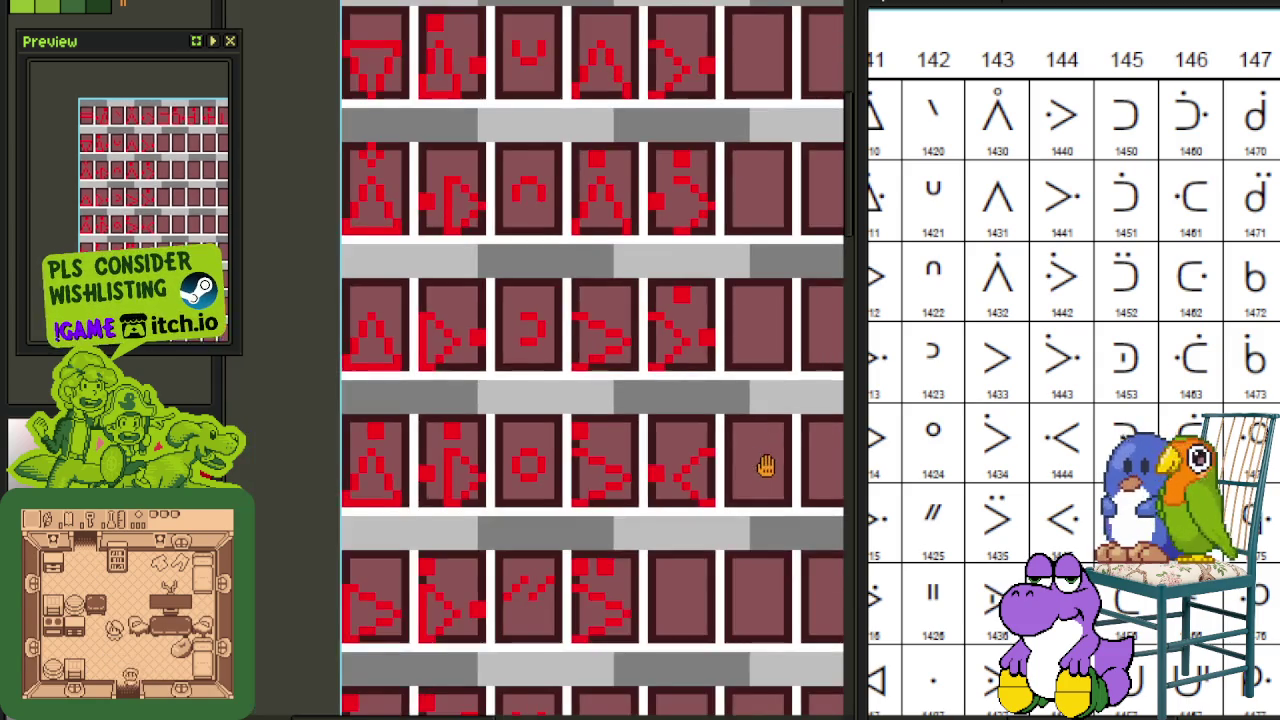
pyautogui.scroll(1, 766, 463)
pyautogui.scroll(1, 678, 428)
pyautogui.scroll(2, 694, 517)
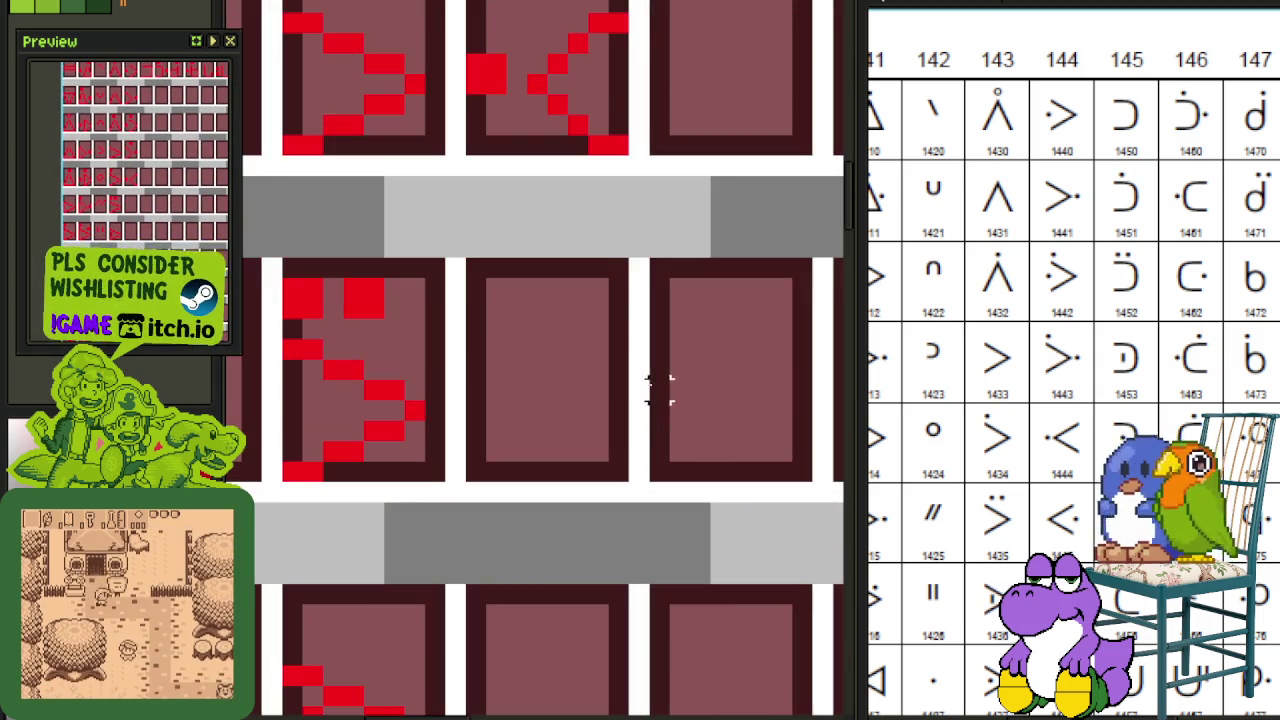
pyautogui.hotkey('ctrl', 'v')
pyautogui.press('Down')
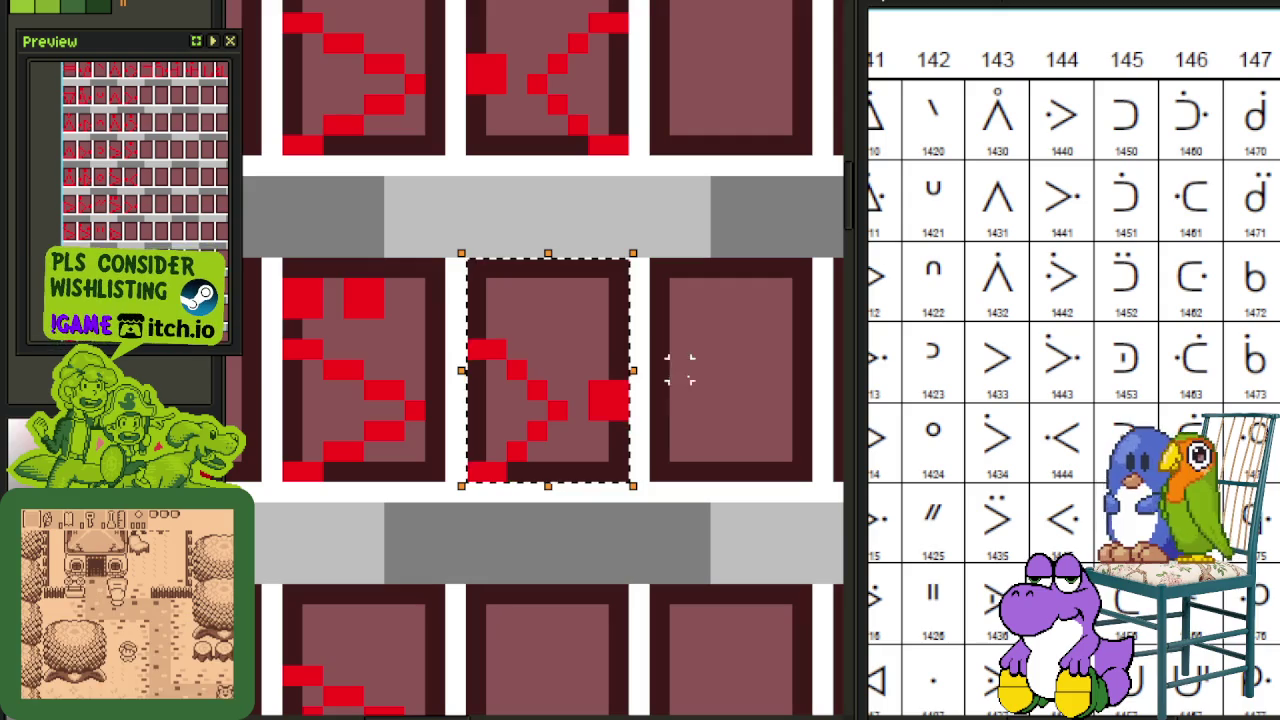
pyautogui.hotkey('ctrl', 's')
# Step: Flip the arrow part of the pasted glyph to point left, then save
pyautogui.moveTo(480, 350); pyautogui.dragTo(566, 482)
pyautogui.hotkey('shift', 'h')
pyautogui.hotkey('ctrl', 'd')
pyautogui.scroll(-2, 702, 370)
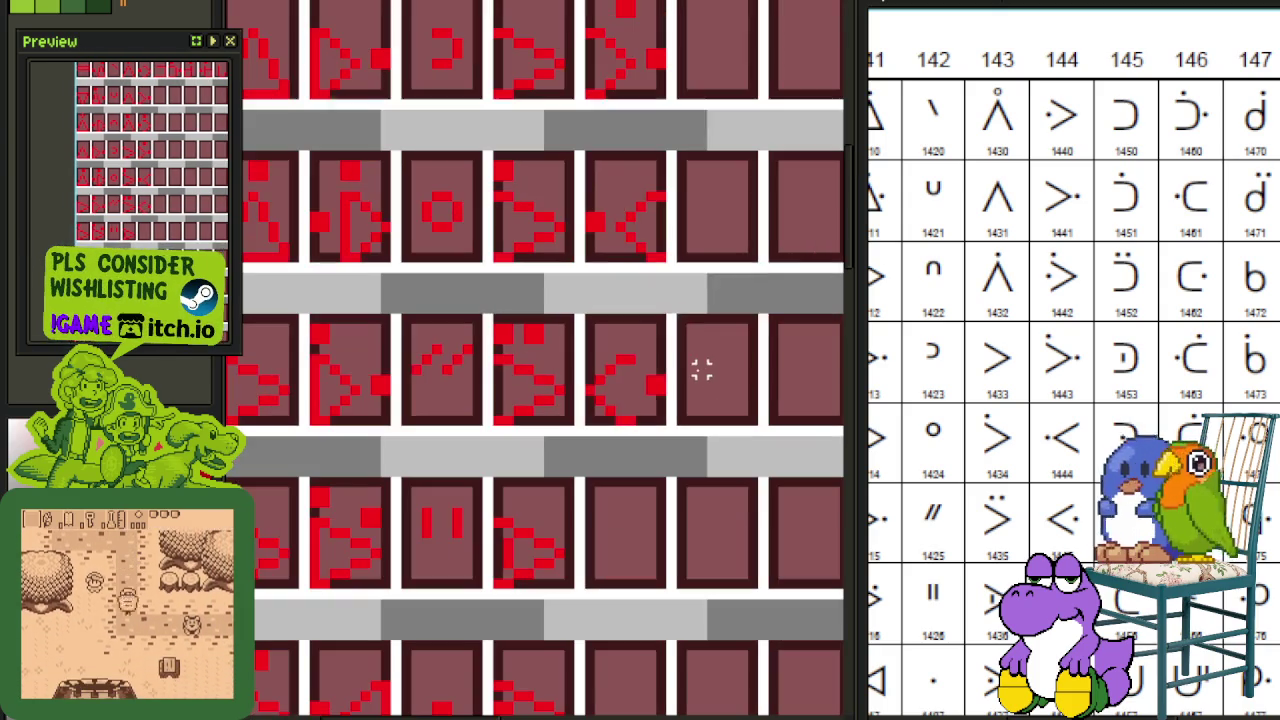
pyautogui.moveTo(686, 443); pyautogui.dragTo(643, 358)
pyautogui.hotkey('ctrl', 's')
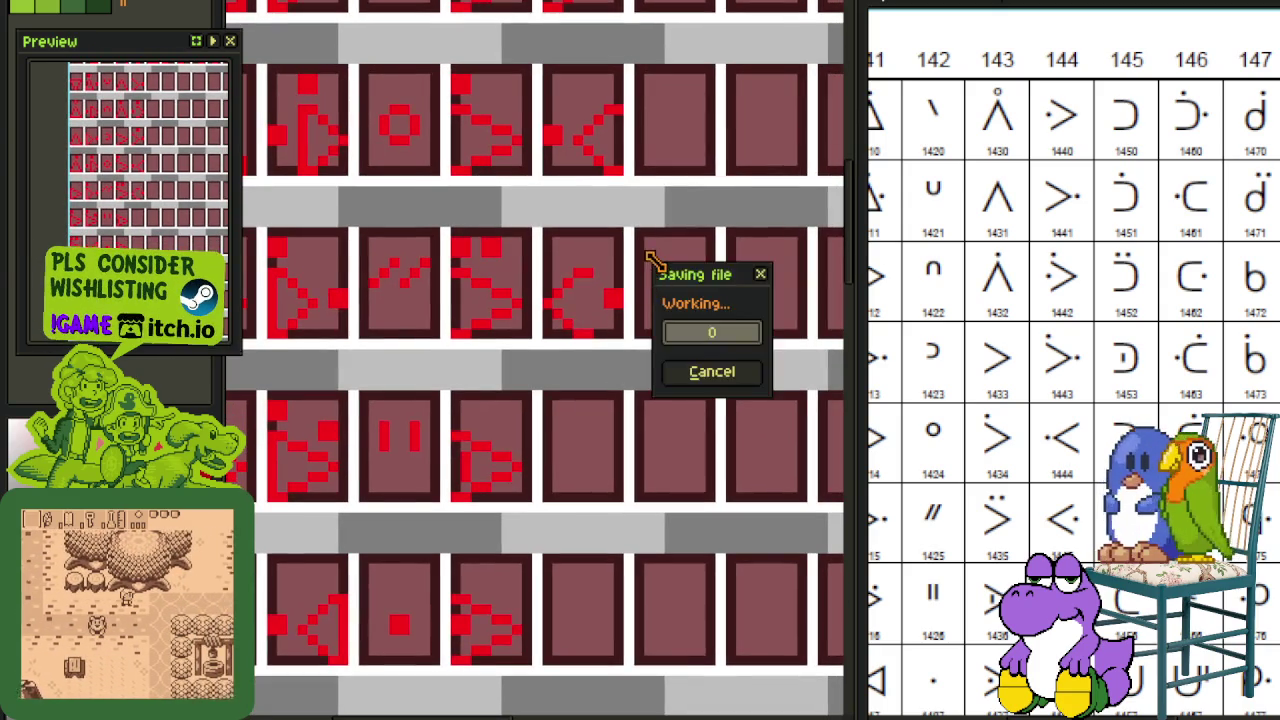
# Step: Paste the '<' glyph and move it into the lower panel
pyautogui.scroll(2, 651, 214)
pyautogui.hotkey('ctrl', 'v')
pyautogui.moveTo(503, 417); pyautogui.dragTo(498, 538)
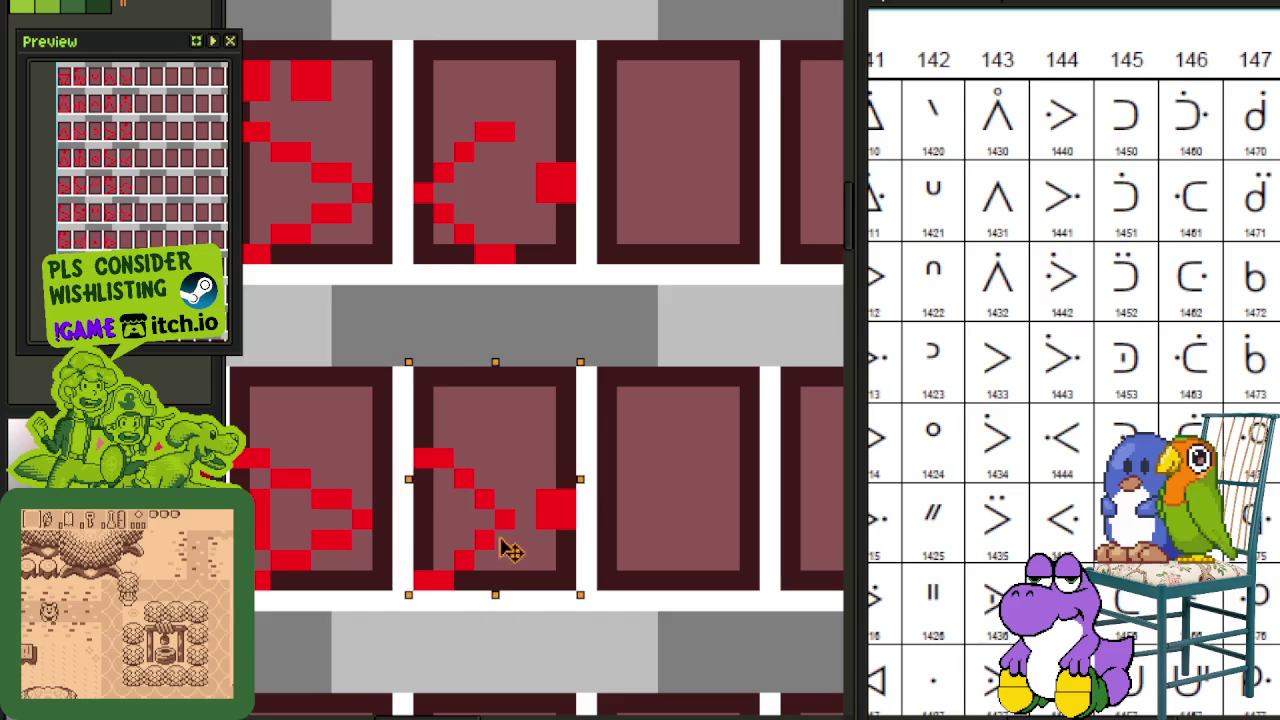
pyautogui.scroll(-3, 560, 428)
pyautogui.scroll(1, 394, 428)
pyautogui.scroll(1, 341, 430)
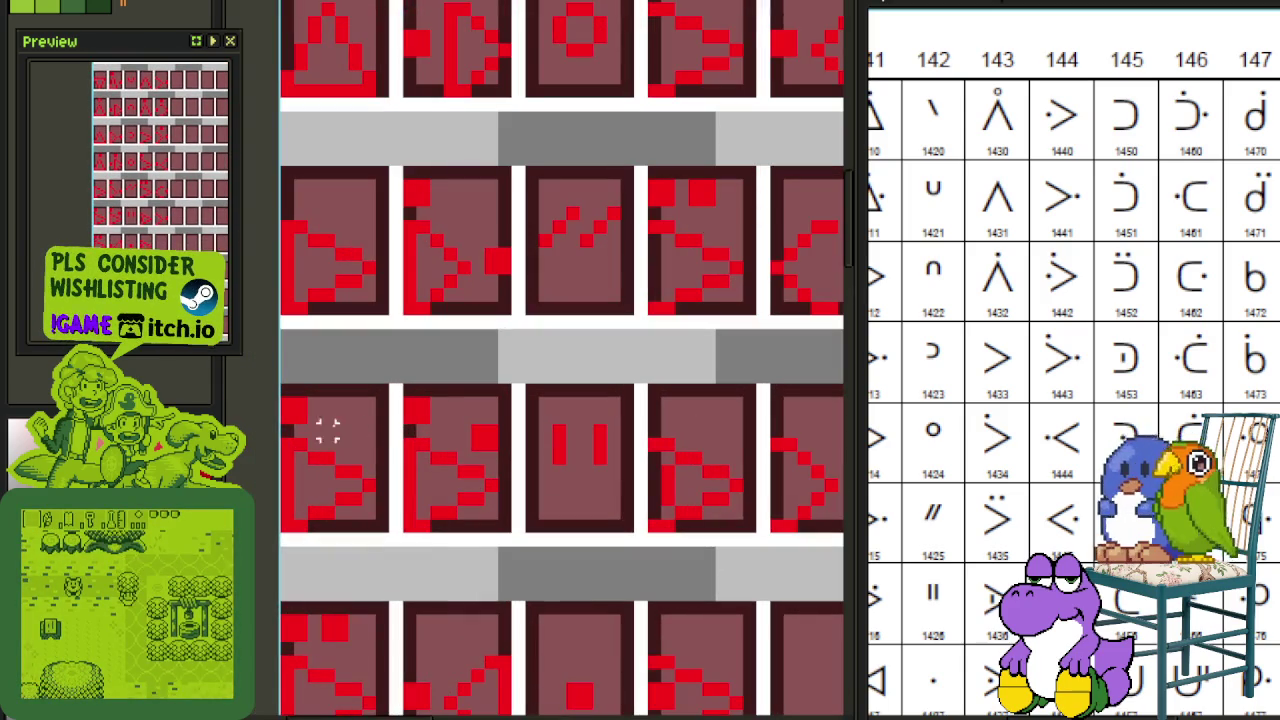
# Step: Shift the top dot right so it sits atop the fifth panel in the row
pyautogui.moveTo(287, 428); pyautogui.dragTo(386, 400)
pyautogui.scroll(-1, 386, 403)
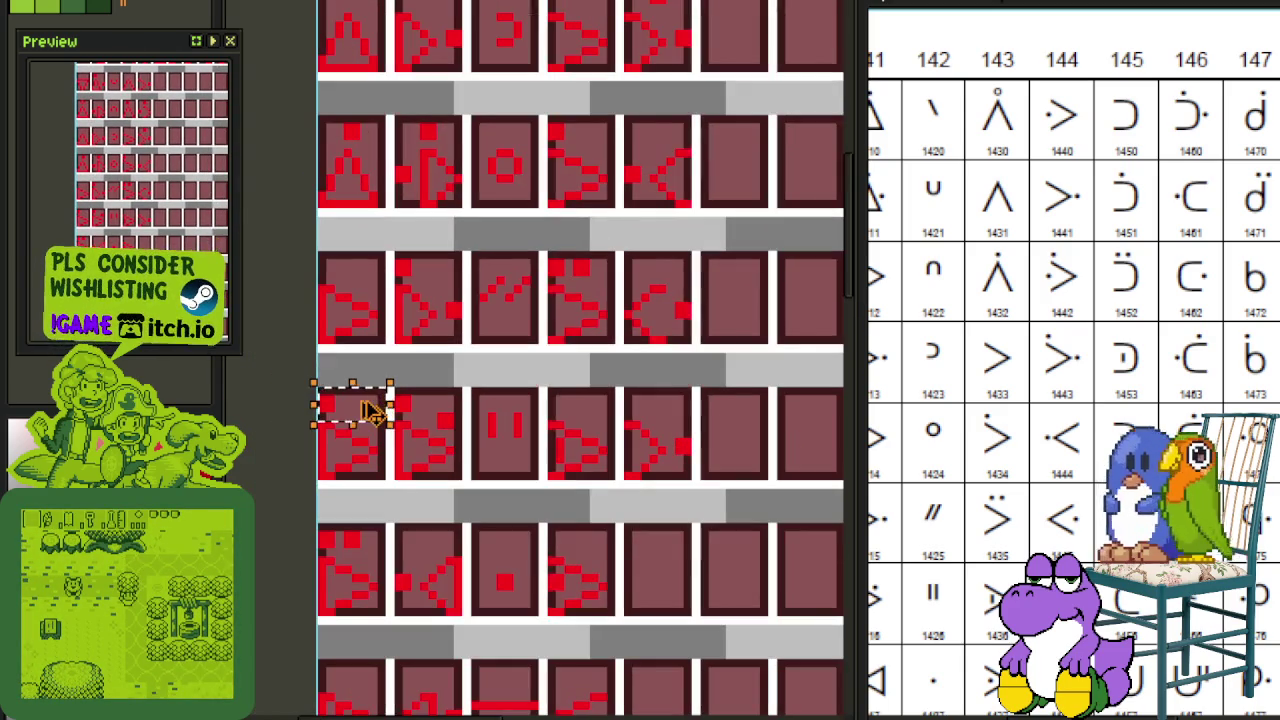
pyautogui.press('Right')
pyautogui.press('Right')
pyautogui.press('Right')
pyautogui.press('Right')
pyautogui.press('Right')
pyautogui.press('Right')
pyautogui.press('Right')
pyautogui.press('Right')
pyautogui.press('Right')
pyautogui.press('Right')
pyautogui.press('Right')
pyautogui.press('Right')
pyautogui.press('Right')
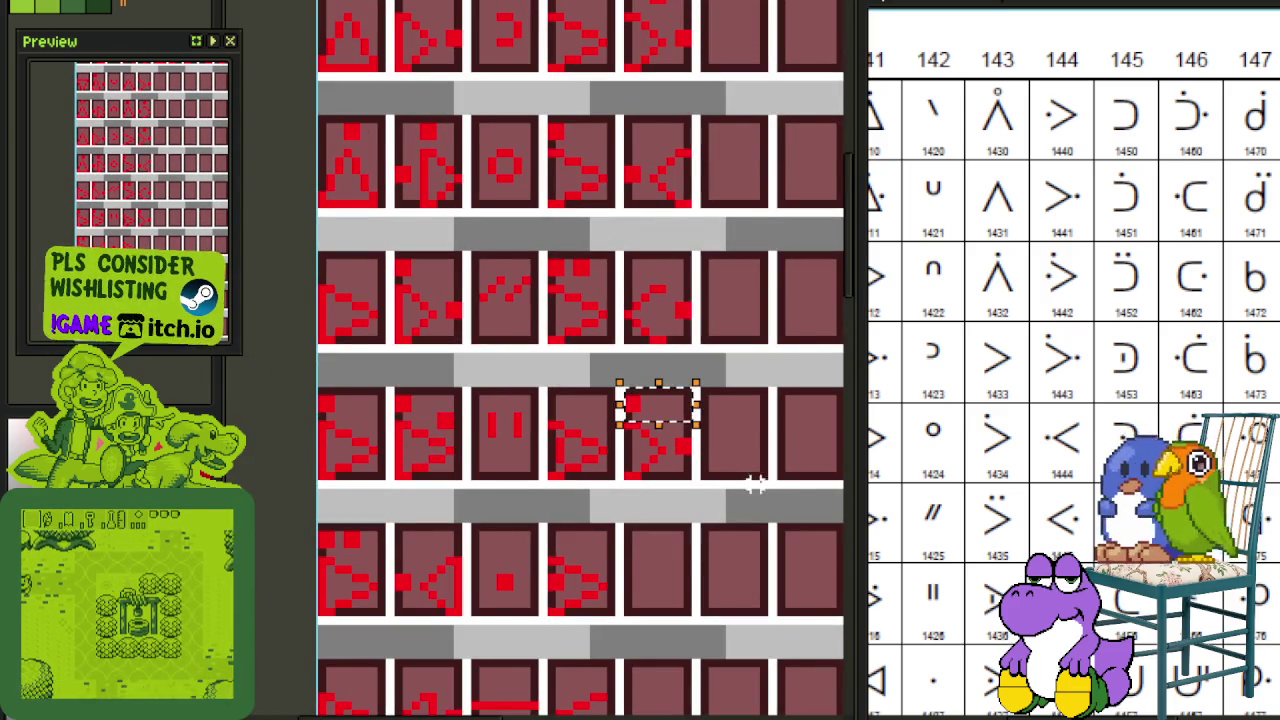
pyautogui.scroll(2, 1078, 487)
pyautogui.scroll(-2, 1070, 400)
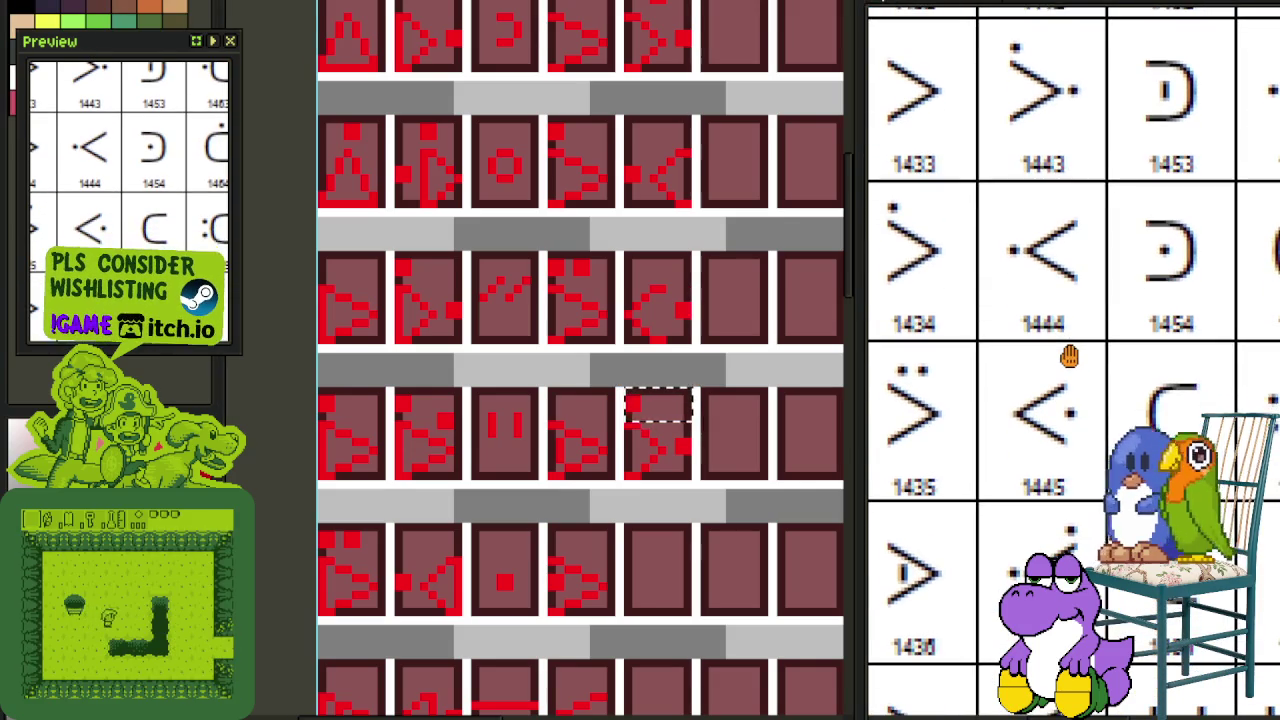
# Step: Commit the moved dot and copy the '<' glyph into the empty panel below
pyautogui.scroll(-1, 1055, 430)
pyautogui.scroll(-1, 1055, 430)
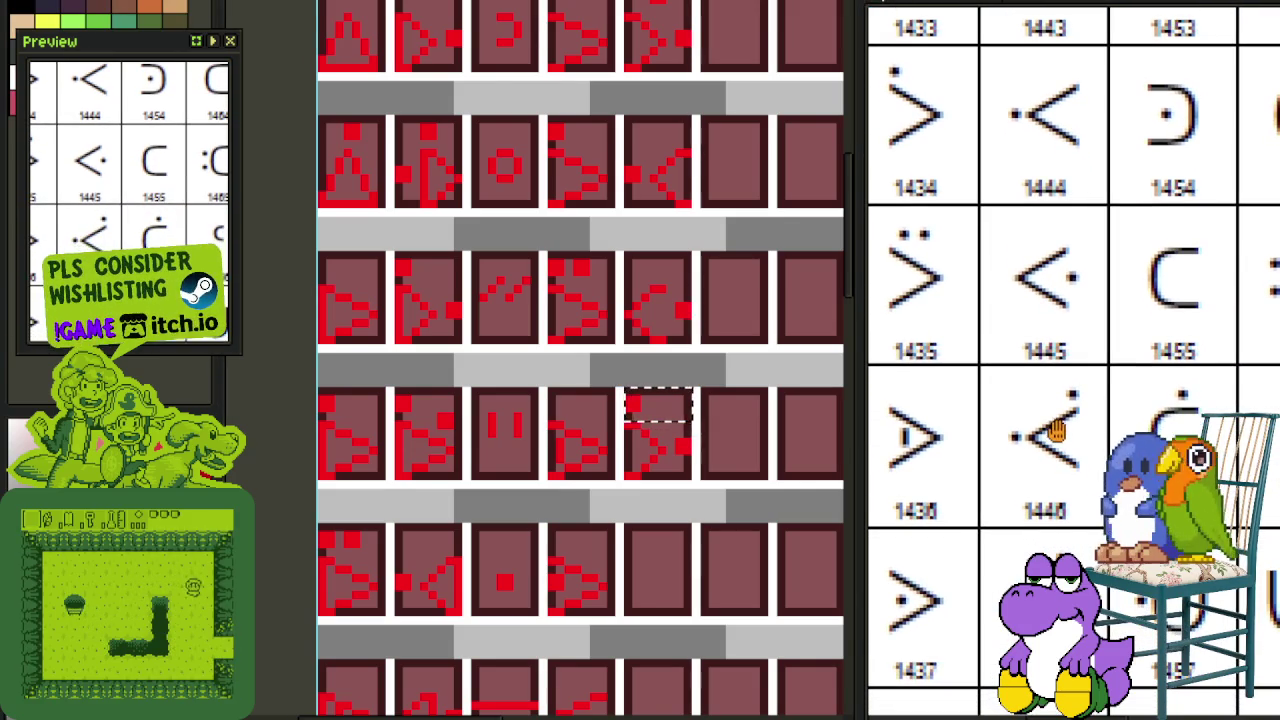
pyautogui.click(686, 492)
pyautogui.scroll(1, 686, 463)
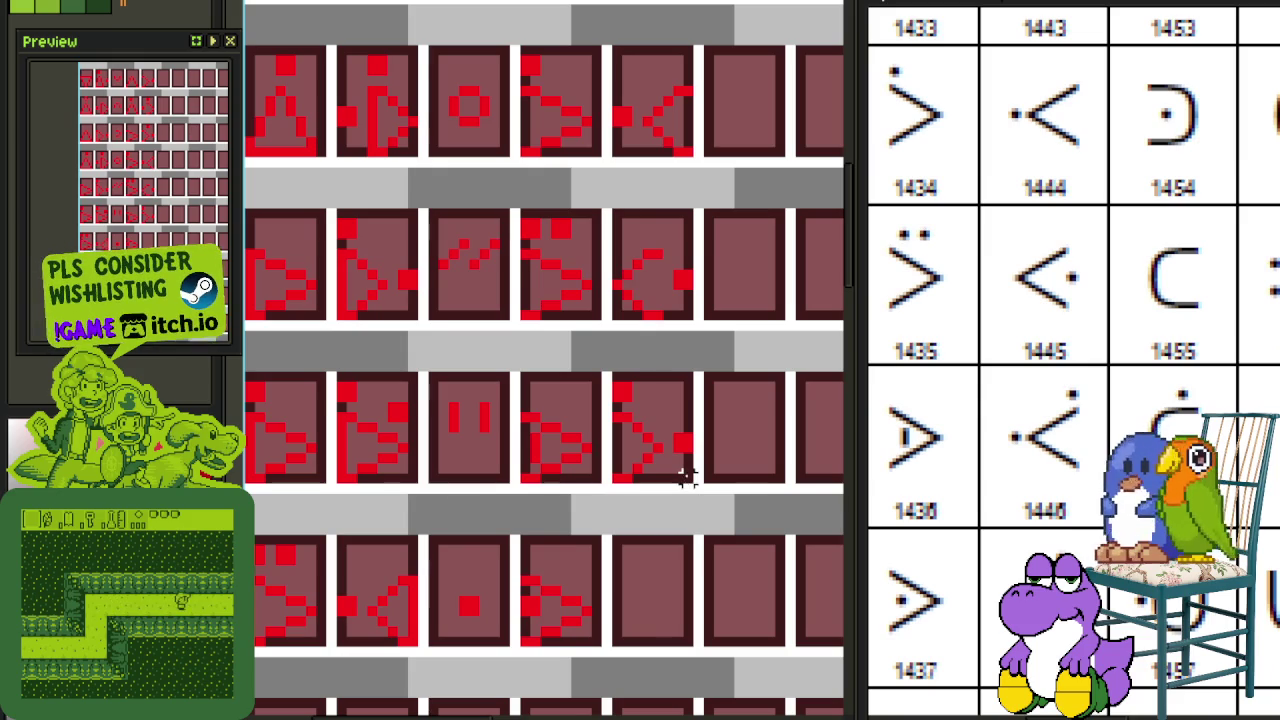
pyautogui.moveTo(695, 485); pyautogui.dragTo(607, 370)
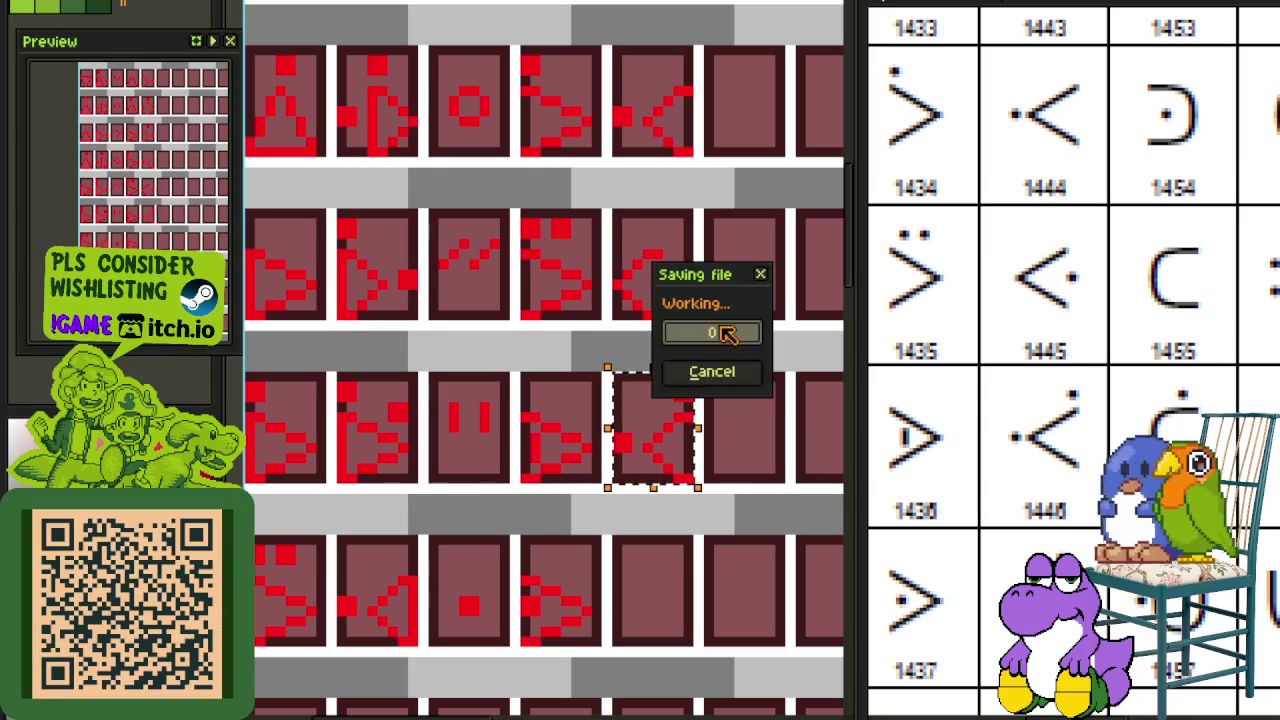
pyautogui.moveTo(690, 432); pyautogui.dragTo(663, 610)
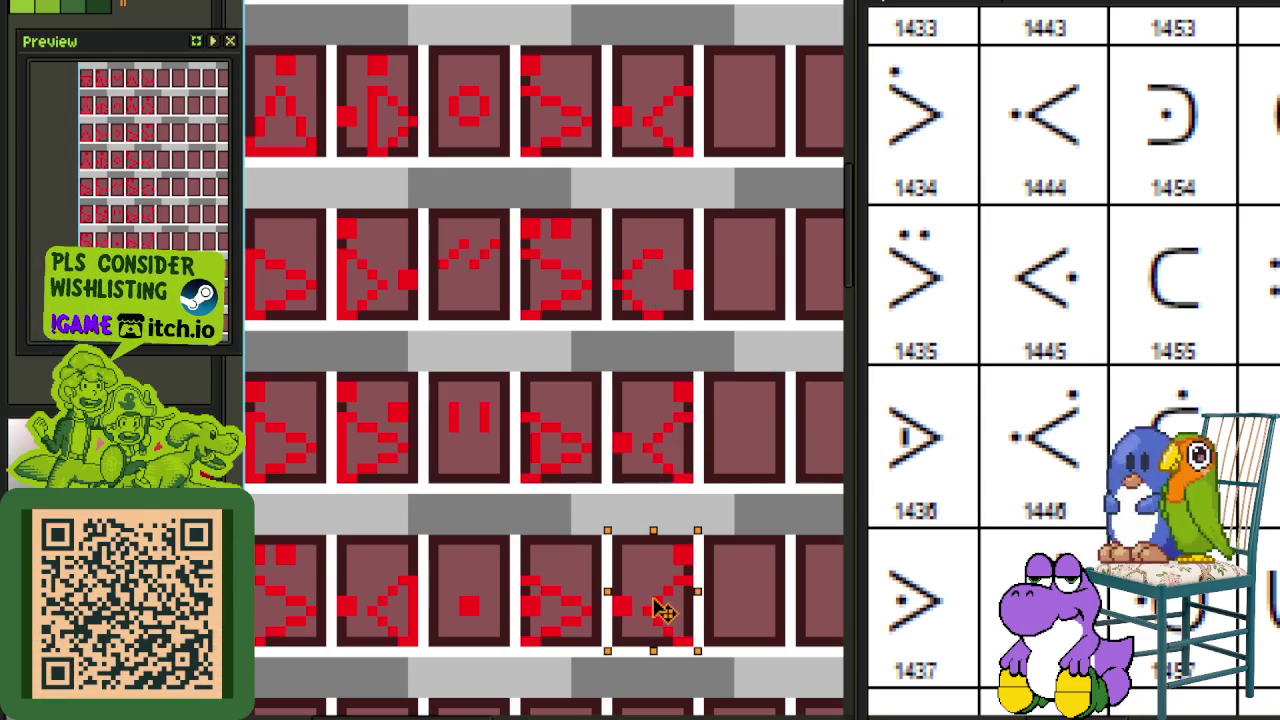
pyautogui.click(800, 560)
# Step: Erase the stray '<' in the bottom-row panel and copy the third-row '<' there instead
pyautogui.scroll(-1, 795, 550)
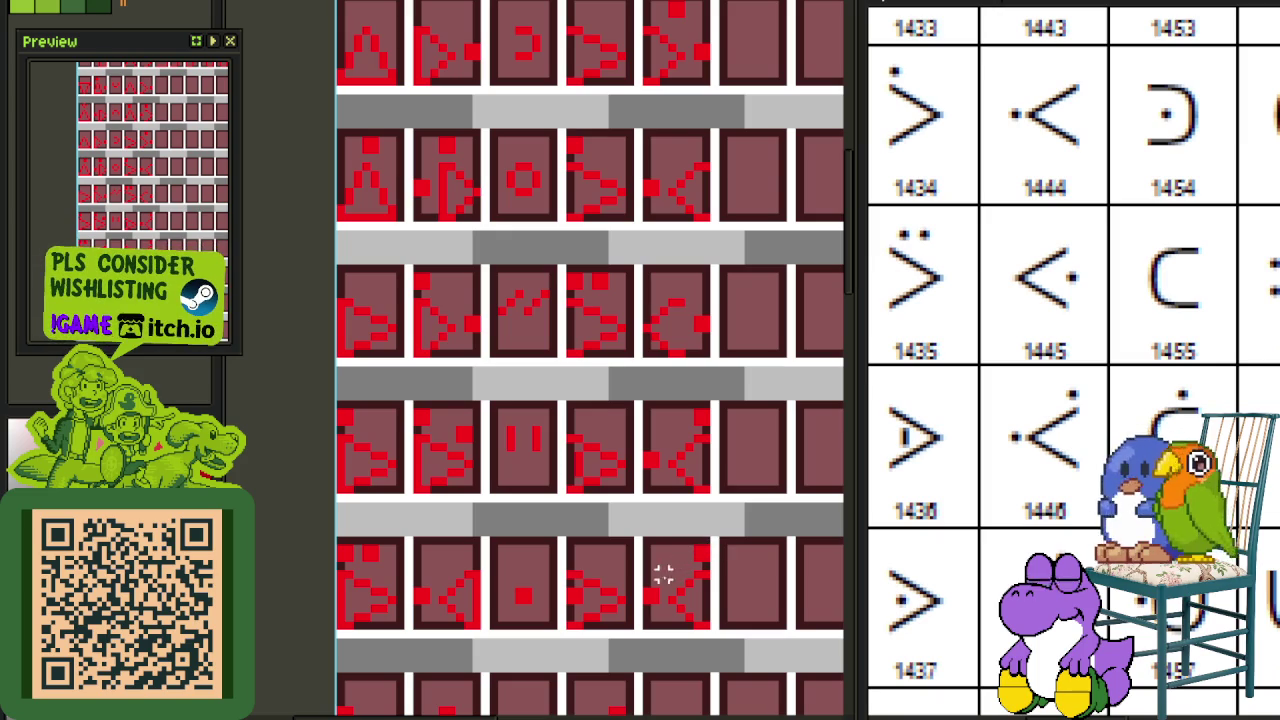
pyautogui.moveTo(652, 572); pyautogui.dragTo(714, 634)
pyautogui.press('Delete')
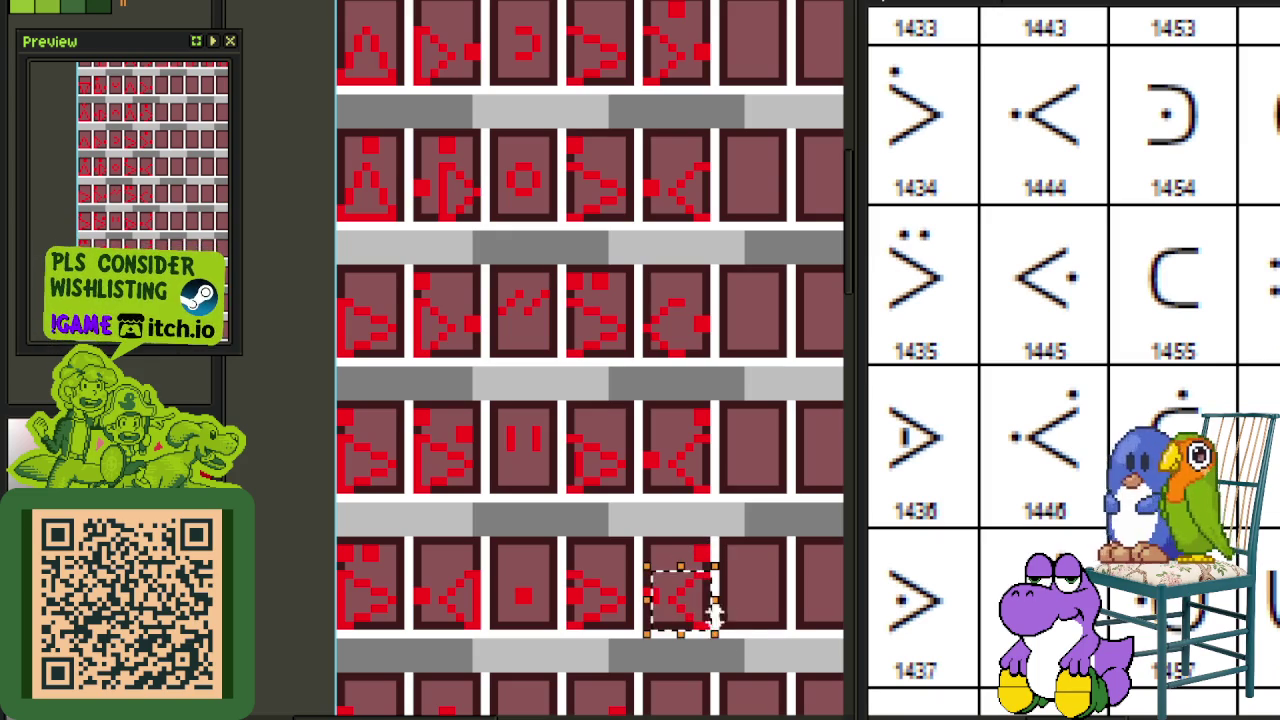
pyautogui.moveTo(630, 574); pyautogui.dragTo(668, 604)
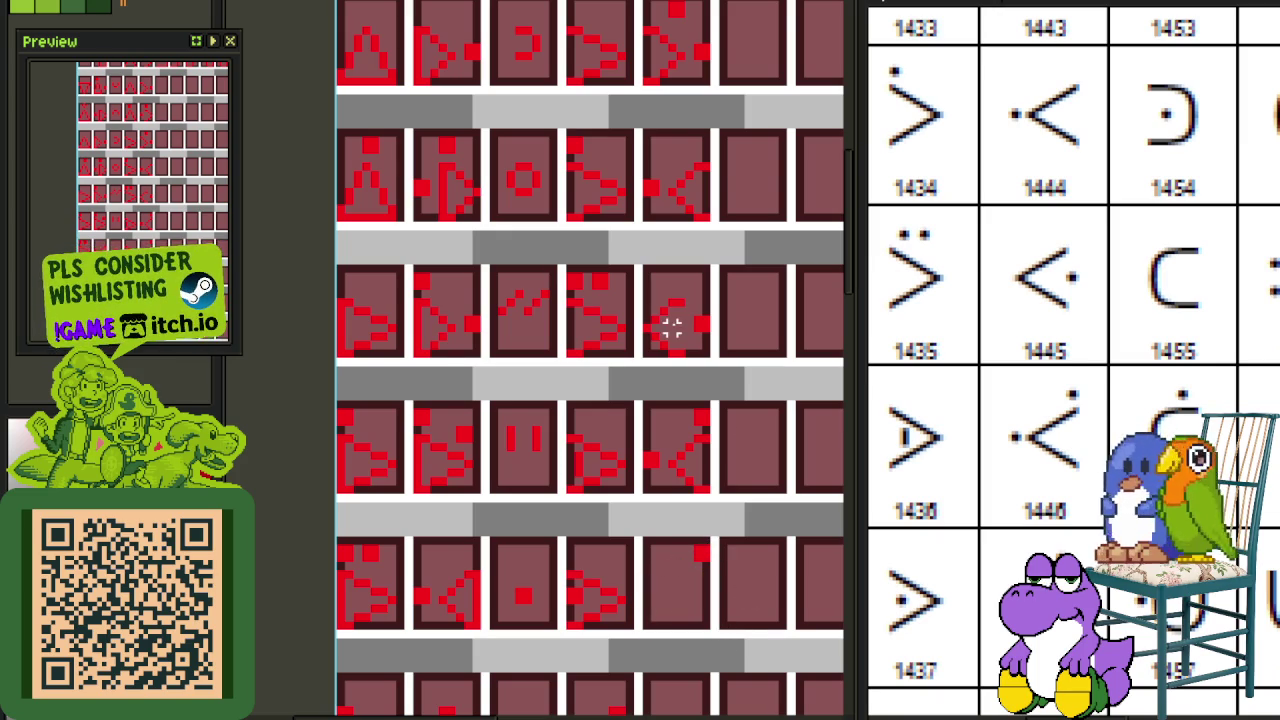
pyautogui.moveTo(703, 350); pyautogui.dragTo(645, 275)
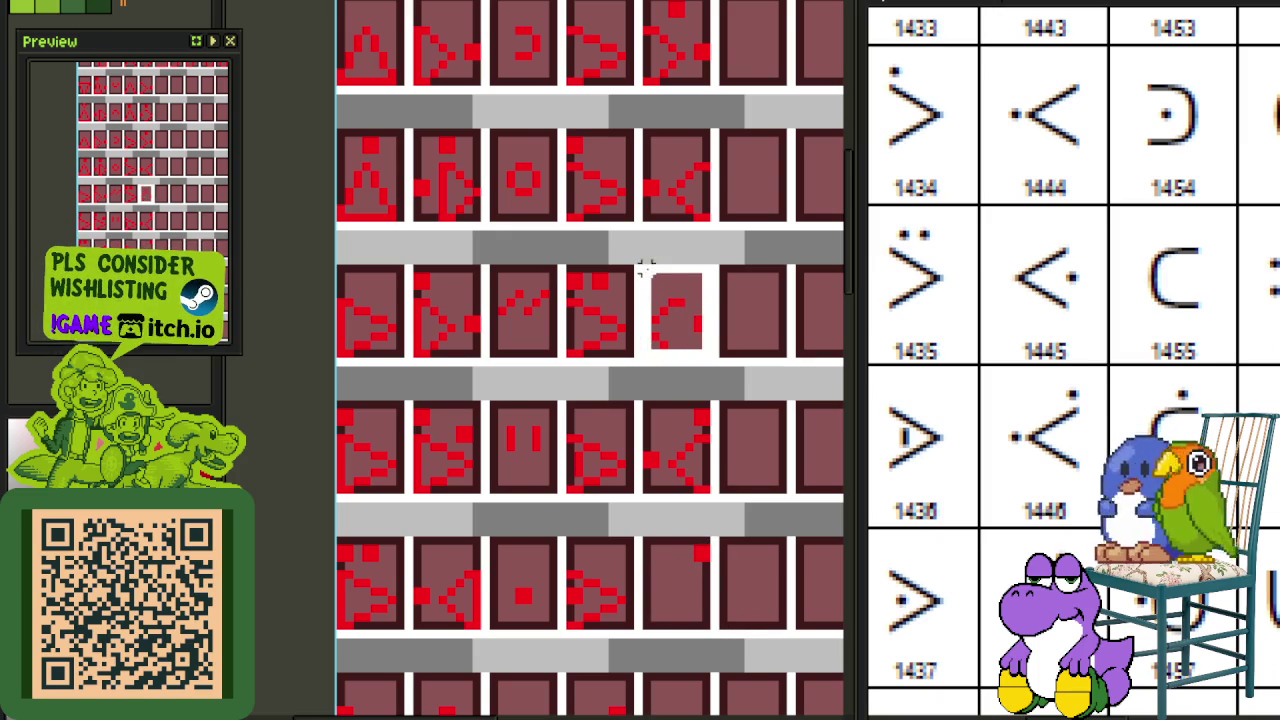
pyautogui.moveTo(671, 330); pyautogui.dragTo(660, 615)
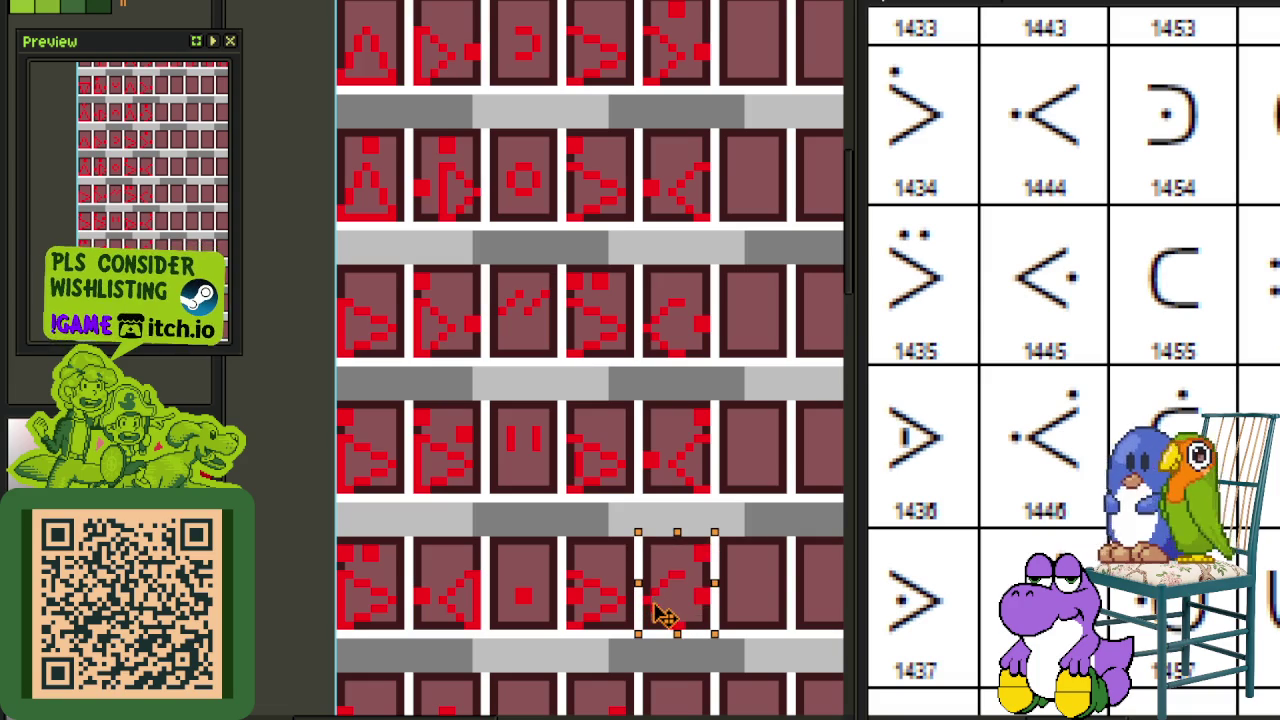
pyautogui.scroll(-1, 774, 524)
pyautogui.scroll(3, 708, 538)
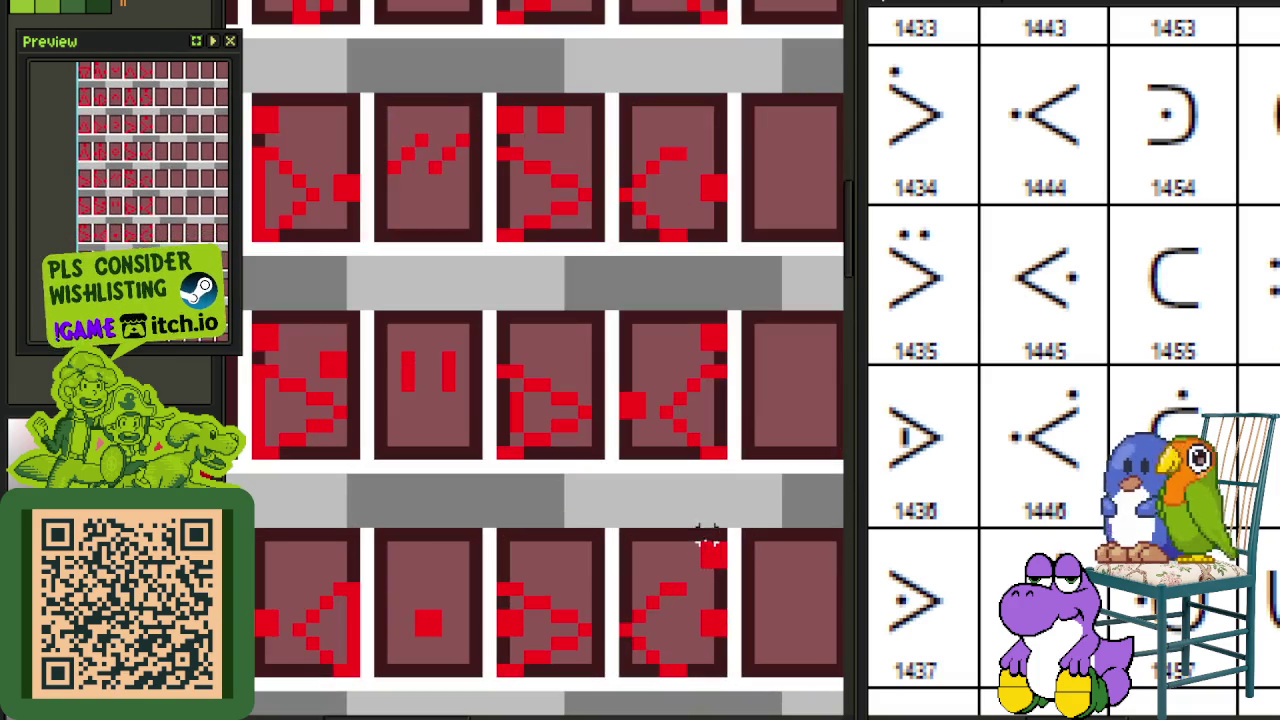
# Step: Paste a single red dot onto the glyph and nudge it into position
pyautogui.hotkey('ctrl', 'v')
pyautogui.press('Left')
pyautogui.press('Left')
pyautogui.press('Left')
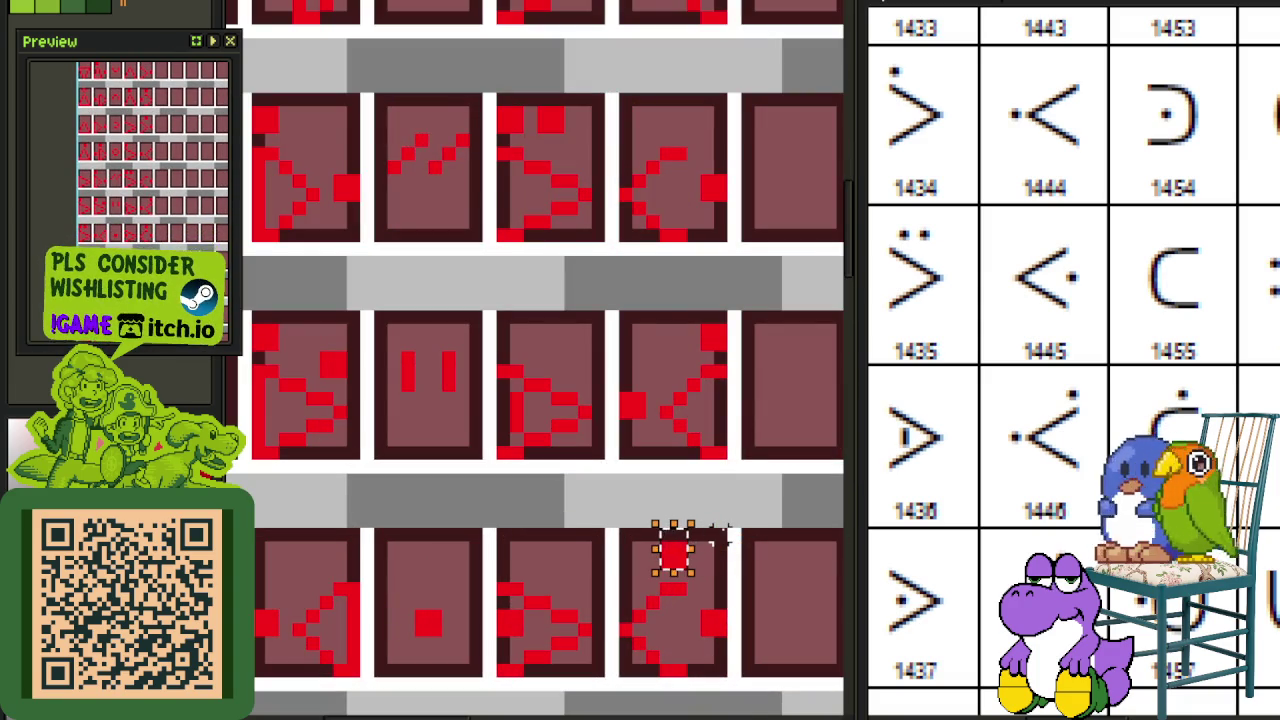
pyautogui.press('Right')
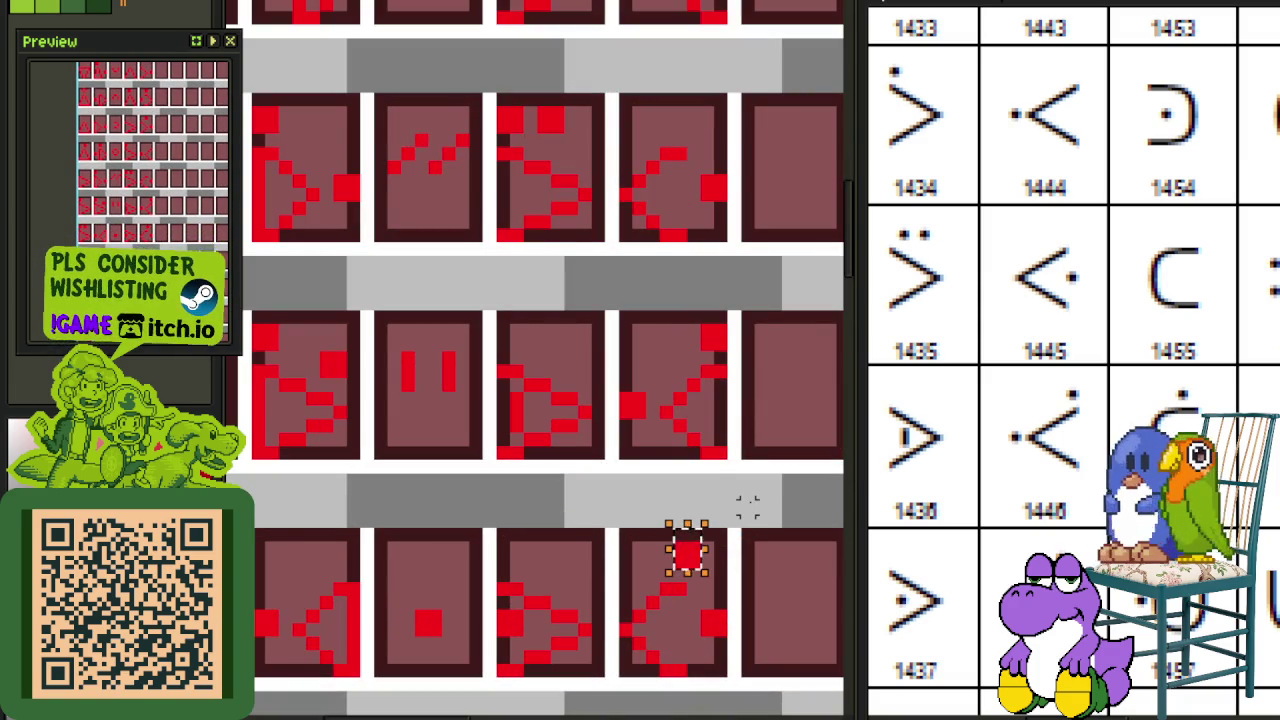
pyautogui.click(748, 507)
pyautogui.scroll(-1, 750, 500)
pyautogui.scroll(-1, 760, 420)
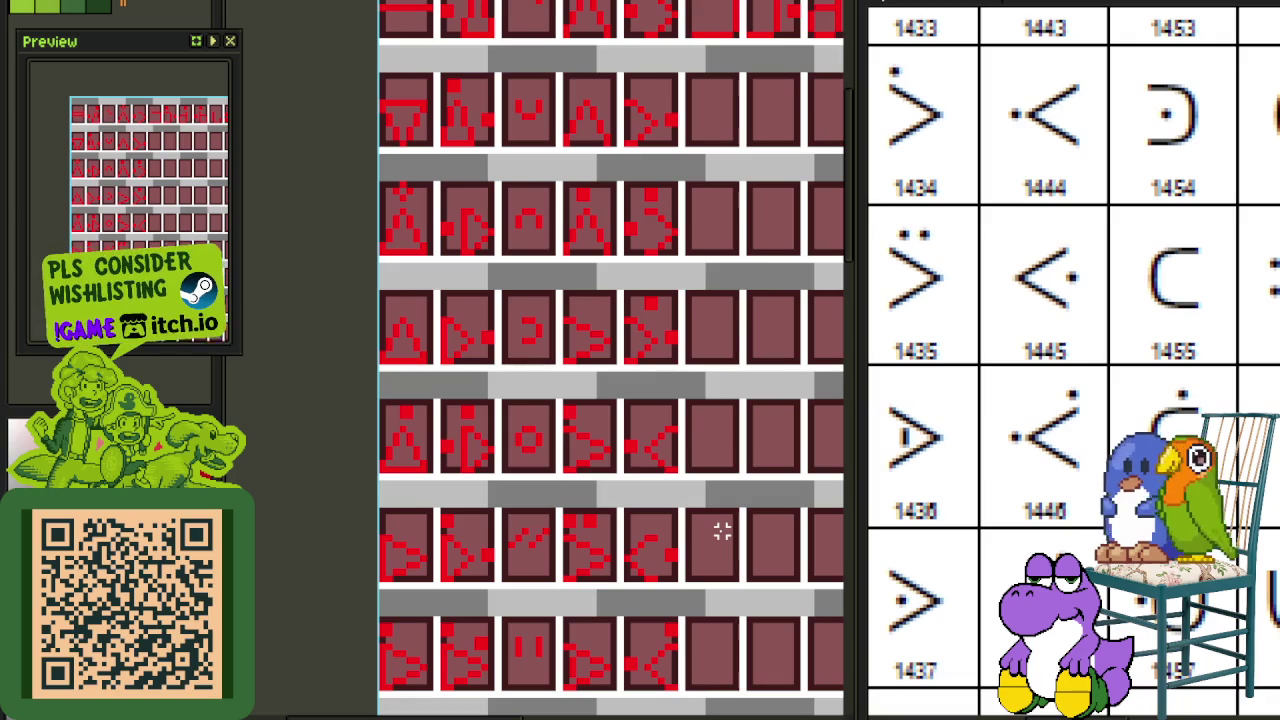
pyautogui.scroll(1, 648, 313)
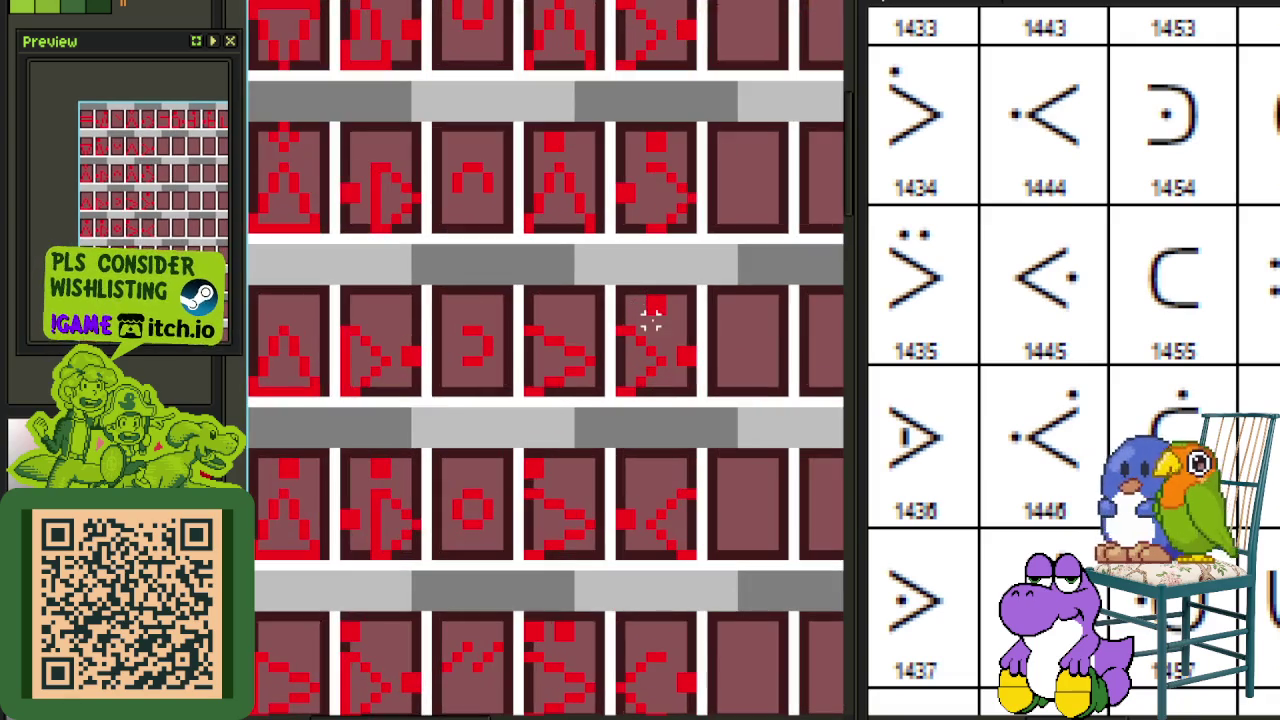
pyautogui.moveTo(668, 311); pyautogui.dragTo(660, 300)
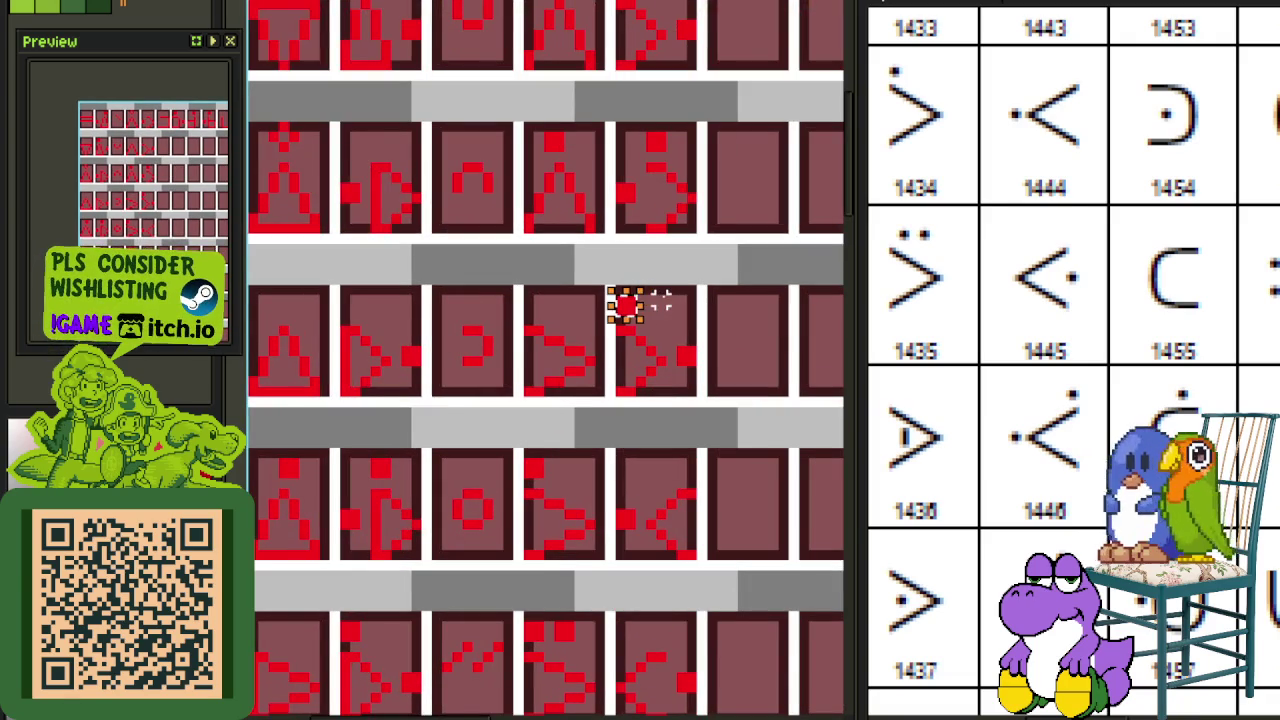
pyautogui.click(691, 251)
# Step: Paste another red dot one pixel left into a panel, then view the lower rows
pyautogui.scroll(-2, 686, 263)
pyautogui.scroll(1, 688, 523)
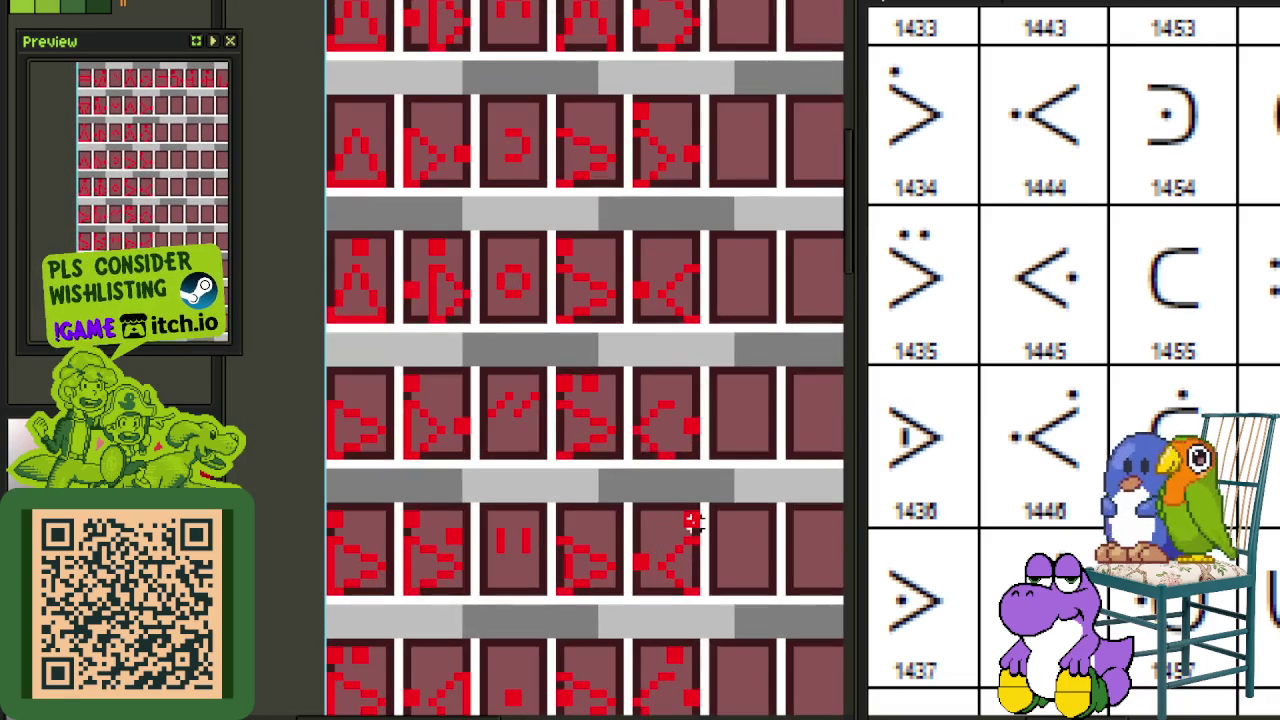
pyautogui.scroll(-1, 693, 548)
pyautogui.scroll(2, 634, 457)
pyautogui.hotkey('ctrl', 'v')
pyautogui.press('Left')
pyautogui.scroll(-1, 685, 395)
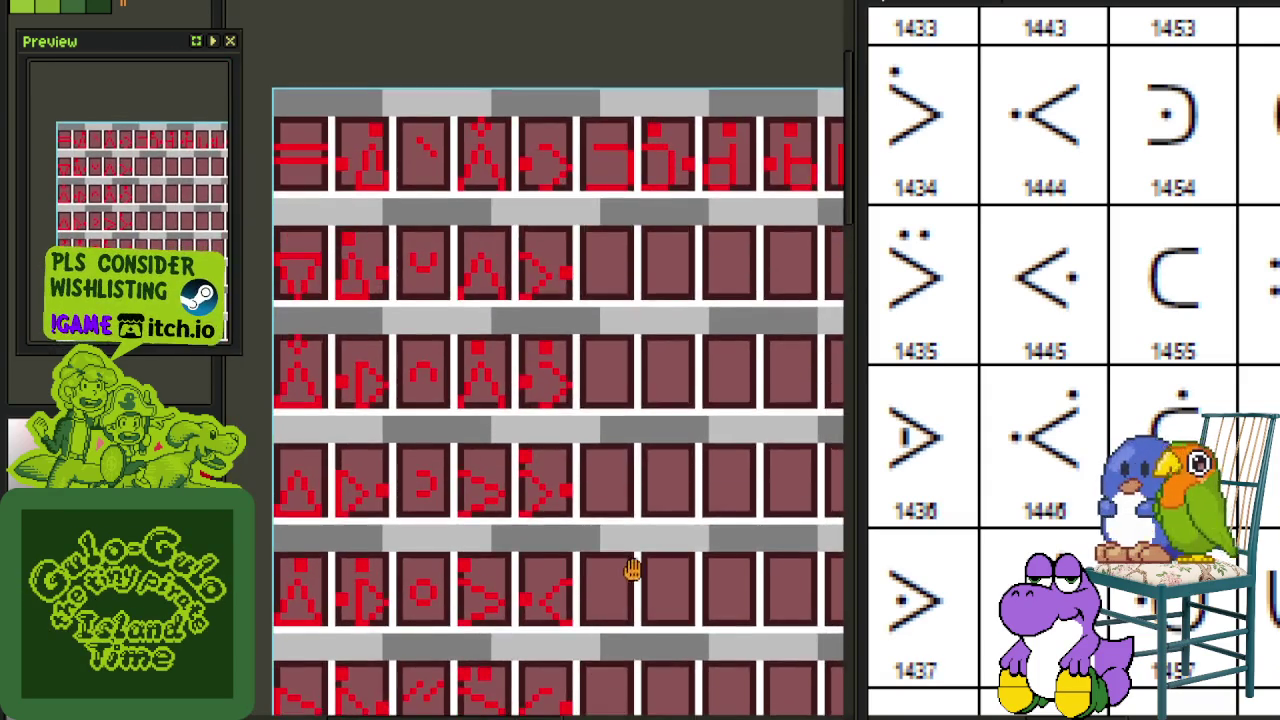
pyautogui.moveTo(638, 341)
pyautogui.mouseDown()
pyautogui.moveTo(588, 610)
pyautogui.moveTo(608, 365)
pyautogui.mouseUp()
pyautogui.moveTo(628, 521); pyautogui.dragTo(980, 490)
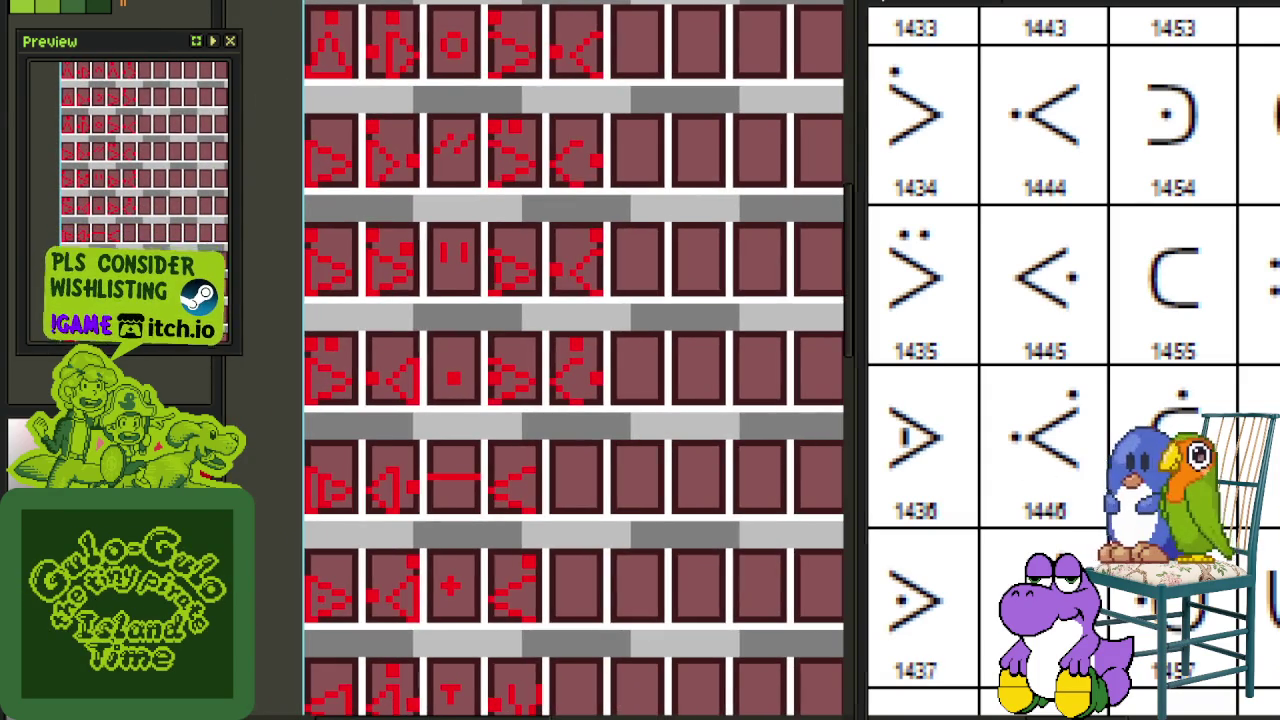
pyautogui.moveTo(697, 493); pyautogui.dragTo(695, 400)
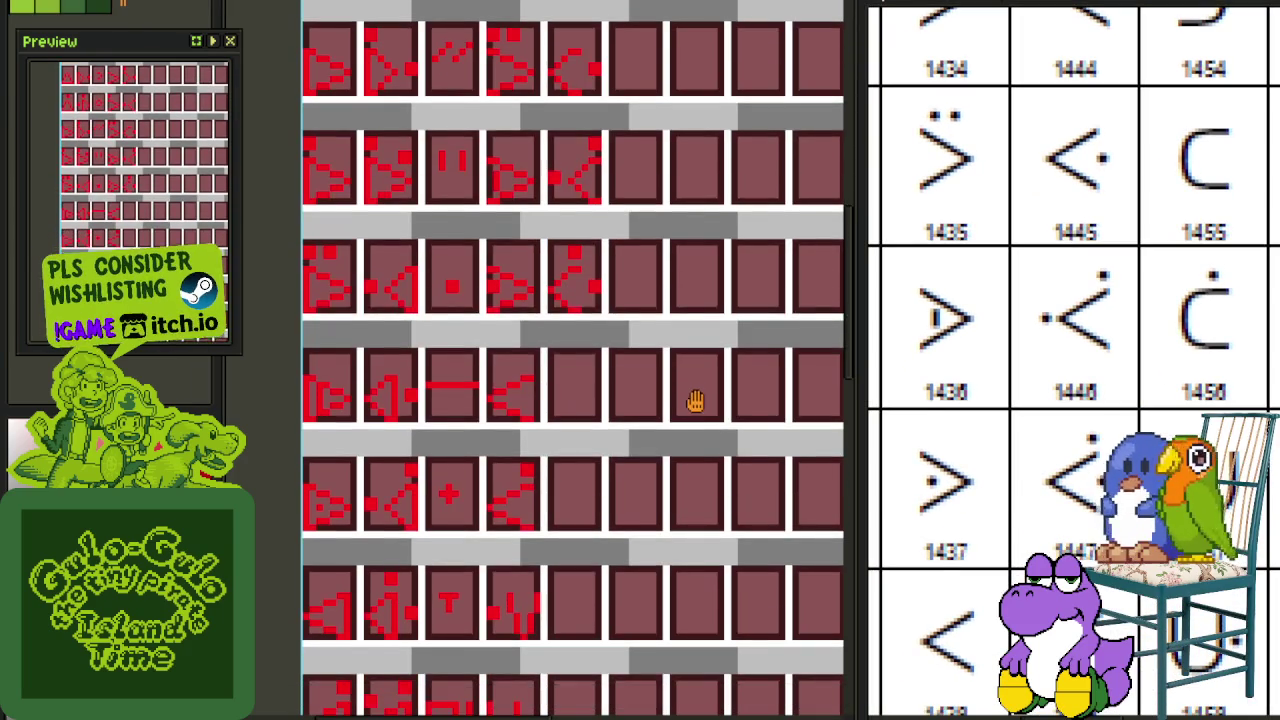
# Step: Save the sheet and move a glyph into an empty panel
pyautogui.moveTo(543, 414)
pyautogui.mouseDown()
pyautogui.moveTo(557, 443)
pyautogui.moveTo(591, 460)
pyautogui.moveTo(577, 444)
pyautogui.mouseUp()
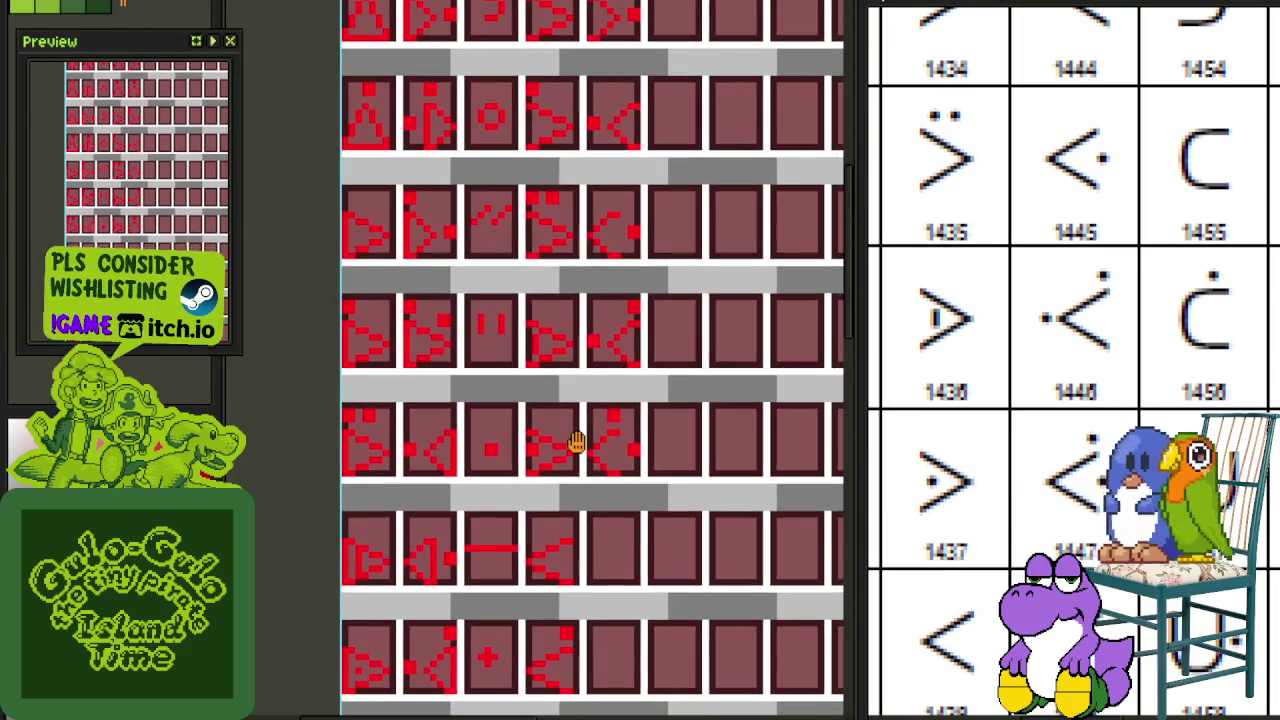
pyautogui.hotkey('ctrl', 's')
pyautogui.scroll(1, 467, 380)
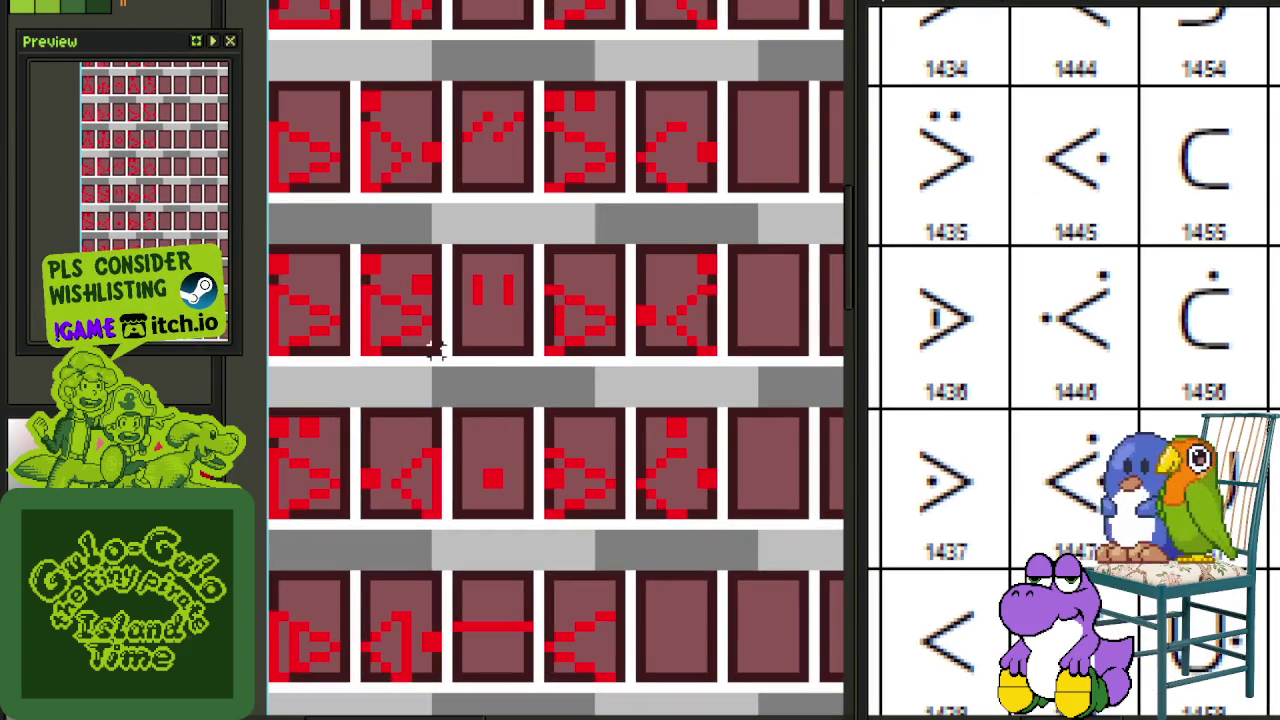
pyautogui.moveTo(435, 345); pyautogui.dragTo(358, 252)
pyautogui.scroll(-1, 397, 311)
pyautogui.moveTo(397, 311)
pyautogui.mouseDown()
pyautogui.moveTo(543, 457)
pyautogui.moveTo(582, 535)
pyautogui.mouseUp()
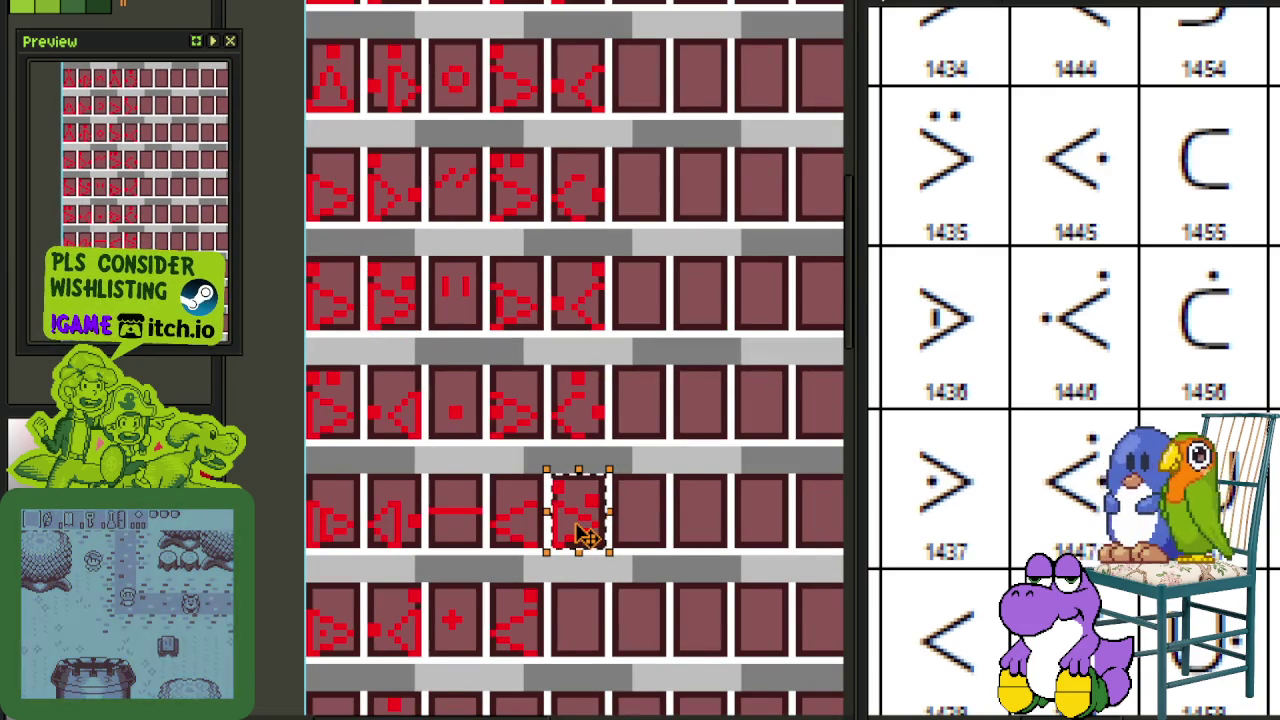
pyautogui.hotkey('ctrl', 'd')
# Step: Copy the T glyph two panels right and up into the row above
pyautogui.scroll(1, 626, 514)
pyautogui.scroll(1, 620, 517)
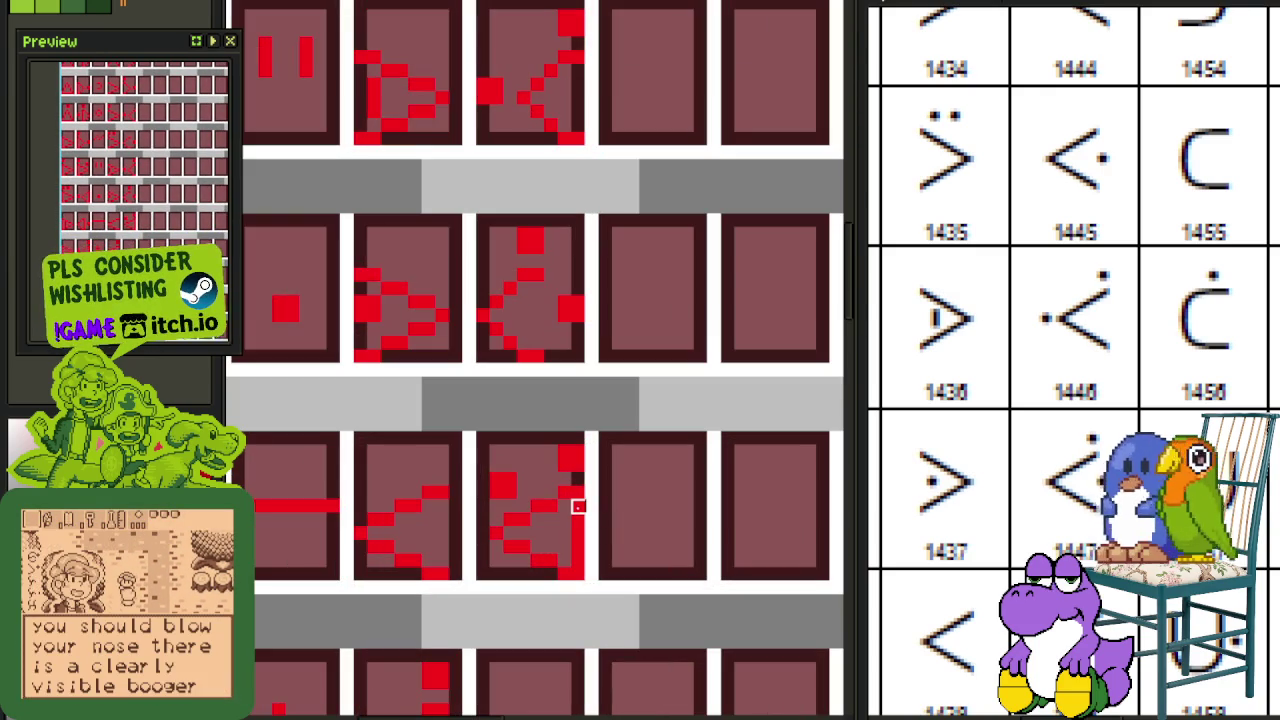
pyautogui.scroll(-1, 669, 506)
pyautogui.scroll(-1, 666, 446)
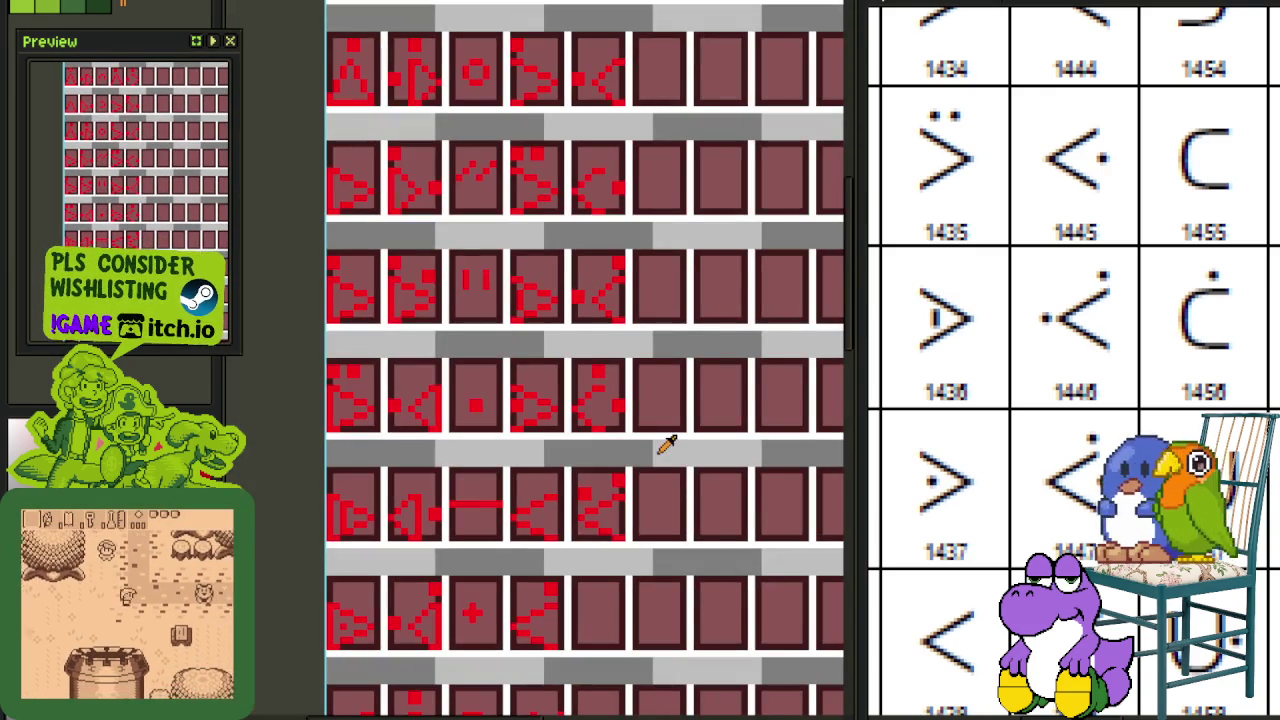
pyautogui.scroll(-2, 995, 565)
pyautogui.scroll(-2, 995, 565)
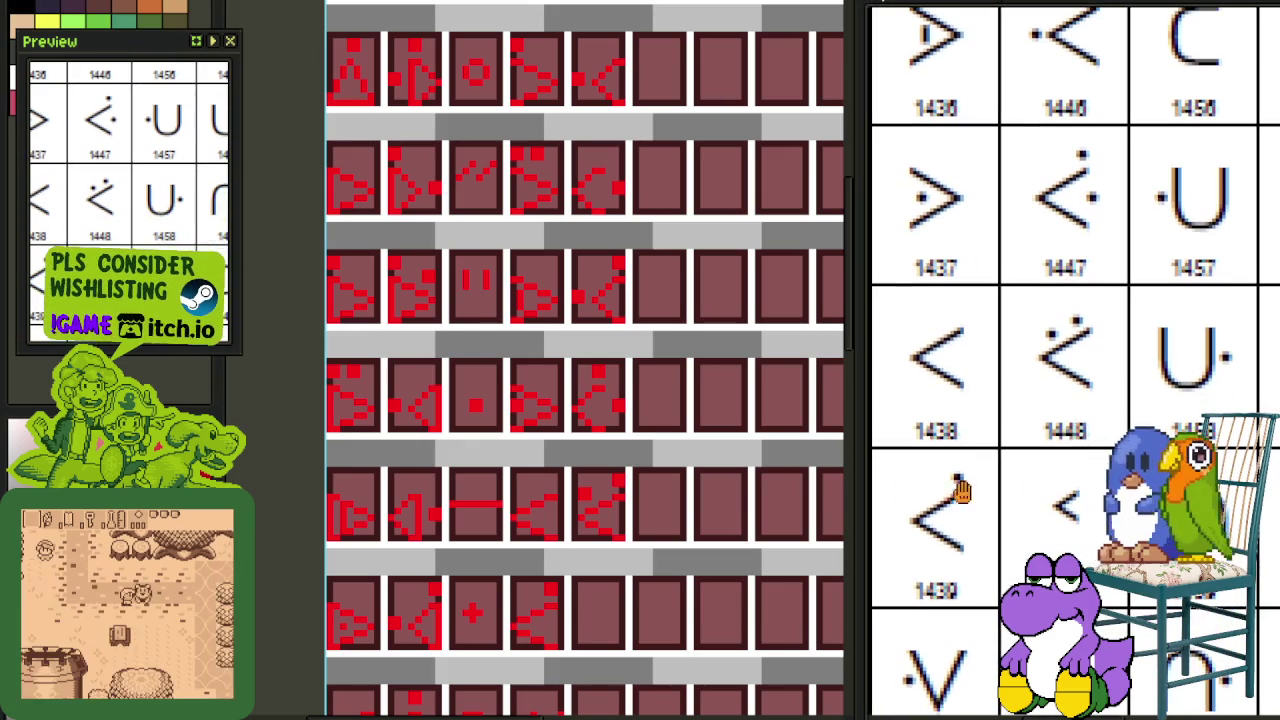
pyautogui.scroll(1, 600, 490)
pyautogui.scroll(1, 570, 490)
pyautogui.scroll(1, 530, 485)
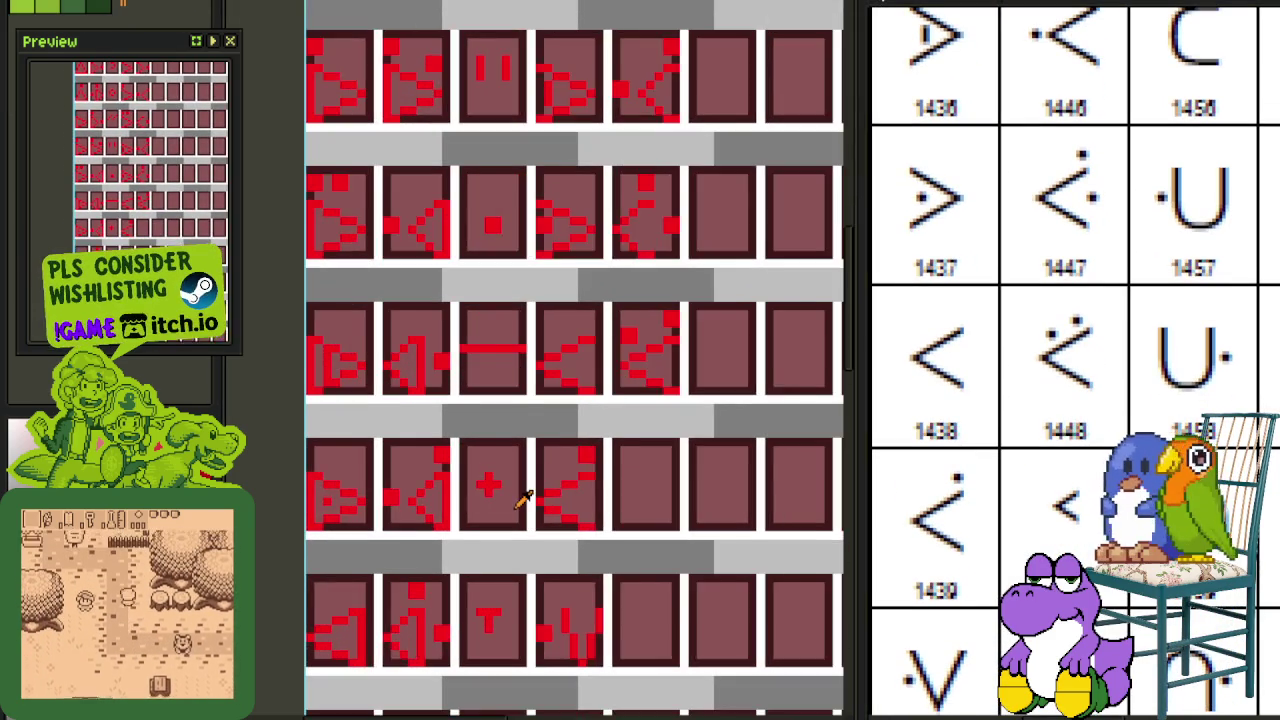
pyautogui.scroll(1, 505, 478)
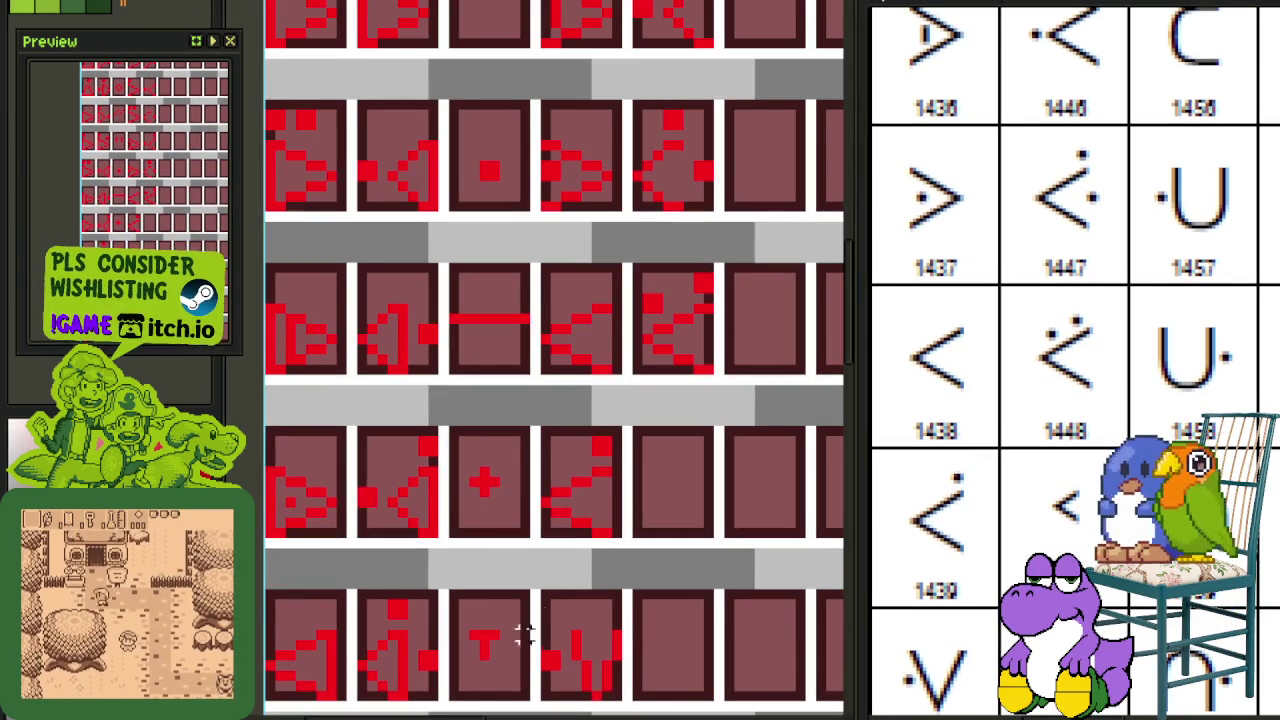
pyautogui.click(520, 600)
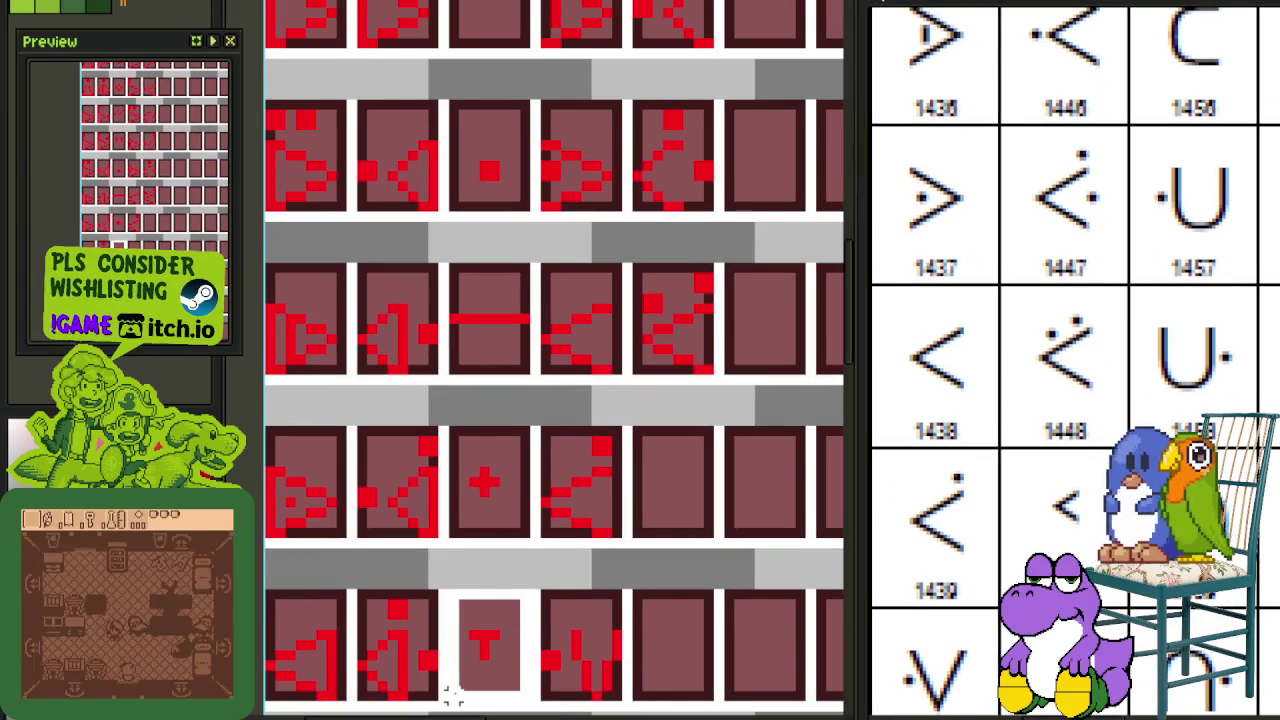
pyautogui.scroll(-2, 505, 600)
pyautogui.press('Right')
pyautogui.press('Right')
pyautogui.press('Right')
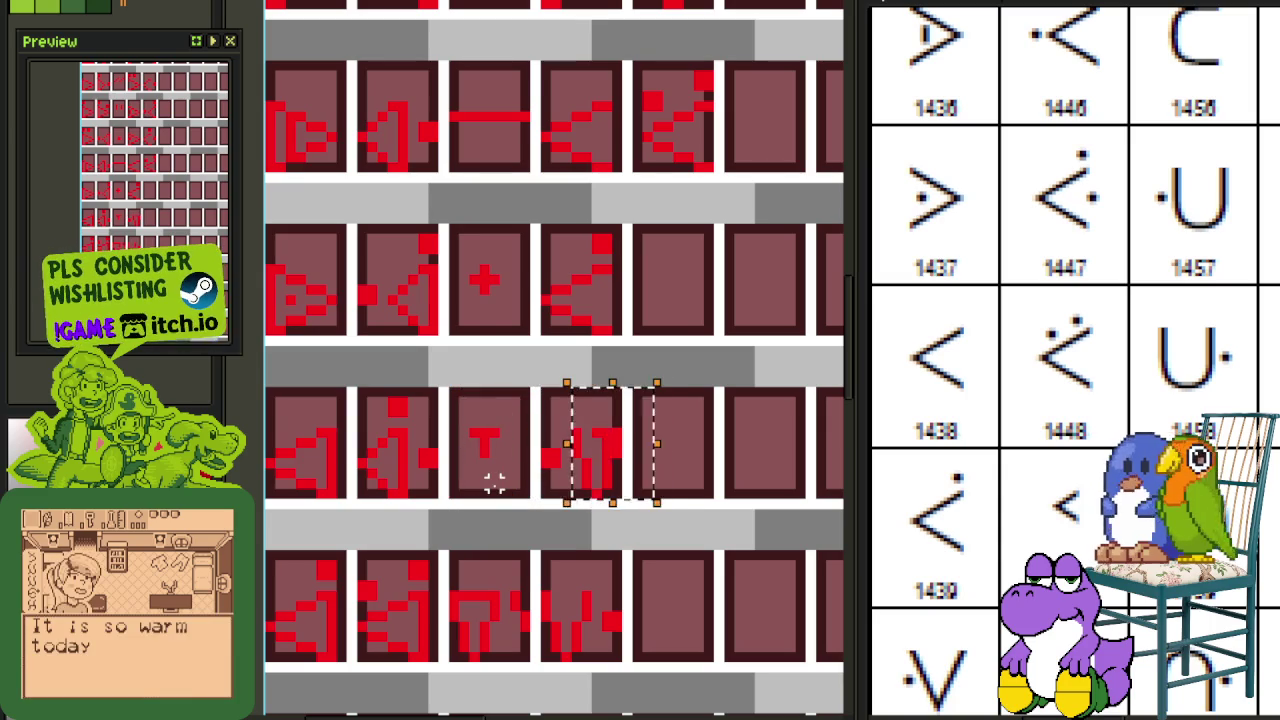
pyautogui.press('Right')
pyautogui.press('Right')
pyautogui.press('Right')
pyautogui.press('Right')
pyautogui.press('Right')
pyautogui.press('Up')
pyautogui.press('Up')
pyautogui.press('Up')
pyautogui.press('Up')
pyautogui.press('Up')
pyautogui.press('Up')
pyautogui.press('Up')
pyautogui.press('Up')
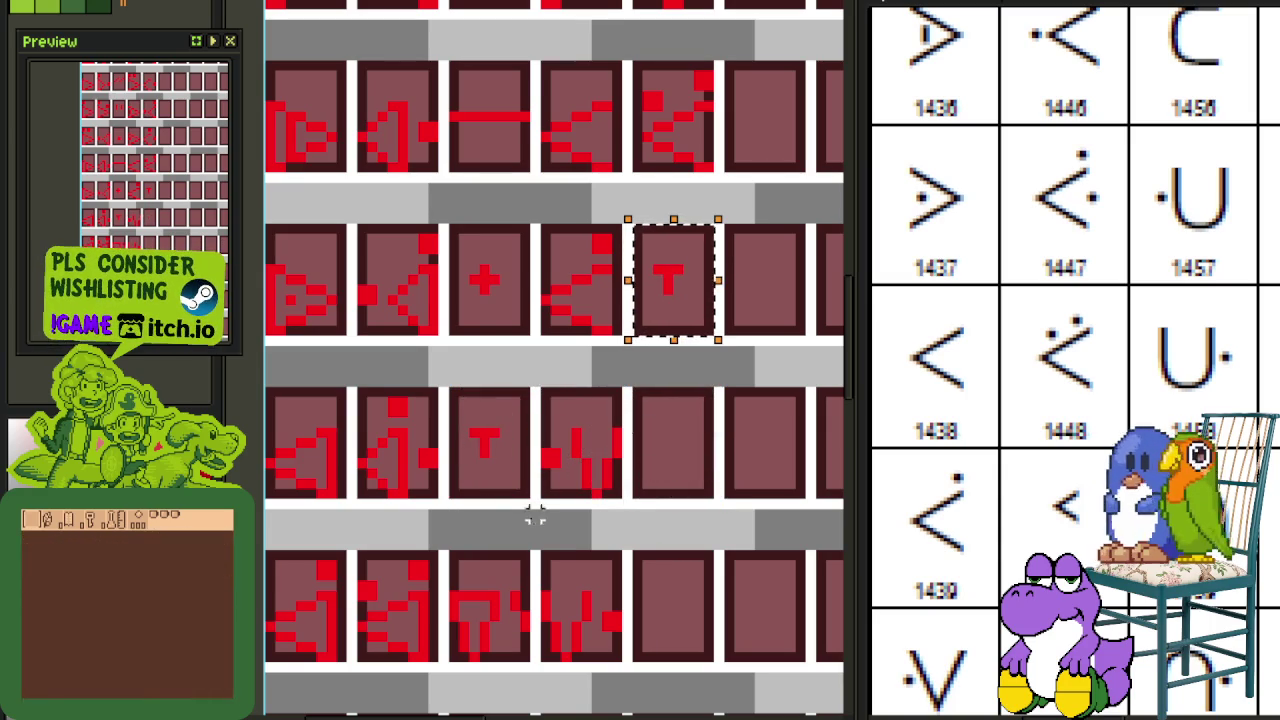
# Step: Repaint the T copy into a small red '<' angle matching chart entry 1449
pyautogui.scroll(3, 587, 413)
pyautogui.scroll(1, 571, 407)
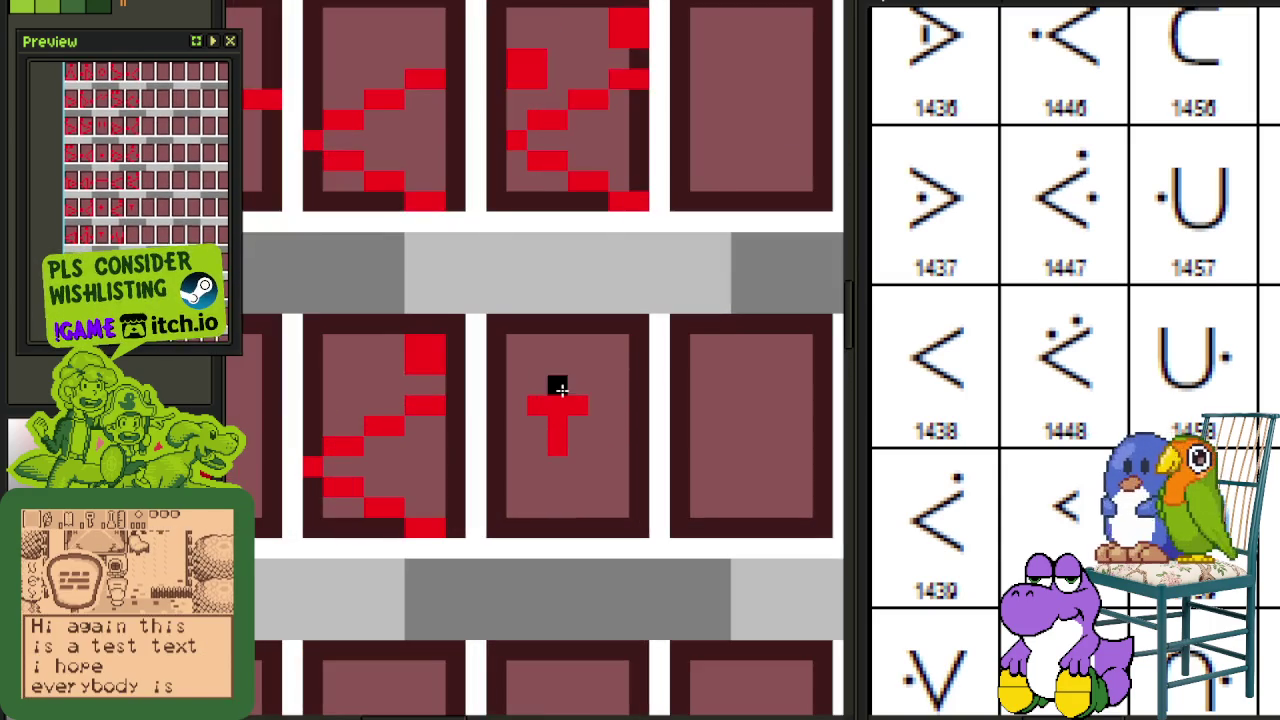
pyautogui.scroll(1, 585, 405)
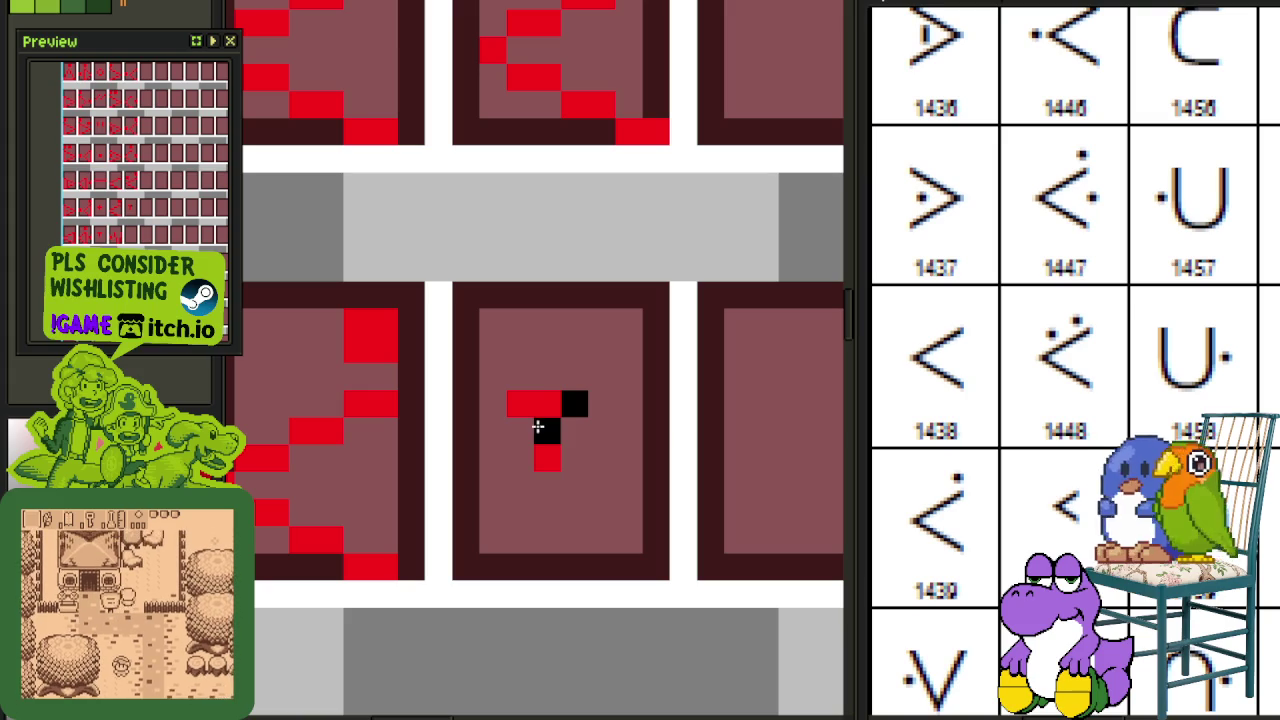
pyautogui.click(537, 428)
pyautogui.rightClick(542, 412)
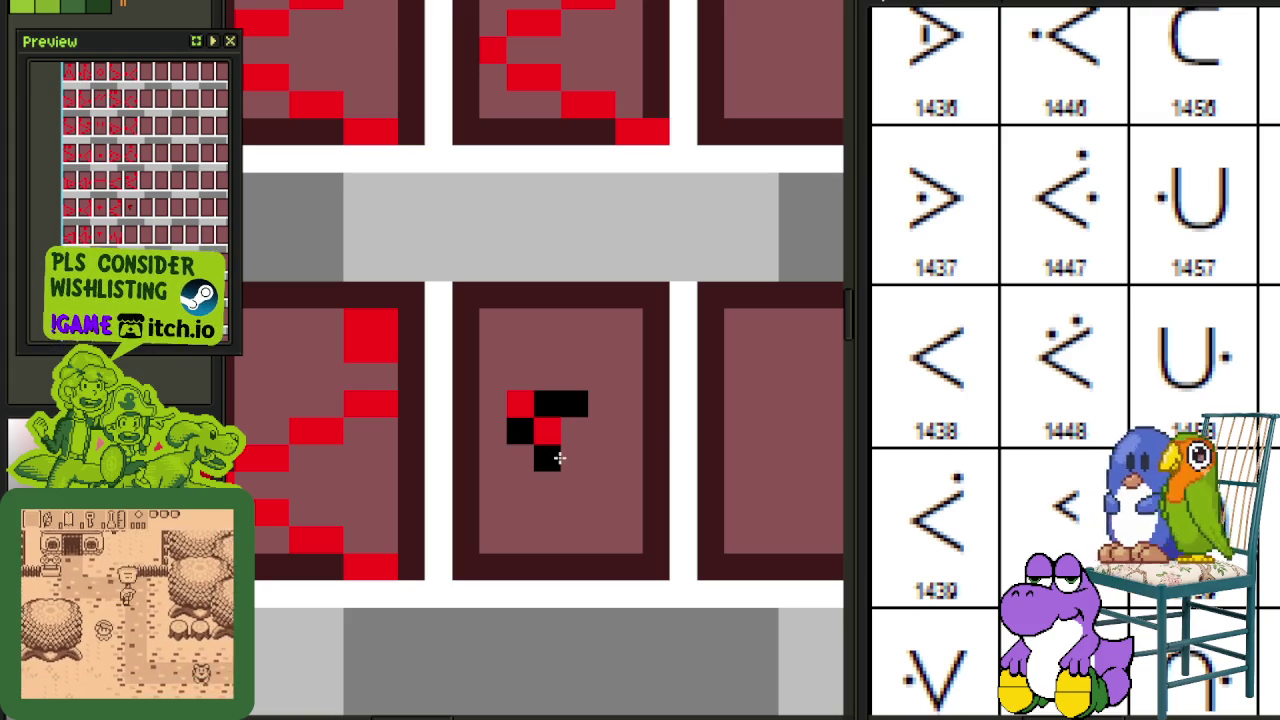
pyautogui.rightClick(520, 404)
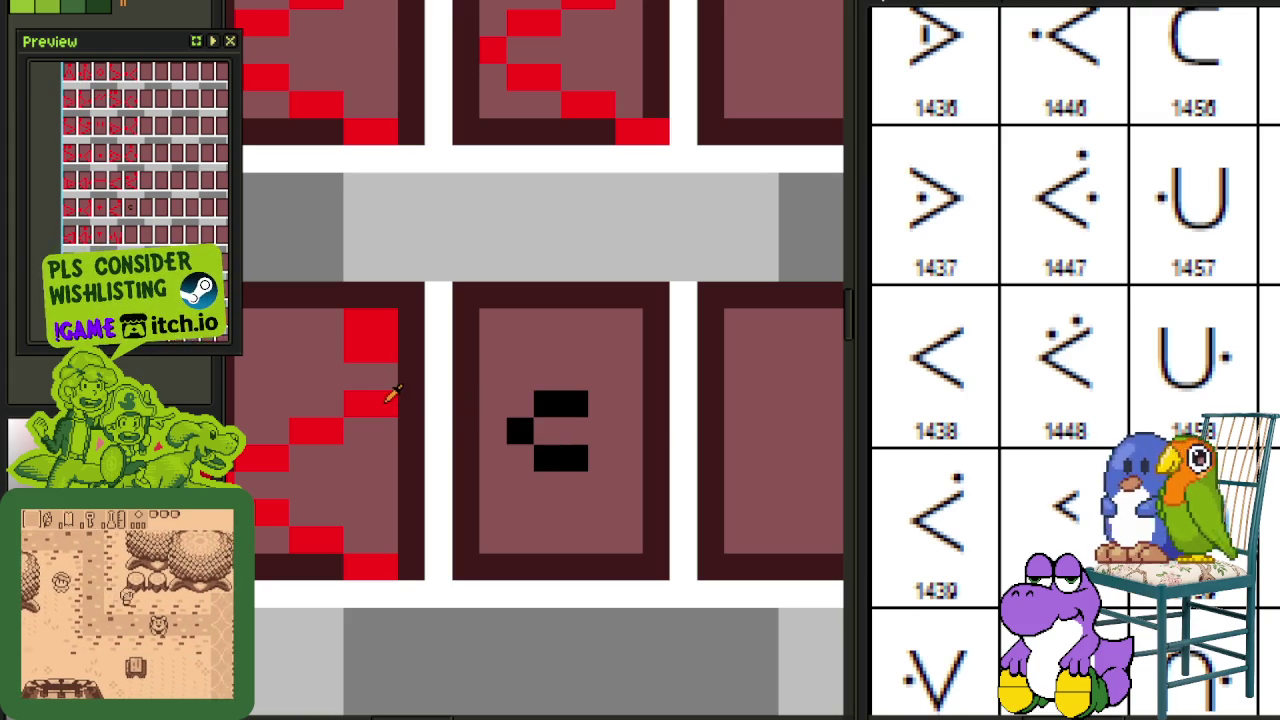
pyautogui.moveTo(545, 404); pyautogui.dragTo(568, 403)
pyautogui.rightClick(517, 428)
pyautogui.moveTo(547, 457); pyautogui.dragTo(574, 457)
pyautogui.scroll(-1, 566, 357)
pyautogui.scroll(-1, 571, 294)
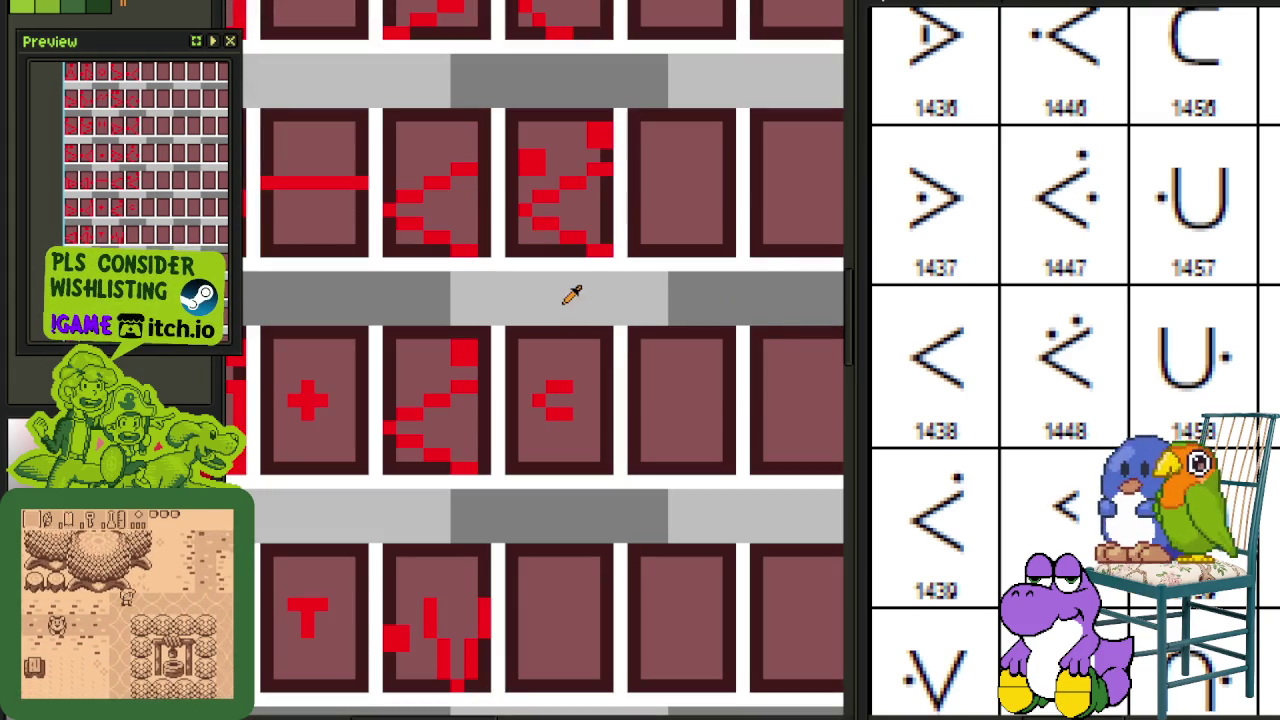
pyautogui.scroll(-2, 990, 575)
pyautogui.scroll(3, 990, 575)
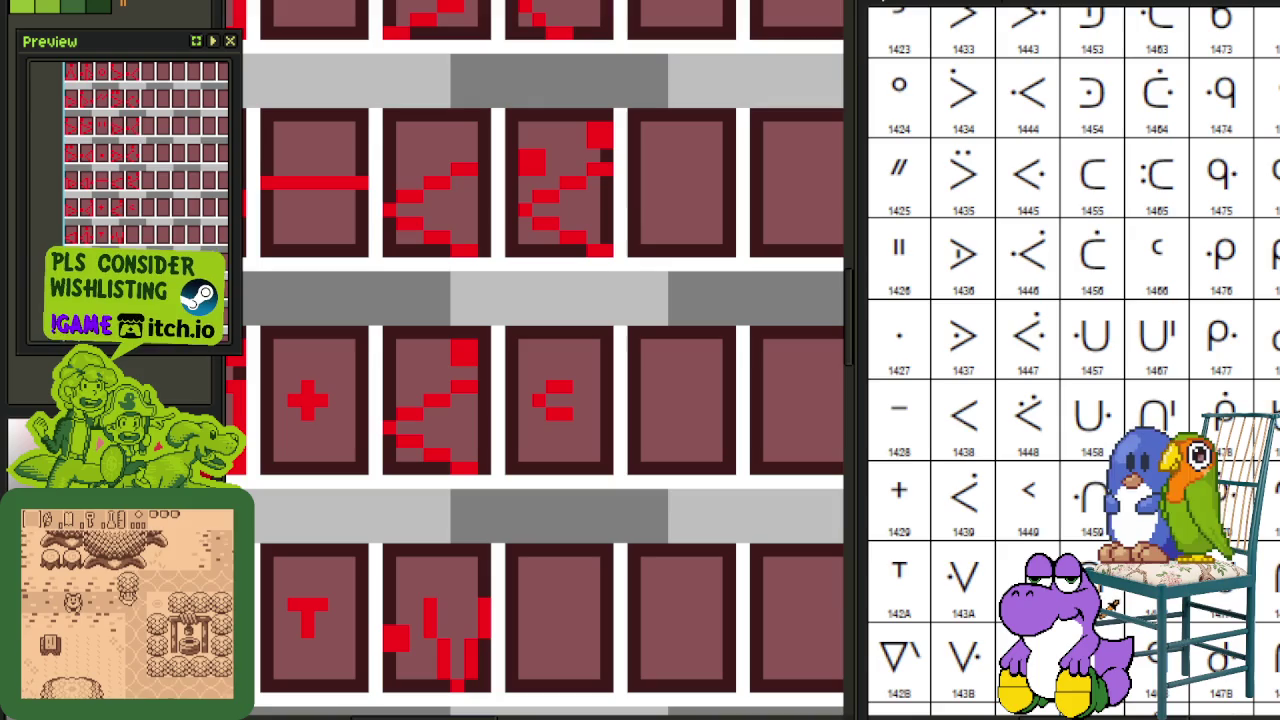
# Step: Move the T glyph right into a neighbouring panel and deselect it
pyautogui.scroll(-1, 990, 575)
pyautogui.moveTo(578, 491); pyautogui.dragTo(544, 438)
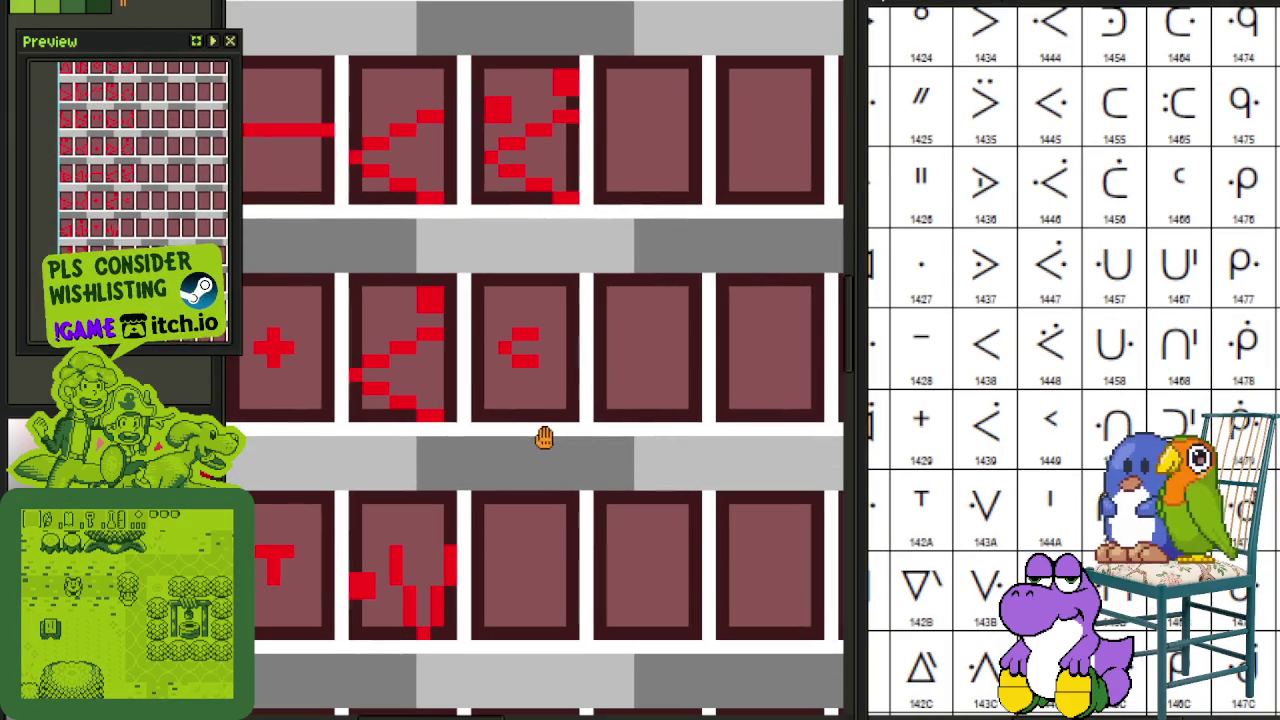
pyautogui.moveTo(478, 415); pyautogui.dragTo(590, 283)
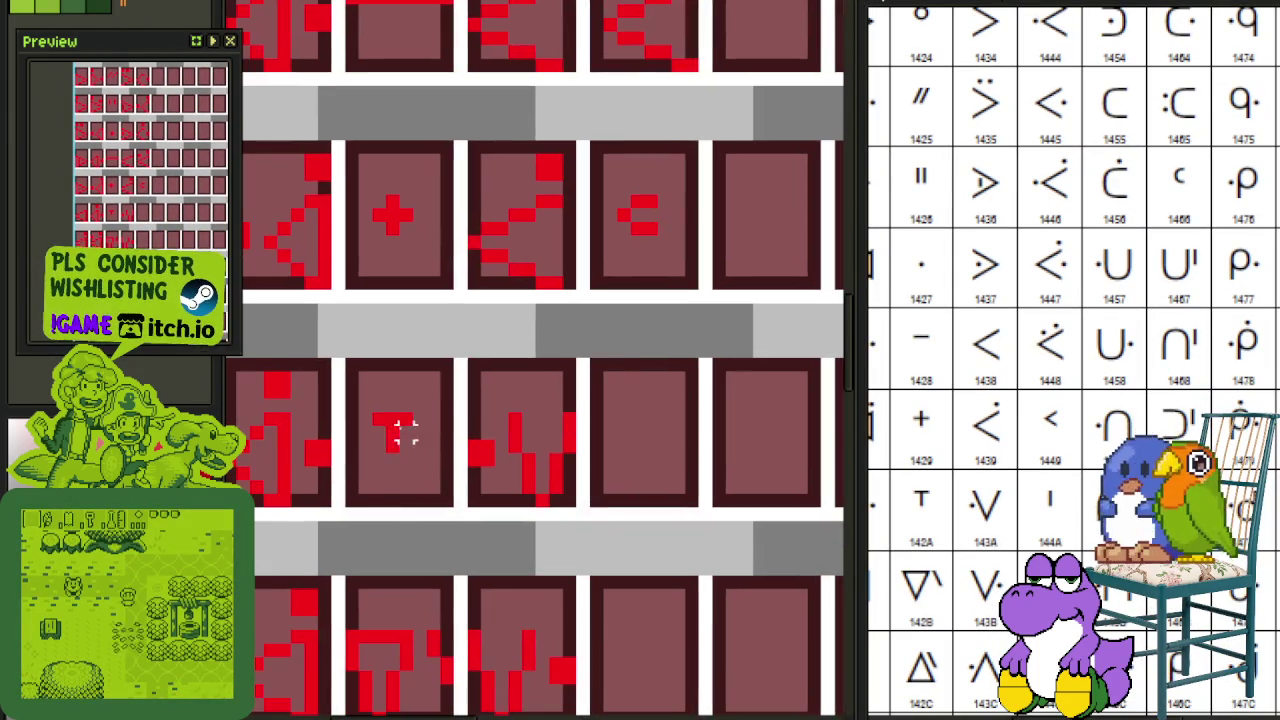
pyautogui.press('Right')
pyautogui.press('Right')
pyautogui.press('Right')
pyautogui.press('Right')
pyautogui.press('Right')
pyautogui.press('Right')
pyautogui.press('Right')
pyautogui.press('Right')
pyautogui.press('Right')
pyautogui.hotkey('ctrl', 'd')
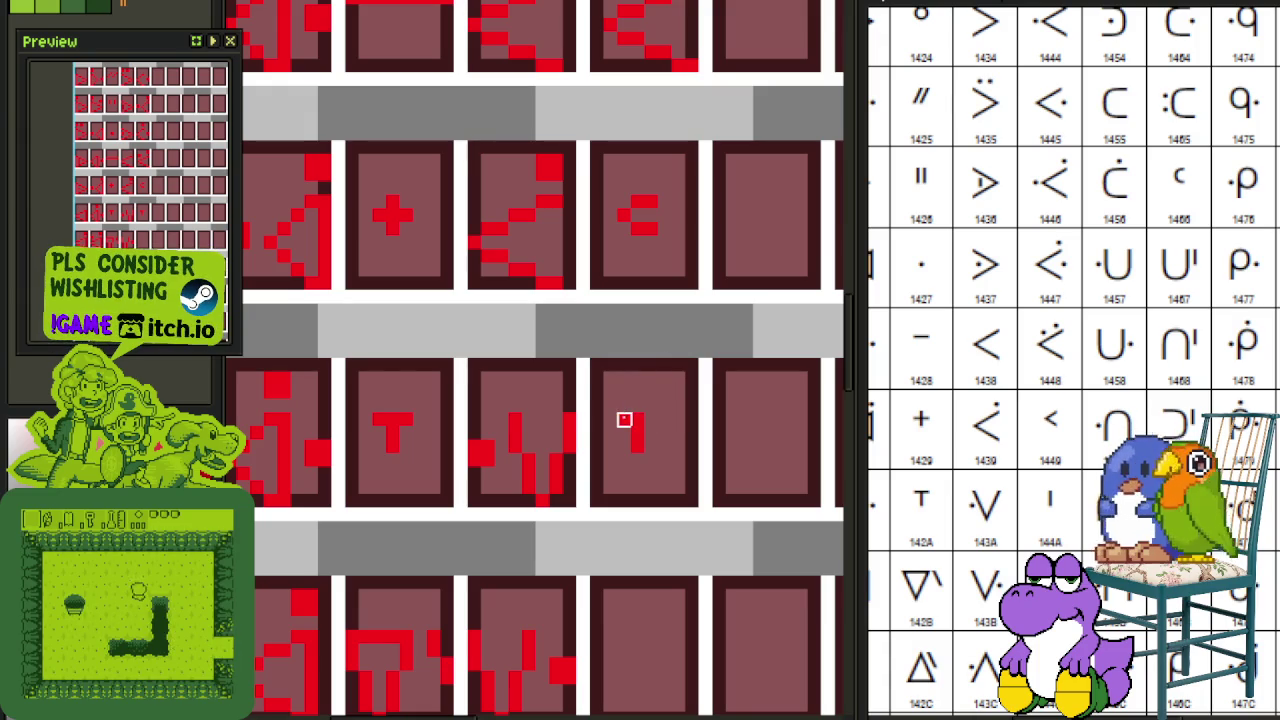
# Step: Place a copy of the T glyph one row down in the third panel
pyautogui.moveTo(698, 515); pyautogui.dragTo(616, 303)
pyautogui.hotkey('ctrl', 'v')
pyautogui.press('Down')
pyautogui.press('Down')
pyautogui.press('Down')
pyautogui.press('Down')
pyautogui.press('Down')
pyautogui.press('Down')
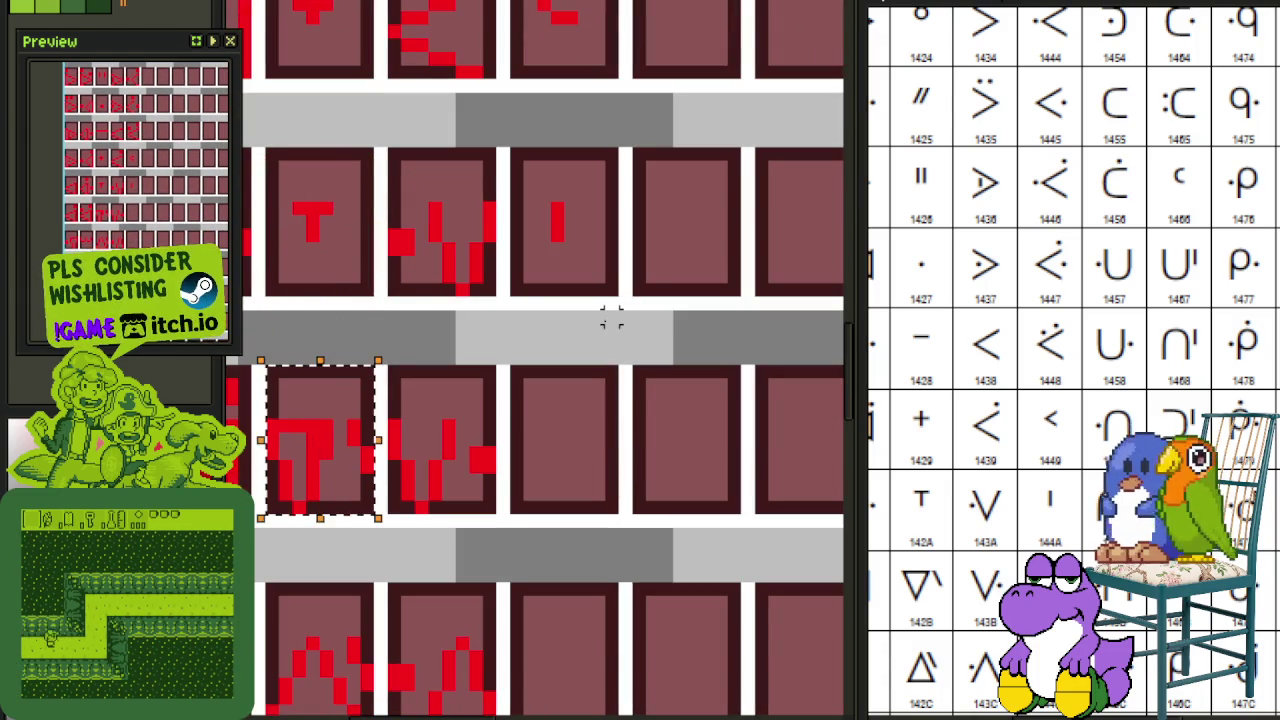
pyautogui.press('Right')
pyautogui.press('Right')
pyautogui.press('Right')
pyautogui.press('Right')
pyautogui.press('Right')
pyautogui.press('Right')
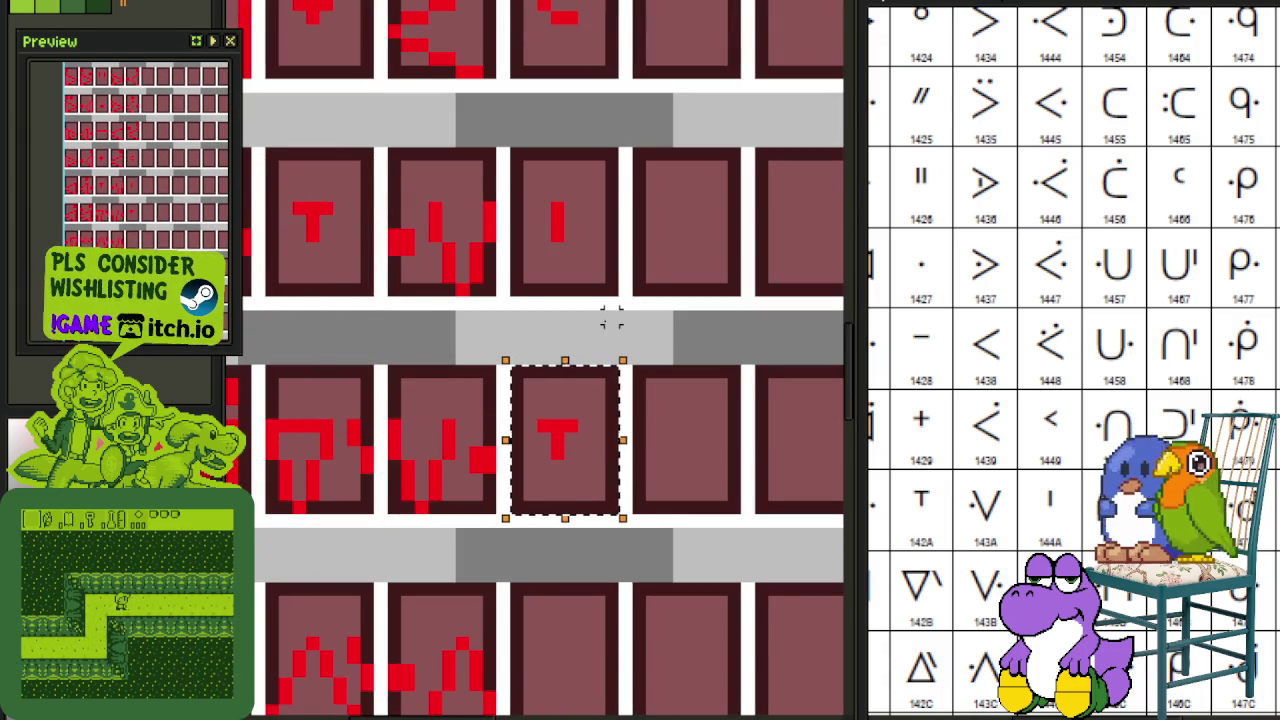
pyautogui.click(594, 357)
# Step: Paint two red pixels beside the T's stem to form the h glyph, then save
pyautogui.scroll(2, 584, 435)
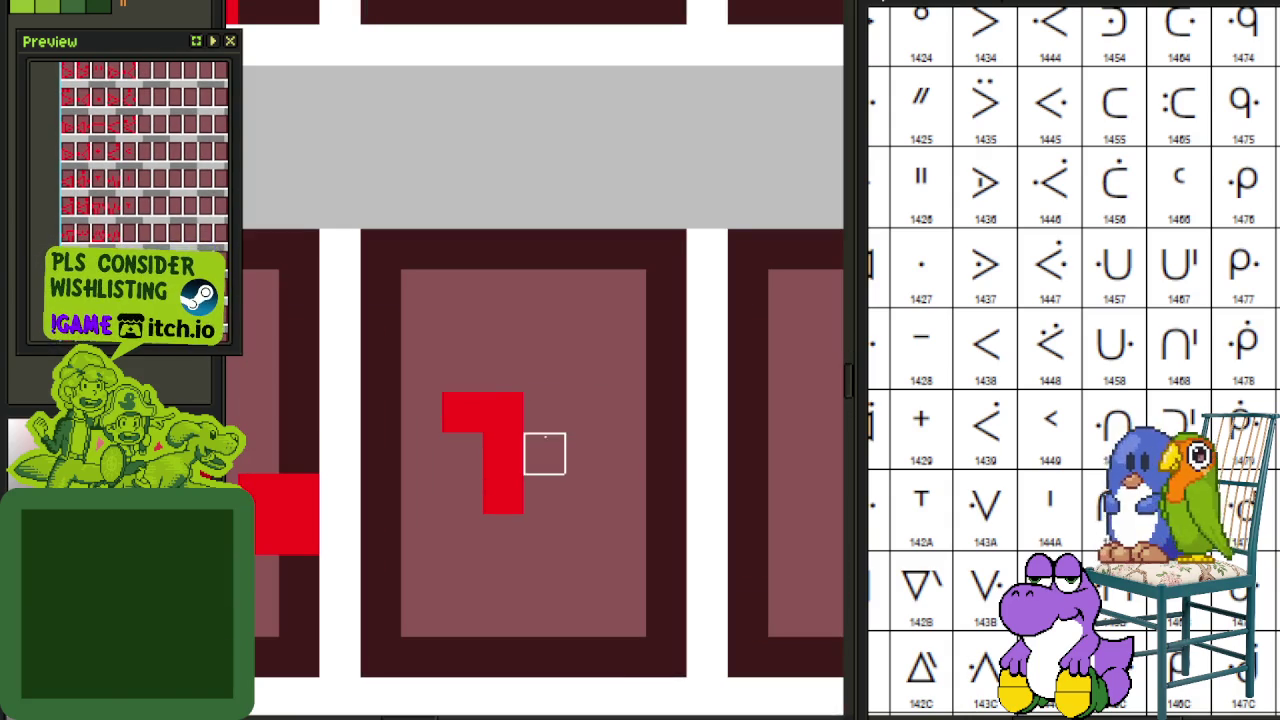
pyautogui.click(536, 455)
pyautogui.click(573, 478)
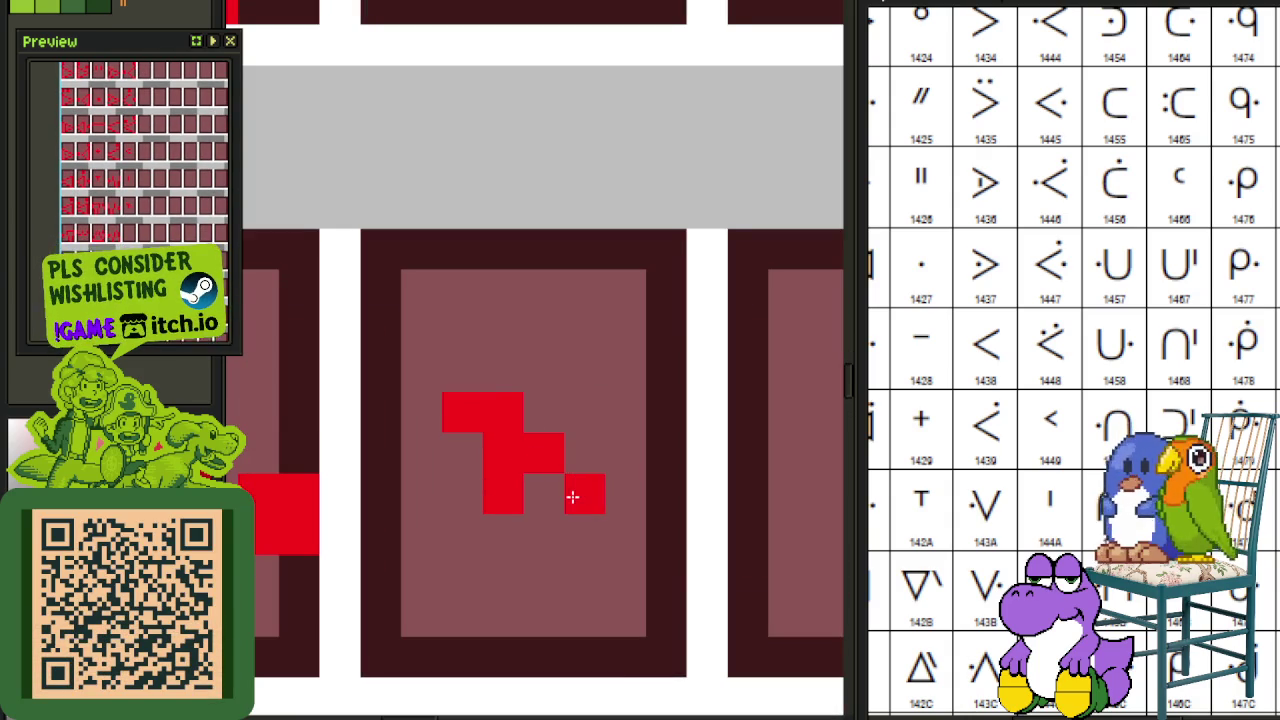
pyautogui.scroll(-2, 572, 445)
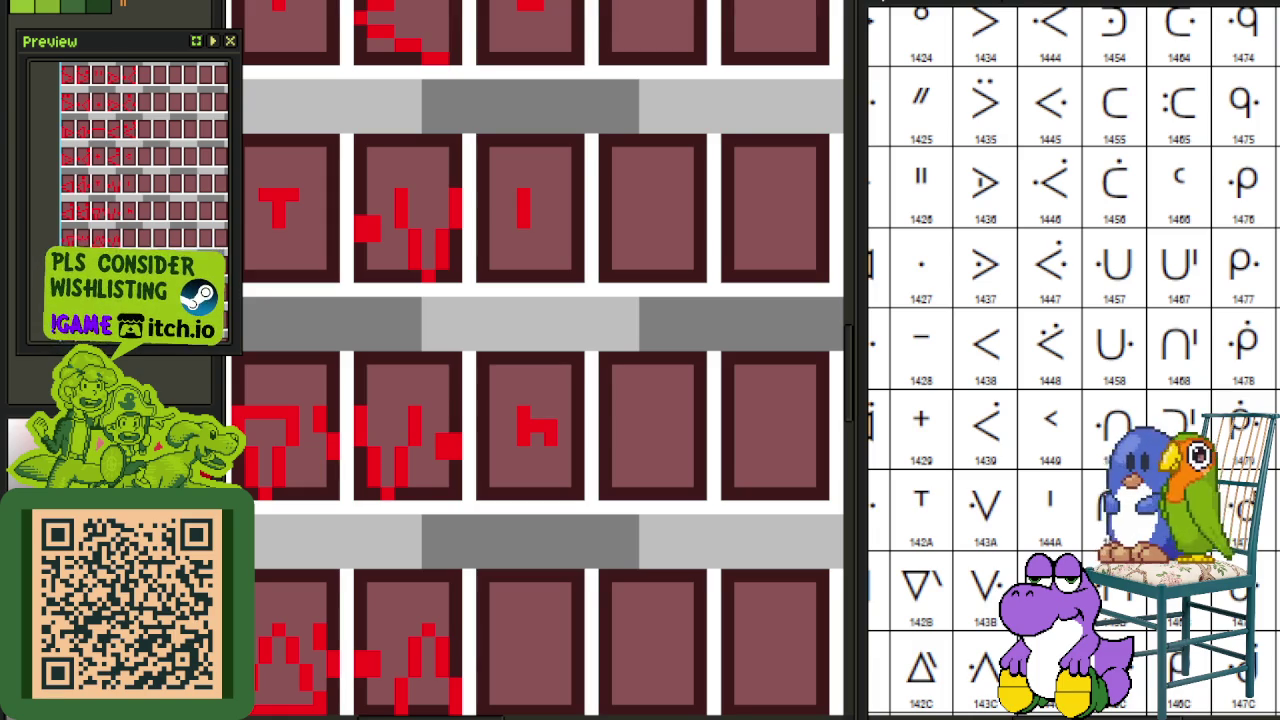
pyautogui.scroll(-2, 618, 440)
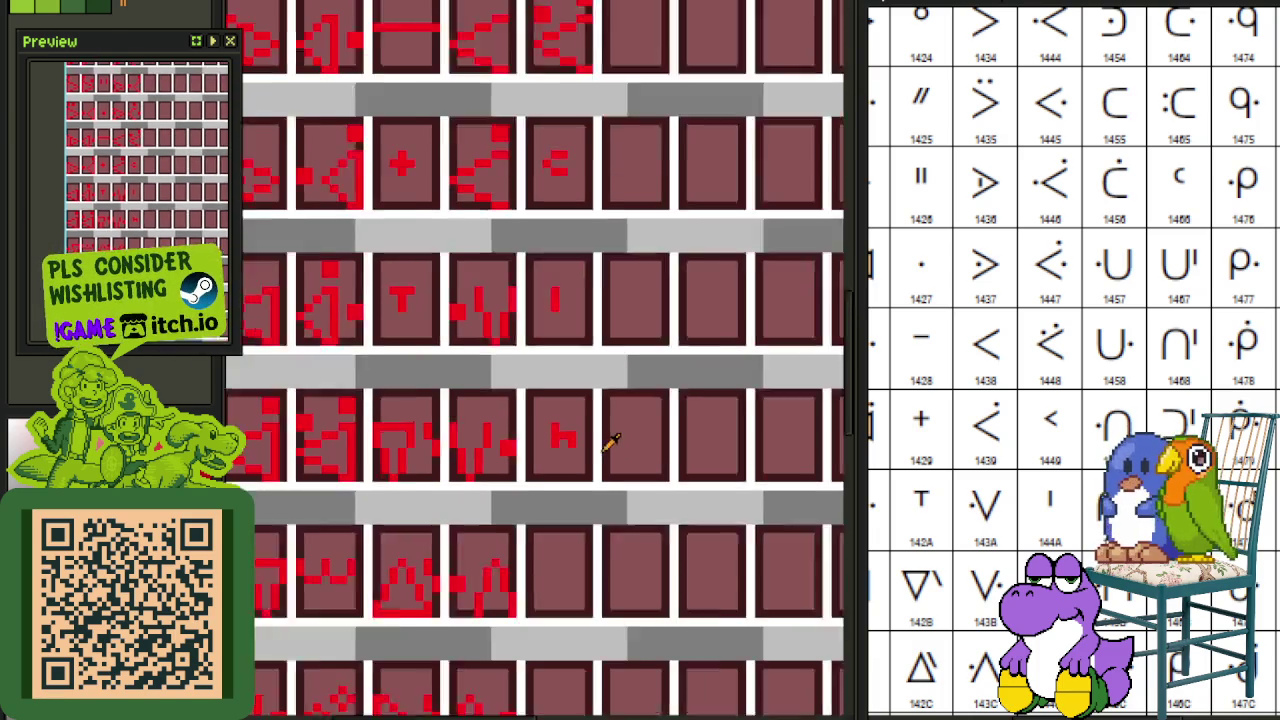
pyautogui.hotkey('ctrl', 's')
pyautogui.moveTo(614, 509)
pyautogui.mouseDown()
pyautogui.moveTo(630, 352)
pyautogui.moveTo(615, 313)
pyautogui.mouseUp()
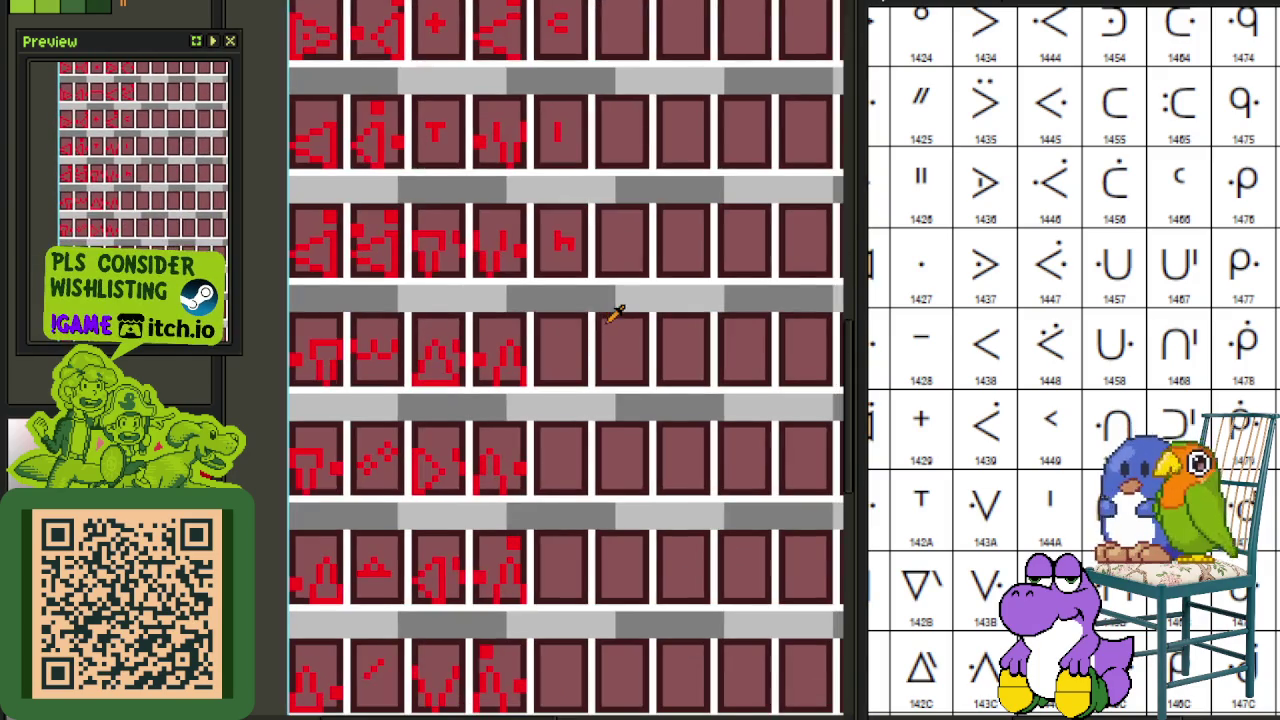
pyautogui.scroll(2, 628, 447)
pyautogui.scroll(1, 609, 386)
pyautogui.scroll(1, 600, 434)
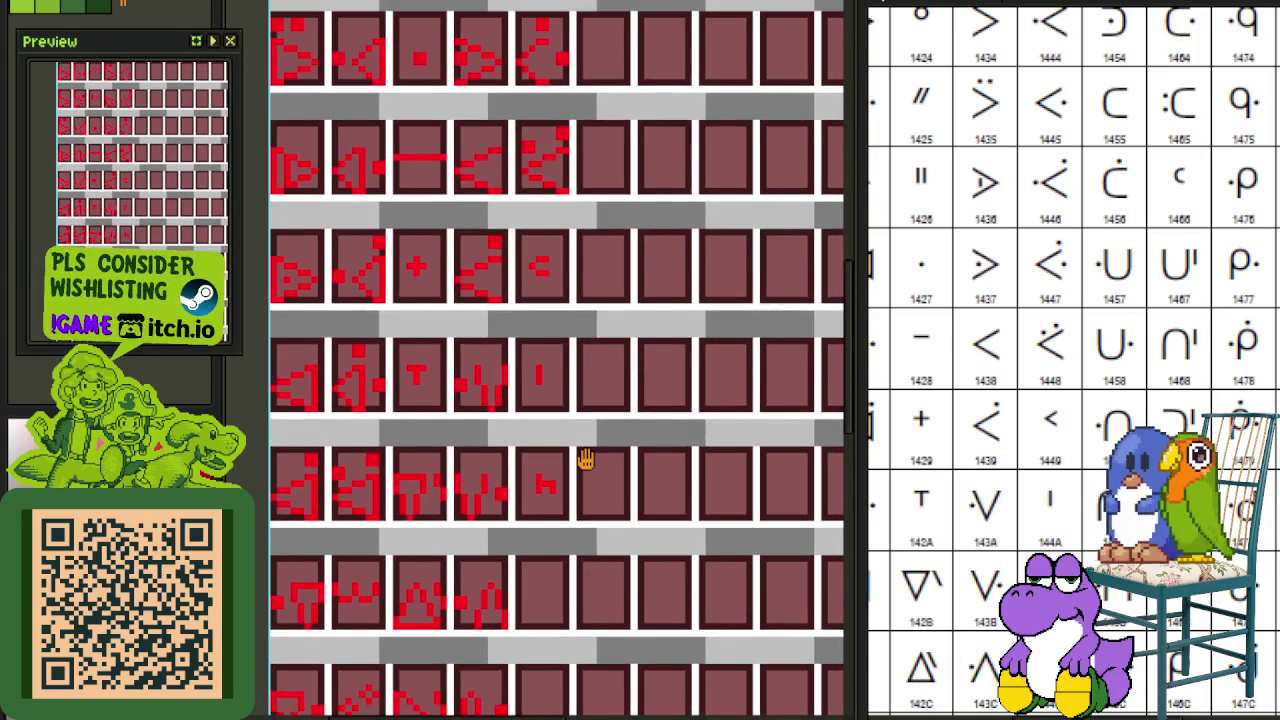
pyautogui.scroll(-3, 578, 420)
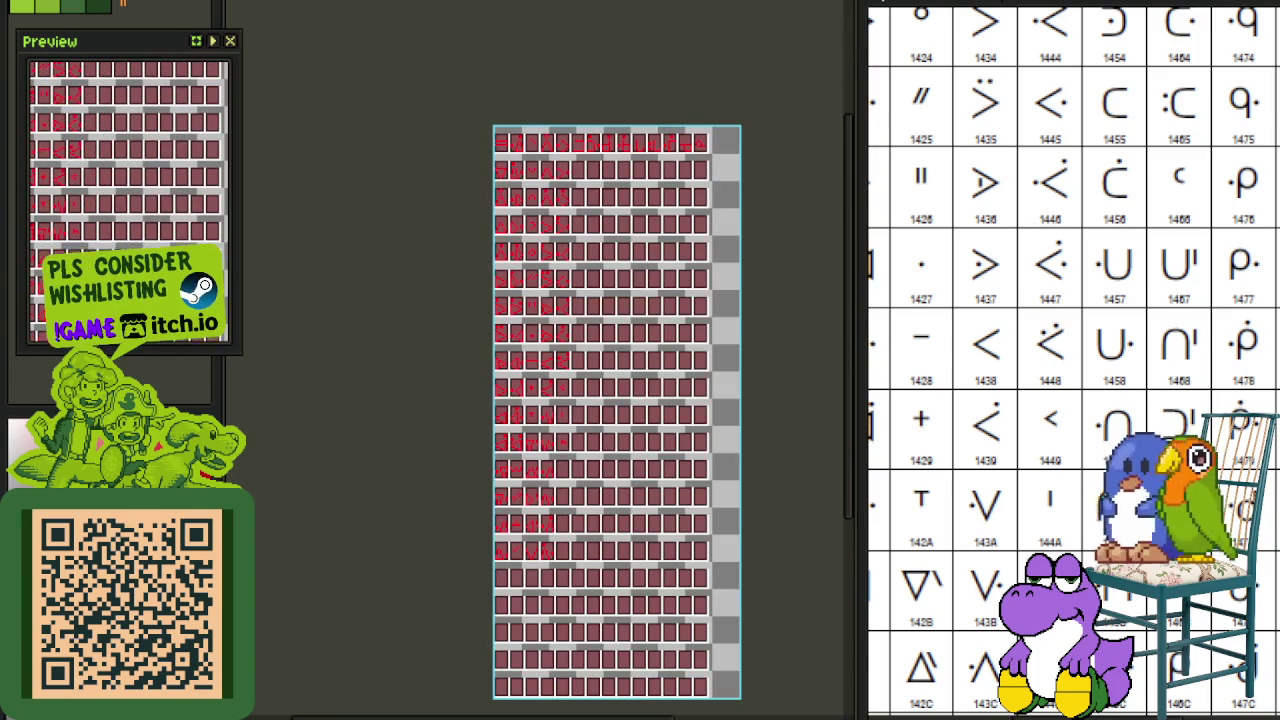
# Step: Copy the red box glyph down into an empty panel lower on the sheet
pyautogui.scroll(2, 962, 374)
pyautogui.scroll(1, 962, 374)
pyautogui.moveTo(756, 502)
pyautogui.mouseDown()
pyautogui.moveTo(660, 434)
pyautogui.moveTo(620, 531)
pyautogui.mouseUp()
pyautogui.scroll(2, 537, 163)
pyautogui.scroll(1, 490, 120)
pyautogui.scroll(1, 490, 125)
pyautogui.scroll(1, 500, 142)
pyautogui.scroll(1, 497, 155)
pyautogui.scroll(-2, 481, 190)
pyautogui.scroll(-1, 491, 200)
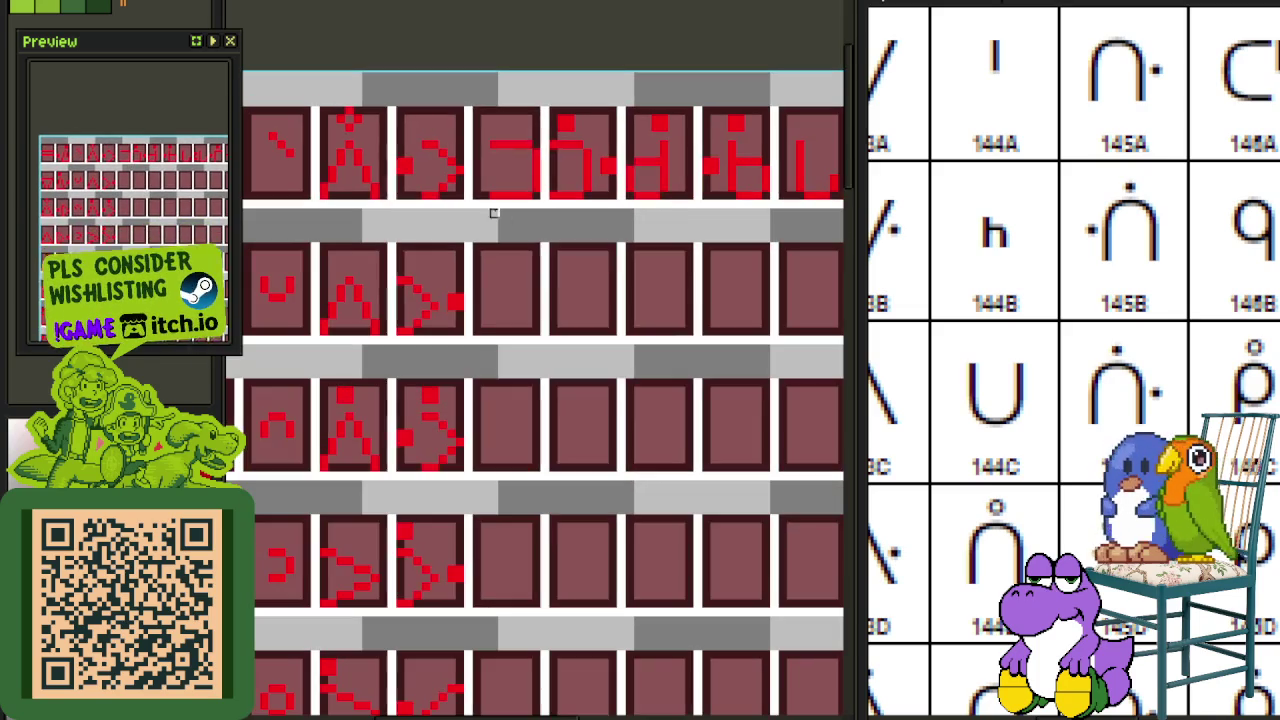
pyautogui.scroll(2, 491, 163)
pyautogui.scroll(1, 481, 211)
pyautogui.moveTo(480, 210); pyautogui.dragTo(588, 45)
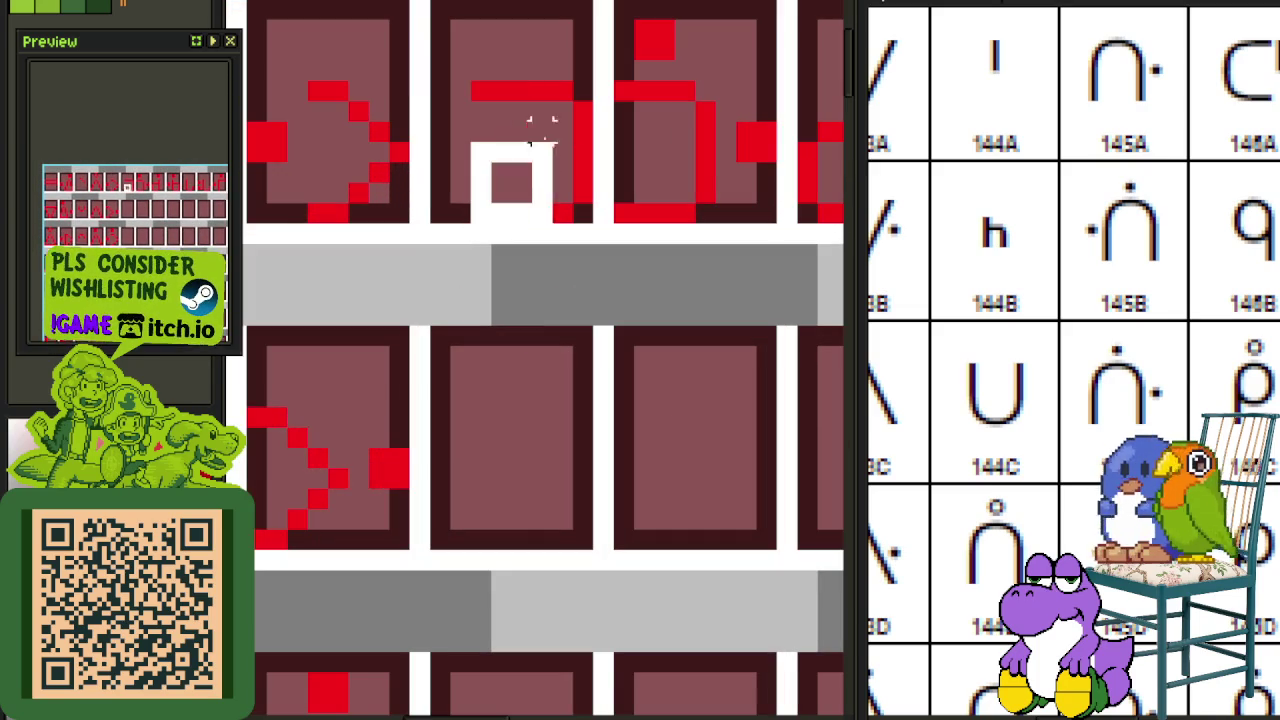
pyautogui.hotkey('ctrl', 'd')
pyautogui.scroll(-2, 700, 110)
pyautogui.moveTo(770, 160); pyautogui.dragTo(406, 223)
pyautogui.scroll(-1, 272, 243)
pyautogui.scroll(-1, 457, 329)
pyautogui.scroll(1, 606, 288)
pyautogui.scroll(-1, 606, 288)
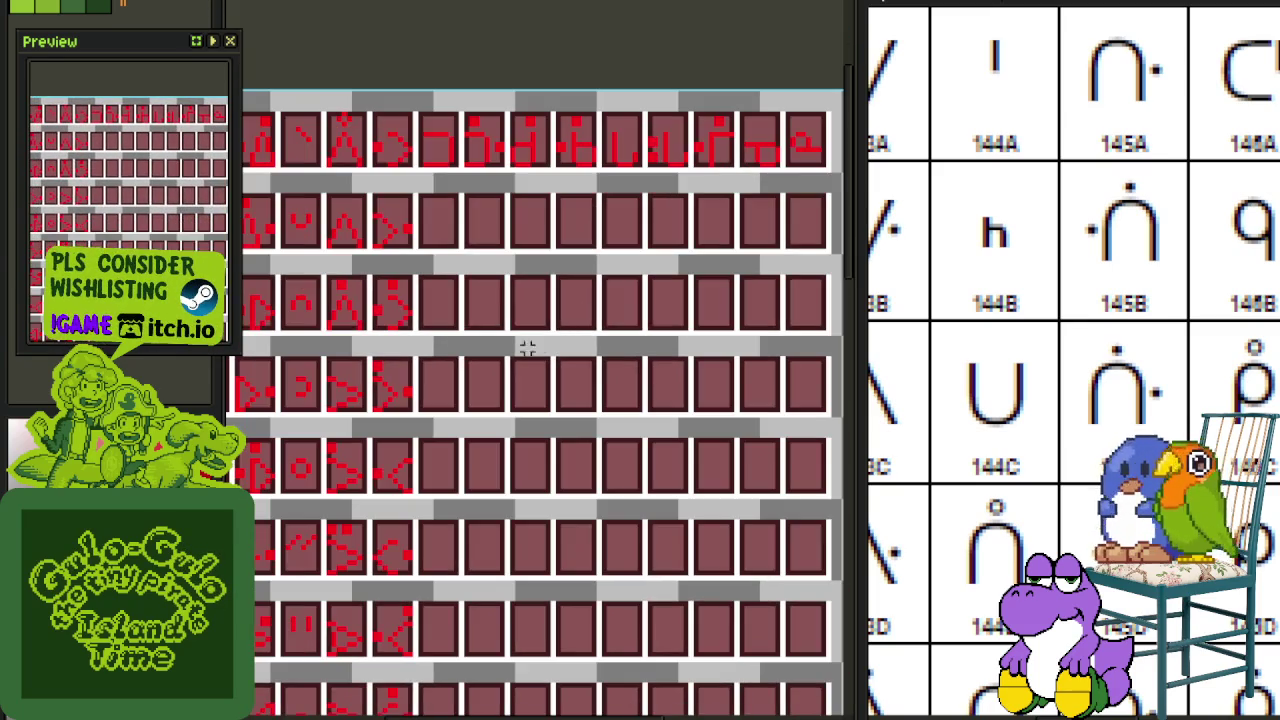
pyautogui.scroll(-1, 560, 197)
pyautogui.scroll(1, 549, 449)
pyautogui.scroll(2, 563, 200)
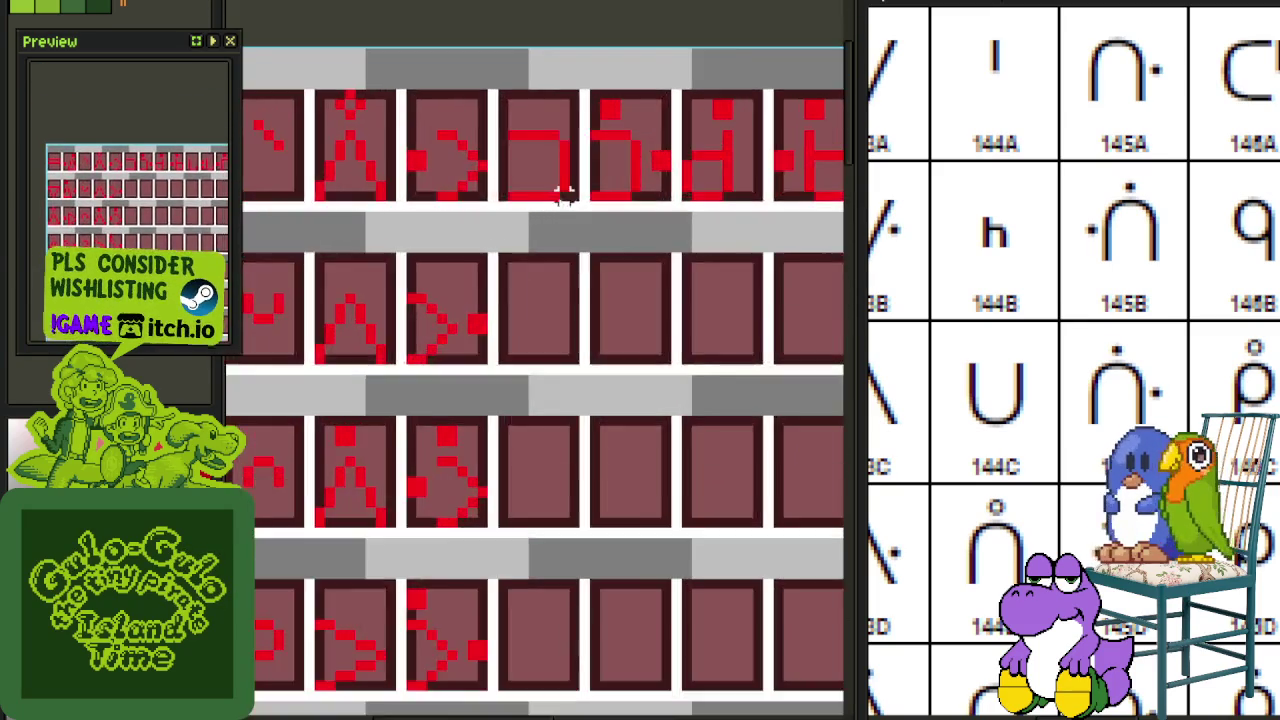
pyautogui.scroll(2, 565, 195)
pyautogui.click(565, 195)
pyautogui.scroll(-2, 470, 95)
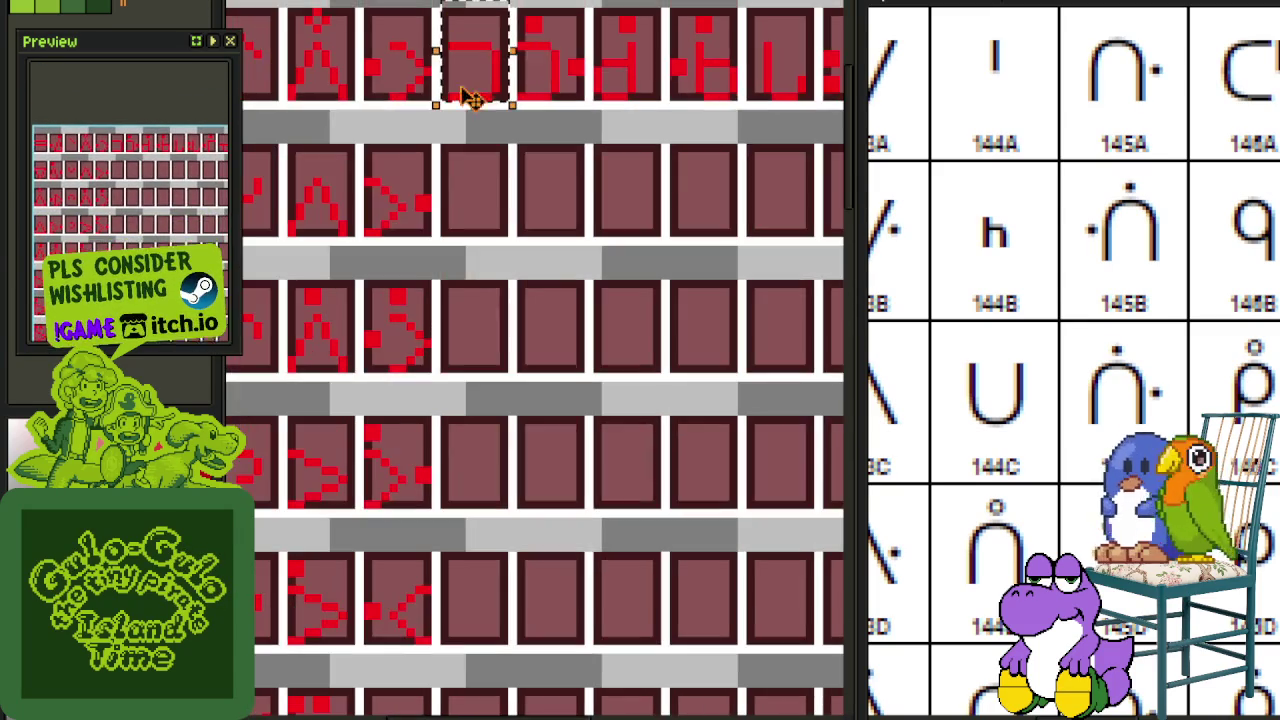
pyautogui.scroll(-2, 475, 85)
pyautogui.moveTo(475, 85)
pyautogui.mouseDown()
pyautogui.moveTo(571, 423)
pyautogui.moveTo(529, 363)
pyautogui.mouseUp()
pyautogui.scroll(3, 530, 390)
pyautogui.click(716, 355)
# Step: Rotate the copied box 90° clockwise and shift its pixels to form a U glyph
pyautogui.moveTo(483, 452); pyautogui.dragTo(652, 258)
pyautogui.click(60, 2)
pyautogui.moveTo(78, 162)
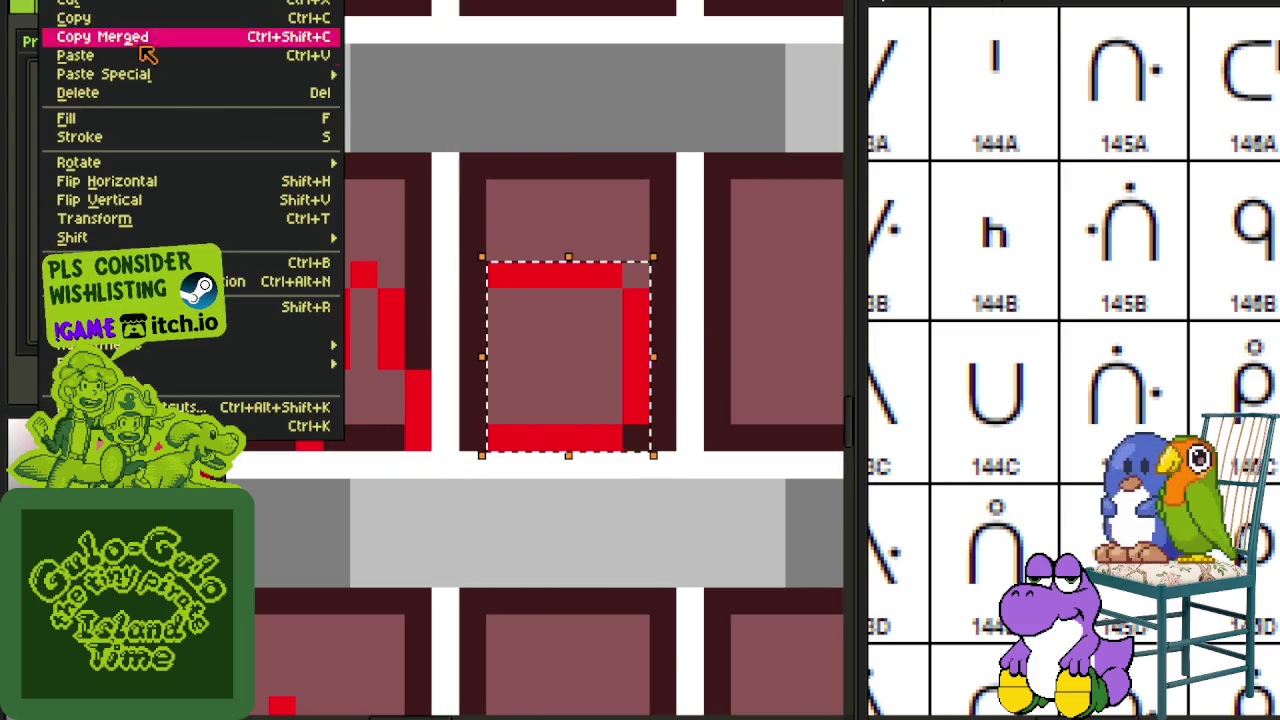
pyautogui.click(390, 188)
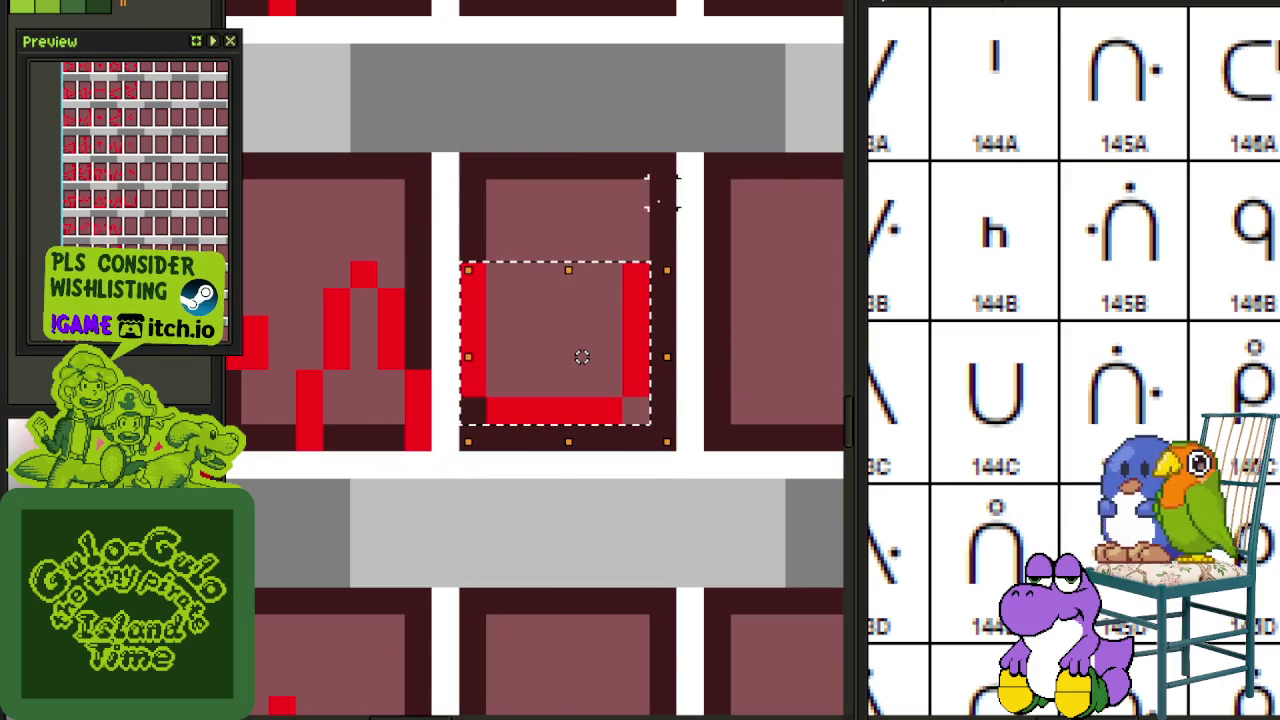
pyautogui.moveTo(583, 357); pyautogui.dragTo(582, 384)
pyautogui.hotkey('ctrl', 'd')
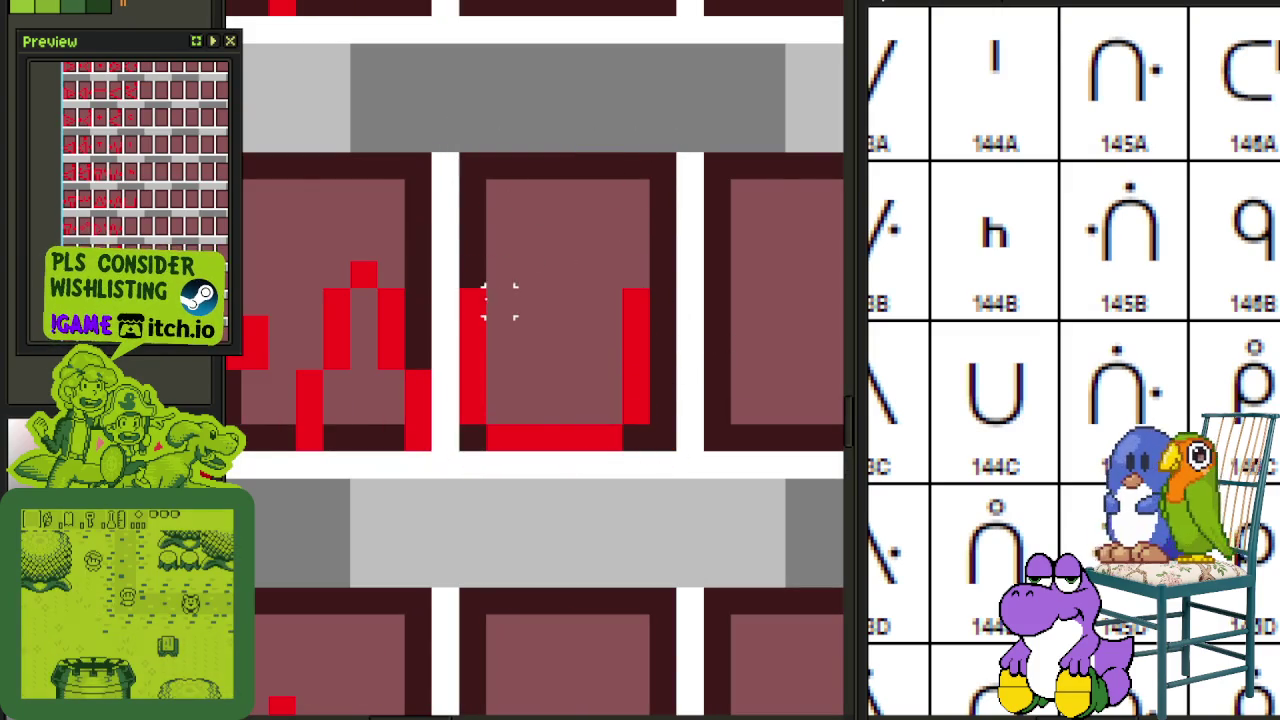
pyautogui.moveTo(458, 284); pyautogui.dragTo(546, 456)
pyautogui.hotkey('ctrl', 'd')
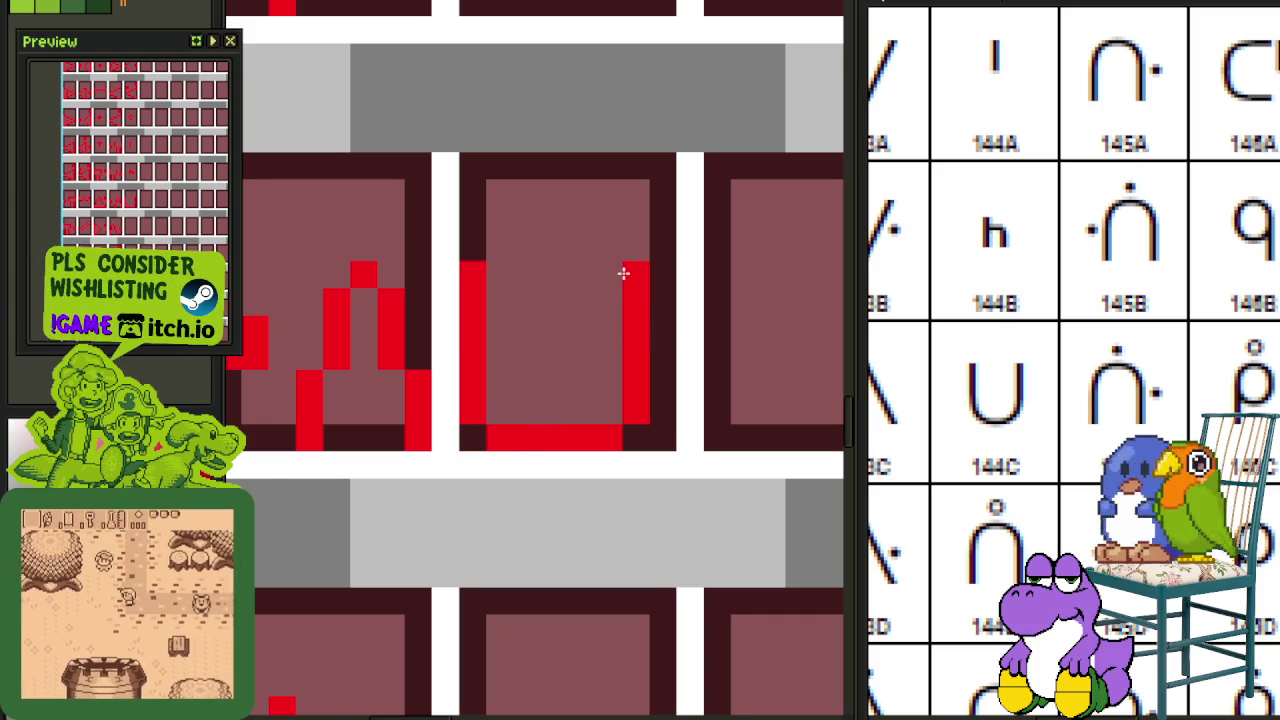
# Step: Paste the U into the panel below, flip it vertically into ∩, and nudge it down
pyautogui.scroll(-1, 623, 273)
pyautogui.scroll(-2, 995, 408)
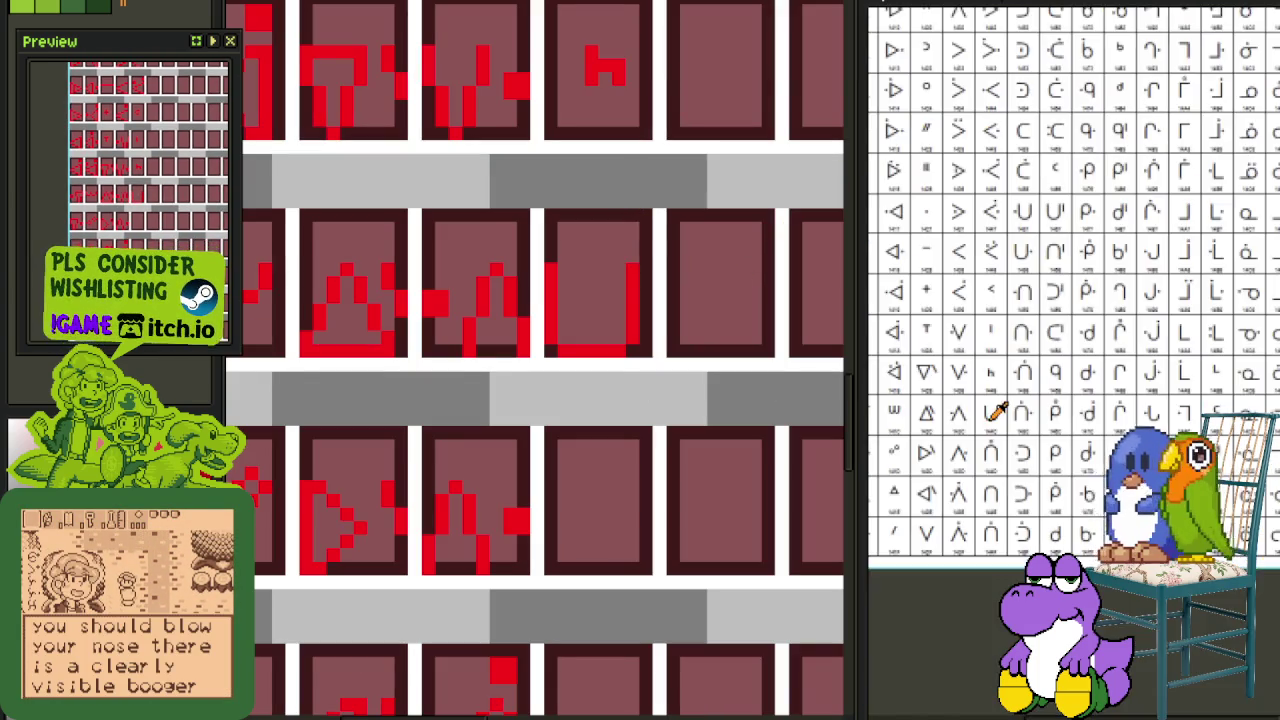
pyautogui.scroll(1, 995, 407)
pyautogui.moveTo(615, 402); pyautogui.dragTo(574, 251)
pyautogui.scroll(1, 590, 215)
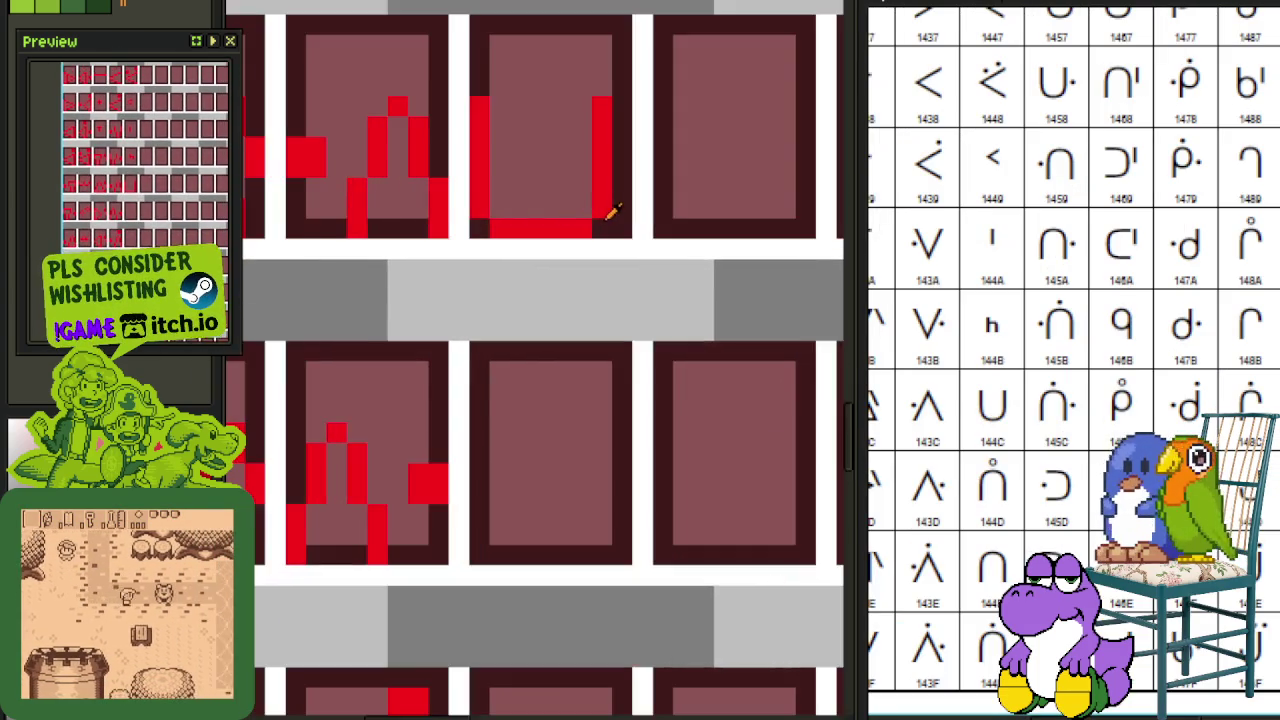
pyautogui.scroll(1, 605, 222)
pyautogui.hotkey('ctrl', 'v')
pyautogui.scroll(-1, 443, 163)
pyautogui.scroll(-1, 460, 185)
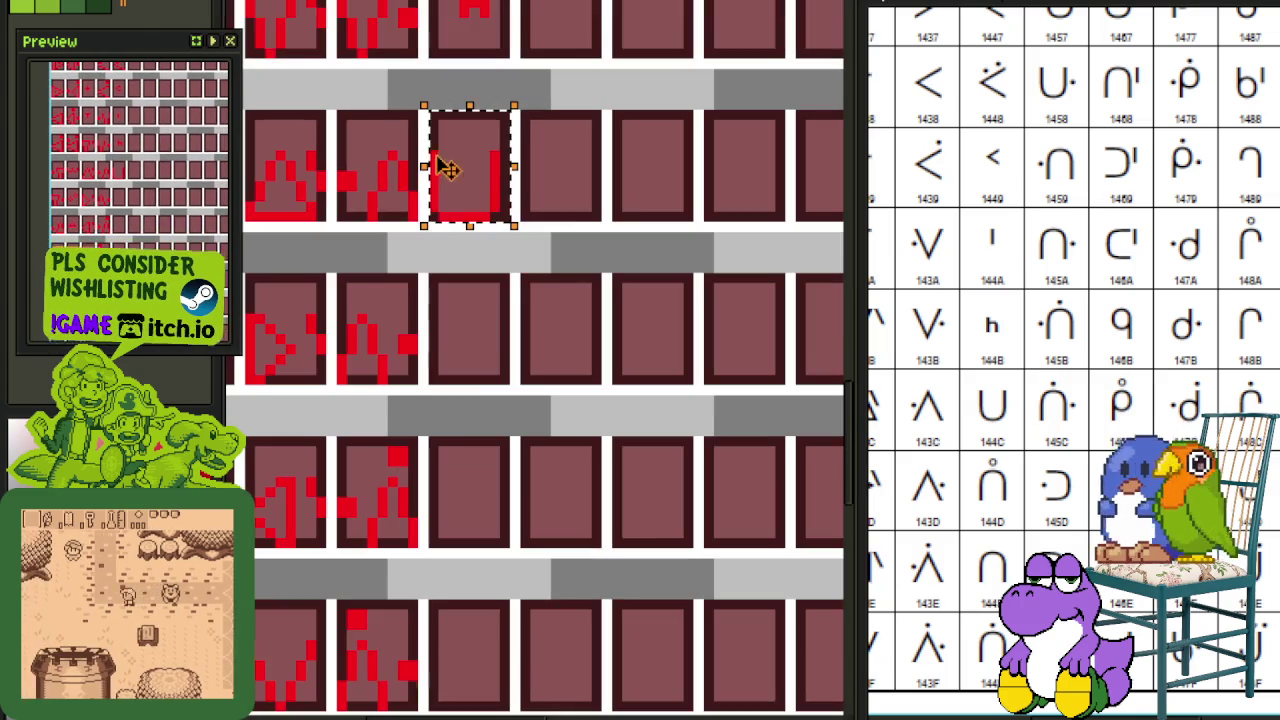
pyautogui.moveTo(471, 200)
pyautogui.mouseDown()
pyautogui.moveTo(475, 390)
pyautogui.moveTo(471, 371)
pyautogui.mouseUp()
pyautogui.hotkey('shift', 'v')
pyautogui.hotkey('ctrl', 'd')
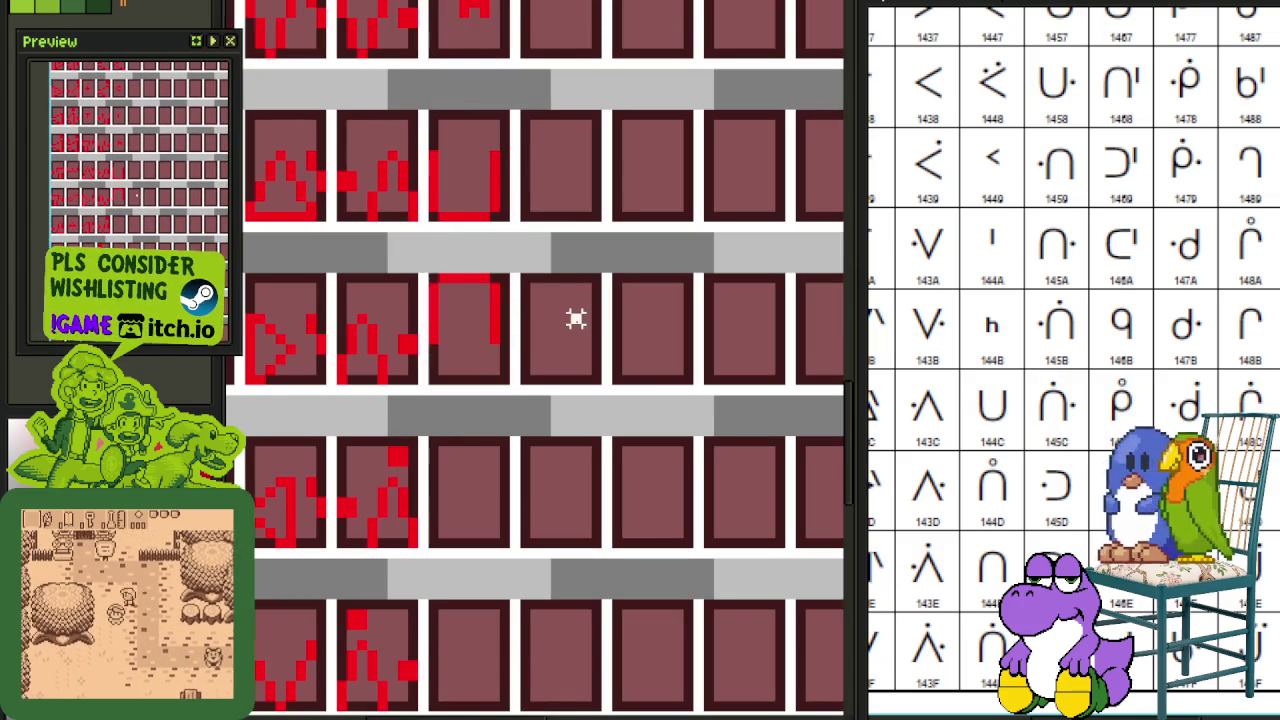
pyautogui.moveTo(432, 263); pyautogui.dragTo(560, 391)
pyautogui.press('Down')
pyautogui.press('Down')
pyautogui.press('Down')
pyautogui.hotkey('ctrl', 'd')
# Step: Copy the A glyph's ring accent above the ∩ and save the tile sheet
pyautogui.scroll(-1, 600, 300)
pyautogui.scroll(-1, 551, 307)
pyautogui.scroll(1, 586, 400)
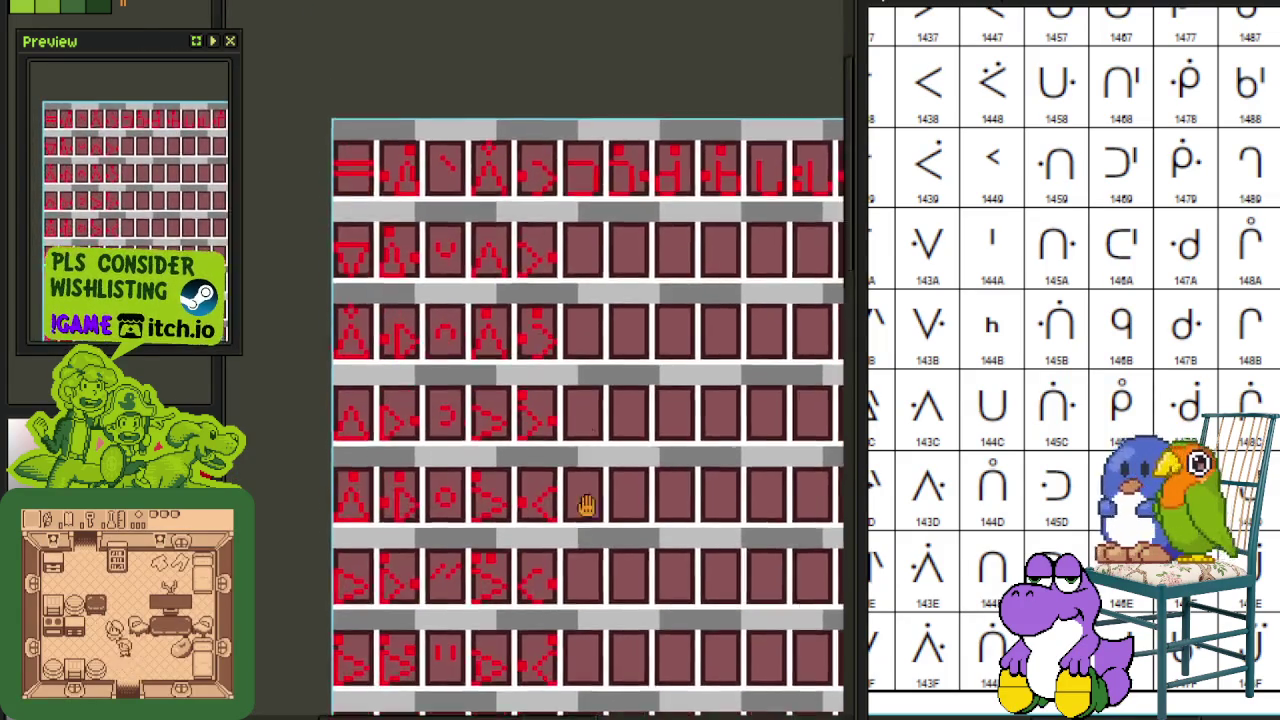
pyautogui.scroll(1, 503, 280)
pyautogui.scroll(2, 490, 335)
pyautogui.moveTo(338, 238); pyautogui.dragTo(558, 350)
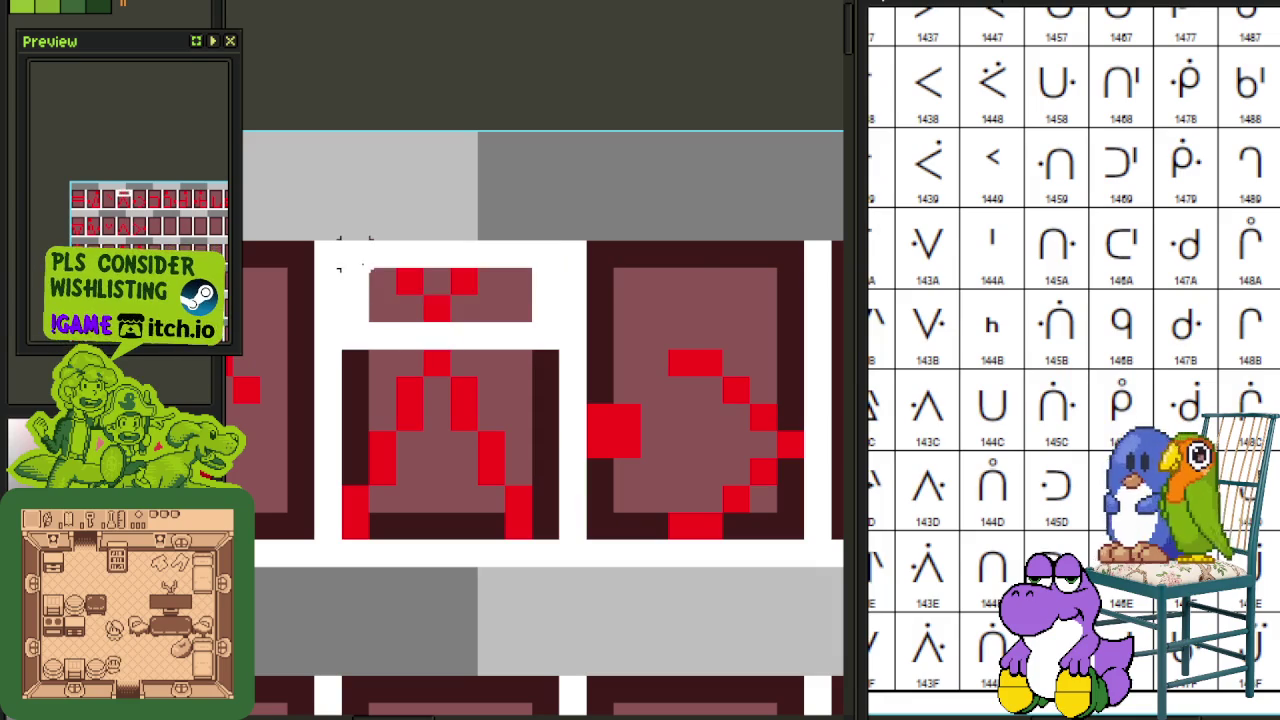
pyautogui.scroll(-2, 410, 285)
pyautogui.moveTo(415, 287)
pyautogui.mouseDown()
pyautogui.moveTo(517, 62)
pyautogui.moveTo(460, 229)
pyautogui.mouseUp()
pyautogui.scroll(3, 517, 62)
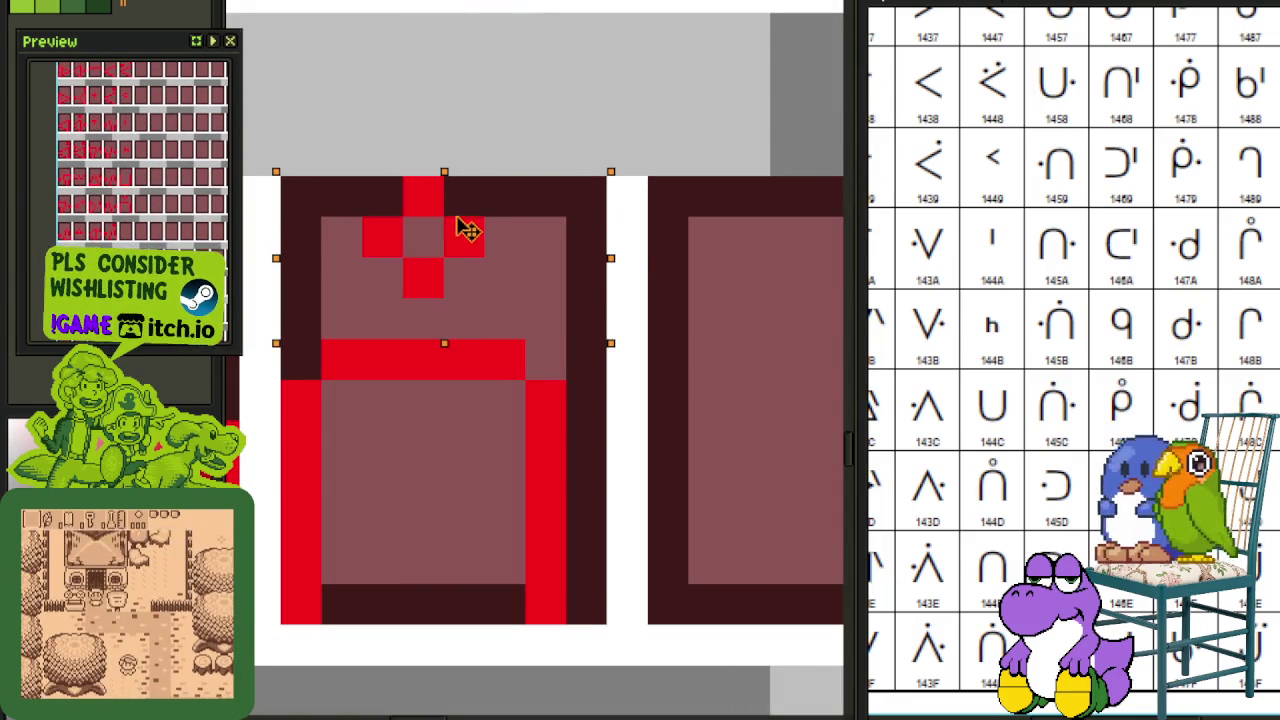
pyautogui.press('b')
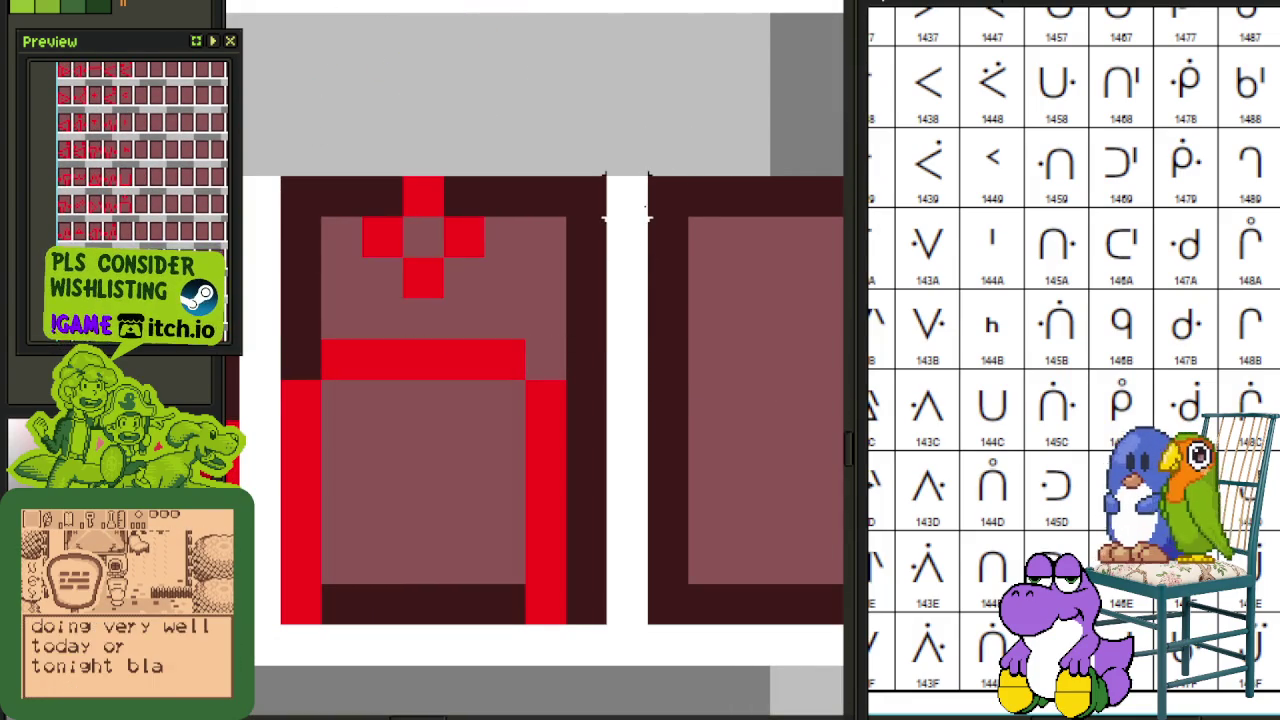
pyautogui.scroll(-1, 667, 113)
pyautogui.hotkey('ctrl', 's')
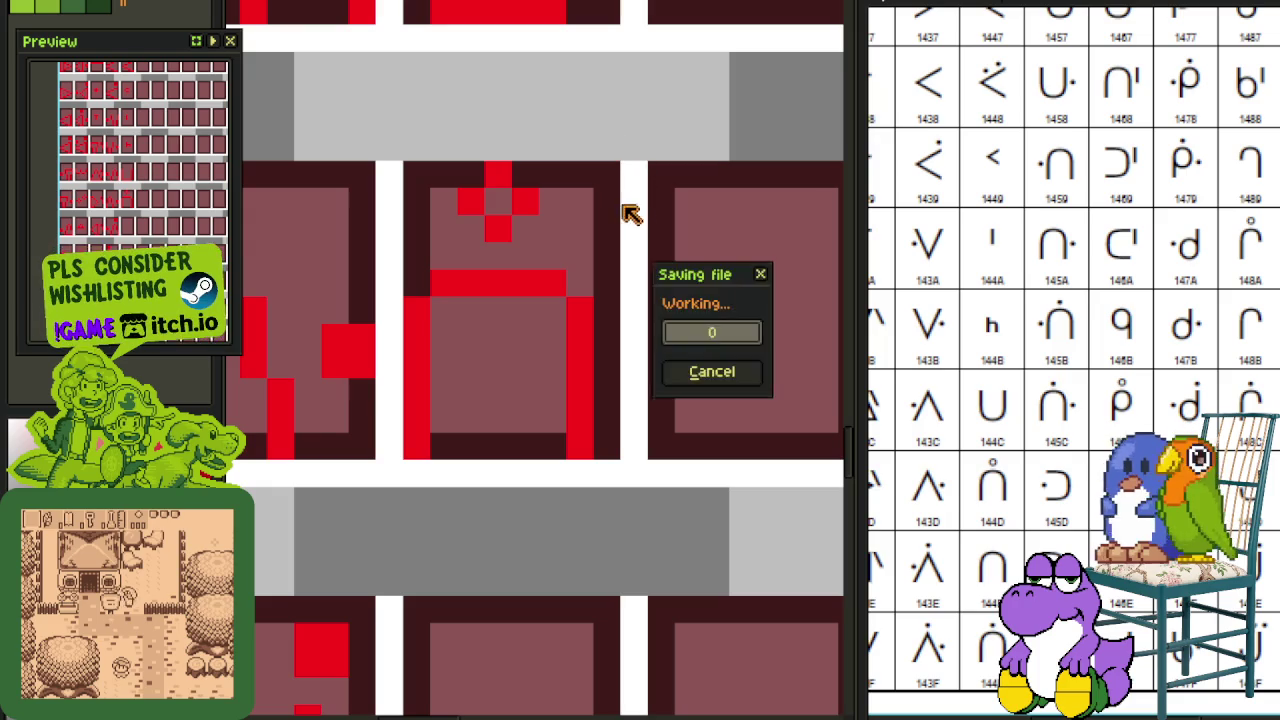
# Step: Copy the red box glyph into the panel below it
pyautogui.moveTo(603, 277)
pyautogui.mouseDown()
pyautogui.moveTo(597, 189)
pyautogui.moveTo(571, 417)
pyautogui.mouseUp()
pyautogui.scroll(-1, 597, 189)
pyautogui.scroll(-1, 600, 180)
pyautogui.scroll(-1, 600, 185)
pyautogui.scroll(2, 608, 271)
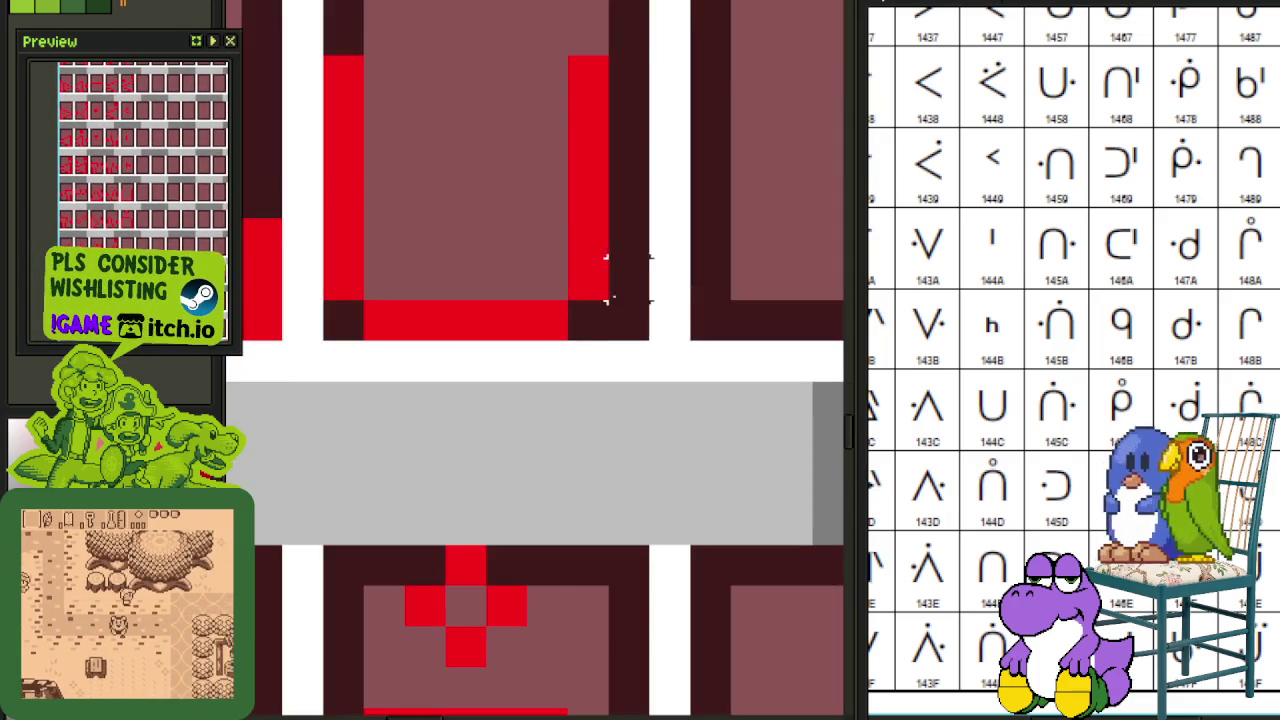
pyautogui.scroll(-1, 622, 337)
pyautogui.moveTo(622, 337); pyautogui.dragTo(582, 183)
pyautogui.scroll(1, 430, 215)
pyautogui.moveTo(423, 206)
pyautogui.mouseDown()
pyautogui.moveTo(610, 386)
pyautogui.moveTo(606, 592)
pyautogui.mouseUp()
pyautogui.scroll(-1, 605, 372)
pyautogui.click(680, 506)
pyautogui.moveTo(678, 434); pyautogui.dragTo(671, 213)
pyautogui.moveTo(557, 312)
pyautogui.mouseDown()
pyautogui.moveTo(503, 286)
pyautogui.moveTo(428, 190)
pyautogui.moveTo(452, 358)
pyautogui.mouseUp()
pyautogui.scroll(1, 503, 291)
pyautogui.scroll(-2, 424, 193)
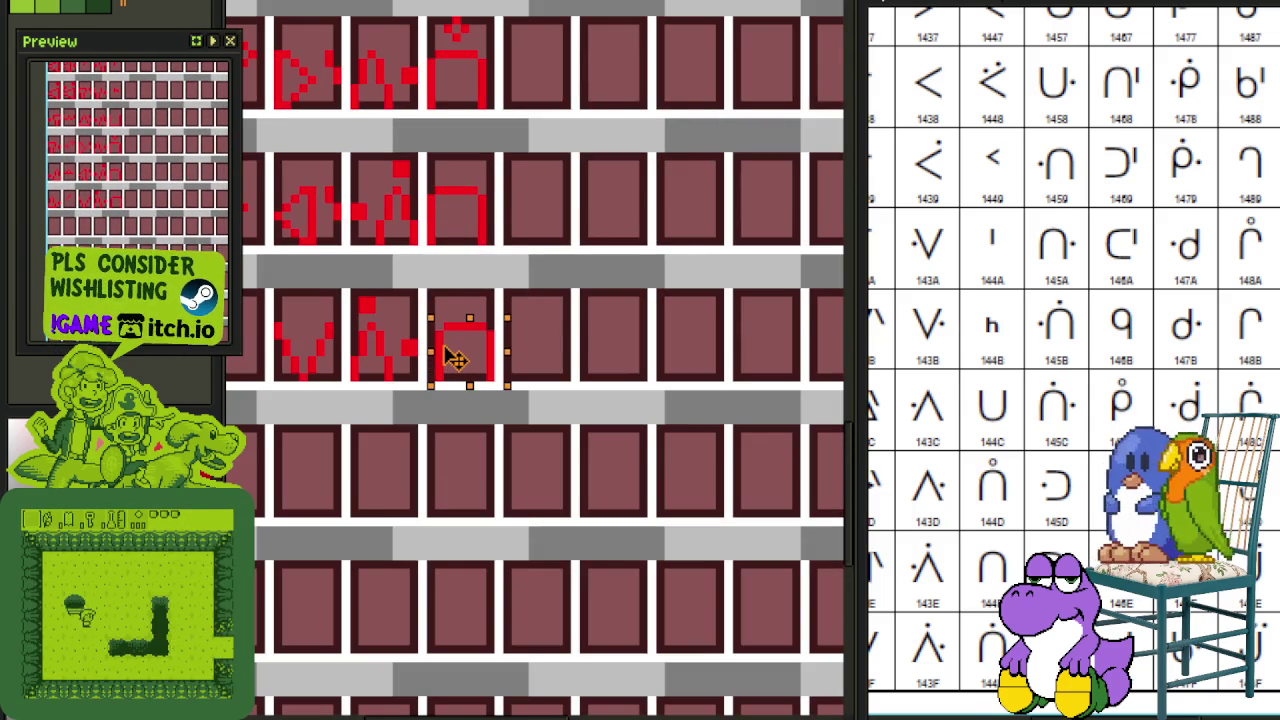
pyautogui.click(457, 302)
# Step: Move a block of glyph pixels into the empty panel, shift it one pixel left, and save
pyautogui.scroll(-1, 457, 302)
pyautogui.scroll(3, 445, 312)
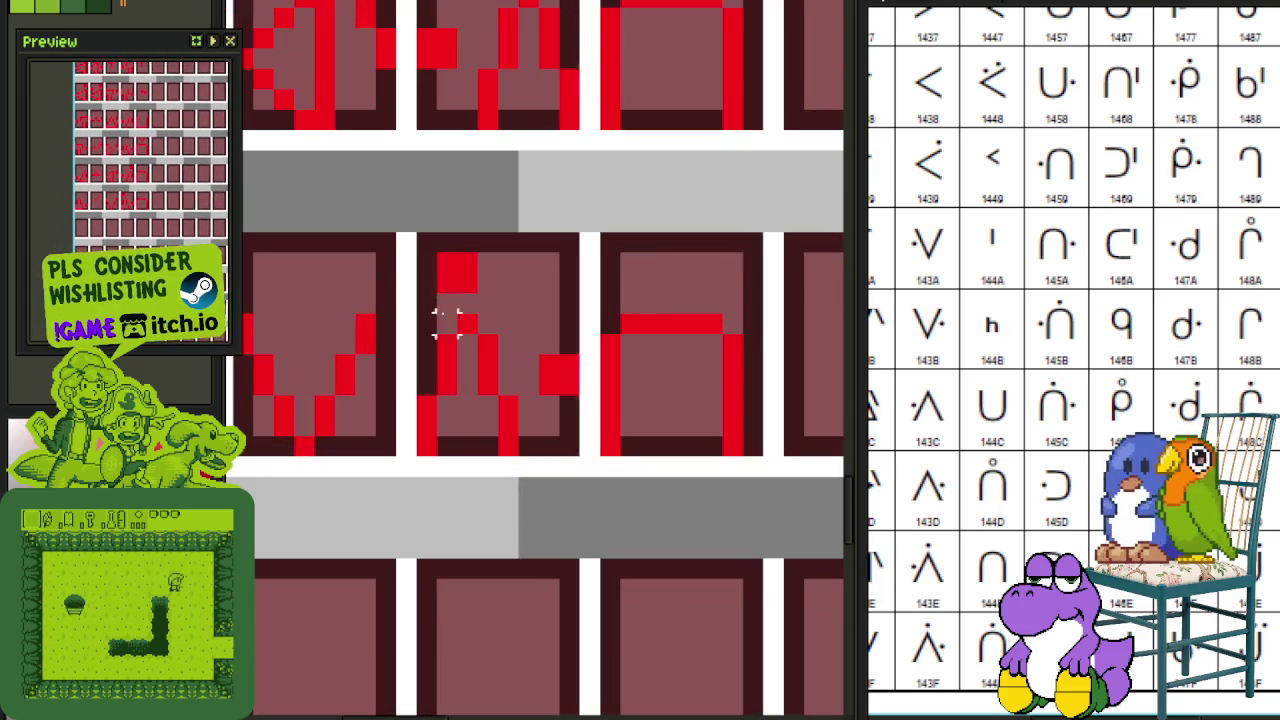
pyautogui.moveTo(437, 290)
pyautogui.mouseDown()
pyautogui.moveTo(602, 230)
pyautogui.moveTo(762, 258)
pyautogui.mouseUp()
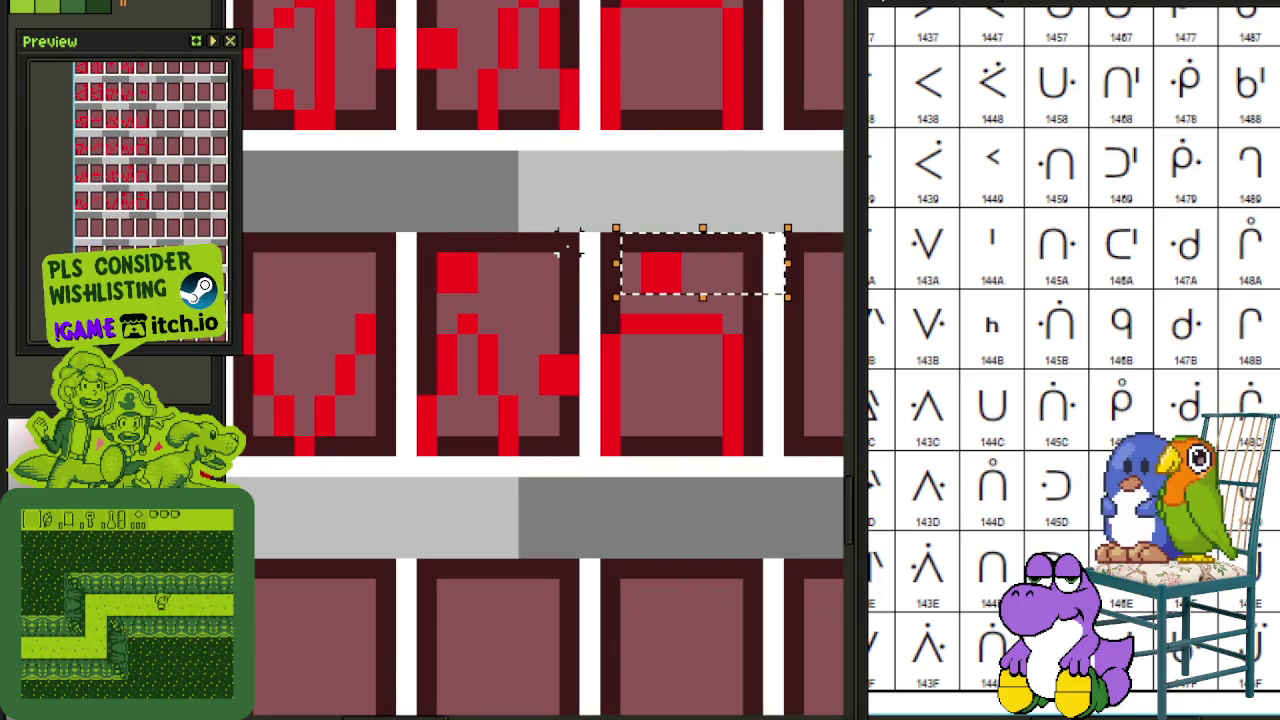
pyautogui.scroll(-2, 731, 160)
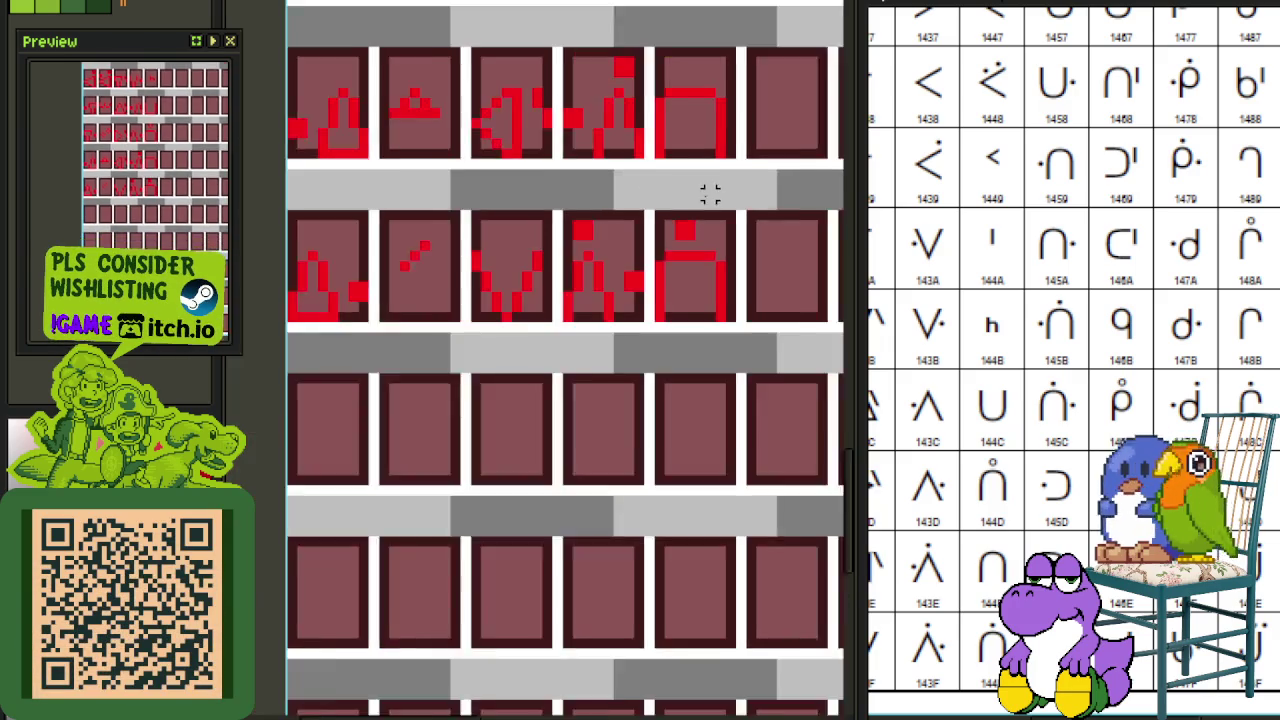
pyautogui.scroll(-1, 530, 308)
pyautogui.scroll(-1, 570, 207)
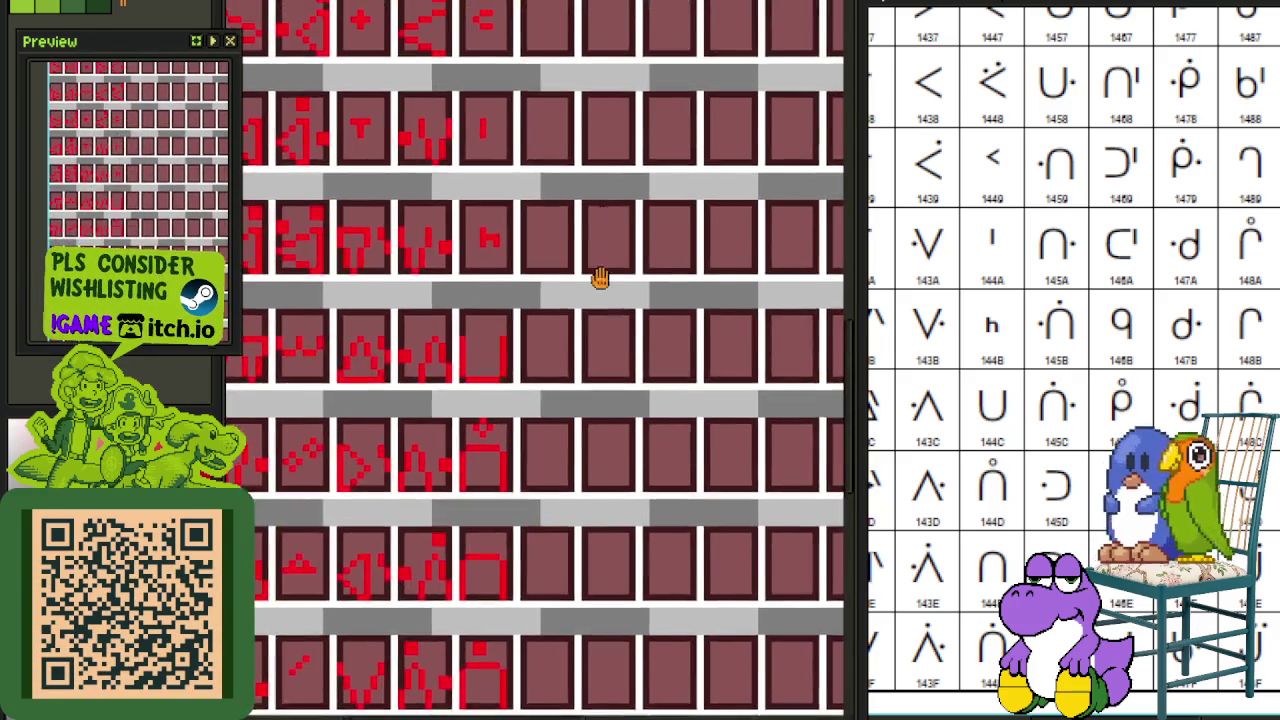
pyautogui.scroll(2, 549, 471)
pyautogui.moveTo(537, 223); pyautogui.dragTo(530, 415)
pyautogui.scroll(-1, 530, 415)
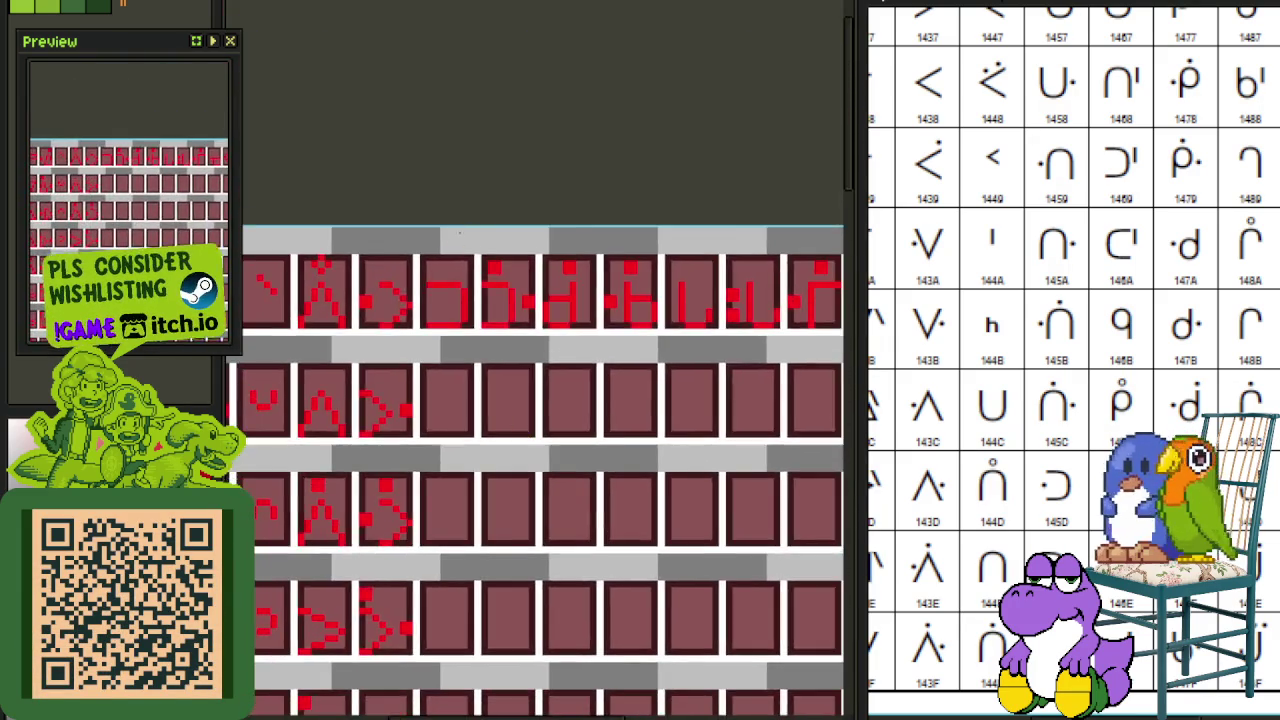
pyautogui.scroll(3, 485, 410)
pyautogui.moveTo(490, 506); pyautogui.dragTo(447, 421)
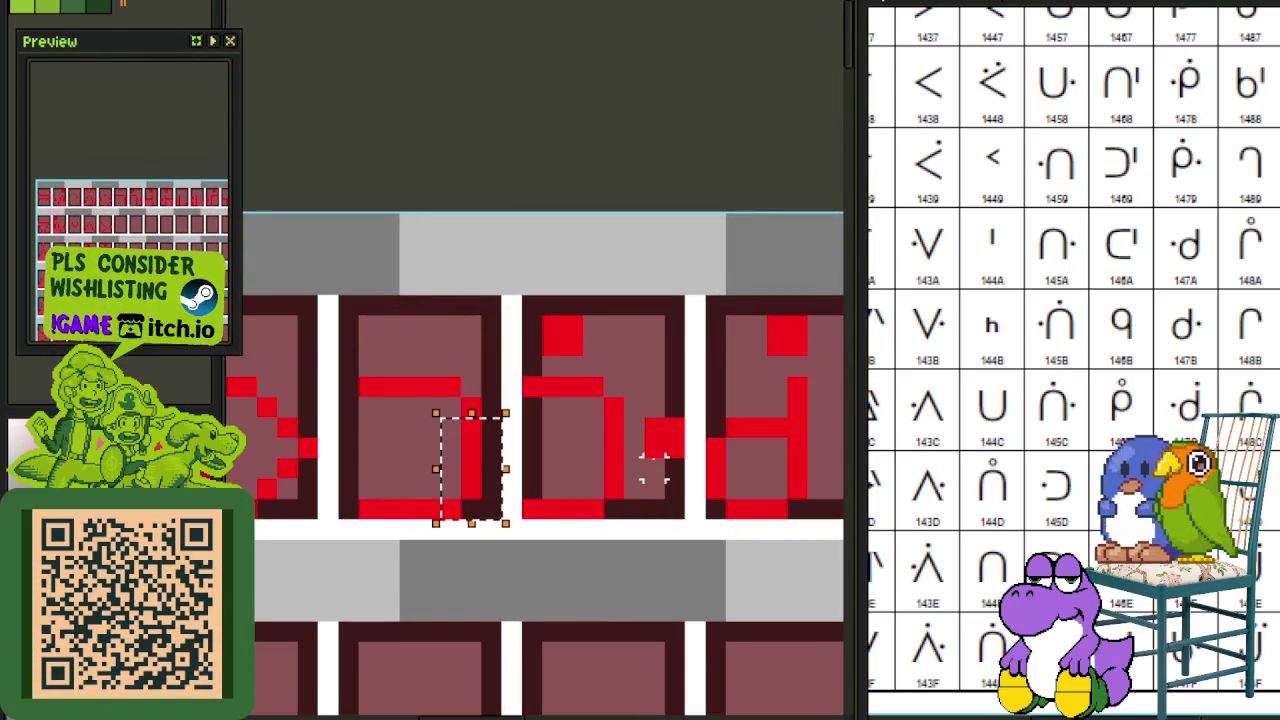
pyautogui.scroll(-2, 530, 295)
pyautogui.moveTo(563, 357)
pyautogui.mouseDown()
pyautogui.moveTo(570, 425)
pyautogui.moveTo(475, 5)
pyautogui.moveTo(500, 449)
pyautogui.mouseUp()
pyautogui.scroll(3, 471, 394)
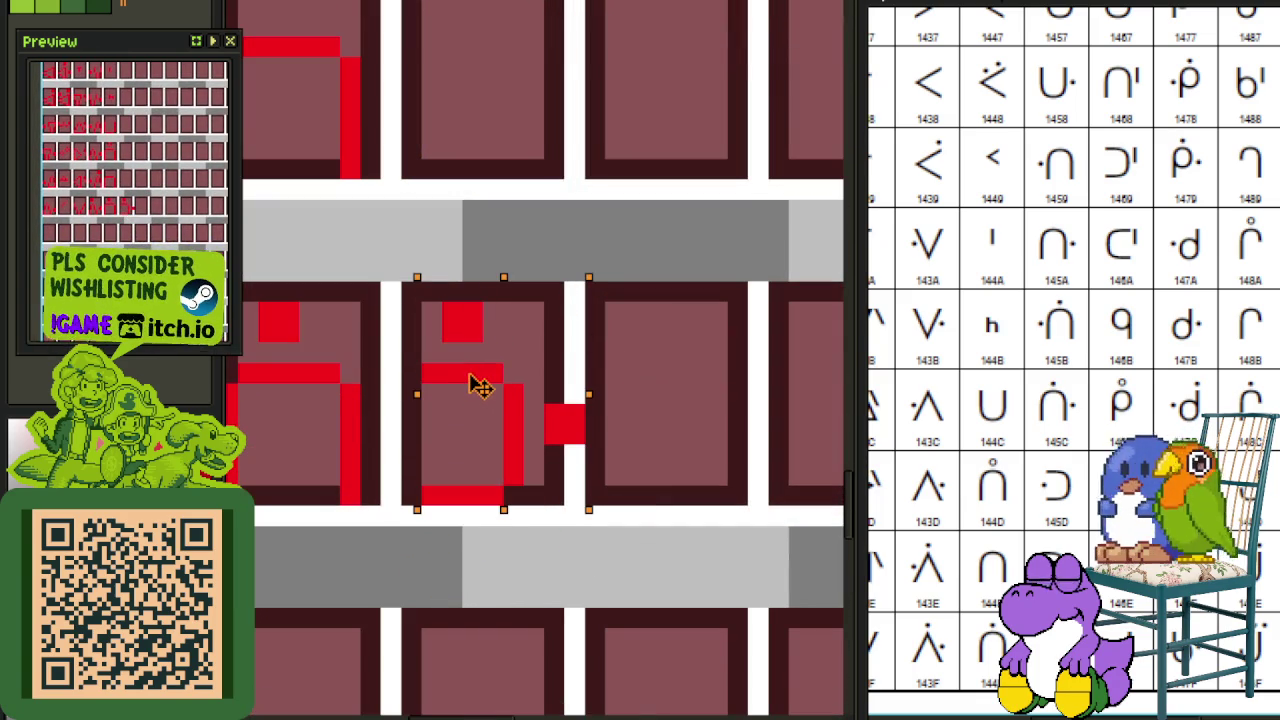
pyautogui.moveTo(470, 385)
pyautogui.mouseDown()
pyautogui.moveTo(450, 385)
pyautogui.moveTo(506, 506)
pyautogui.mouseUp()
pyautogui.hotkey('ctrl', 'd')
pyautogui.hotkey('ctrl', 's')
# Step: Mirror the glyph horizontally into a ⊃ shape, save, and paint white over stray red pixels
pyautogui.hotkey('shift', 'h')
pyautogui.hotkey('ctrl', 'd')
pyautogui.hotkey('ctrl', 's')
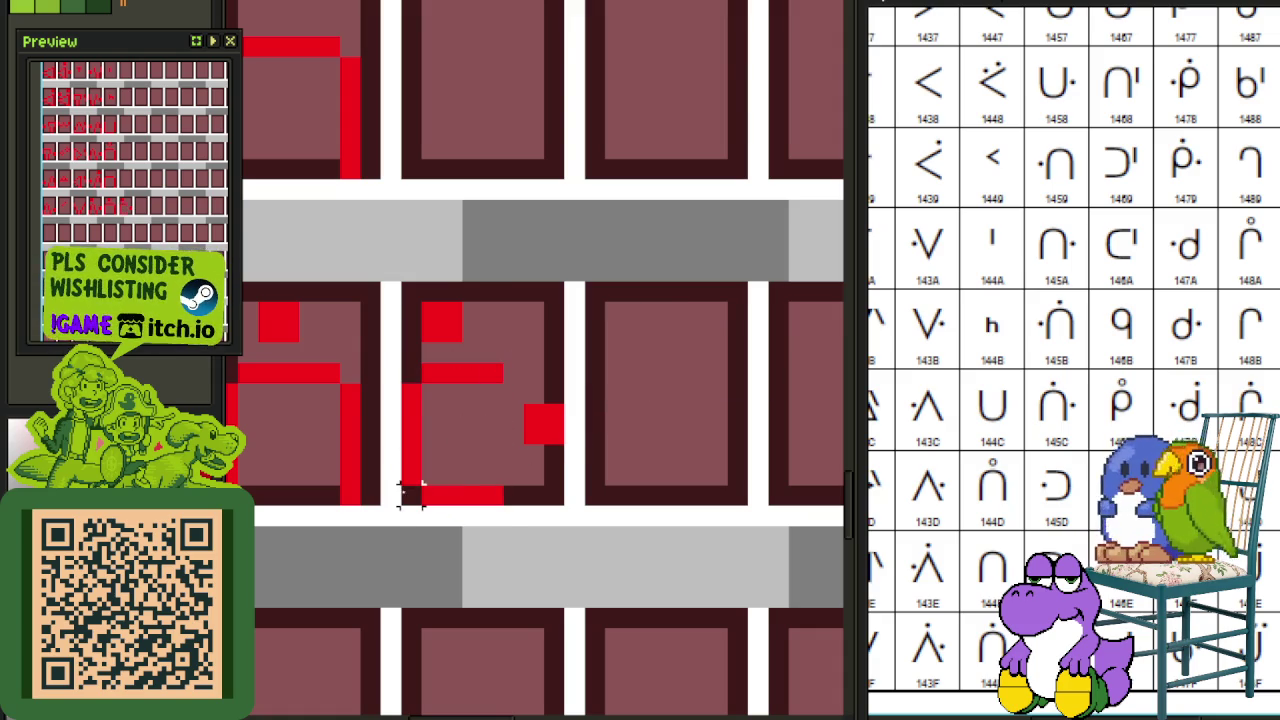
pyautogui.moveTo(403, 490); pyautogui.dragTo(568, 280)
pyautogui.hotkey('shift', 'h')
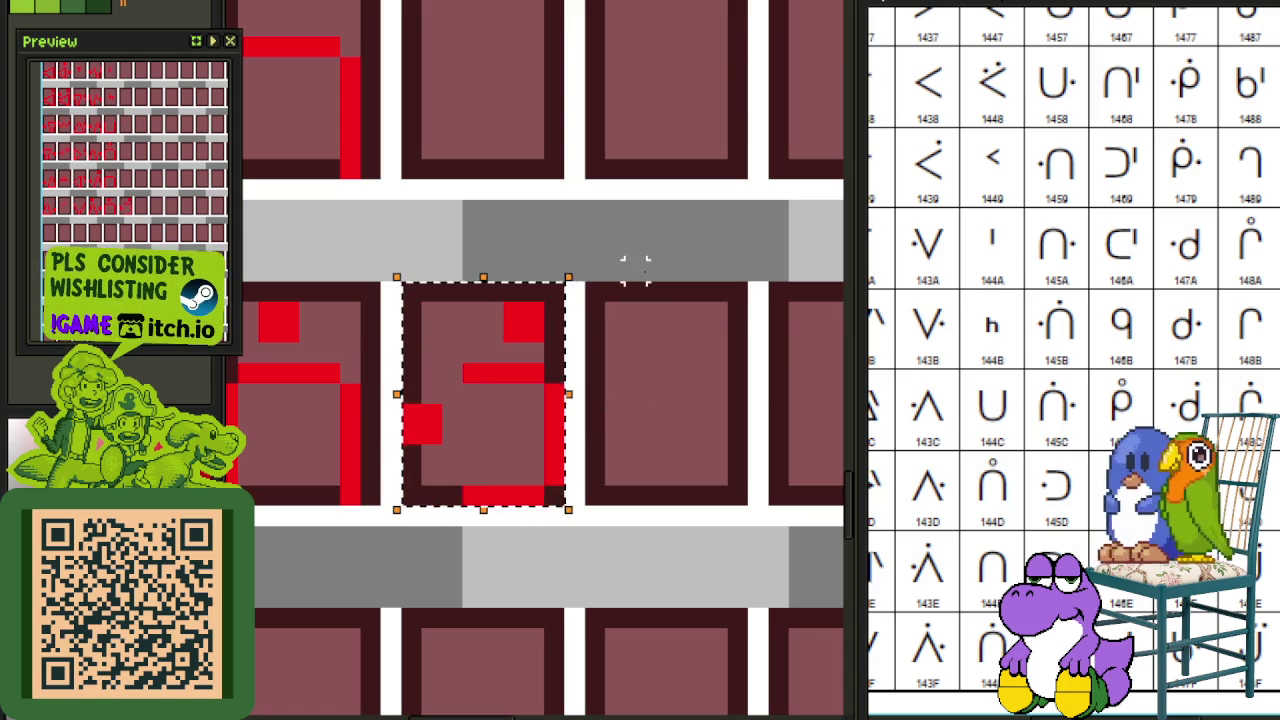
pyautogui.scroll(-3, 635, 268)
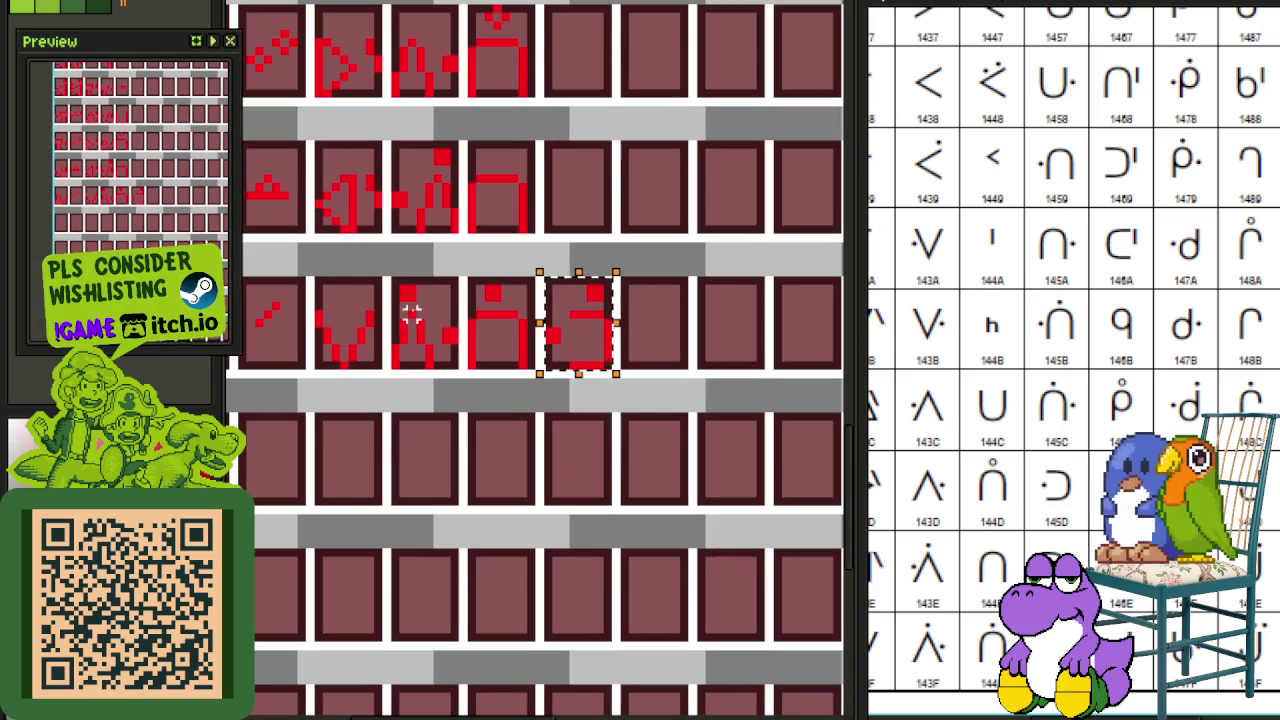
pyautogui.moveTo(603, 288); pyautogui.dragTo(642, 401)
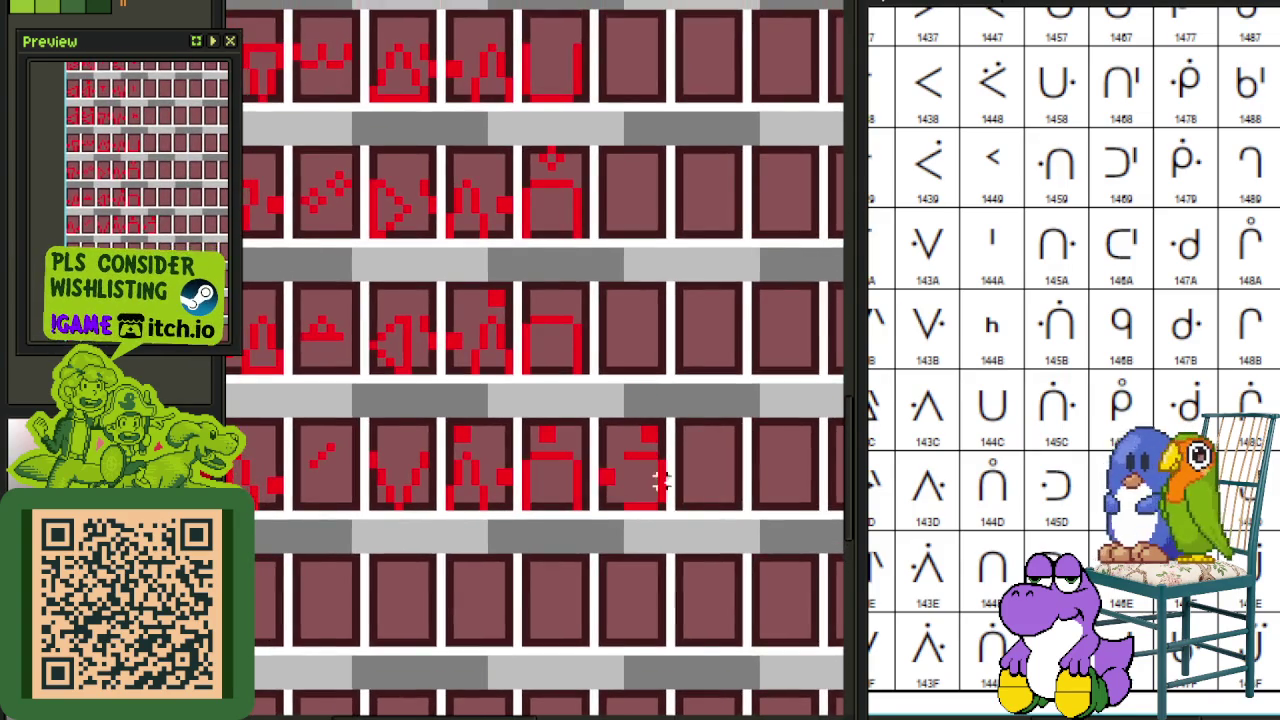
pyautogui.scroll(3, 670, 482)
pyautogui.moveTo(668, 516); pyautogui.dragTo(514, 394)
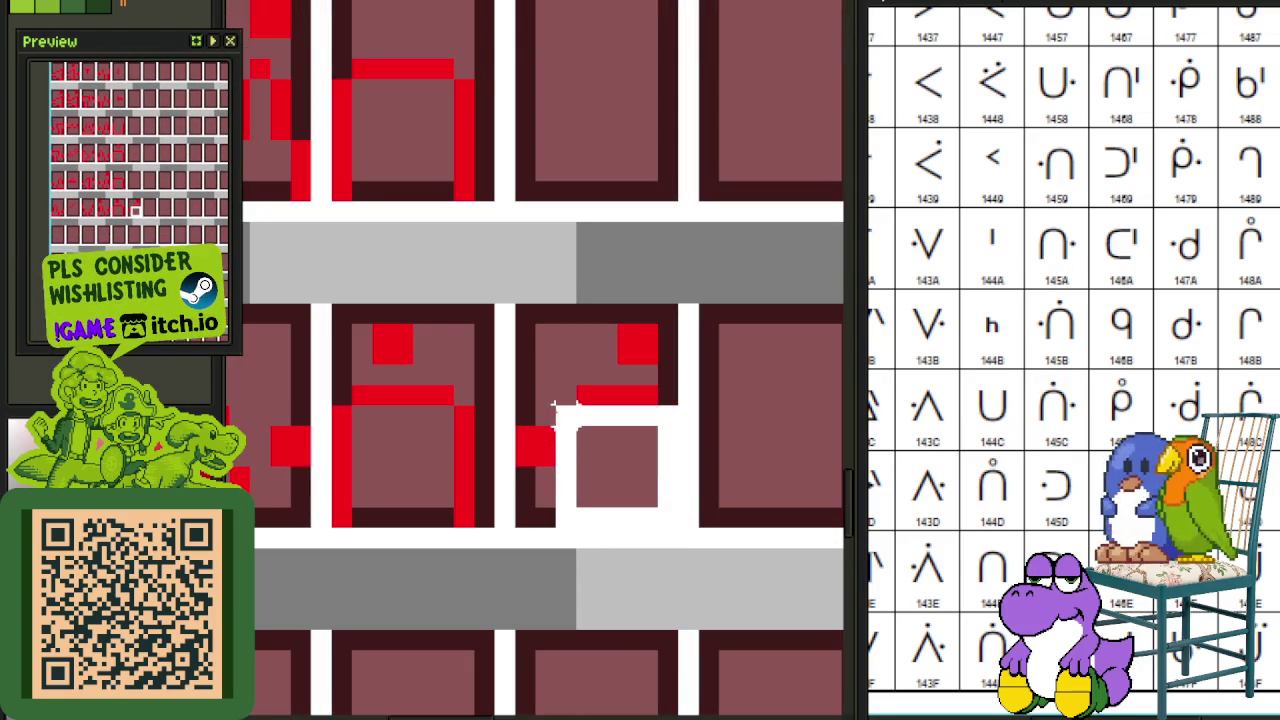
# Step: Undo the stray white stroke and put the panel's red glyph back in place
pyautogui.hotkey('ctrl', 'z')
pyautogui.hotkey('ctrl', 'v')
pyautogui.moveTo(583, 463)
pyautogui.mouseDown()
pyautogui.moveTo(581, 148)
pyautogui.moveTo(586, 486)
pyautogui.moveTo(630, 175)
pyautogui.moveTo(622, 500)
pyautogui.mouseUp()
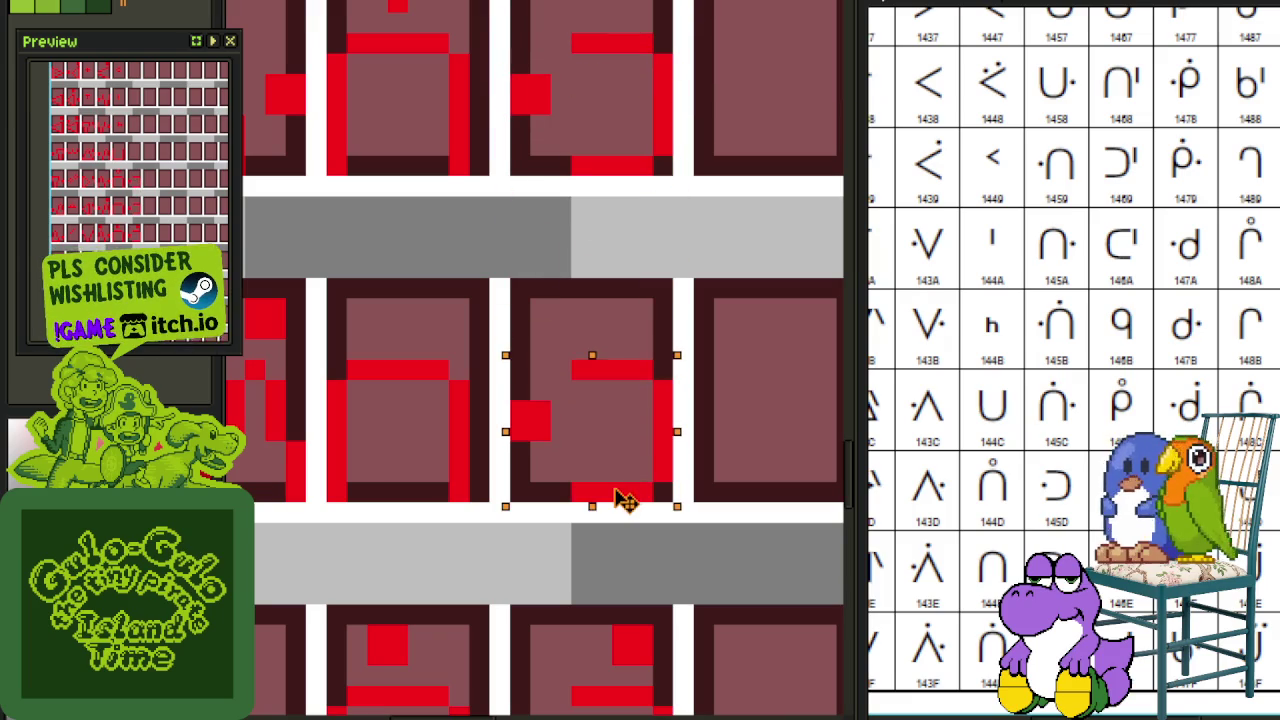
# Step: Mirror the selected panels' glyphs horizontally with Shift+H and save the sprite
pyautogui.moveTo(581, 370)
pyautogui.mouseDown()
pyautogui.moveTo(675, 504)
pyautogui.moveTo(508, 278)
pyautogui.mouseUp()
pyautogui.hotkey('shift', 'h')
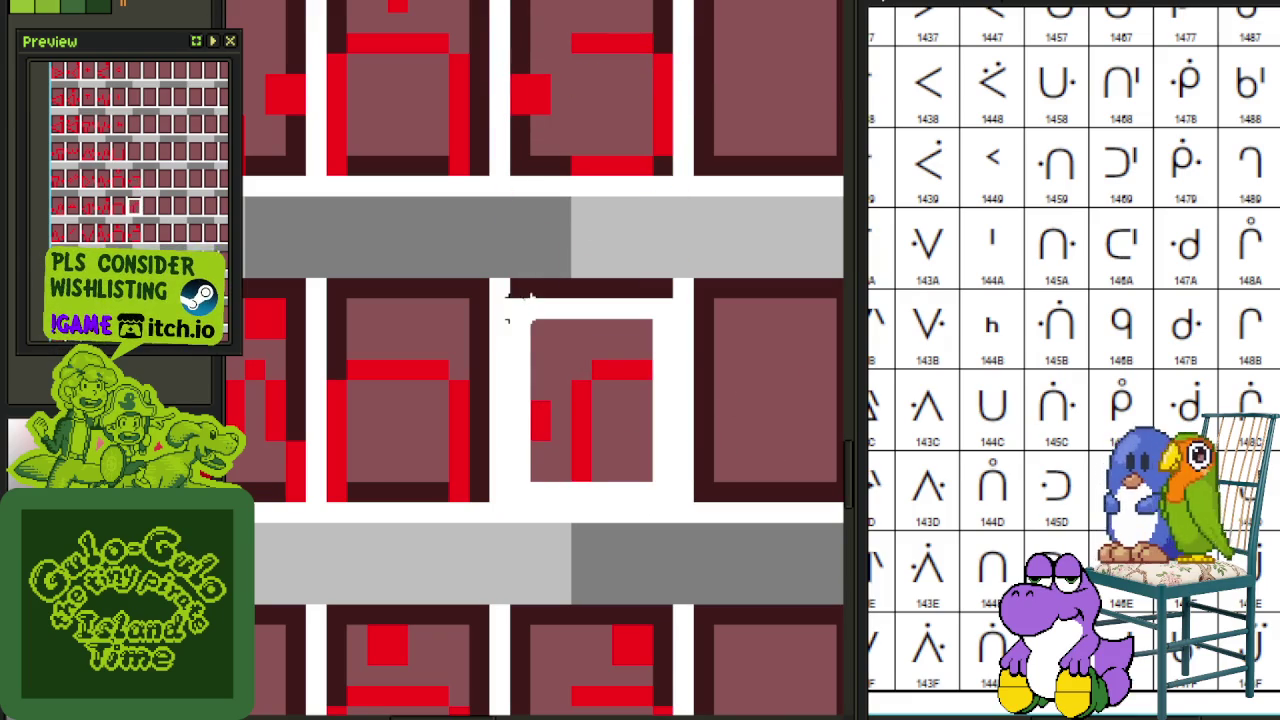
pyautogui.hotkey('shift', 'h')
pyautogui.click(548, 228)
pyautogui.moveTo(560, 220); pyautogui.dragTo(543, 349)
pyautogui.hotkey('ctrl', 's')
# Step: Move the selected glyph into its neighbouring panel
pyautogui.scroll(-1, 531, 323)
pyautogui.scroll(-1, 551, 366)
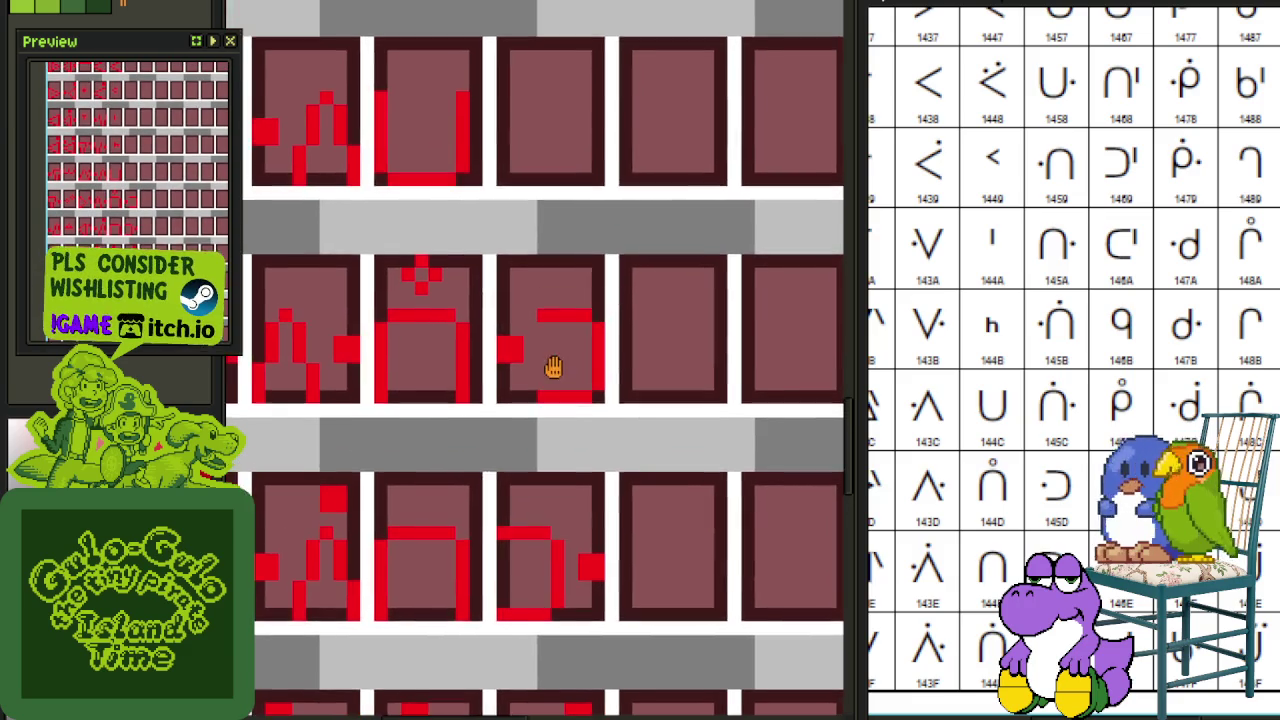
pyautogui.scroll(-1, 556, 371)
pyautogui.scroll(1, 527, 452)
pyautogui.scroll(2, 540, 575)
pyautogui.scroll(-1, 575, 565)
pyautogui.scroll(-1, 575, 565)
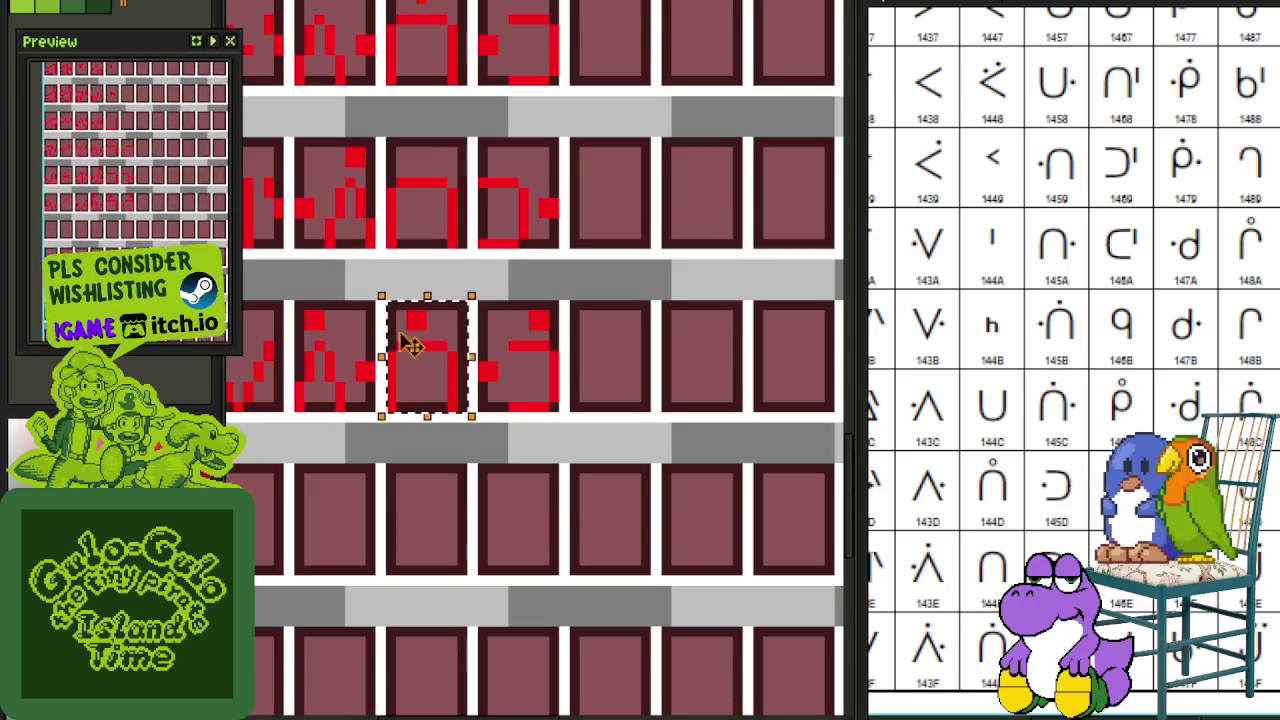
pyautogui.moveTo(420, 349)
pyautogui.mouseDown()
pyautogui.moveTo(548, 4)
pyautogui.moveTo(520, 112)
pyautogui.mouseUp()
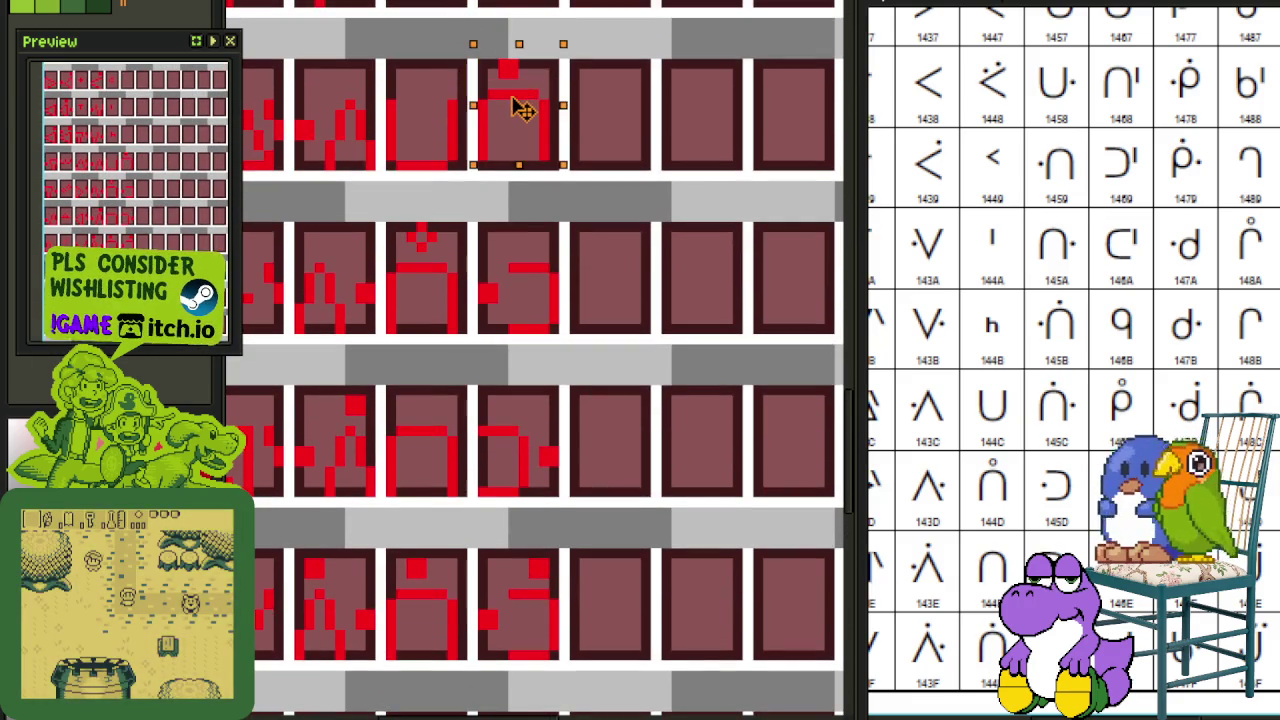
# Step: Shift the red dot above the arch and part of the L shape one pixel right
pyautogui.scroll(2, 669, 120)
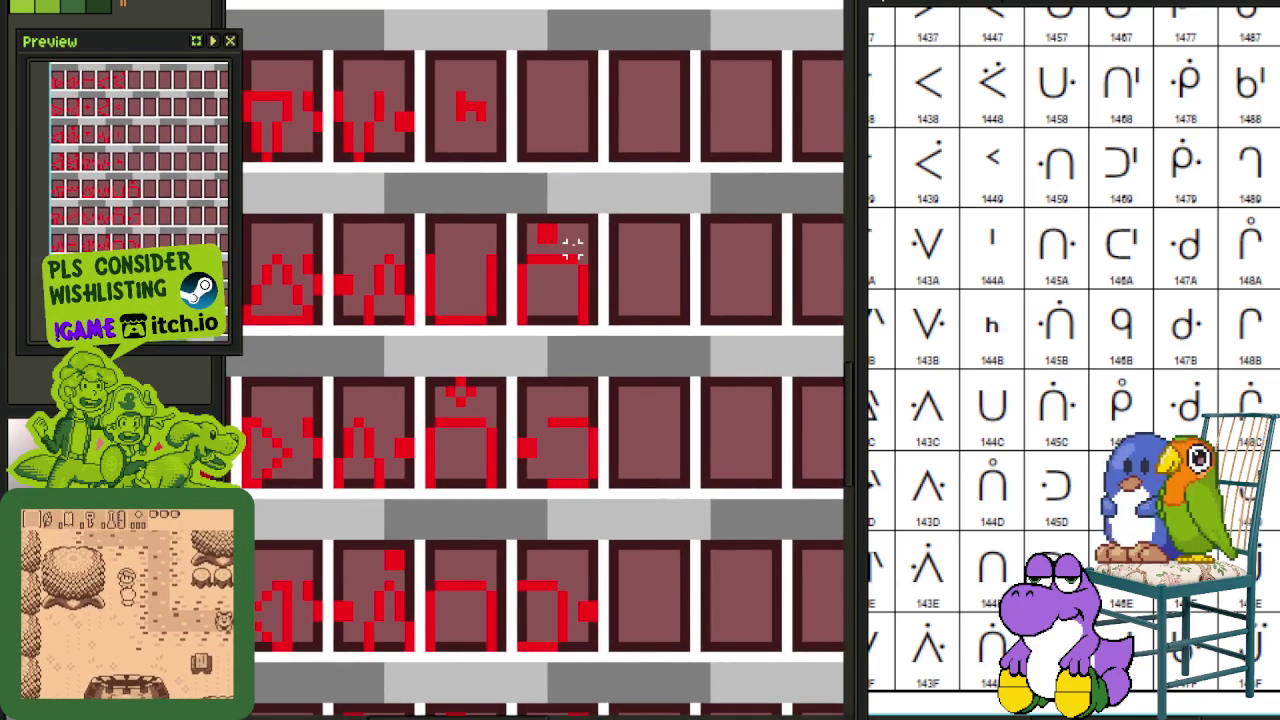
pyautogui.scroll(1, 522, 270)
pyautogui.scroll(1, 540, 268)
pyautogui.click(620, 140)
pyautogui.moveTo(630, 130); pyautogui.dragTo(670, 130)
pyautogui.click(550, 250)
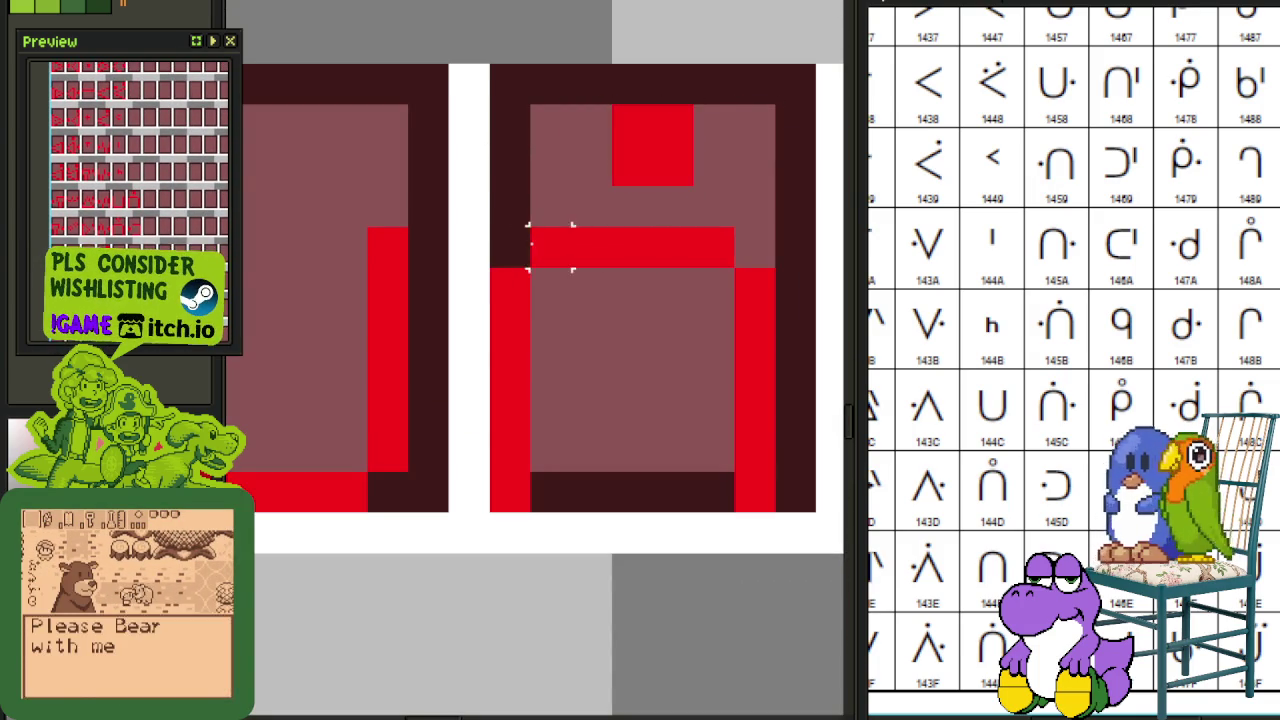
pyautogui.moveTo(510, 247)
pyautogui.mouseDown()
pyautogui.moveTo(600, 500)
pyautogui.moveTo(640, 500)
pyautogui.mouseUp()
pyautogui.click(510, 125)
# Step: Nudge the right panel's pixel block one pixel right
pyautogui.moveTo(531, 103); pyautogui.dragTo(775, 470)
pyautogui.moveTo(650, 300); pyautogui.dragTo(690, 300)
pyautogui.click(469, 410)
pyautogui.scroll(-3, 469, 410)
pyautogui.scroll(1, 320, 371)
pyautogui.scroll(1, 350, 378)
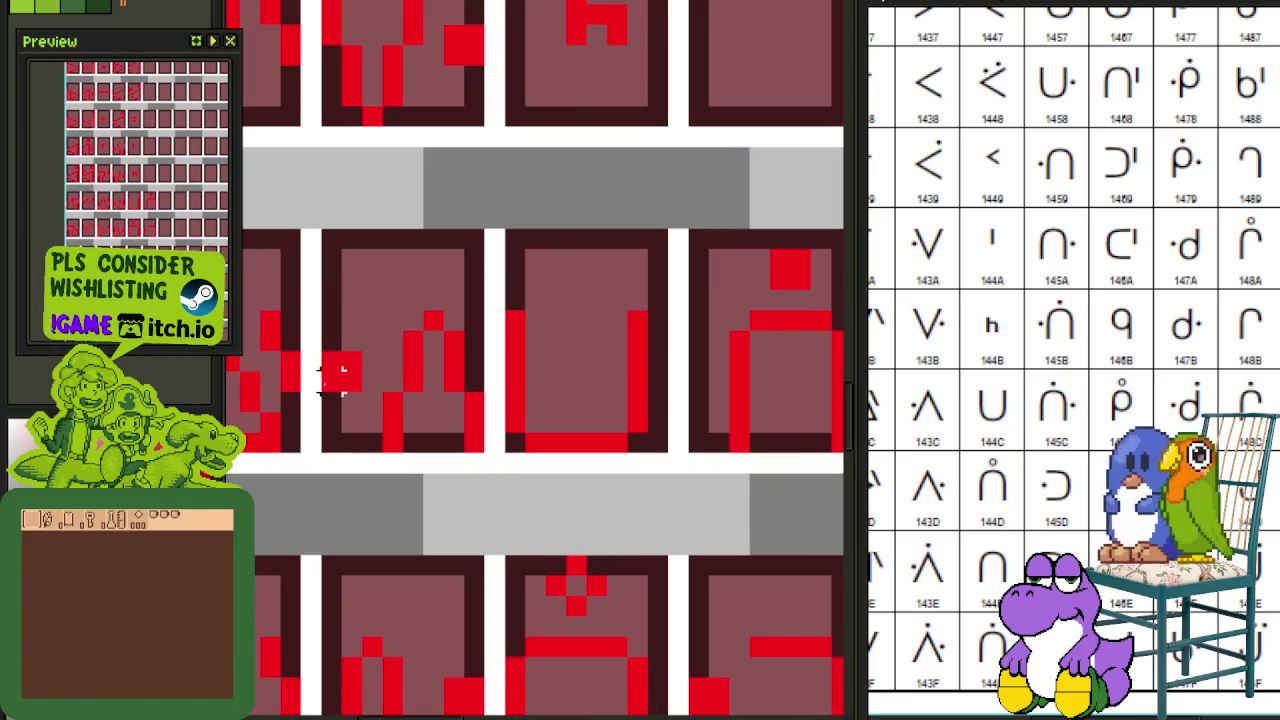
# Step: Shift a tall strip of the ∩ glyph one pixel right and save the sprite
pyautogui.moveTo(323, 353)
pyautogui.mouseDown()
pyautogui.moveTo(362, 393)
pyautogui.moveTo(740, 373)
pyautogui.mouseUp()
pyautogui.click(557, 217)
pyautogui.moveTo(688, 249)
pyautogui.mouseDown()
pyautogui.moveTo(566, 235)
pyautogui.moveTo(645, 452)
pyautogui.mouseUp()
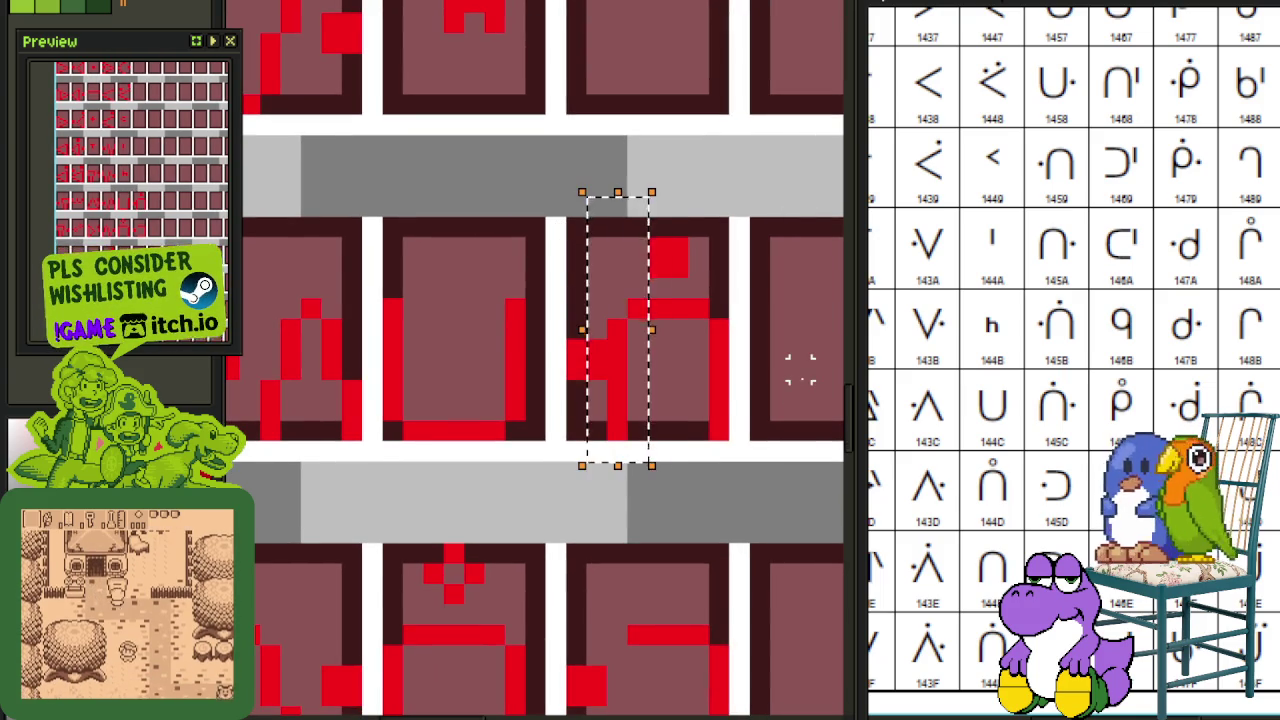
pyautogui.press('Right')
pyautogui.click(738, 370)
pyautogui.moveTo(614, 332); pyautogui.dragTo(580, 386)
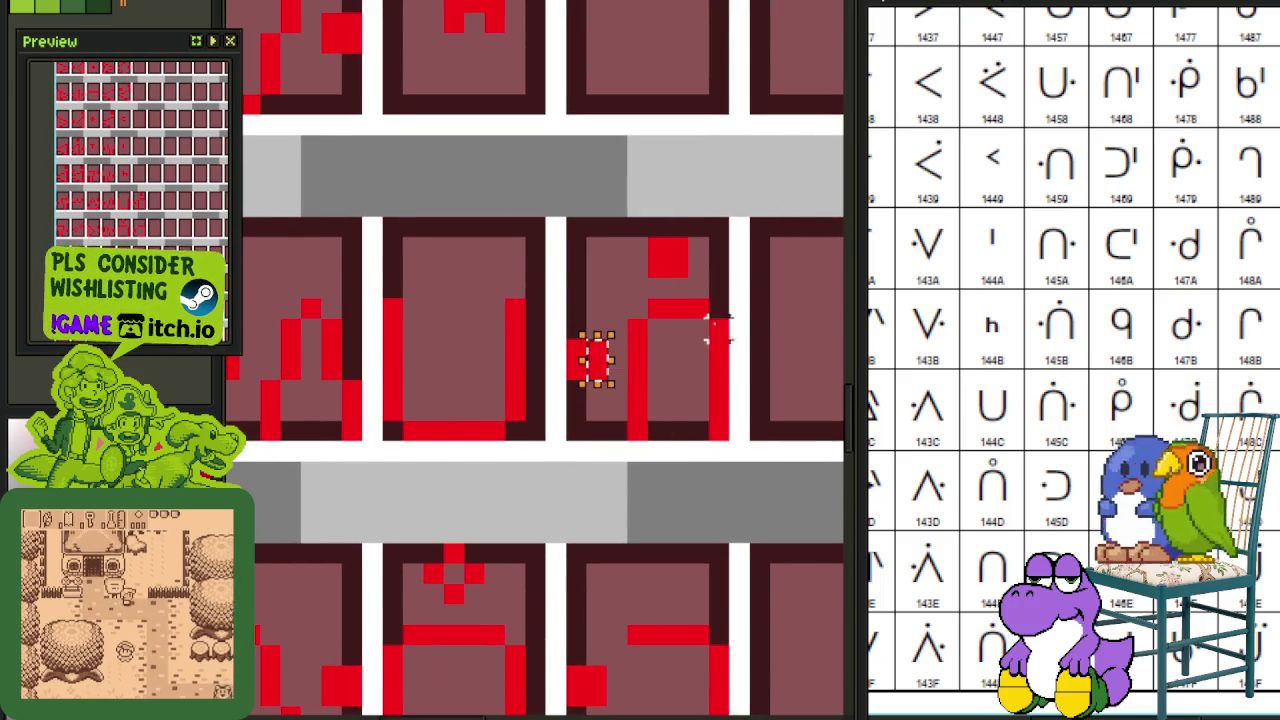
pyautogui.hotkey('ctrl', 's')
pyautogui.scroll(-2, 760, 308)
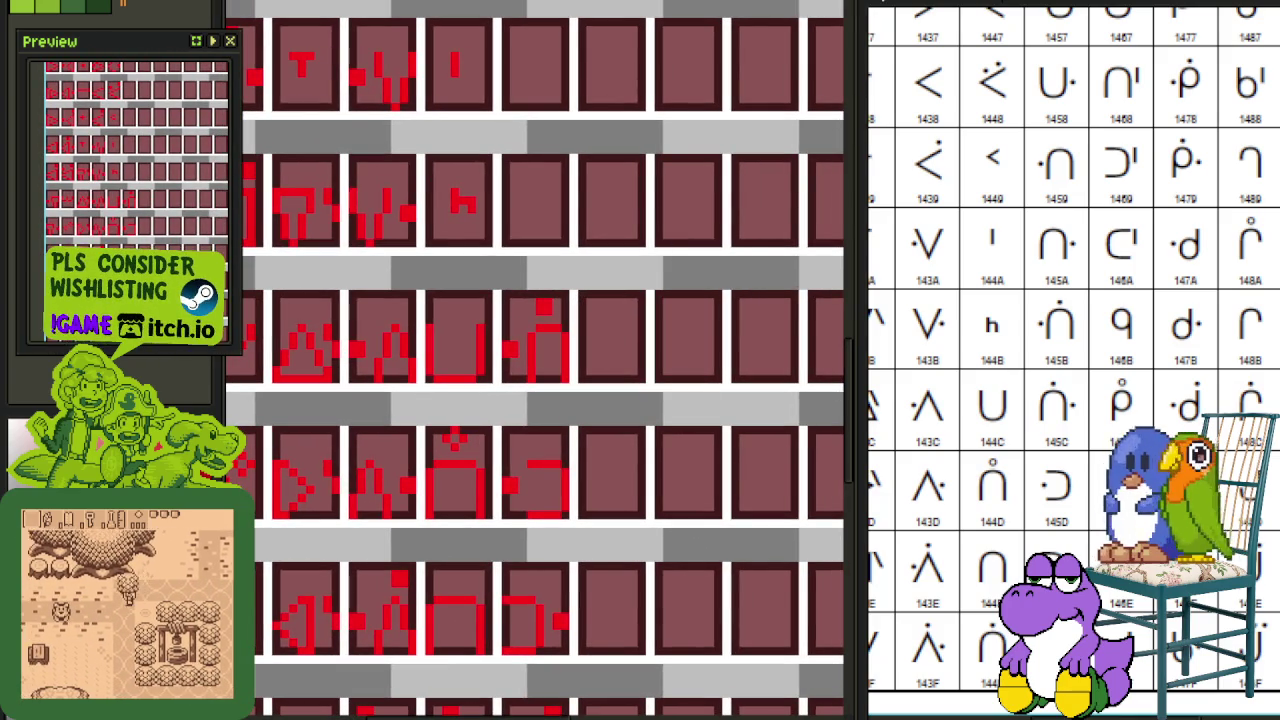
pyautogui.click(794, 617)
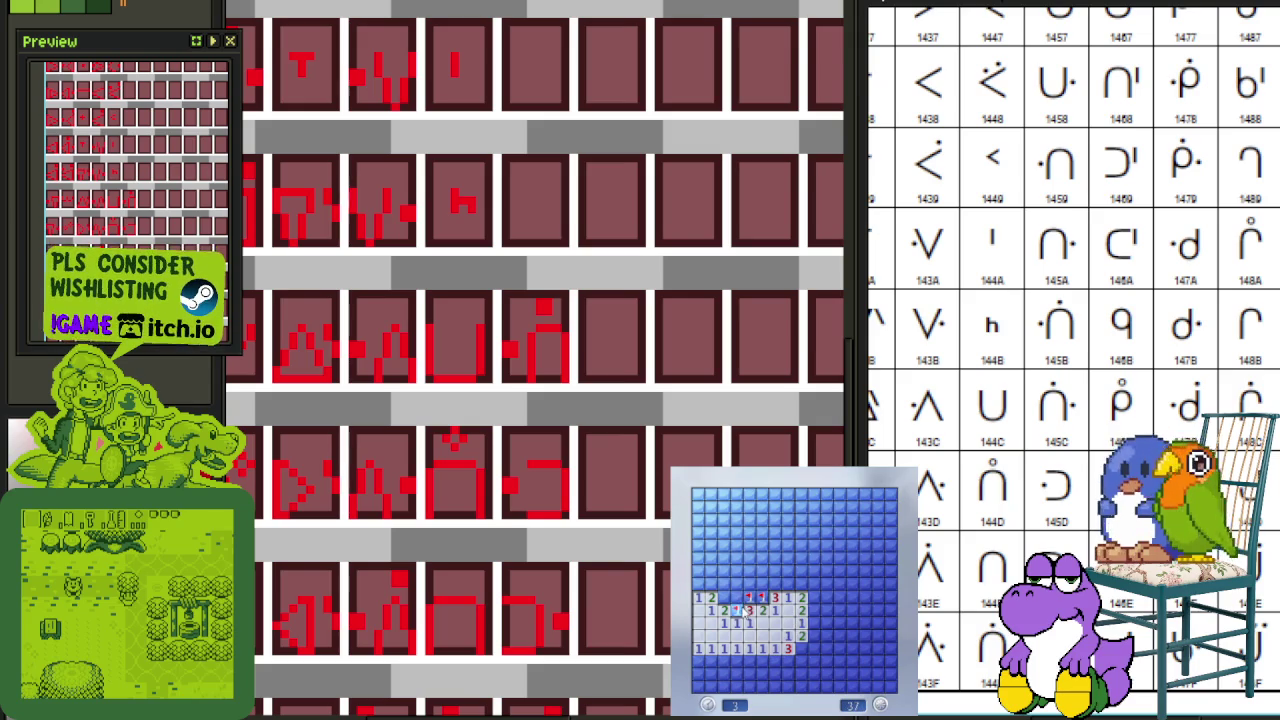
# Step: Reveal cells above the opened area and flag three suspected mines around them
pyautogui.click(742, 582)
pyautogui.rightClick(762, 584)
pyautogui.rightClick(762, 571)
pyautogui.click(775, 584)
pyautogui.rightClick(787, 584)
pyautogui.click(788, 572)
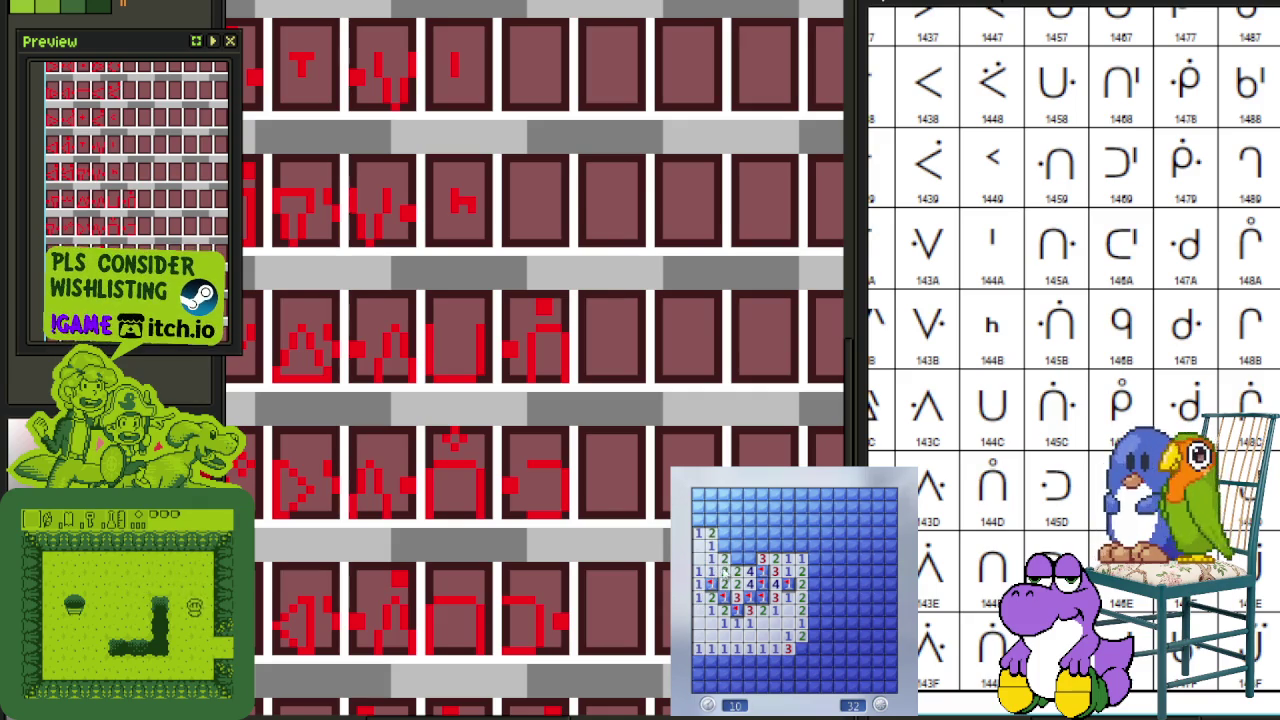
# Step: Flag the lower-right mine and open safe cells toward the top and right of the board
pyautogui.click(750, 548)
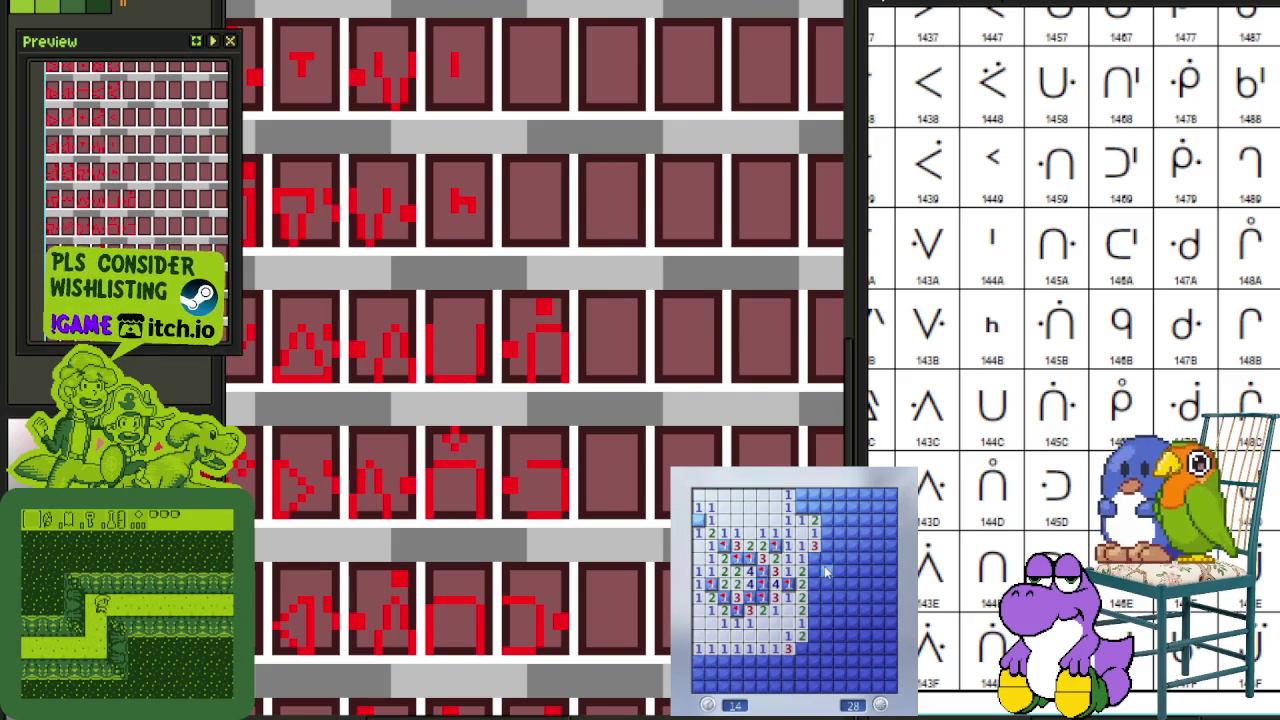
pyautogui.rightClick(815, 610)
pyautogui.click(822, 622)
pyautogui.click(826, 597)
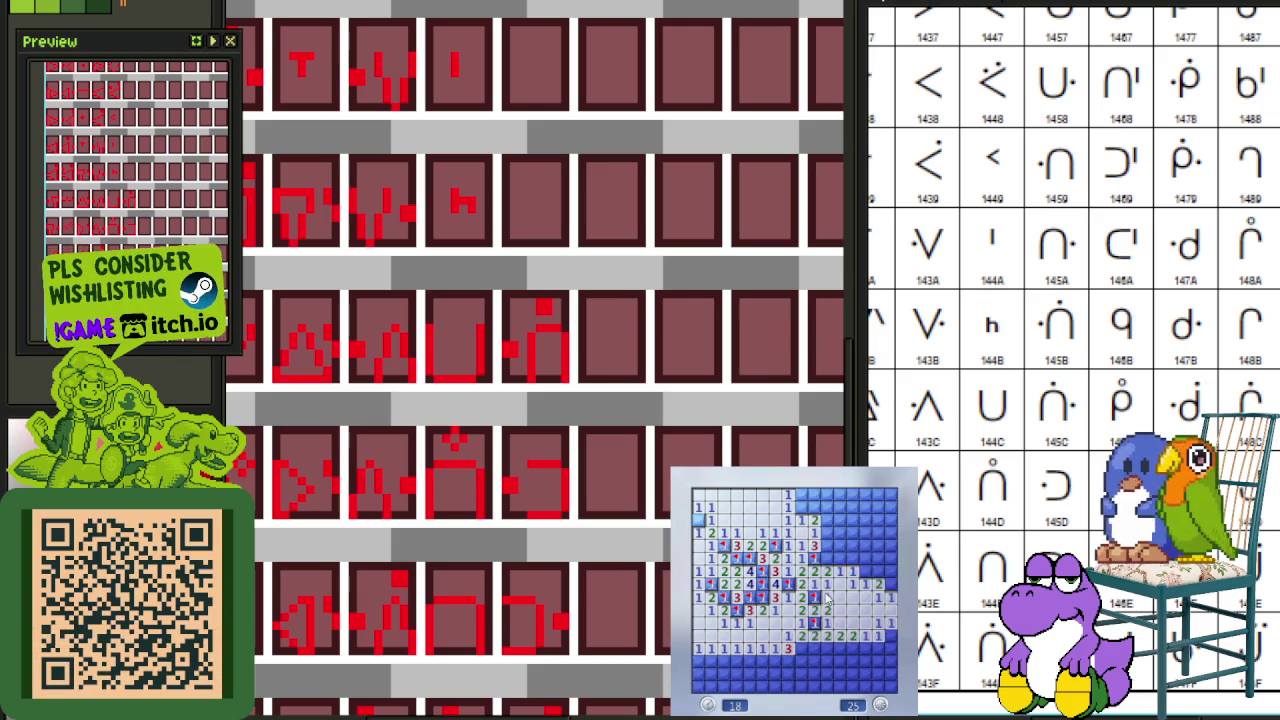
pyautogui.click(842, 566)
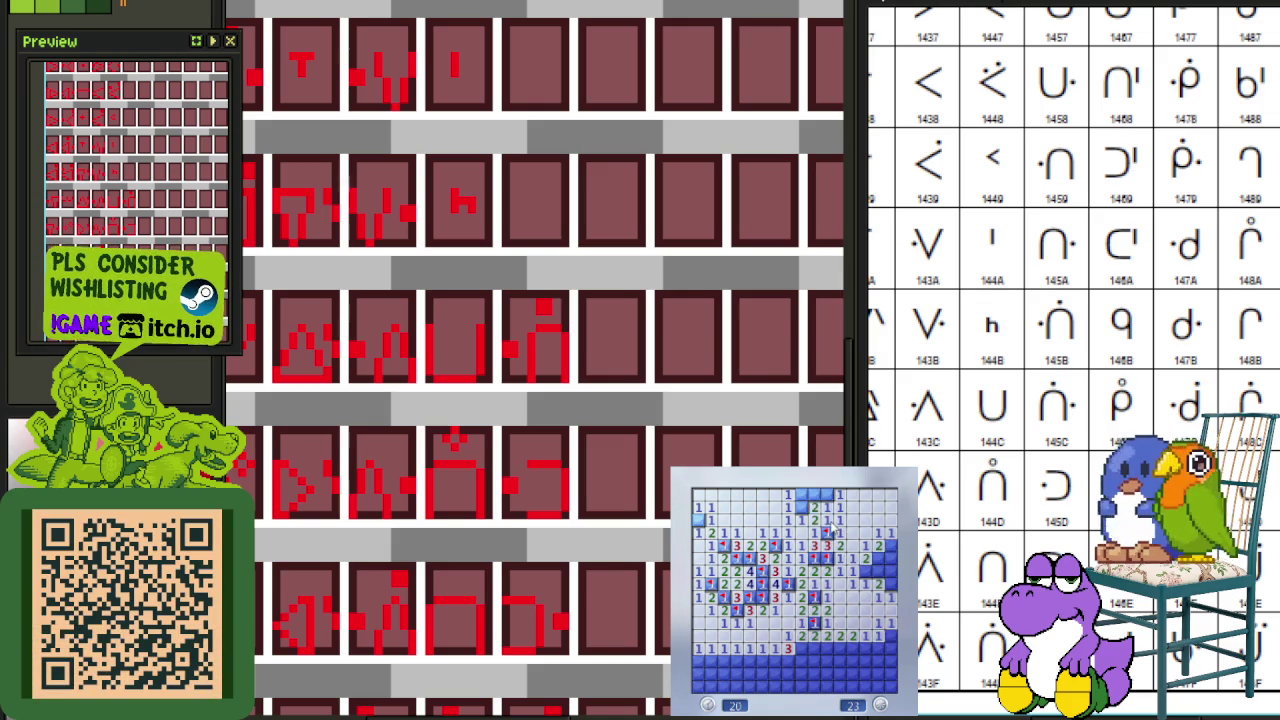
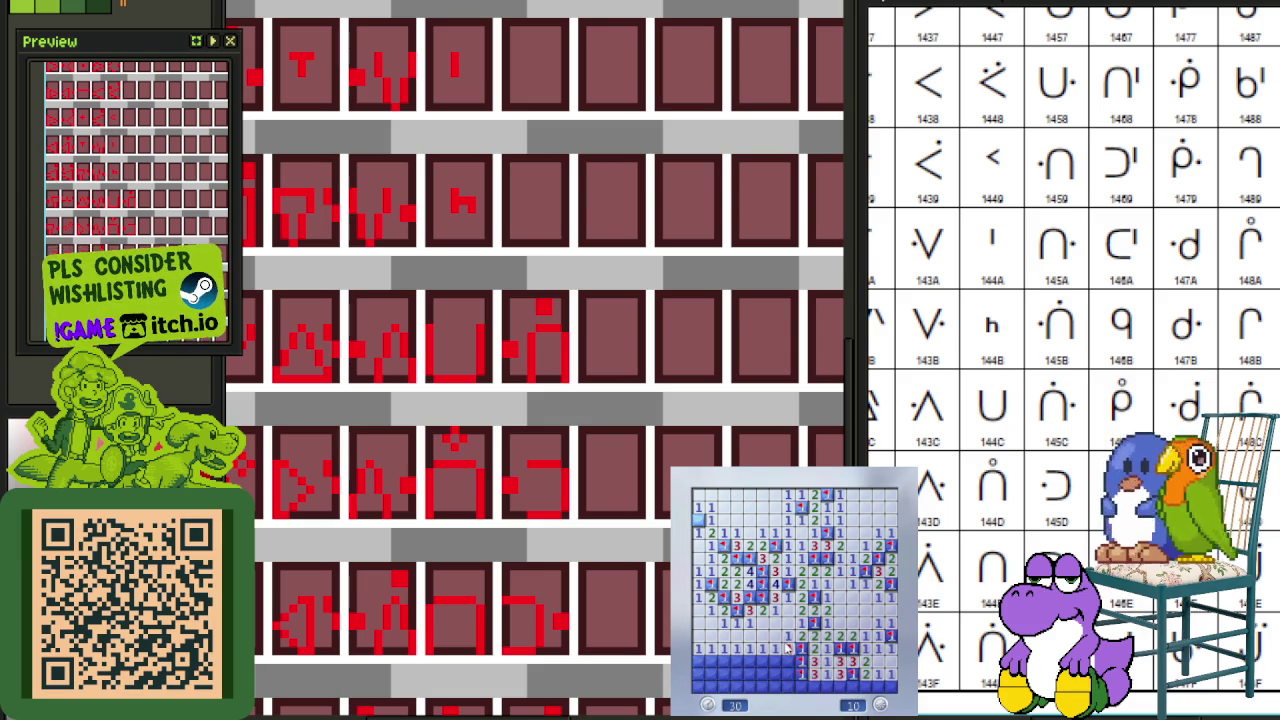
# Step: Save the tile sheet after bringing the upper glyph rows into view
pyautogui.click(788, 652)
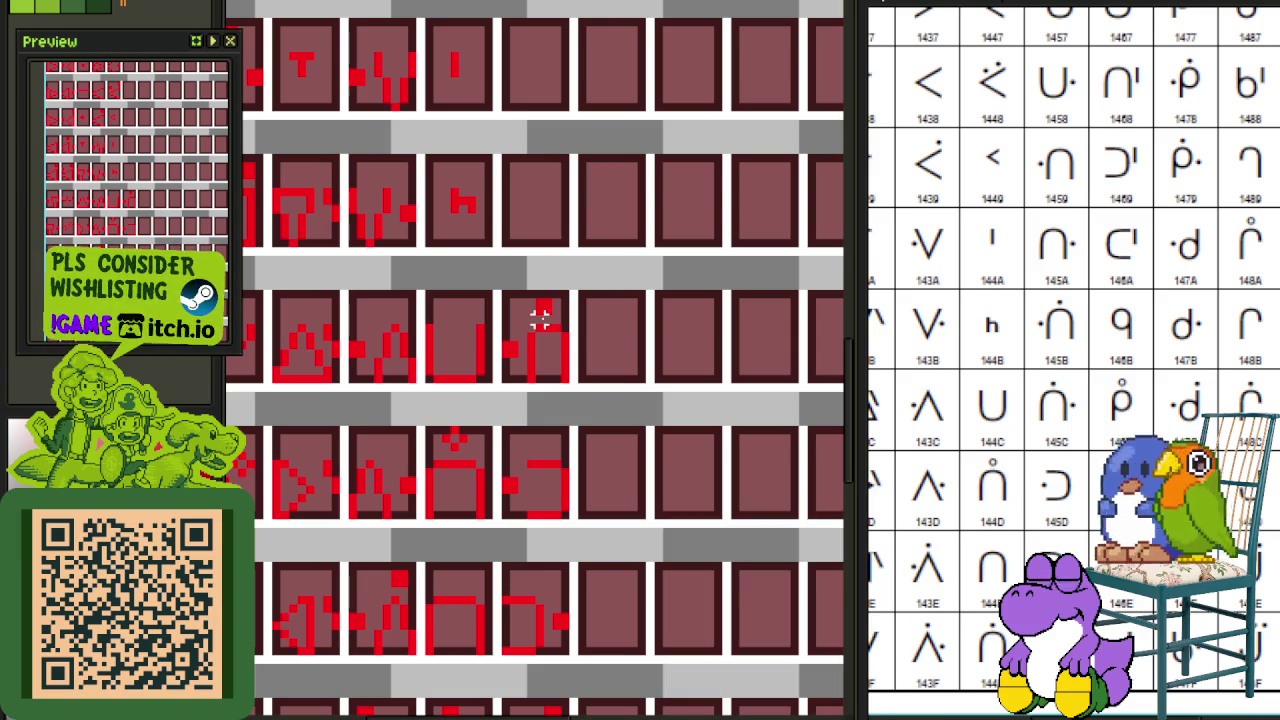
pyautogui.moveTo(695, 292); pyautogui.dragTo(663, 395)
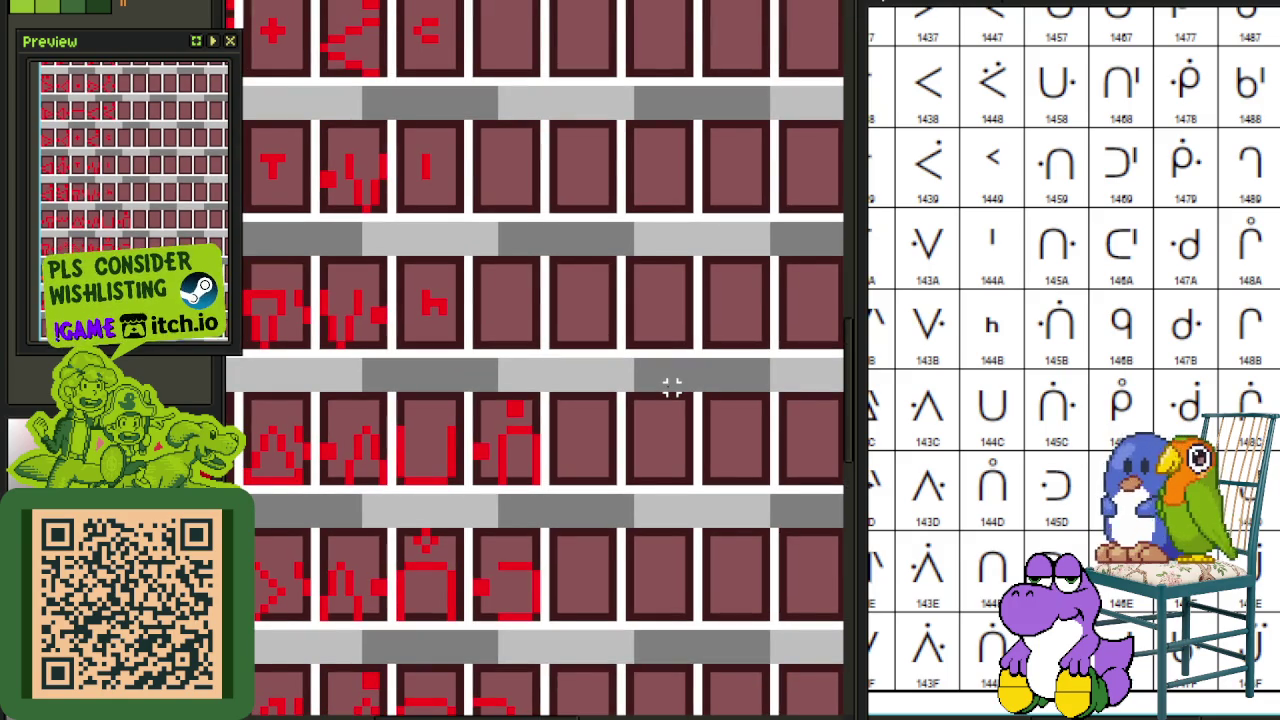
pyautogui.hotkey('ctrl', 's')
pyautogui.scroll(2, 526, 380)
pyautogui.moveTo(635, 387); pyautogui.dragTo(637, 387)
pyautogui.scroll(-1, 689, 397)
pyautogui.scroll(-1, 617, 357)
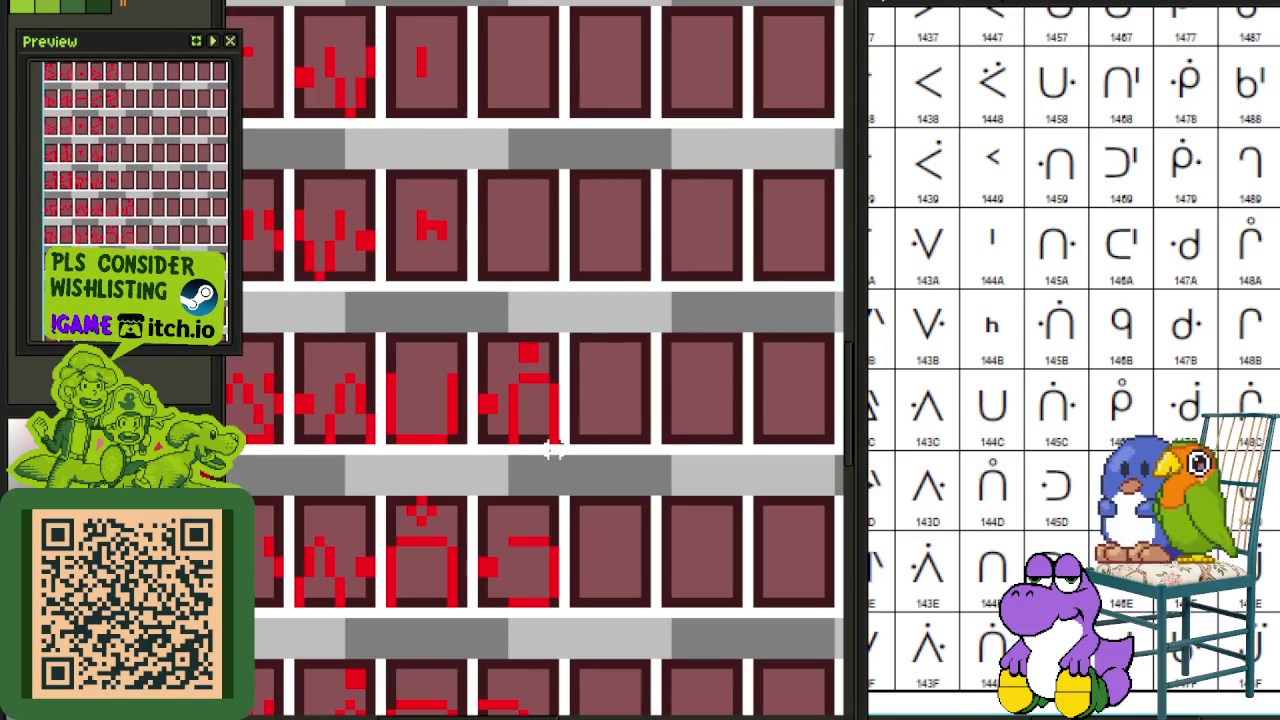
# Step: Copy the dotted arch glyph from row 3 into the empty tile above and save
pyautogui.moveTo(553, 440); pyautogui.dragTo(466, 330)
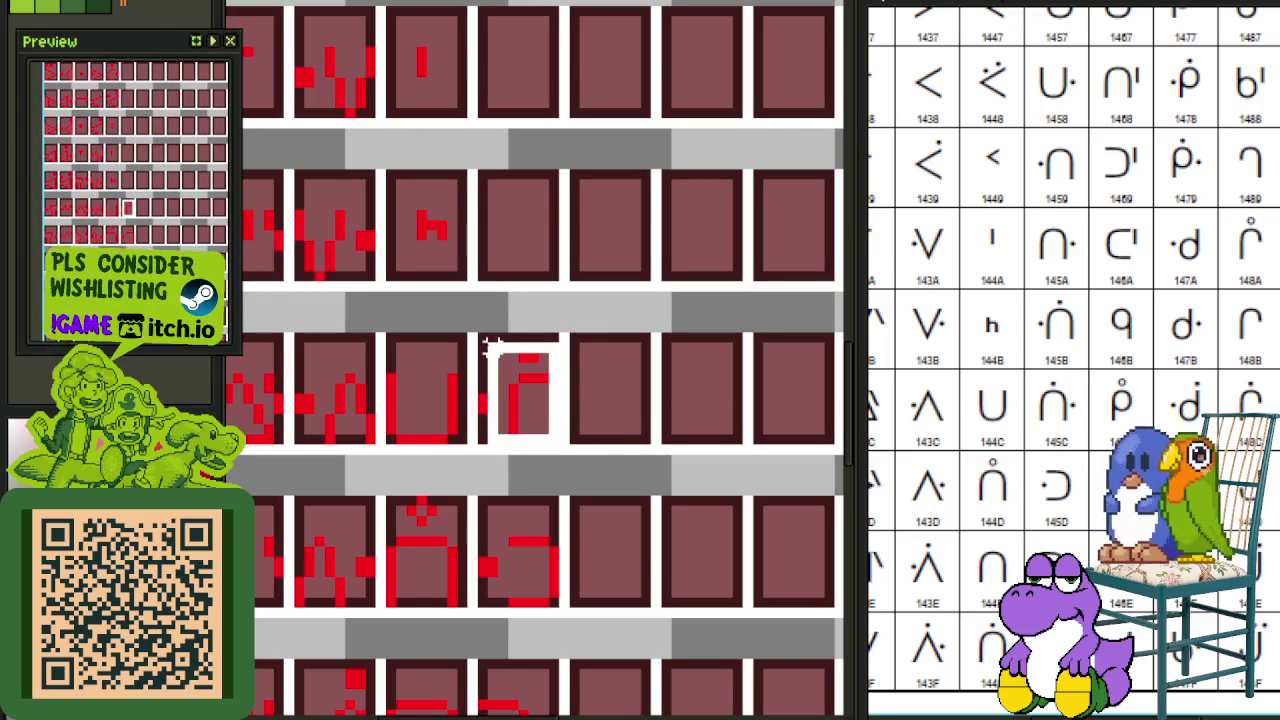
pyautogui.moveTo(523, 403)
pyautogui.mouseDown()
pyautogui.moveTo(508, 251)
pyautogui.moveTo(520, 253)
pyautogui.mouseUp()
pyautogui.click(530, 355)
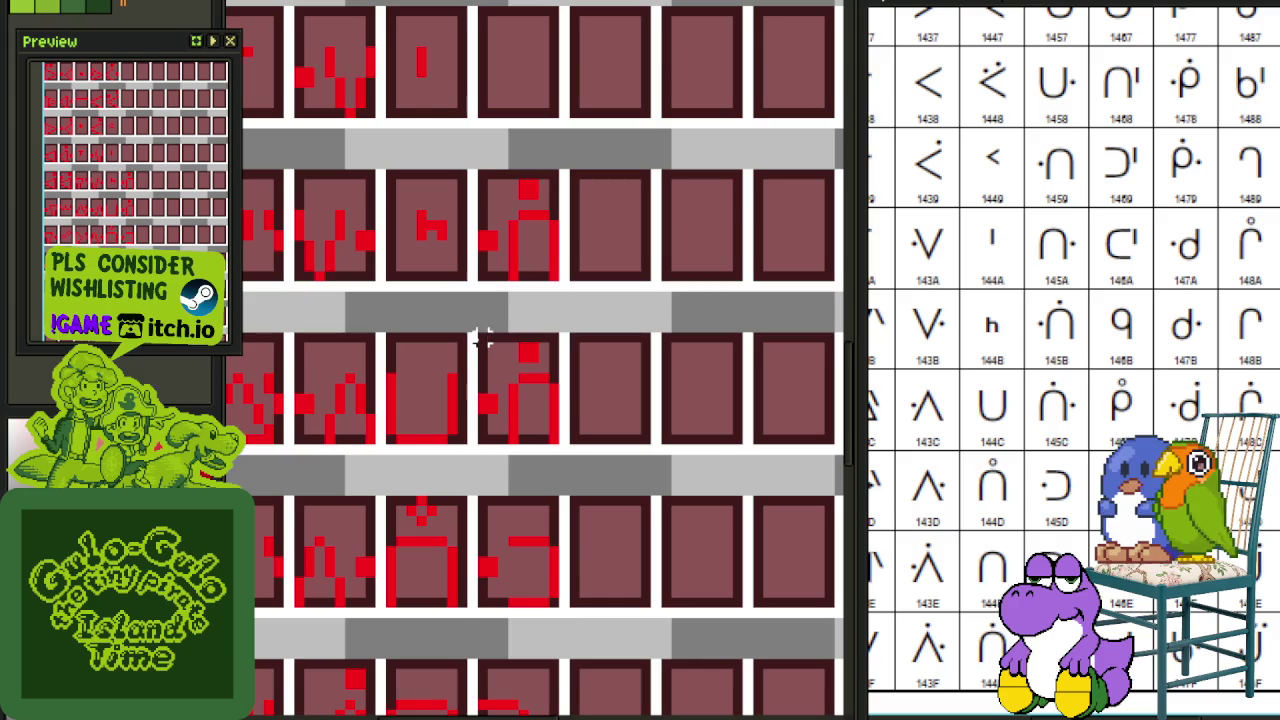
pyautogui.moveTo(474, 330); pyautogui.dragTo(564, 448)
pyautogui.hotkey('ctrl', 's')
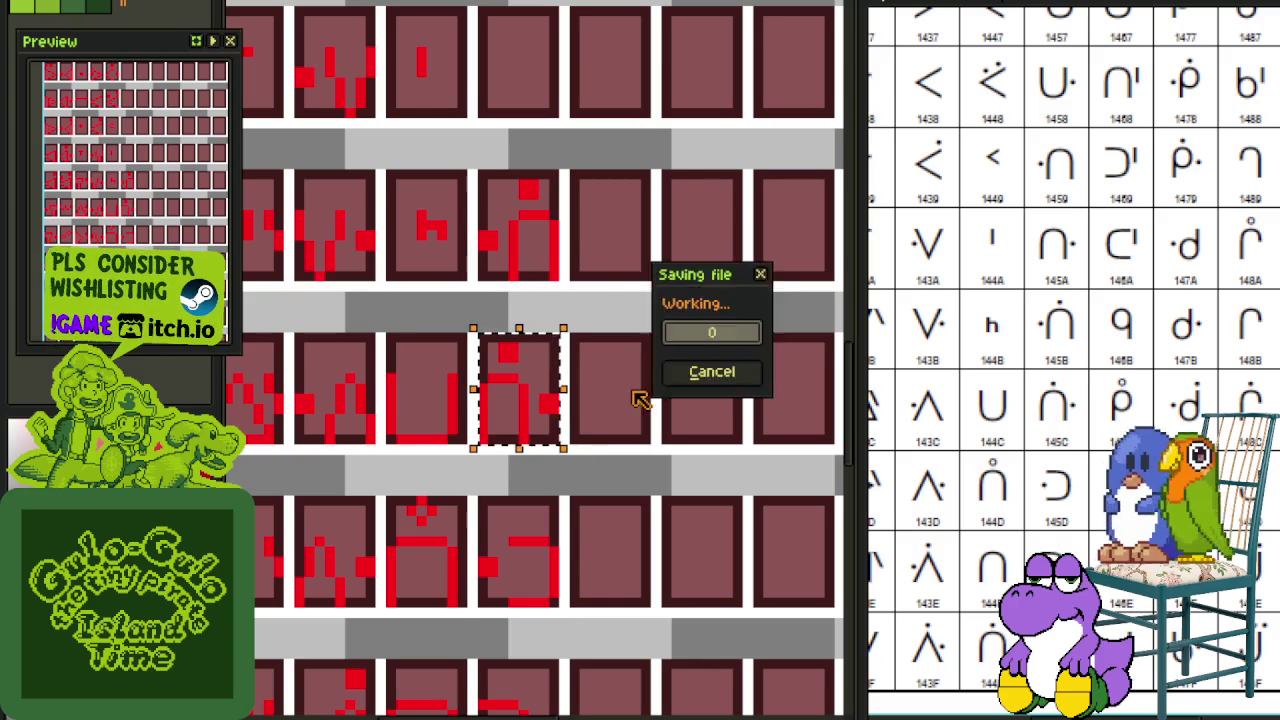
pyautogui.hotkey('ctrl', 'd')
pyautogui.scroll(3, 591, 323)
pyautogui.hotkey('ctrl', 's')
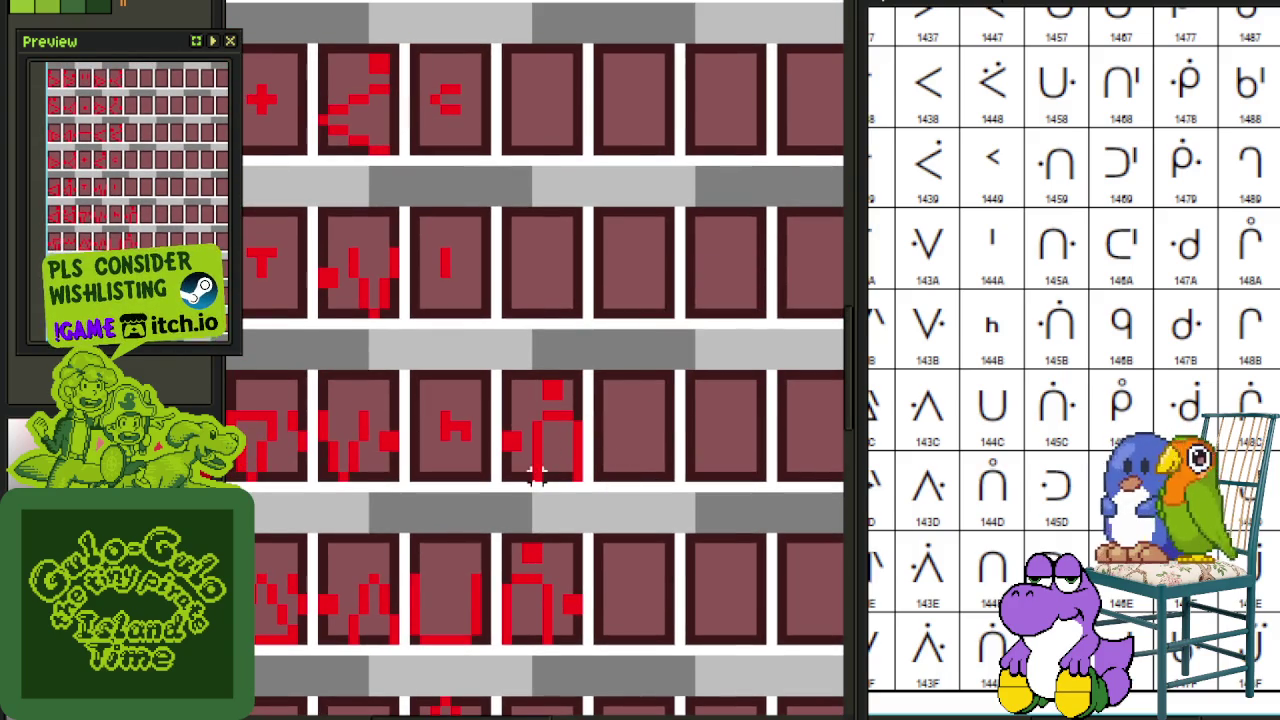
# Step: Copy a row-3 arch glyph into an empty row-2 tile, mirrored horizontally
pyautogui.moveTo(537, 443); pyautogui.dragTo(585, 404)
pyautogui.moveTo(580, 451)
pyautogui.mouseDown()
pyautogui.moveTo(578, 300)
pyautogui.moveTo(575, 310)
pyautogui.mouseUp()
pyautogui.hotkey('shift', 'h')
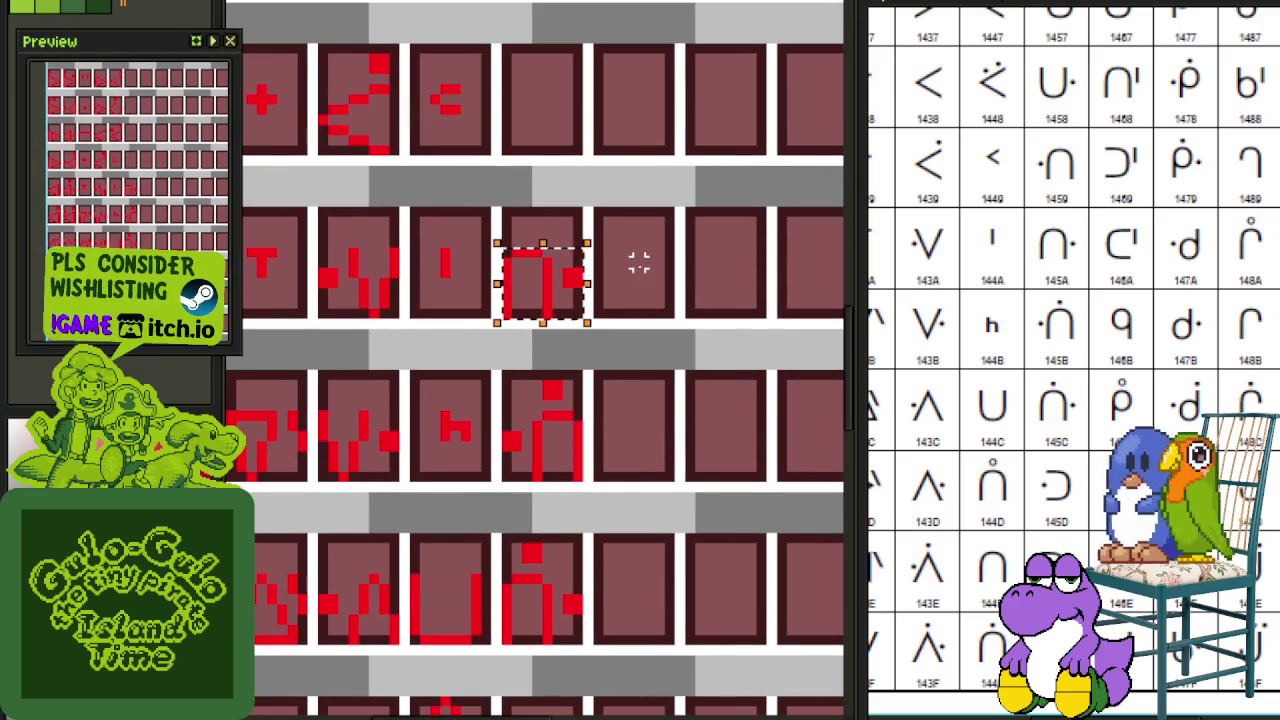
pyautogui.moveTo(640, 248); pyautogui.dragTo(639, 378)
pyautogui.moveTo(565, 443); pyautogui.dragTo(566, 280)
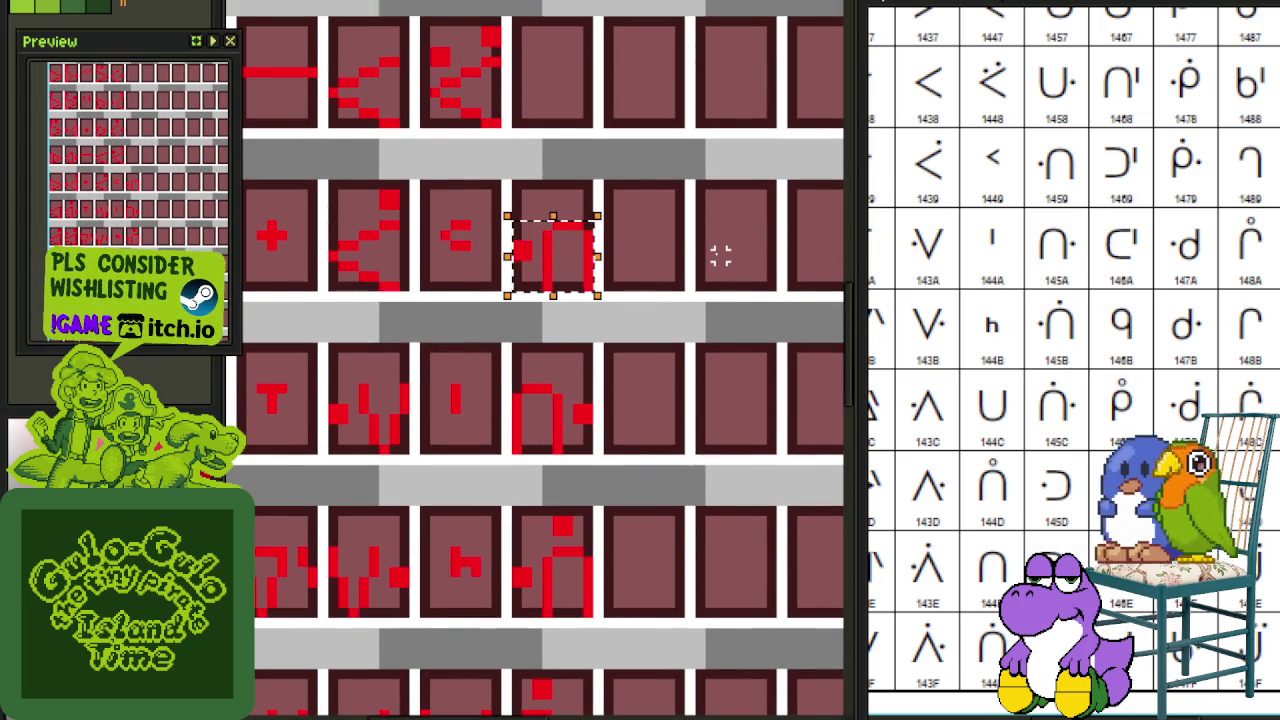
pyautogui.moveTo(657, 234); pyautogui.dragTo(674, 421)
pyautogui.scroll(1, 661, 330)
pyautogui.hotkey('ctrl', 'd')
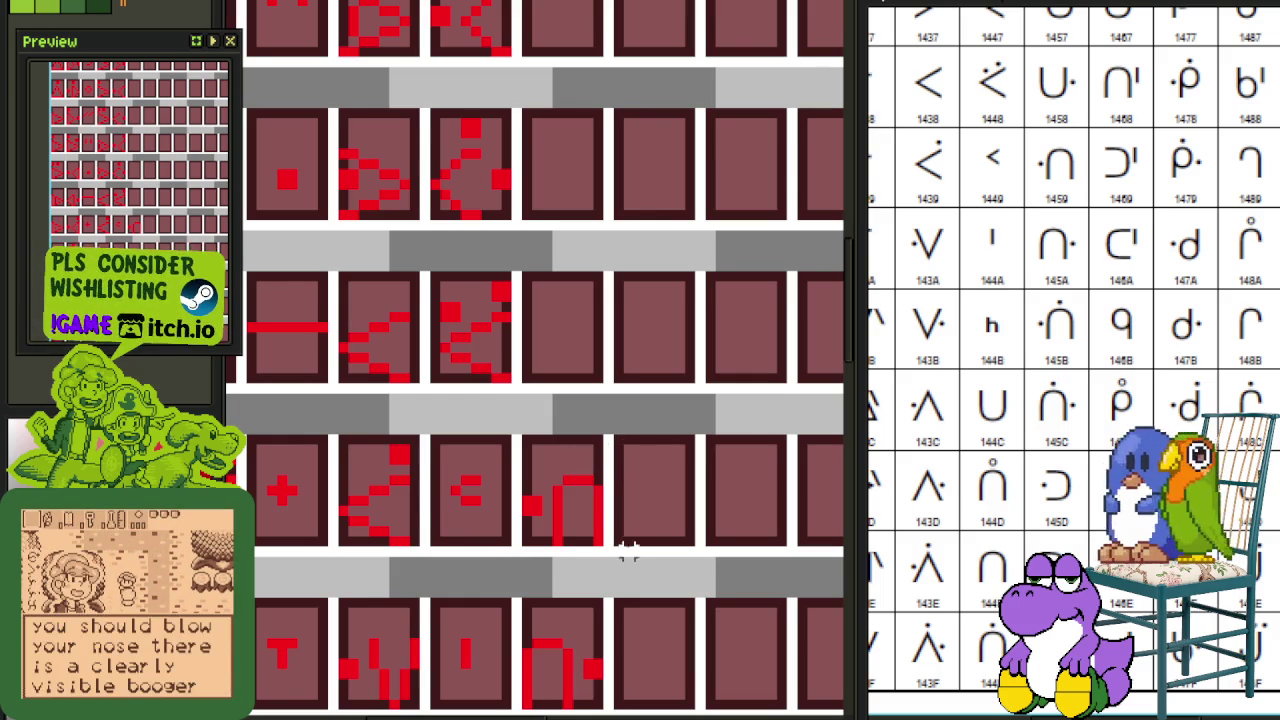
# Step: Copy the bottom-row glyph into another empty row-2 tile
pyautogui.moveTo(628, 550); pyautogui.dragTo(674, 348)
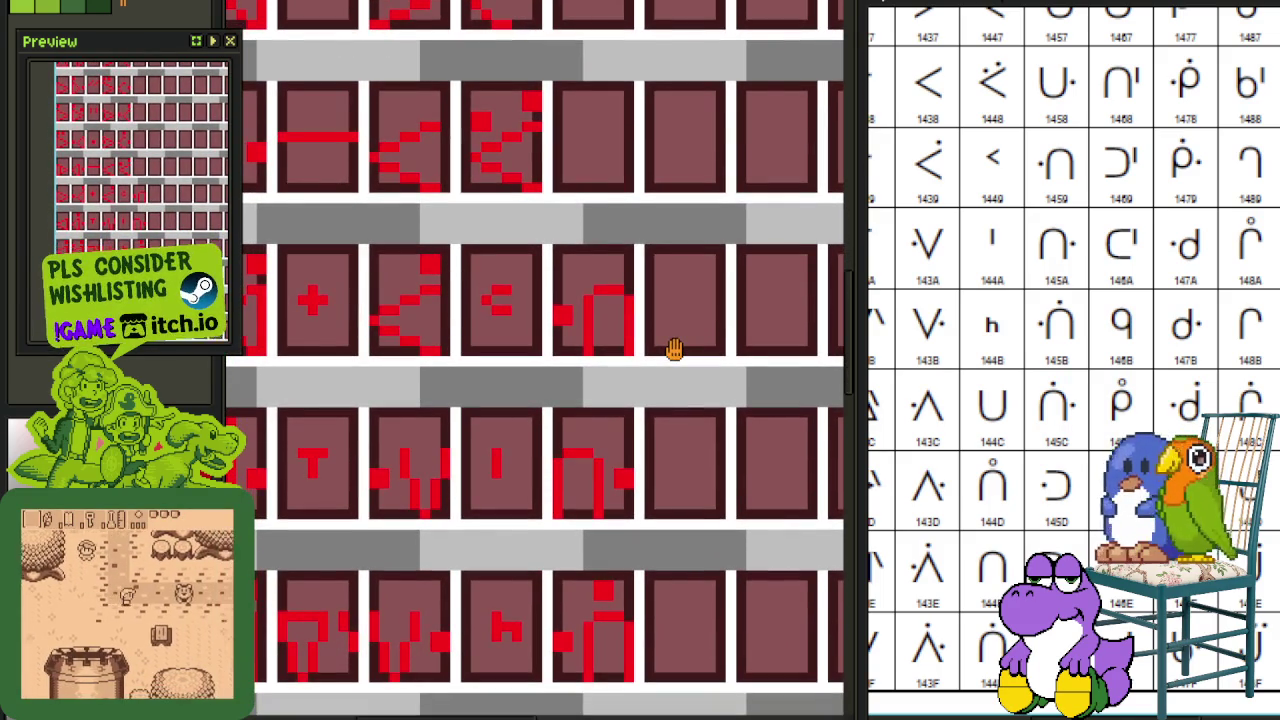
pyautogui.moveTo(674, 348)
pyautogui.mouseDown()
pyautogui.moveTo(591, 521)
pyautogui.moveTo(605, 539)
pyautogui.mouseUp()
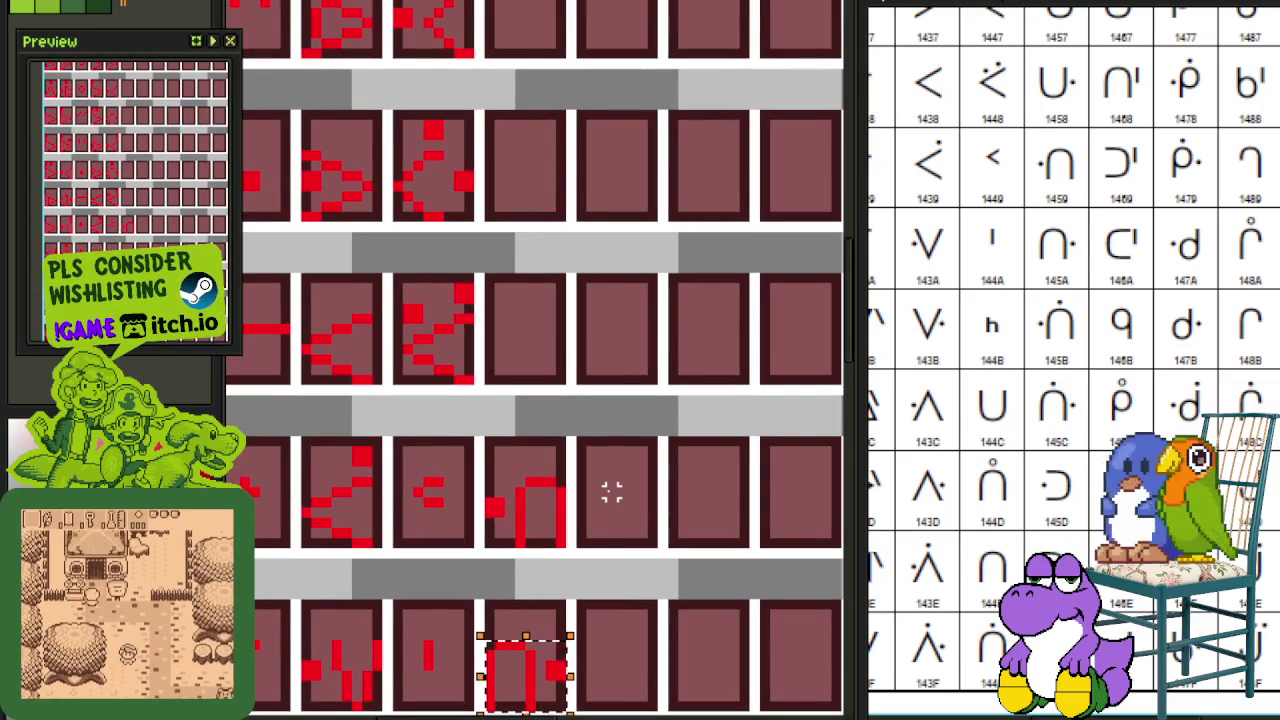
pyautogui.moveTo(612, 533)
pyautogui.mouseDown()
pyautogui.moveTo(649, 274)
pyautogui.moveTo(609, 391)
pyautogui.moveTo(602, 474)
pyautogui.mouseUp()
pyautogui.moveTo(525, 670); pyautogui.dragTo(527, 346)
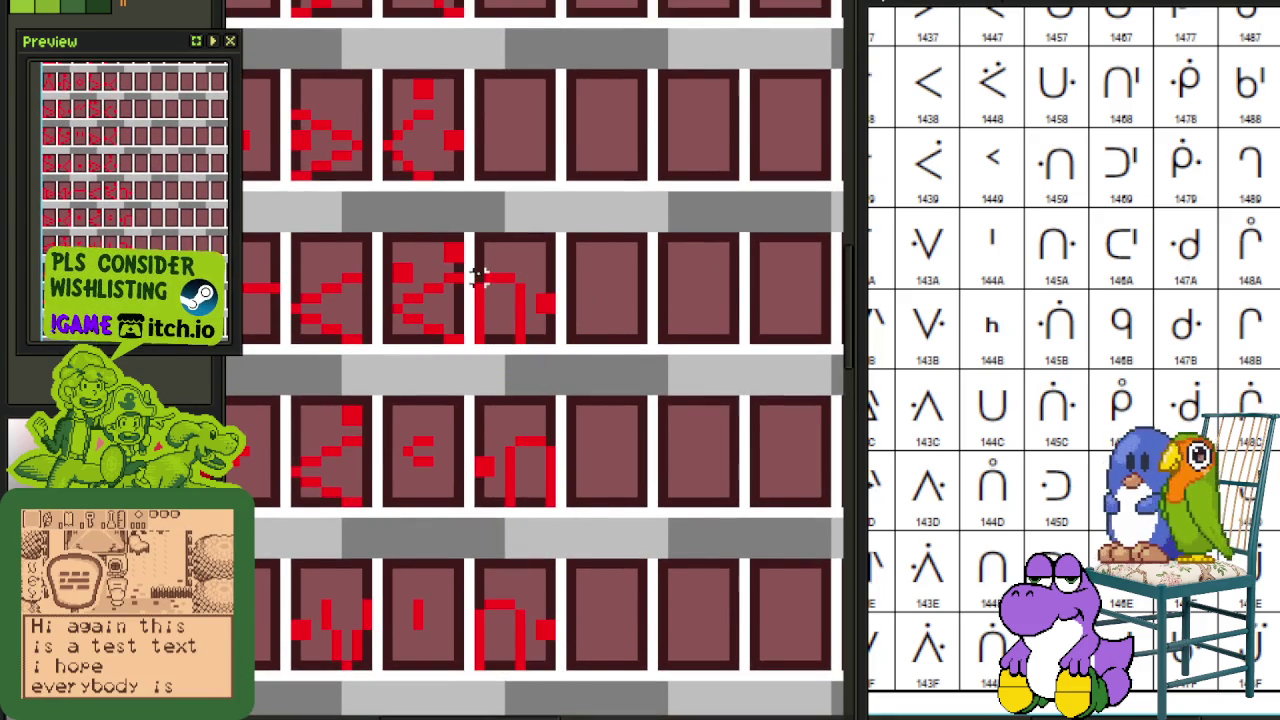
pyautogui.moveTo(500, 305); pyautogui.dragTo(528, 346)
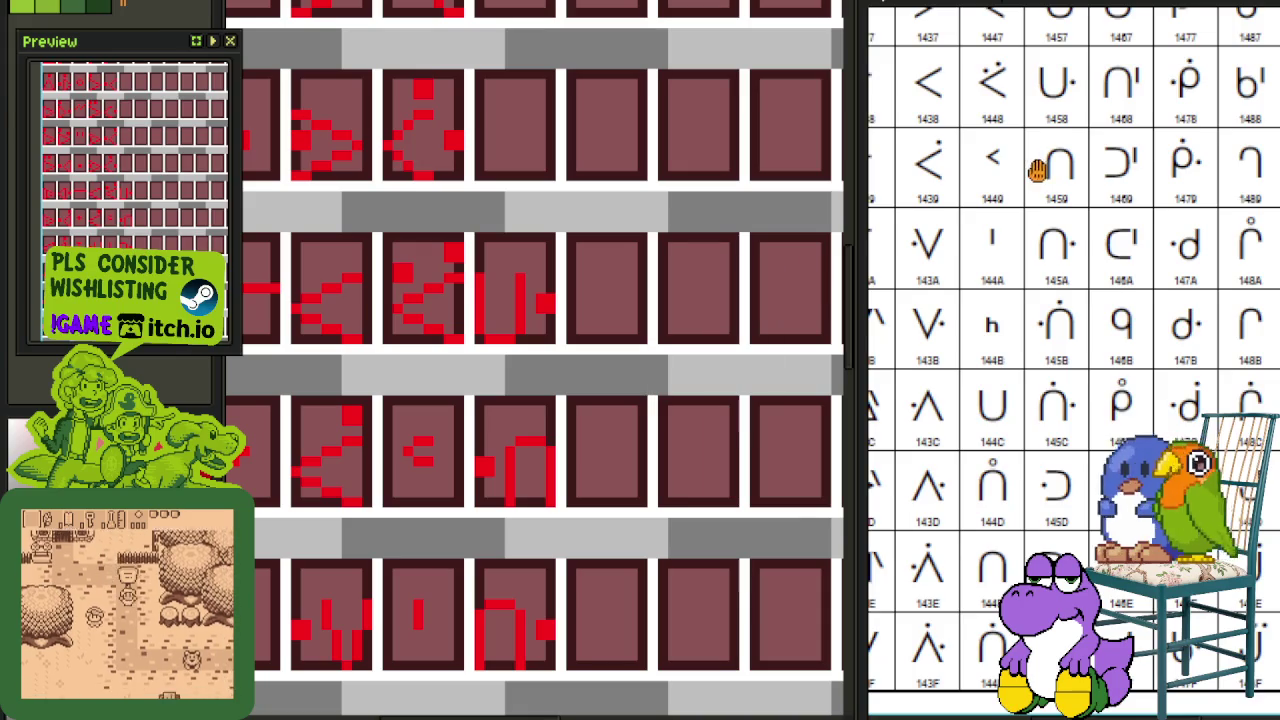
pyautogui.scroll(3, 1040, 240)
pyautogui.scroll(3, 640, 449)
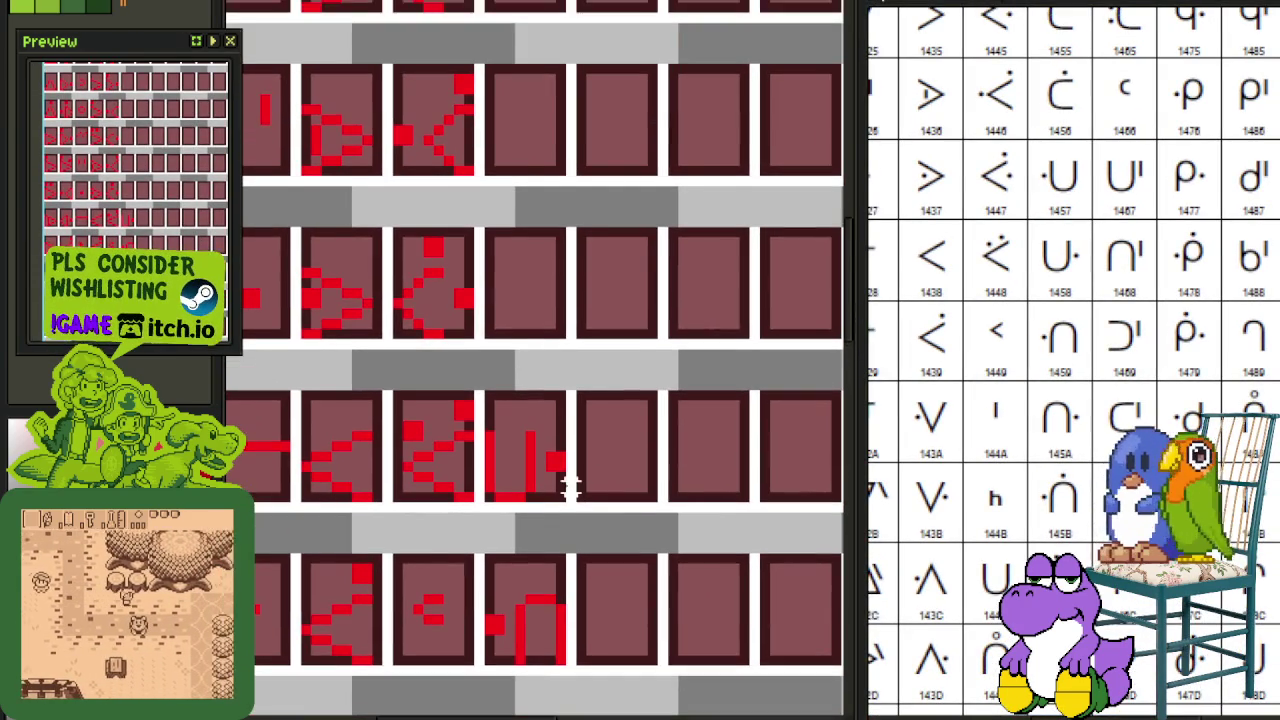
pyautogui.scroll(1, 568, 487)
# Step: Copy another row-3 glyph into the empty tile above and mirror it horizontally
pyautogui.moveTo(545, 475); pyautogui.dragTo(457, 362)
pyautogui.moveTo(510, 480)
pyautogui.mouseDown()
pyautogui.moveTo(529, 251)
pyautogui.moveTo(514, 257)
pyautogui.mouseUp()
pyautogui.hotkey('shift', 'h')
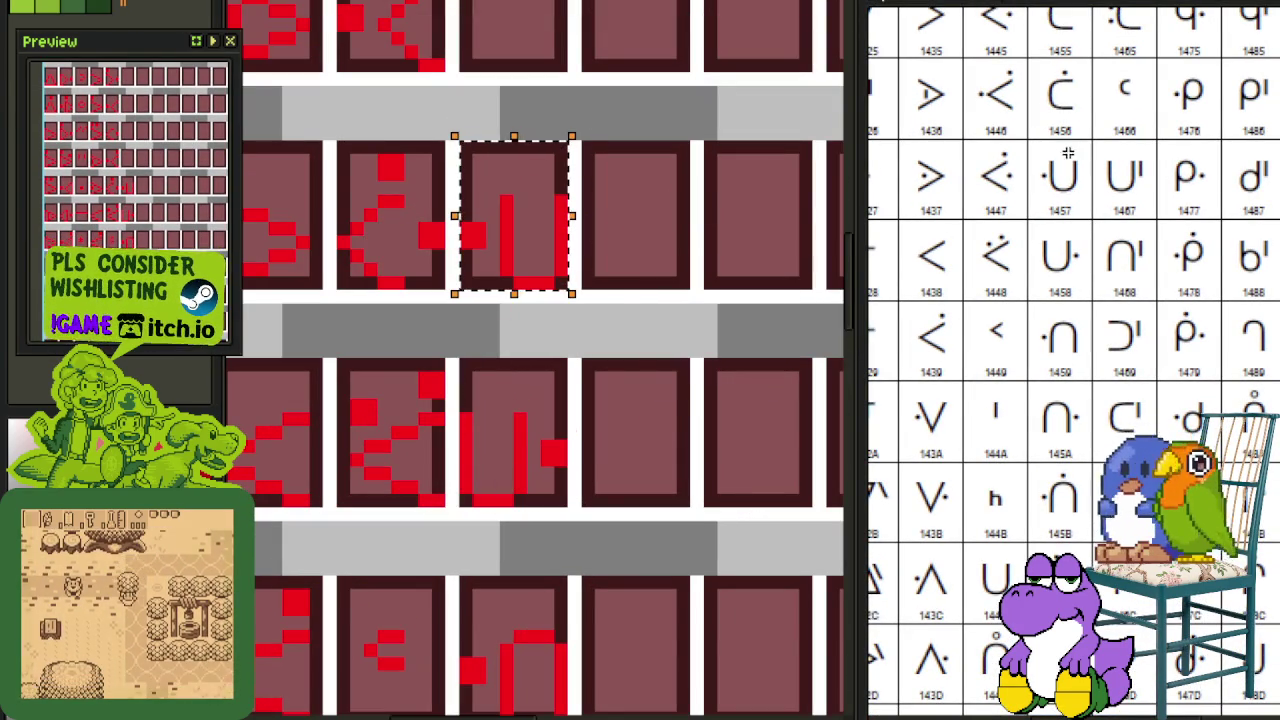
pyautogui.scroll(3, 1066, 156)
pyautogui.scroll(-2, 700, 326)
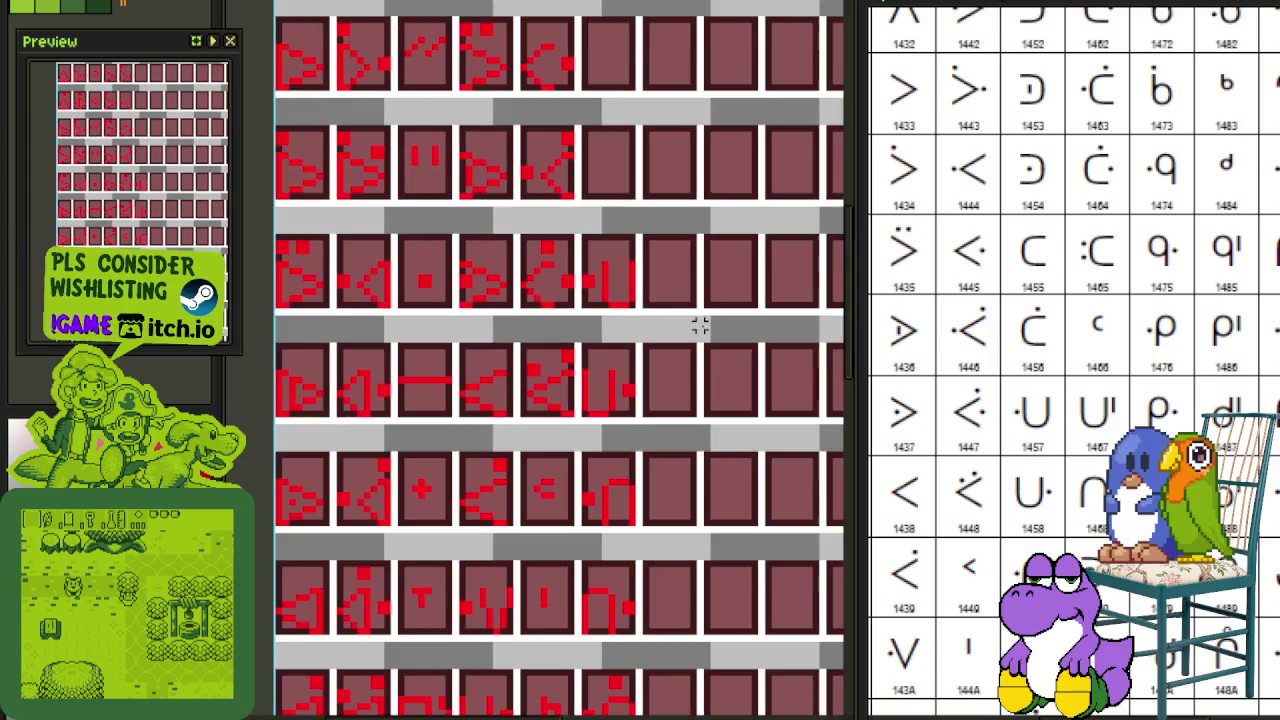
# Step: Save the tile sheet
pyautogui.scroll(-2, 623, 466)
pyautogui.hotkey('ctrl', 's')
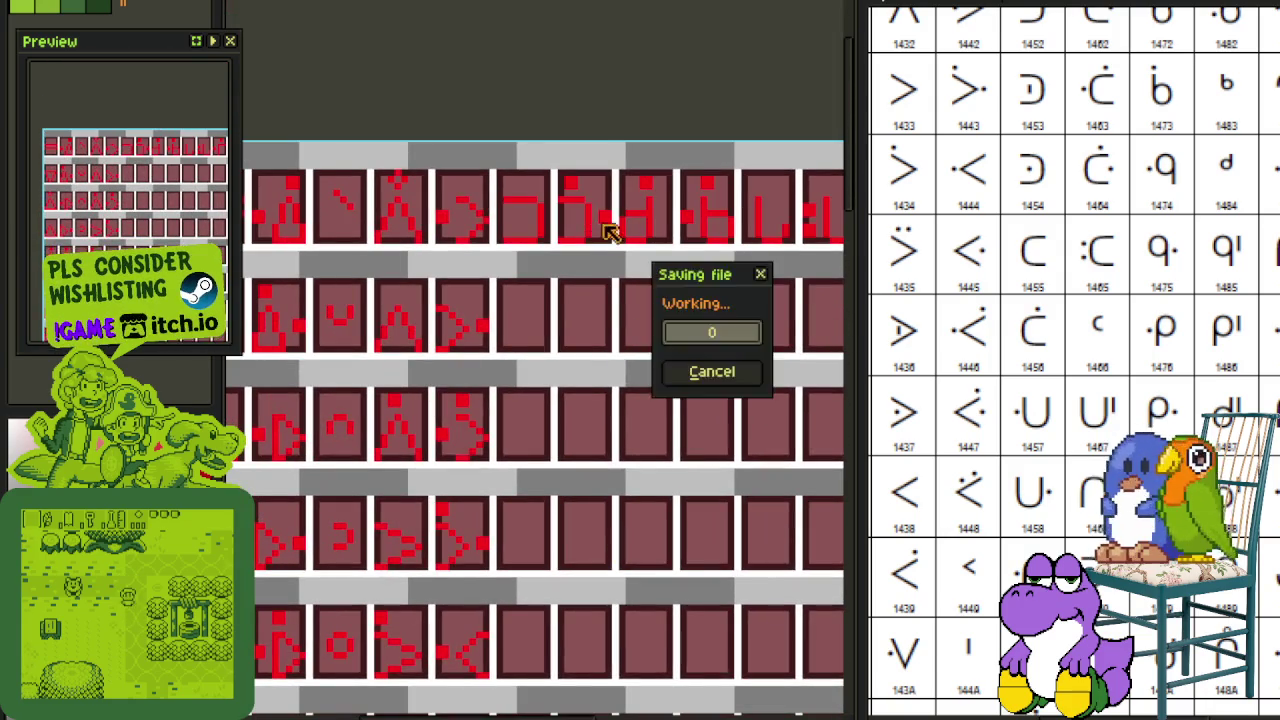
pyautogui.scroll(1, 595, 240)
pyautogui.scroll(1, 600, 240)
# Step: Move a top-row dotted glyph down into another tile and commit it
pyautogui.moveTo(607, 230); pyautogui.dragTo(548, 148)
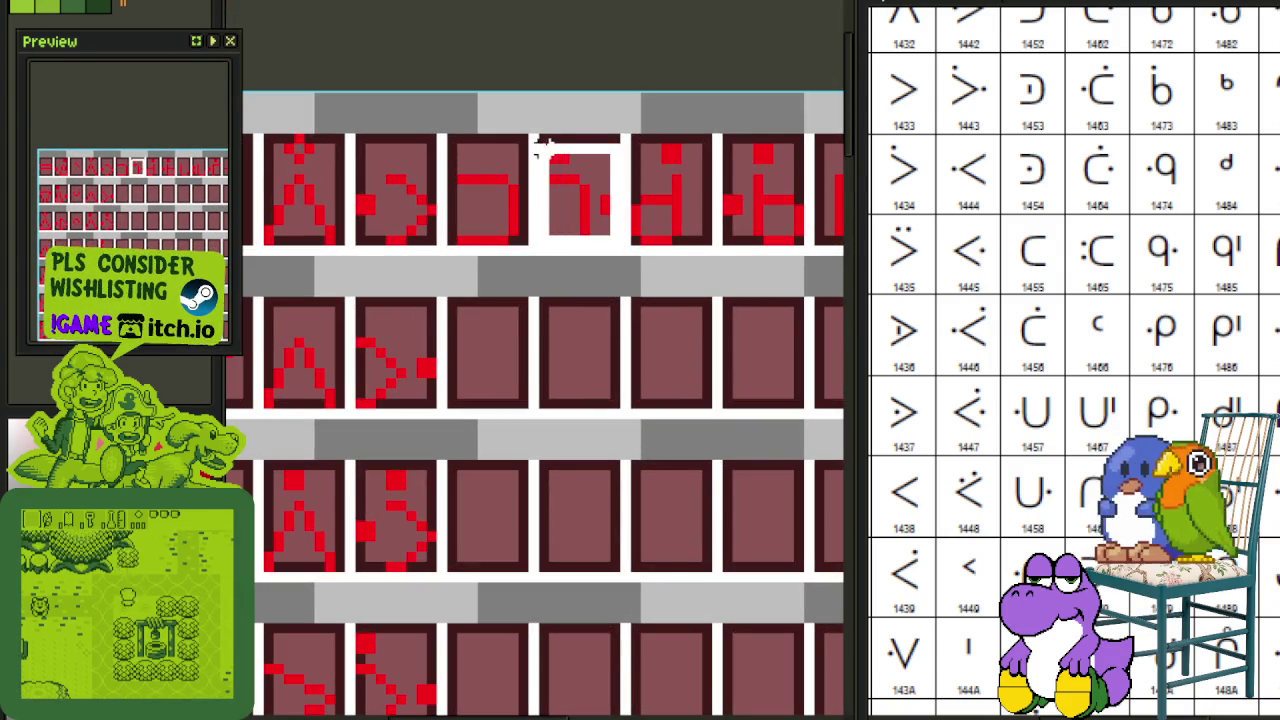
pyautogui.scroll(-2, 551, 149)
pyautogui.scroll(2, 570, 185)
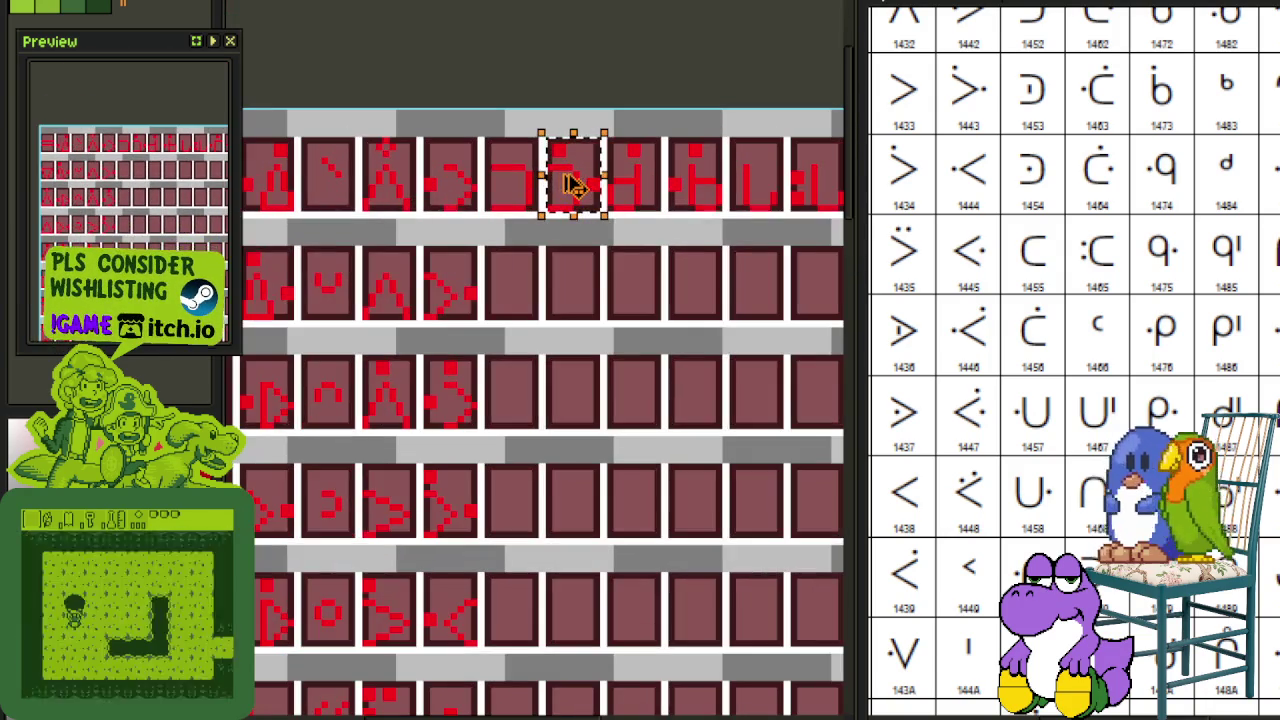
pyautogui.moveTo(578, 192)
pyautogui.mouseDown()
pyautogui.moveTo(520, 316)
pyautogui.moveTo(518, 250)
pyautogui.mouseUp()
pyautogui.scroll(2, 521, 316)
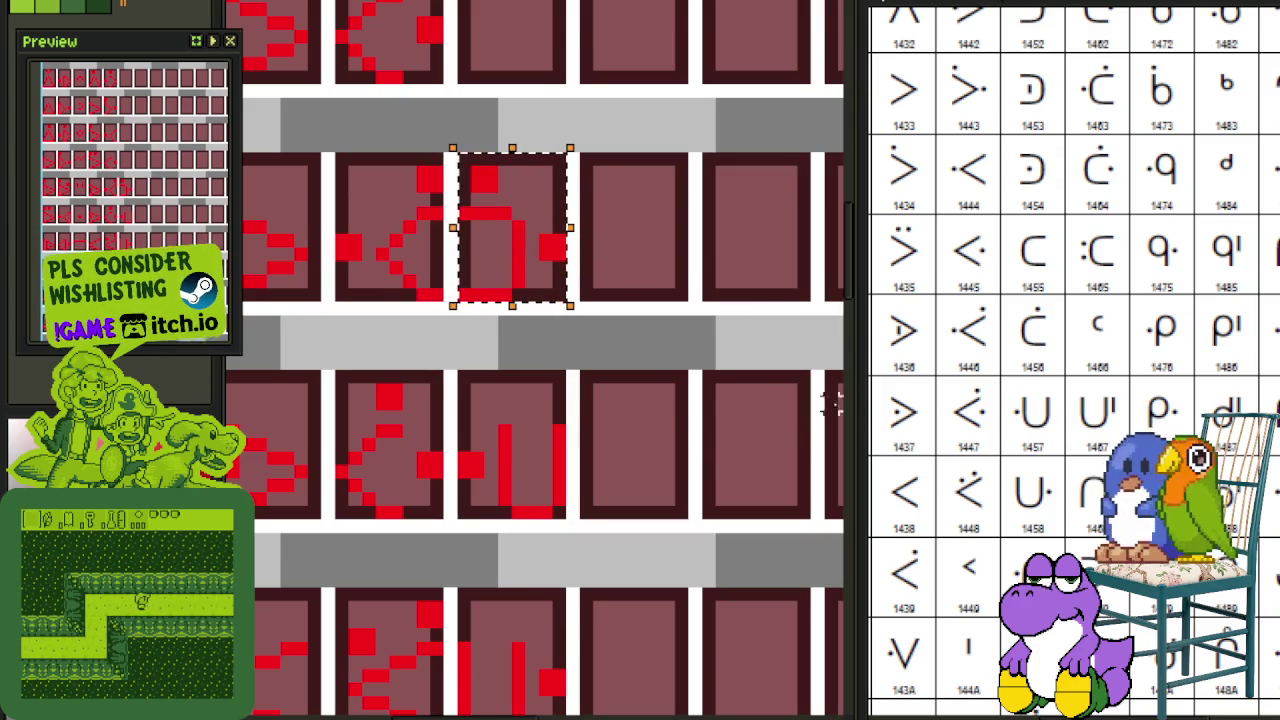
pyautogui.hotkey('ctrl', 'd')
# Step: Shift the glyph in the middle tile one pixel to the right
pyautogui.scroll(1, 551, 245)
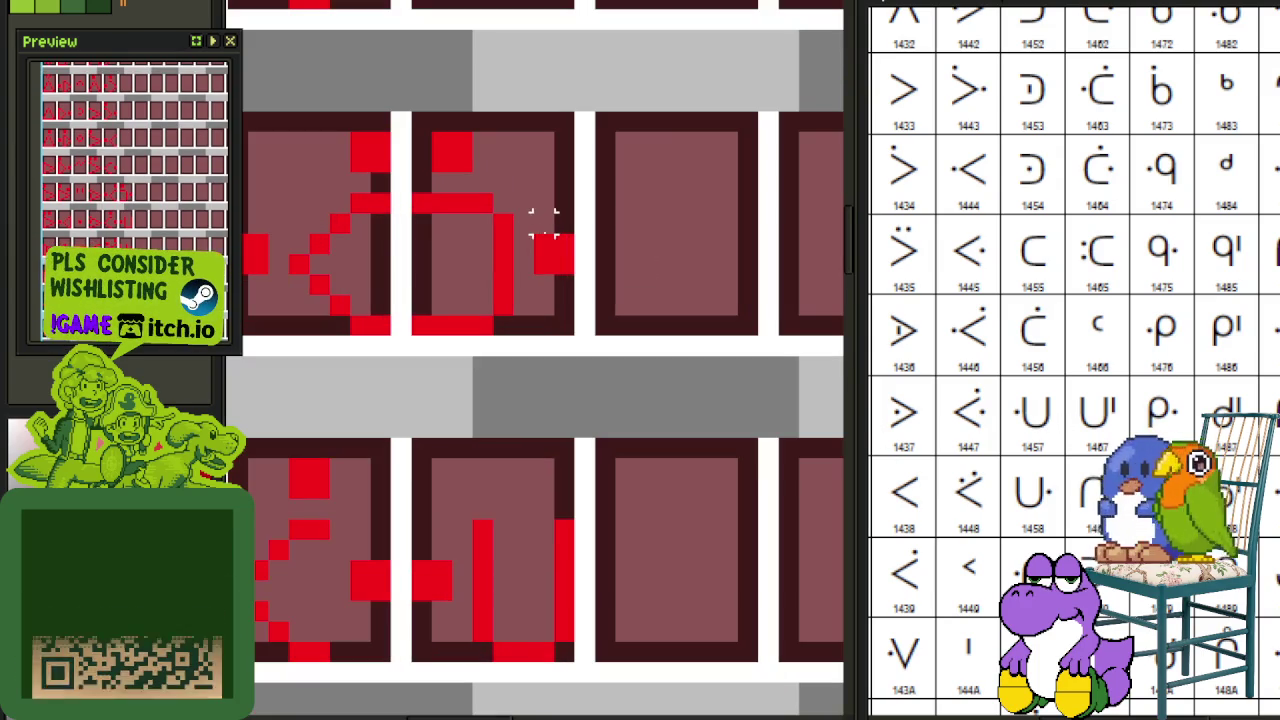
pyautogui.scroll(-2, 645, 222)
pyautogui.scroll(-1, 640, 223)
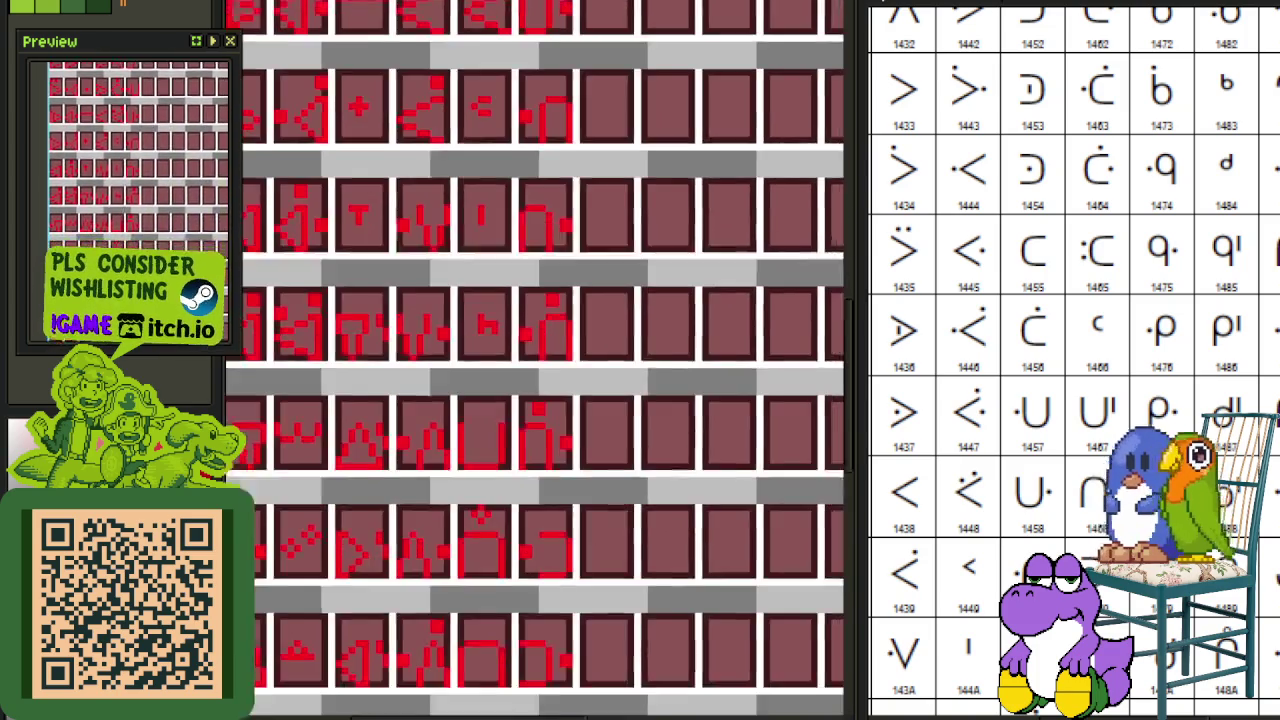
pyautogui.moveTo(620, 110); pyautogui.dragTo(620, 405)
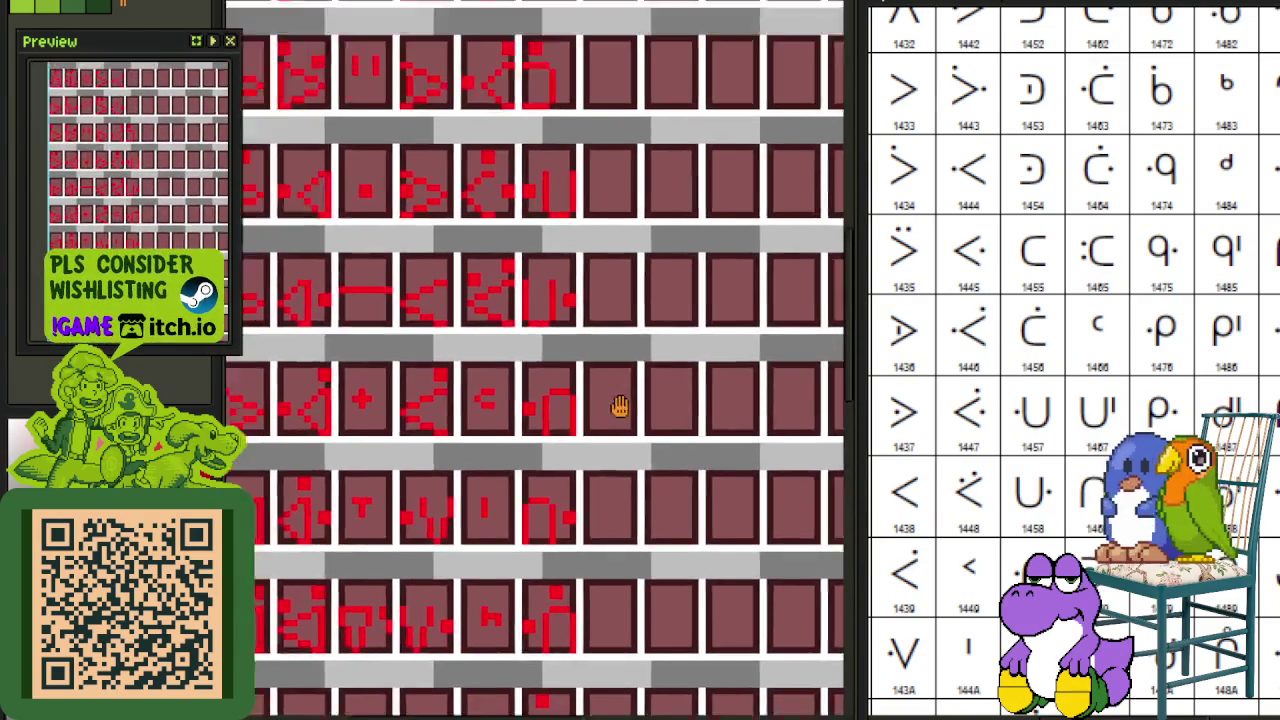
pyautogui.scroll(-1, 610, 380)
pyautogui.moveTo(600, 357); pyautogui.dragTo(594, 306)
pyautogui.scroll(2, 556, 370)
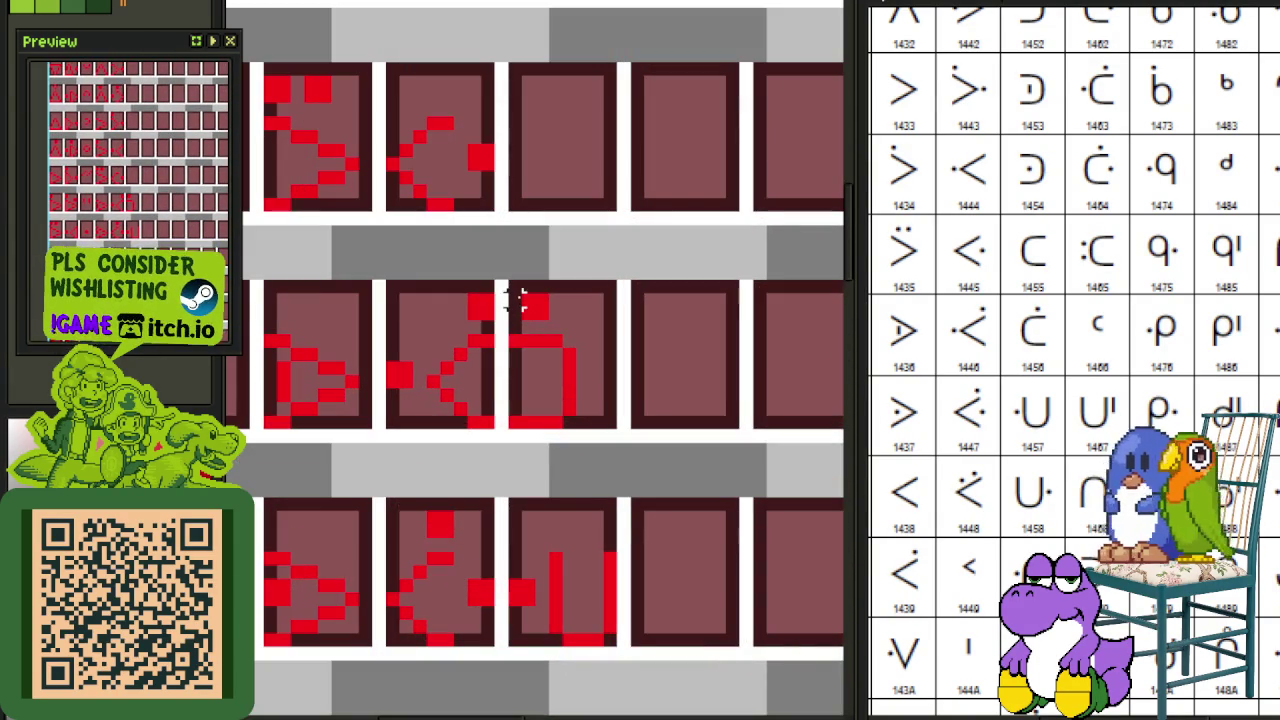
pyautogui.moveTo(515, 285); pyautogui.dragTo(635, 432)
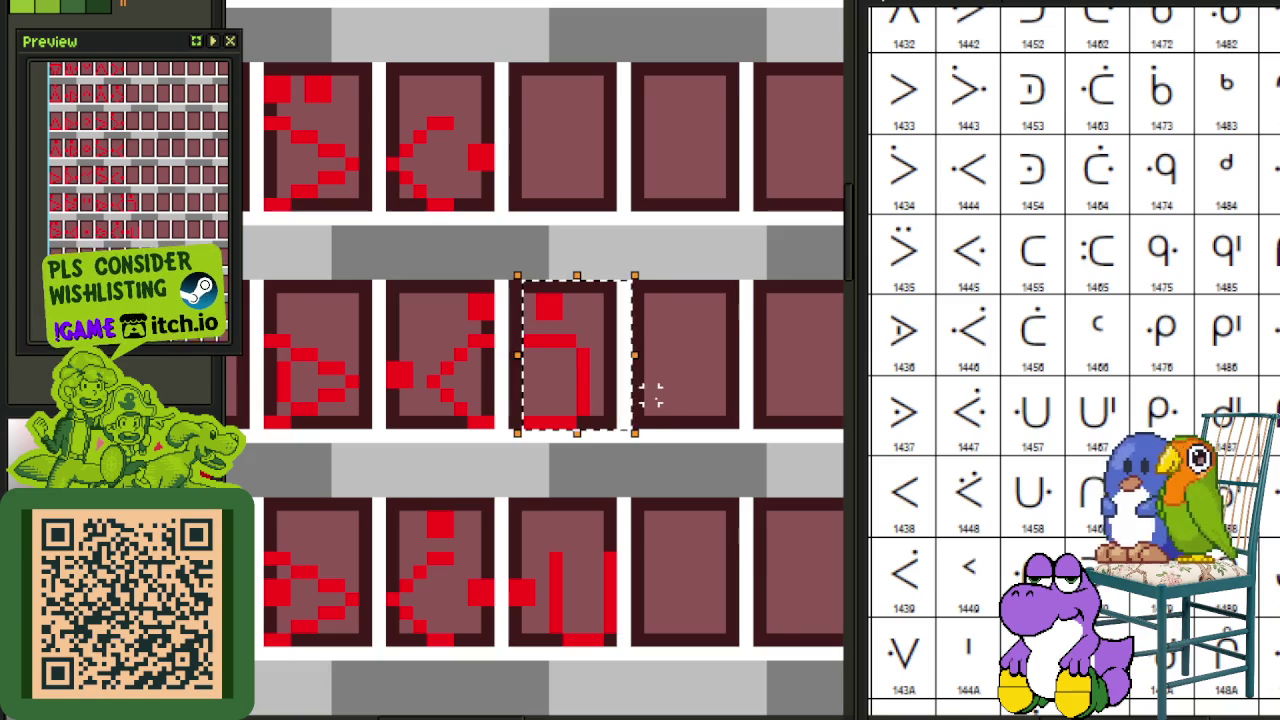
pyautogui.press('Right')
pyautogui.hotkey('ctrl', 'd')
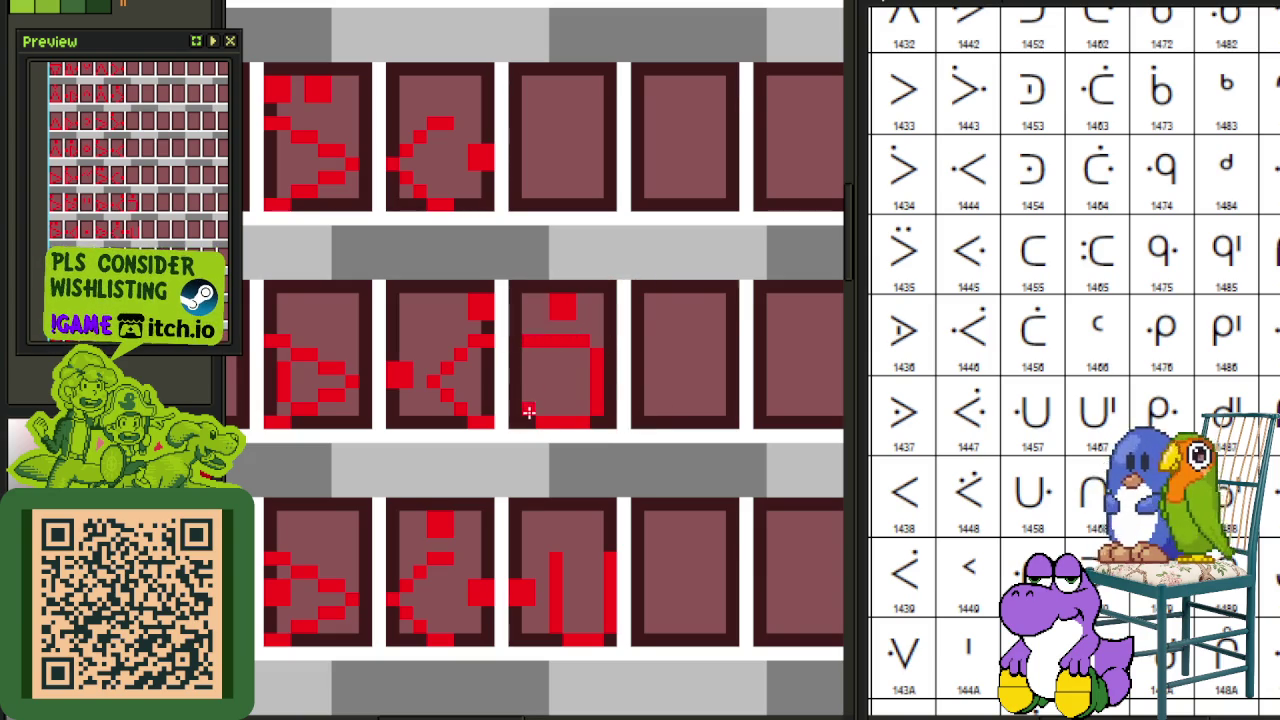
pyautogui.scroll(-2, 525, 421)
pyautogui.scroll(-1, 576, 313)
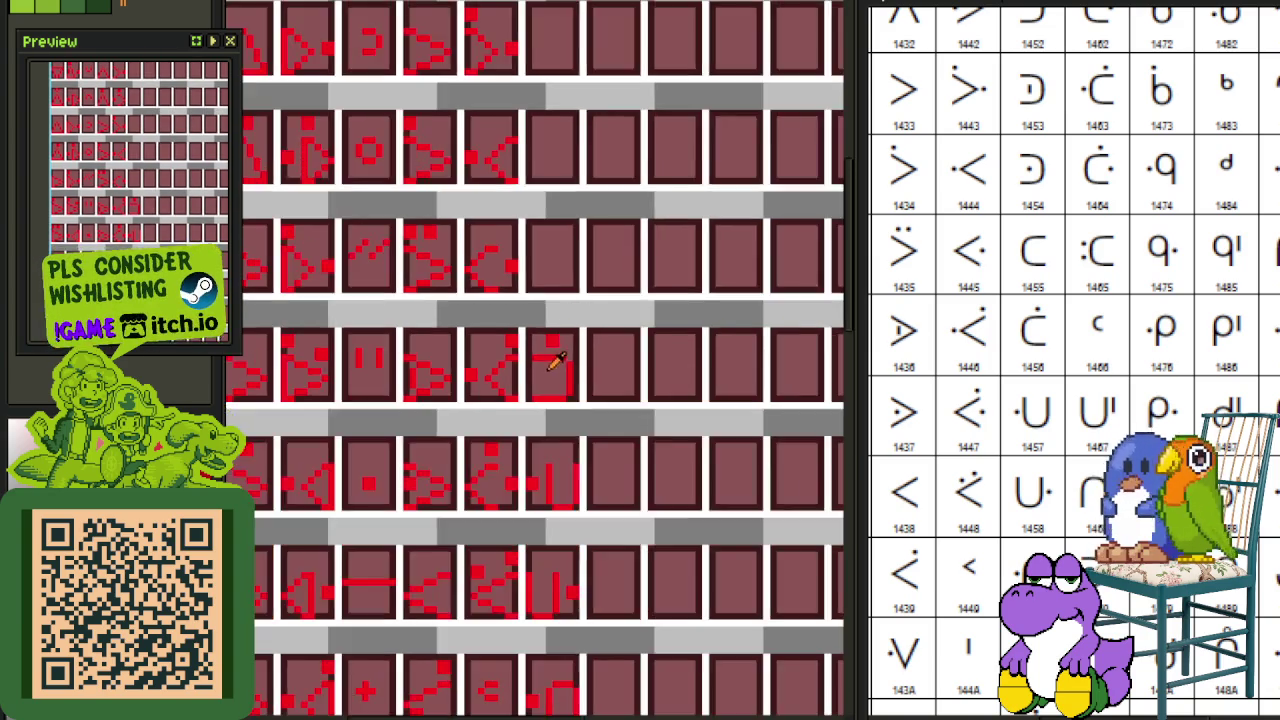
# Step: Shift the right part of the glyph one pixel to the right
pyautogui.scroll(4, 540, 332)
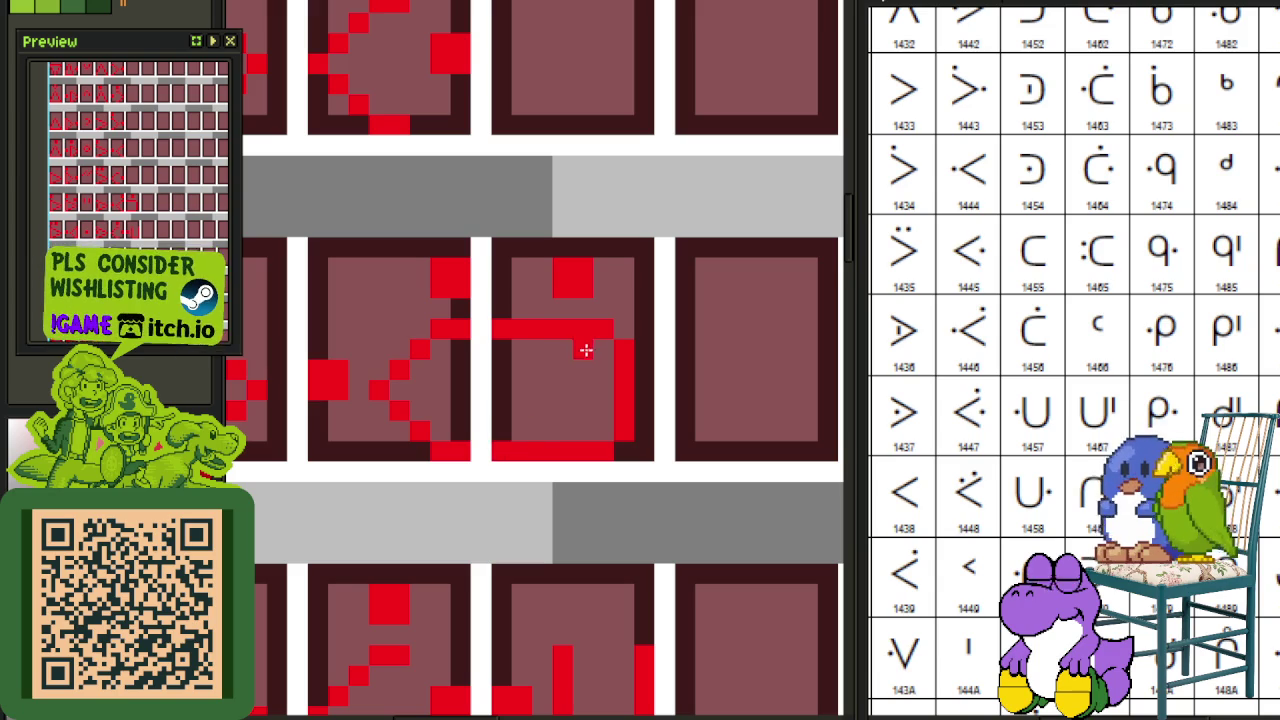
pyautogui.moveTo(585, 328); pyautogui.dragTo(630, 460)
pyautogui.moveTo(620, 390); pyautogui.dragTo(640, 390)
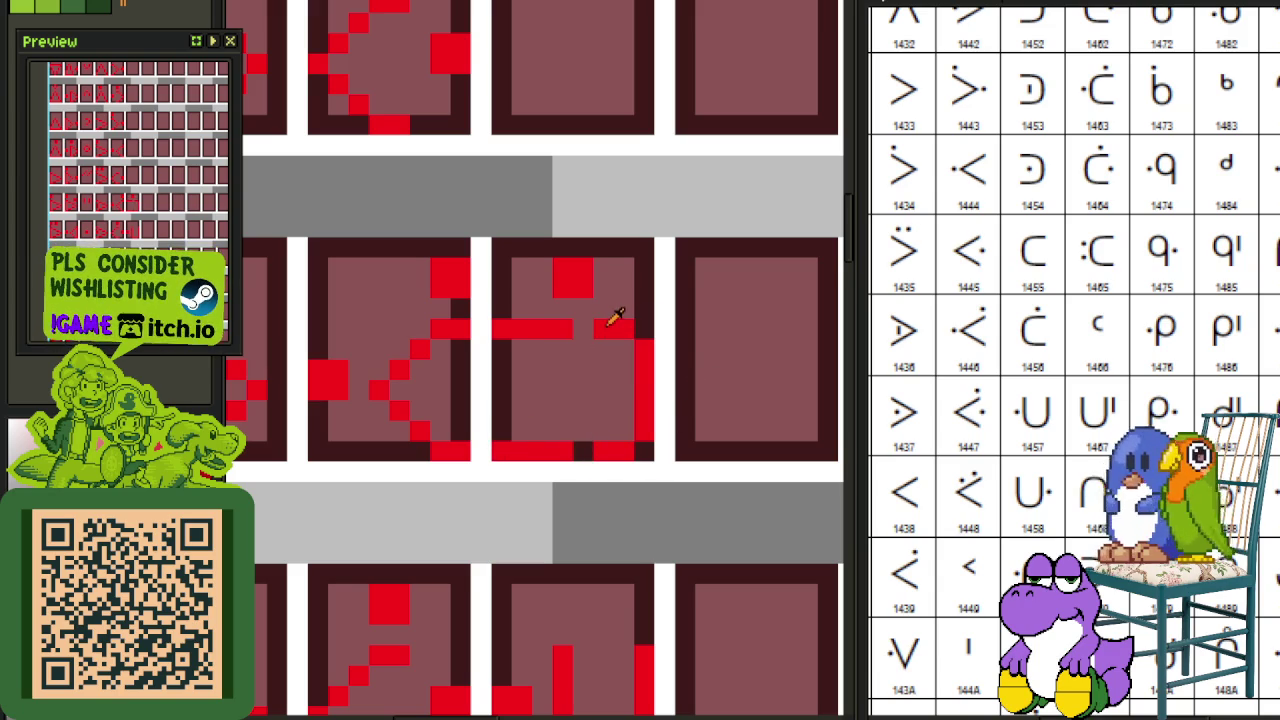
pyautogui.scroll(-2, 582, 451)
pyautogui.scroll(-1, 571, 286)
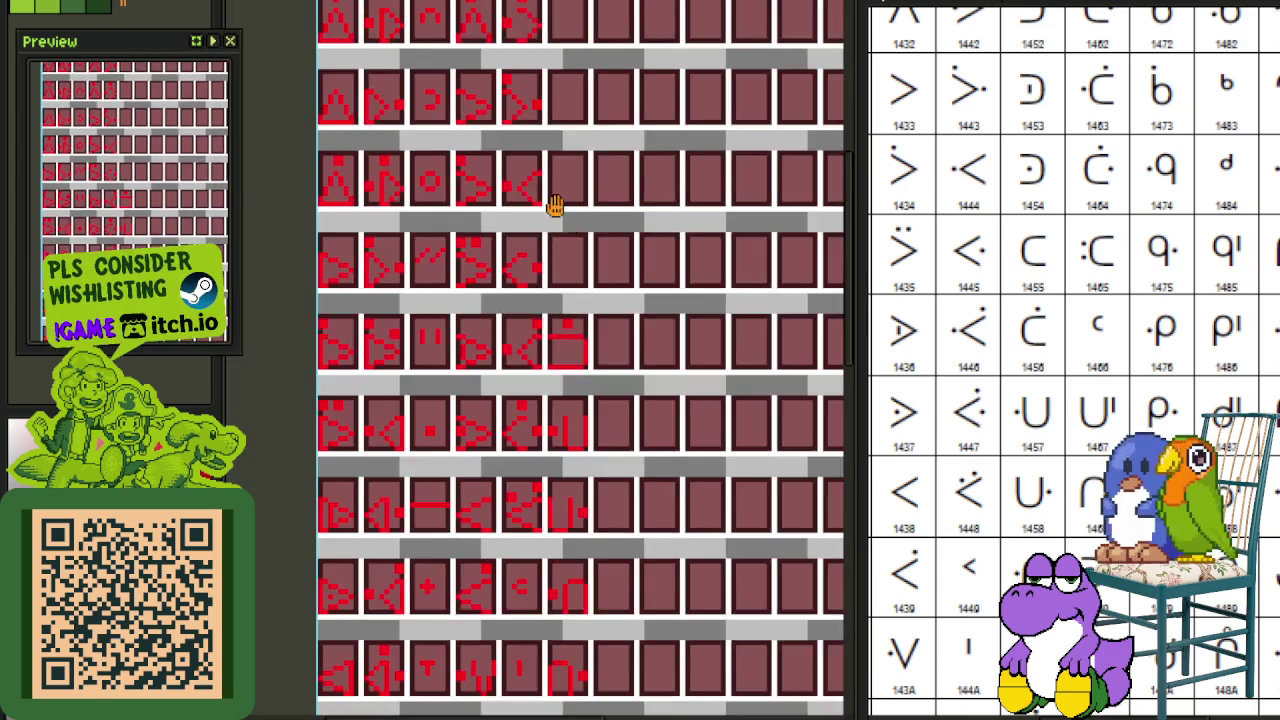
# Step: Shift the glyph's pixels one pixel left within its tile and save
pyautogui.moveTo(566, 214); pyautogui.dragTo(617, 538)
pyautogui.moveTo(690, 508); pyautogui.dragTo(517, 291)
pyautogui.scroll(1, 686, 503)
pyautogui.scroll(2, 537, 446)
pyautogui.scroll(2, 497, 383)
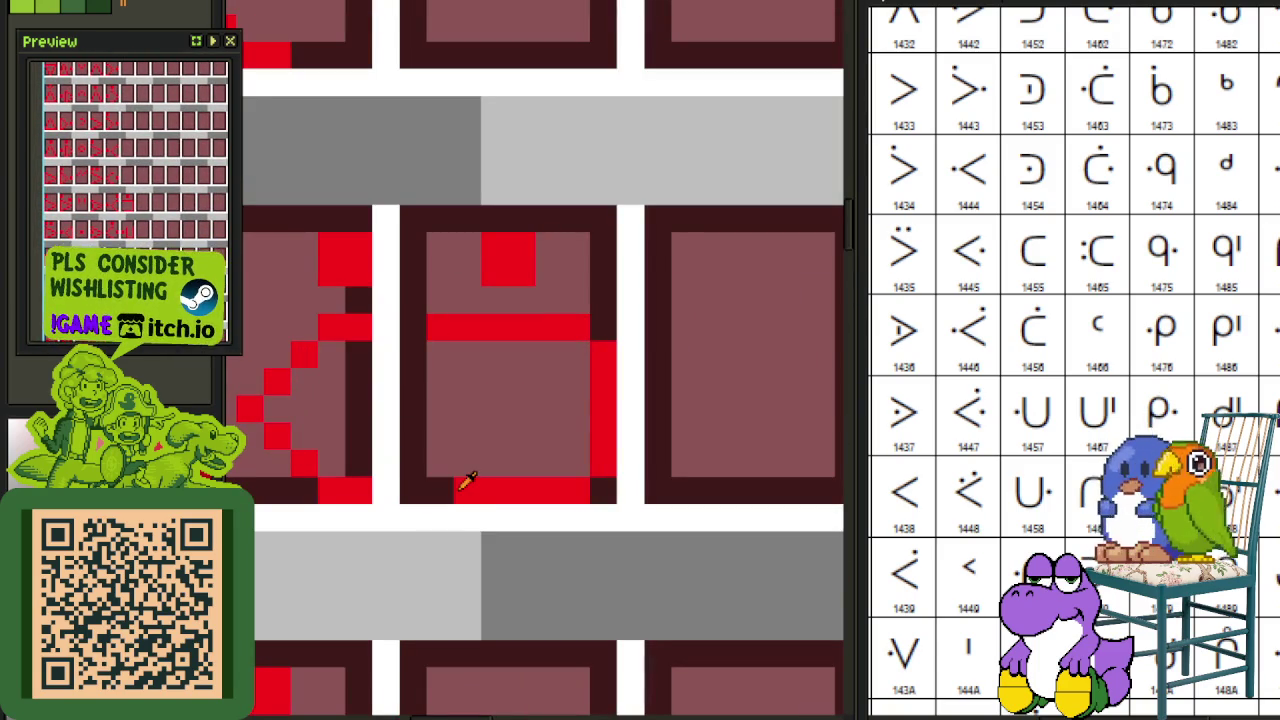
pyautogui.moveTo(551, 323); pyautogui.dragTo(638, 455)
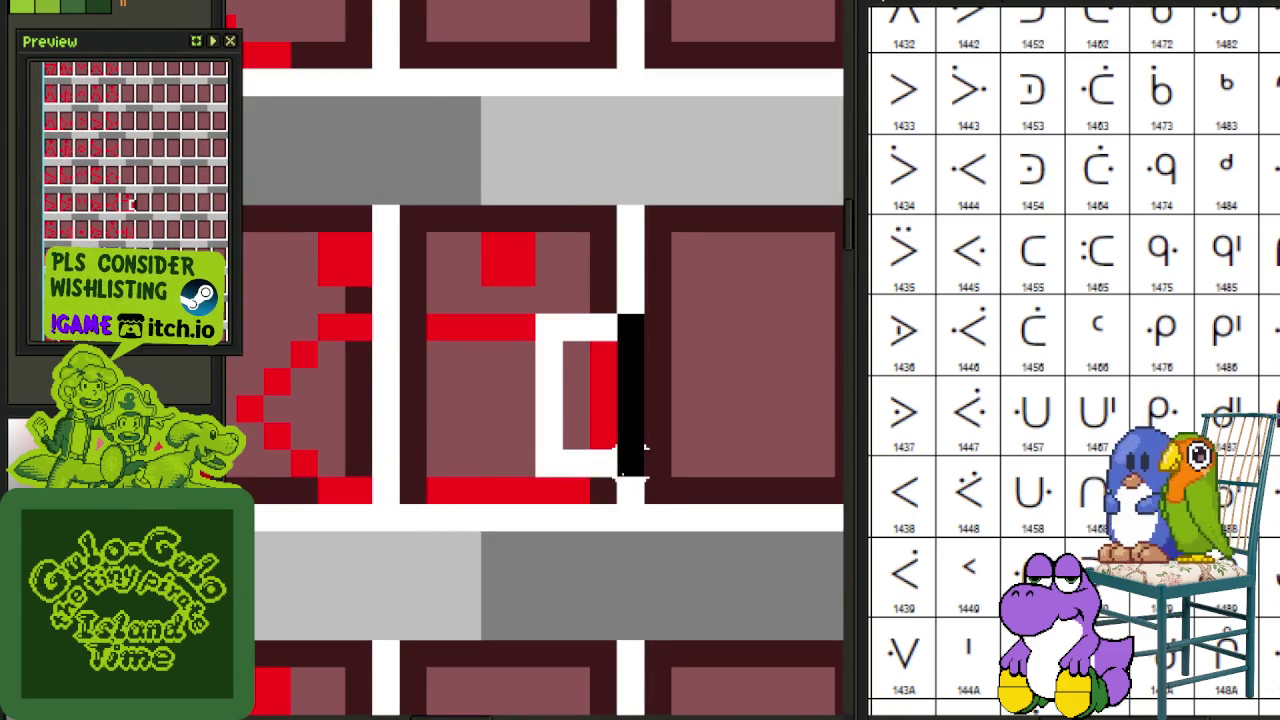
pyautogui.press('Left')
pyautogui.scroll(-2, 703, 354)
pyautogui.scroll(-1, 686, 357)
pyautogui.hotkey('ctrl', 's')
# Step: Open the file browser and dismiss it without opening anything
pyautogui.scroll(2, 620, 318)
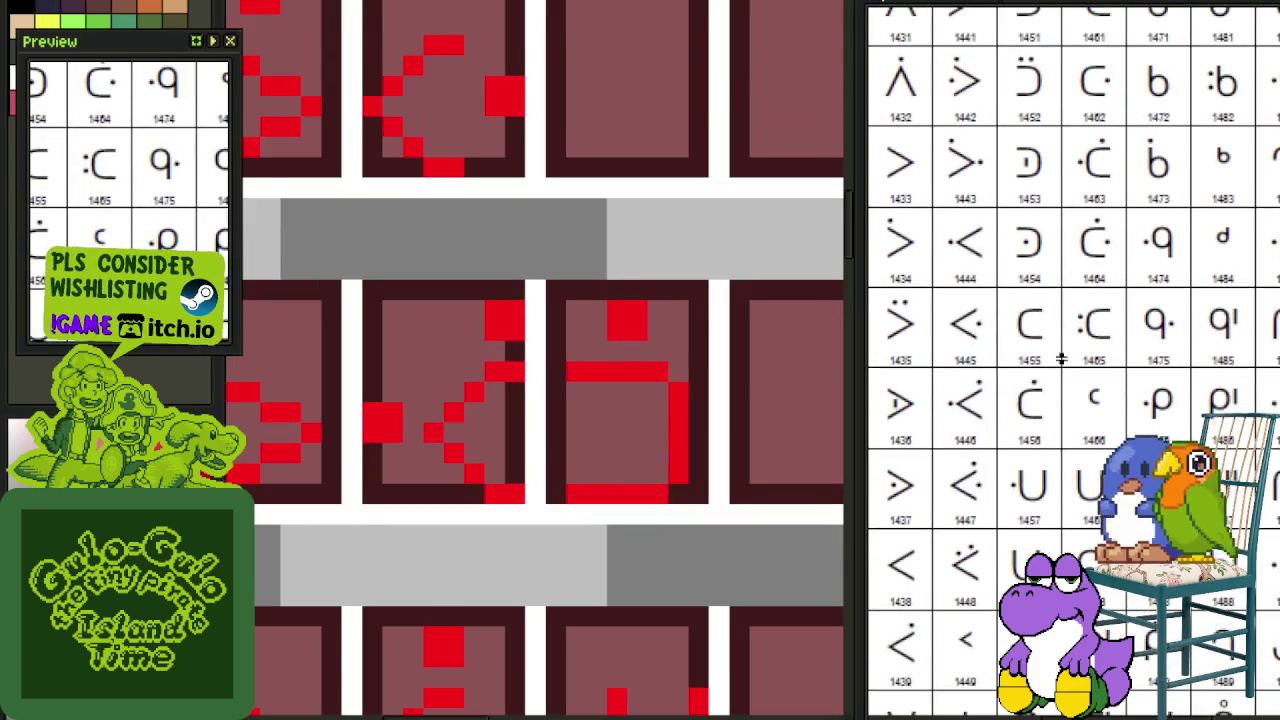
pyautogui.hotkey('ctrl', 'o')
pyautogui.press('Escape')
pyautogui.scroll(-1, 973, 430)
pyautogui.hscroll(-1, 912, 417)
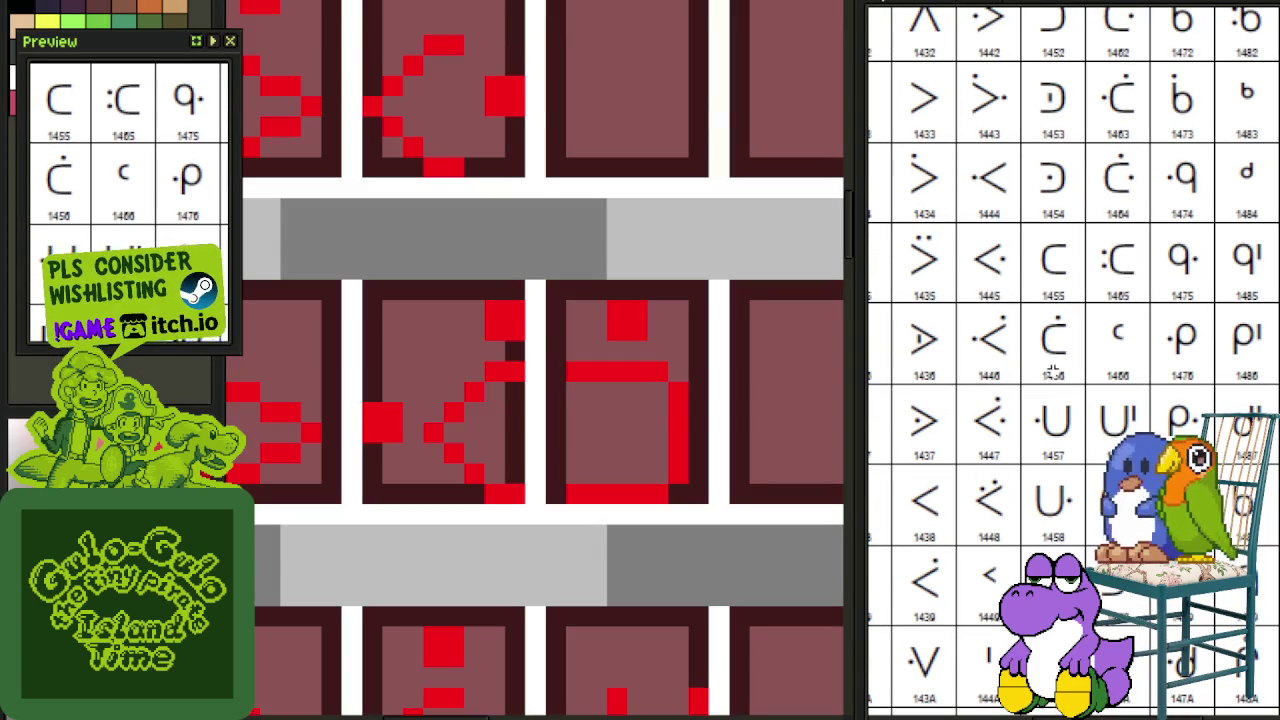
# Step: Mirror the middle C glyph horizontally
pyautogui.moveTo(716, 498); pyautogui.dragTo(597, 463)
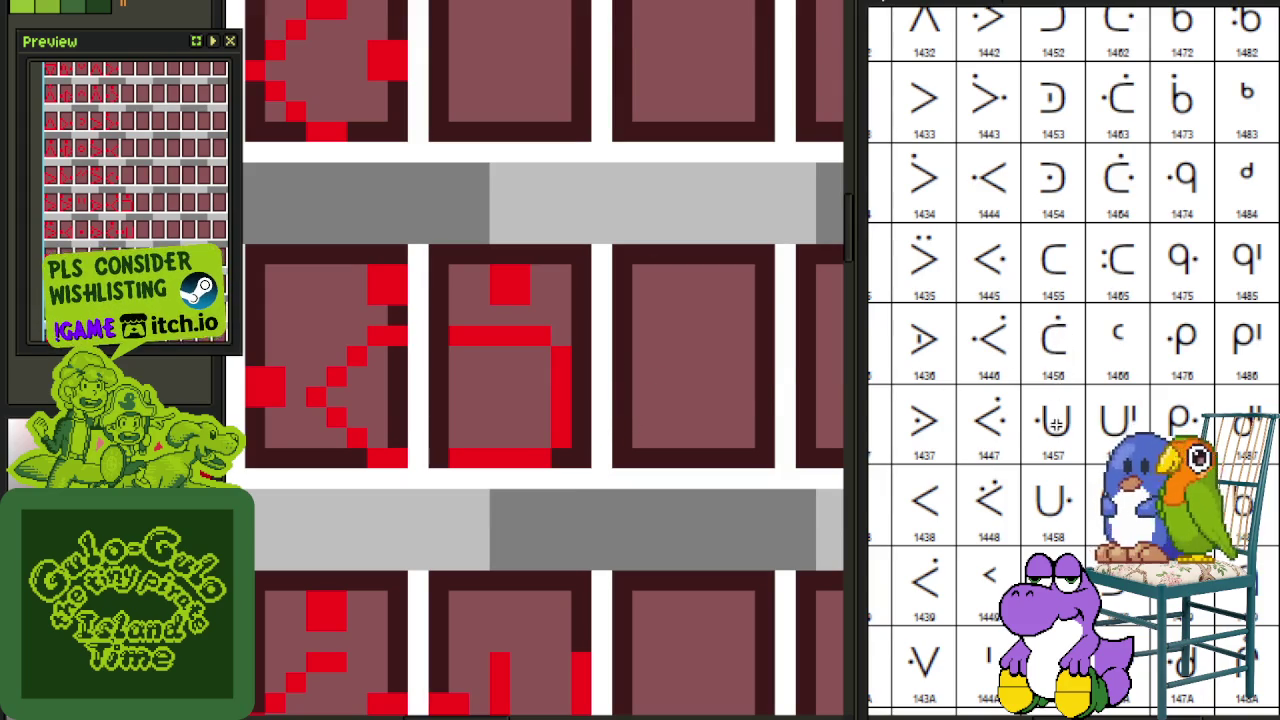
pyautogui.moveTo(627, 527)
pyautogui.mouseDown()
pyautogui.moveTo(634, 346)
pyautogui.moveTo(617, 357)
pyautogui.mouseUp()
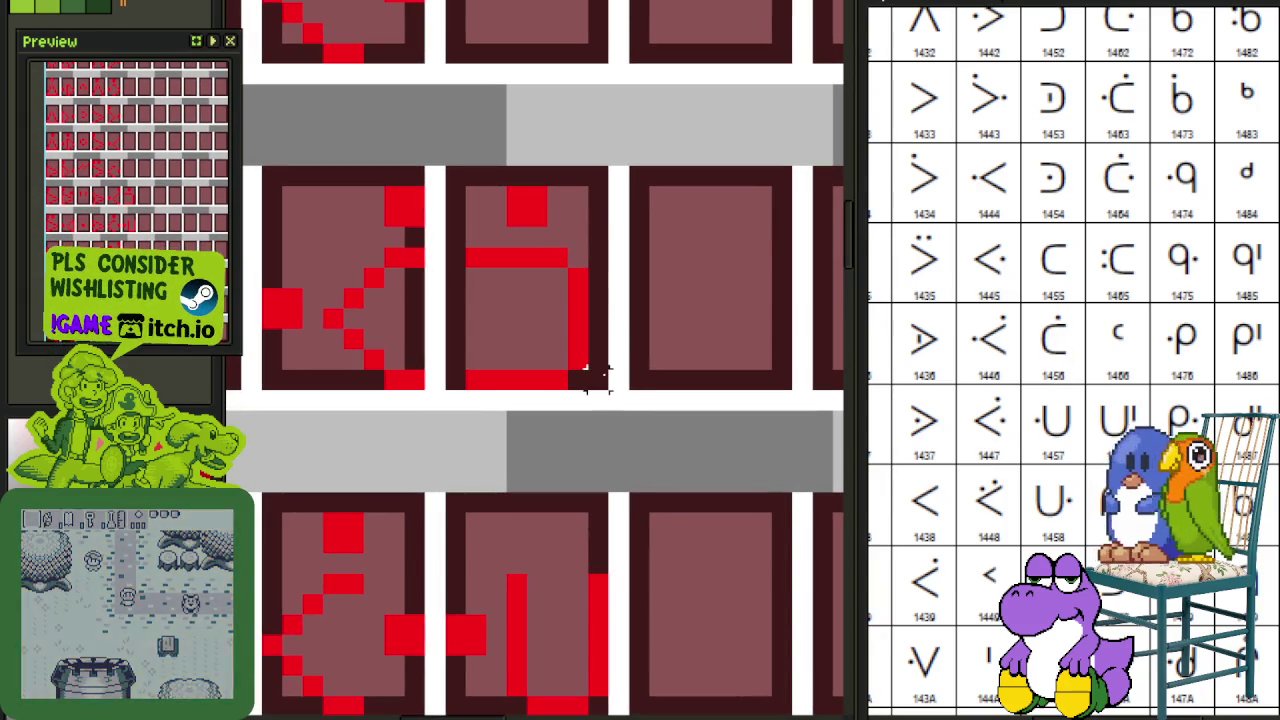
pyautogui.moveTo(608, 390); pyautogui.dragTo(441, 163)
pyautogui.hotkey('shift', 'h')
pyautogui.hotkey('ctrl', 'd')
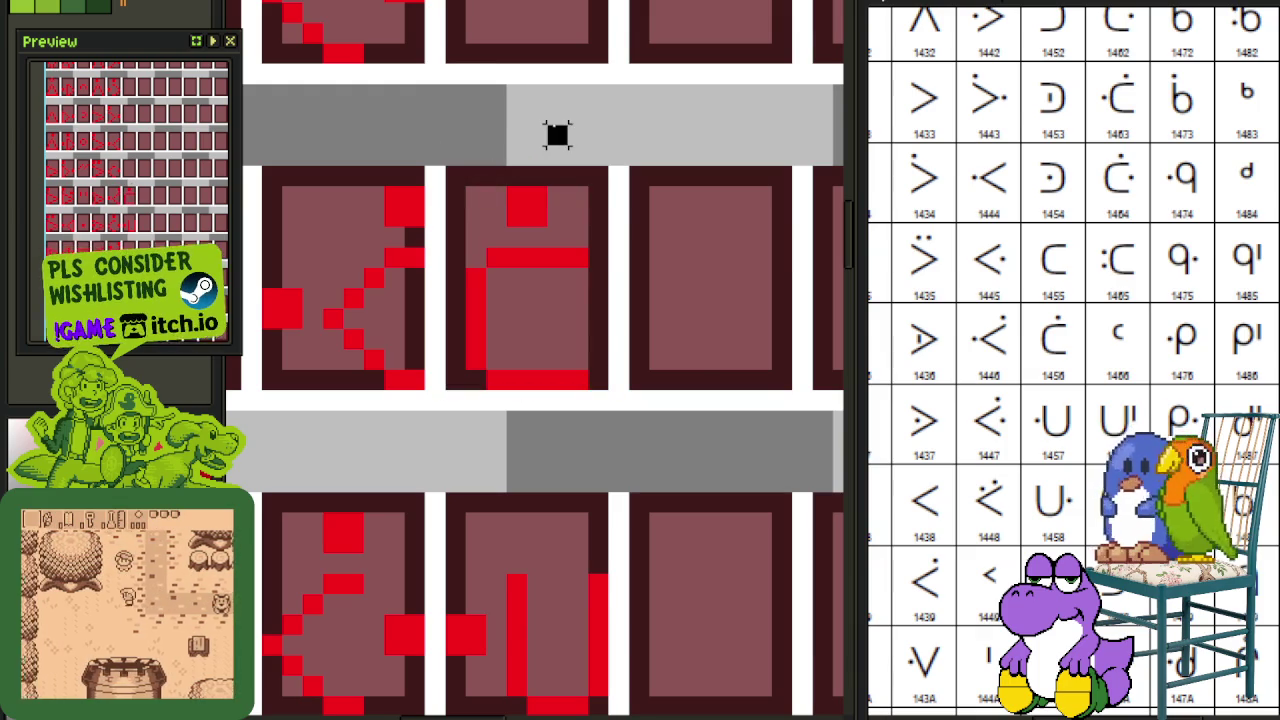
# Step: Move a C glyph up into the empty tile
pyautogui.moveTo(557, 126); pyautogui.dragTo(574, 229)
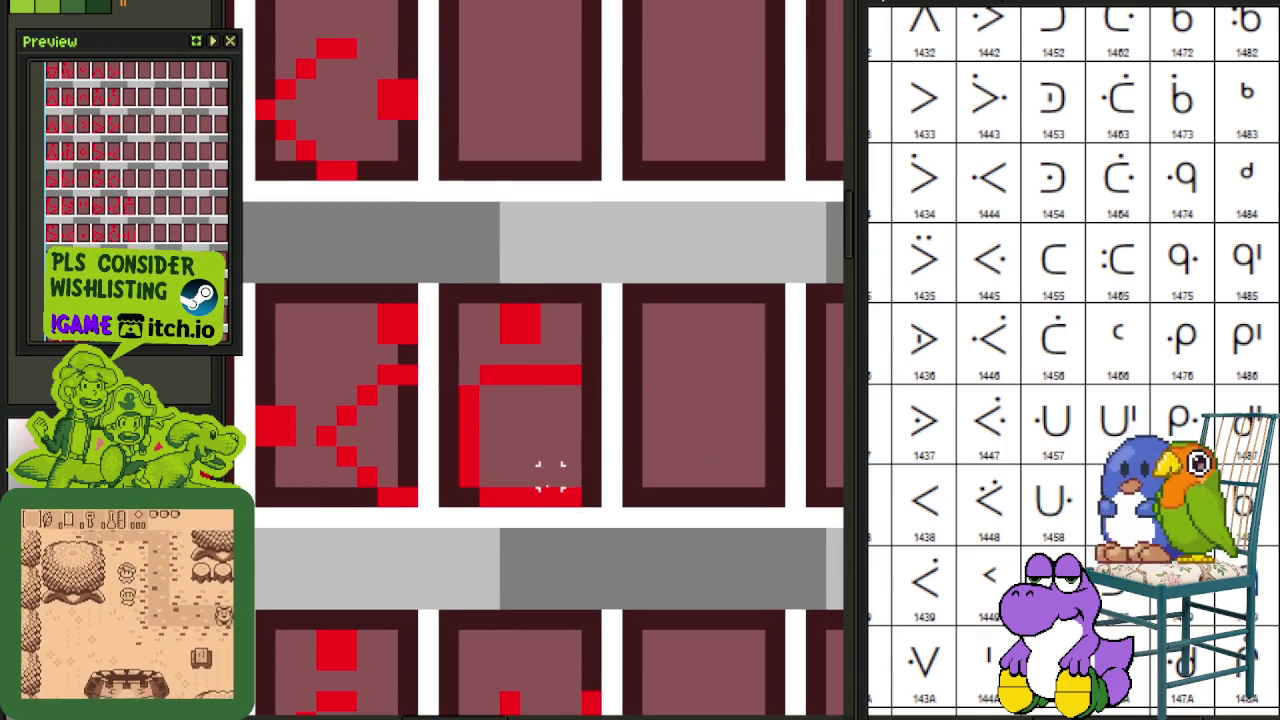
pyautogui.moveTo(606, 512); pyautogui.dragTo(434, 360)
pyautogui.scroll(-1, 465, 383)
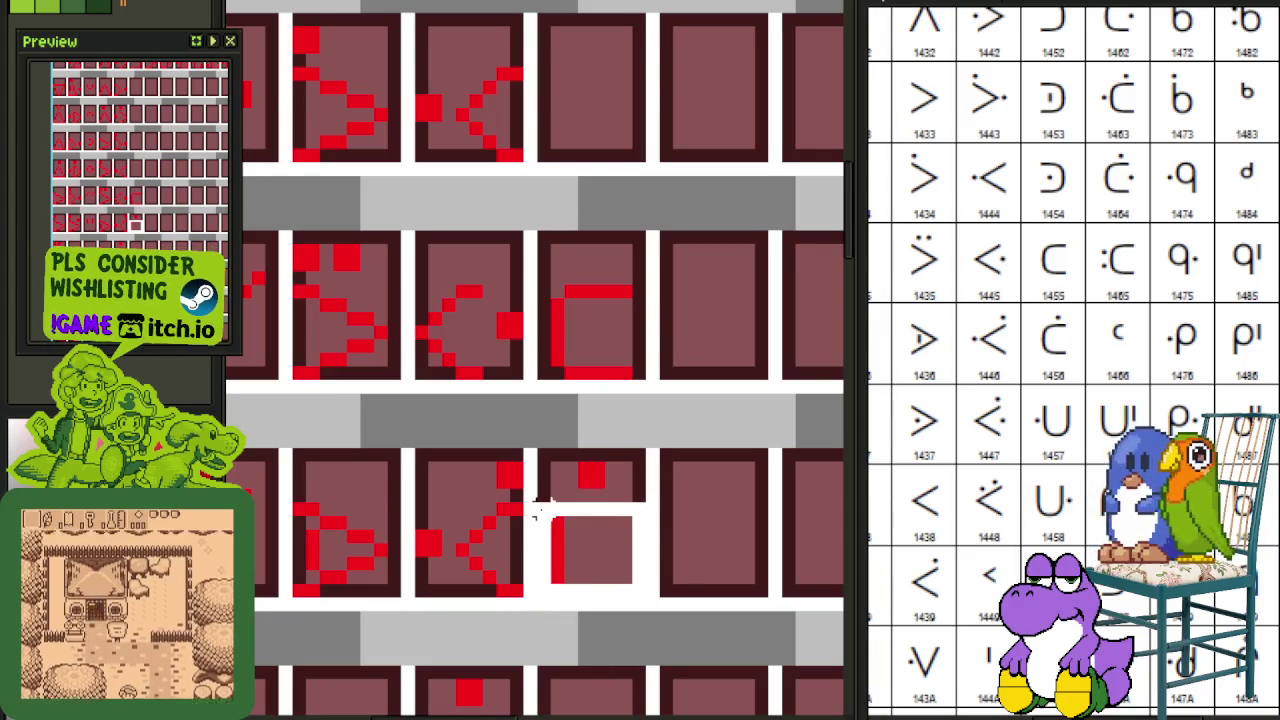
pyautogui.moveTo(571, 566)
pyautogui.mouseDown()
pyautogui.moveTo(563, 133)
pyautogui.moveTo(574, 148)
pyautogui.mouseUp()
pyautogui.scroll(1, 447, 197)
# Step: Copy the neighbouring glyph's red dot into the centre of the C glyph and save
pyautogui.click(438, 196)
pyautogui.moveTo(462, 215); pyautogui.dragTo(625, 215)
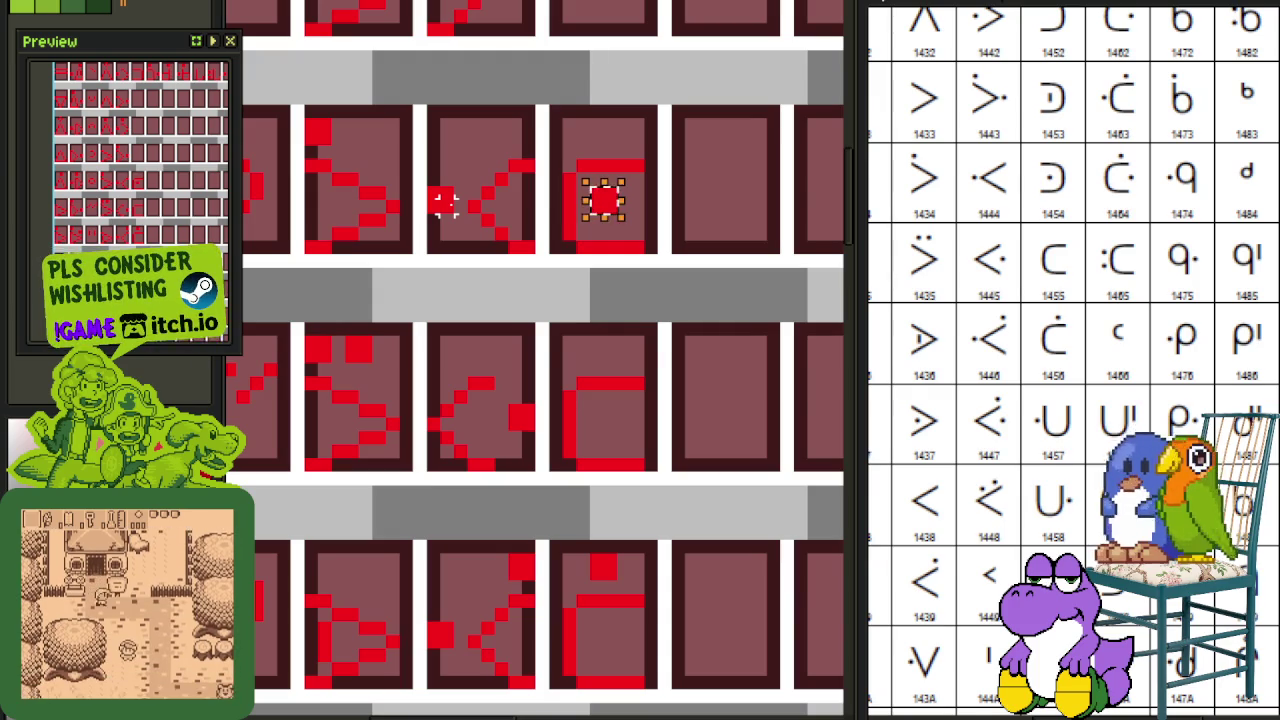
pyautogui.hotkey('ctrl', 's')
pyautogui.scroll(1, 571, 166)
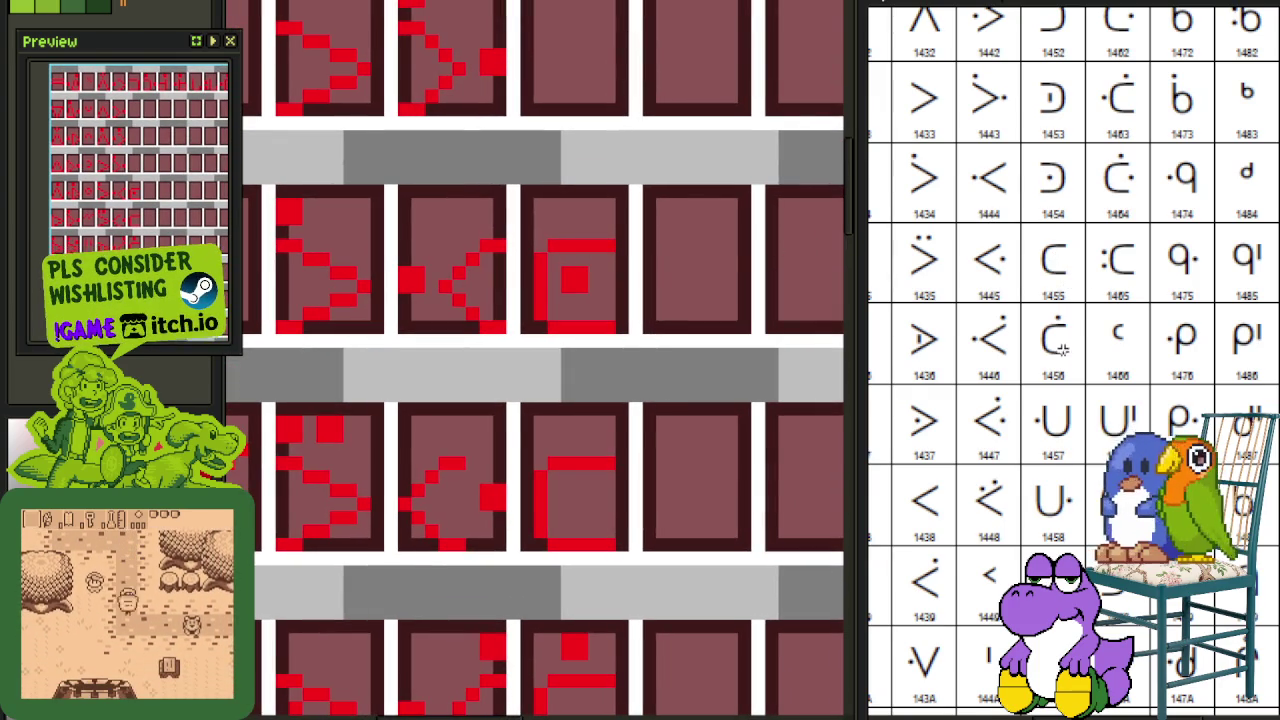
# Step: Flip the dotted C glyph horizontally and save
pyautogui.moveTo(730, 422); pyautogui.dragTo(624, 58)
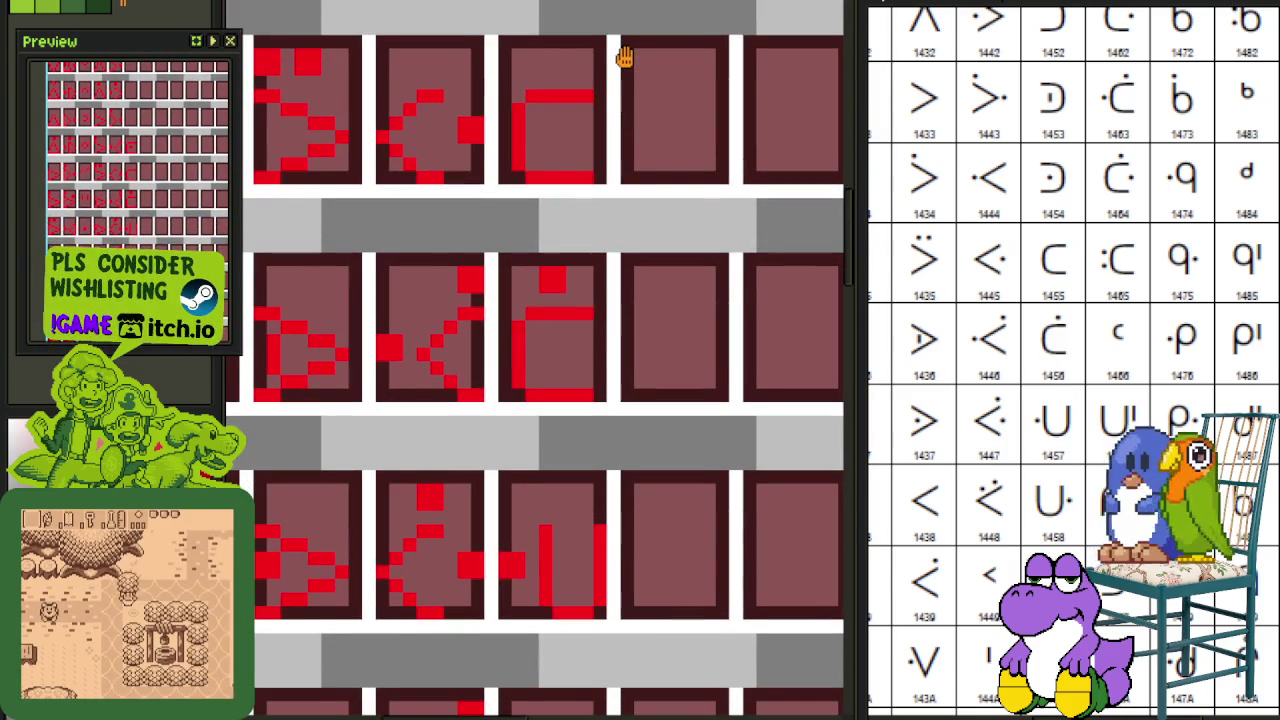
pyautogui.moveTo(624, 58); pyautogui.dragTo(627, 344)
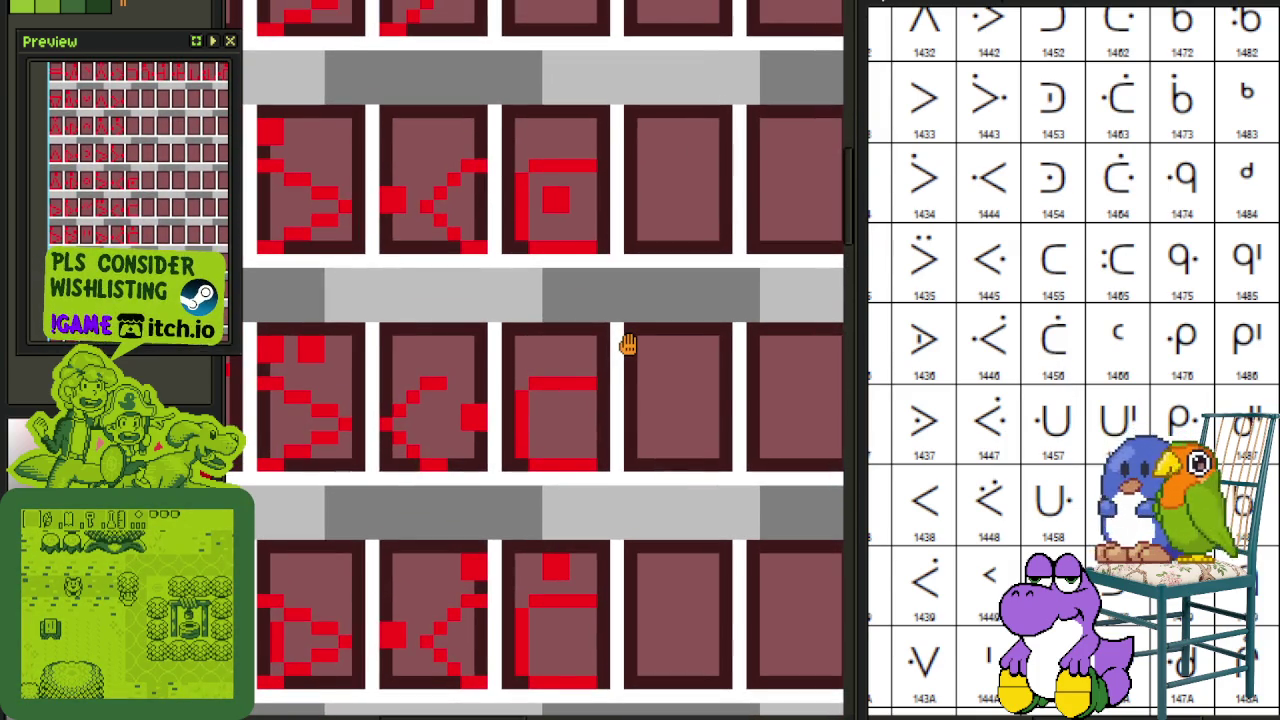
pyautogui.moveTo(612, 256); pyautogui.dragTo(499, 102)
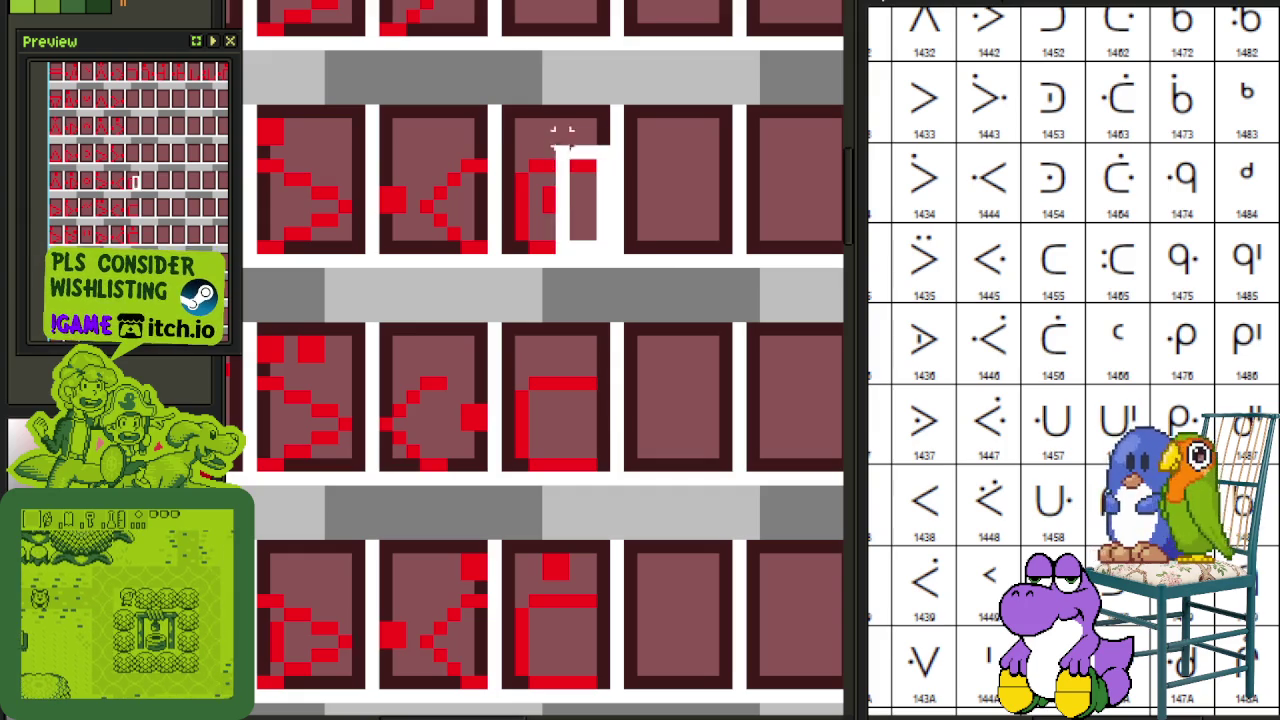
pyautogui.hotkey('shift', 'h')
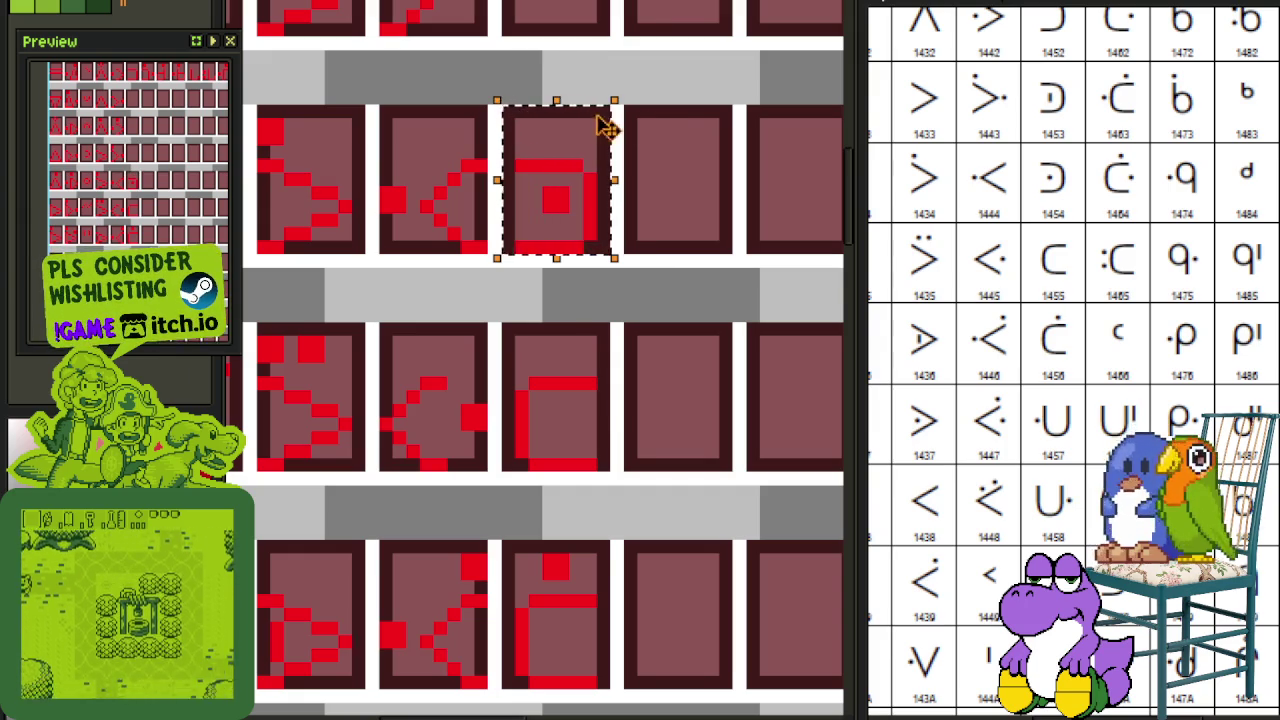
pyautogui.hotkey('ctrl', 'd')
pyautogui.hotkey('ctrl', 's')
# Step: Redraw the pixels of the dotted box glyph
pyautogui.scroll(-2, 620, 329)
pyautogui.scroll(-1, 571, 186)
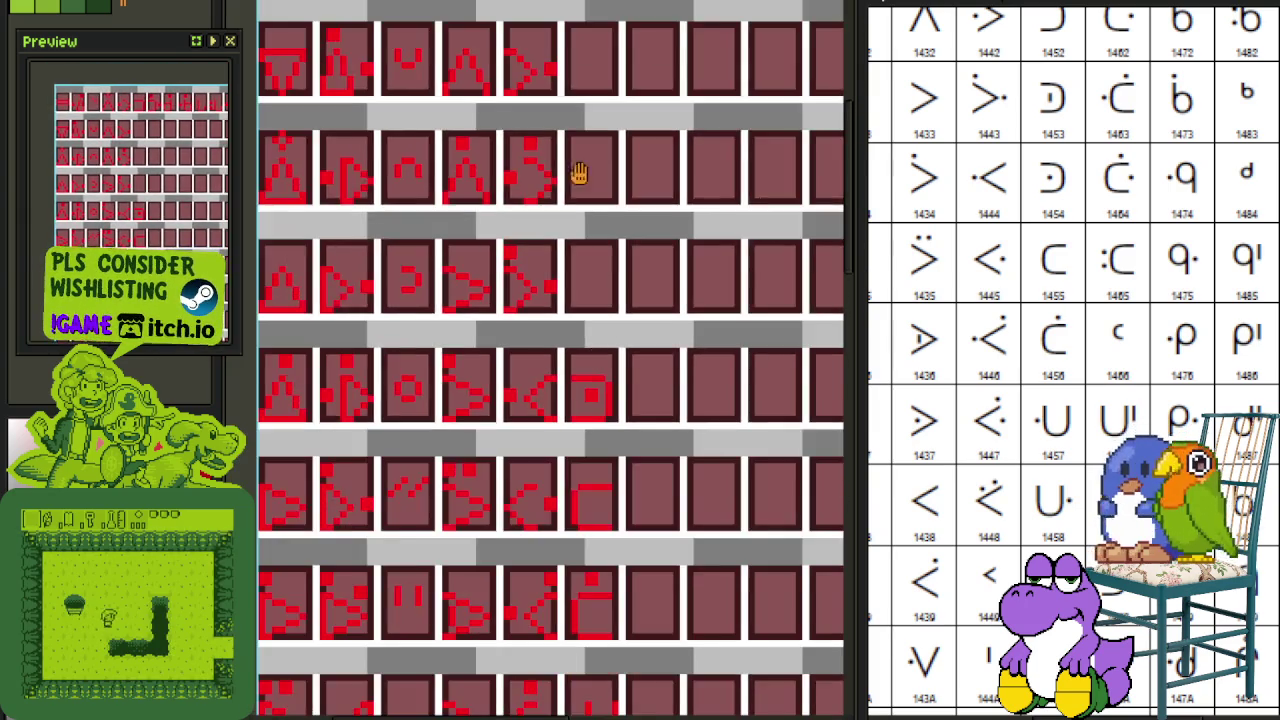
pyautogui.moveTo(571, 186); pyautogui.dragTo(575, 305)
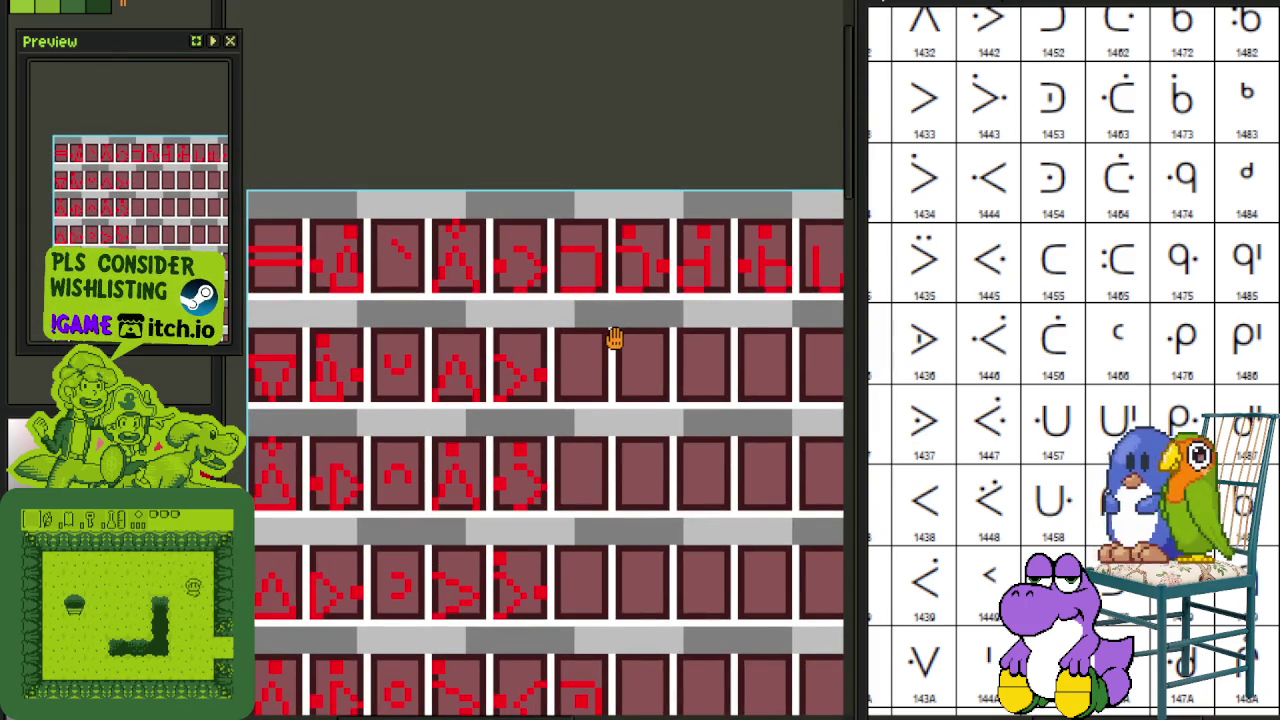
pyautogui.moveTo(607, 347); pyautogui.dragTo(612, 176)
pyautogui.moveTo(643, 366)
pyautogui.mouseDown()
pyautogui.moveTo(640, 251)
pyautogui.moveTo(609, 249)
pyautogui.moveTo(613, 150)
pyautogui.mouseUp()
pyautogui.scroll(-1, 610, 200)
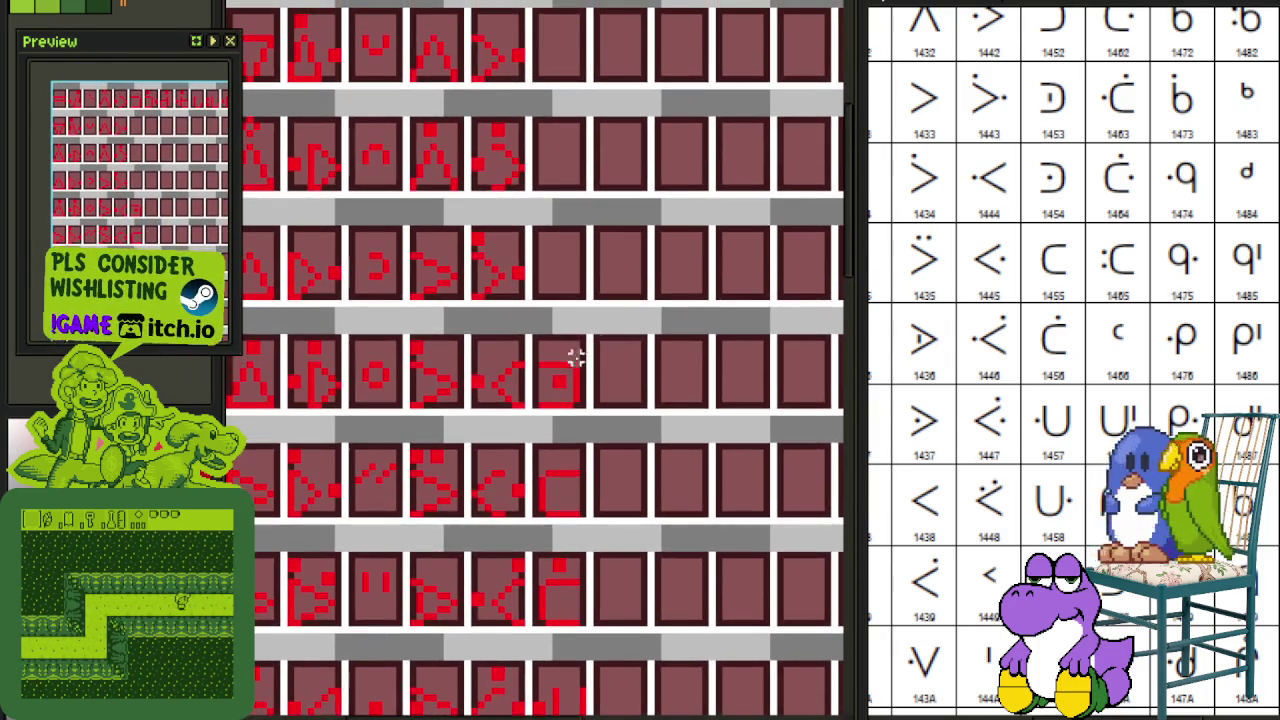
pyautogui.scroll(2, 545, 373)
pyautogui.moveTo(563, 363); pyautogui.dragTo(571, 366)
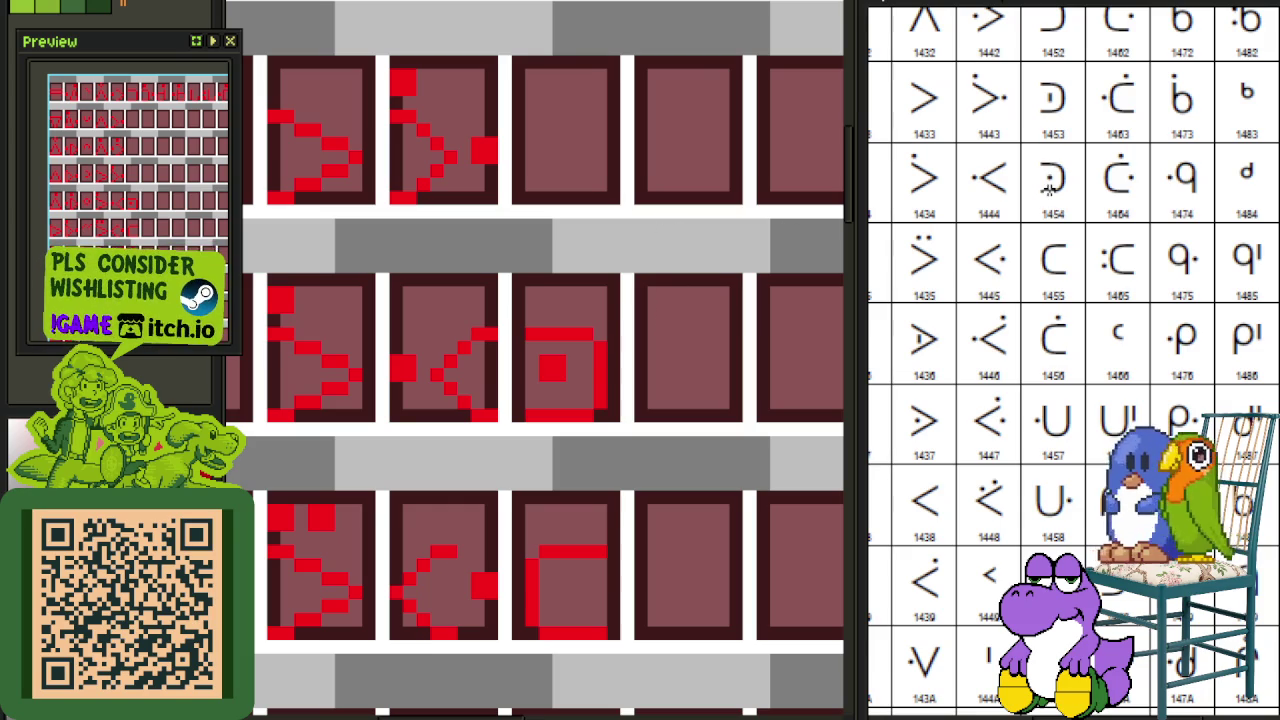
# Step: Copy the dotted box glyph into the cell above
pyautogui.scroll(1, 543, 329)
pyautogui.scroll(1, 523, 325)
pyautogui.moveTo(515, 318)
pyautogui.mouseDown()
pyautogui.moveTo(665, 500)
pyautogui.moveTo(660, 265)
pyautogui.mouseUp()
pyautogui.scroll(-2, 657, 488)
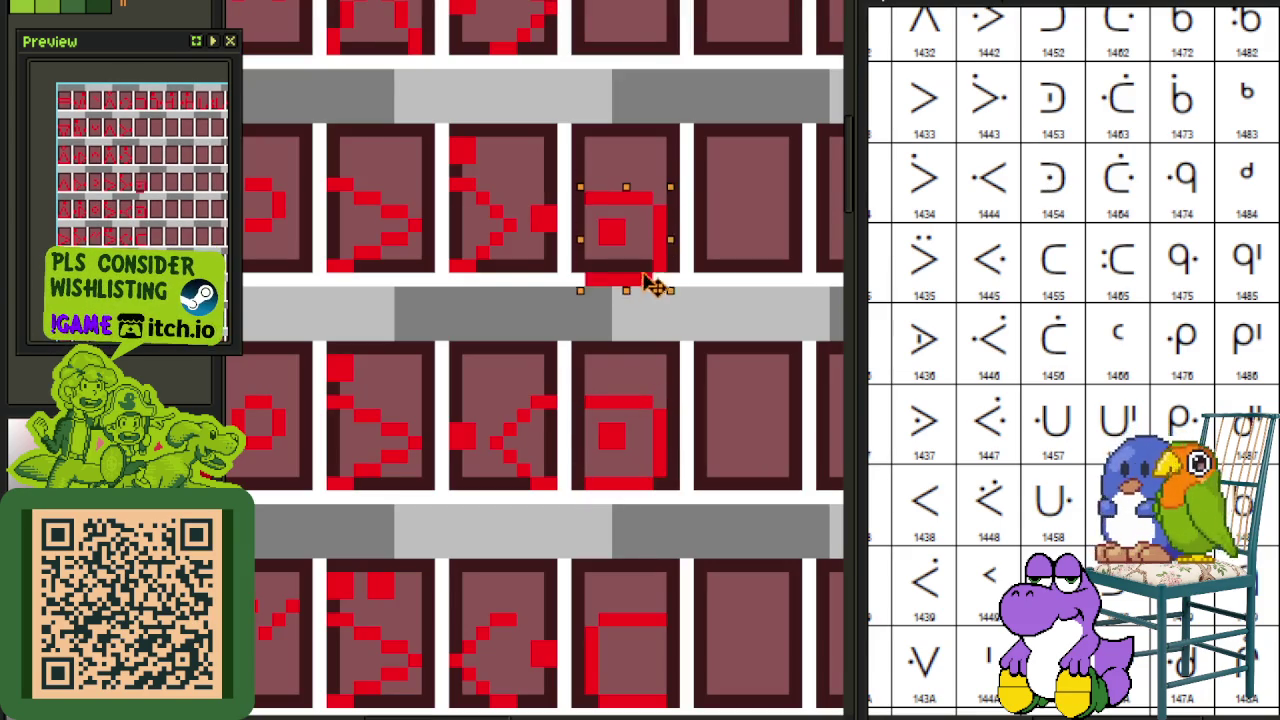
pyautogui.click(713, 225)
pyautogui.scroll(3, 600, 200)
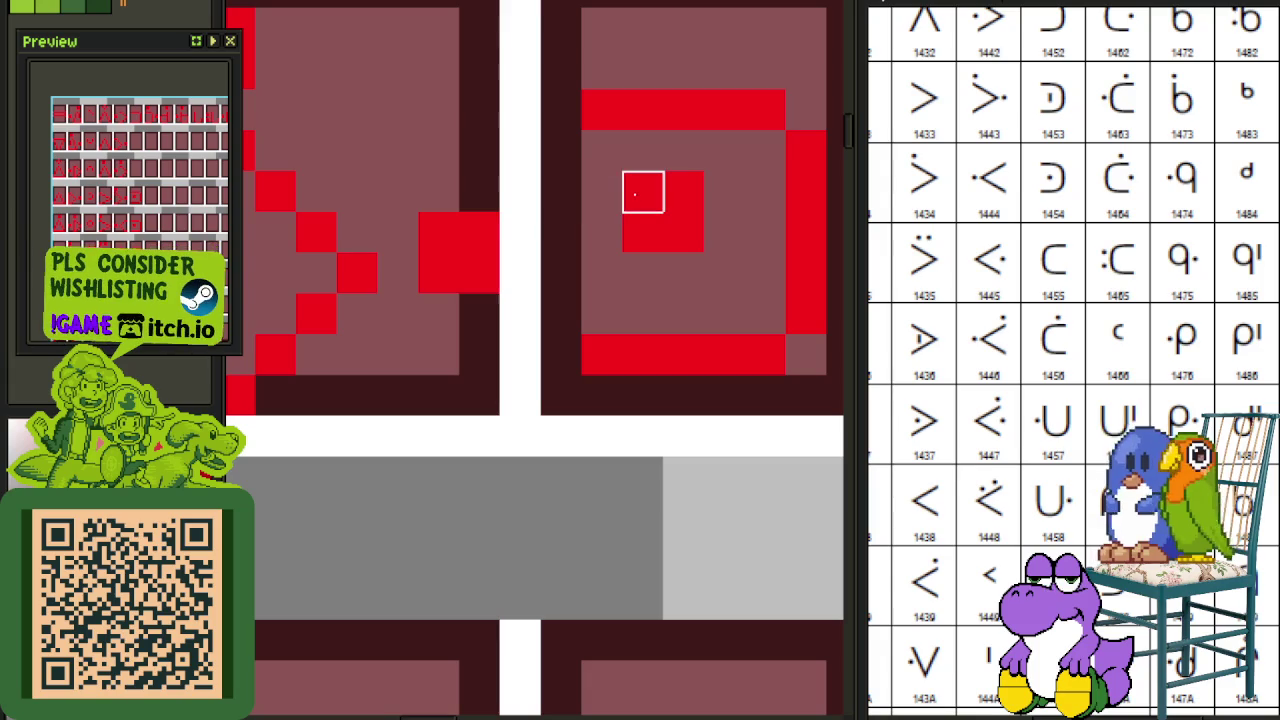
# Step: Stretch the copy's centre dot into a one-pixel-longer bar and save
pyautogui.moveTo(683, 191); pyautogui.dragTo(683, 232)
pyautogui.click(649, 256)
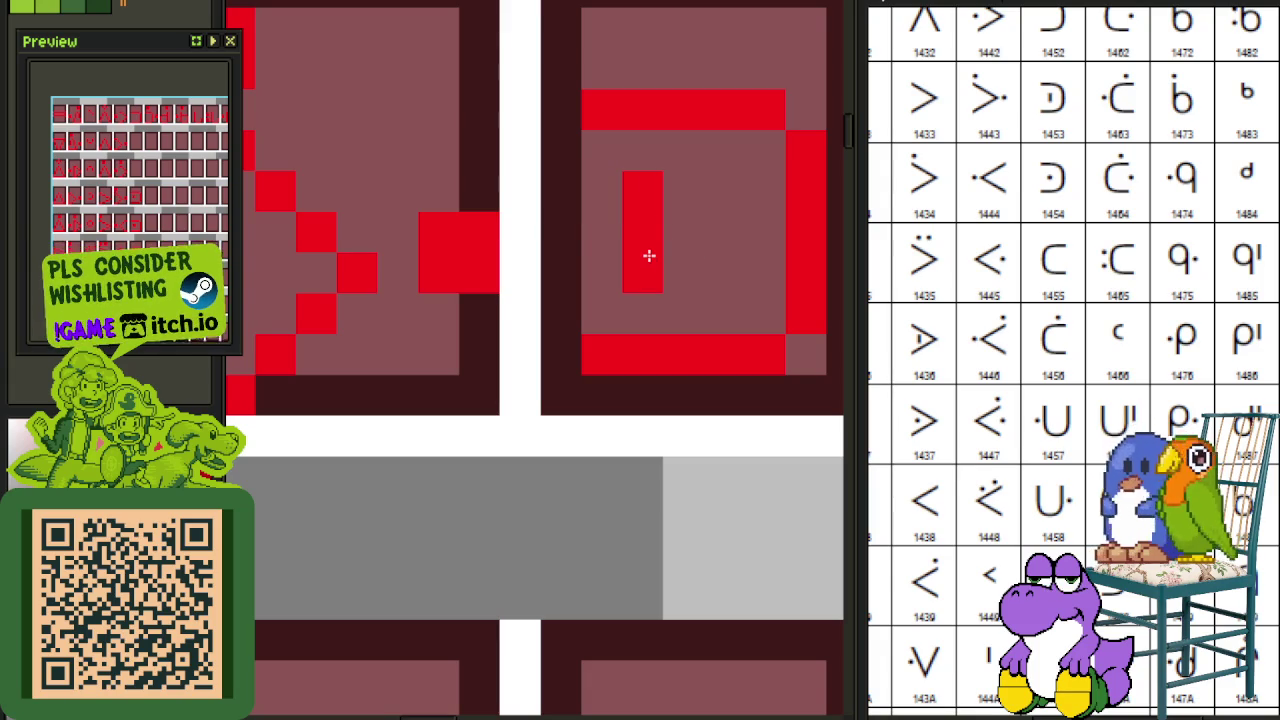
pyautogui.scroll(-3, 647, 260)
pyautogui.hotkey('ctrl', 's')
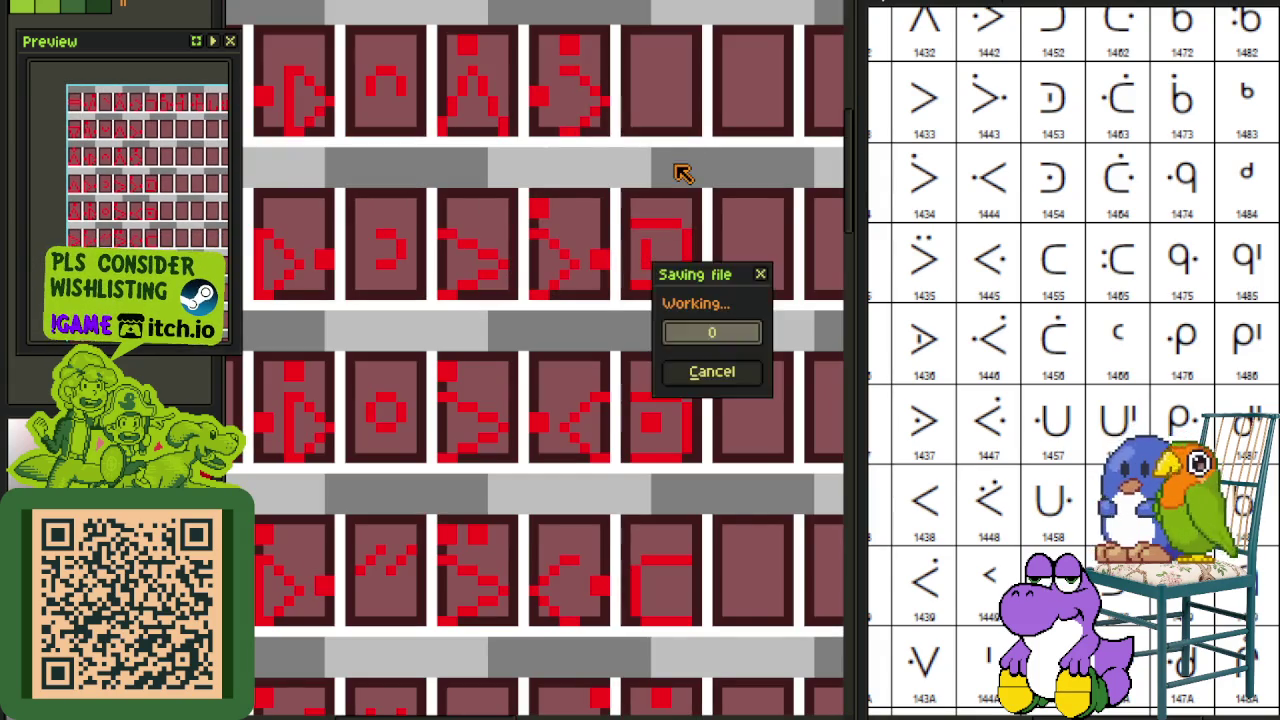
# Step: Paste a copy of the selected glyph into the empty tile above
pyautogui.moveTo(671, 177); pyautogui.dragTo(663, 262)
pyautogui.scroll(2, 972, 175)
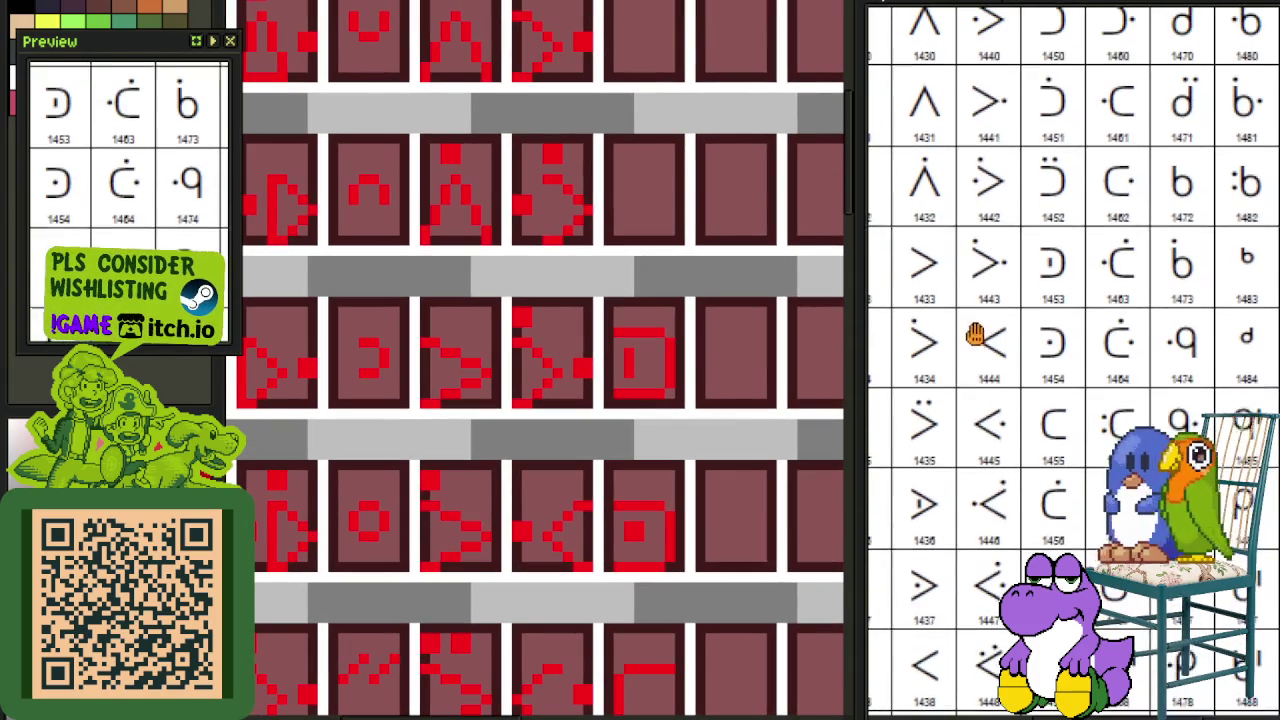
pyautogui.scroll(2, 706, 355)
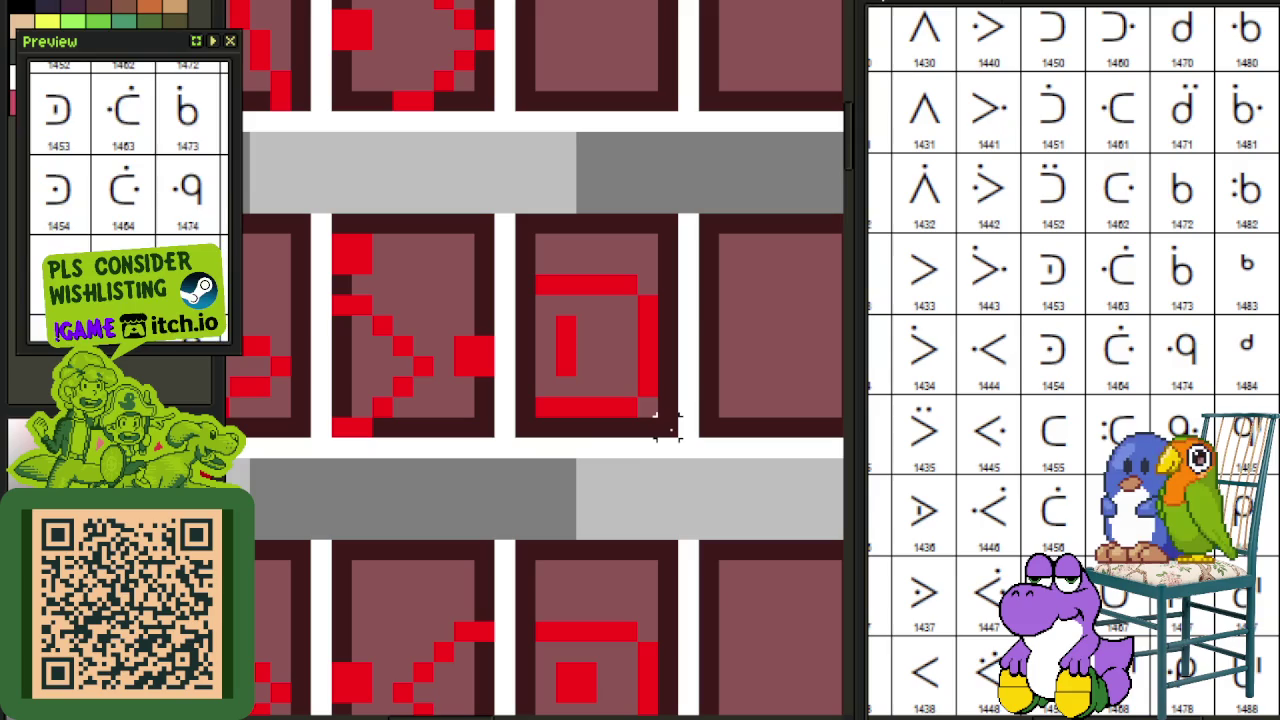
pyautogui.scroll(-2, 705, 282)
pyautogui.scroll(1, 615, 290)
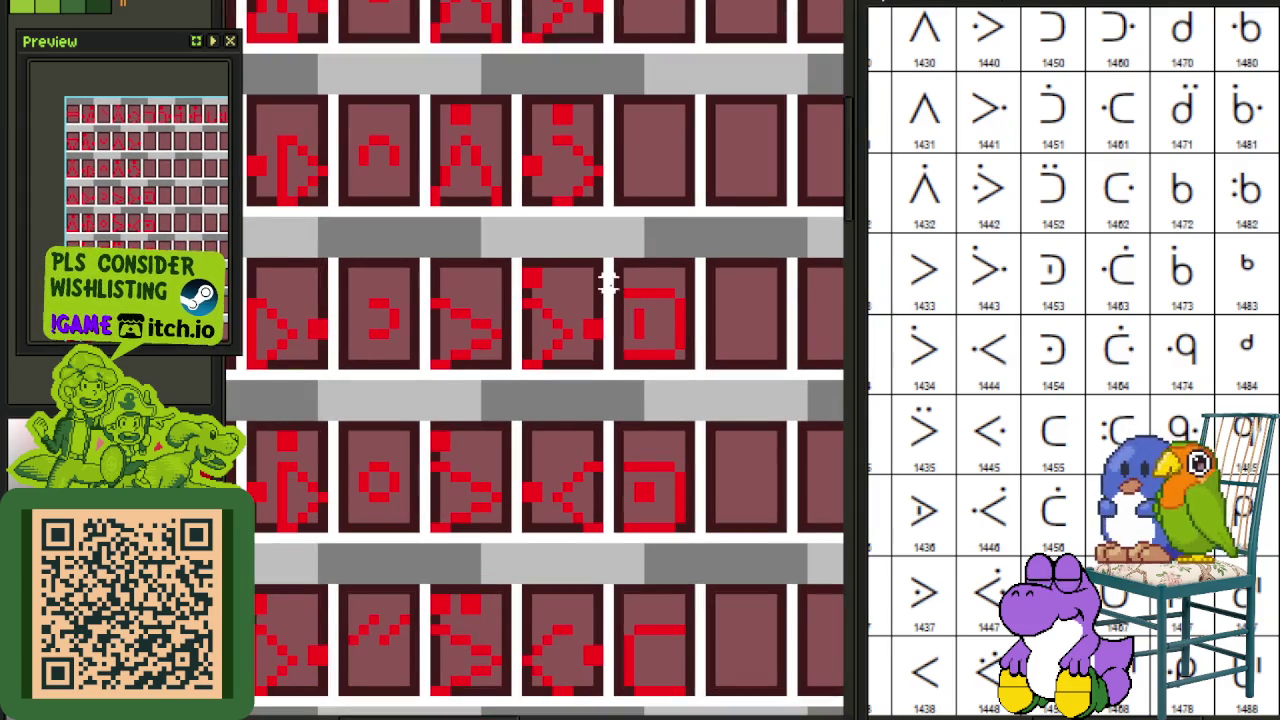
pyautogui.scroll(1, 690, 355)
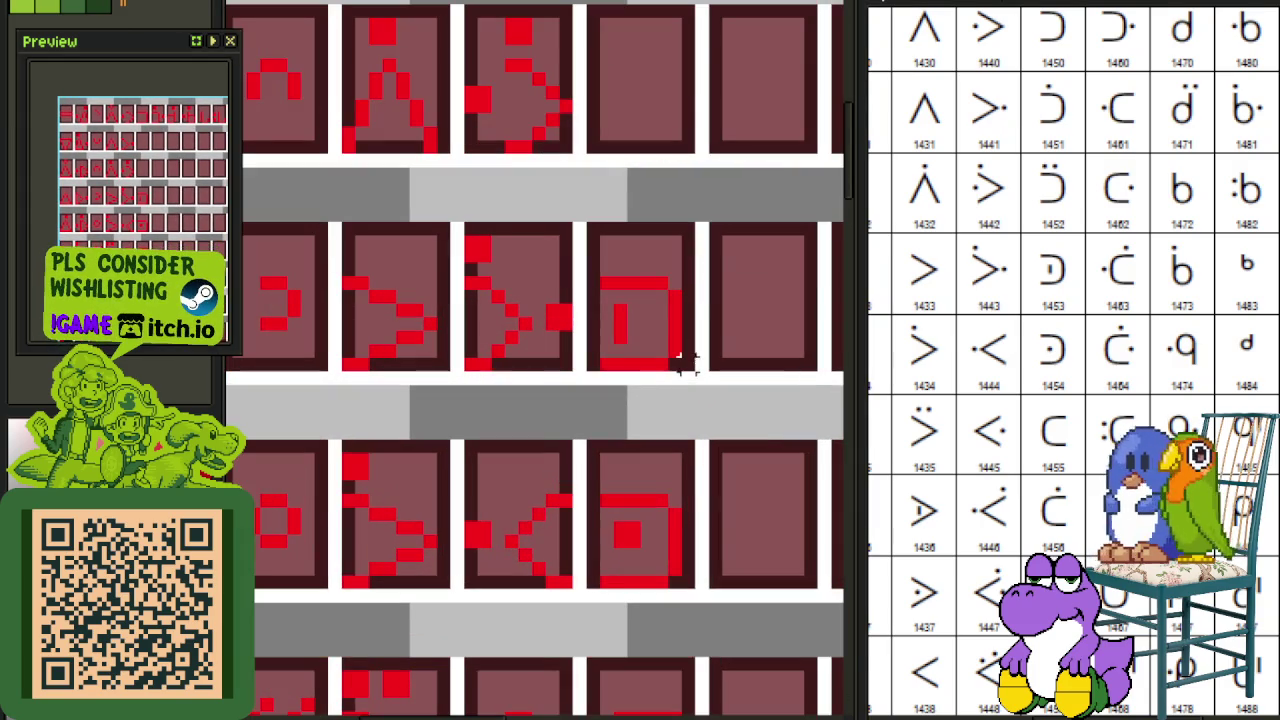
pyautogui.hotkey('ctrl', 'v')
pyautogui.moveTo(651, 366); pyautogui.dragTo(657, 148)
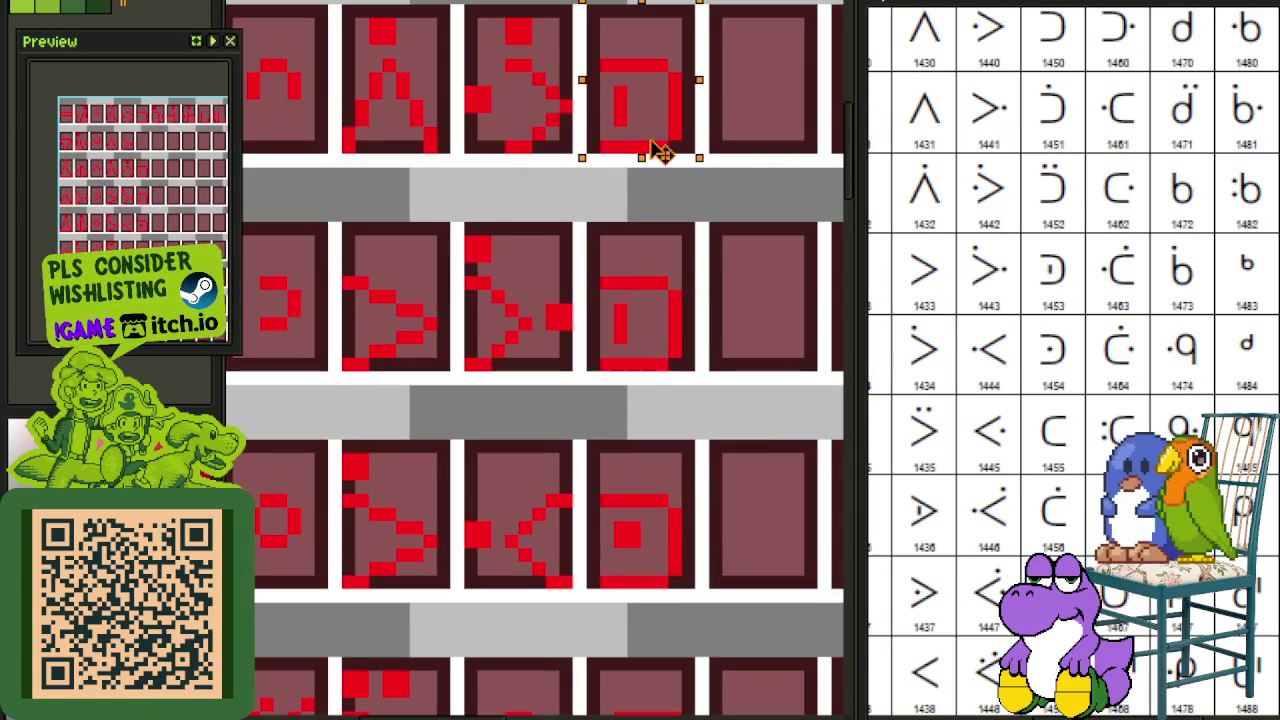
pyautogui.hotkey('ctrl', 'd')
# Step: Save the tile sheet and re-centre the view on the glyphs being worked on
pyautogui.scroll(-2, 700, 229)
pyautogui.scroll(3, 600, 231)
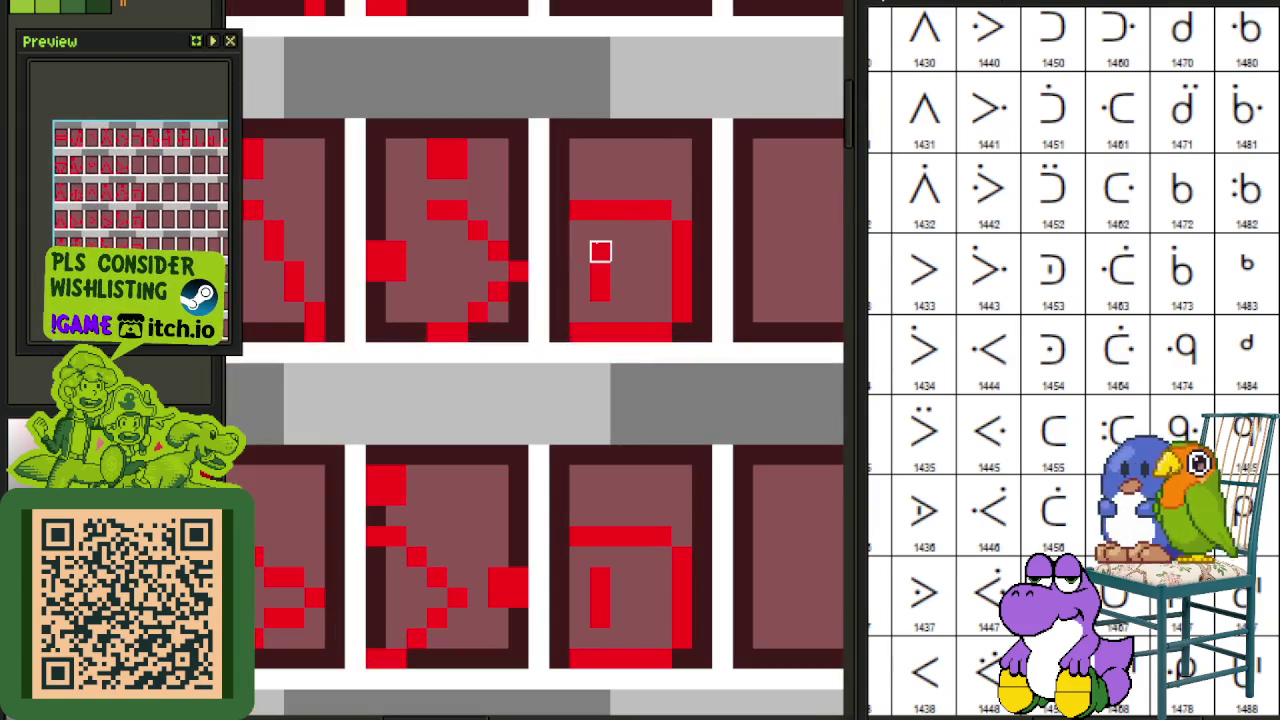
pyautogui.scroll(-3, 600, 292)
pyautogui.scroll(2, 603, 300)
pyautogui.scroll(1, 549, 226)
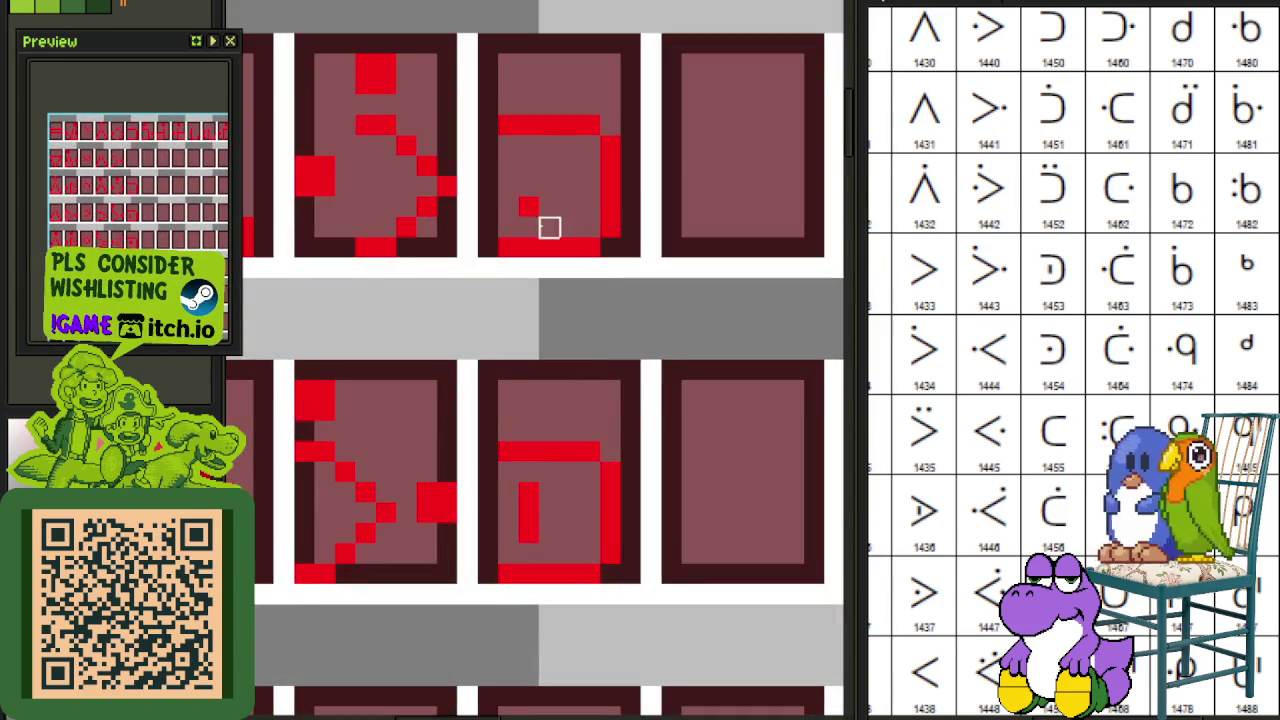
pyautogui.scroll(-1, 530, 200)
pyautogui.scroll(-2, 469, 163)
pyautogui.moveTo(474, 337)
pyautogui.mouseDown()
pyautogui.moveTo(592, 94)
pyautogui.moveTo(607, 258)
pyautogui.moveTo(557, 294)
pyautogui.moveTo(543, 450)
pyautogui.mouseUp()
pyautogui.scroll(-1, 607, 258)
pyautogui.hotkey('ctrl', 's')
pyautogui.moveTo(537, 337); pyautogui.dragTo(530, 455)
pyautogui.moveTo(560, 296); pyautogui.dragTo(555, 330)
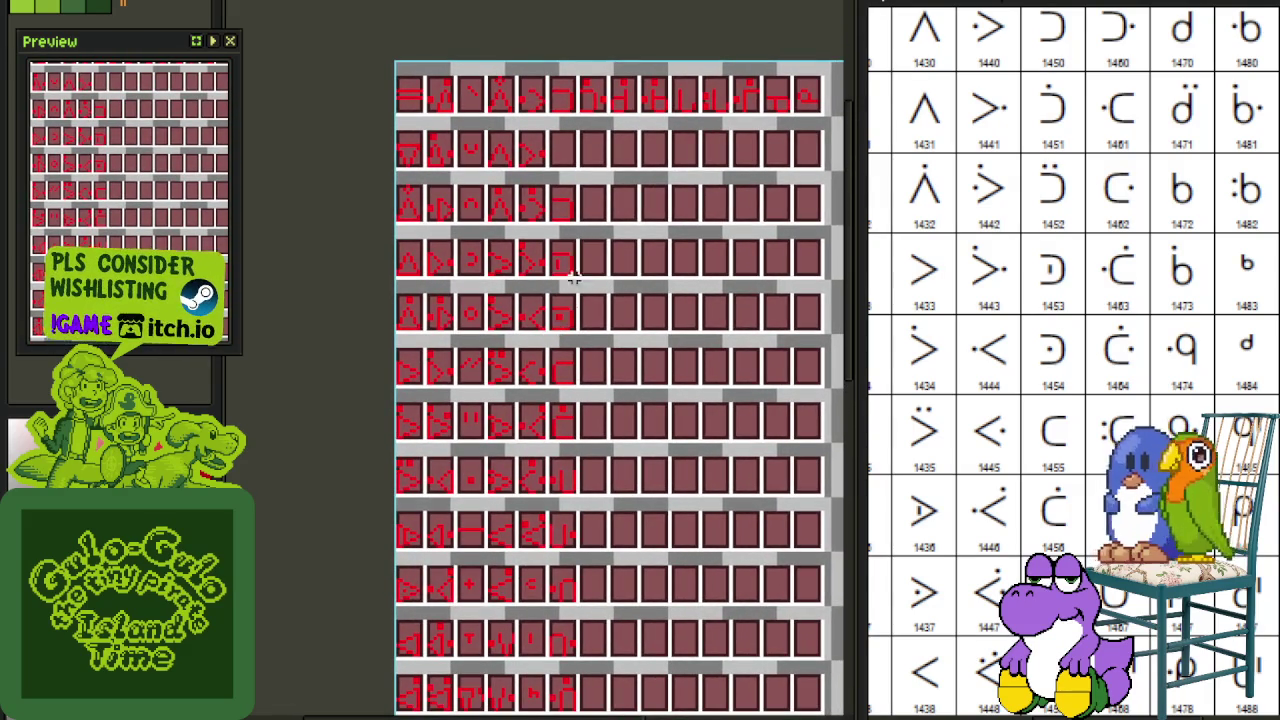
# Step: Move the two-dot mark up onto the glyph above and save the sheet
pyautogui.scroll(2, 577, 258)
pyautogui.scroll(1, 563, 329)
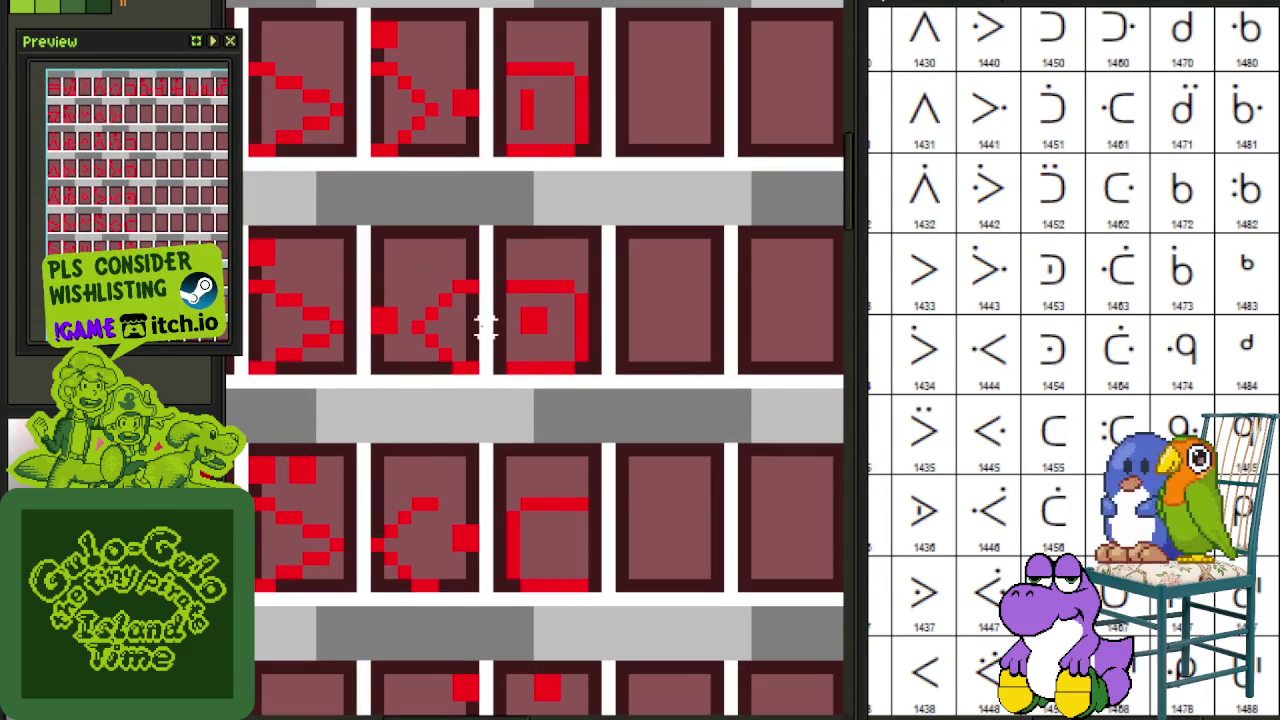
pyautogui.scroll(-1, 531, 323)
pyautogui.scroll(1, 455, 455)
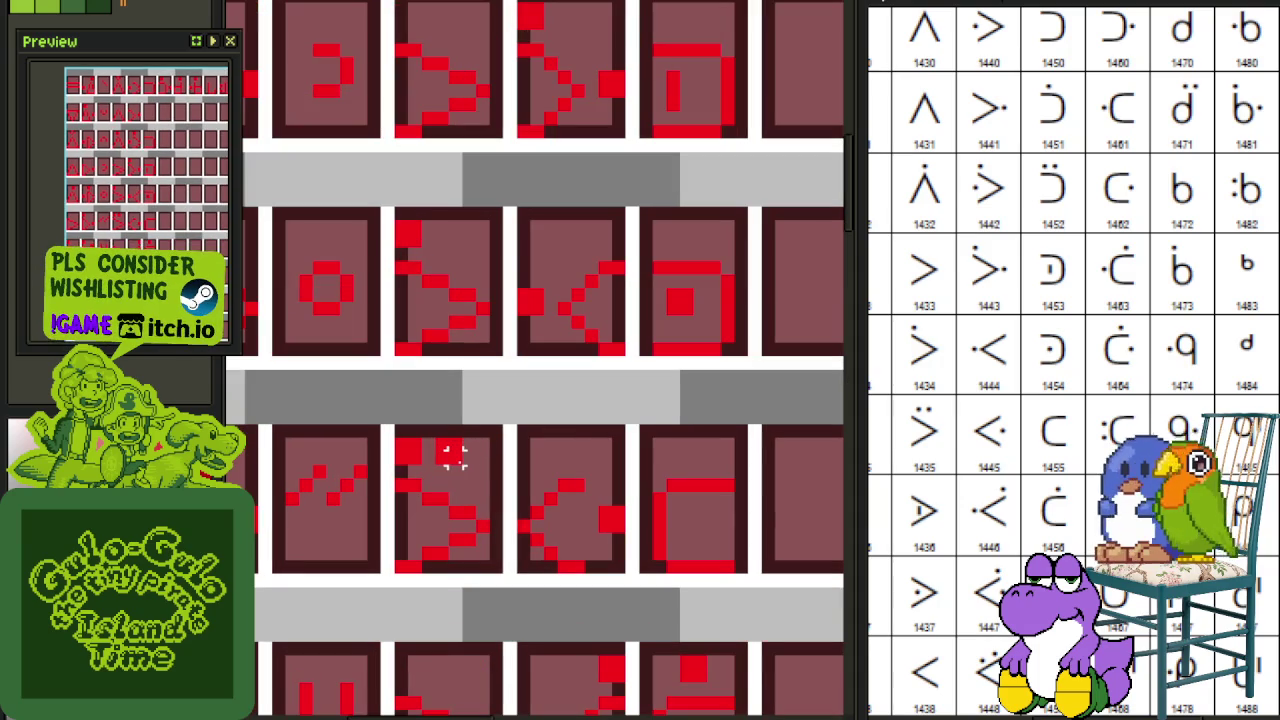
pyautogui.moveTo(455, 455); pyautogui.dragTo(400, 440)
pyautogui.scroll(-1, 400, 440)
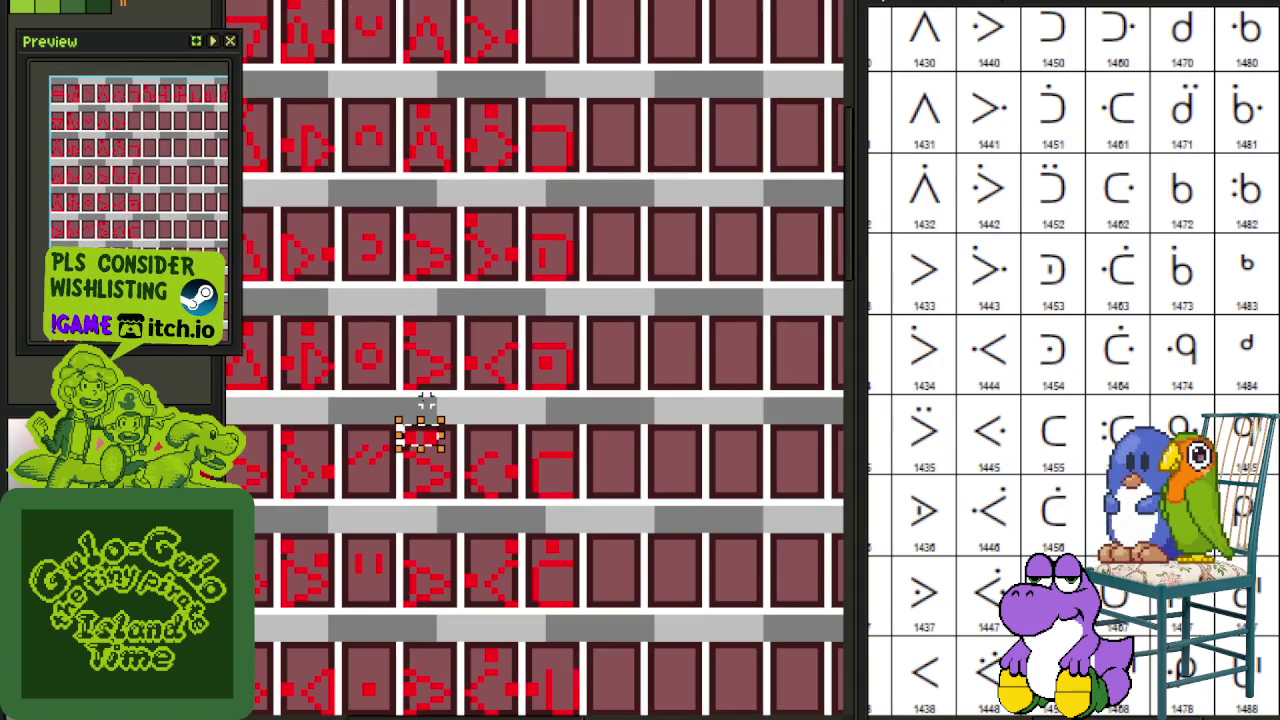
pyautogui.scroll(-1, 420, 434)
pyautogui.moveTo(432, 445); pyautogui.dragTo(555, 105)
pyautogui.scroll(2, 555, 105)
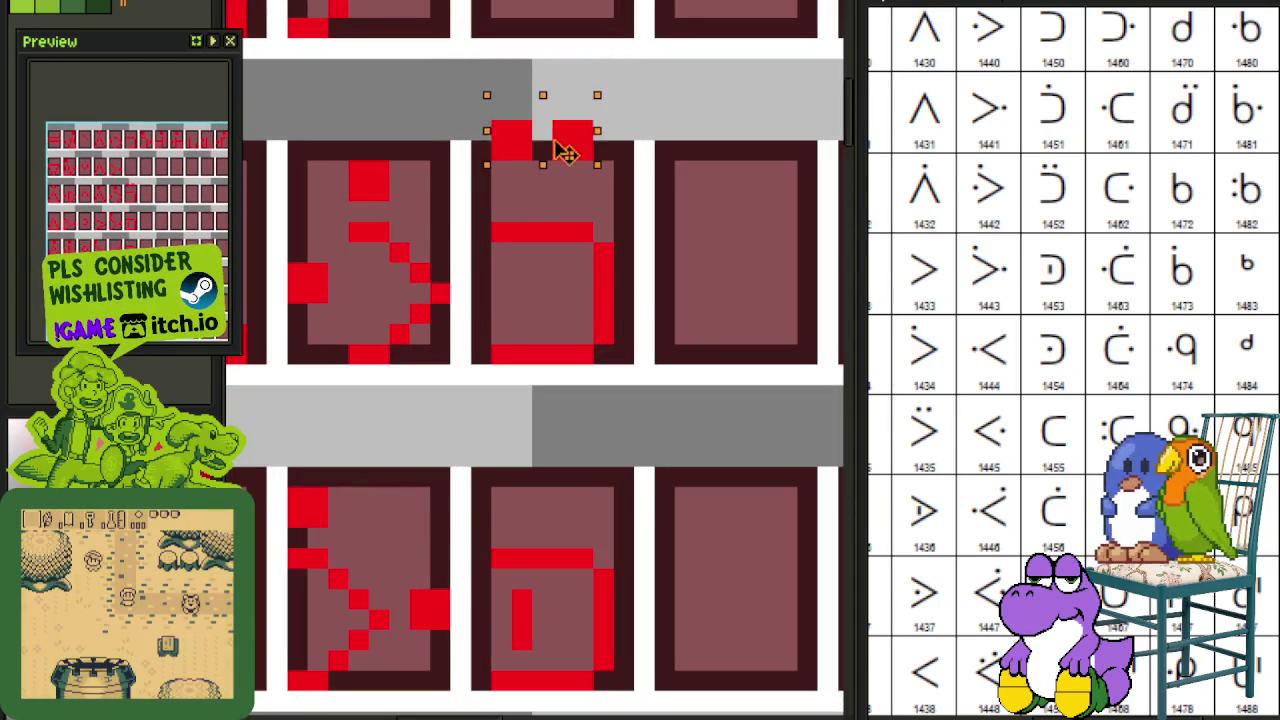
pyautogui.hotkey('ctrl', 's')
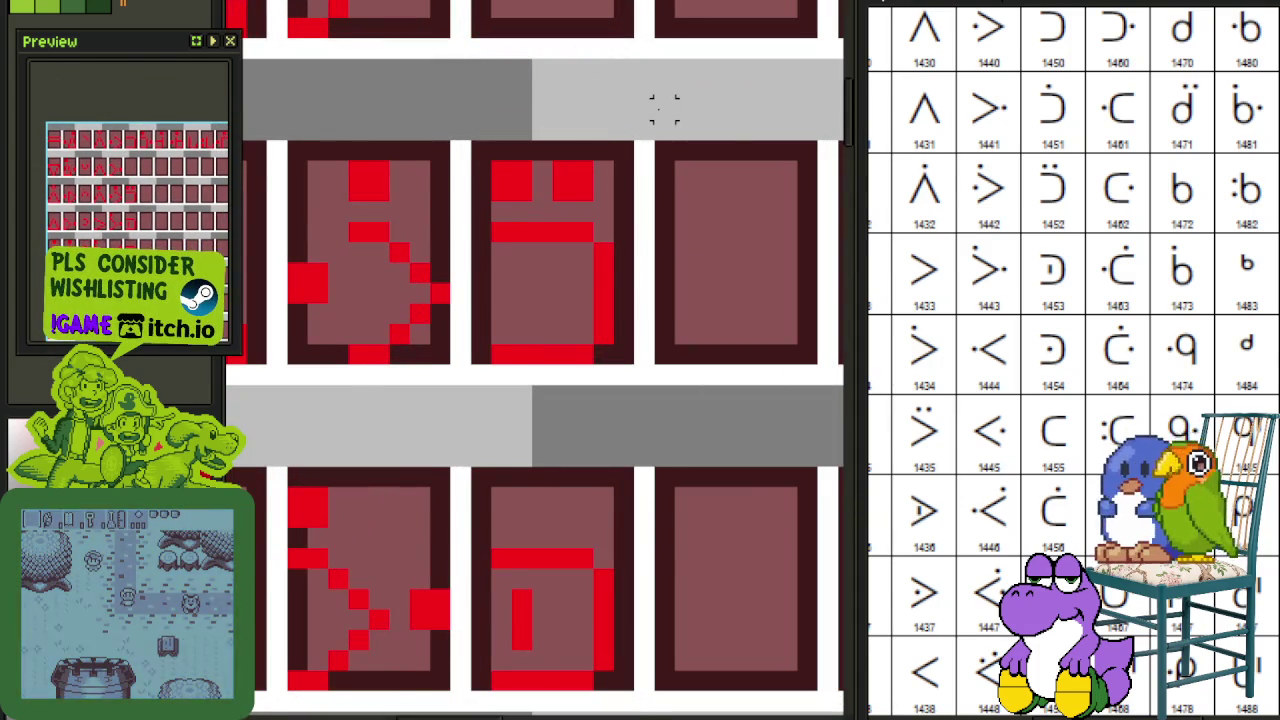
pyautogui.scroll(-2, 640, 115)
pyautogui.hotkey('ctrl', 's')
# Step: Move the box-shaped glyph up one tile into the empty cell above
pyautogui.moveTo(786, 200)
pyautogui.mouseDown()
pyautogui.moveTo(711, 177)
pyautogui.moveTo(657, 257)
pyautogui.moveTo(641, 373)
pyautogui.moveTo(566, 417)
pyautogui.moveTo(400, 343)
pyautogui.moveTo(391, 309)
pyautogui.mouseUp()
pyautogui.scroll(2, 456, 441)
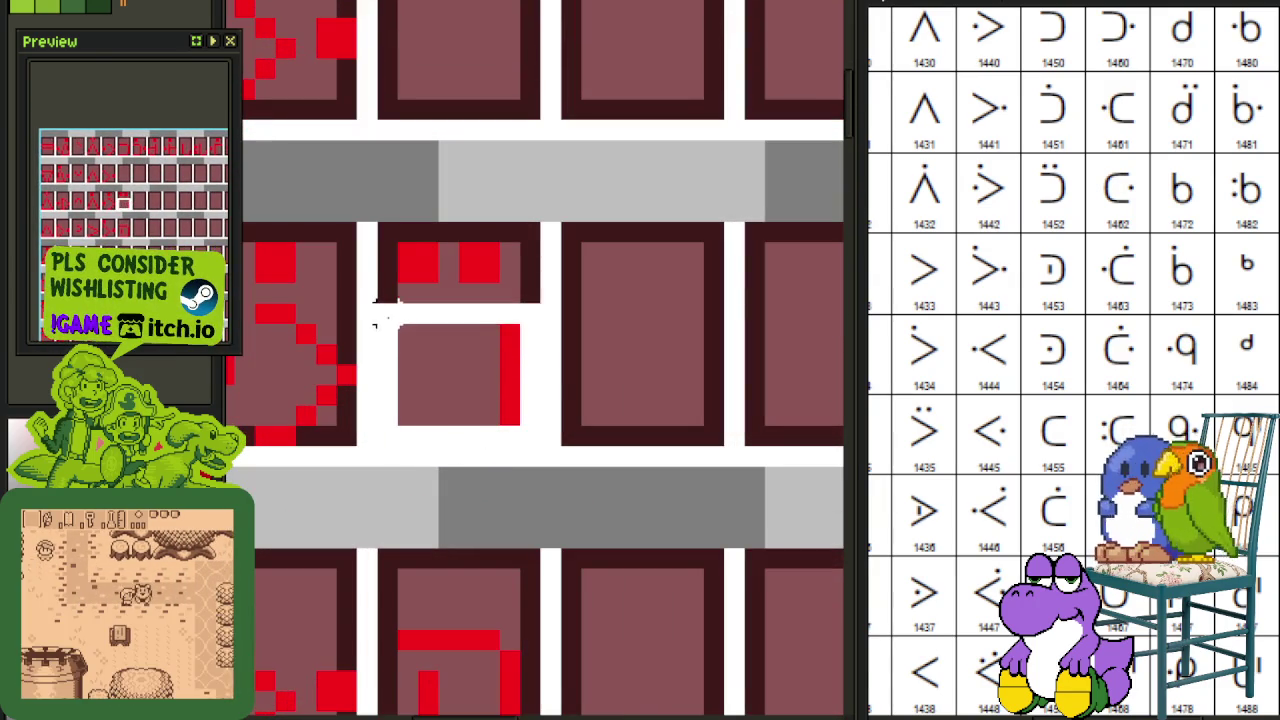
pyautogui.scroll(-2, 391, 309)
pyautogui.moveTo(434, 357); pyautogui.dragTo(443, 214)
pyautogui.click(557, 166)
pyautogui.moveTo(557, 166); pyautogui.dragTo(555, 325)
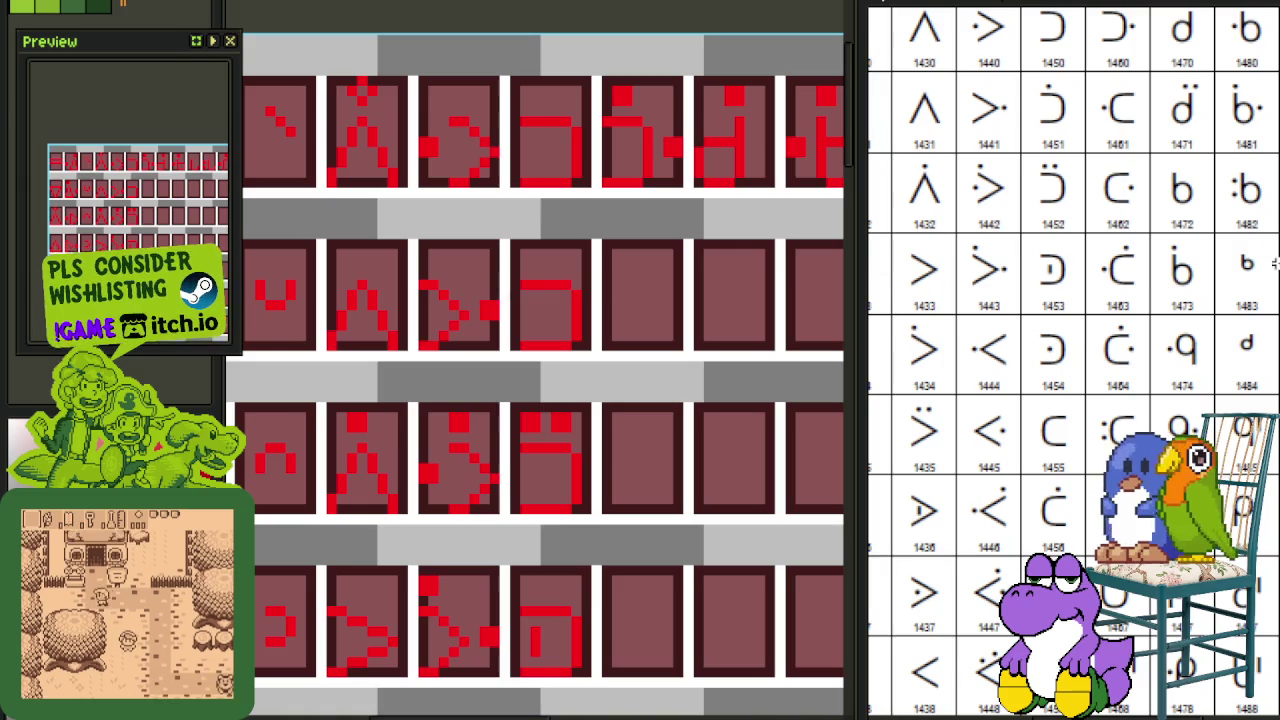
pyautogui.scroll(3, 1246, 264)
pyautogui.scroll(-1, 608, 380)
pyautogui.scroll(1, 503, 270)
pyautogui.scroll(-1, 455, 248)
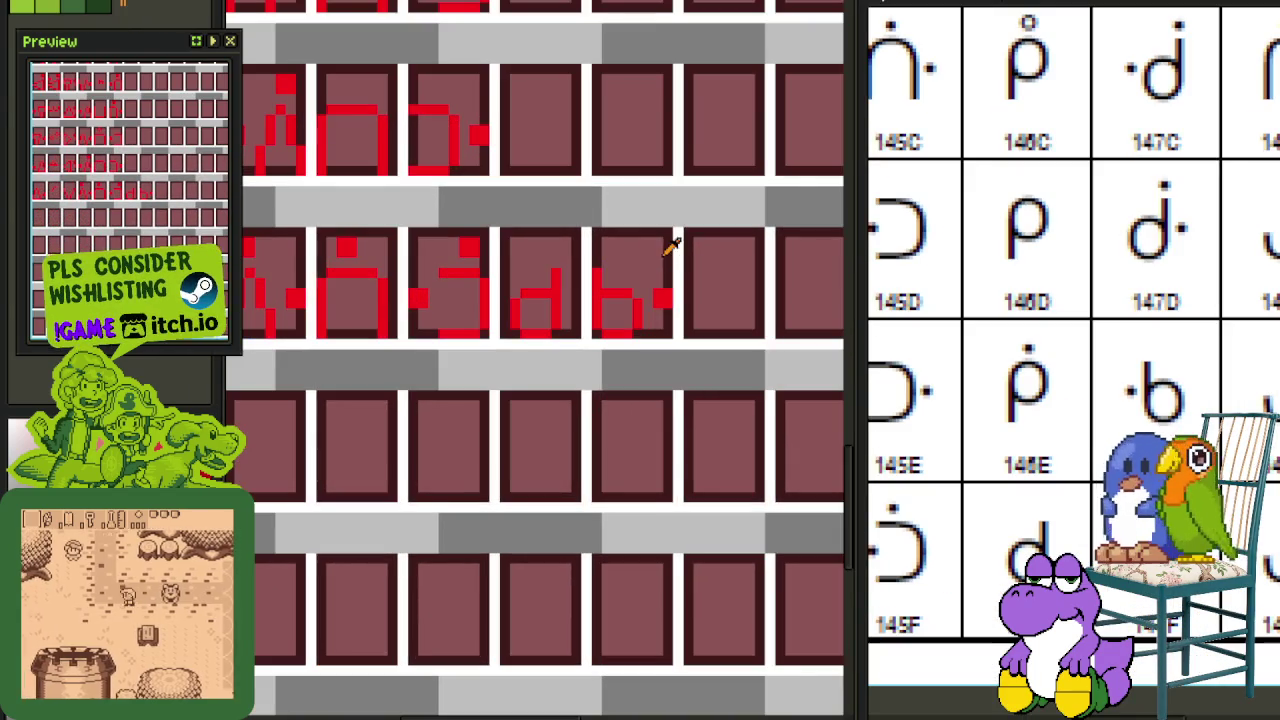
# Step: Copy the b glyph into the empty tile above and mirror it horizontally
pyautogui.scroll(1, 652, 358)
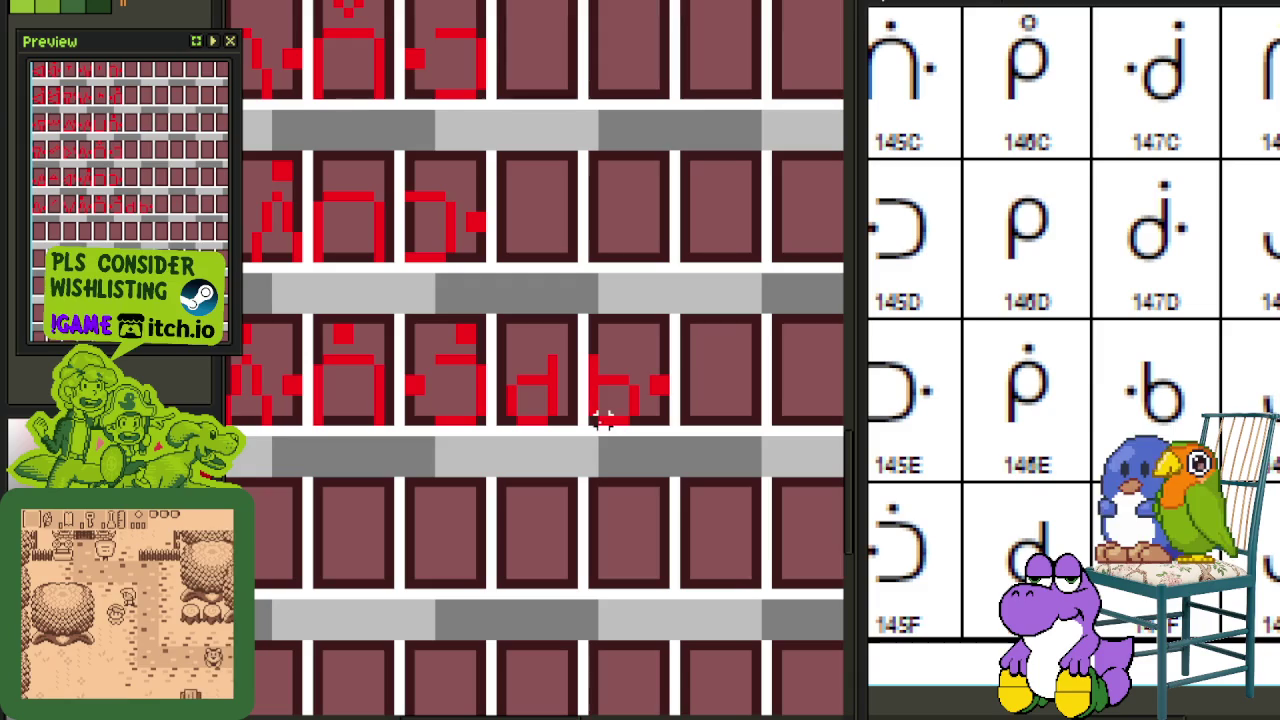
pyautogui.moveTo(598, 421); pyautogui.dragTo(662, 372)
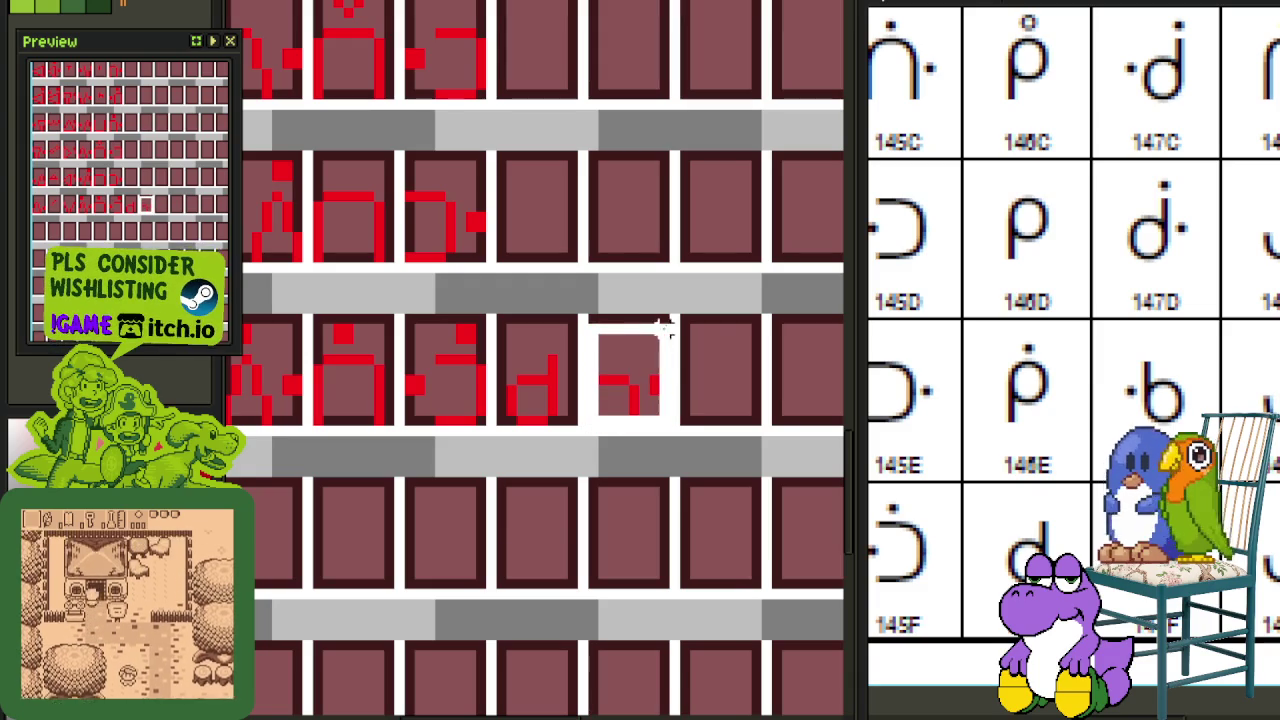
pyautogui.moveTo(660, 372); pyautogui.dragTo(660, 212)
pyautogui.hotkey('ctrl', 'd')
pyautogui.scroll(1, 620, 215)
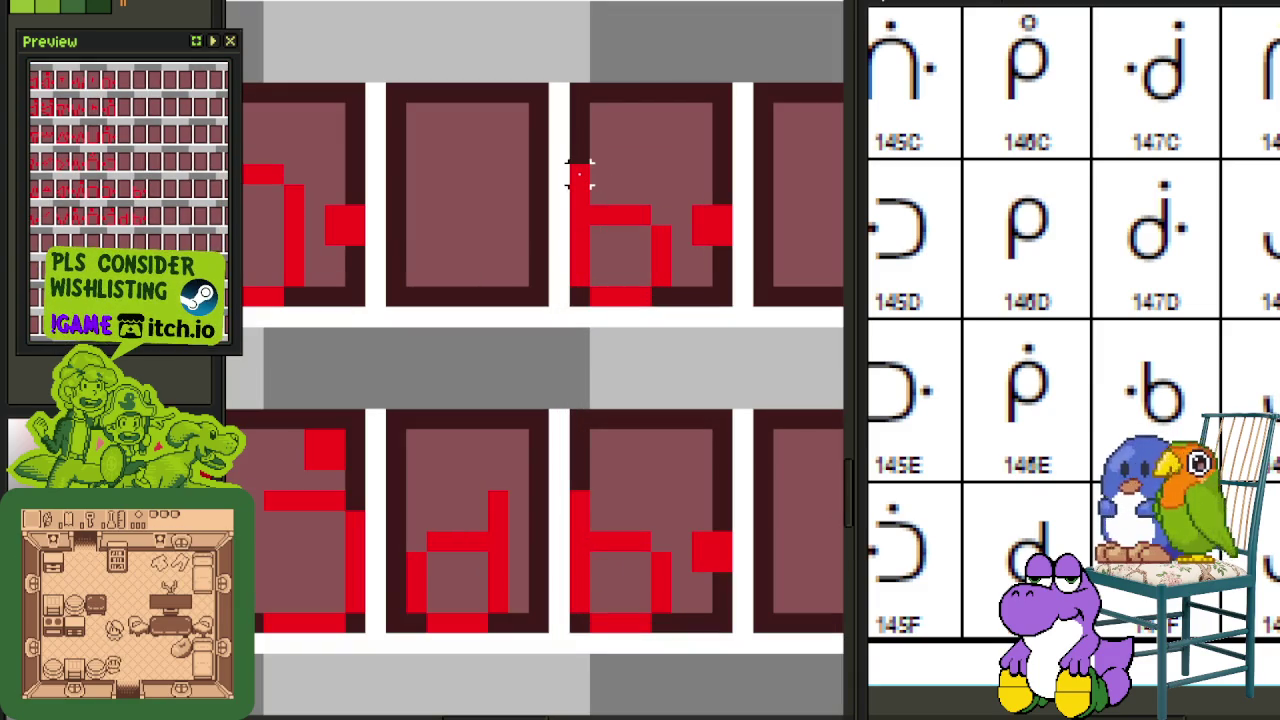
pyautogui.moveTo(580, 175); pyautogui.dragTo(672, 305)
pyautogui.hotkey('shift', 'h')
pyautogui.hotkey('ctrl', 'd')
# Step: Mirror the d glyph tile horizontally and save the sheet
pyautogui.moveTo(575, 300); pyautogui.dragTo(732, 90)
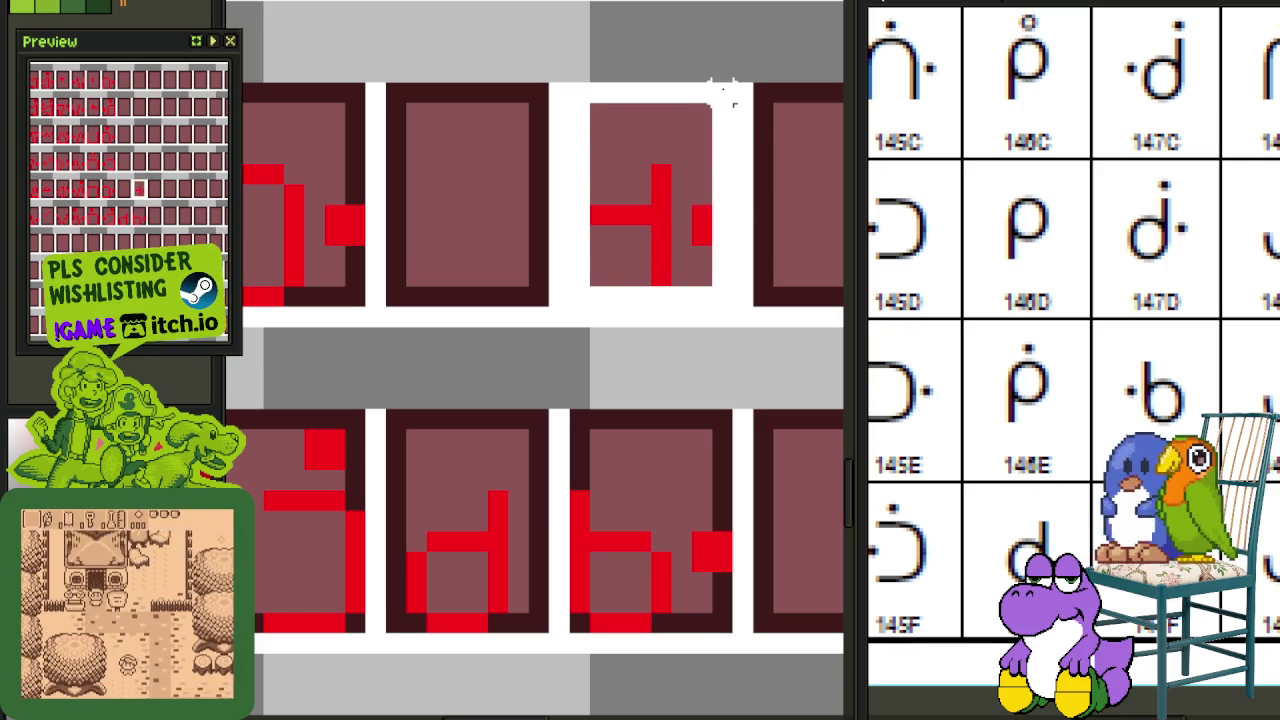
pyautogui.hotkey('shift', 'h')
pyautogui.hotkey('ctrl', 'd')
pyautogui.hotkey('ctrl', 's')
pyautogui.scroll(-2, 610, 390)
pyautogui.hotkey('ctrl', 's')
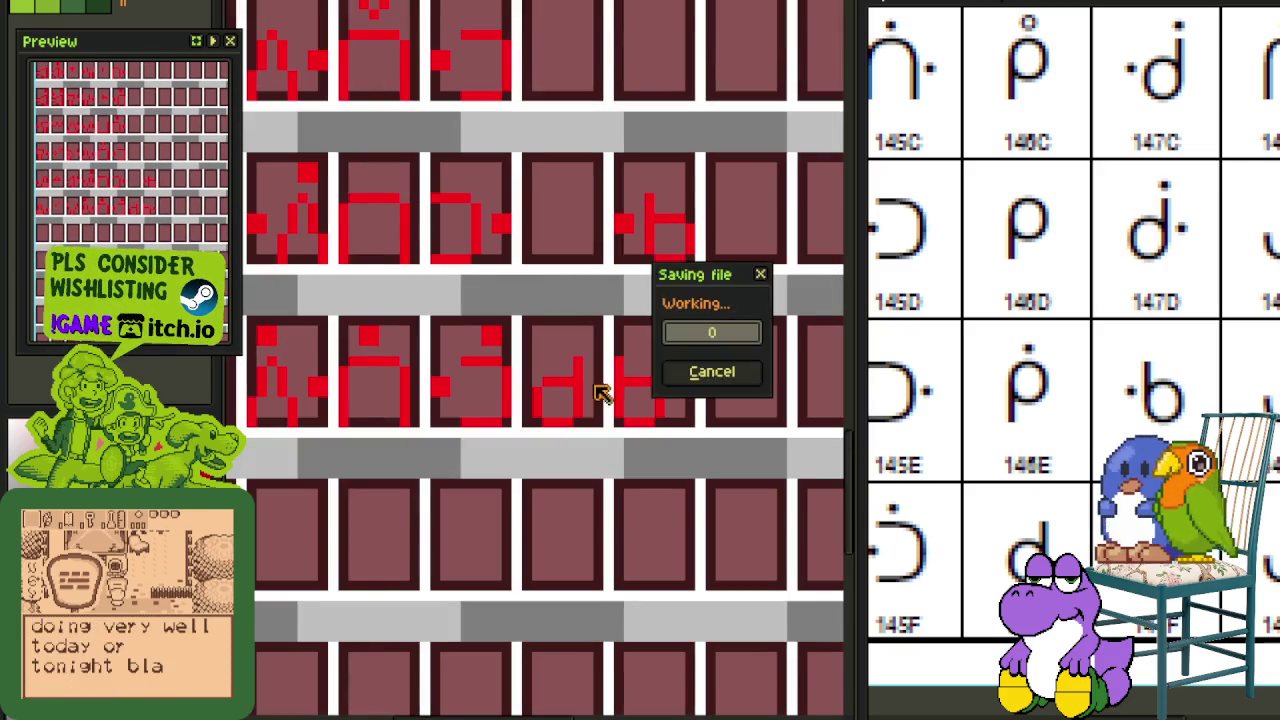
pyautogui.scroll(1, 600, 440)
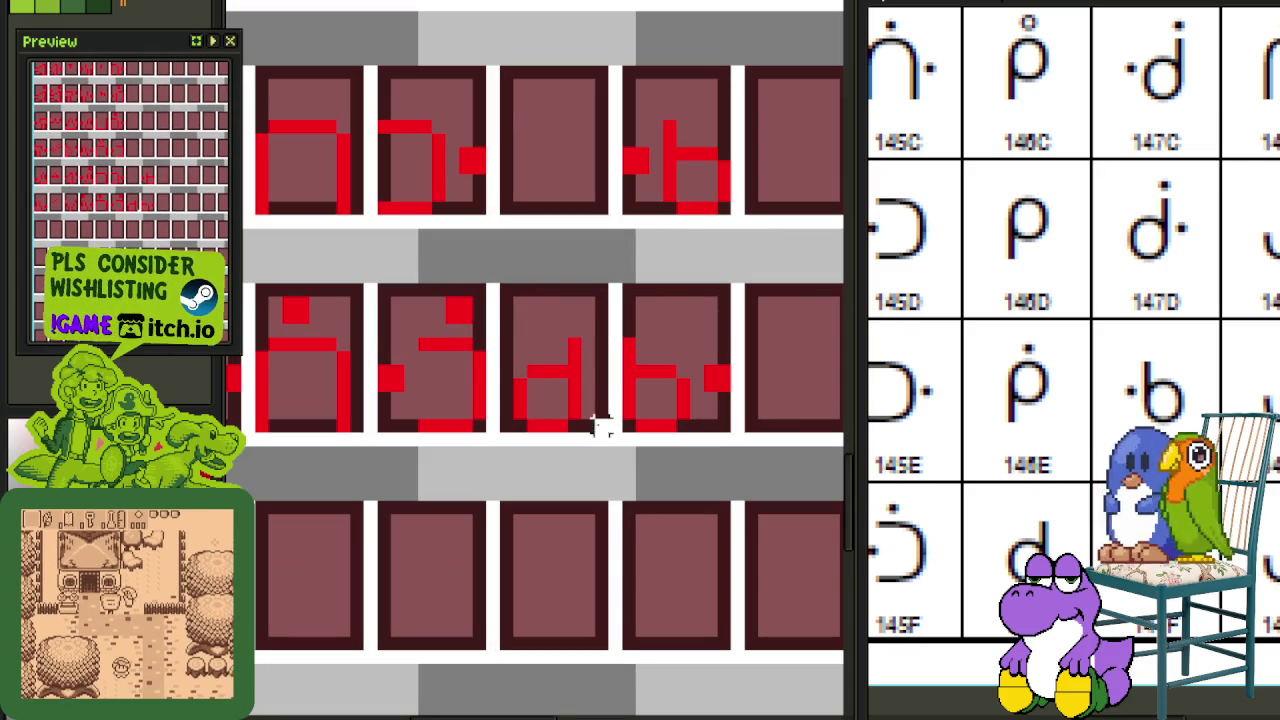
# Step: Copy the d glyph up into the empty tile above
pyautogui.moveTo(598, 425); pyautogui.dragTo(508, 286)
pyautogui.scroll(-1, 530, 350)
pyautogui.scroll(1, 551, 423)
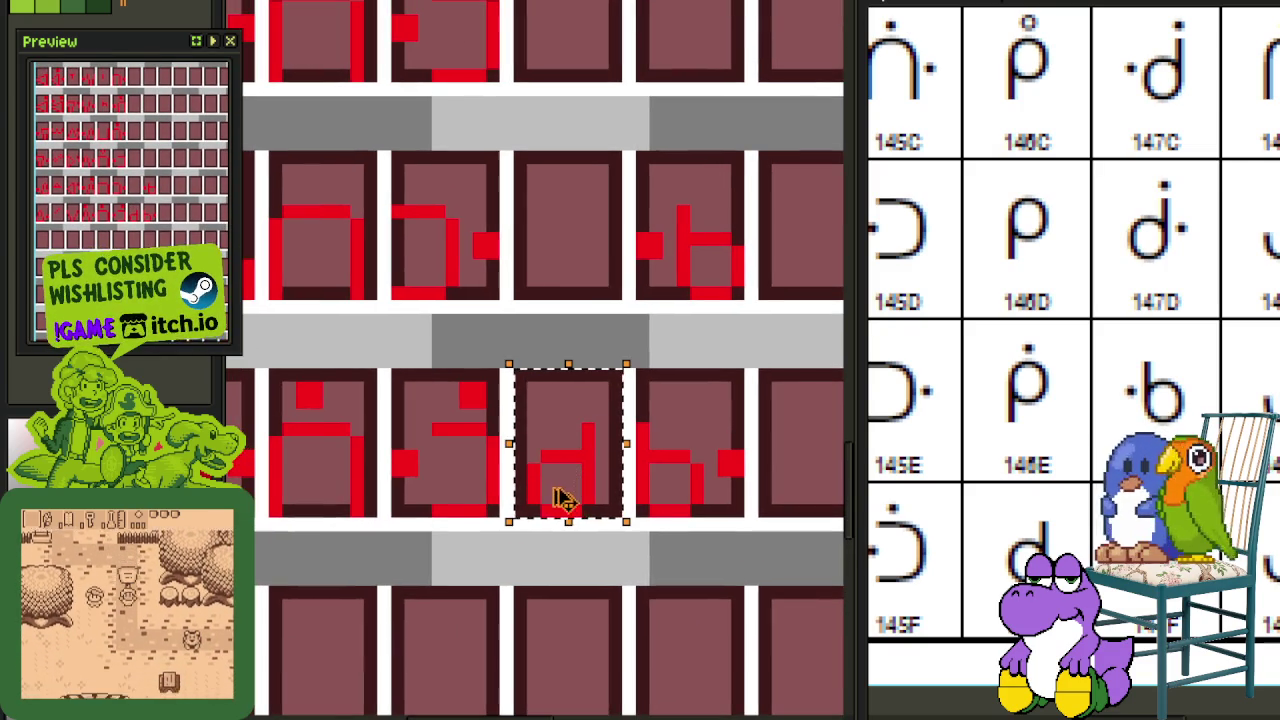
pyautogui.moveTo(560, 500); pyautogui.dragTo(553, 297)
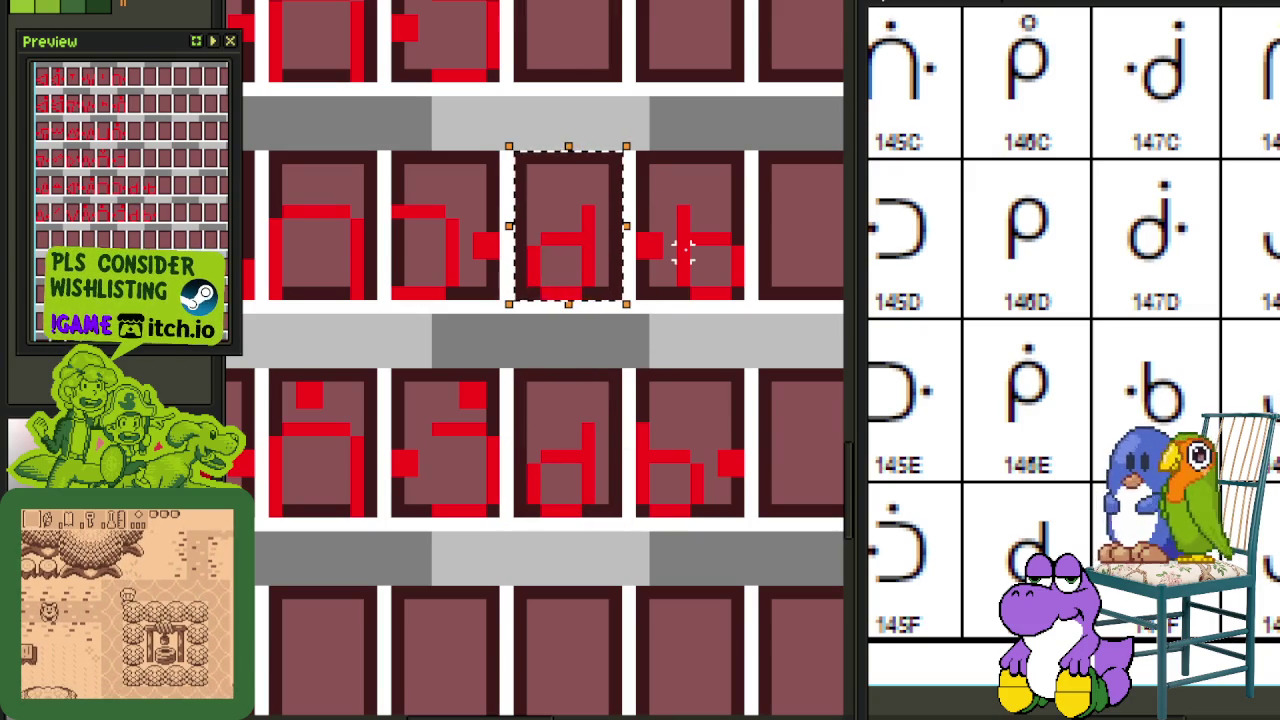
# Step: Flip the copied glyph vertically and horizontally into a p, nudging it down and left
pyautogui.hotkey('shift', 'v')
pyautogui.hotkey('shift', 'h')
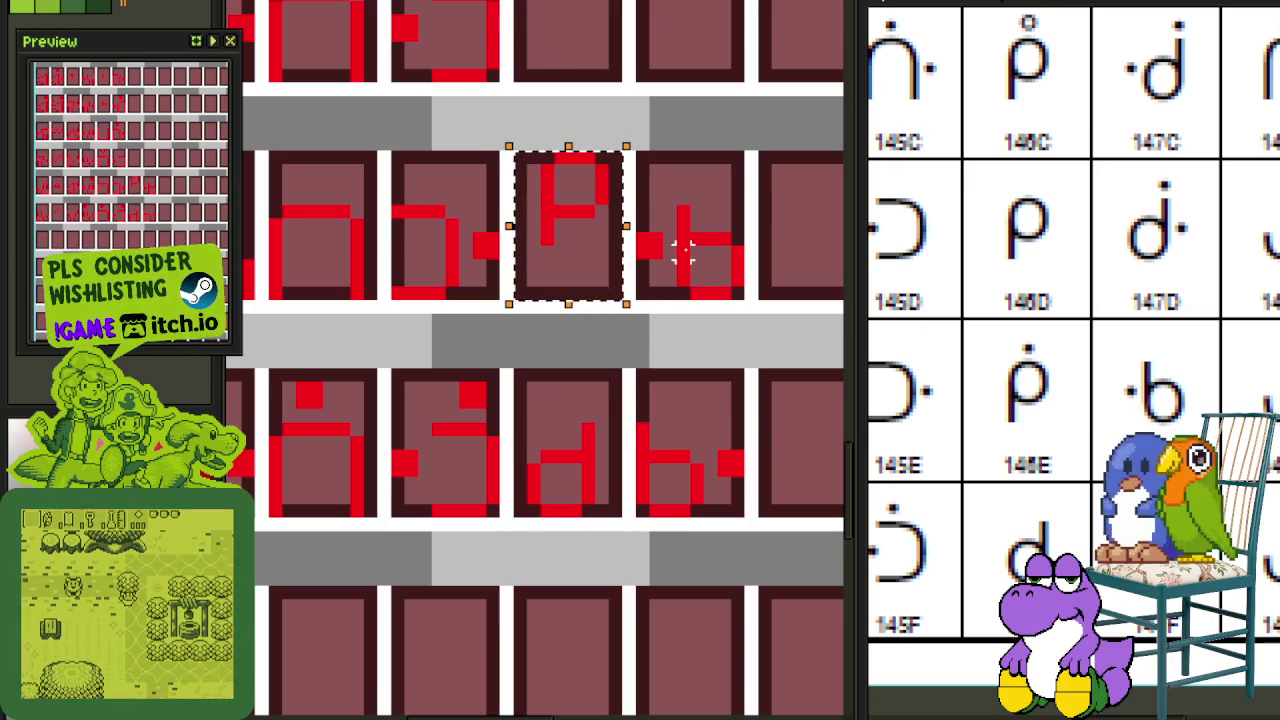
pyautogui.press('Down')
pyautogui.press('Down')
pyautogui.press('Down')
pyautogui.press('Down')
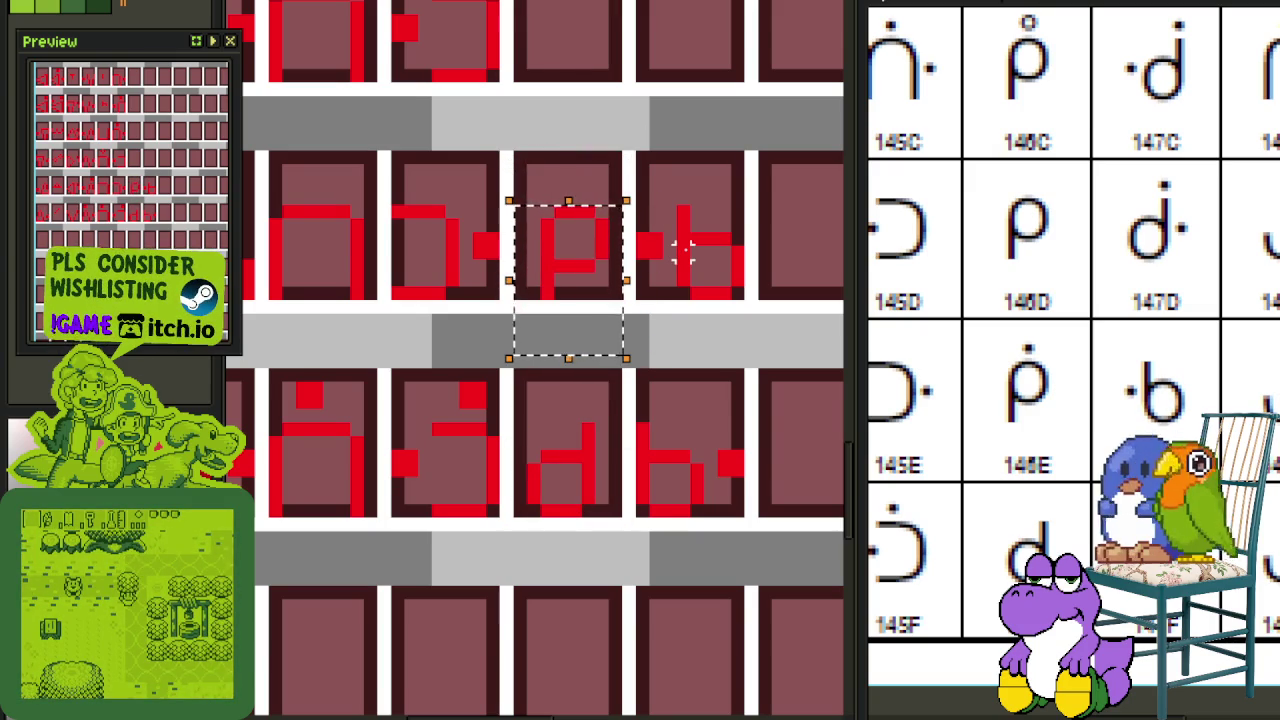
pyautogui.press('Left')
pyautogui.click(770, 194)
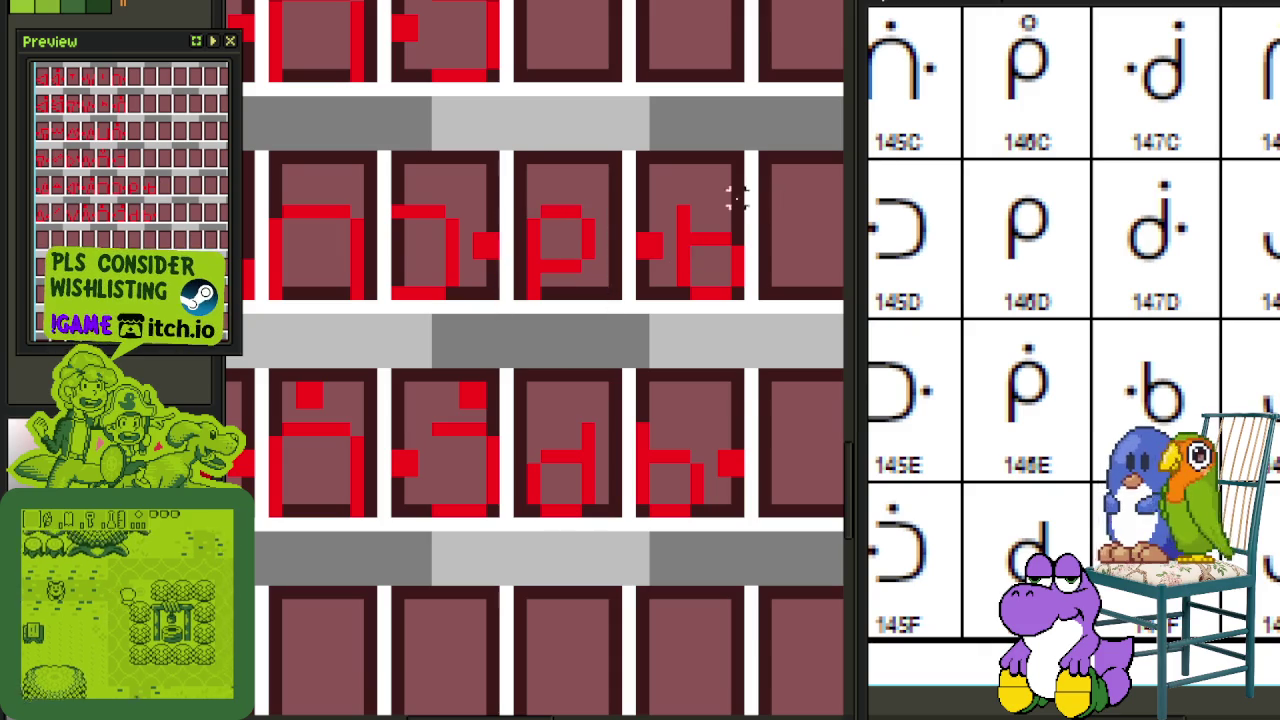
# Step: Draw a short red line and shift it right into the neighbouring tile
pyautogui.scroll(-1, 645, 219)
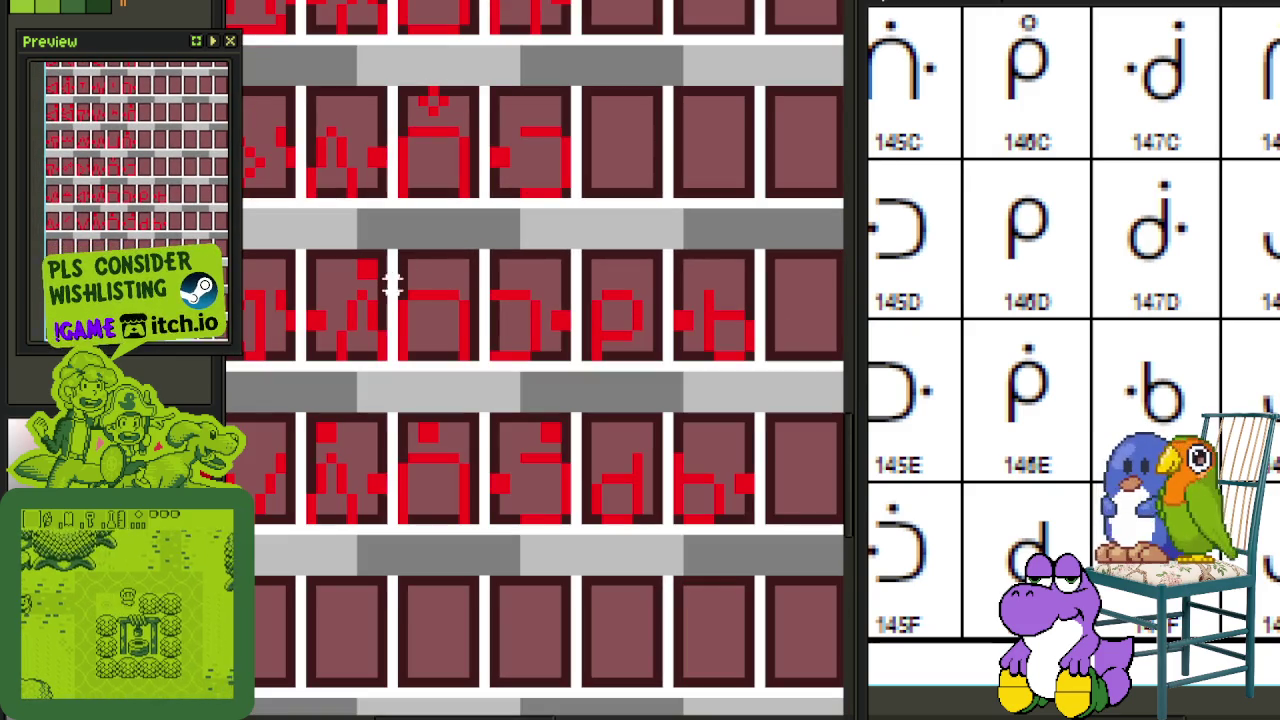
pyautogui.moveTo(375, 264); pyautogui.dragTo(298, 252)
pyautogui.press('Right')
pyautogui.press('Right')
pyautogui.press('Right')
pyautogui.press('Right')
pyautogui.press('Right')
pyautogui.press('Right')
pyautogui.press('Right')
pyautogui.press('Right')
pyautogui.press('Right')
pyautogui.press('Right')
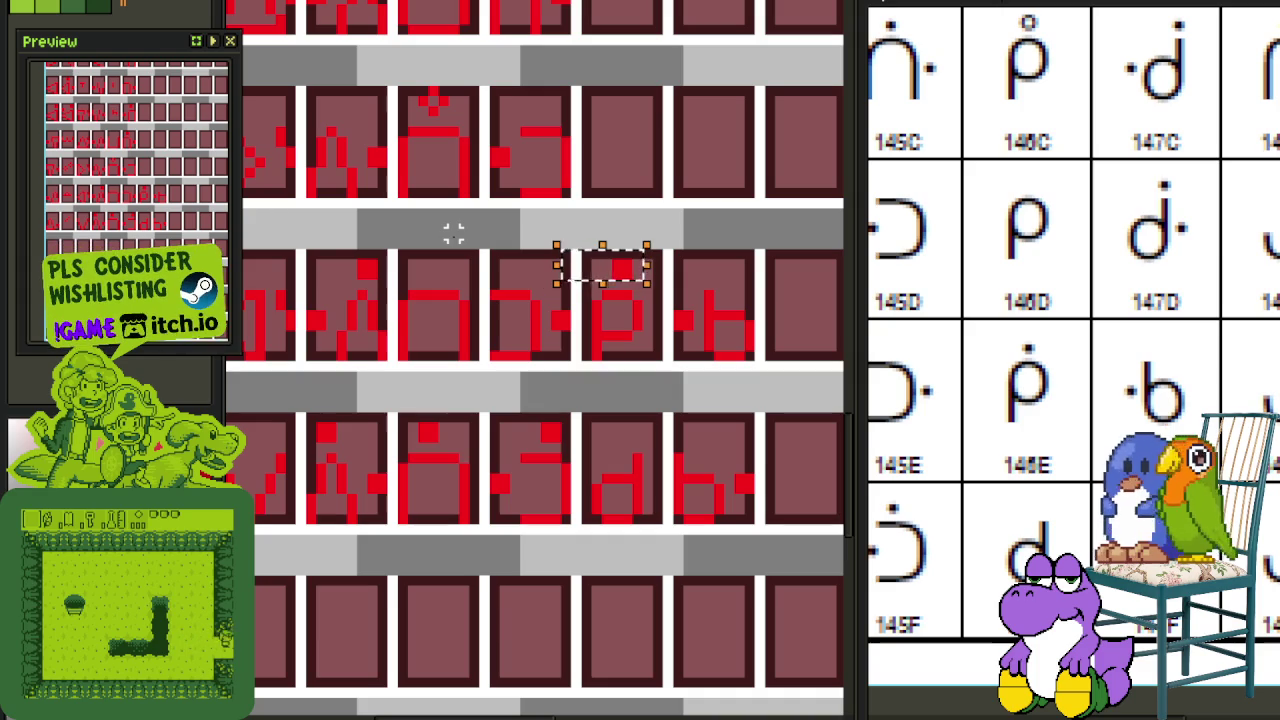
pyautogui.click(655, 283)
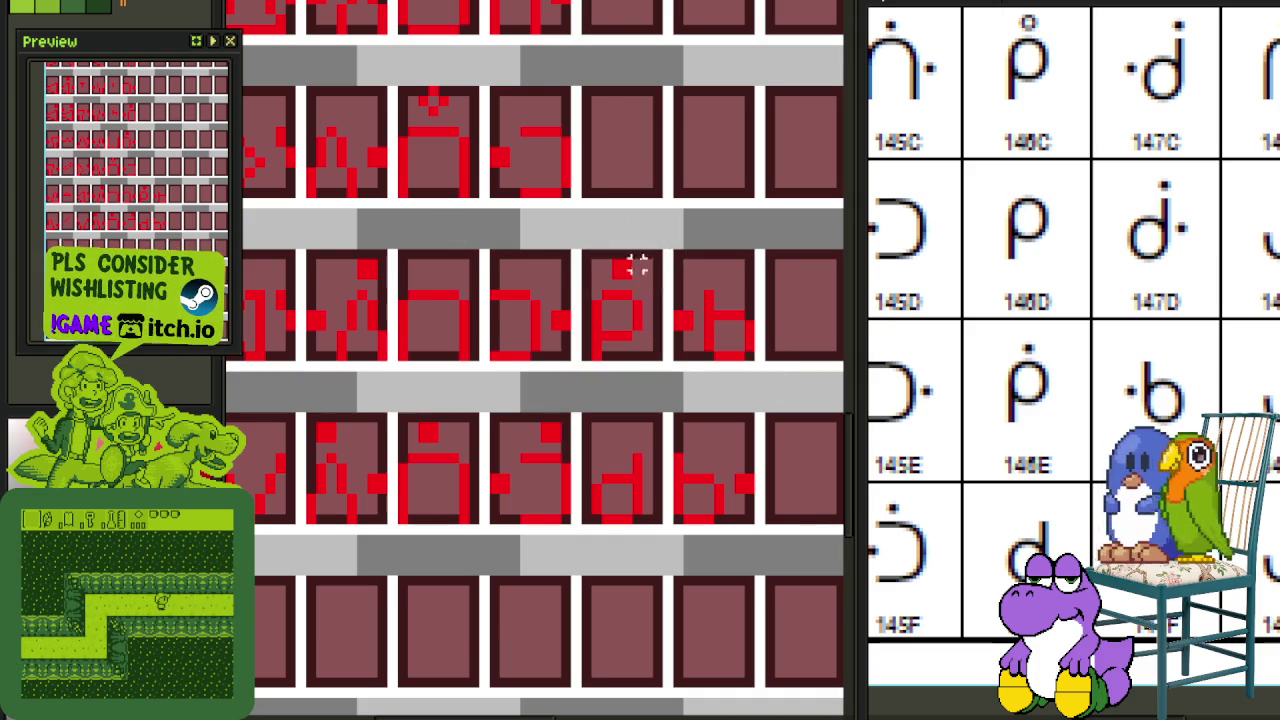
# Step: Move the lower part of the p glyph up into the row above
pyautogui.scroll(2, 637, 242)
pyautogui.moveTo(574, 270); pyautogui.dragTo(688, 404)
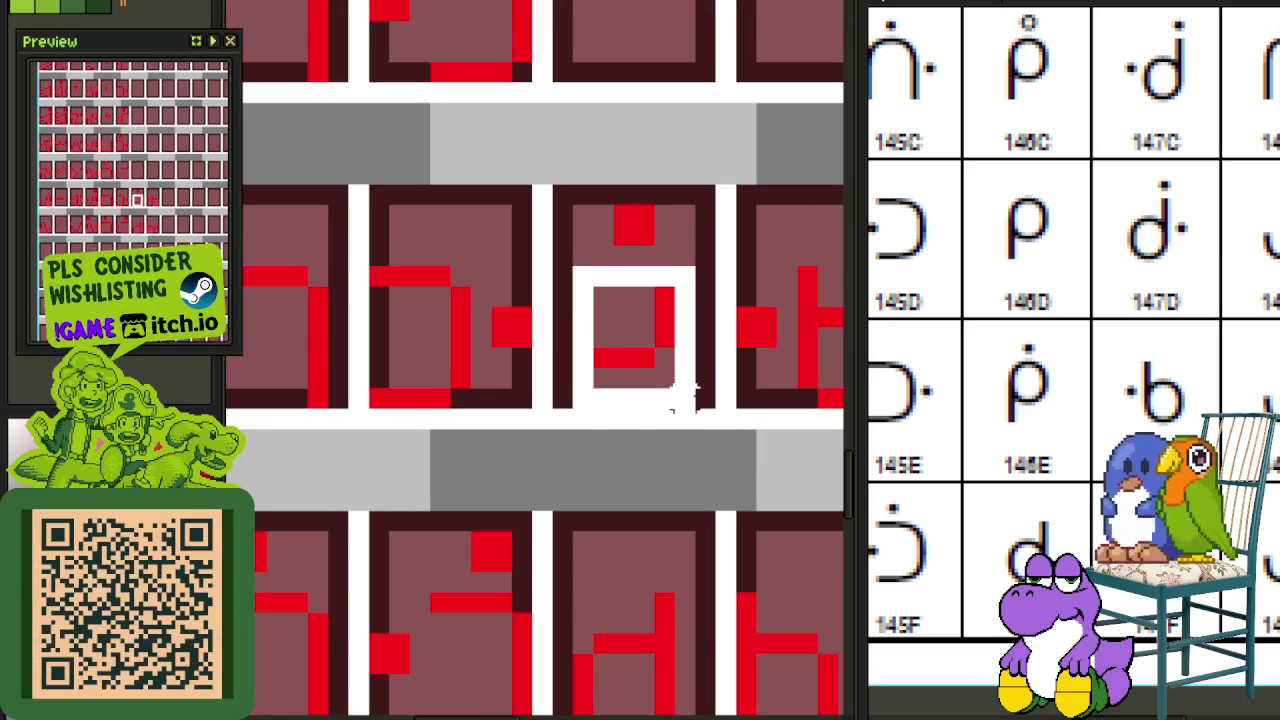
pyautogui.scroll(-1, 695, 365)
pyautogui.press('Up')
pyautogui.press('Up')
pyautogui.press('Up')
pyautogui.press('Up')
pyautogui.press('Up')
pyautogui.press('Up')
pyautogui.press('Up')
pyautogui.press('Up')
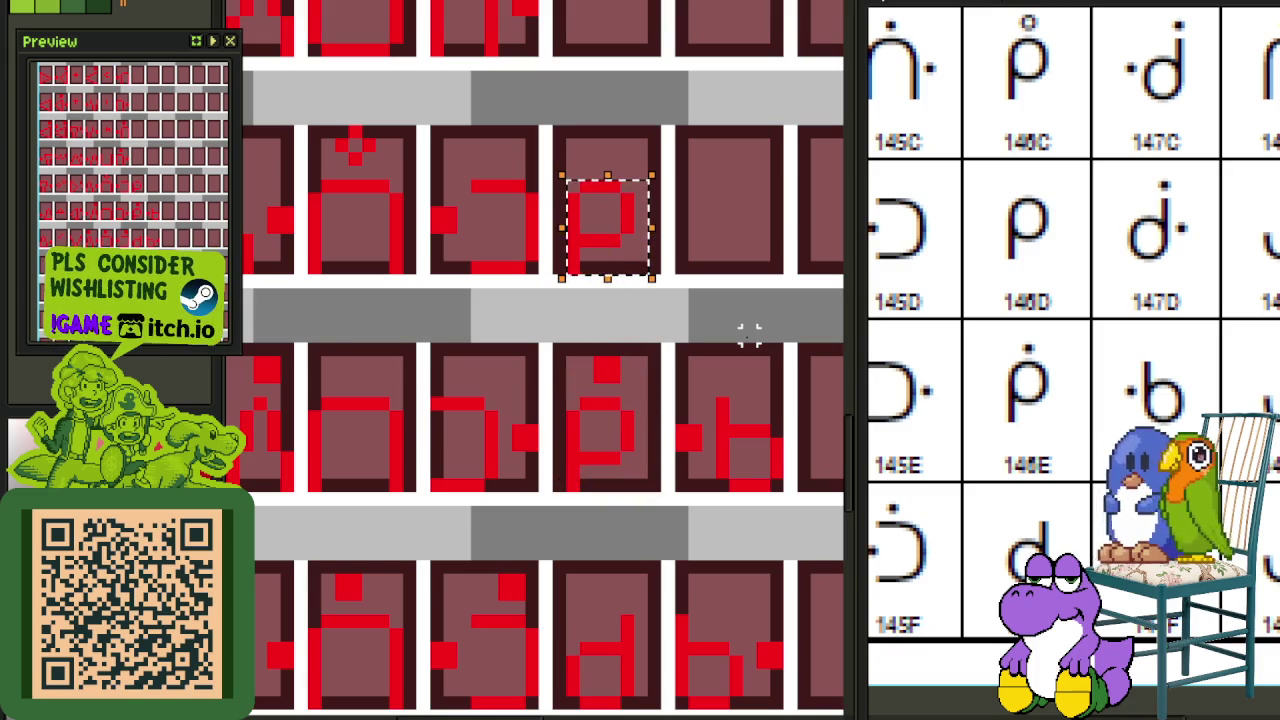
# Step: Move the middle glyph cell down toward the lower rows
pyautogui.scroll(-2, 736, 135)
pyautogui.scroll(1, 709, 246)
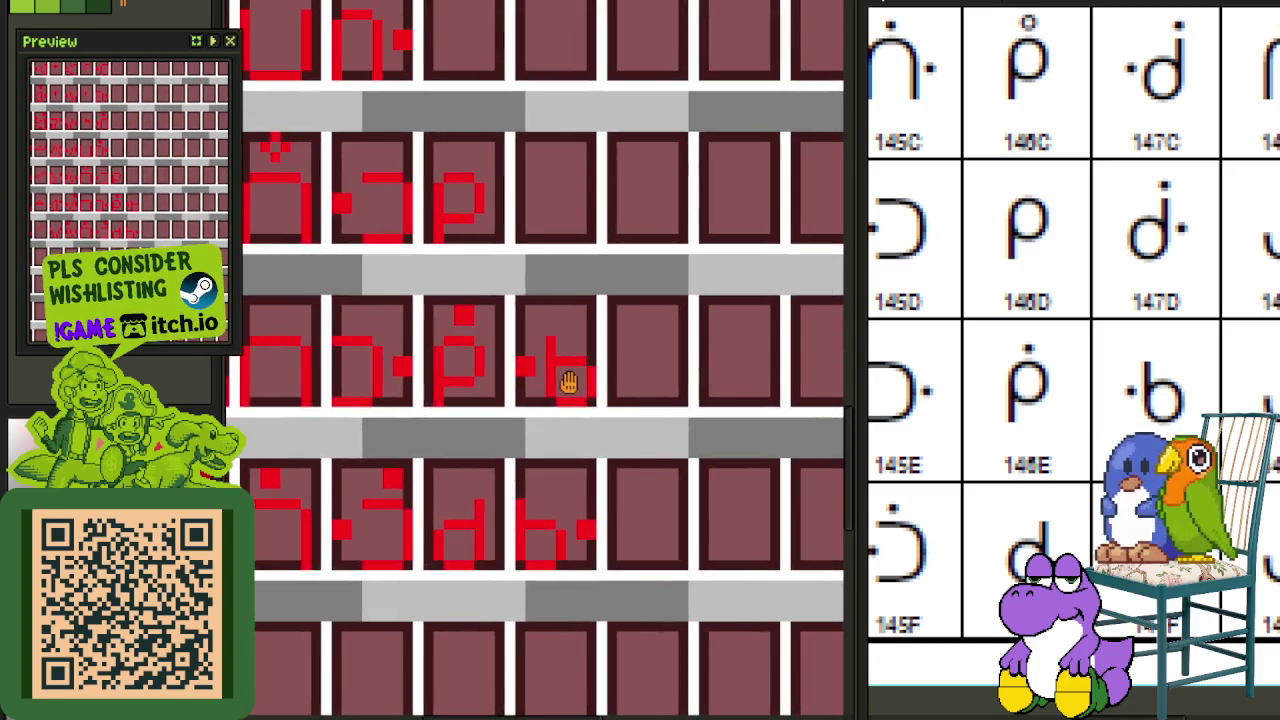
pyautogui.scroll(-1, 550, 560)
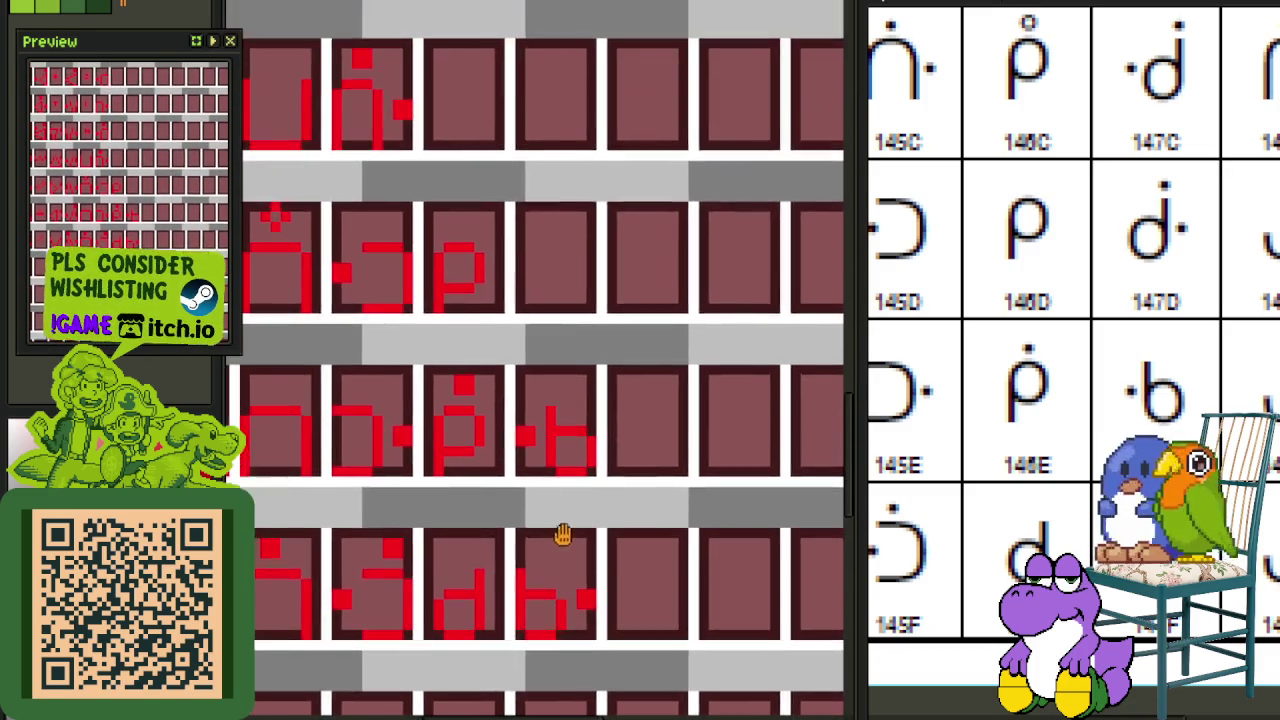
pyautogui.scroll(2, 540, 500)
pyautogui.scroll(-4, 527, 458)
pyautogui.scroll(-2, 535, 440)
pyautogui.scroll(3, 500, 320)
pyautogui.scroll(1, 491, 320)
pyautogui.scroll(1, 488, 370)
pyautogui.moveTo(485, 380); pyautogui.dragTo(632, 188)
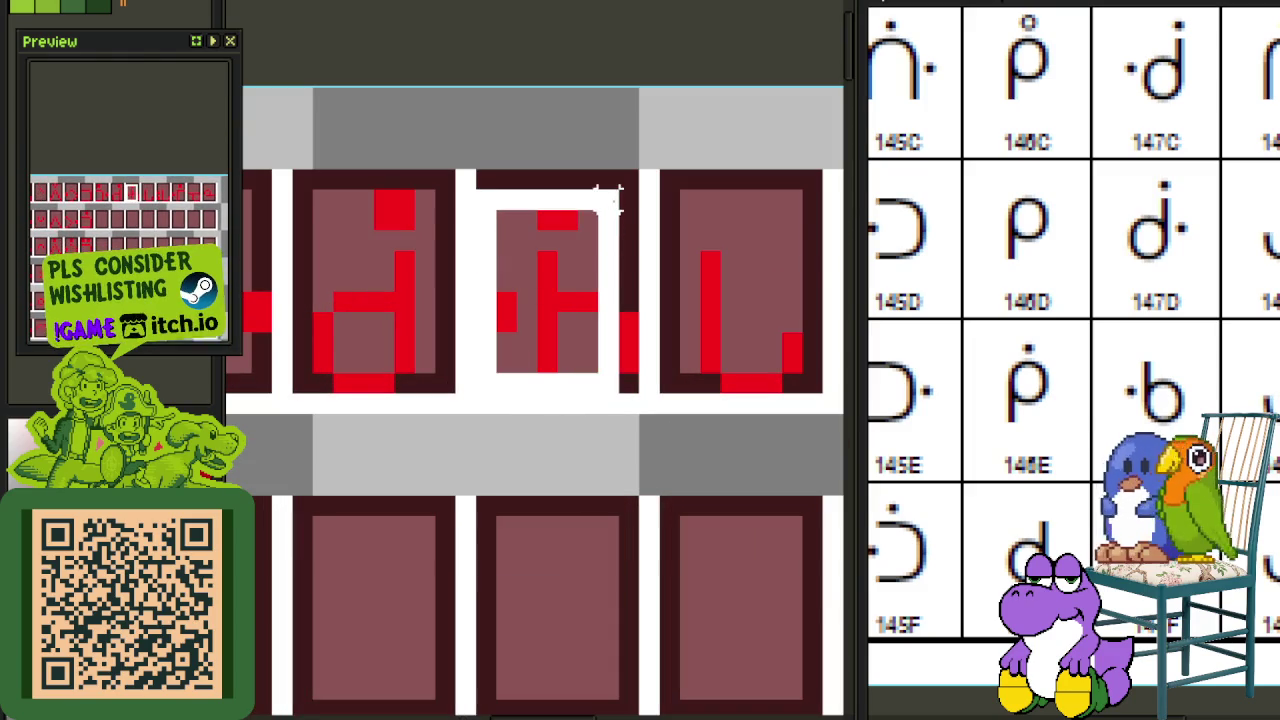
pyautogui.scroll(-3, 632, 220)
pyautogui.moveTo(625, 262)
pyautogui.mouseDown()
pyautogui.moveTo(550, 700)
pyautogui.moveTo(554, 188)
pyautogui.mouseUp()
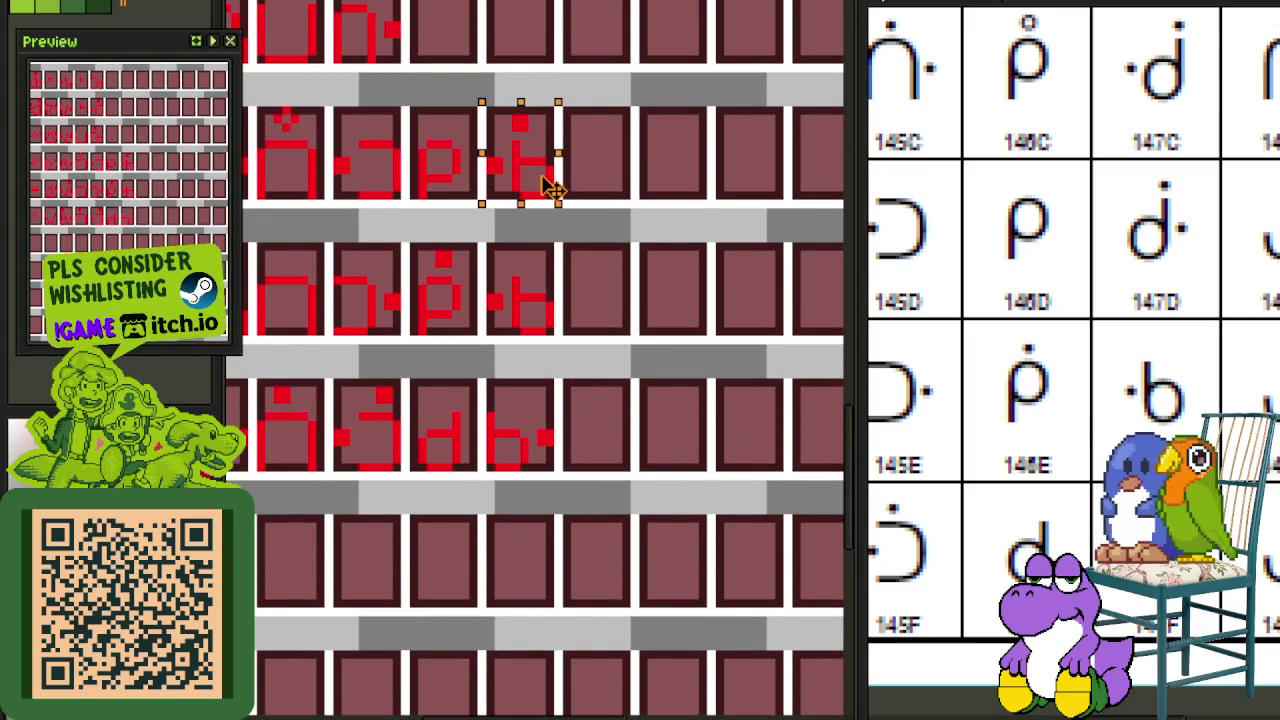
# Step: Mirror the dotted b glyph horizontally and save the sheet
pyautogui.scroll(1, 671, 286)
pyautogui.scroll(1, 531, 320)
pyautogui.scroll(2, 562, 297)
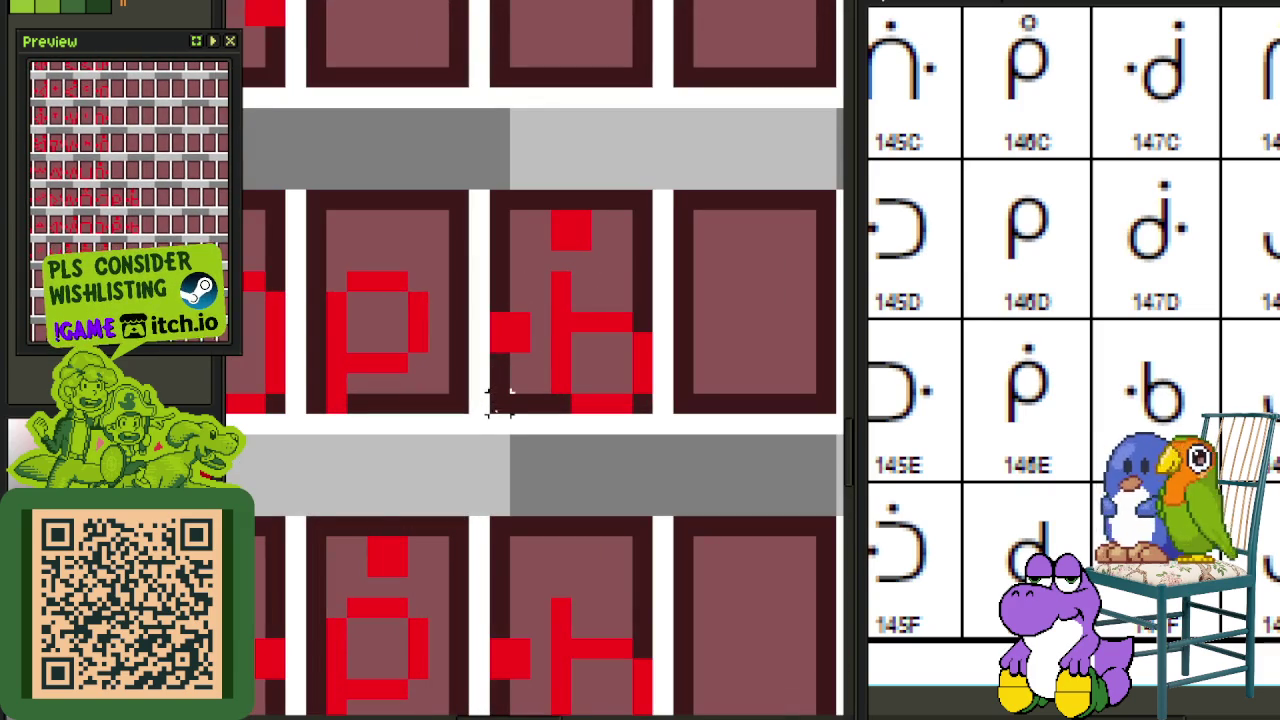
pyautogui.moveTo(497, 402); pyautogui.dragTo(657, 188)
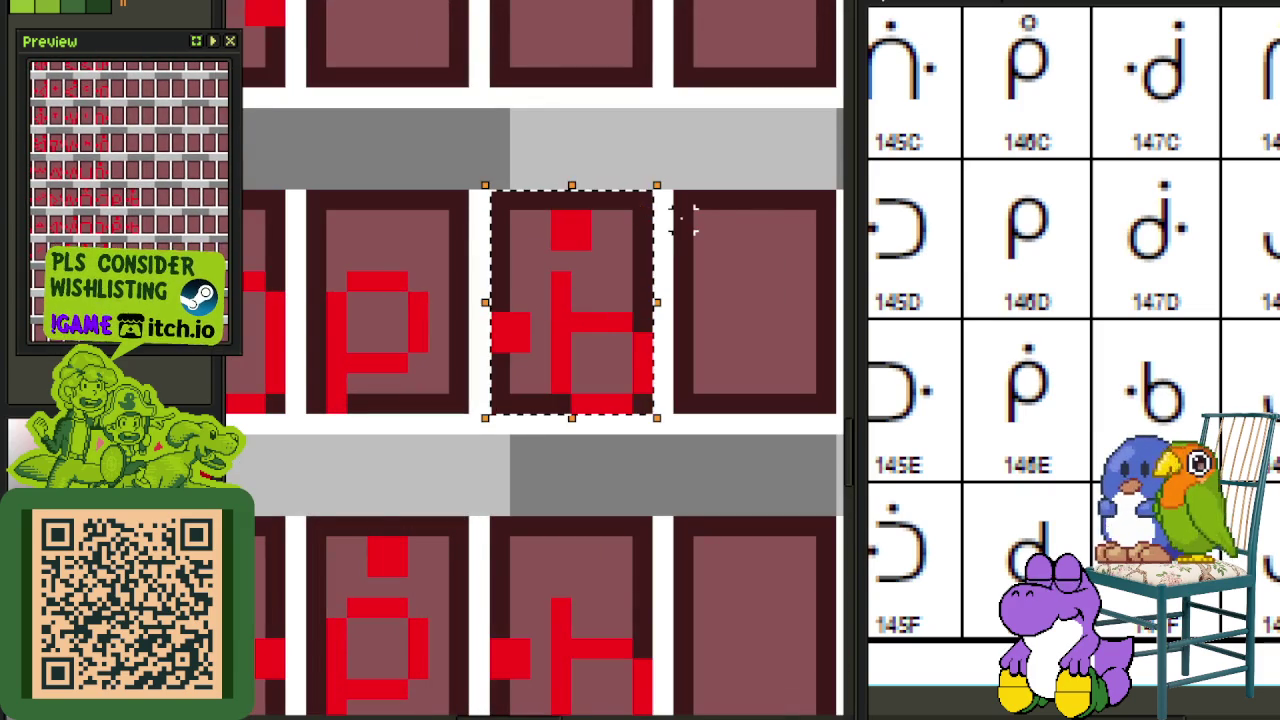
pyautogui.hotkey('shift', 'h')
pyautogui.hotkey('ctrl', 'd')
pyautogui.scroll(-1, 725, 220)
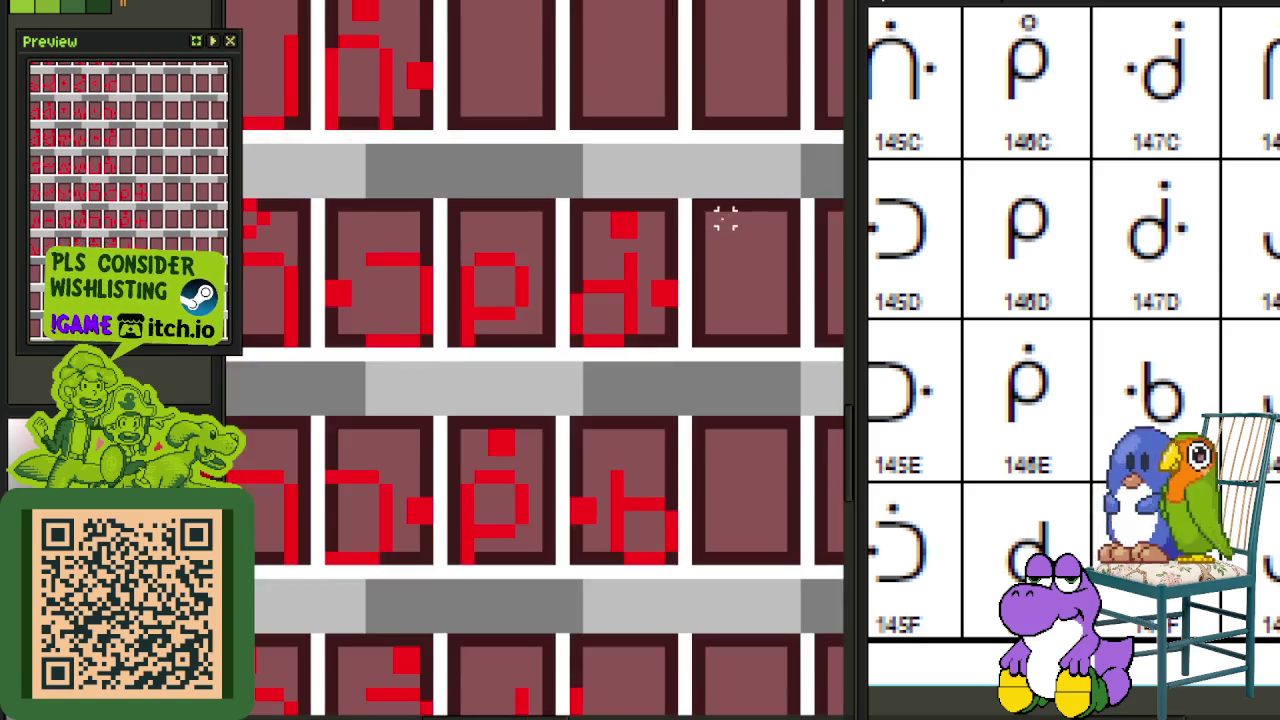
pyautogui.scroll(2, 690, 270)
pyautogui.hotkey('ctrl', 's')
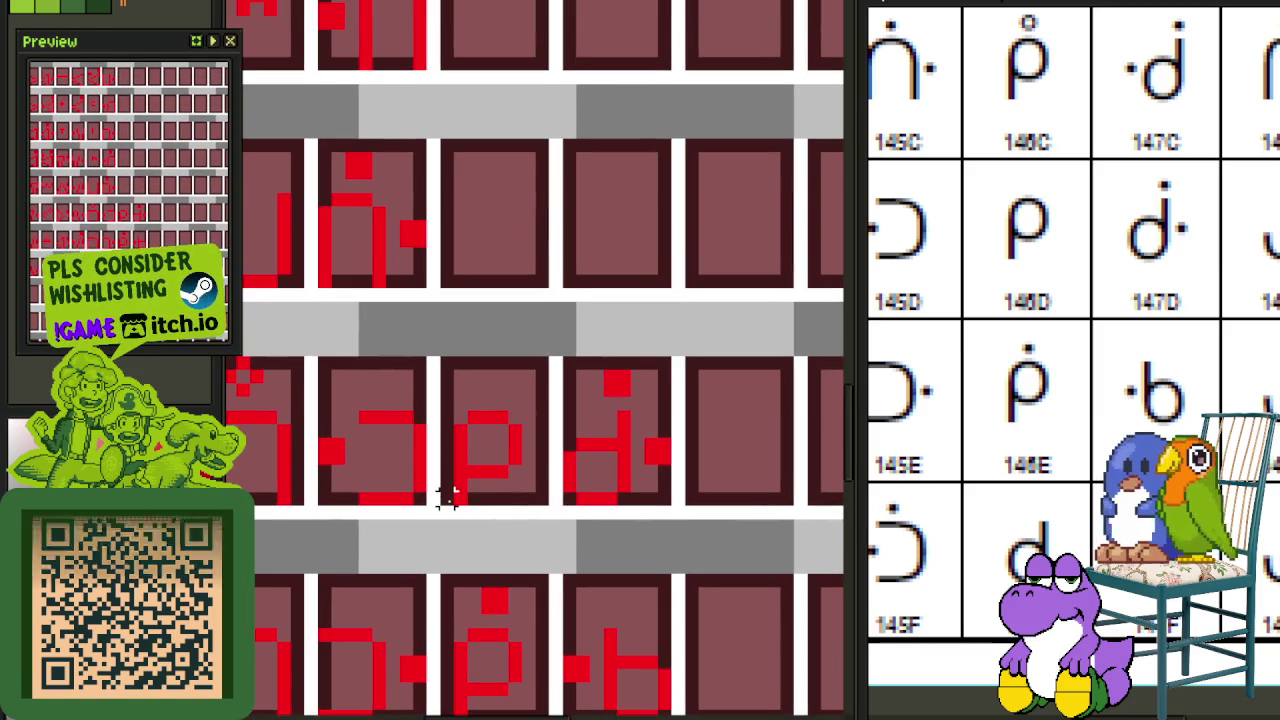
# Step: Copy the p and d glyphs one row up into the empty cells
pyautogui.moveTo(447, 497); pyautogui.dragTo(665, 365)
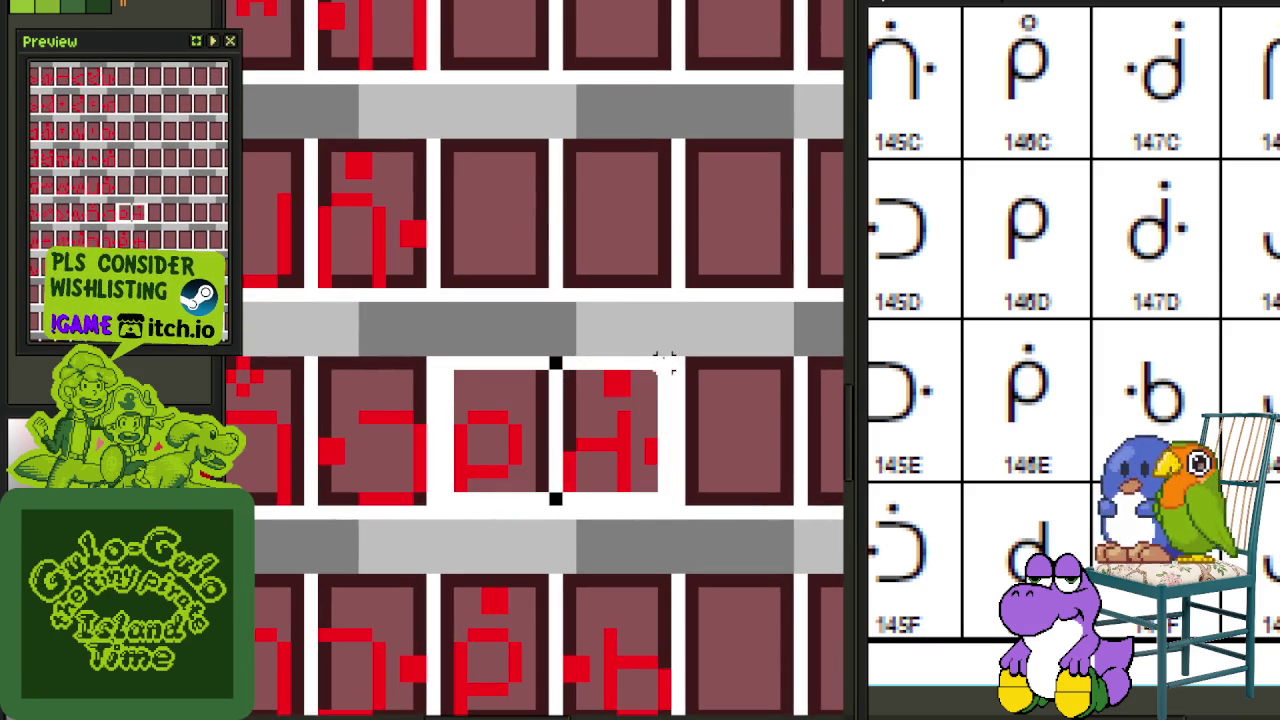
pyautogui.moveTo(600, 451); pyautogui.dragTo(600, 255)
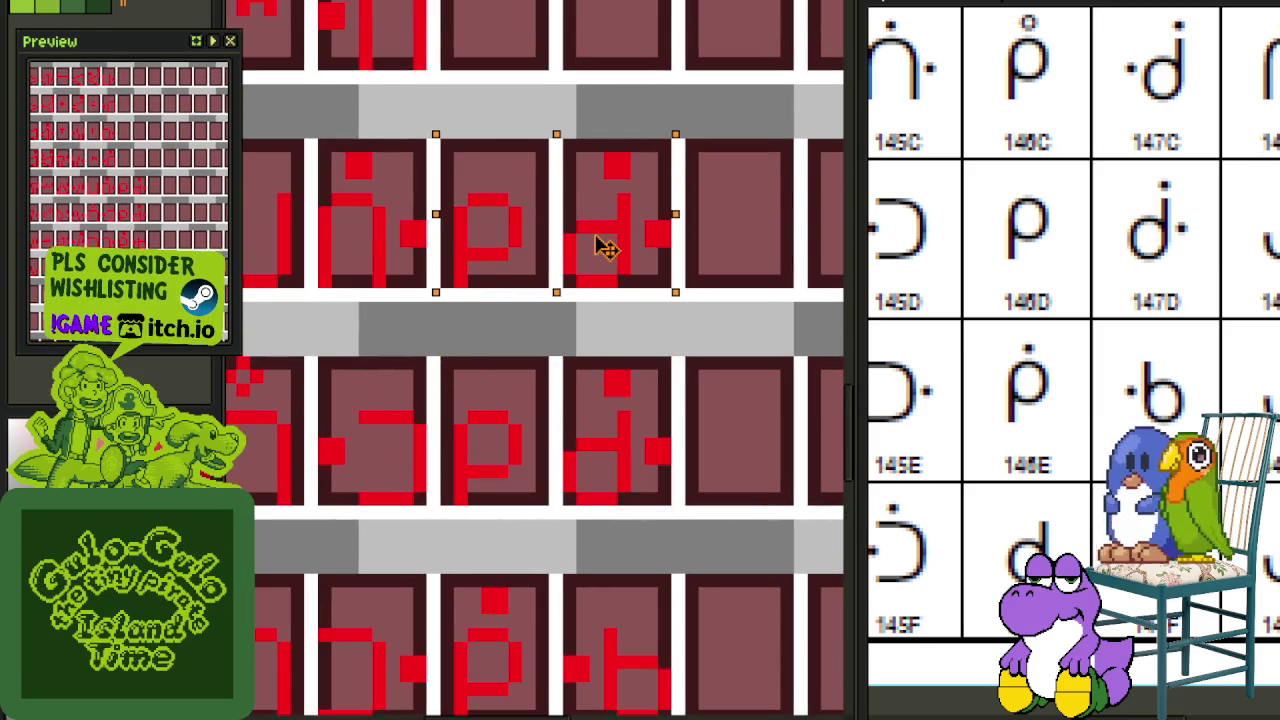
pyautogui.hotkey('ctrl', 'd')
# Step: Mirror the copied d to a b and back, then shift its top pixel onto the ascender
pyautogui.scroll(1, 567, 243)
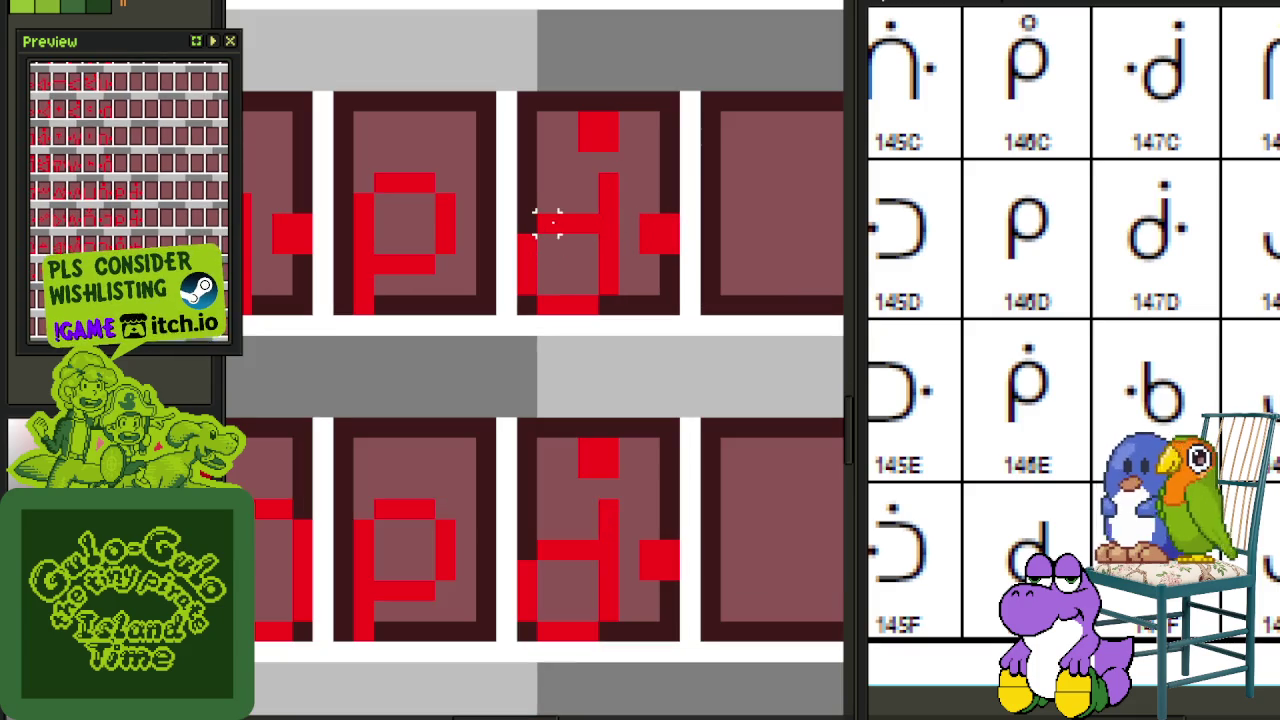
pyautogui.moveTo(608, 185)
pyautogui.mouseDown()
pyautogui.moveTo(516, 316)
pyautogui.moveTo(684, 88)
pyautogui.mouseUp()
pyautogui.hotkey('shift', 'h')
pyautogui.hotkey('ctrl', 'd')
pyautogui.hotkey('shift', 'h')
pyautogui.hotkey('ctrl', 'd')
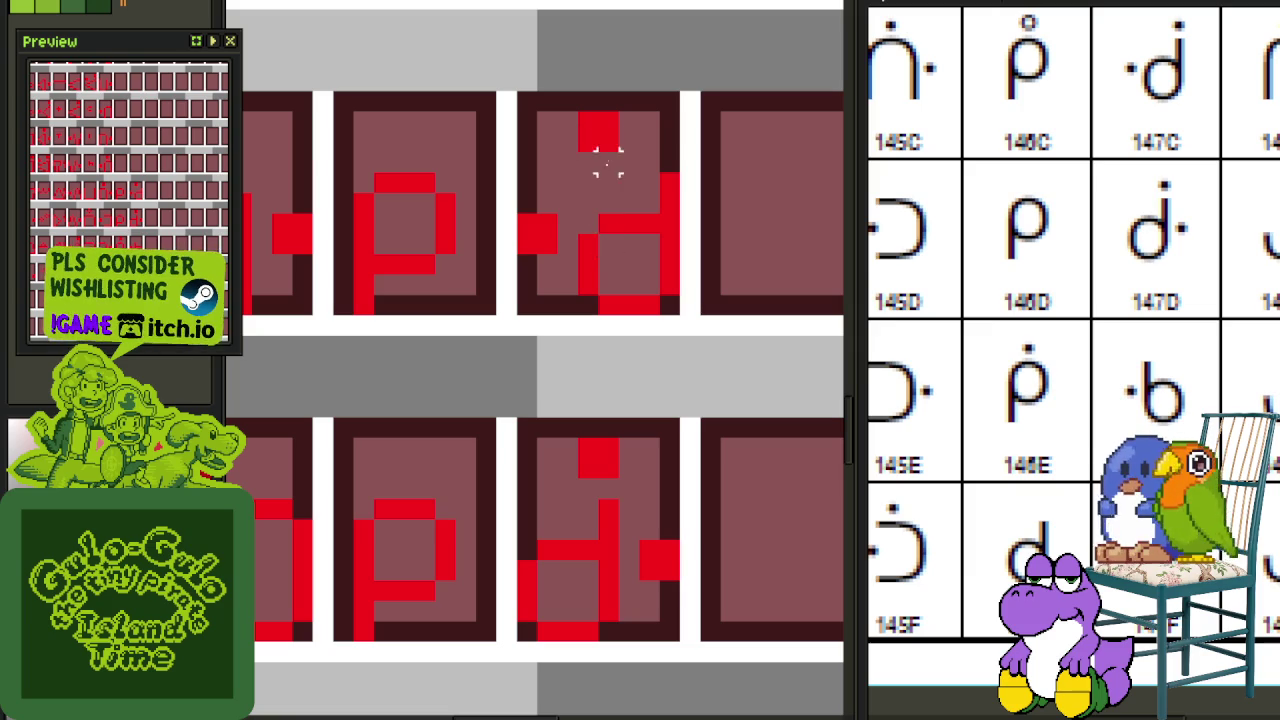
pyautogui.moveTo(597, 135); pyautogui.dragTo(660, 135)
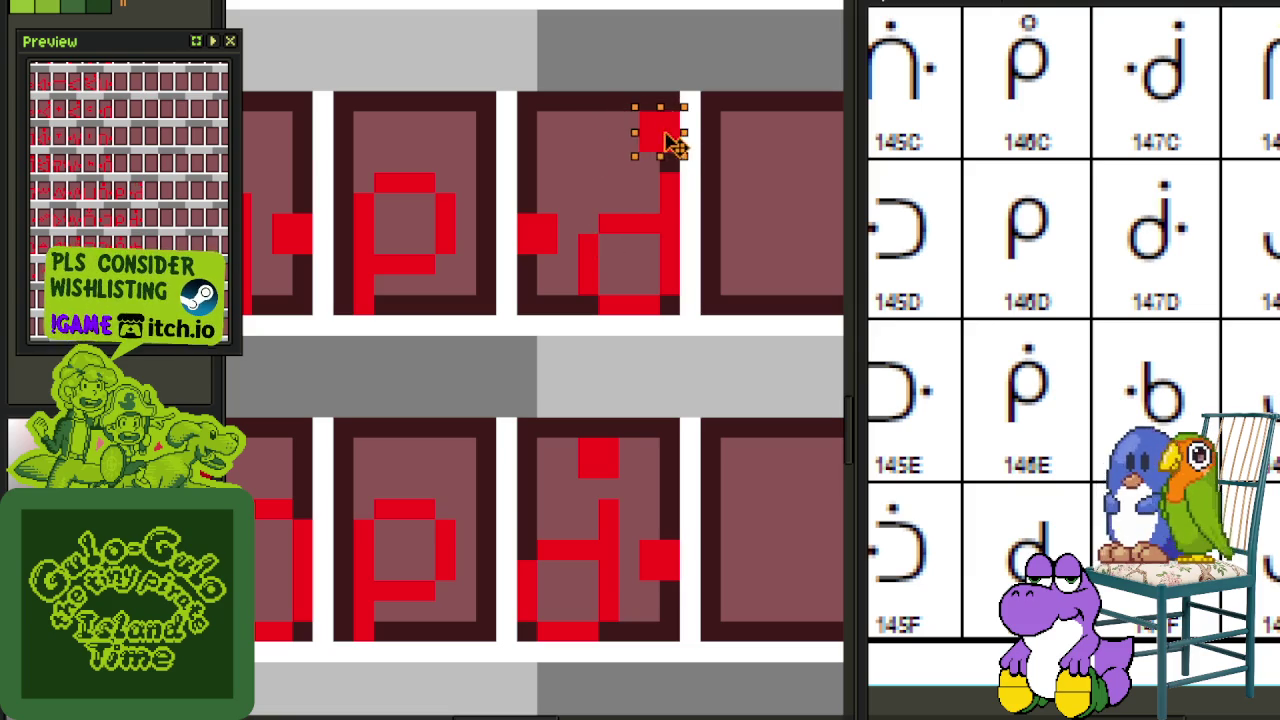
pyautogui.scroll(-2, 567, 243)
pyautogui.scroll(-1, 576, 340)
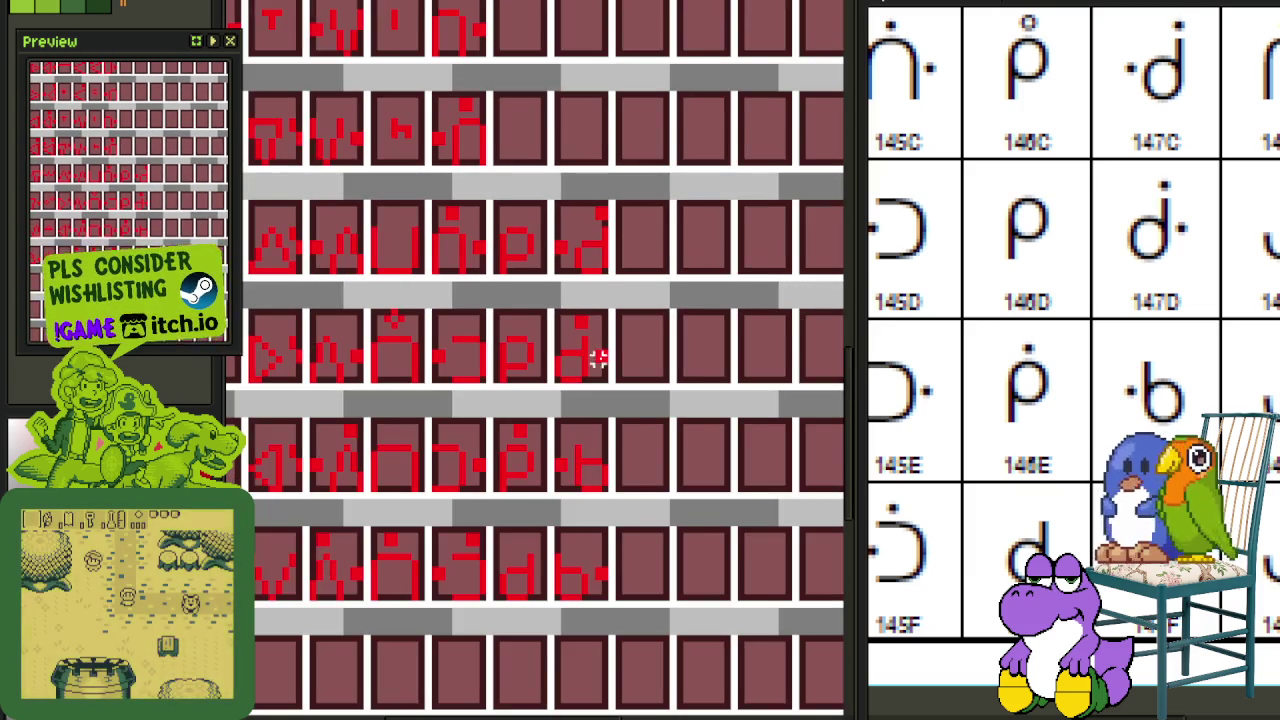
# Step: Move the small ring mark up to sit above the p glyph
pyautogui.scroll(-3, 586, 357)
pyautogui.moveTo(628, 337)
pyautogui.mouseDown()
pyautogui.moveTo(540, 497)
pyautogui.moveTo(620, 214)
pyautogui.mouseUp()
pyautogui.scroll(5, 505, 140)
pyautogui.scroll(3, 480, 118)
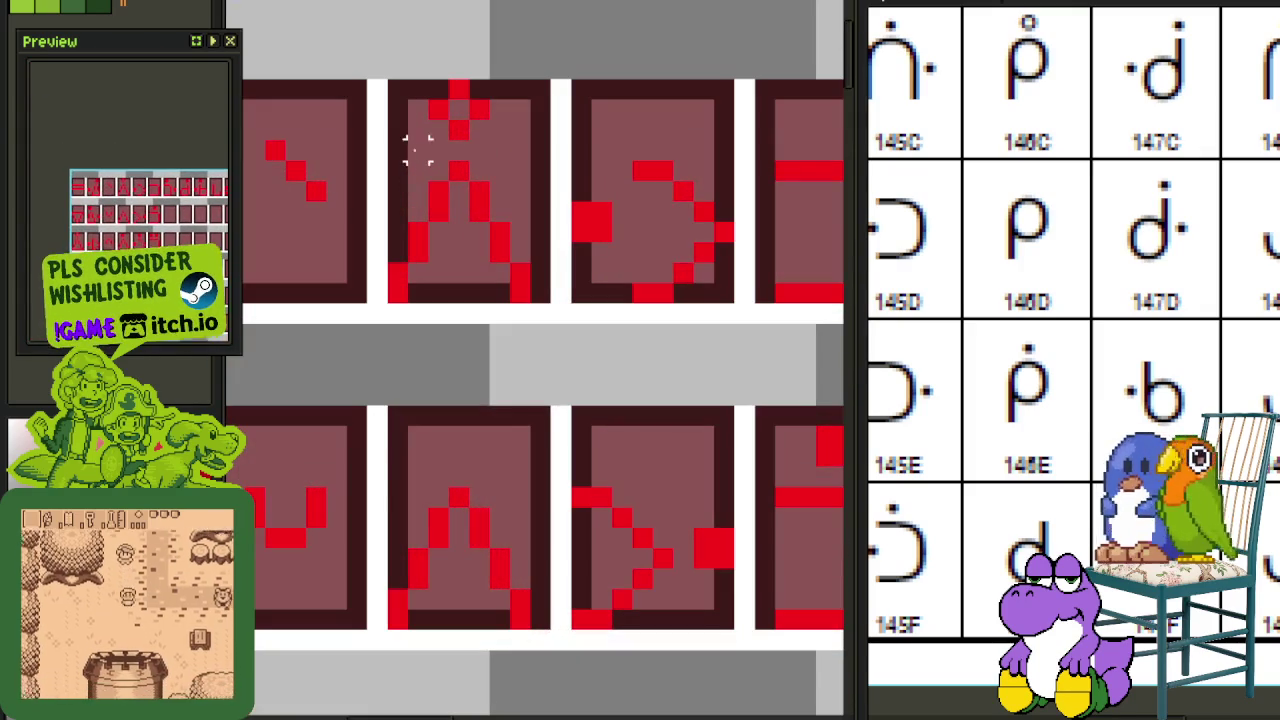
pyautogui.moveTo(400, 140); pyautogui.dragTo(552, 100)
pyautogui.scroll(-3, 491, 109)
pyautogui.moveTo(477, 237); pyautogui.dragTo(551, 306)
pyautogui.scroll(-5, 551, 306)
pyautogui.scroll(-5, 620, 500)
pyautogui.moveTo(620, 665); pyautogui.dragTo(680, 708)
pyautogui.scroll(-3, 680, 700)
pyautogui.scroll(-3, 700, 690)
pyautogui.scroll(-3, 760, 686)
pyautogui.scroll(3, 530, 325)
pyautogui.scroll(2, 530, 325)
pyautogui.moveTo(480, 171); pyautogui.dragTo(480, 145)
pyautogui.click(605, 302)
# Step: Copy the p and d glyphs together into the empty row above
pyautogui.scroll(-2, 595, 302)
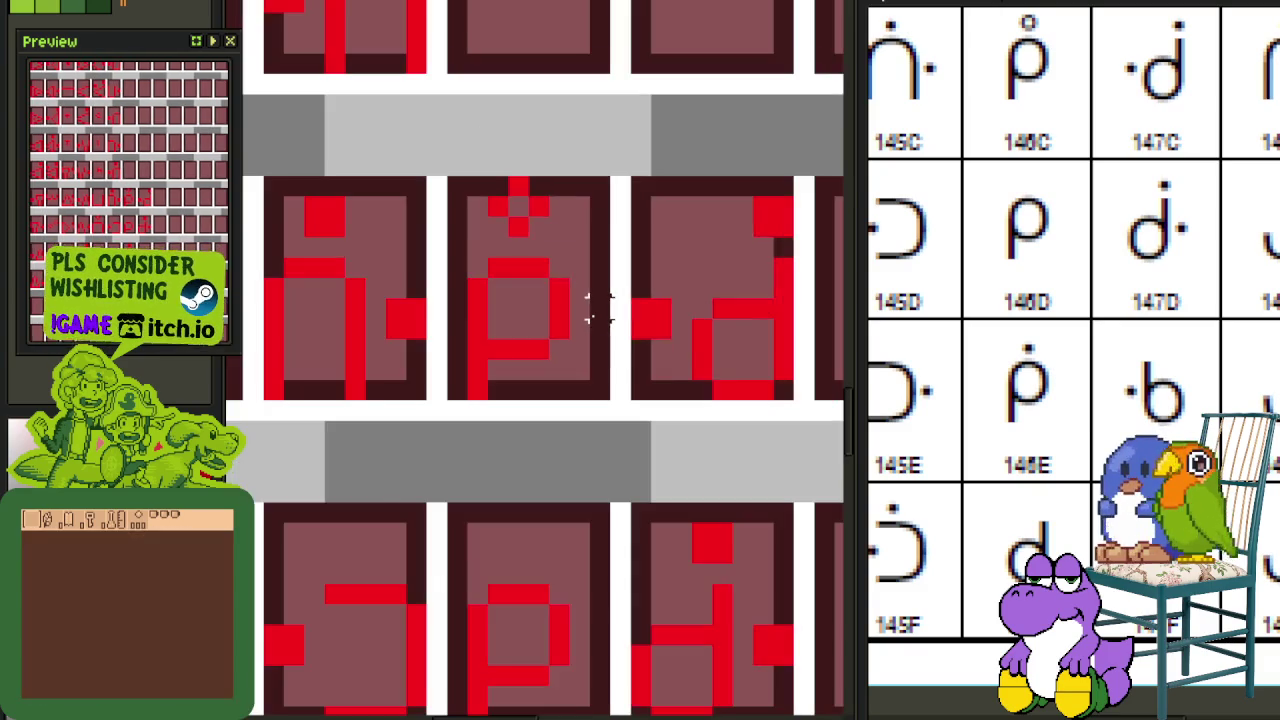
pyautogui.scroll(-1, 614, 320)
pyautogui.scroll(2, 1218, 350)
pyautogui.scroll(1, 1218, 350)
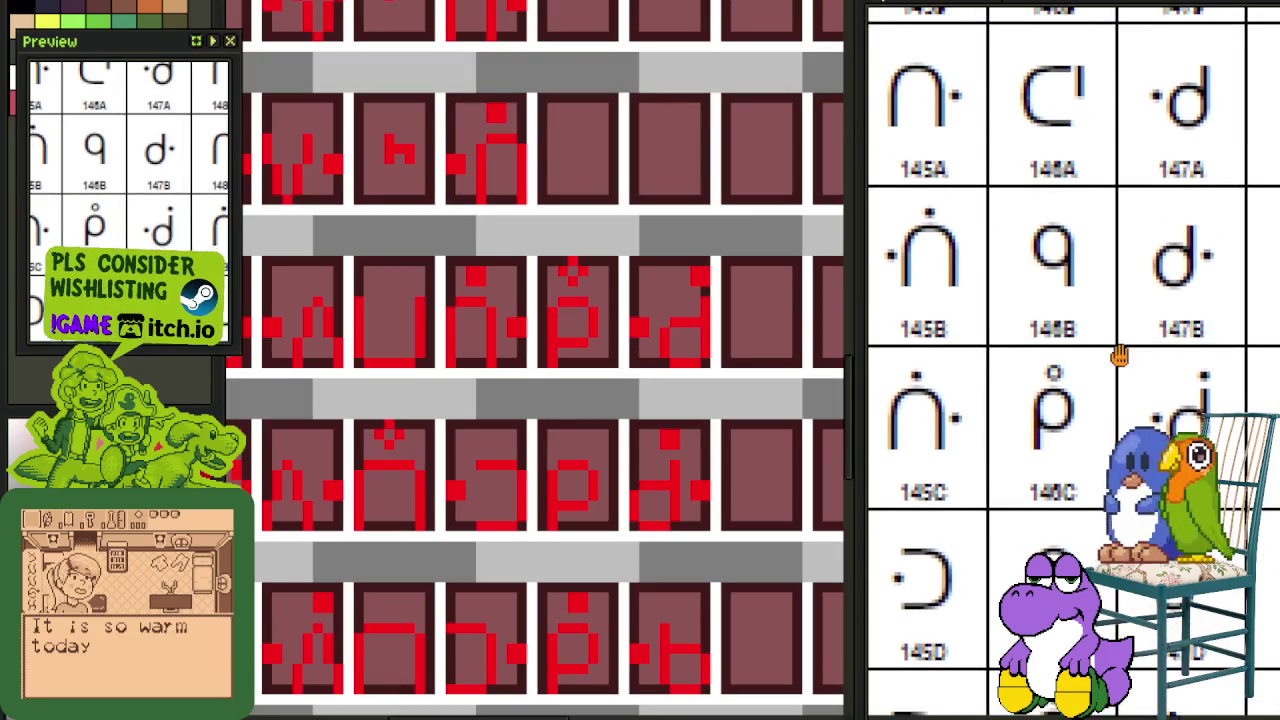
pyautogui.scroll(1, 1218, 350)
pyautogui.scroll(1, 574, 285)
pyautogui.scroll(1, 560, 400)
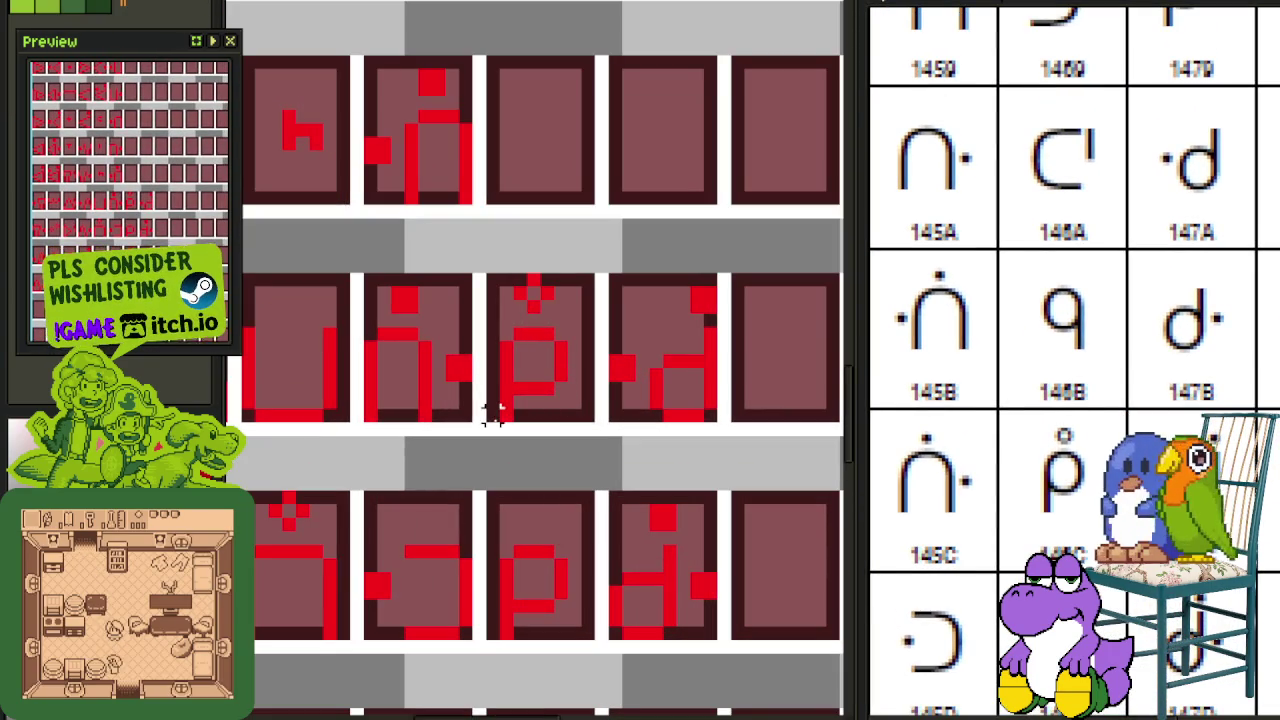
pyautogui.moveTo(493, 415); pyautogui.dragTo(722, 322)
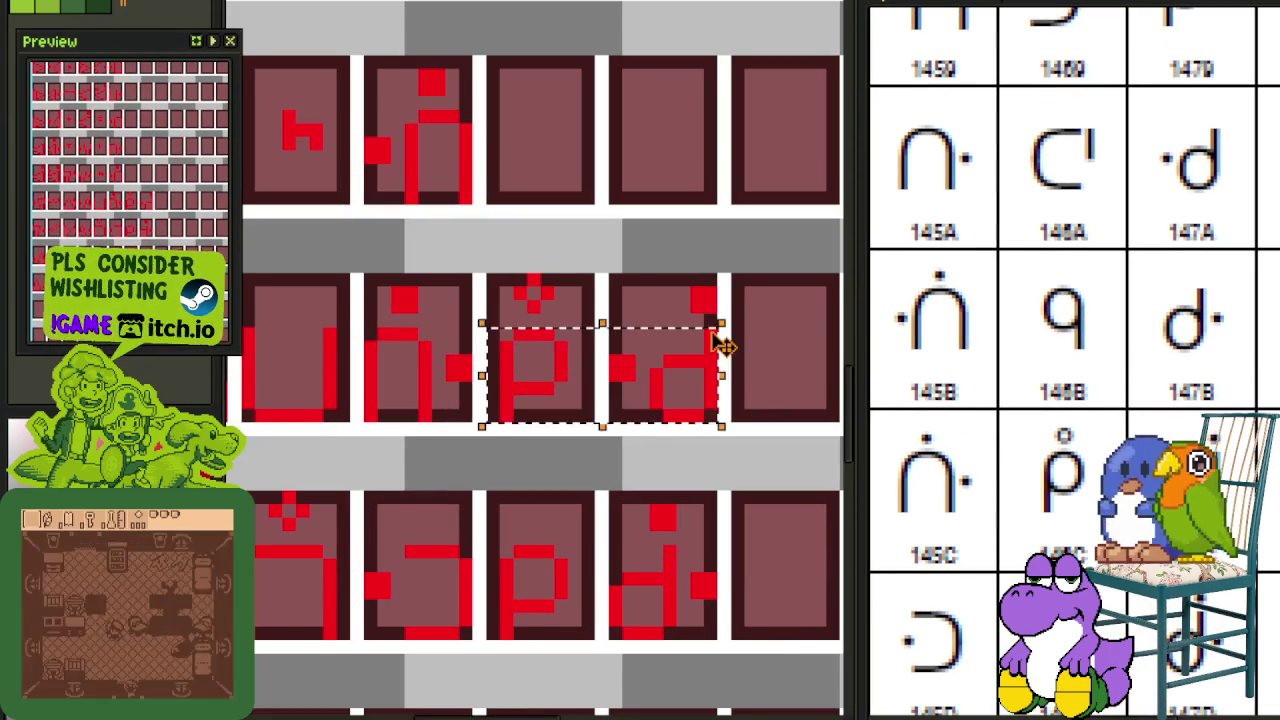
pyautogui.scroll(-1, 700, 350)
pyautogui.click(762, 487)
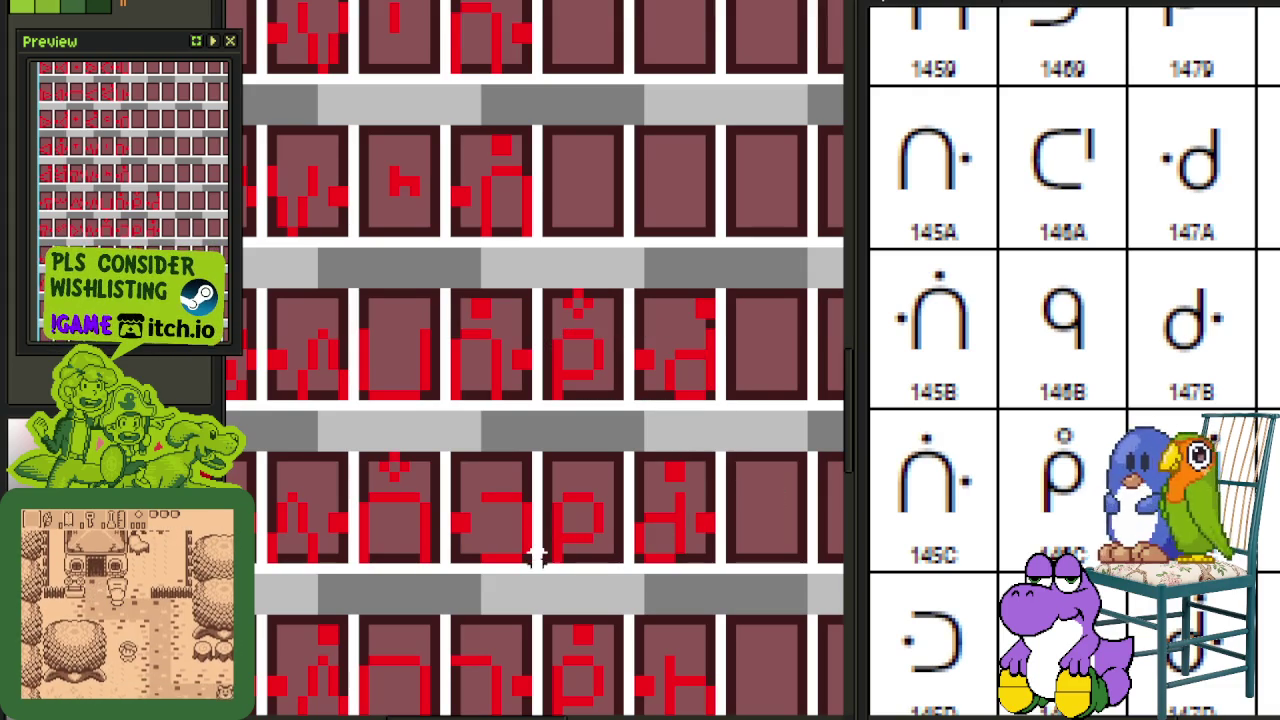
pyautogui.moveTo(540, 566)
pyautogui.mouseDown()
pyautogui.moveTo(651, 508)
pyautogui.moveTo(722, 490)
pyautogui.mouseUp()
pyautogui.moveTo(655, 543)
pyautogui.mouseDown()
pyautogui.moveTo(680, 223)
pyautogui.moveTo(657, 206)
pyautogui.mouseUp()
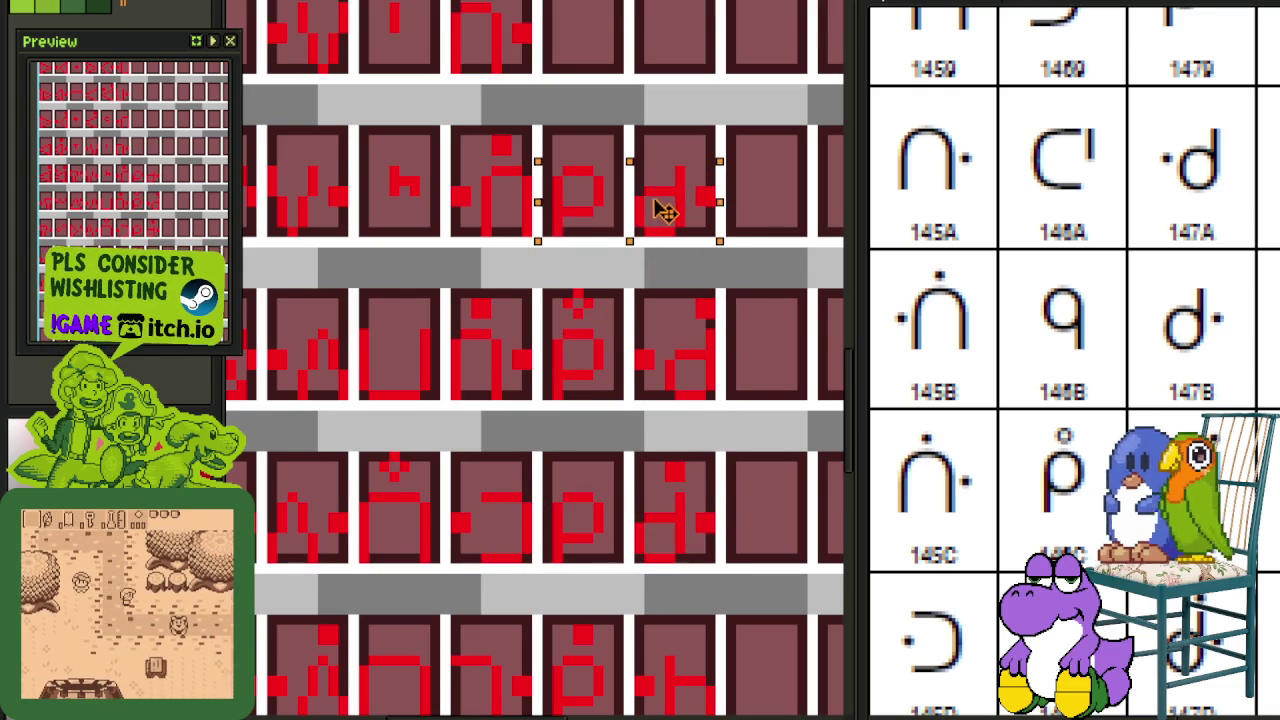
# Step: Mirror the copied p horizontally into a q and save the sheet
pyautogui.moveTo(556, 170); pyautogui.dragTo(604, 238)
pyautogui.hotkey('shift', 'h')
pyautogui.hotkey('ctrl', 'd')
pyautogui.hotkey('ctrl', 's')
pyautogui.scroll(-2, 666, 214)
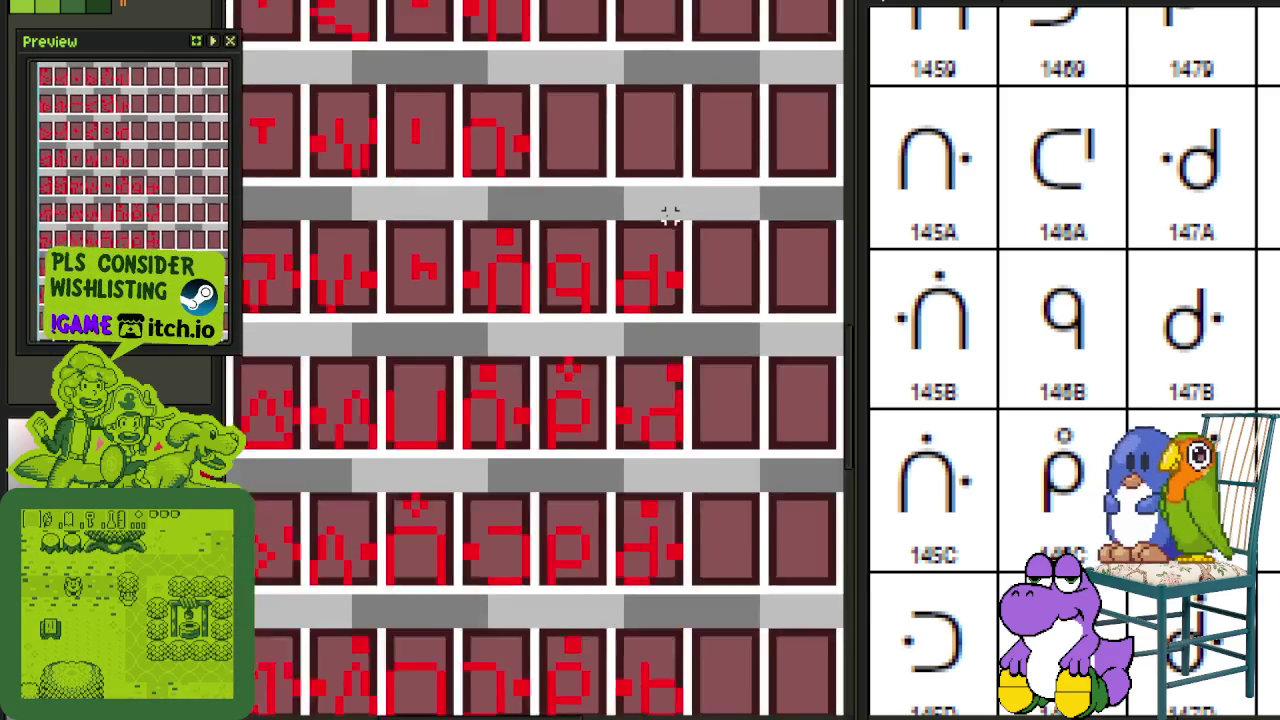
pyautogui.scroll(-1, 668, 213)
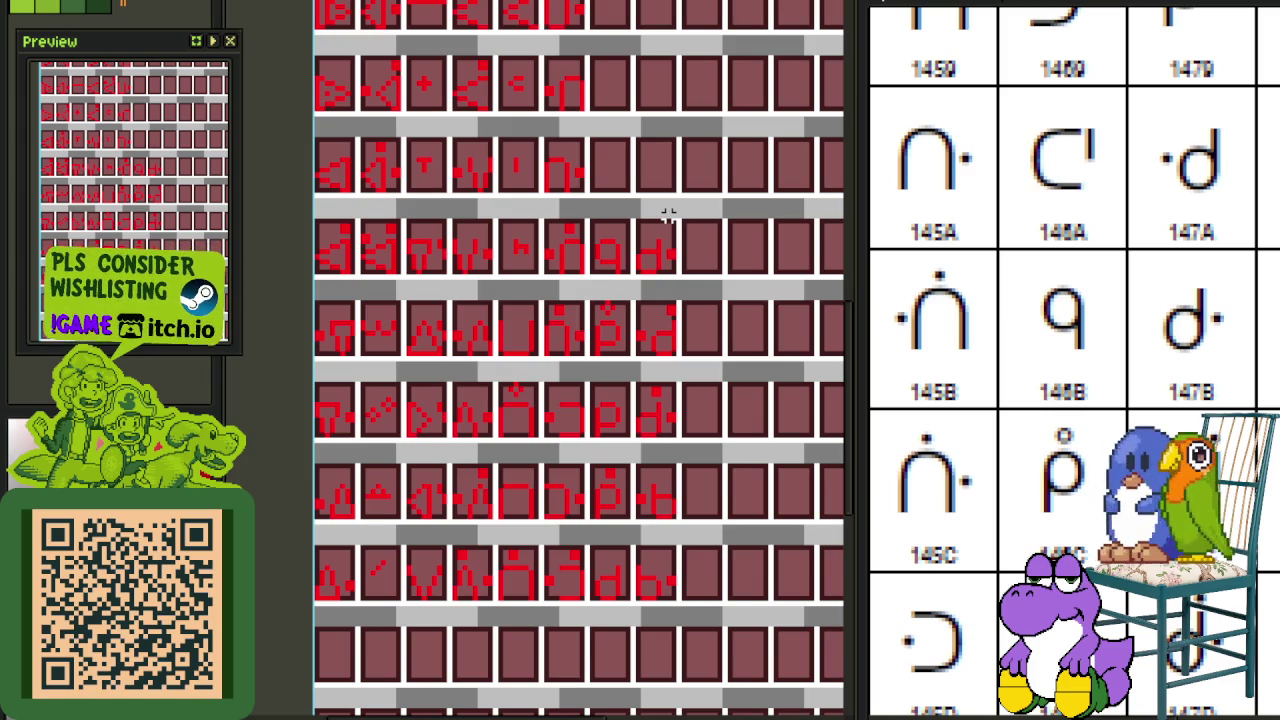
pyautogui.scroll(-1, 689, 191)
# Step: Move the top-row hook glyph down into the empty cell after the n glyph, then reselect it
pyautogui.scroll(-1, 634, 371)
pyautogui.scroll(-1, 626, 211)
pyautogui.moveTo(626, 211); pyautogui.dragTo(612, 405)
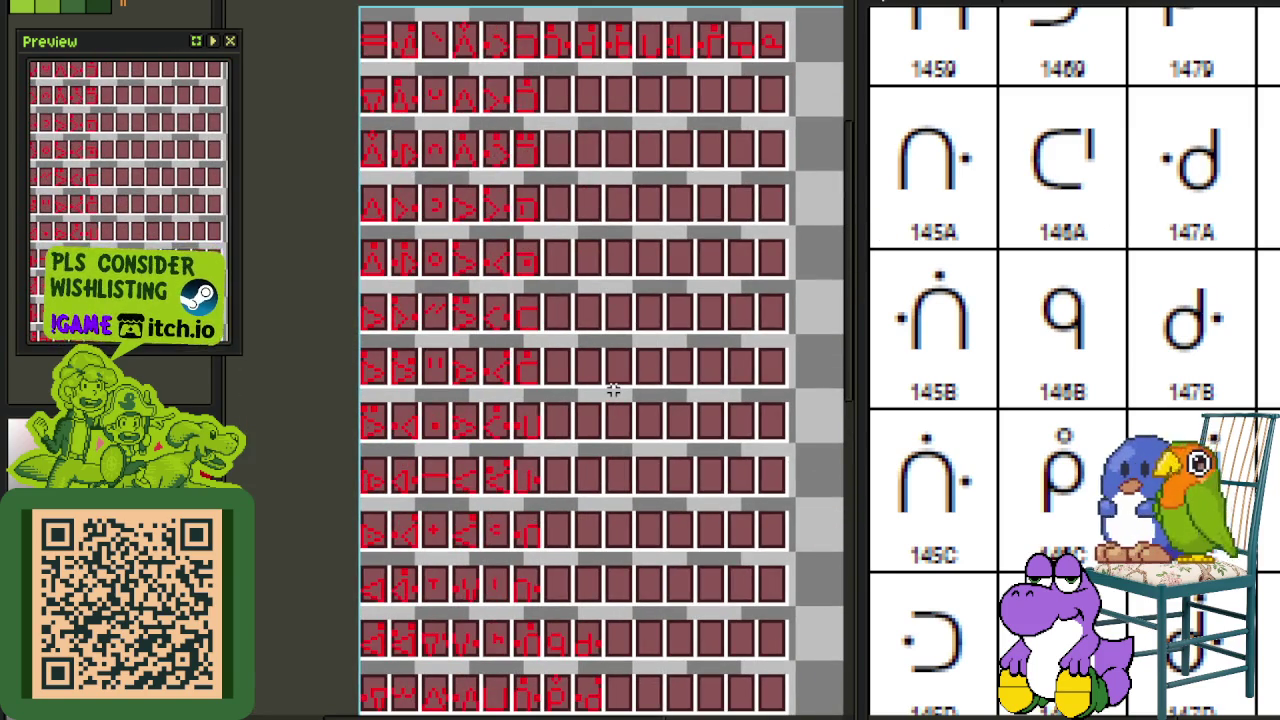
pyautogui.moveTo(670, 180); pyautogui.dragTo(566, 229)
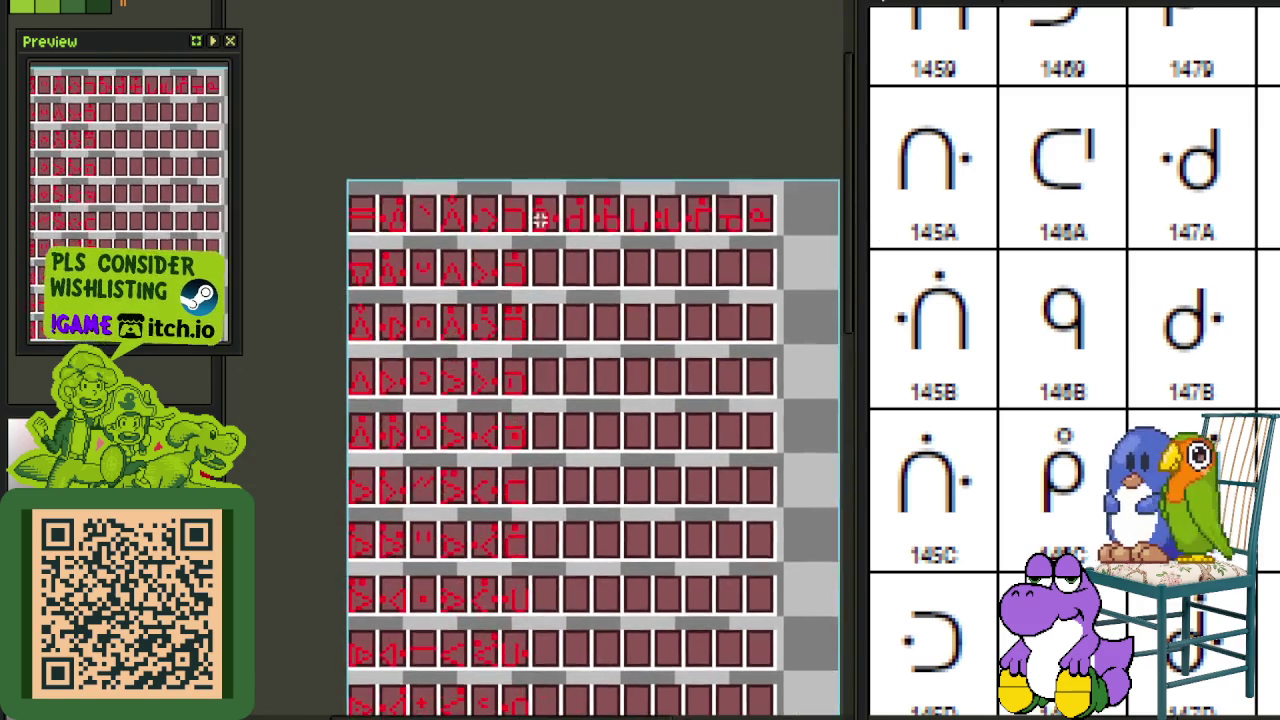
pyautogui.scroll(2, 505, 250)
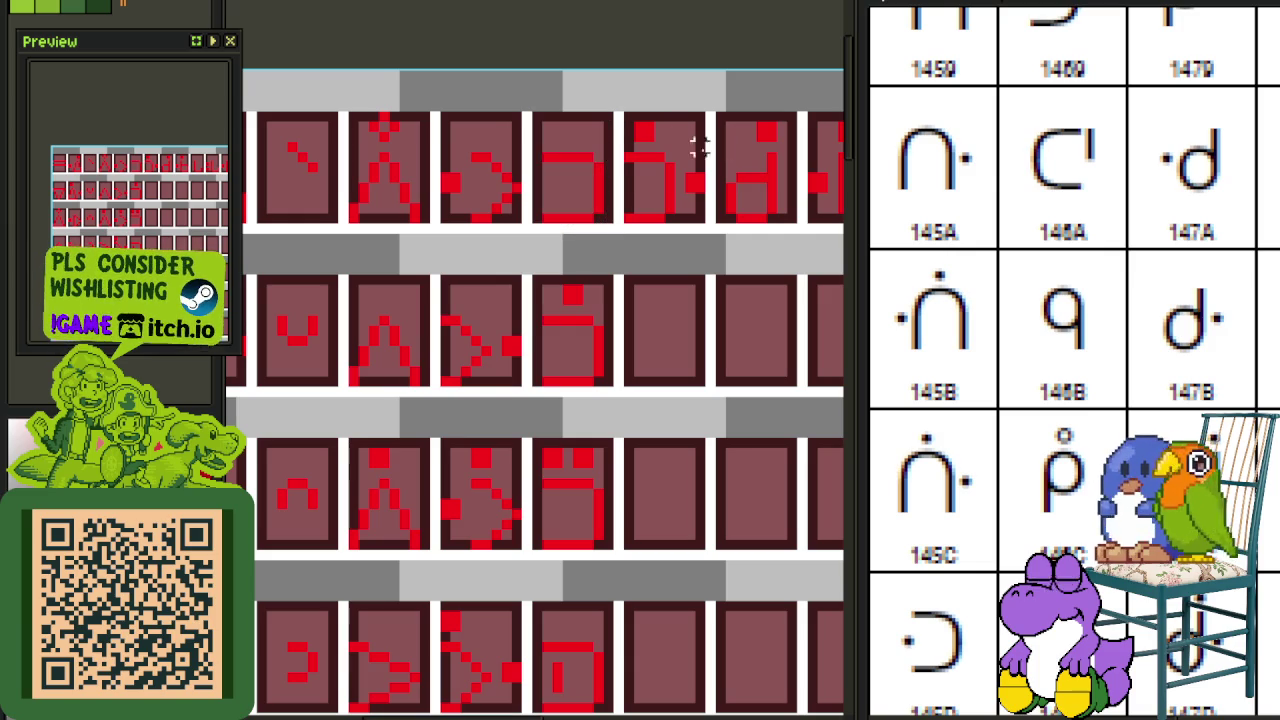
pyautogui.moveTo(628, 218); pyautogui.dragTo(700, 120)
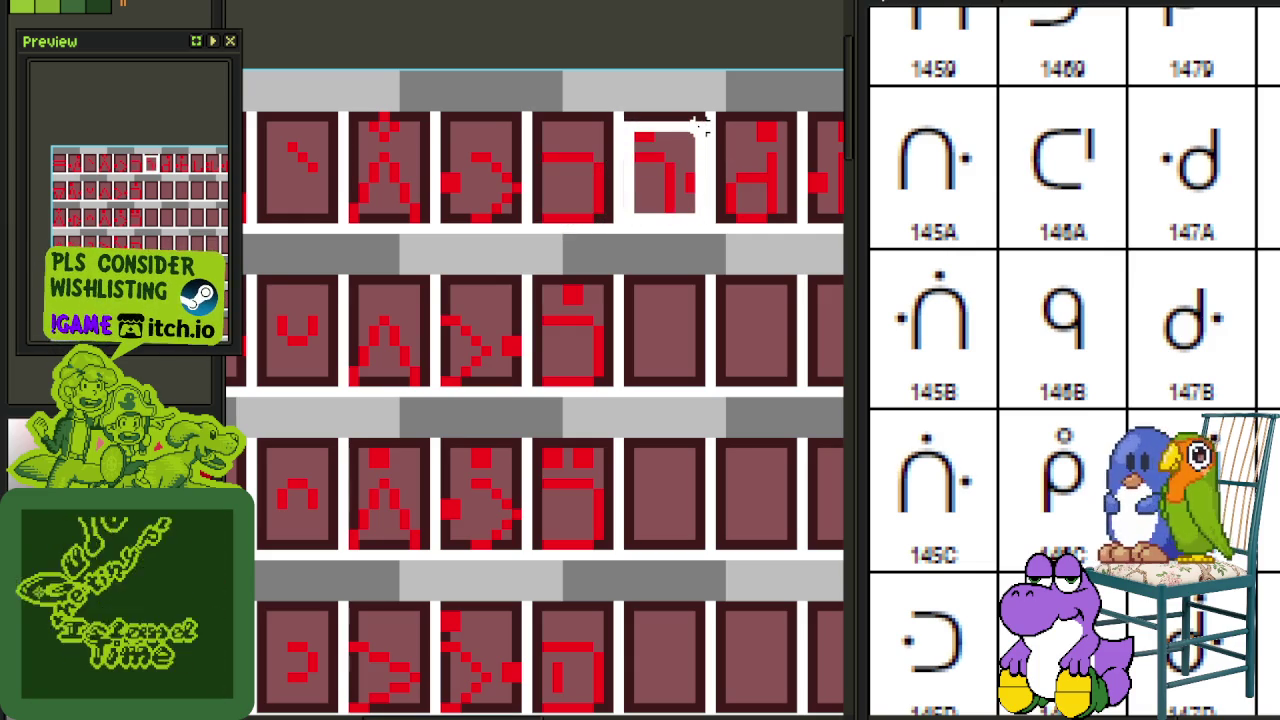
pyautogui.scroll(-1, 688, 178)
pyautogui.moveTo(688, 178); pyautogui.dragTo(793, 450)
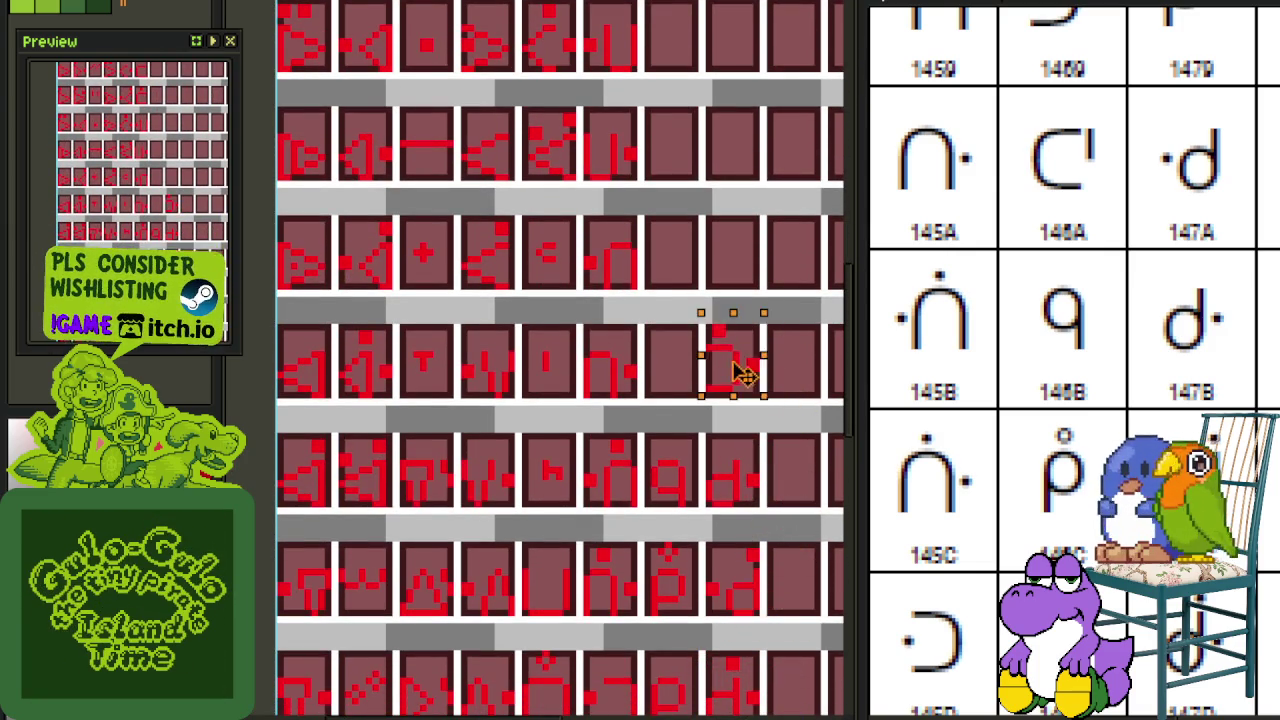
pyautogui.moveTo(793, 450)
pyautogui.mouseDown()
pyautogui.moveTo(714, 343)
pyautogui.moveTo(688, 385)
pyautogui.mouseUp()
pyautogui.scroll(1, 672, 375)
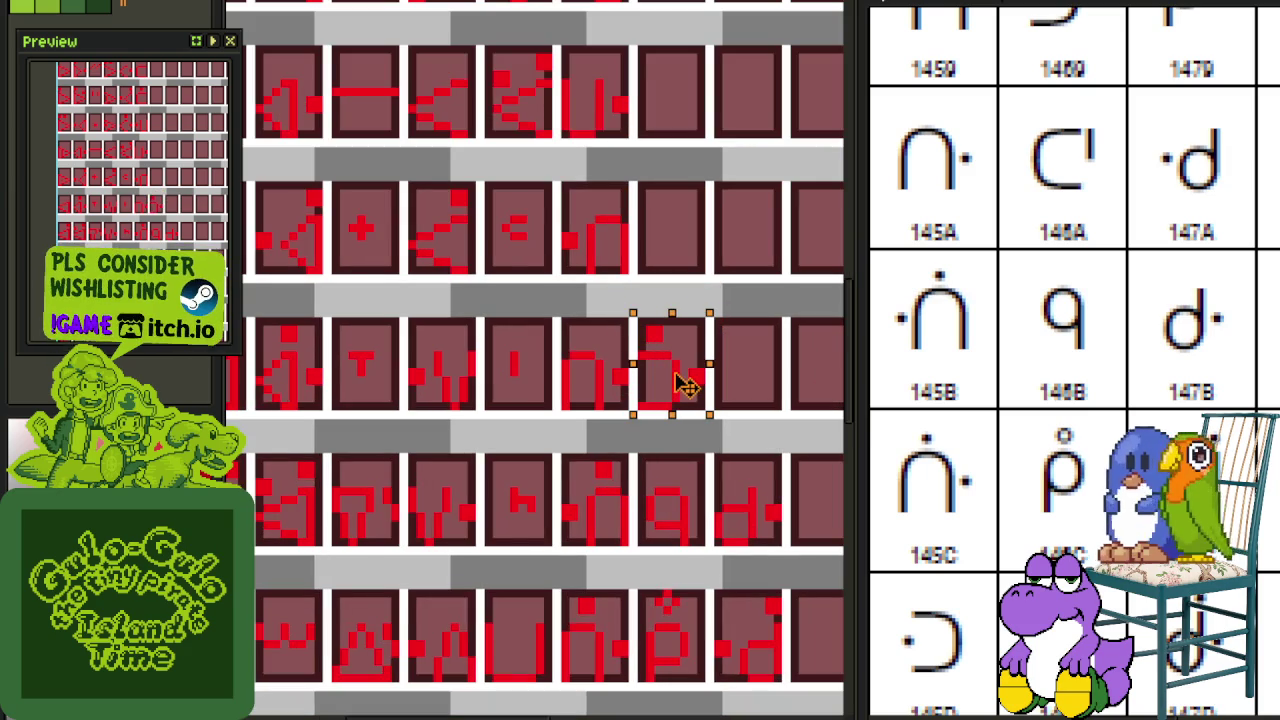
pyautogui.click(720, 340)
pyautogui.scroll(1, 690, 373)
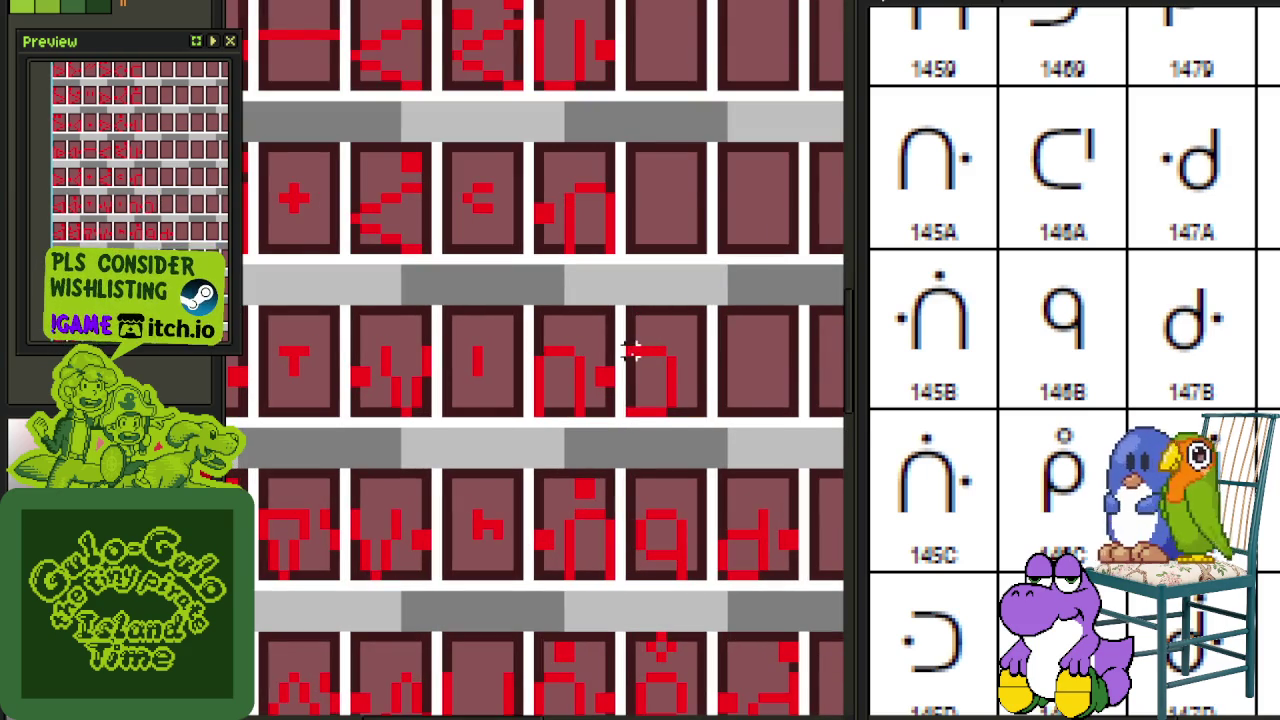
pyautogui.moveTo(632, 350); pyautogui.dragTo(672, 398)
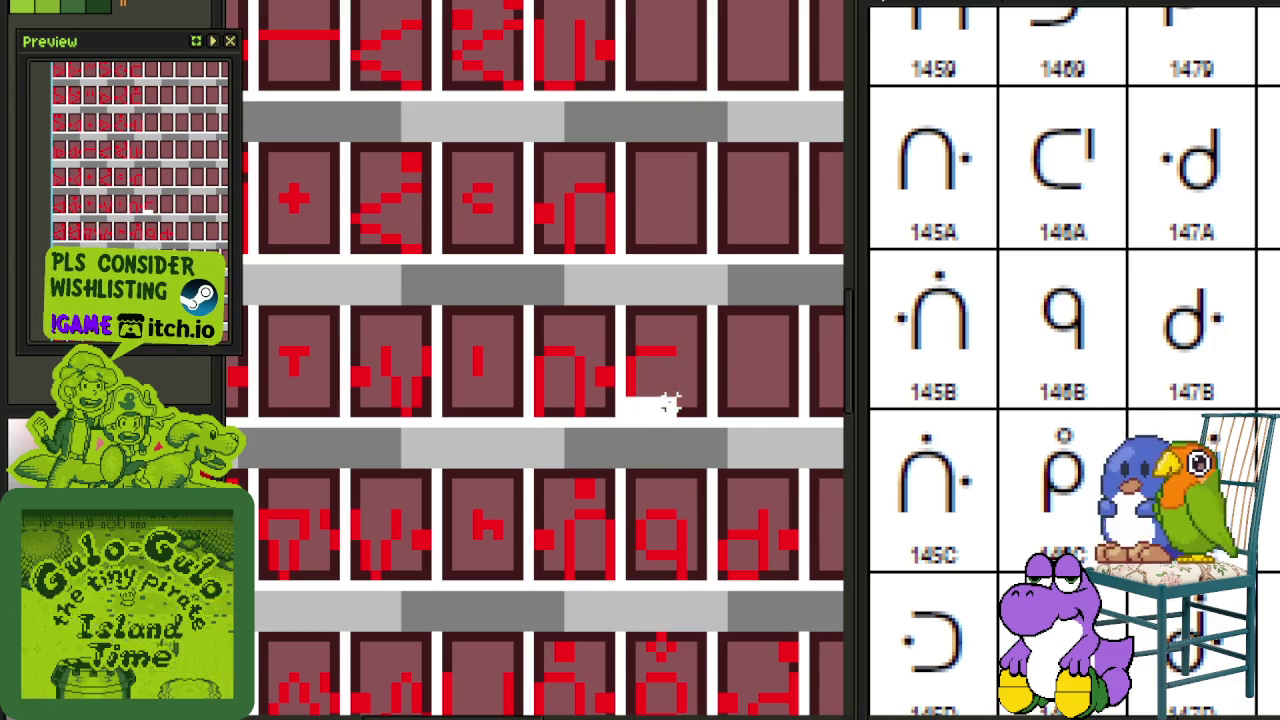
# Step: Save the sheet, then select the vertical-bar glyph cell and nudge it into position
pyautogui.hotkey('ctrl', 's')
pyautogui.scroll(-1, 713, 367)
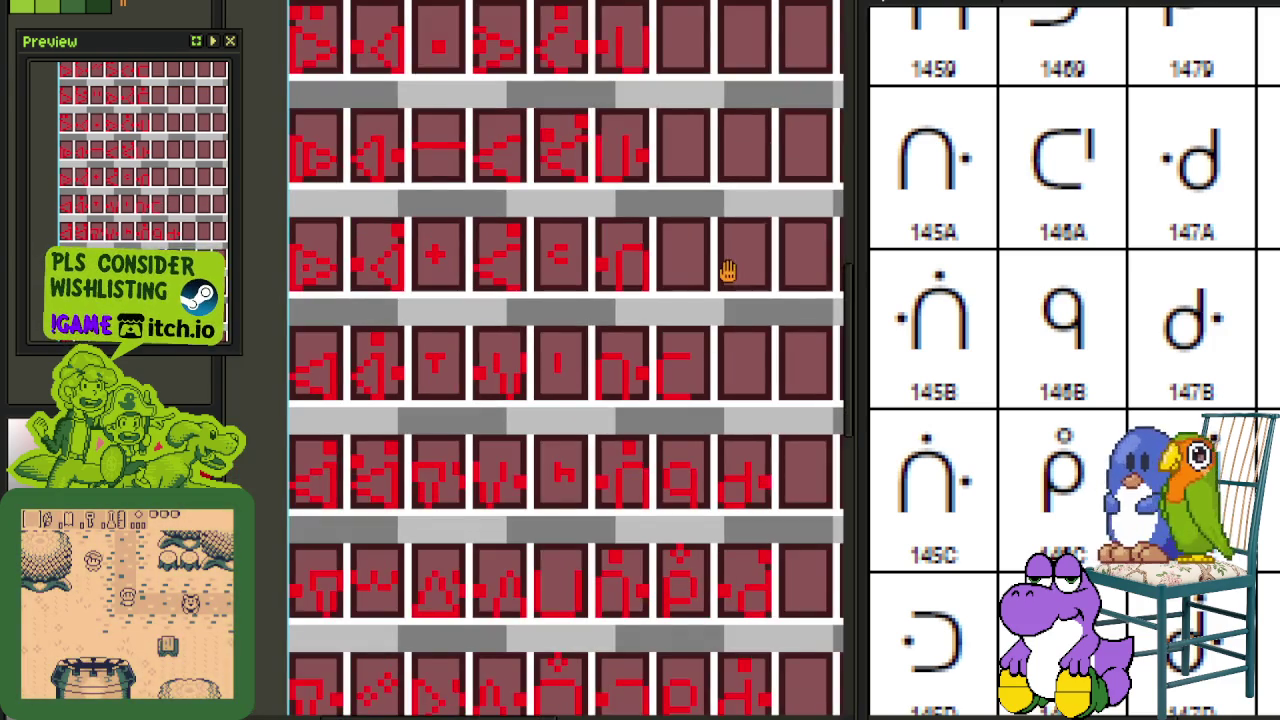
pyautogui.scroll(-1, 728, 272)
pyautogui.scroll(1, 685, 347)
pyautogui.scroll(1, 533, 537)
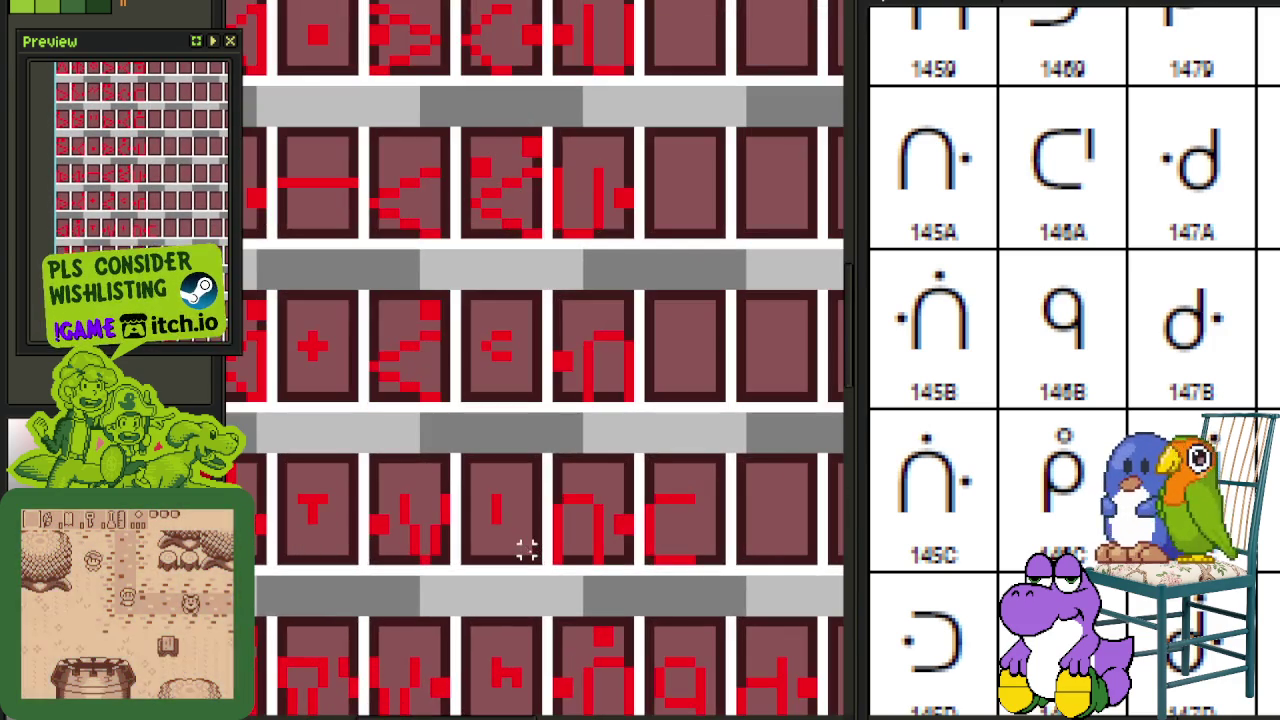
pyautogui.moveTo(535, 557); pyautogui.dragTo(457, 451)
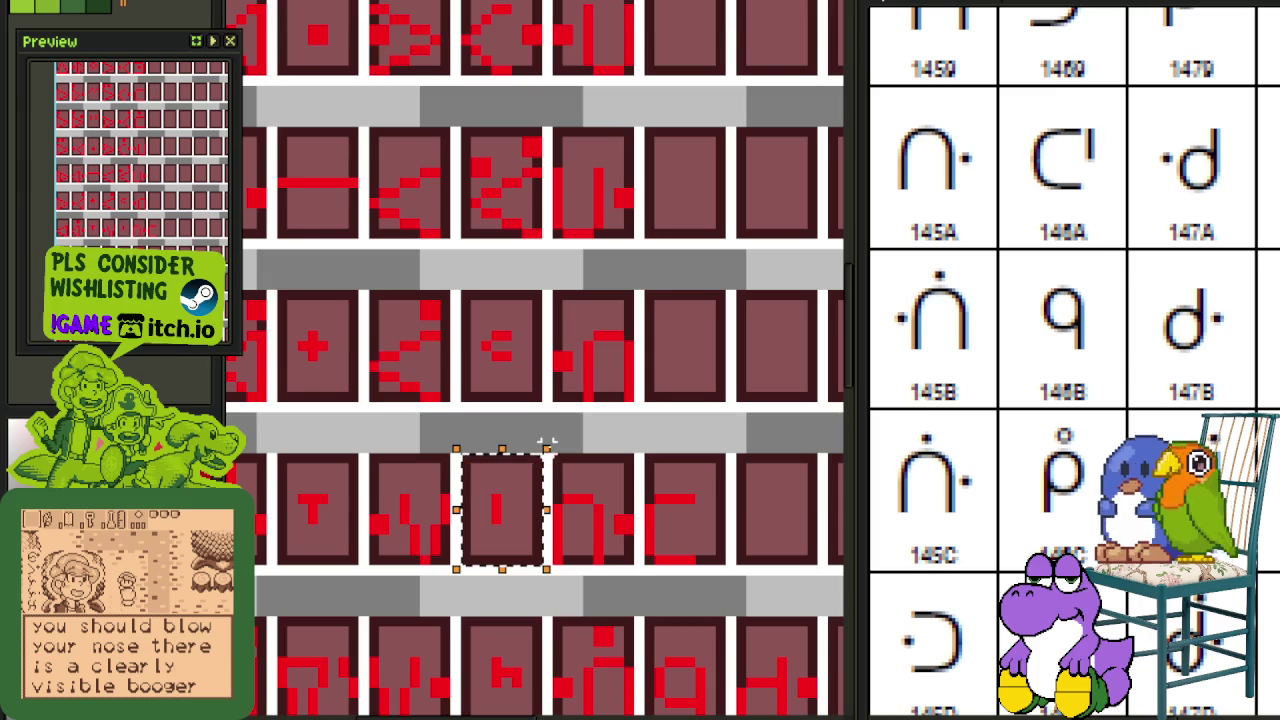
pyautogui.press('Right')
pyautogui.press('Right')
pyautogui.press('Right')
pyautogui.press('Right')
pyautogui.press('Right')
pyautogui.press('Right')
pyautogui.press('Right')
pyautogui.press('Right')
pyautogui.press('Right')
pyautogui.press('Left')
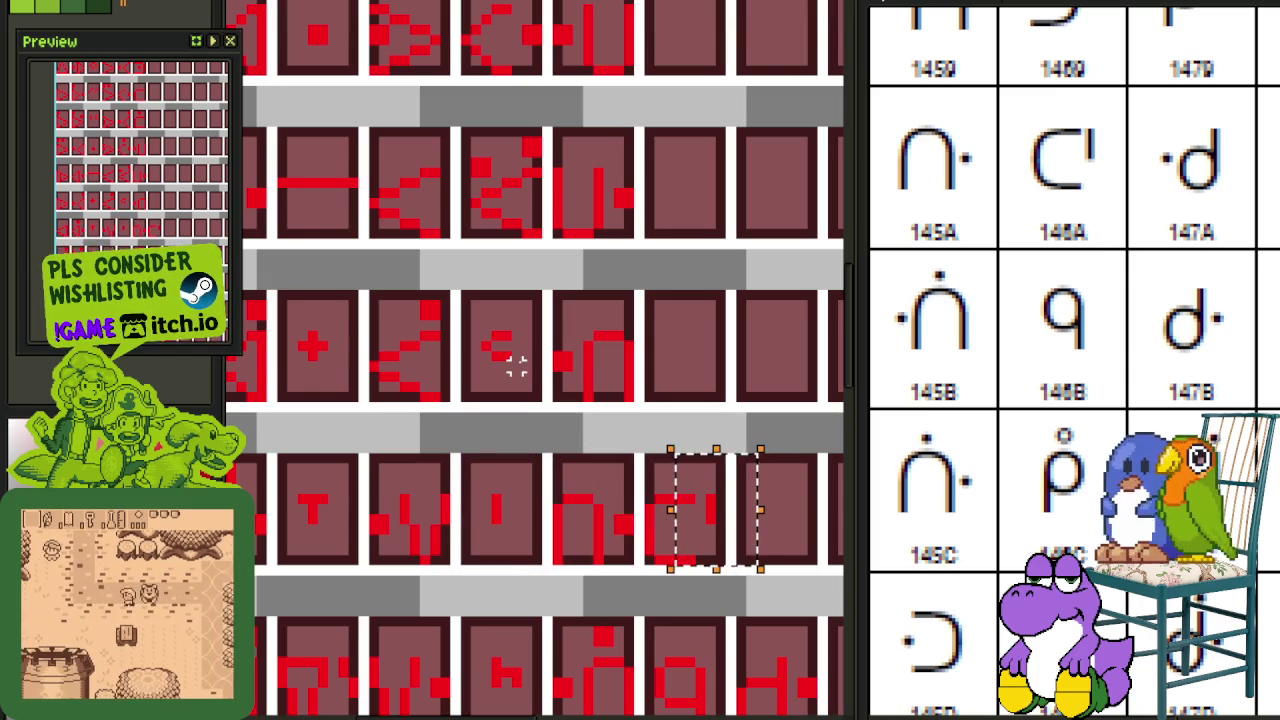
# Step: Copy the d glyph into the tile above, and mirror the b-shaped glyph into a d with Shift+H
pyautogui.scroll(-2, 708, 413)
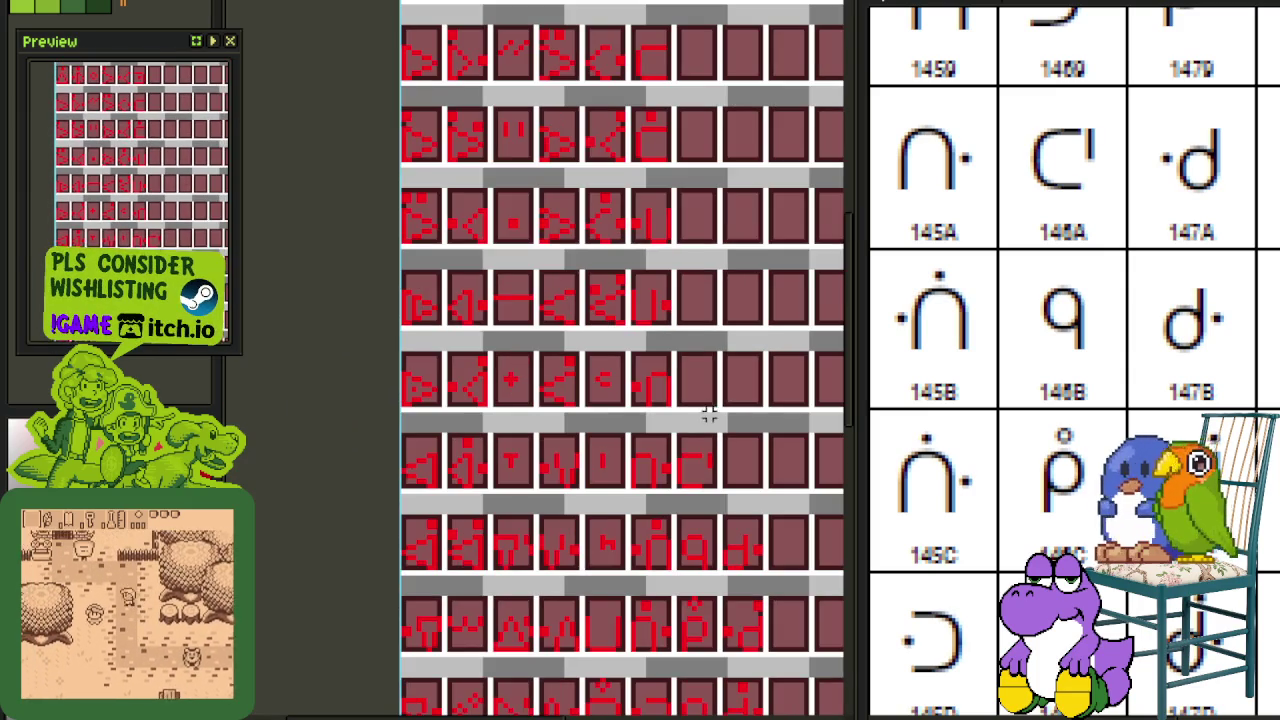
pyautogui.moveTo(736, 432); pyautogui.dragTo(623, 349)
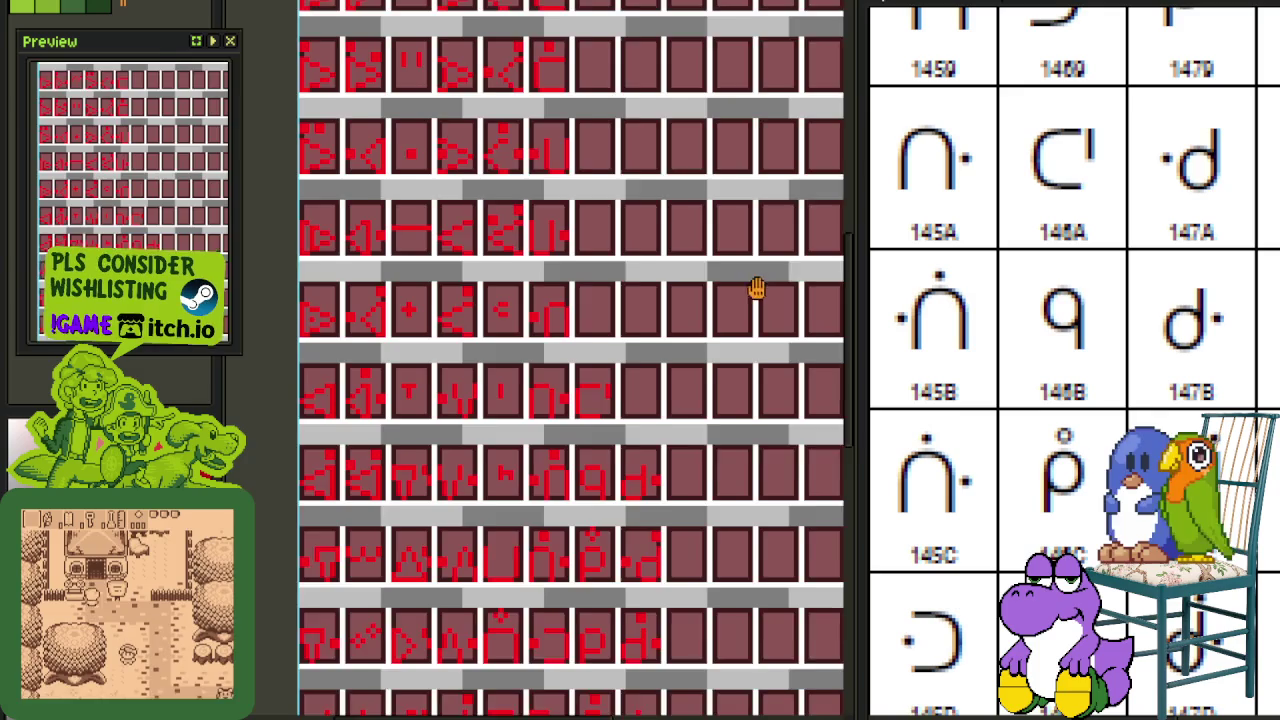
pyautogui.moveTo(758, 287); pyautogui.dragTo(686, 327)
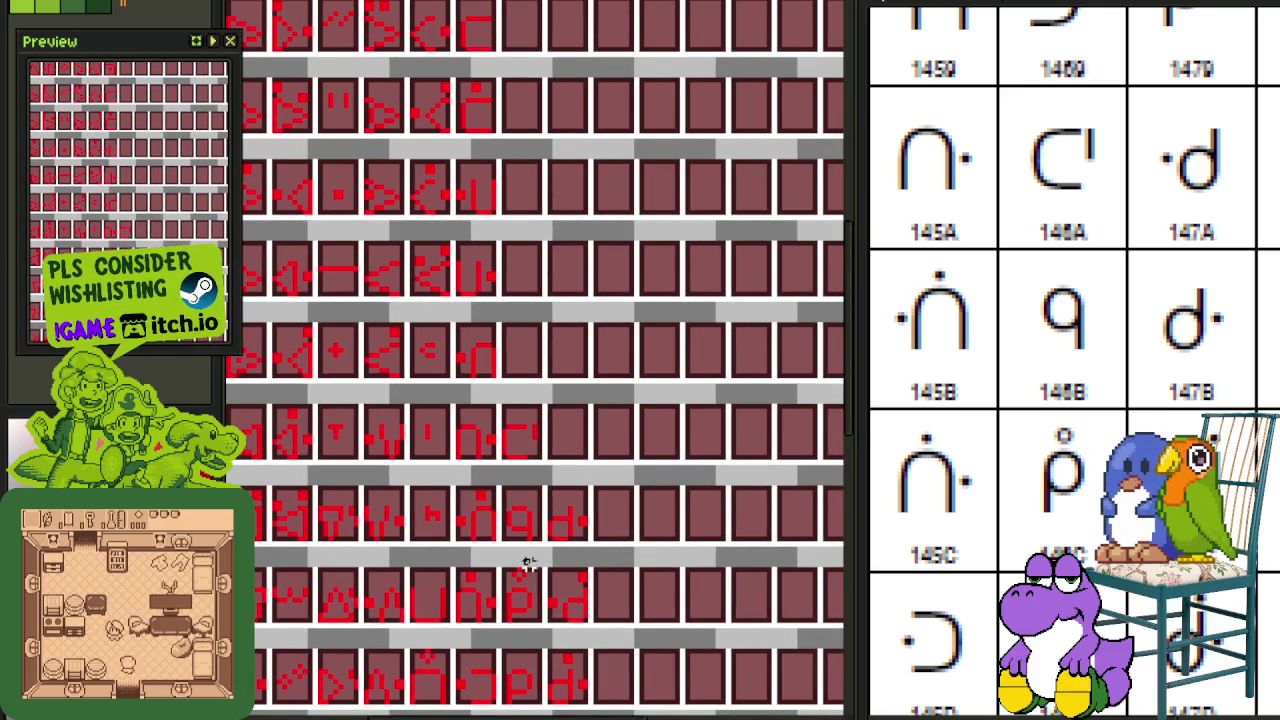
pyautogui.scroll(2, 533, 538)
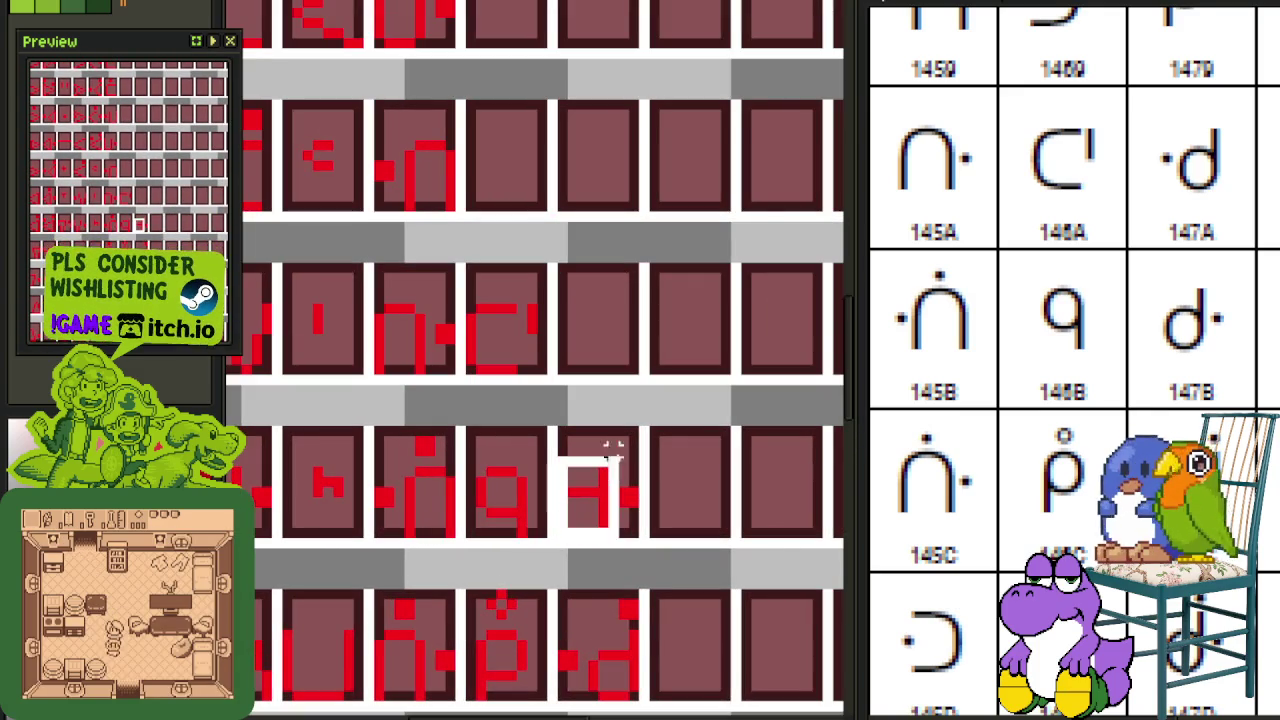
pyautogui.moveTo(562, 533)
pyautogui.mouseDown()
pyautogui.moveTo(640, 425)
pyautogui.moveTo(620, 425)
pyautogui.moveTo(620, 350)
pyautogui.moveTo(552, 299)
pyautogui.mouseUp()
pyautogui.click(622, 357)
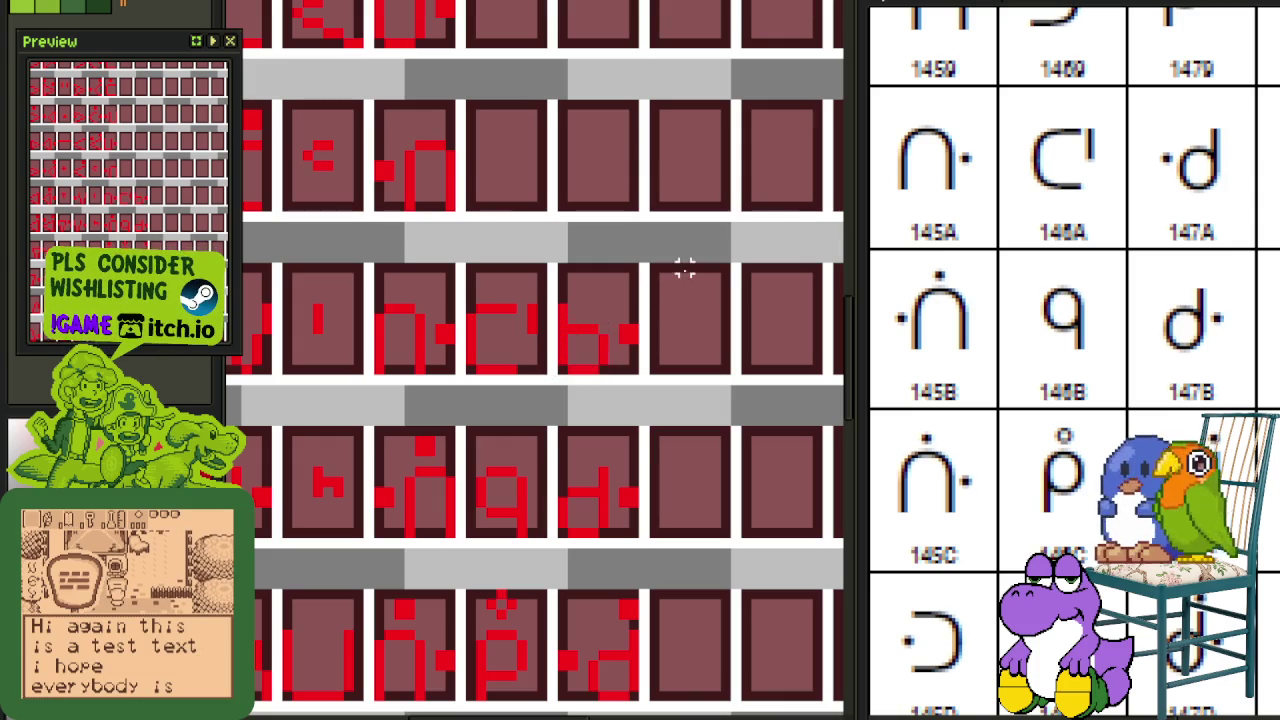
pyautogui.moveTo(632, 370); pyautogui.dragTo(553, 261)
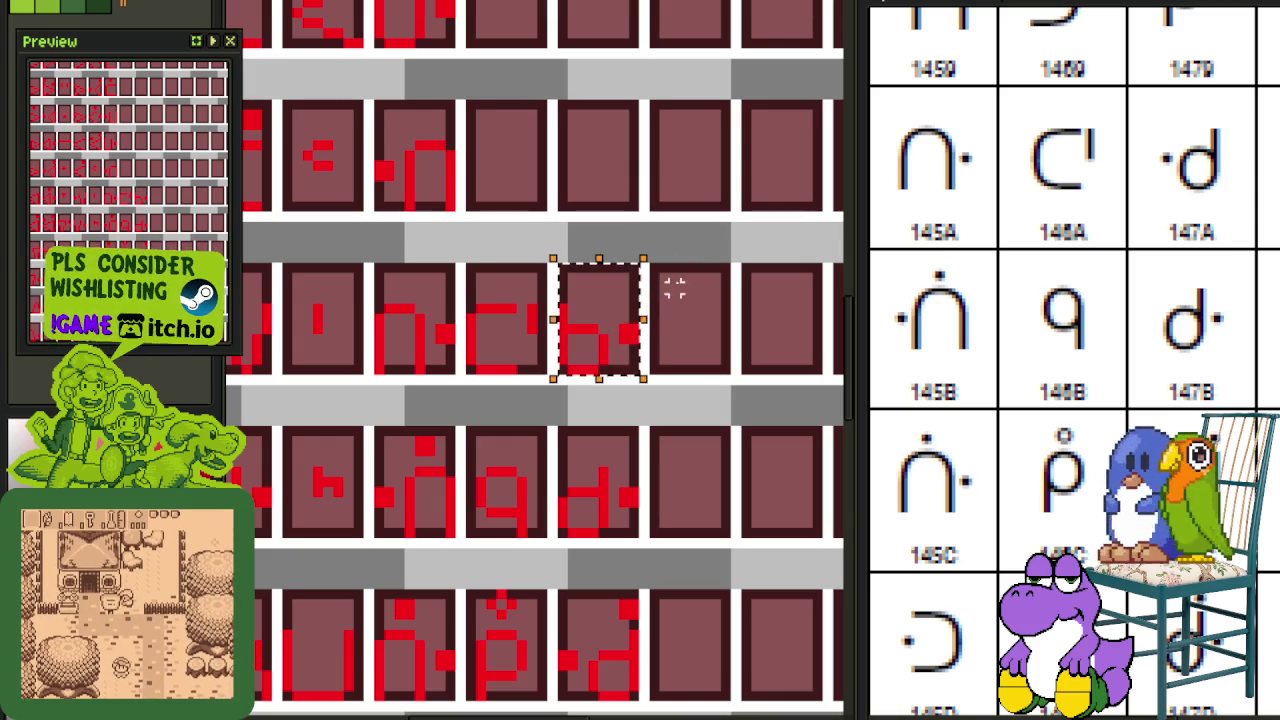
pyautogui.hotkey('shift', 'h')
pyautogui.hotkey('ctrl', 'd')
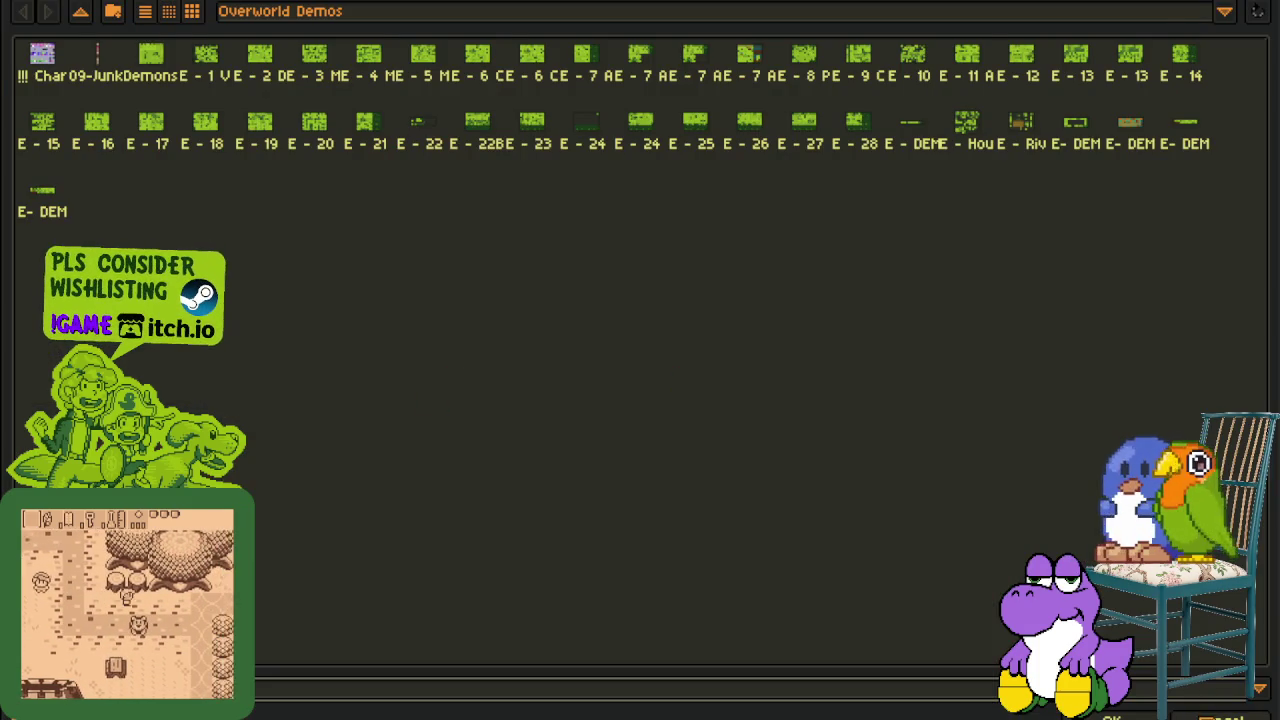
# Step: Copy a neighbouring glyph and the d glyph into the empty tiles above
pyautogui.scroll(2, 640, 330)
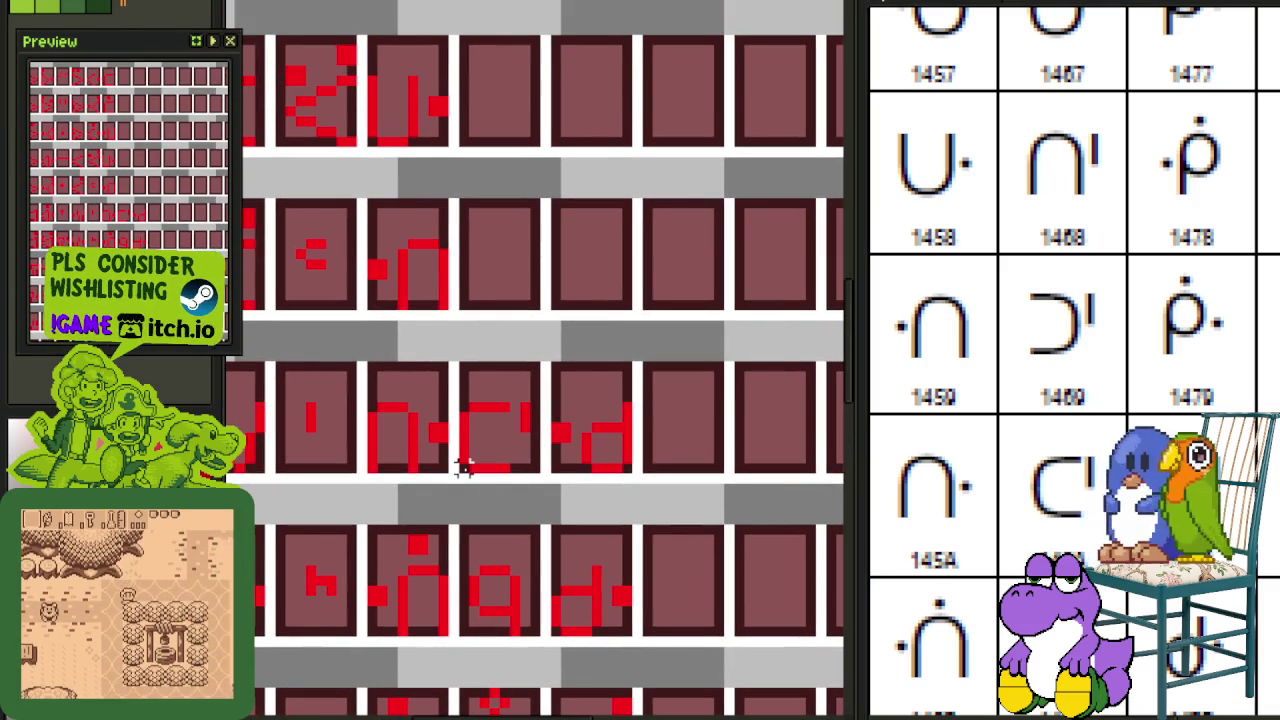
pyautogui.moveTo(478, 458); pyautogui.dragTo(534, 363)
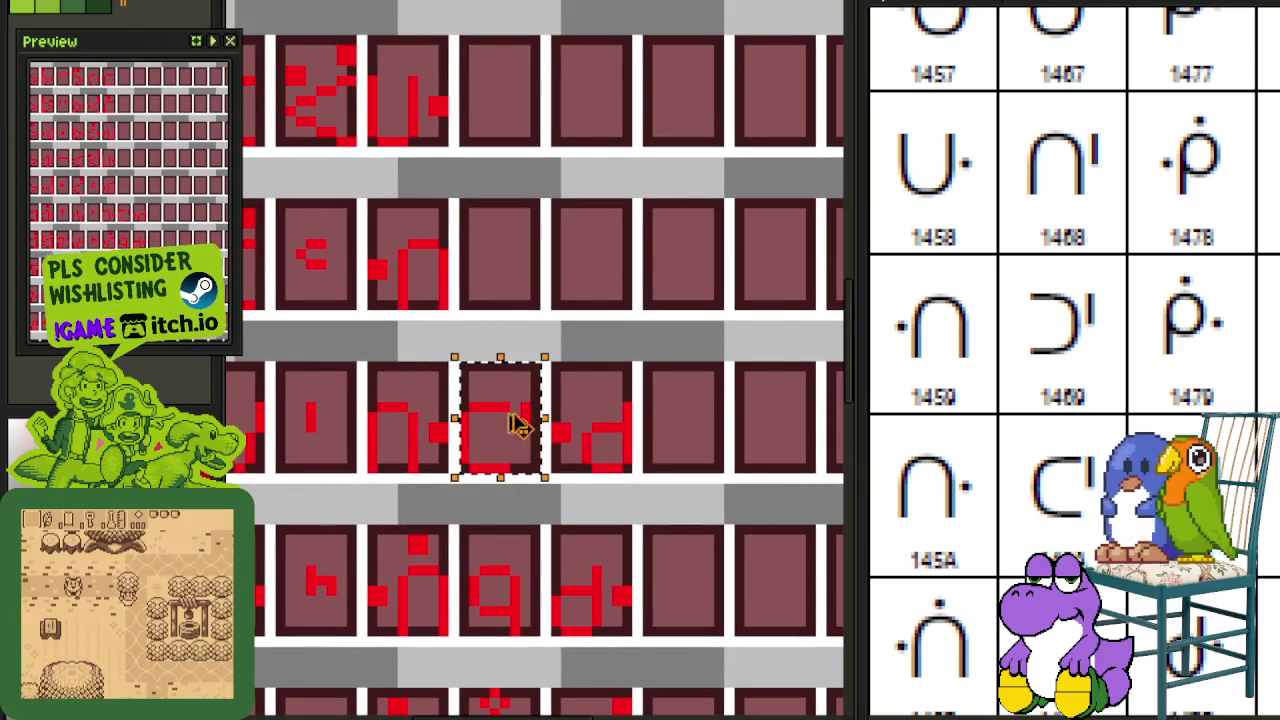
pyautogui.moveTo(500, 455); pyautogui.dragTo(505, 300)
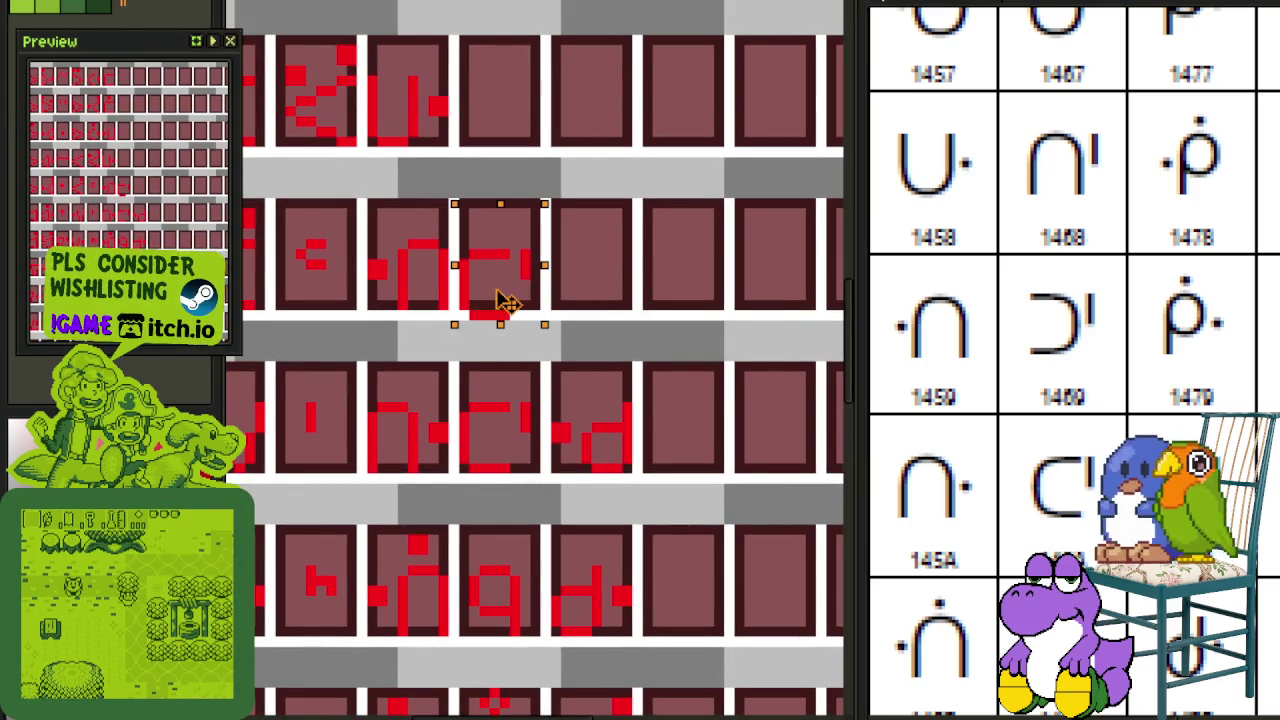
pyautogui.click(586, 274)
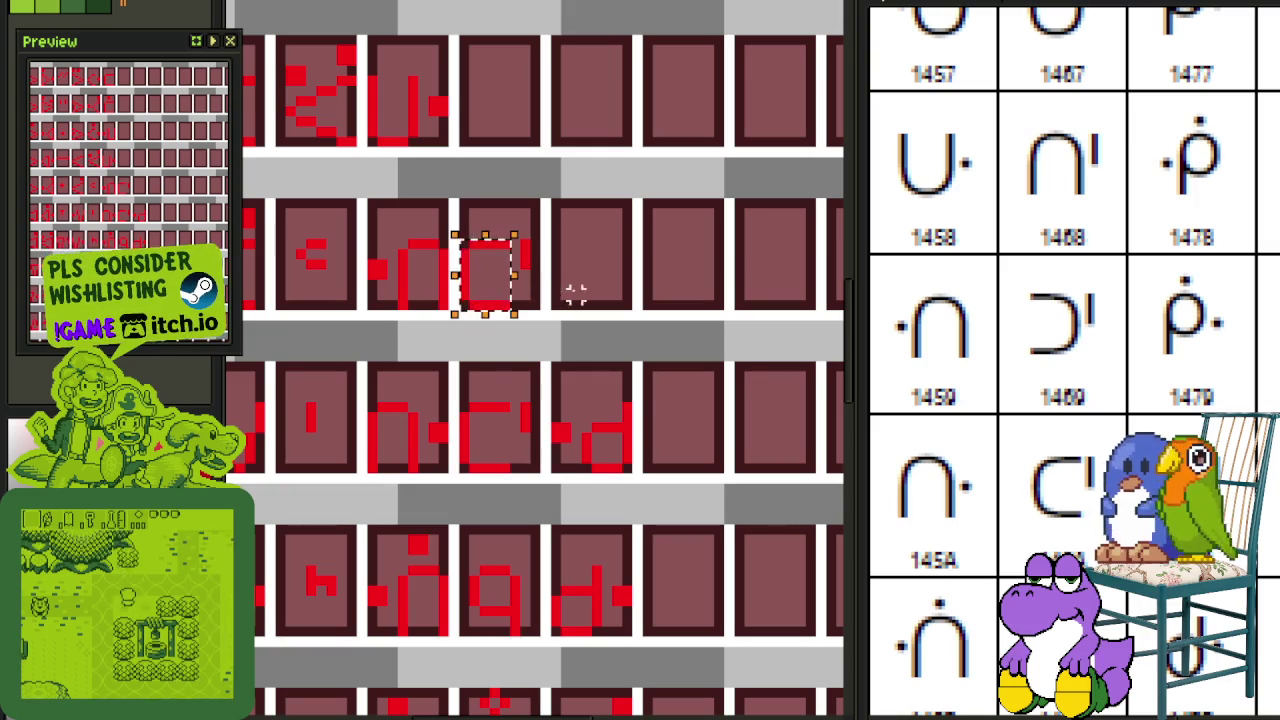
pyautogui.scroll(-2, 629, 591)
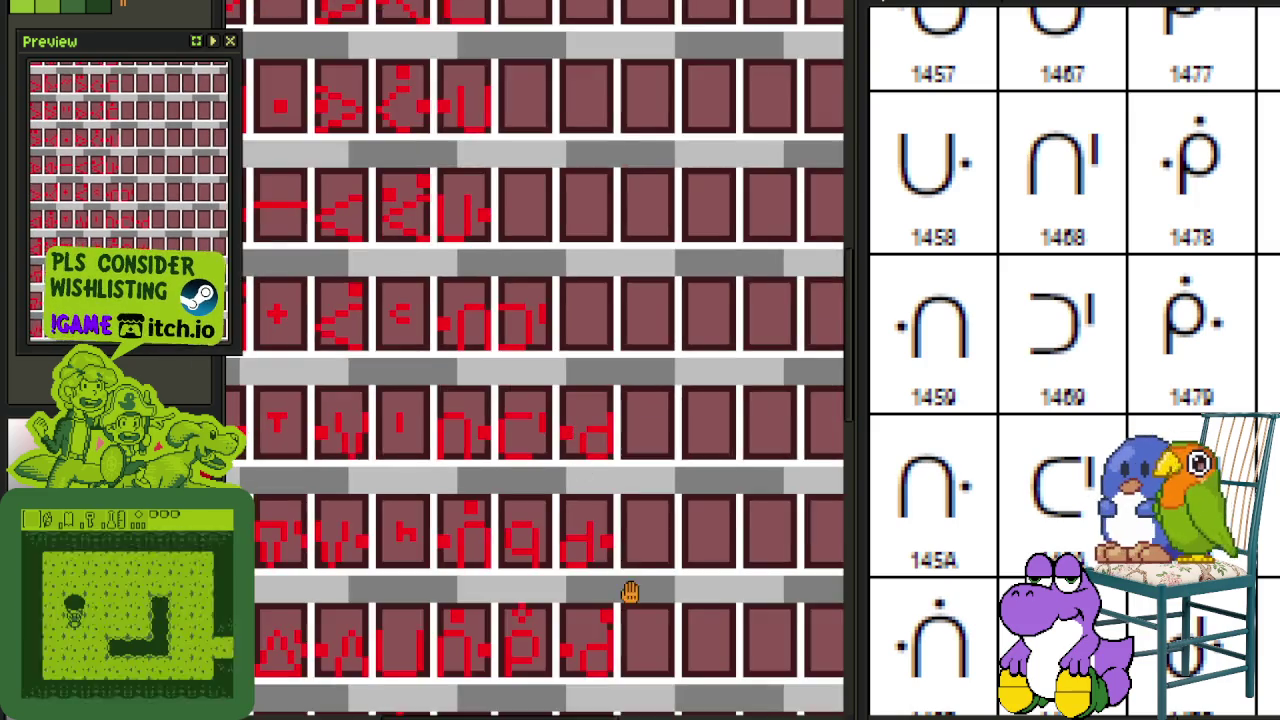
pyautogui.scroll(1, 606, 426)
pyautogui.scroll(1, 606, 426)
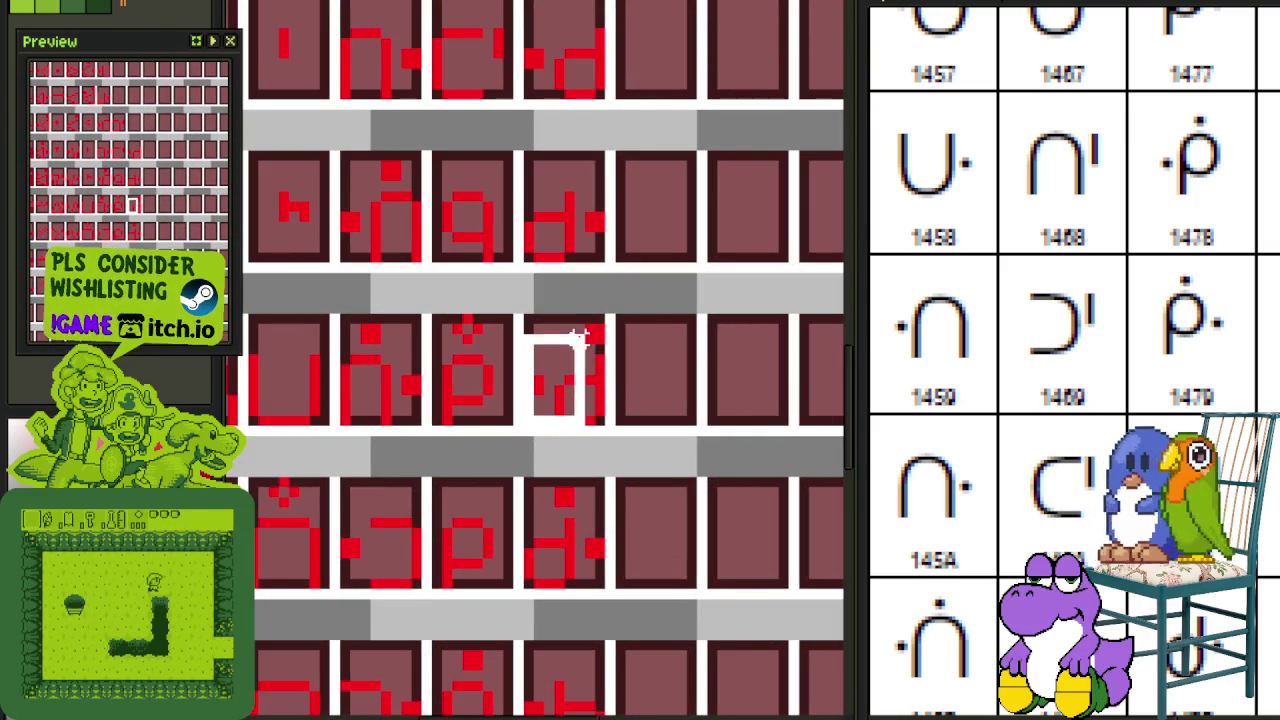
pyautogui.click(564, 370)
pyautogui.moveTo(586, 380)
pyautogui.mouseDown()
pyautogui.moveTo(590, 8)
pyautogui.moveTo(583, 235)
pyautogui.mouseUp()
pyautogui.scroll(2, 590, 8)
pyautogui.hotkey('ctrl', 'd')
# Step: Move the new glyph's strokes up one pixel and its dot two pixels left, then save
pyautogui.scroll(1, 680, 215)
pyautogui.scroll(1, 640, 300)
pyautogui.scroll(1, 560, 290)
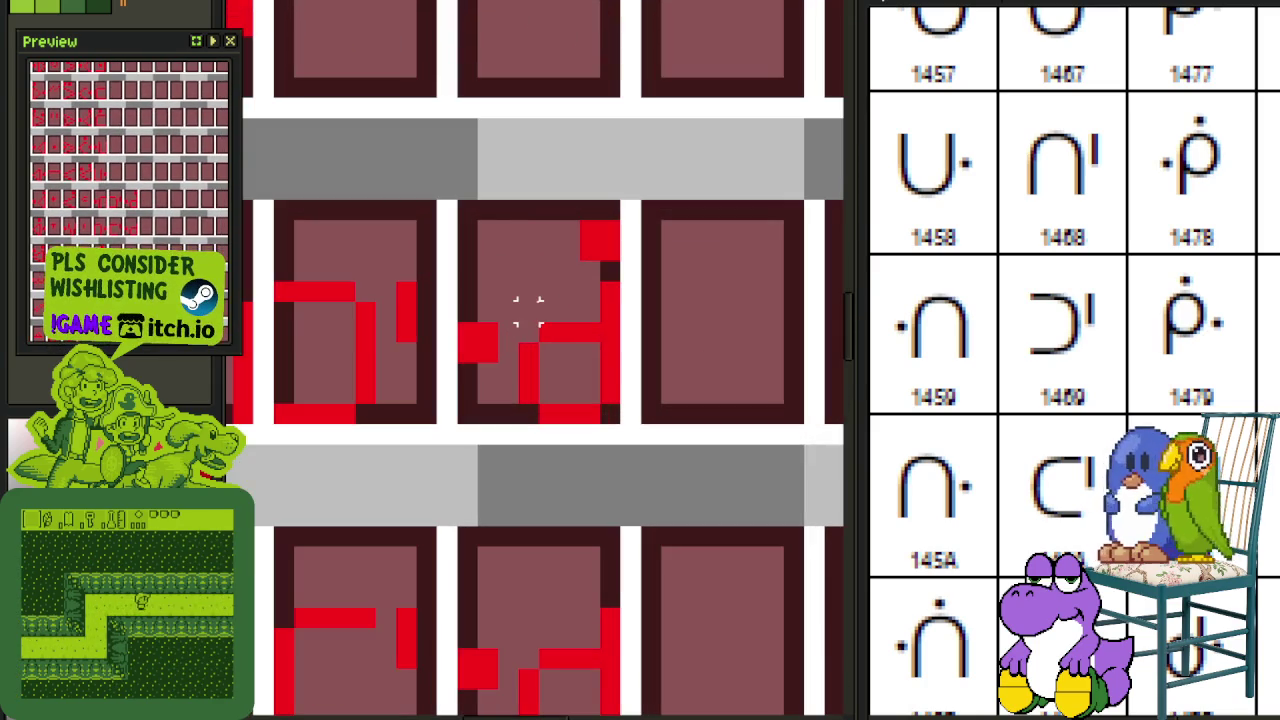
pyautogui.moveTo(528, 290); pyautogui.dragTo(614, 423)
pyautogui.press('Up')
pyautogui.press('Up')
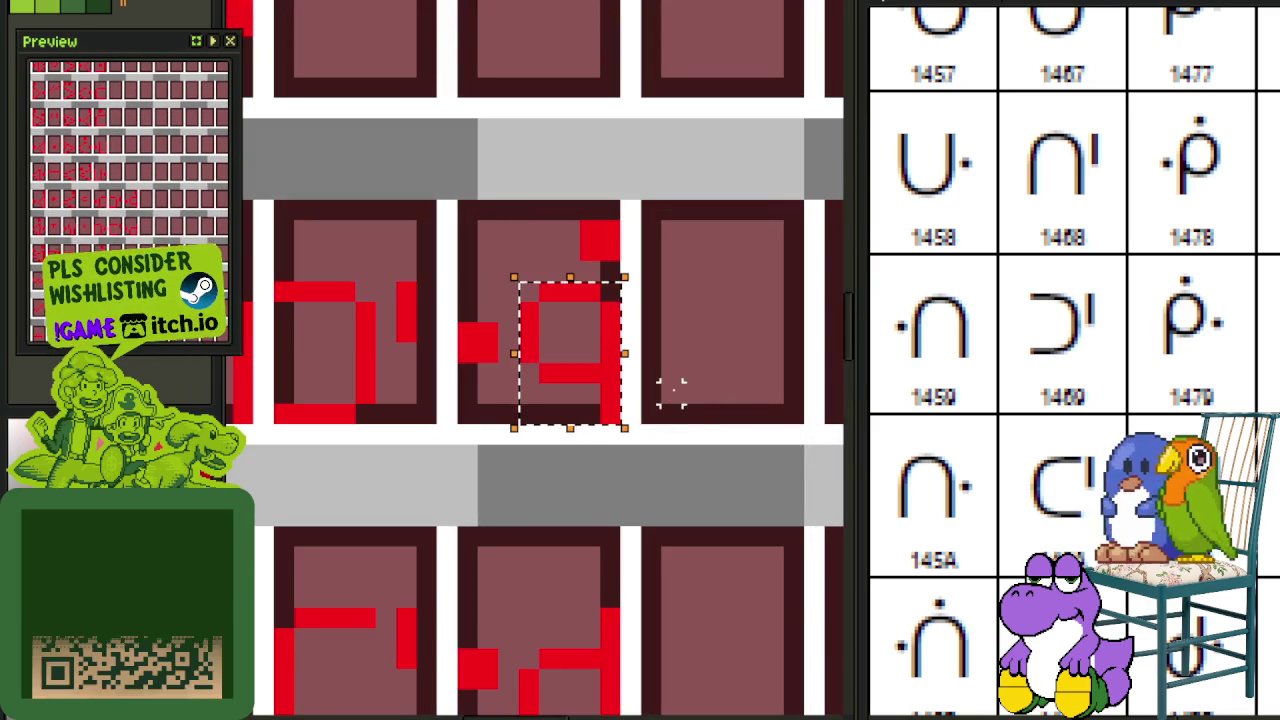
pyautogui.hotkey('ctrl', 'd')
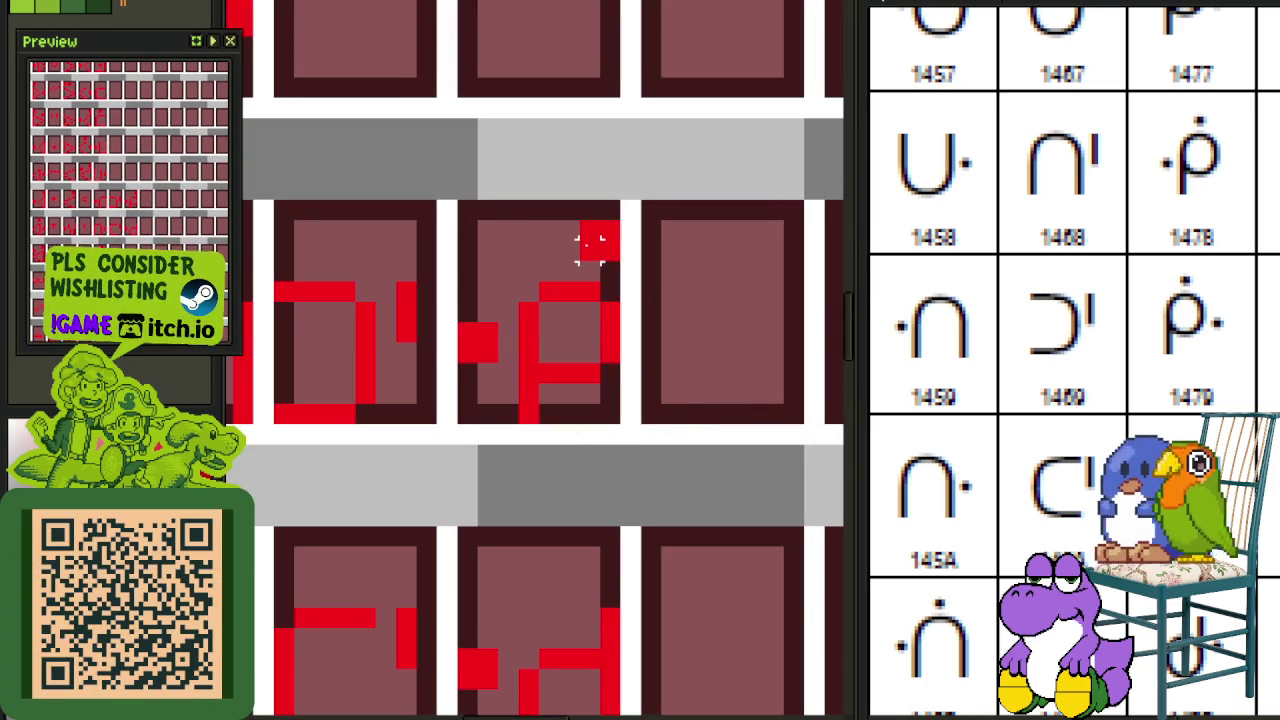
pyautogui.moveTo(582, 202); pyautogui.dragTo(620, 262)
pyautogui.press('Left')
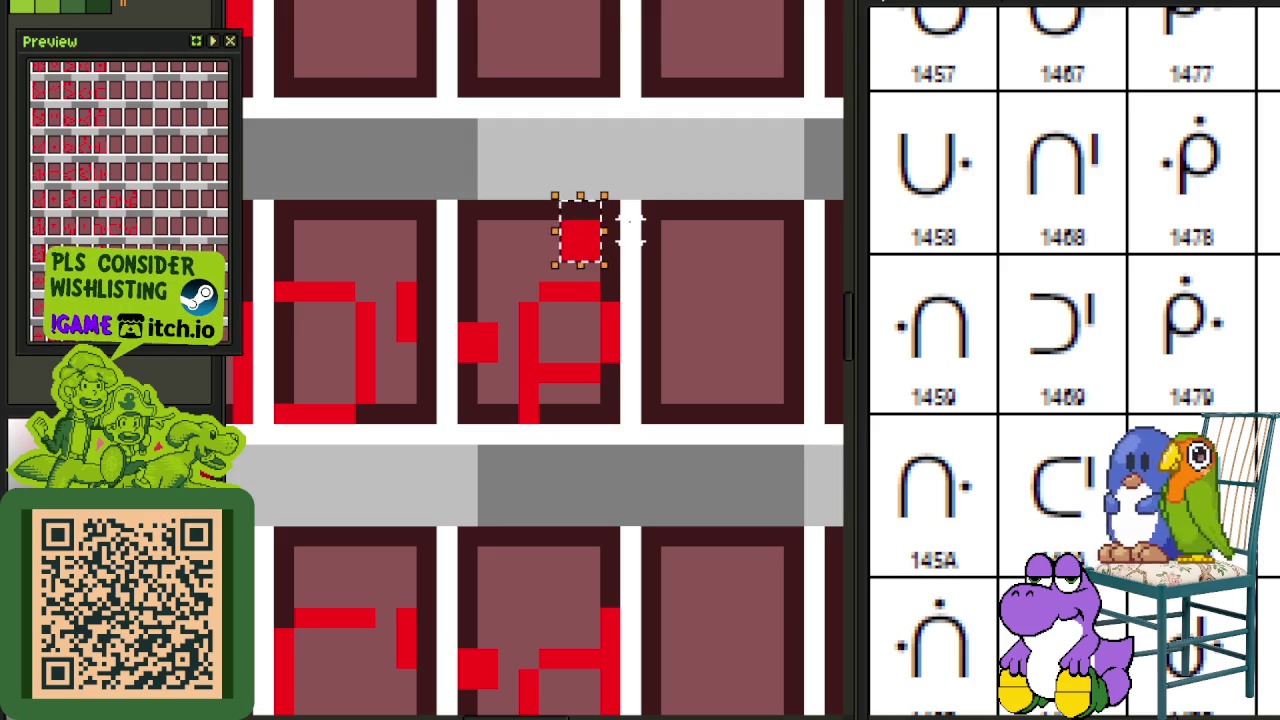
pyautogui.press('Left')
pyautogui.scroll(-3, 630, 230)
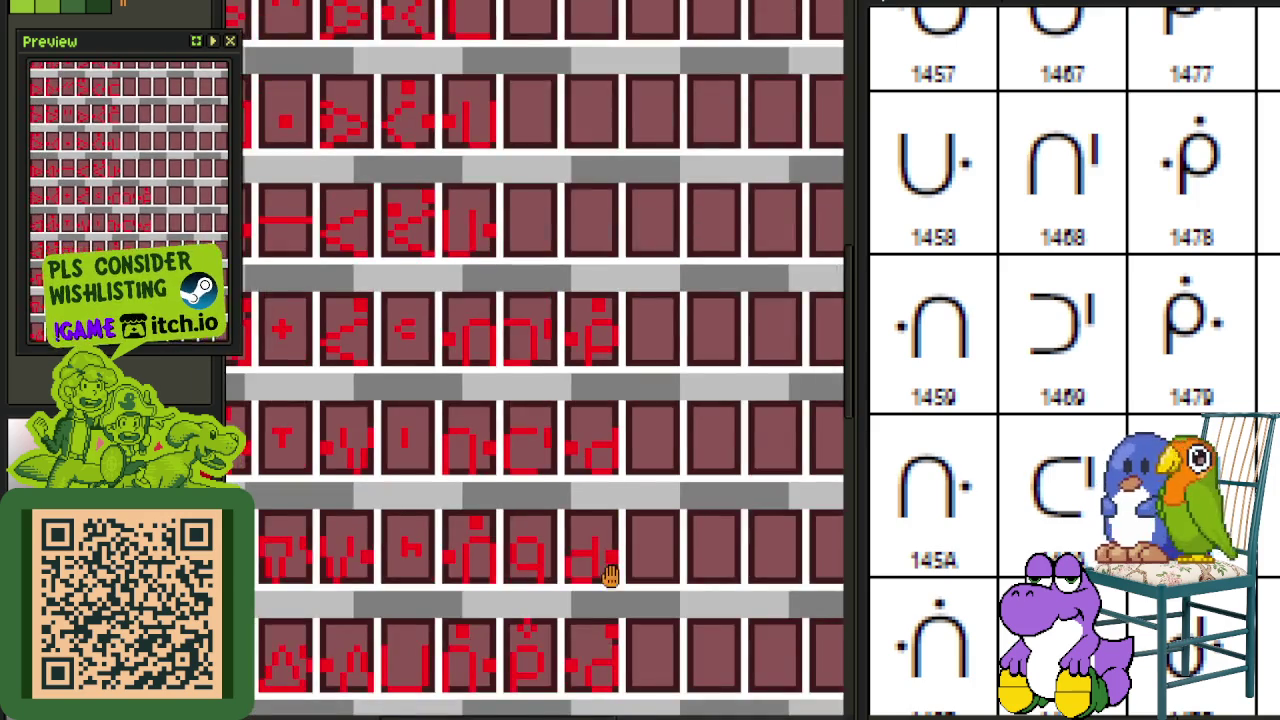
pyautogui.scroll(-1, 609, 571)
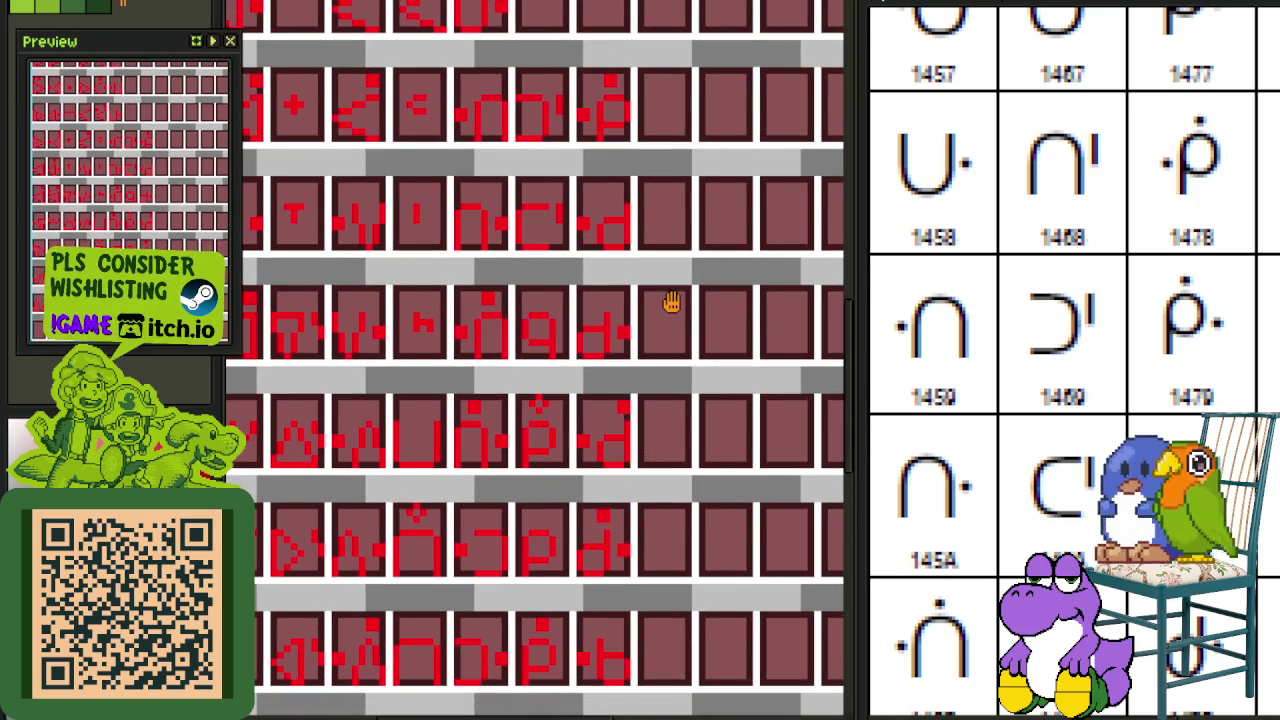
pyautogui.moveTo(671, 303); pyautogui.dragTo(671, 451)
pyautogui.hotkey('ctrl', 's')
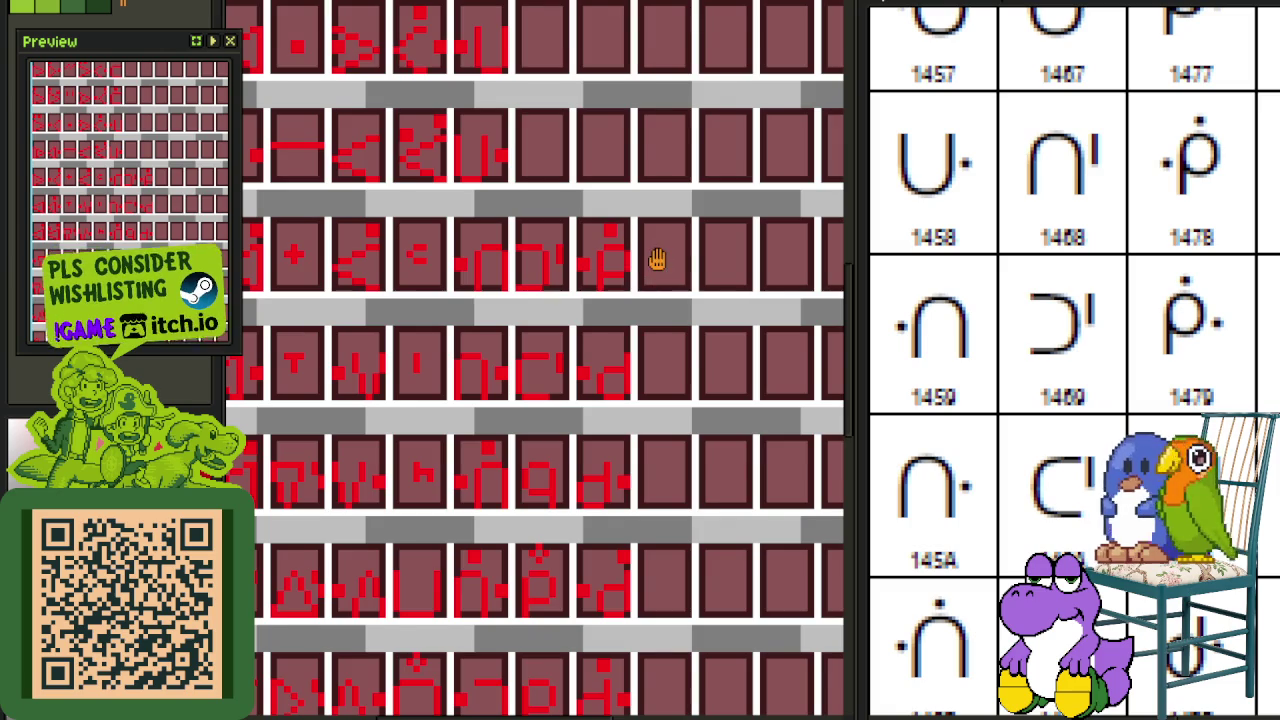
# Step: Copy the dotted p glyph into the empty tile above, keeping the p orientation with a dot on top
pyautogui.moveTo(657, 259); pyautogui.dragTo(665, 339)
pyautogui.scroll(2, 583, 397)
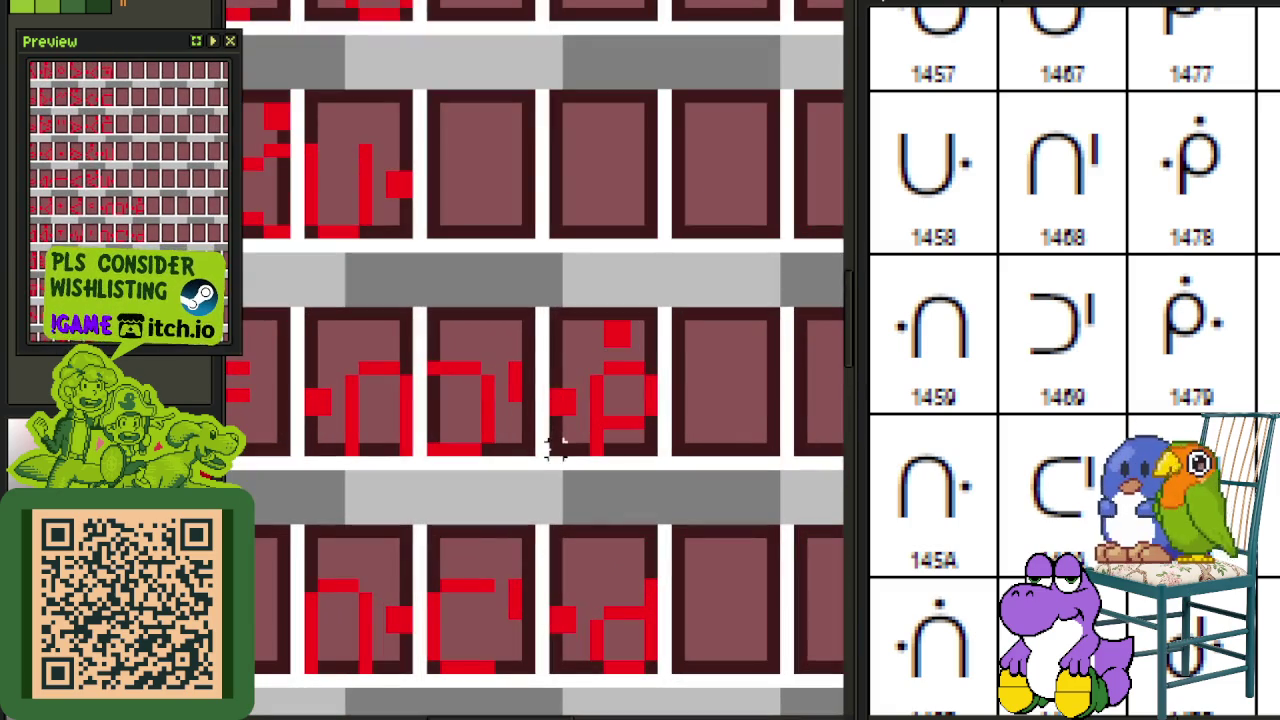
pyautogui.moveTo(548, 458); pyautogui.dragTo(662, 302)
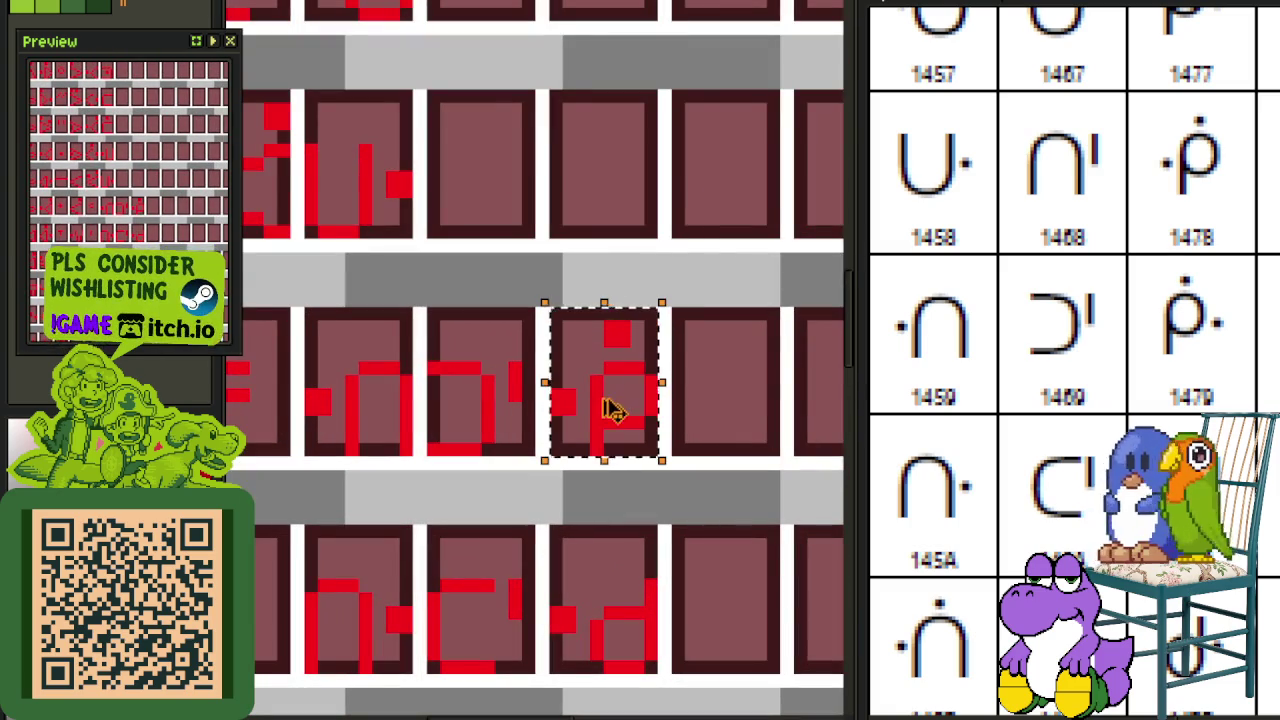
pyautogui.moveTo(612, 410); pyautogui.dragTo(611, 186)
pyautogui.click(693, 178)
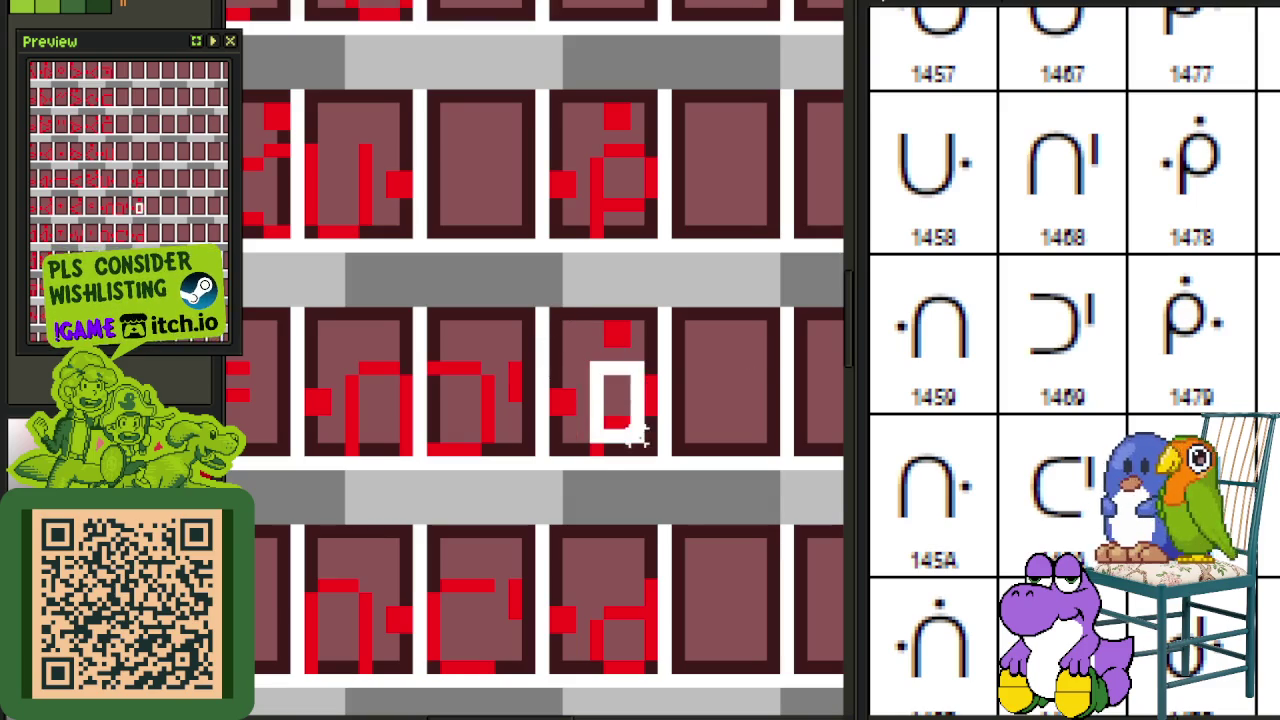
pyautogui.moveTo(596, 368); pyautogui.dragTo(651, 449)
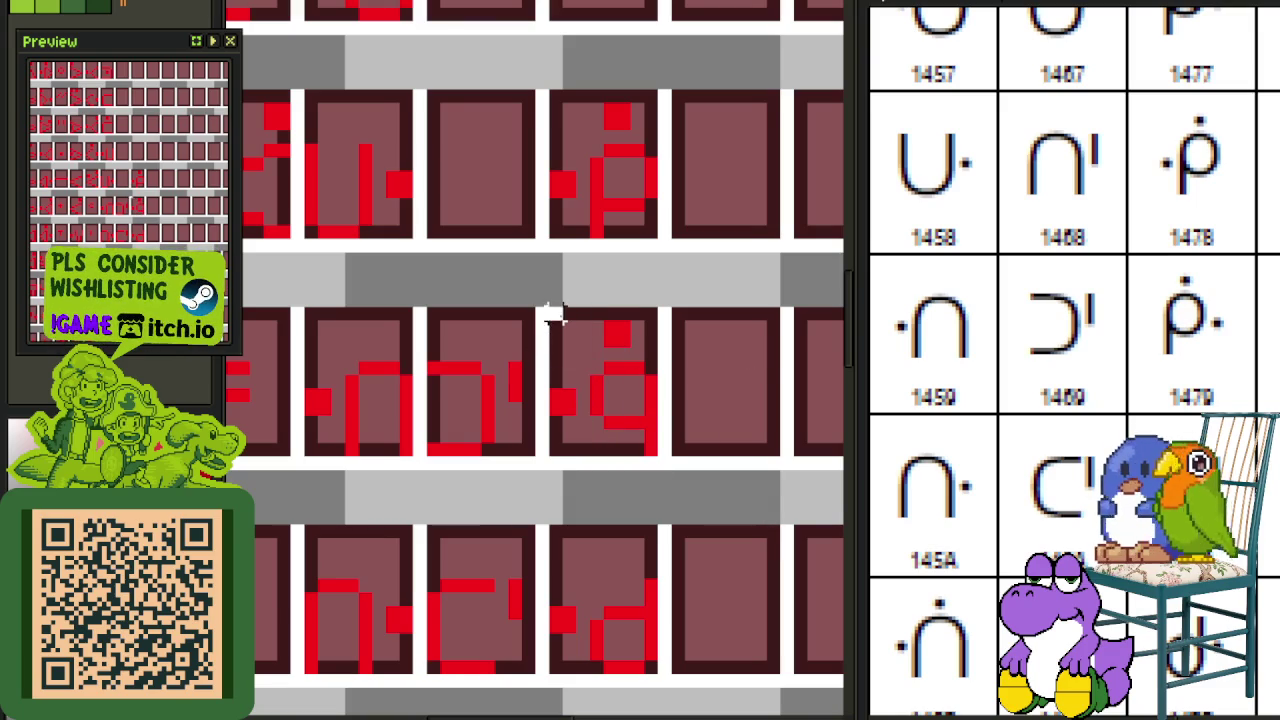
pyautogui.moveTo(553, 315); pyautogui.dragTo(651, 449)
pyautogui.click(692, 352)
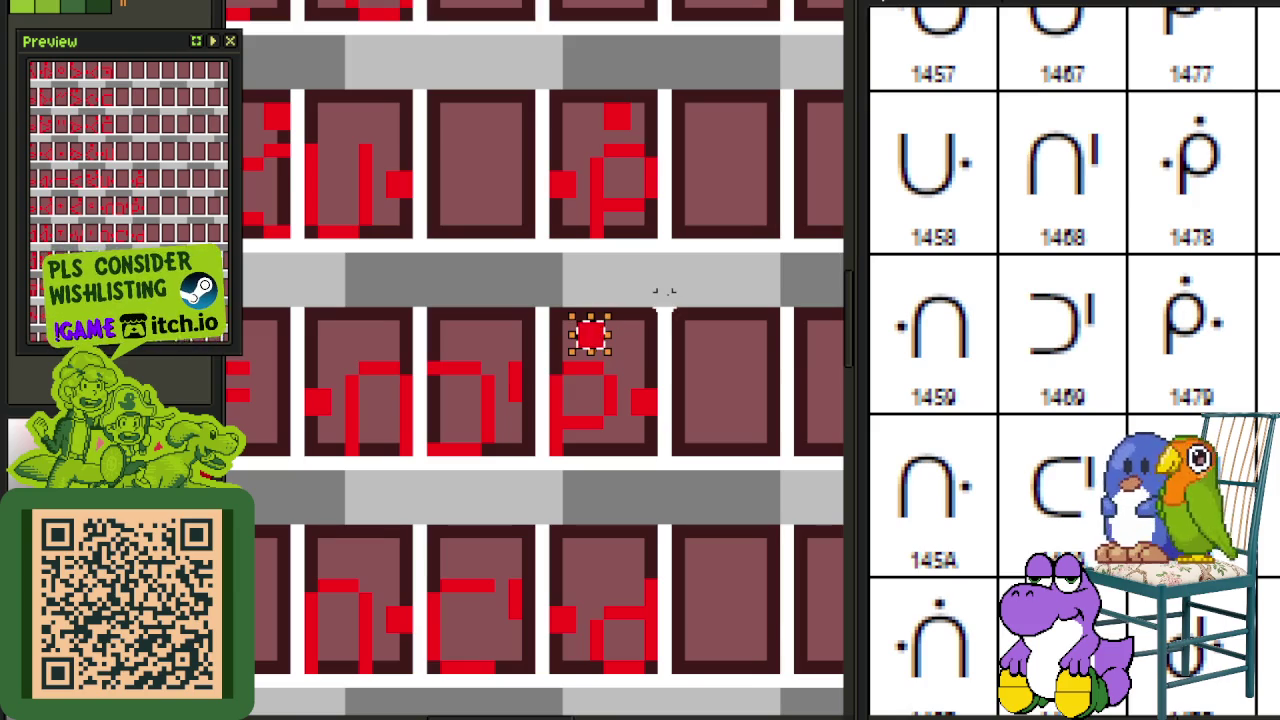
pyautogui.scroll(-2, 665, 293)
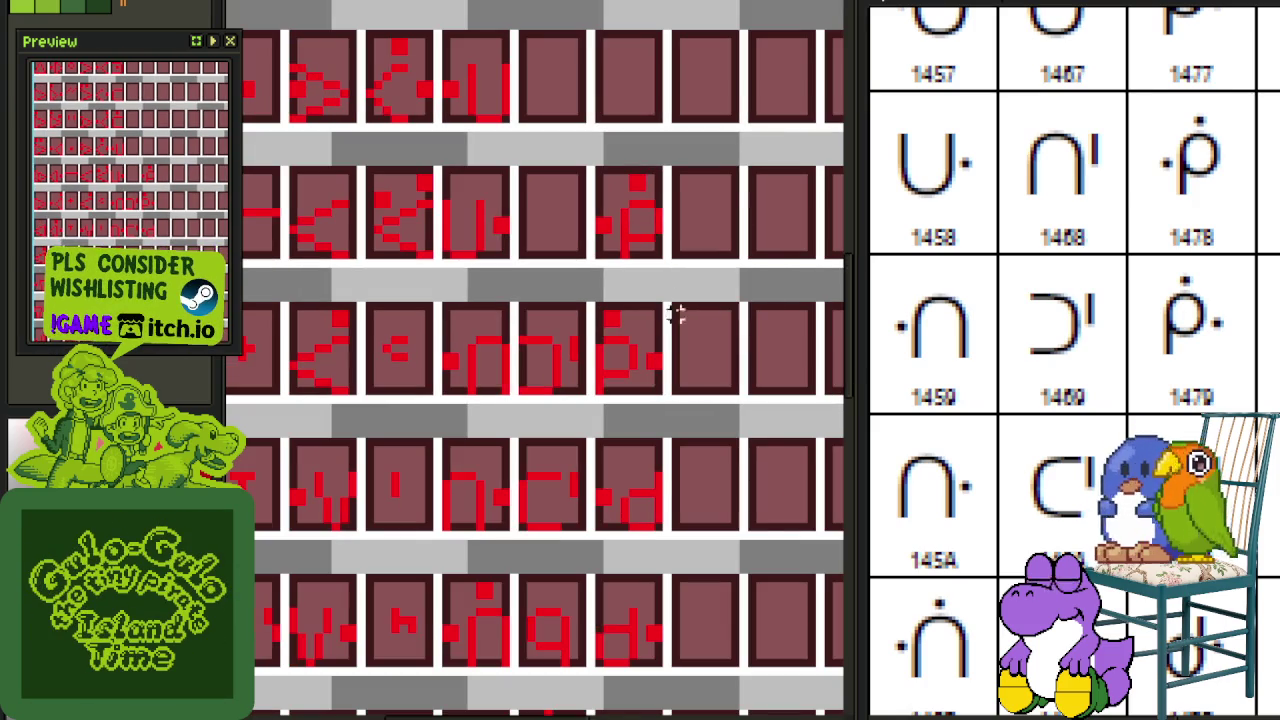
# Step: Shift a glyph in the upper rows down and right within its tile
pyautogui.scroll(-2, 708, 287)
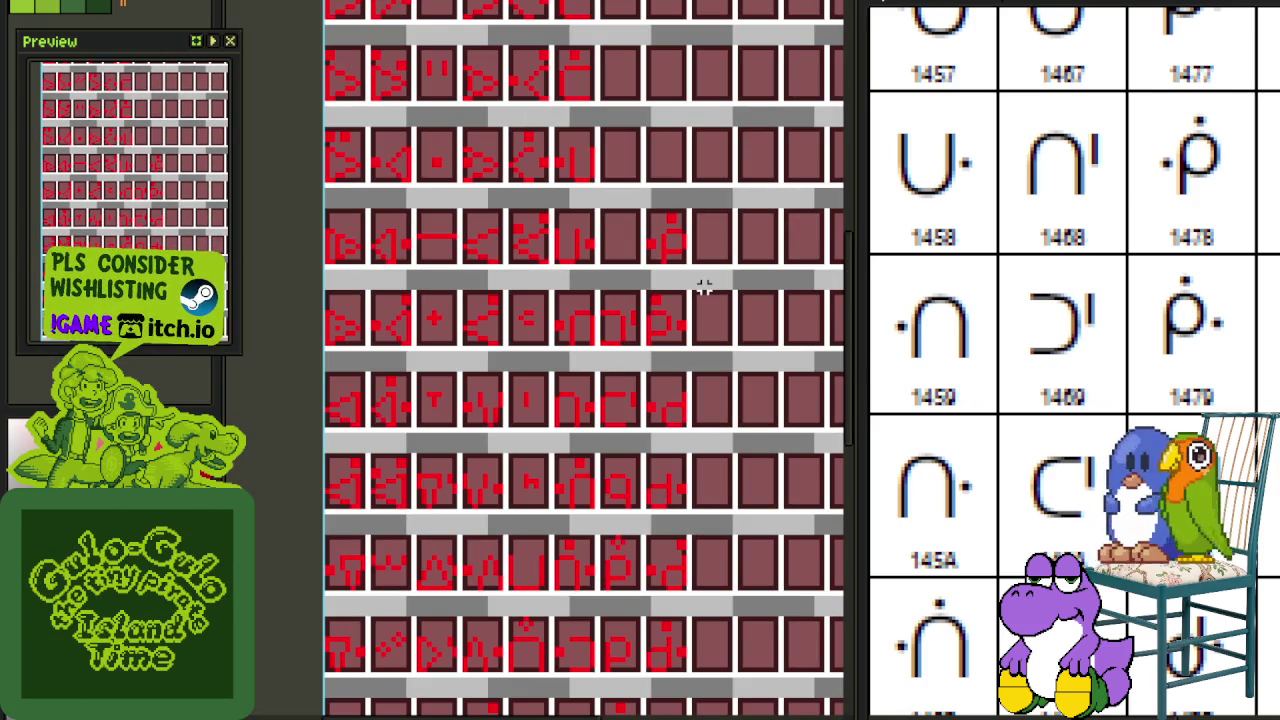
pyautogui.scroll(-1, 643, 360)
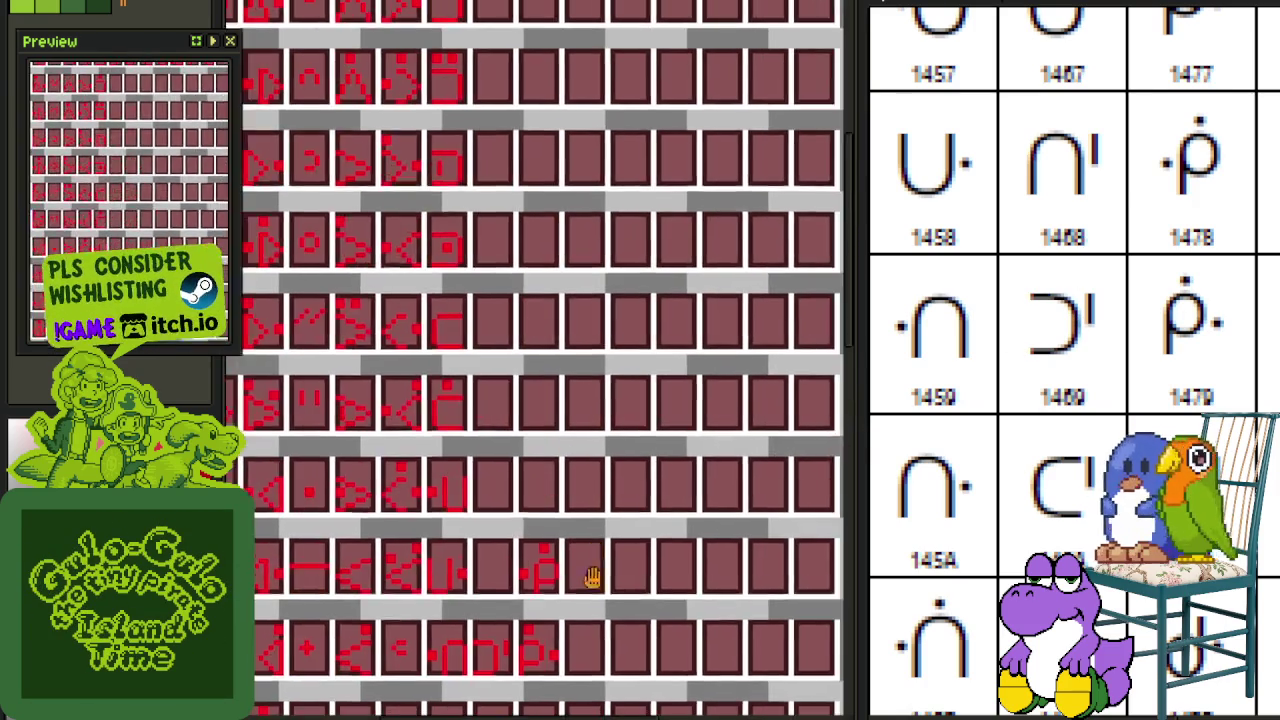
pyautogui.scroll(1, 594, 571)
pyautogui.scroll(3, 546, 428)
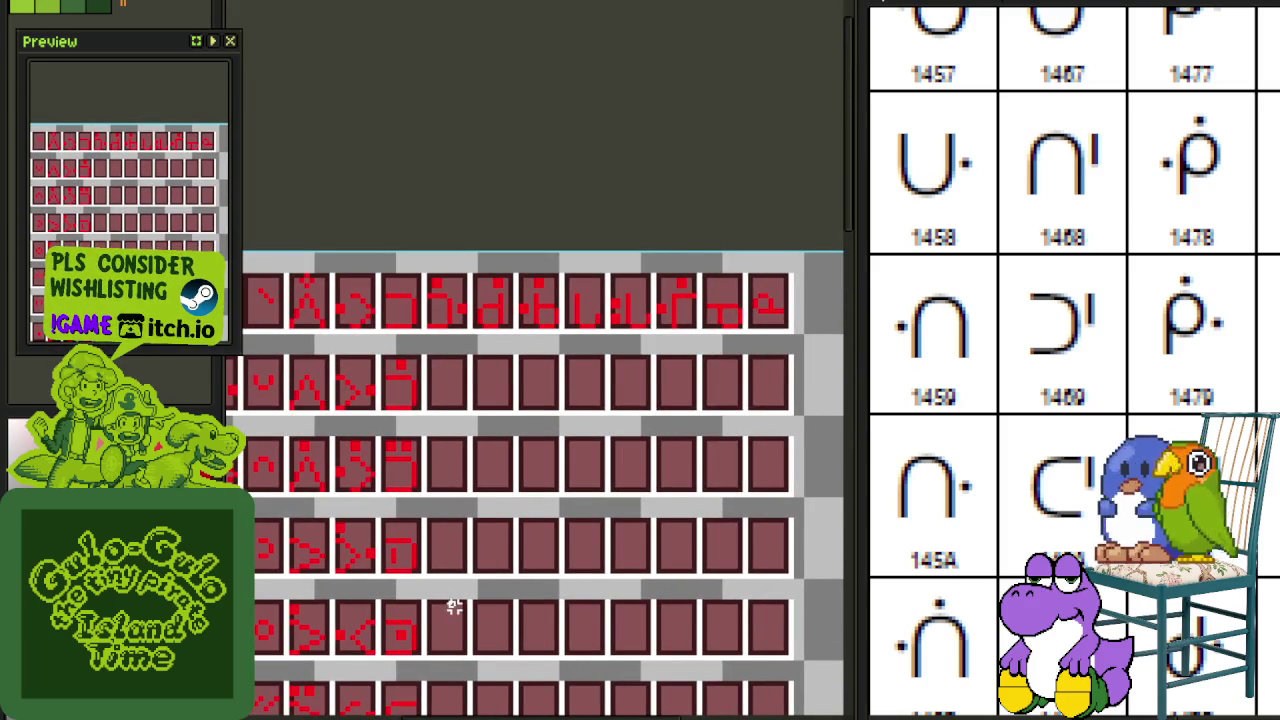
pyautogui.moveTo(454, 607); pyautogui.dragTo(585, 352)
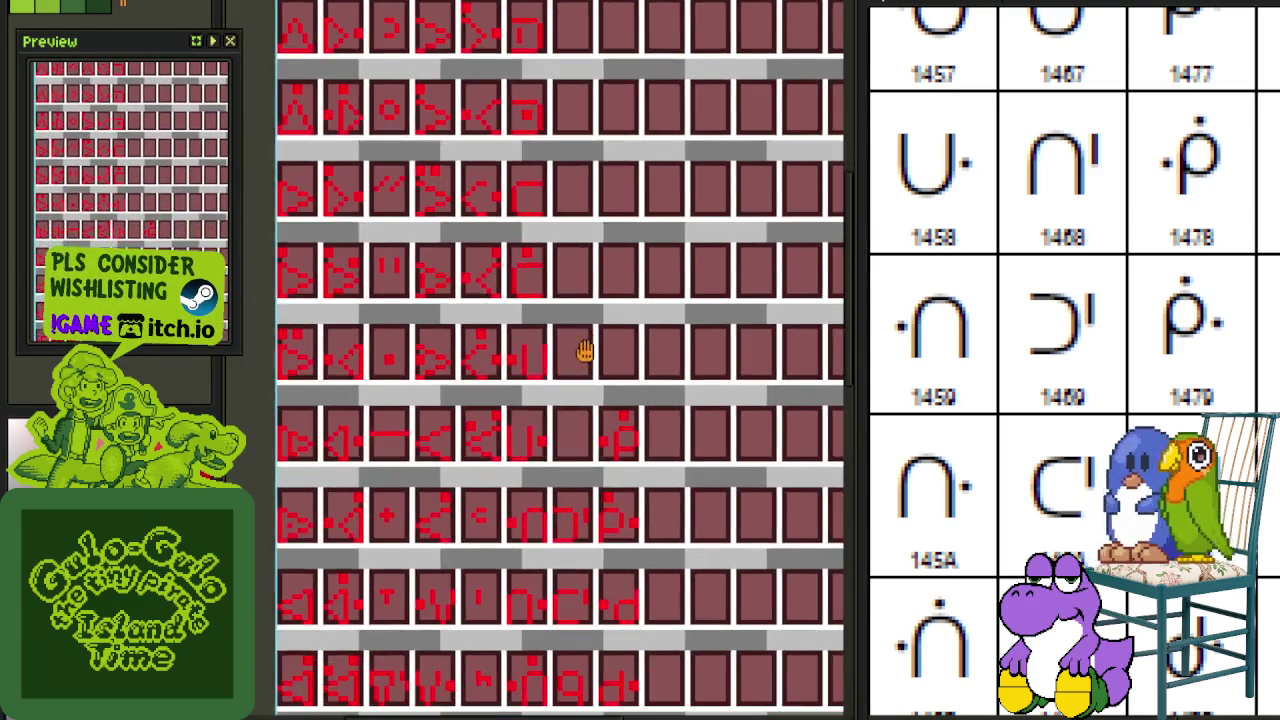
pyautogui.scroll(2, 542, 390)
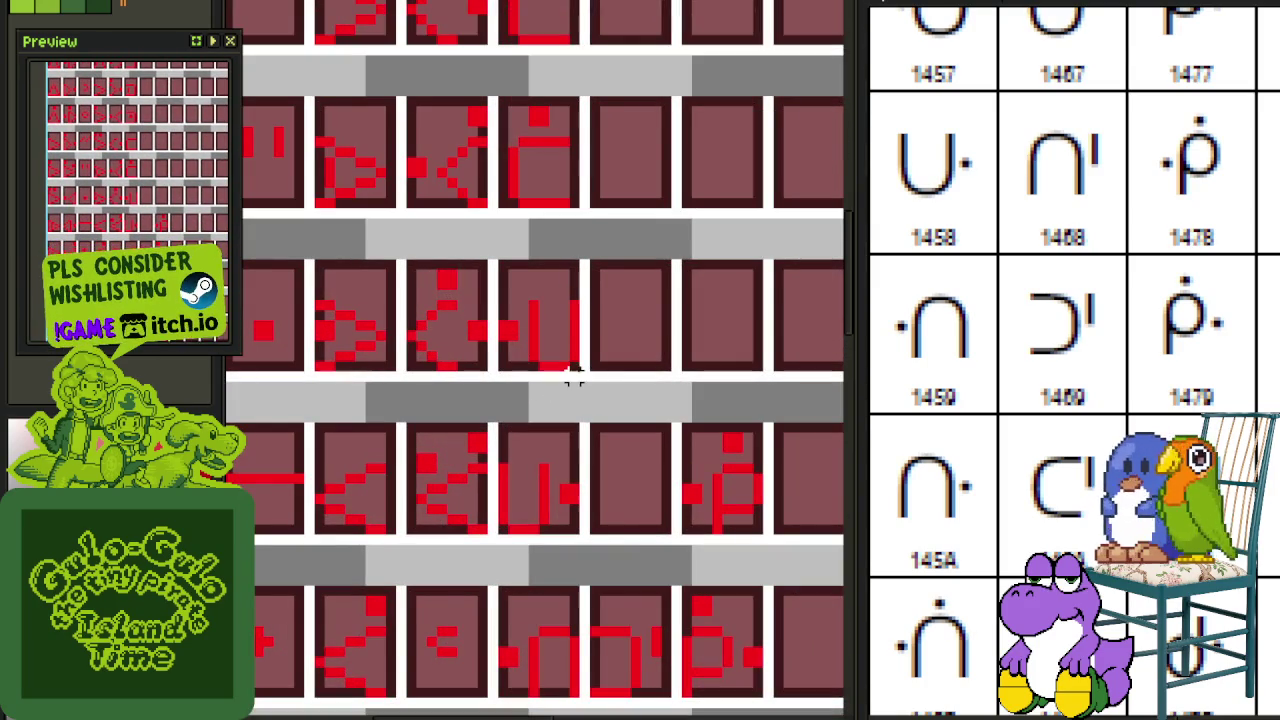
pyautogui.moveTo(567, 348); pyautogui.dragTo(502, 262)
pyautogui.scroll(-1, 535, 310)
pyautogui.moveTo(545, 325)
pyautogui.mouseDown()
pyautogui.moveTo(598, 445)
pyautogui.moveTo(617, 427)
pyautogui.mouseUp()
pyautogui.scroll(2, 598, 445)
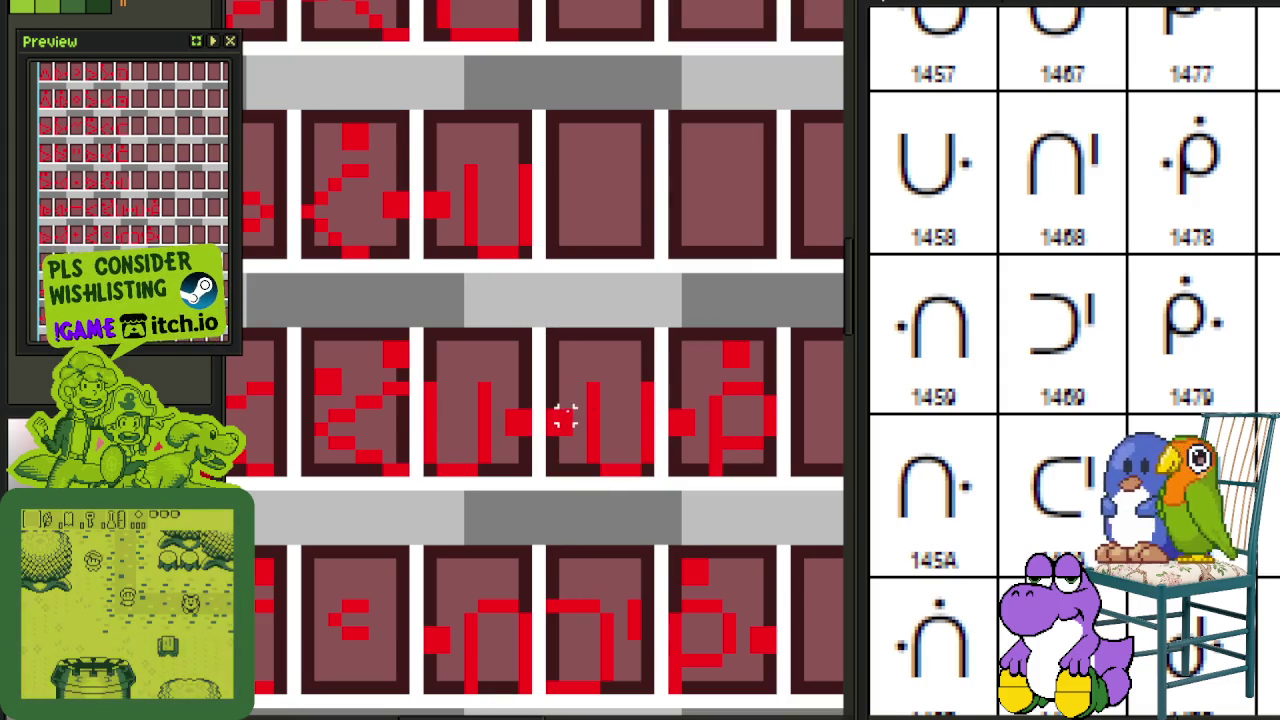
# Step: Move the U-shaped glyph left in its tile, raise the lower tile's glyph into place, and save
pyautogui.moveTo(580, 389); pyautogui.dragTo(660, 480)
pyautogui.moveTo(620, 430); pyautogui.dragTo(580, 430)
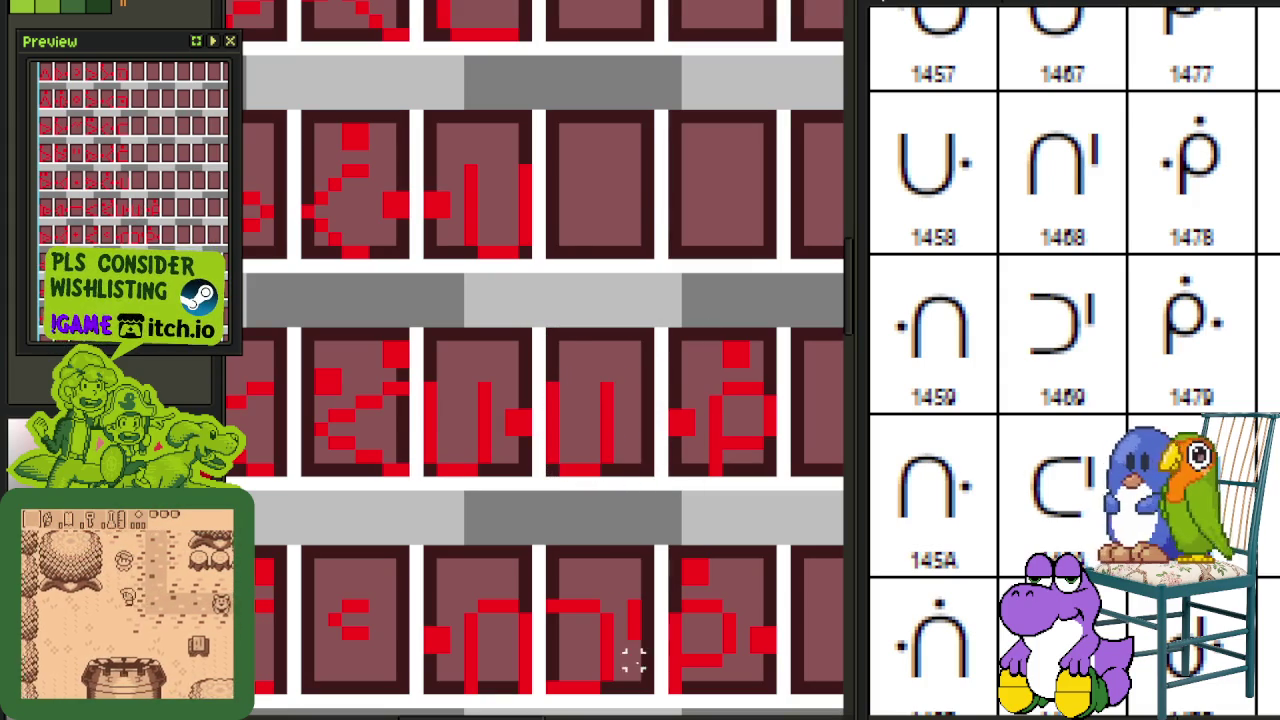
pyautogui.moveTo(652, 690)
pyautogui.mouseDown()
pyautogui.moveTo(603, 563)
pyautogui.moveTo(611, 545)
pyautogui.mouseUp()
pyautogui.moveTo(628, 622); pyautogui.dragTo(628, 404)
pyautogui.hotkey('ctrl', 's')
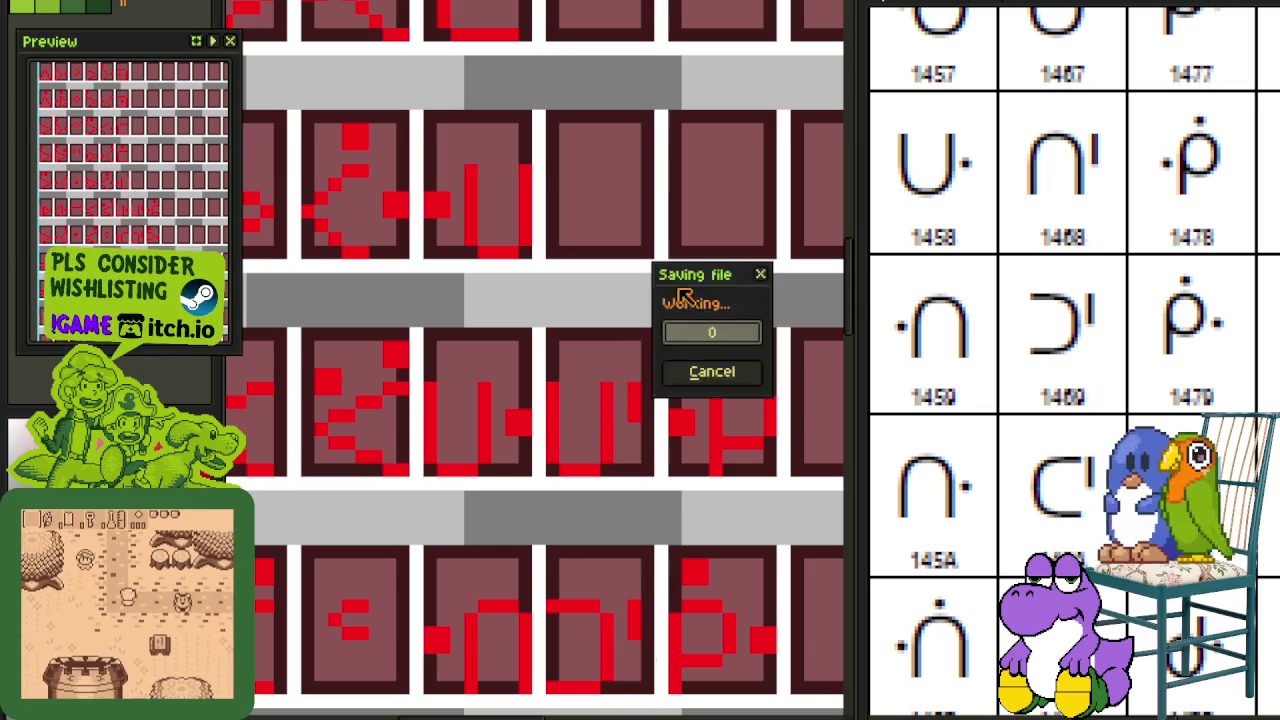
pyautogui.moveTo(627, 425); pyautogui.dragTo(571, 466)
# Step: Copy the U' glyph one row up and save the sheet
pyautogui.scroll(1, 575, 475)
pyautogui.scroll(-1, 590, 480)
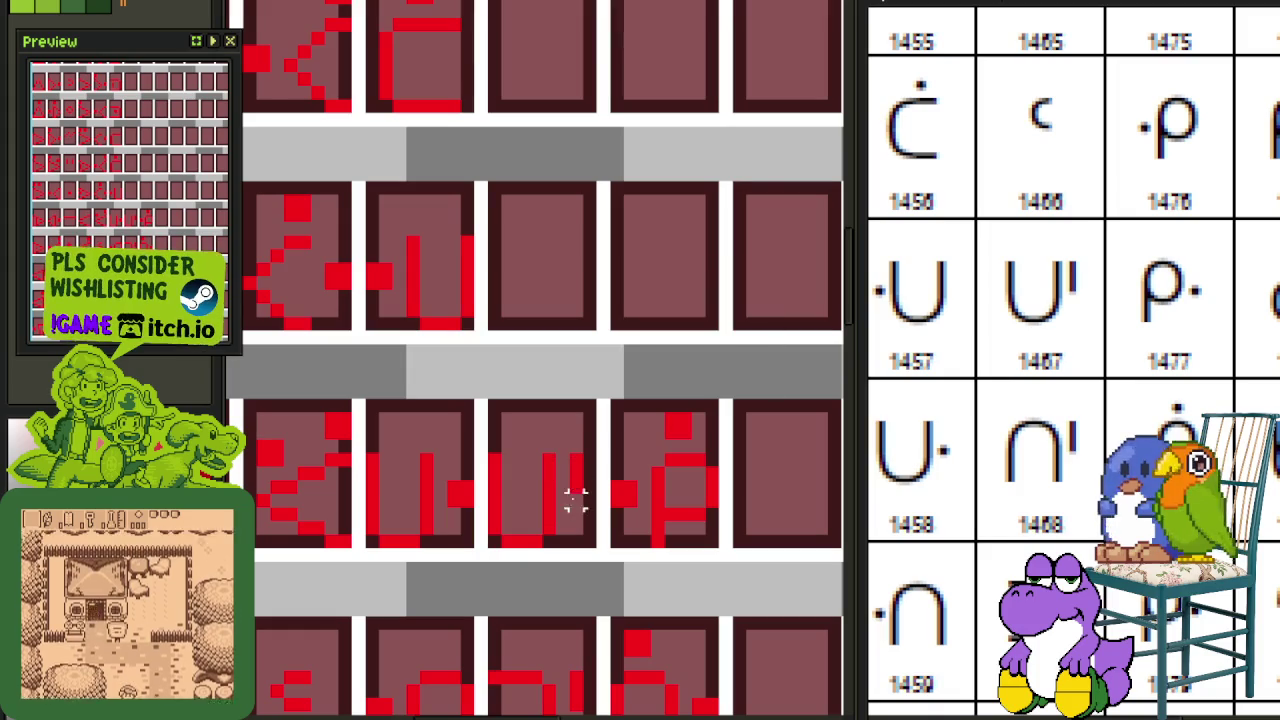
pyautogui.scroll(-1, 594, 449)
pyautogui.scroll(-1, 594, 455)
pyautogui.scroll(1, 597, 457)
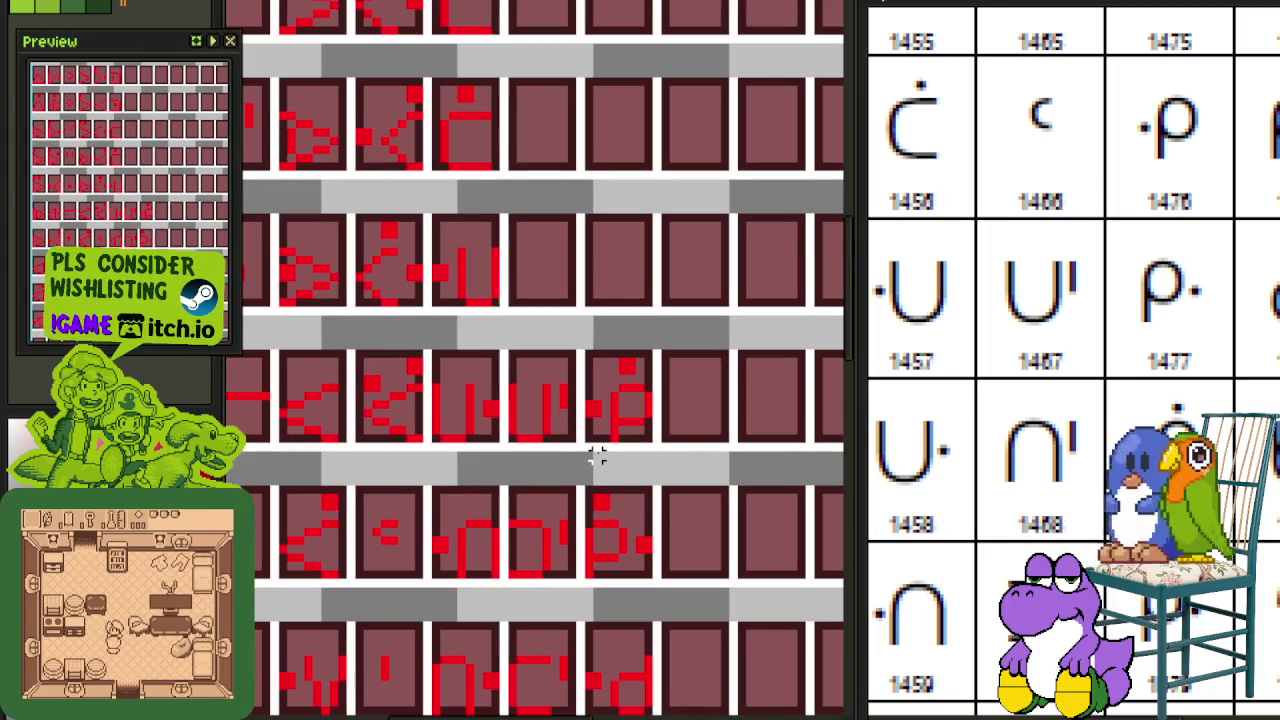
pyautogui.scroll(1, 597, 449)
pyautogui.moveTo(568, 446); pyautogui.dragTo(490, 345)
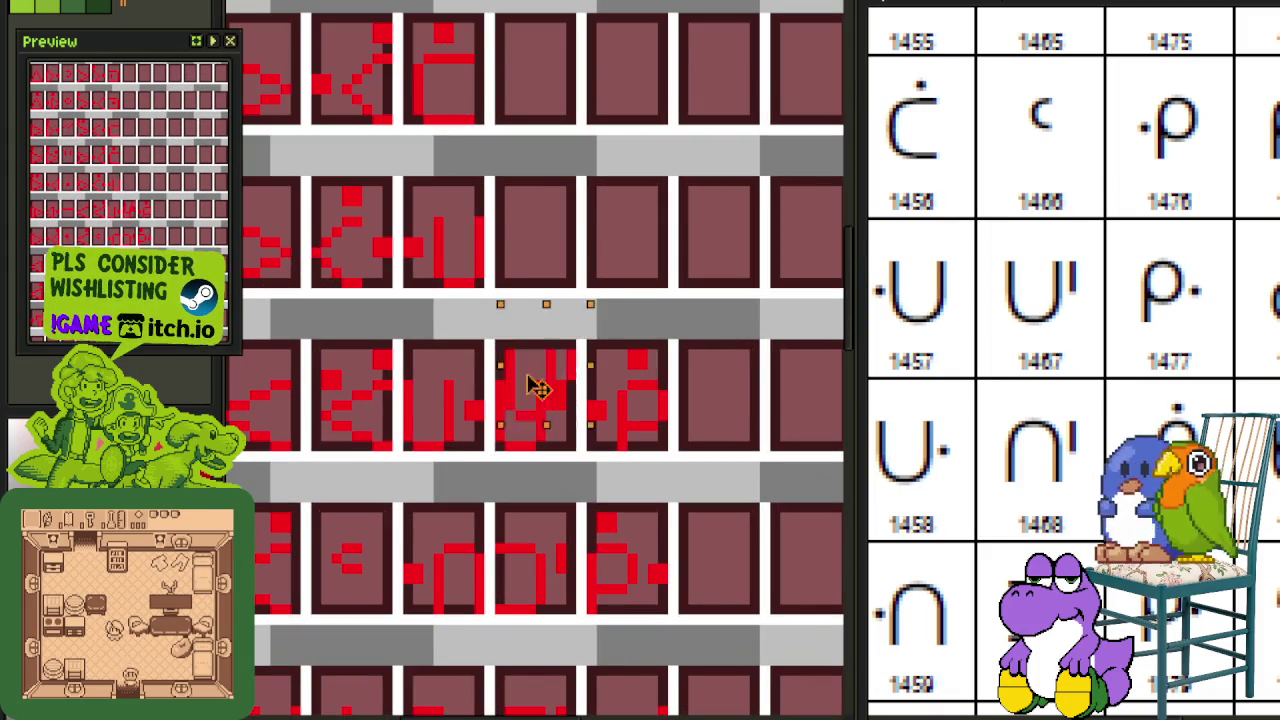
pyautogui.moveTo(523, 408); pyautogui.dragTo(530, 265)
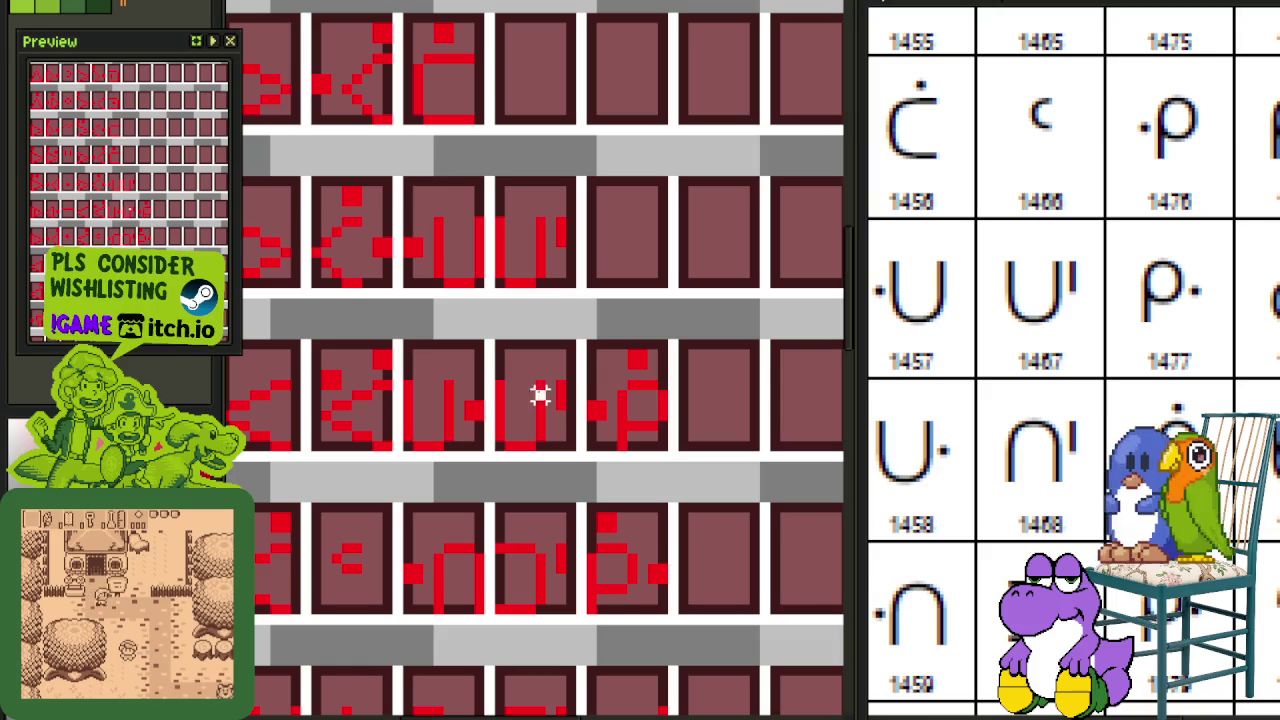
pyautogui.moveTo(540, 395); pyautogui.dragTo(512, 432)
pyautogui.moveTo(540, 386); pyautogui.dragTo(500, 458)
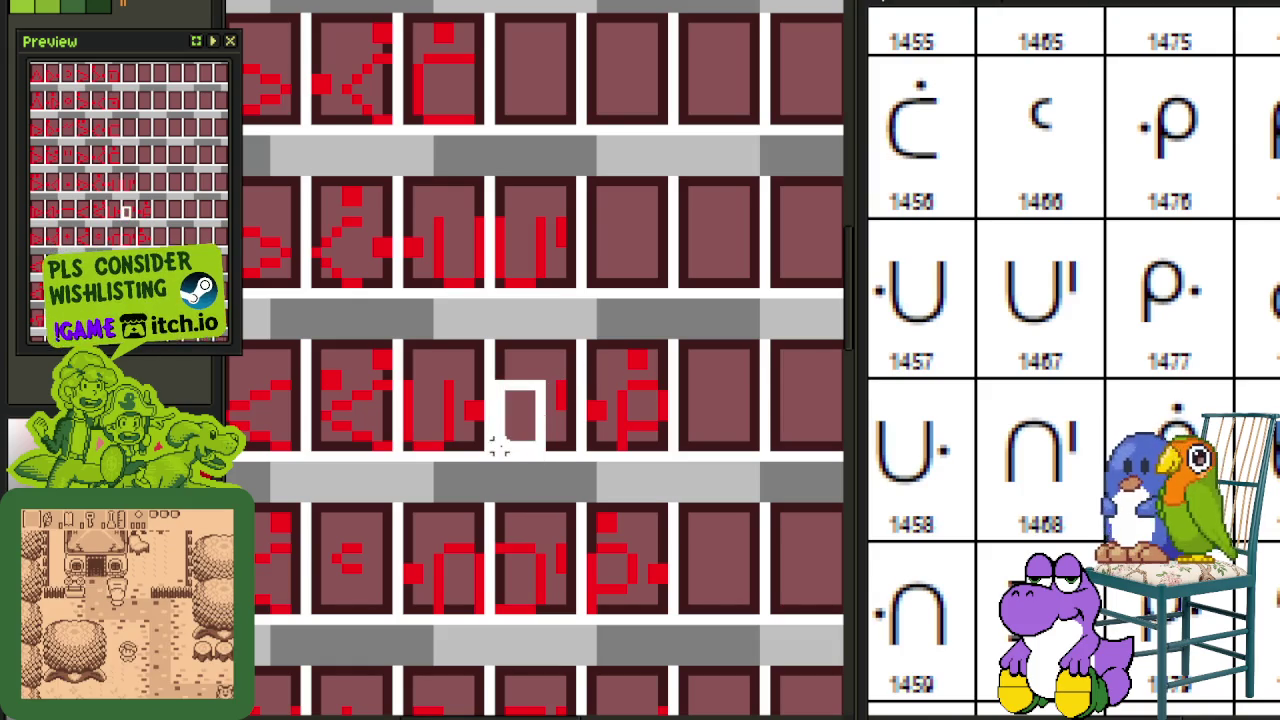
pyautogui.hotkey('ctrl', 's')
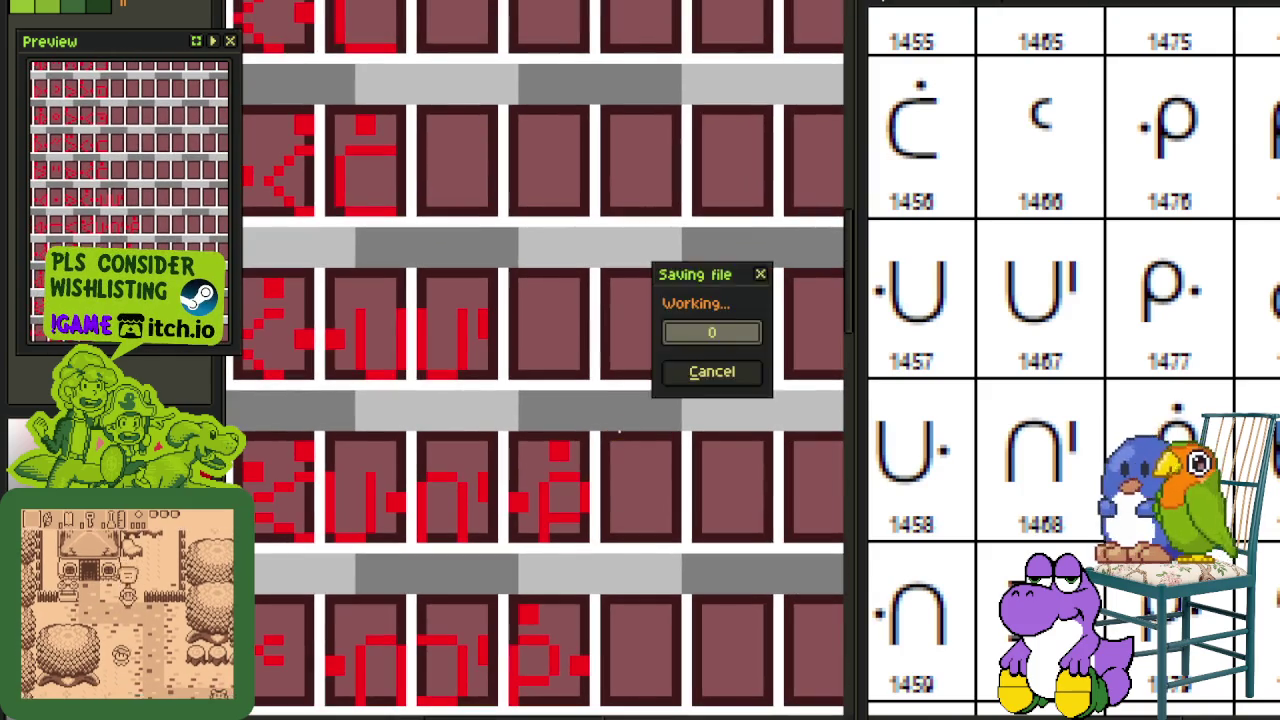
# Step: Copy the glyph in the lower tile up into the middle tile
pyautogui.scroll(1, 522, 530)
pyautogui.moveTo(505, 545); pyautogui.dragTo(614, 452)
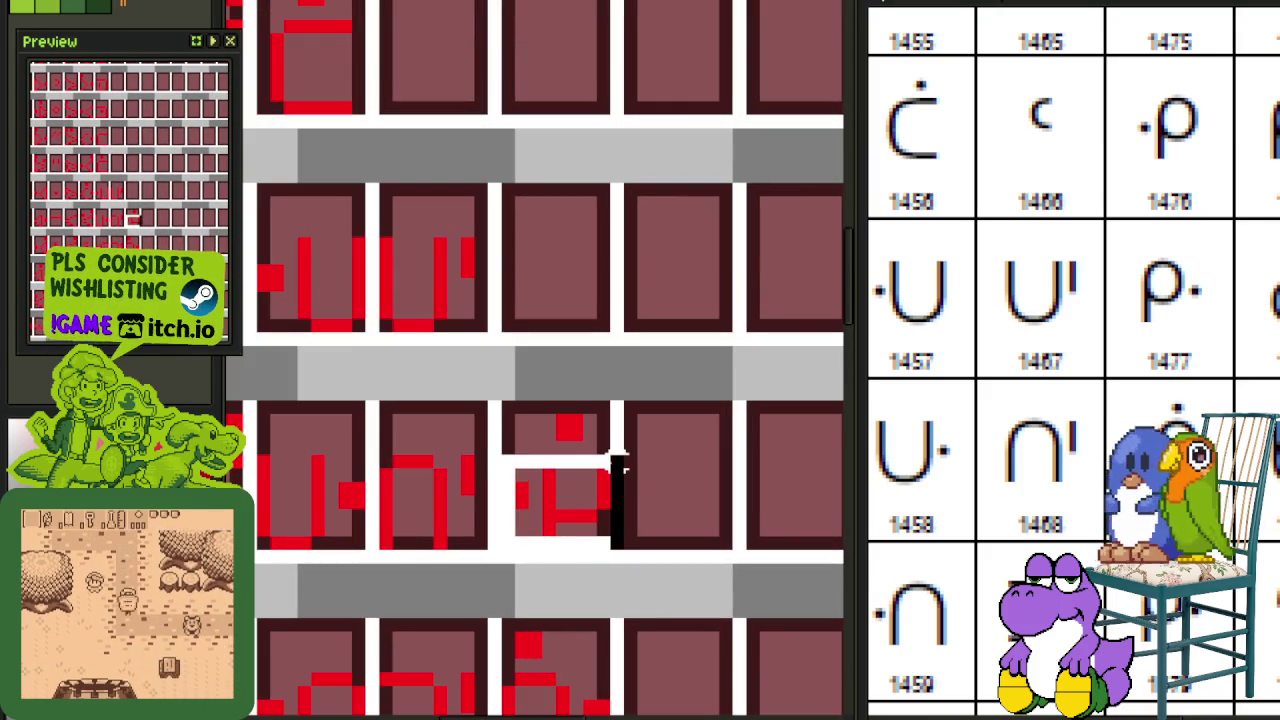
pyautogui.moveTo(600, 498); pyautogui.dragTo(600, 300)
pyautogui.click(686, 271)
pyautogui.scroll(-2, 657, 323)
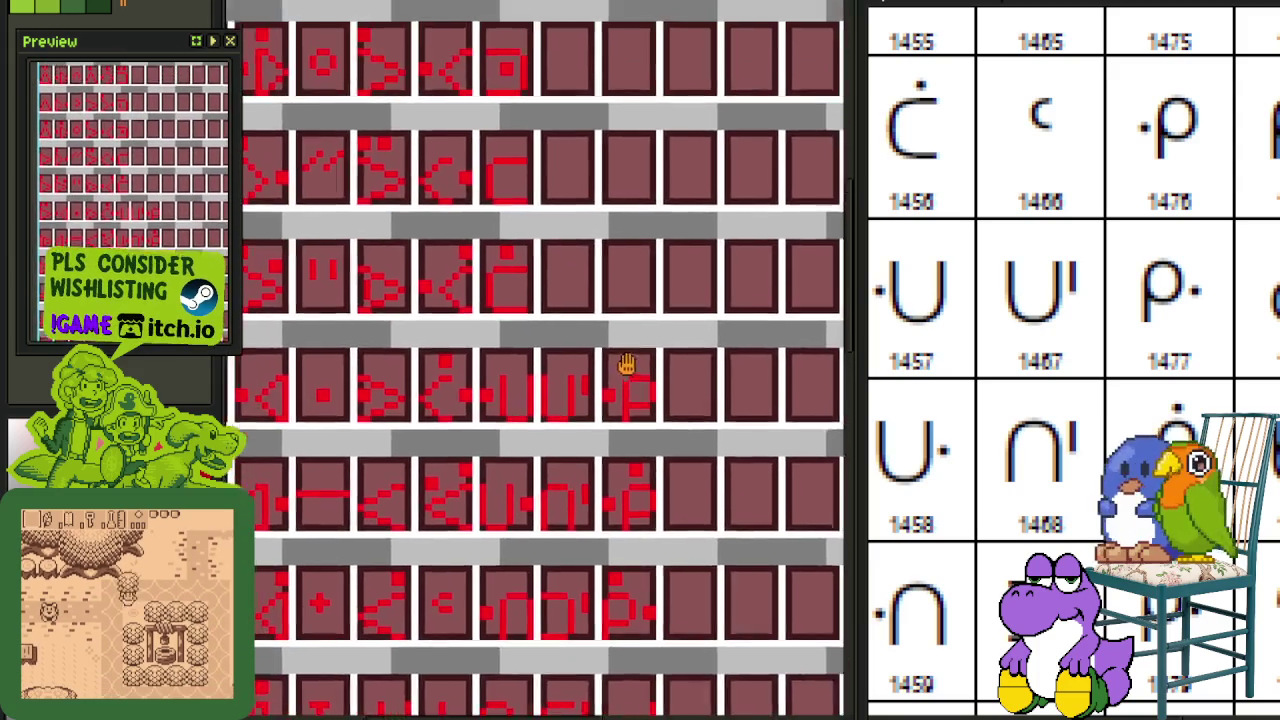
pyautogui.scroll(-2, 626, 354)
pyautogui.scroll(3, 469, 240)
pyautogui.scroll(1, 390, 160)
# Step: Move the small c-shaped glyph into the empty cell after the dotted C, then deselect
pyautogui.moveTo(460, 206); pyautogui.dragTo(372, 90)
pyautogui.scroll(-3, 392, 112)
pyautogui.scroll(1, 406, 251)
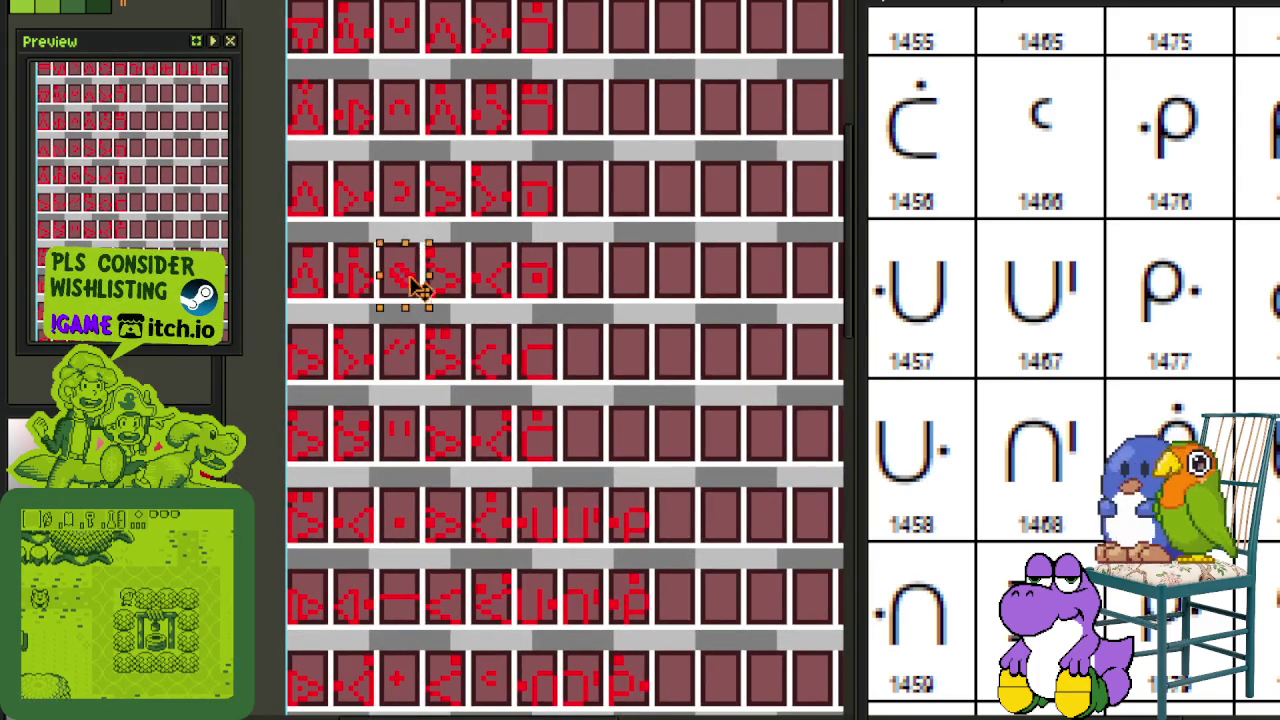
pyautogui.moveTo(410, 283); pyautogui.dragTo(594, 448)
pyautogui.scroll(1, 594, 448)
pyautogui.scroll(1, 594, 448)
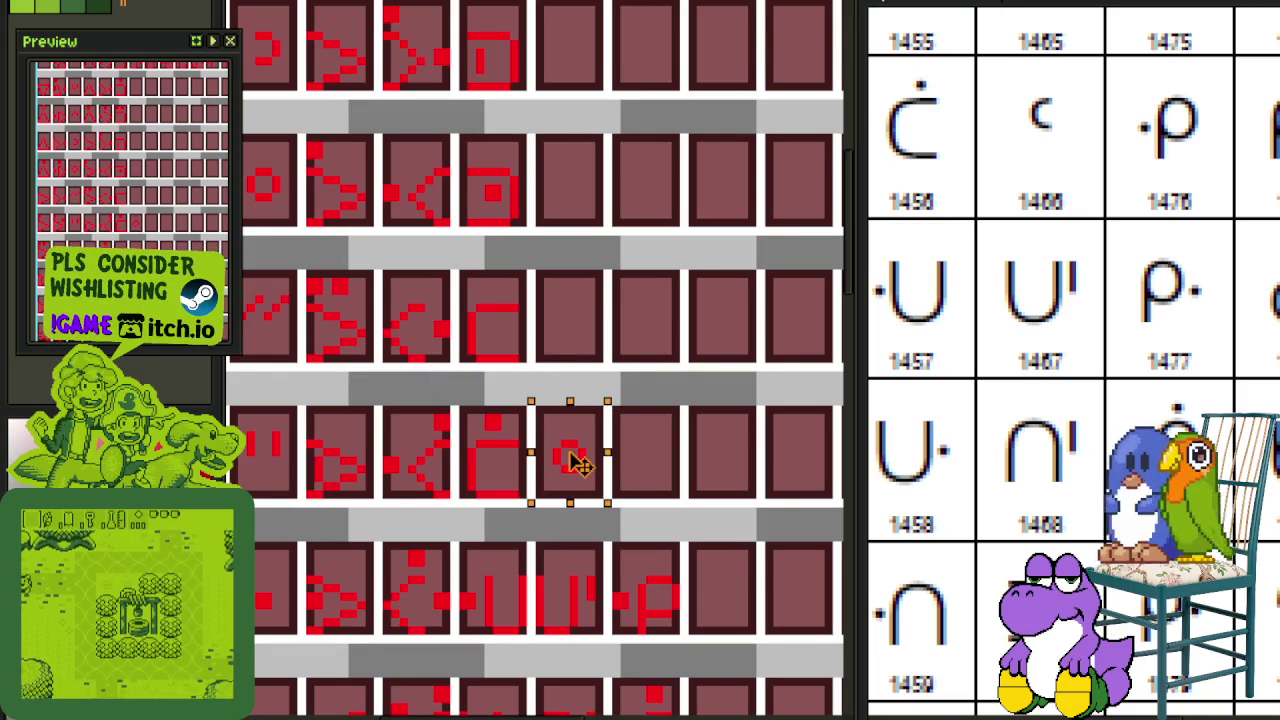
pyautogui.hotkey('ctrl', 'd')
pyautogui.scroll(1, 579, 455)
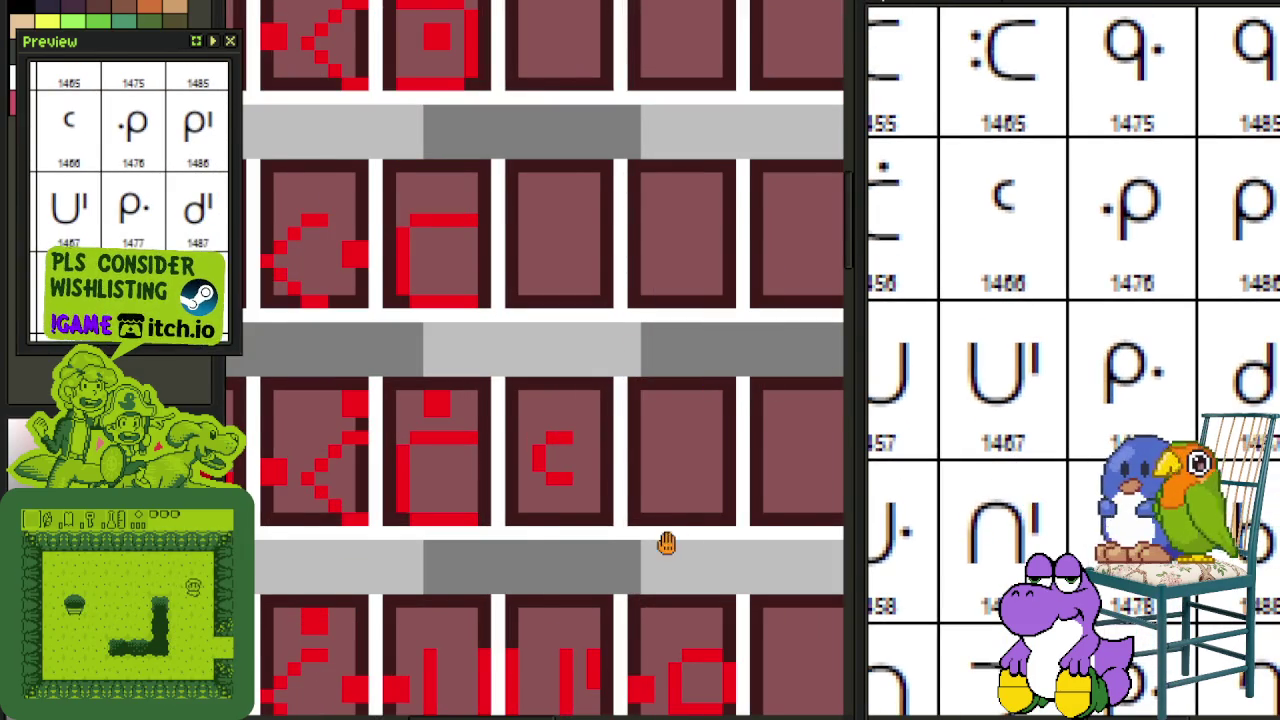
# Step: Move the P-shaped glyph up into the upper tile and flip it horizontally
pyautogui.scroll(-1, 666, 542)
pyautogui.scroll(-1, 737, 543)
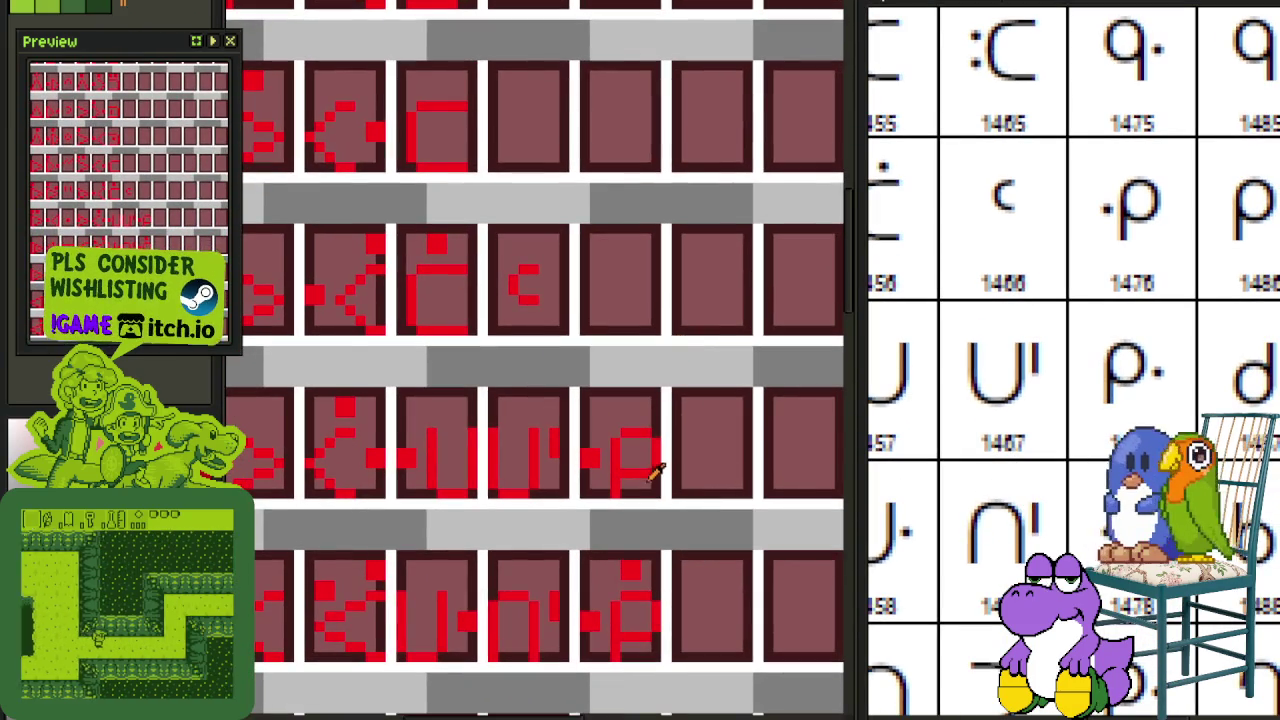
pyautogui.scroll(2, 603, 510)
pyautogui.moveTo(540, 530)
pyautogui.mouseDown()
pyautogui.moveTo(694, 363)
pyautogui.moveTo(692, 340)
pyautogui.mouseUp()
pyautogui.moveTo(608, 486)
pyautogui.mouseDown()
pyautogui.moveTo(651, 205)
pyautogui.moveTo(625, 138)
pyautogui.moveTo(614, 143)
pyautogui.moveTo(634, 457)
pyautogui.moveTo(620, 490)
pyautogui.mouseUp()
pyautogui.click(787, 323)
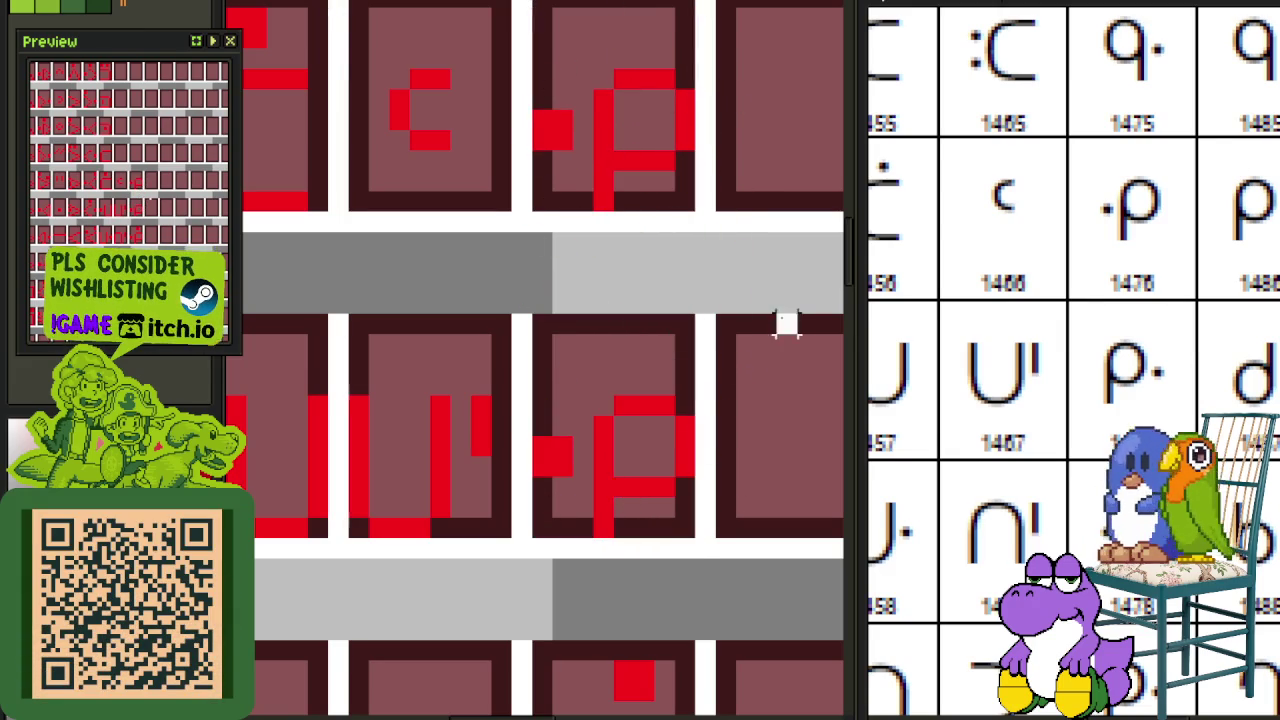
pyautogui.moveTo(592, 398)
pyautogui.mouseDown()
pyautogui.moveTo(686, 522)
pyautogui.moveTo(534, 314)
pyautogui.mouseUp()
pyautogui.hotkey('shift', 'h')
pyautogui.hotkey('shift', 'h')
pyautogui.click(663, 263)
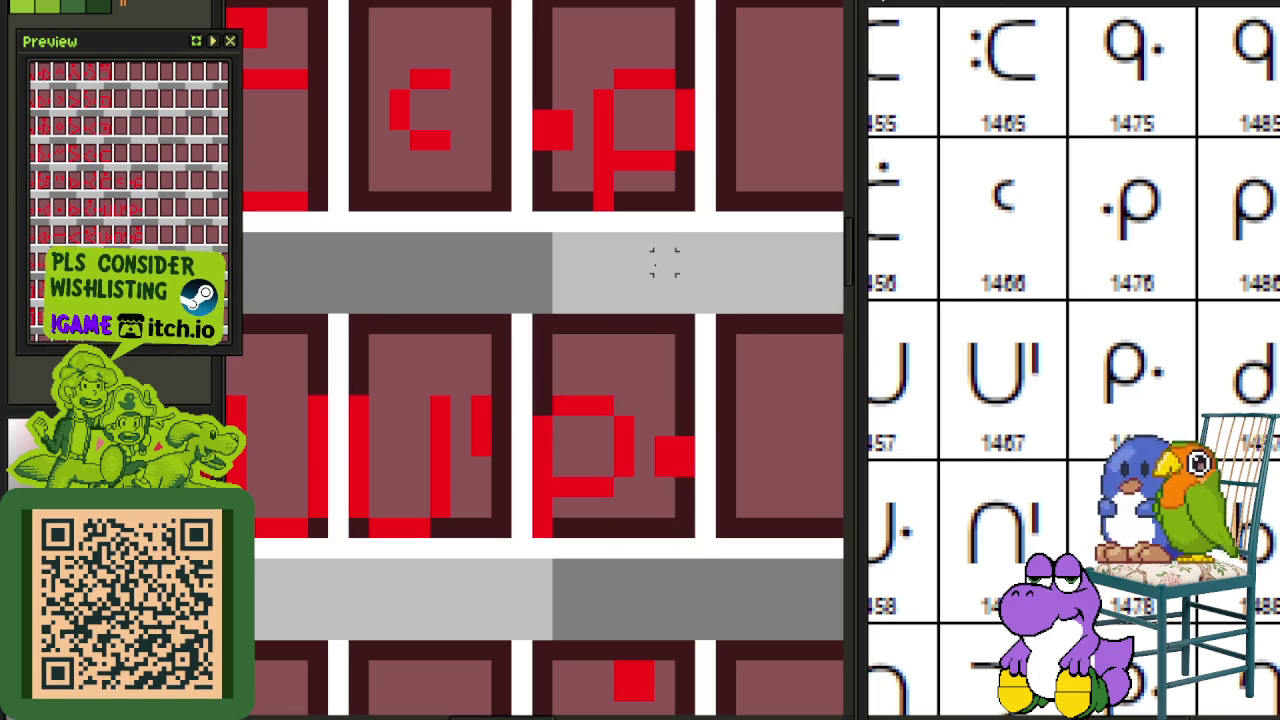
# Step: Check the glyph rows and save the tile sheet
pyautogui.scroll(-1, 660, 277)
pyautogui.scroll(-2, 660, 277)
pyautogui.scroll(2, 1046, 349)
pyautogui.scroll(-2, 1055, 505)
pyautogui.scroll(-1, 677, 277)
pyautogui.scroll(-1, 654, 260)
pyautogui.scroll(1, 630, 333)
pyautogui.scroll(-1, 630, 333)
pyautogui.hotkey('ctrl', 's')
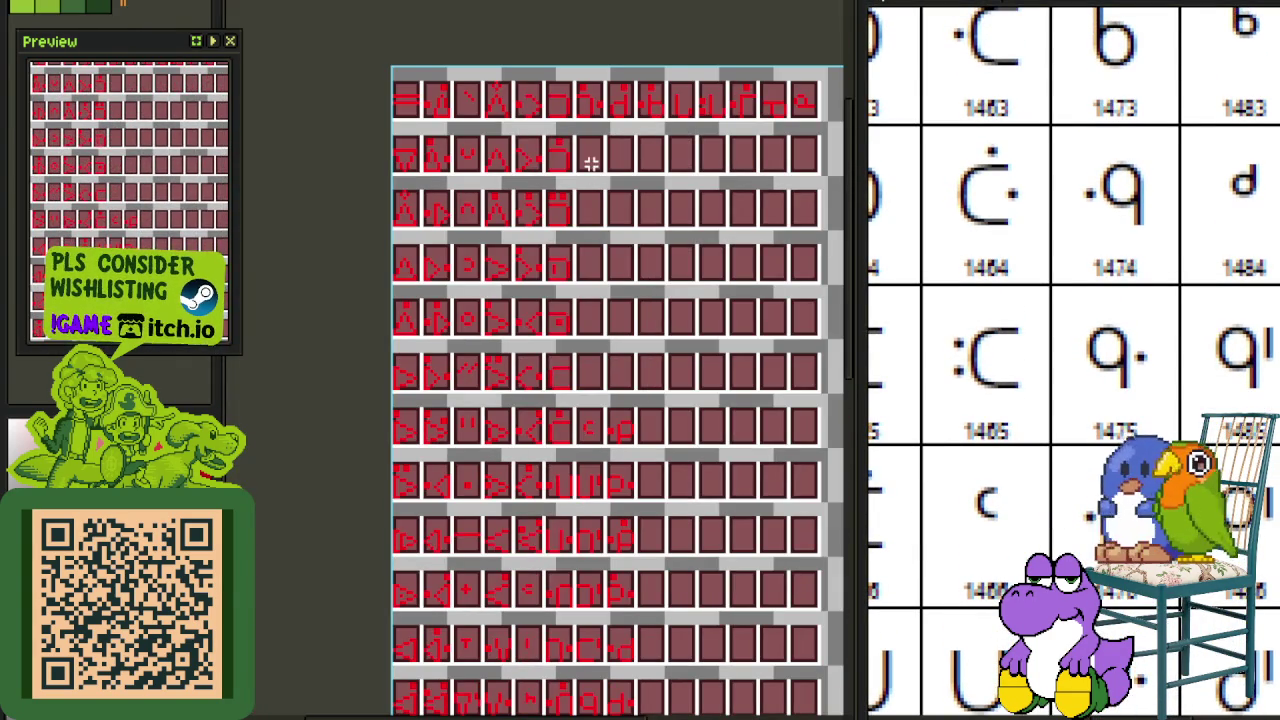
# Step: Shift a selected glyph's pixels left within its tile, then deselect
pyautogui.scroll(1, 591, 163)
pyautogui.scroll(2, 630, 195)
pyautogui.moveTo(572, 252); pyautogui.dragTo(705, 35)
pyautogui.scroll(-2, 680, 150)
pyautogui.scroll(-3, 668, 178)
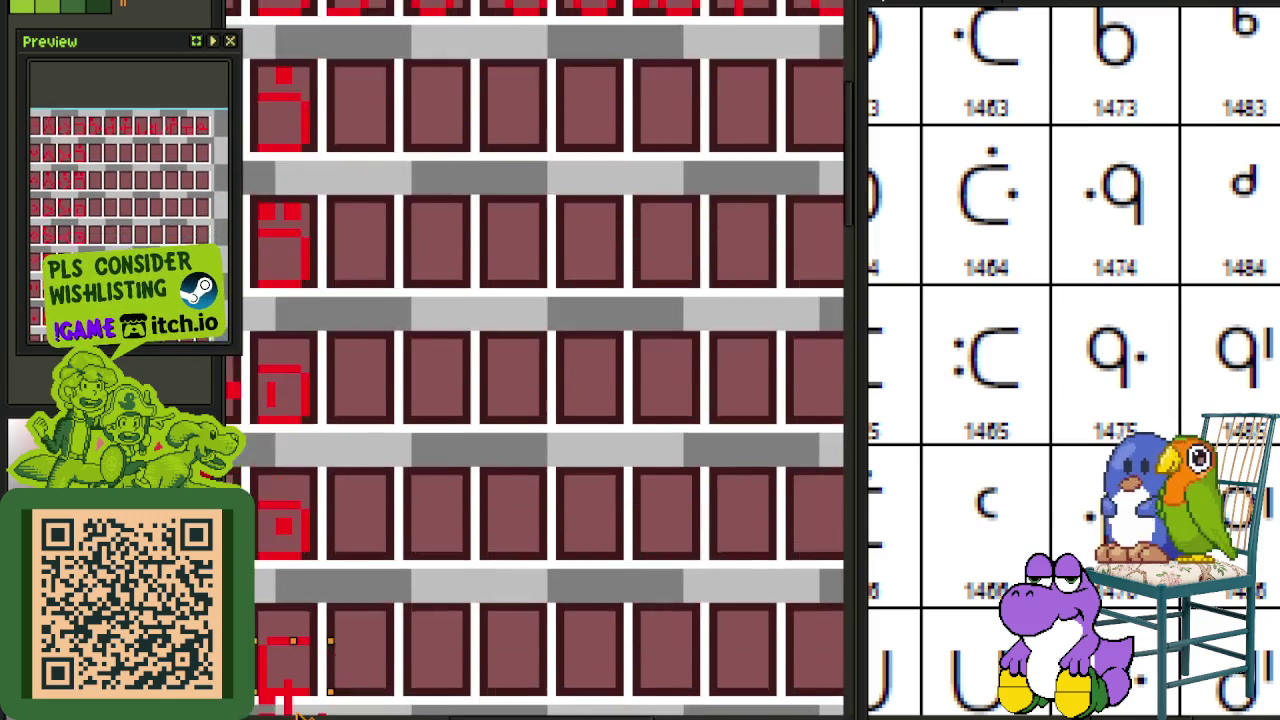
pyautogui.scroll(5, 668, 178)
pyautogui.hscroll(-2, 668, 178)
pyautogui.scroll(-2, 810, 40)
pyautogui.scroll(1, 629, 228)
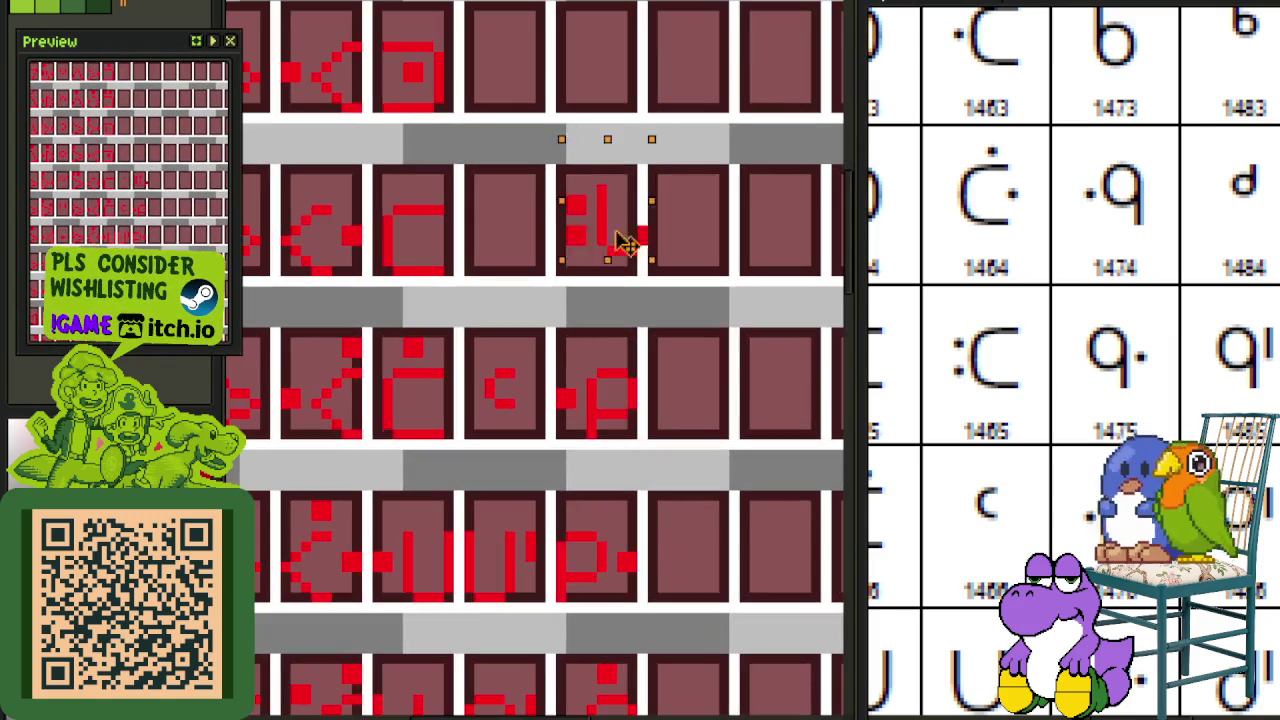
pyautogui.moveTo(595, 258); pyautogui.dragTo(543, 243)
pyautogui.scroll(2, 543, 243)
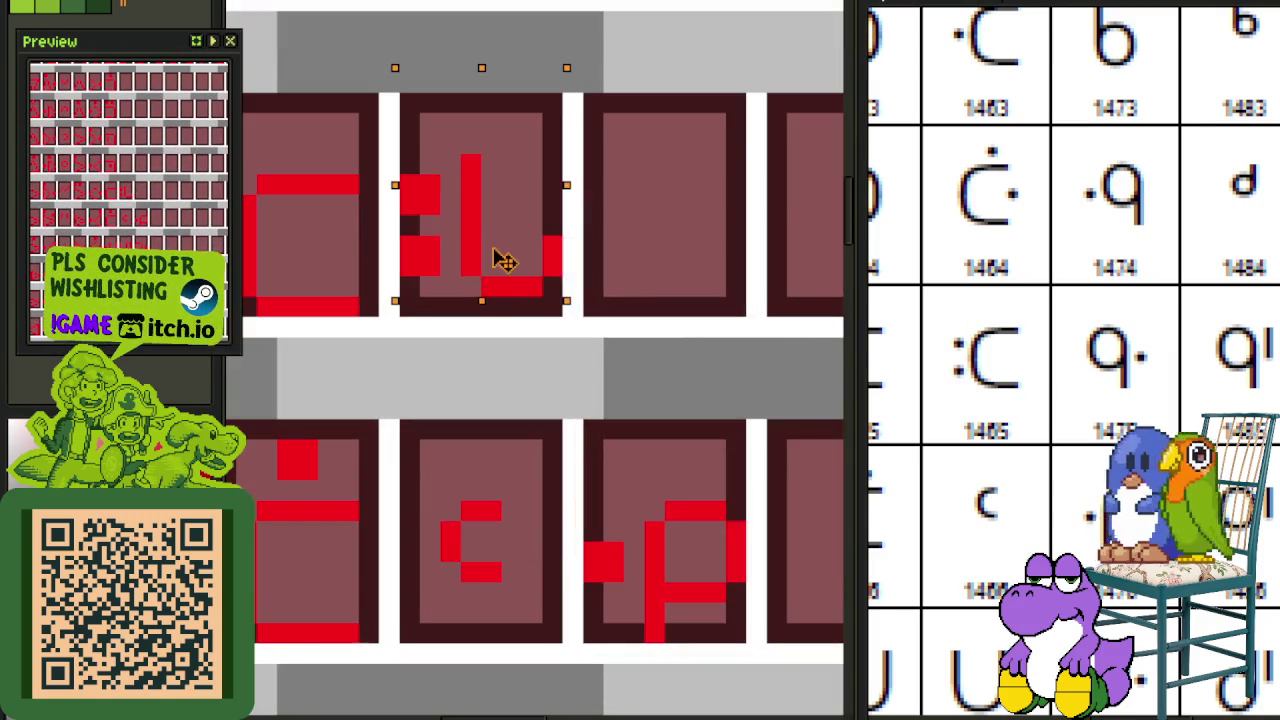
pyautogui.hotkey('ctrl', 'd')
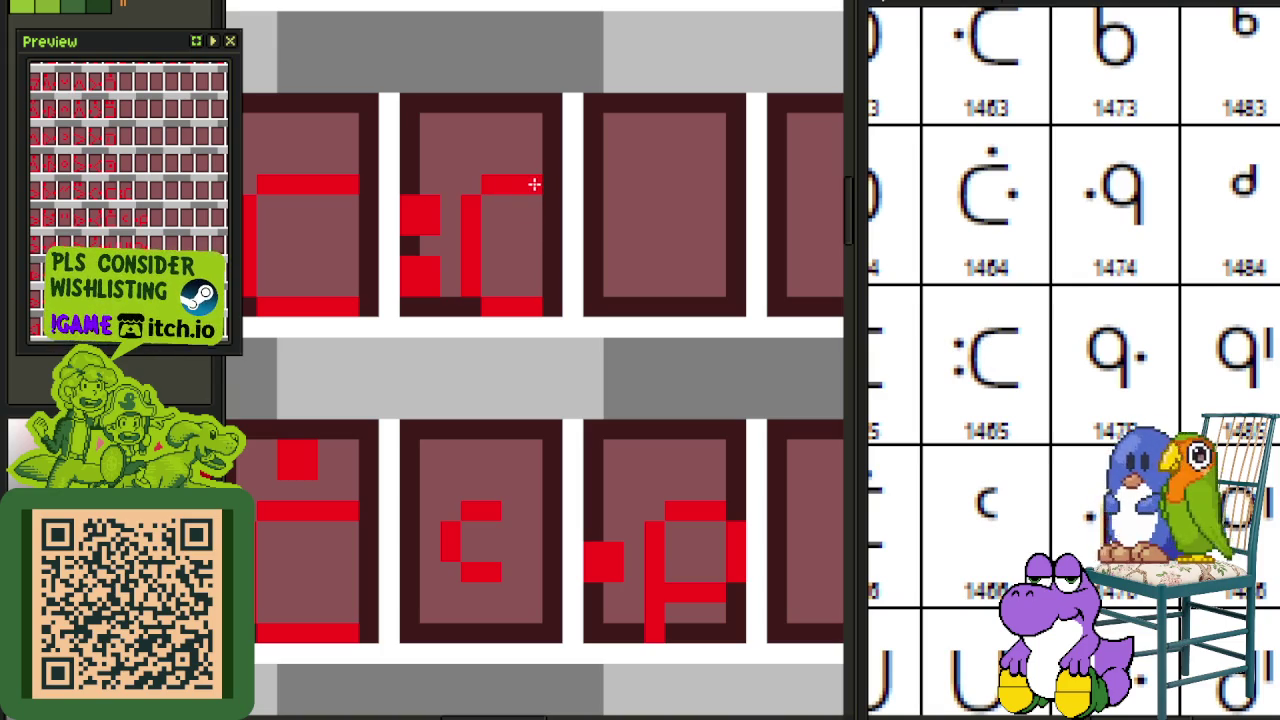
# Step: Add a red horizontal bar to a glyph and save the sheet
pyautogui.scroll(-2, 569, 128)
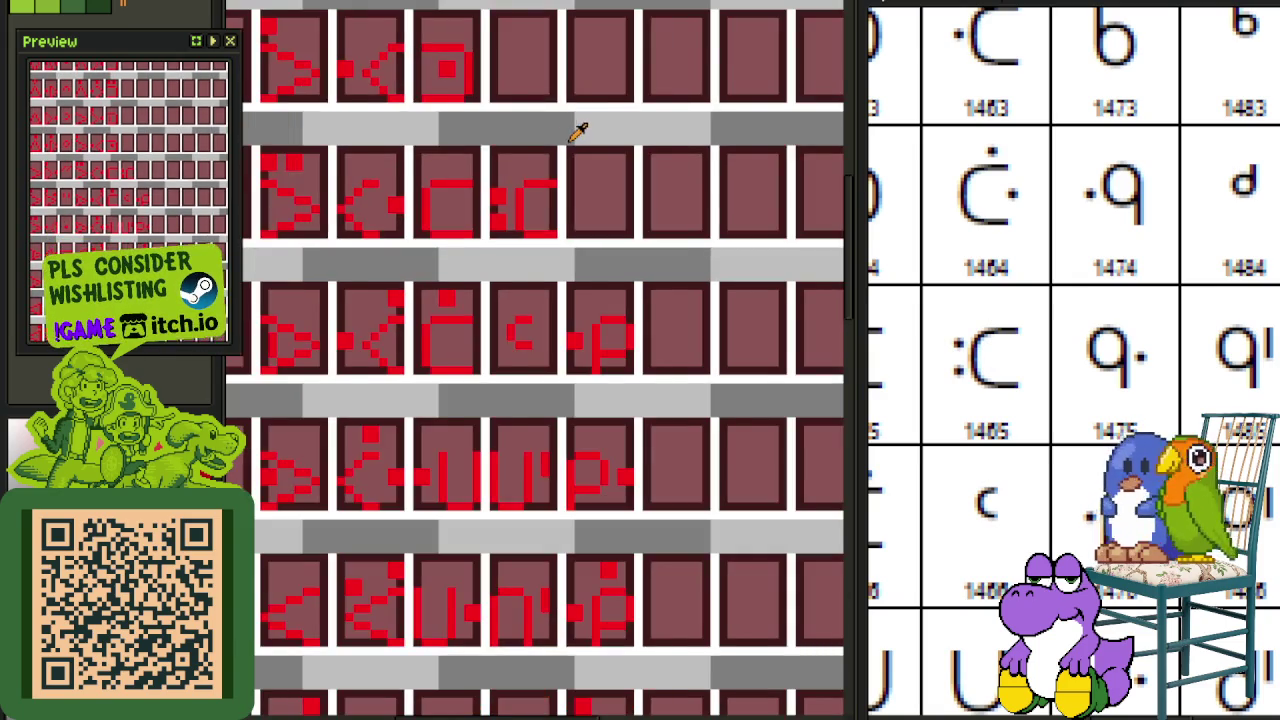
pyautogui.scroll(-2, 577, 131)
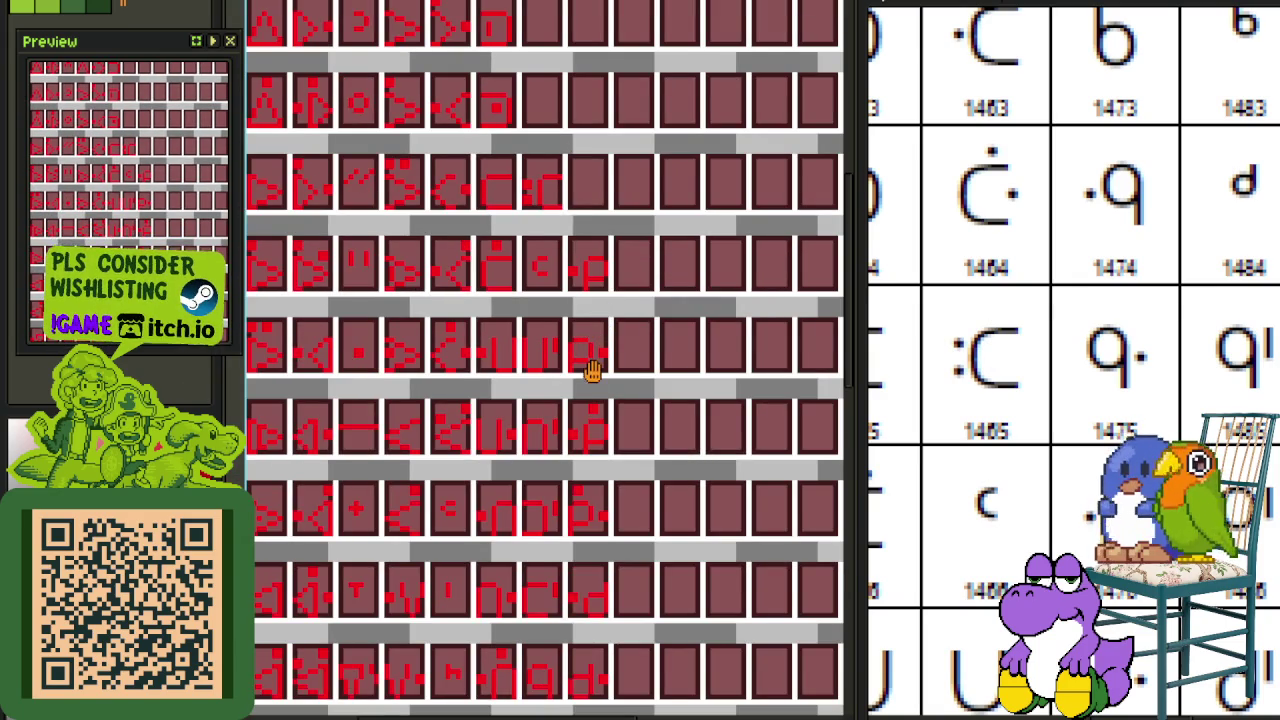
pyautogui.moveTo(593, 370); pyautogui.dragTo(579, 370)
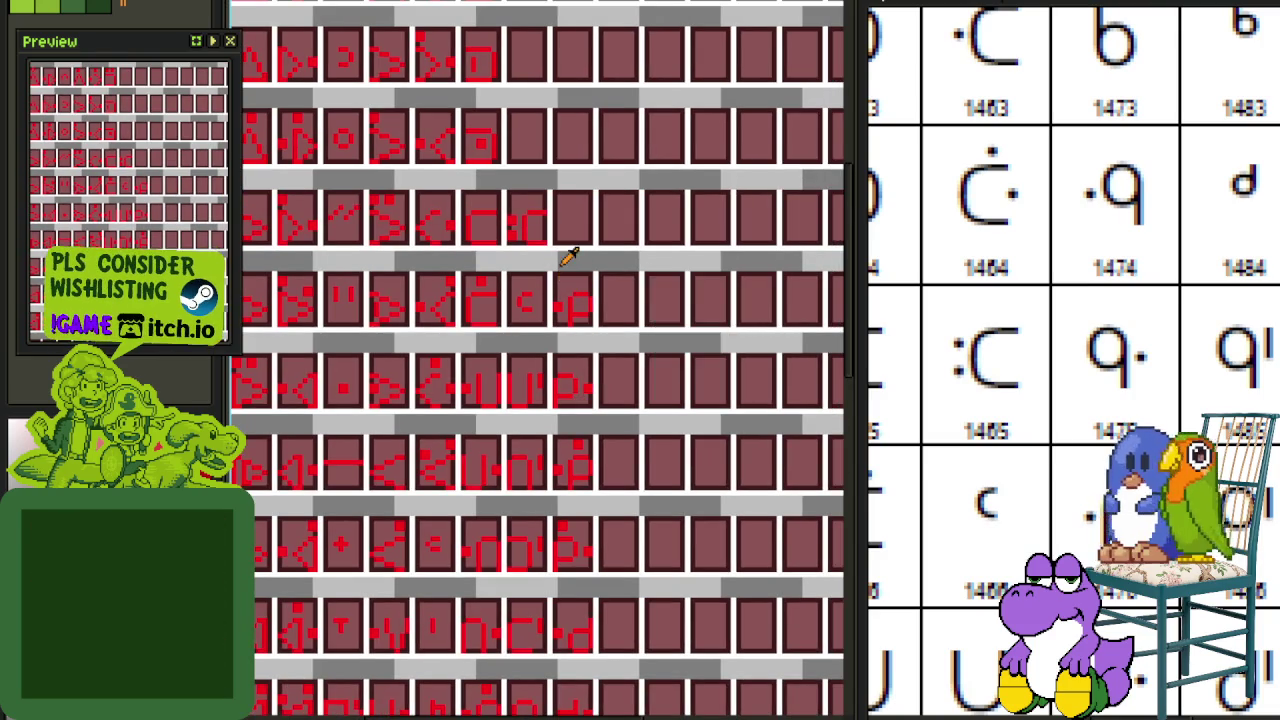
pyautogui.scroll(3, 540, 530)
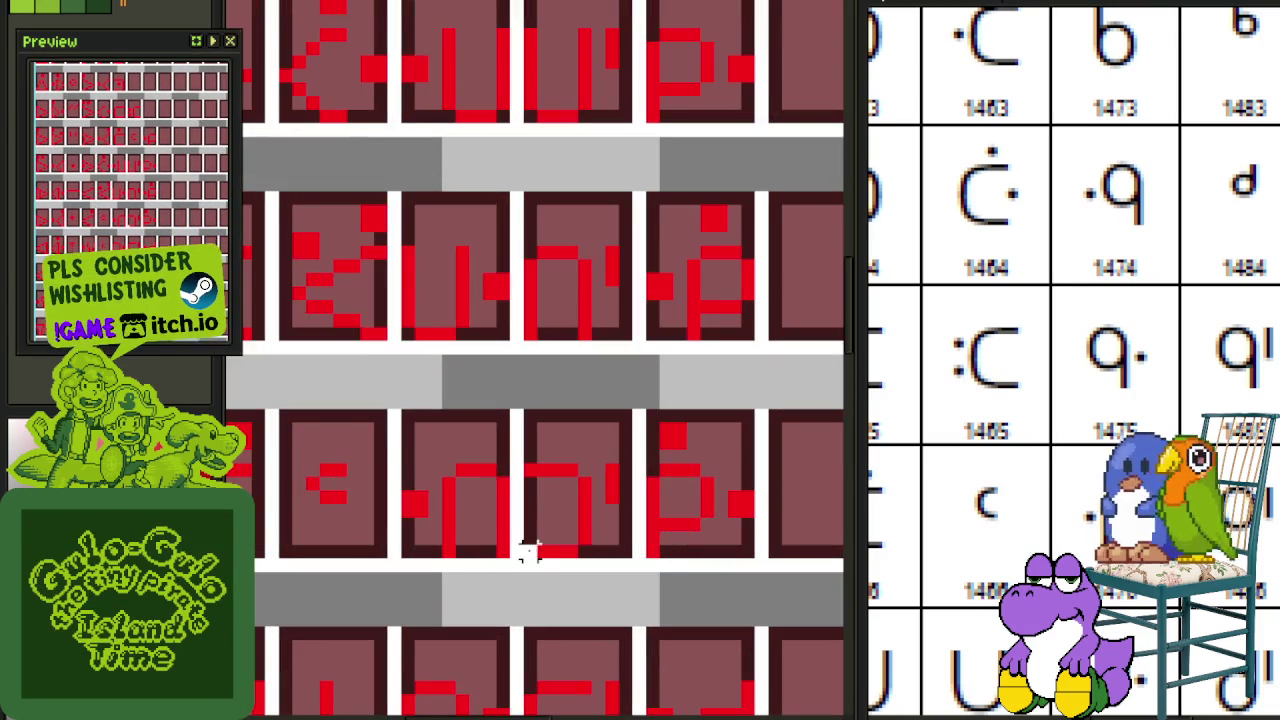
pyautogui.moveTo(611, 430); pyautogui.dragTo(549, 508)
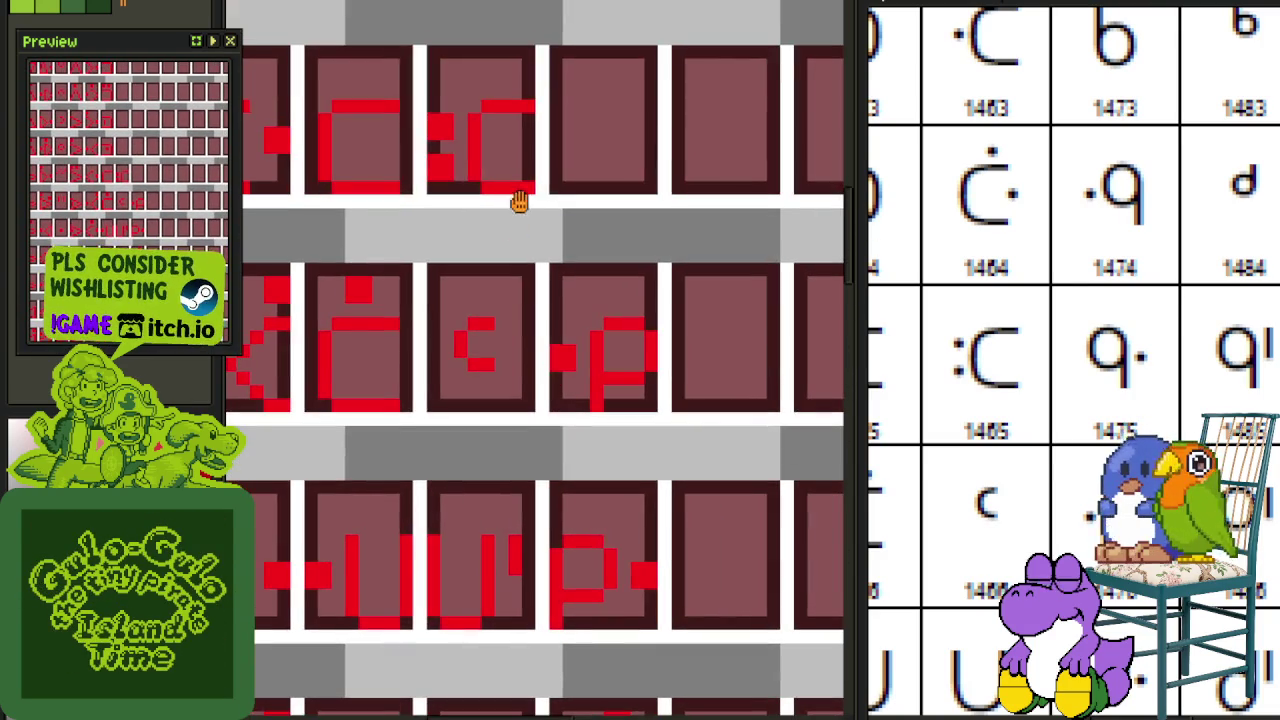
pyautogui.scroll(2, 514, 227)
pyautogui.moveTo(560, 165); pyautogui.dragTo(395, 162)
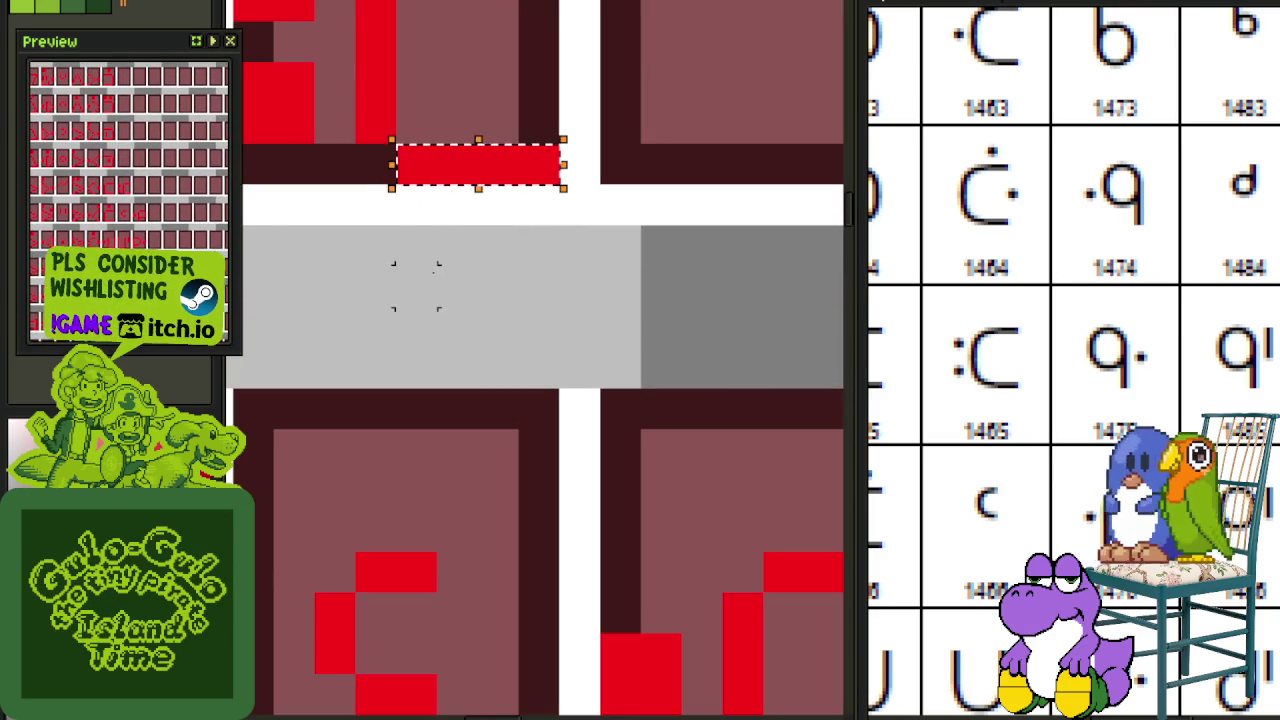
pyautogui.scroll(-3, 415, 285)
pyautogui.hotkey('ctrl', 's')
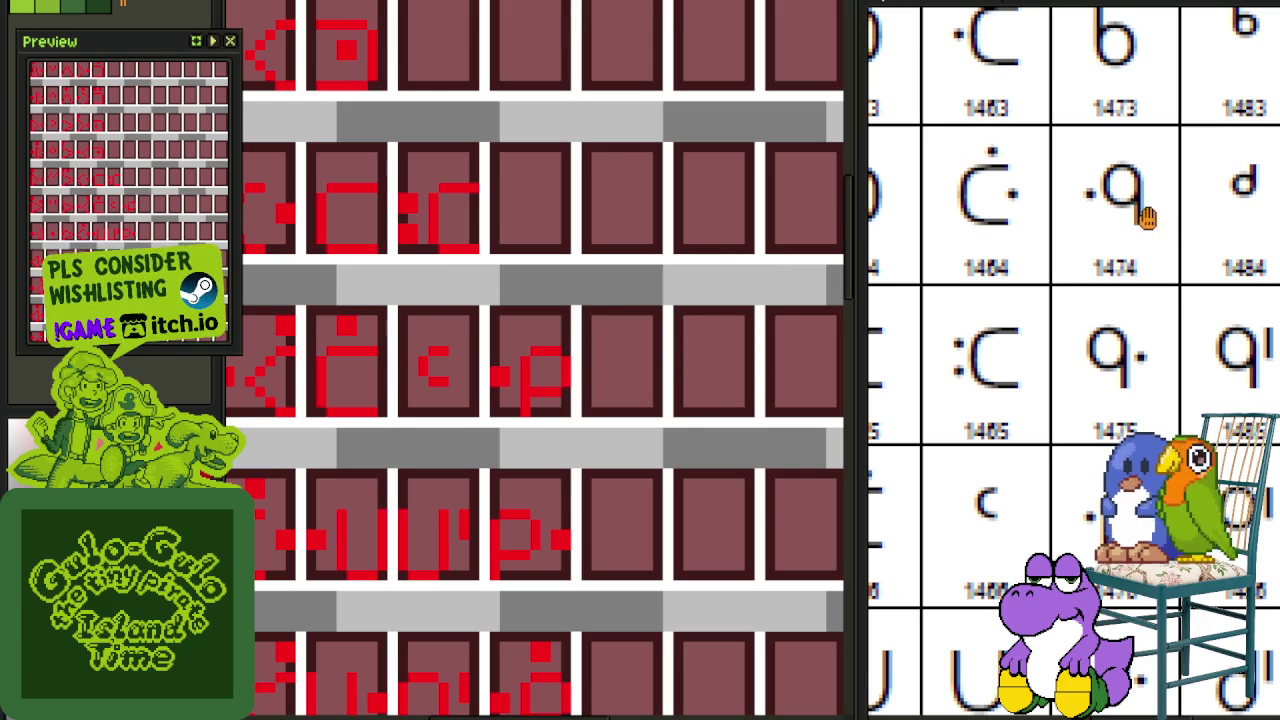
# Step: Advance the Unicode reference chart to show the next glyphs
pyautogui.hotkey('ctrl', 'o')
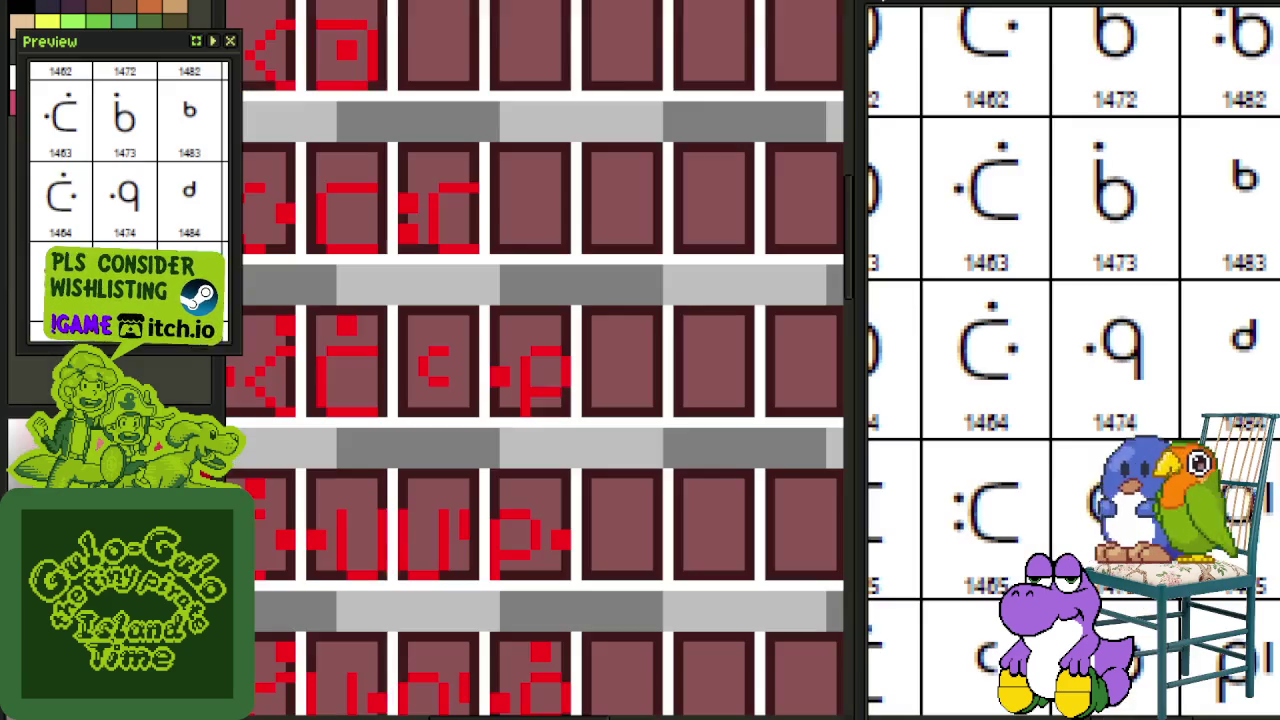
pyautogui.moveTo(1085, 314); pyautogui.dragTo(1107, 356)
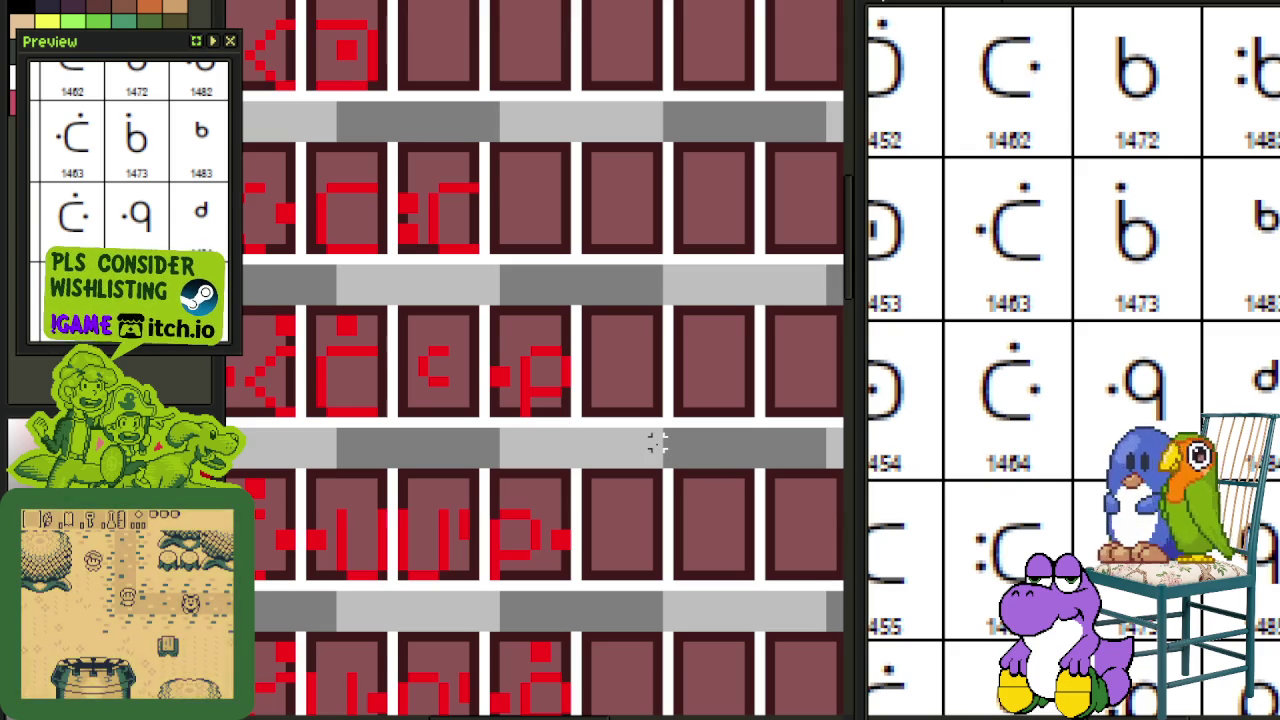
pyautogui.scroll(-1, 1062, 472)
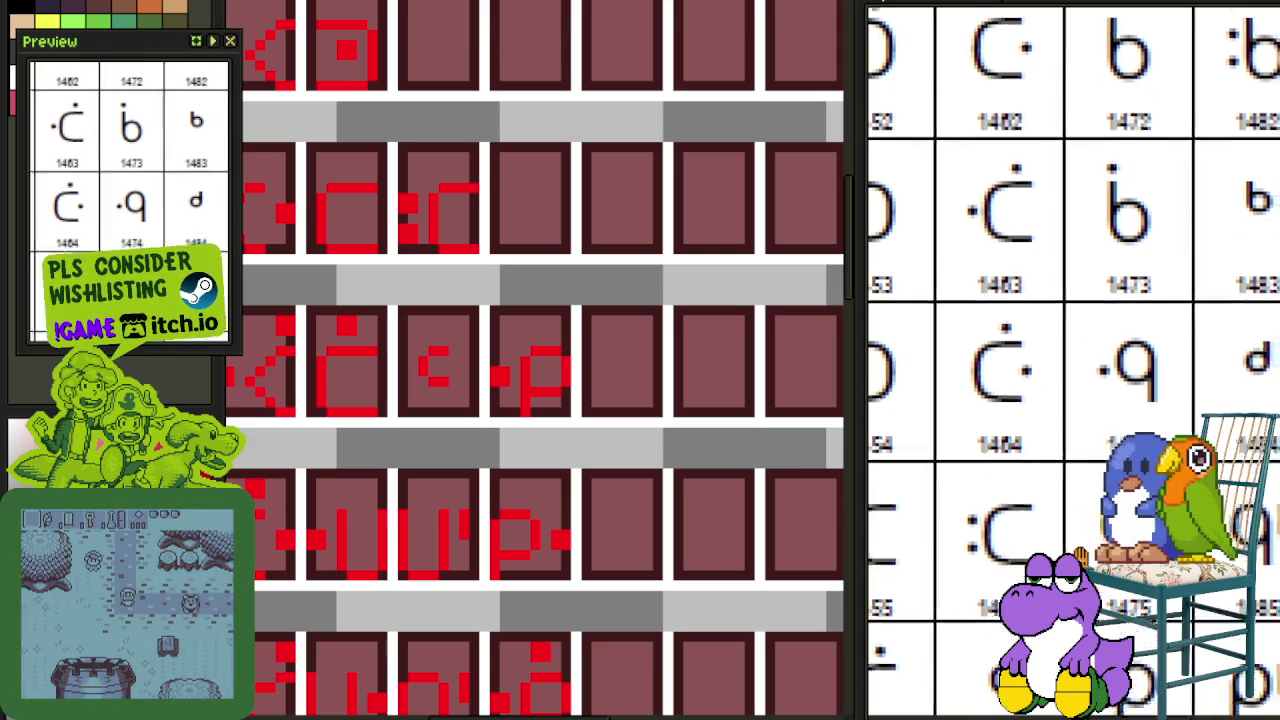
pyautogui.scroll(-1, 1075, 420)
pyautogui.scroll(-1, 1086, 363)
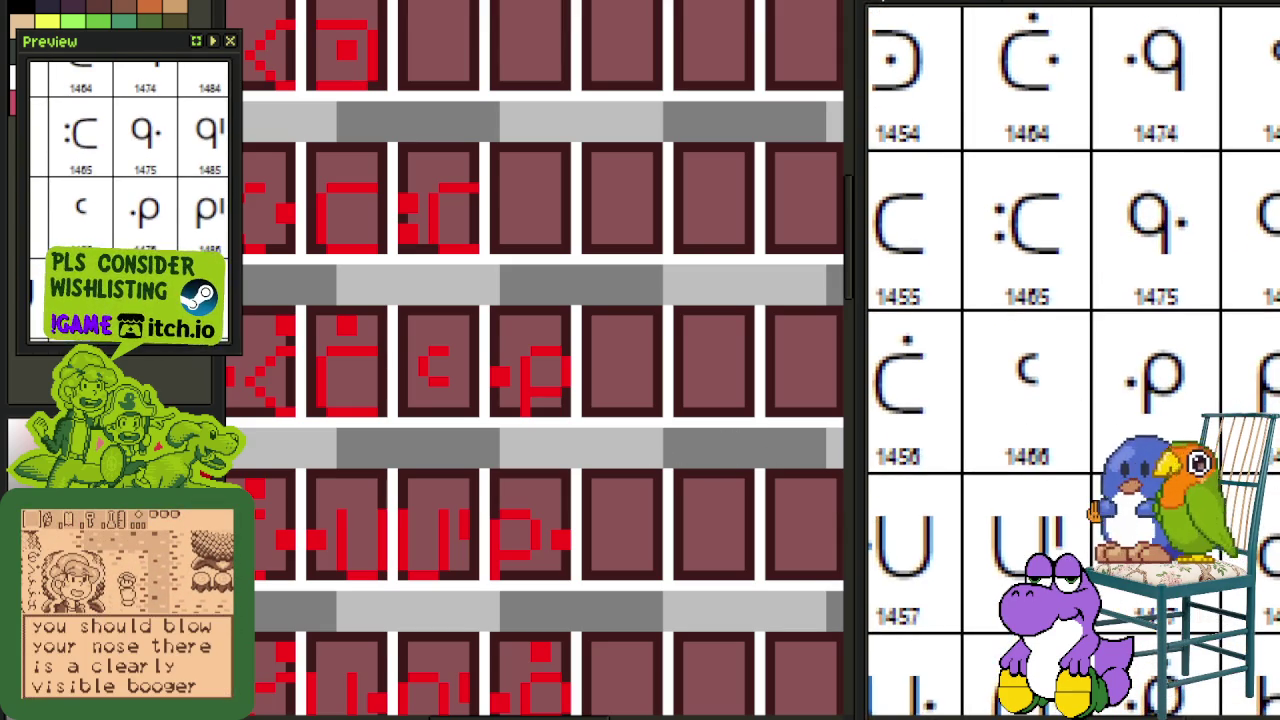
pyautogui.scroll(-1, 1088, 393)
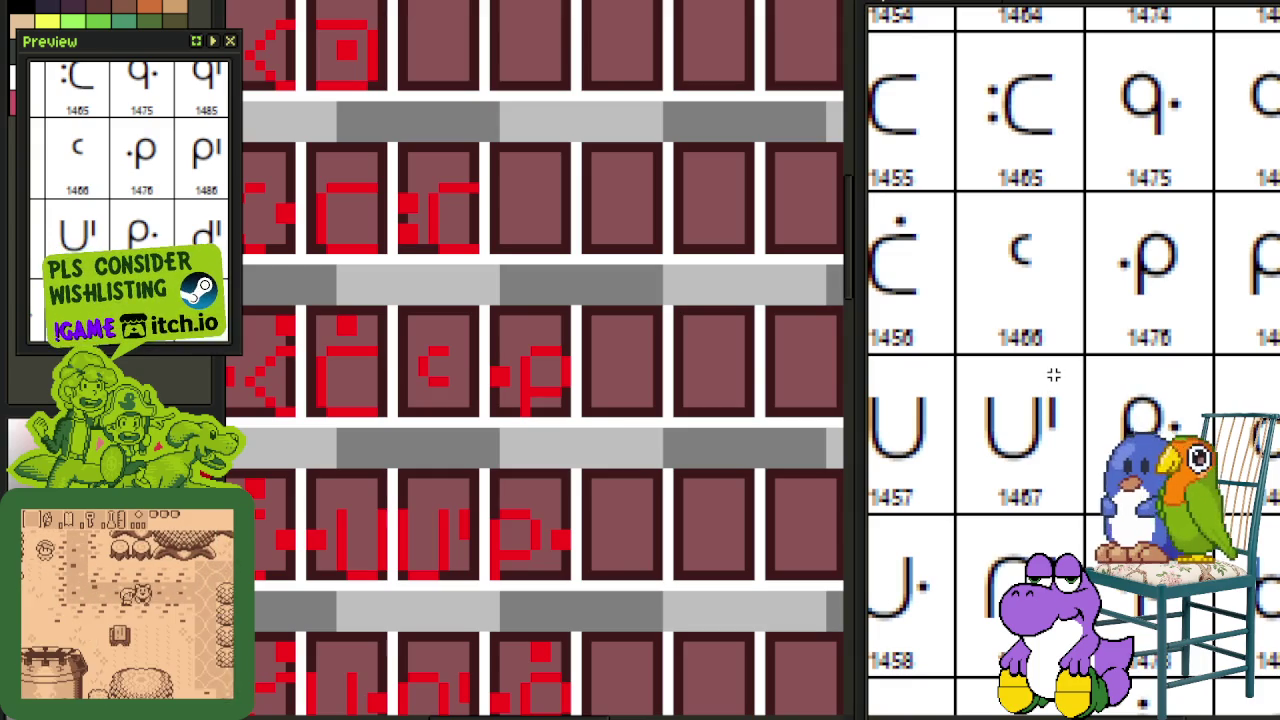
pyautogui.scroll(1, 520, 410)
# Step: Ctrl-drag a copy of the ·p glyph into the empty cell after :C and deselect
pyautogui.moveTo(483, 410)
pyautogui.mouseDown()
pyautogui.moveTo(557, 286)
pyautogui.moveTo(580, 275)
pyautogui.mouseUp()
pyautogui.scroll(1, 580, 337)
pyautogui.scroll(2, 590, 420)
pyautogui.moveTo(600, 512); pyautogui.dragTo(620, 234)
pyautogui.hotkey('ctrl', 'd')
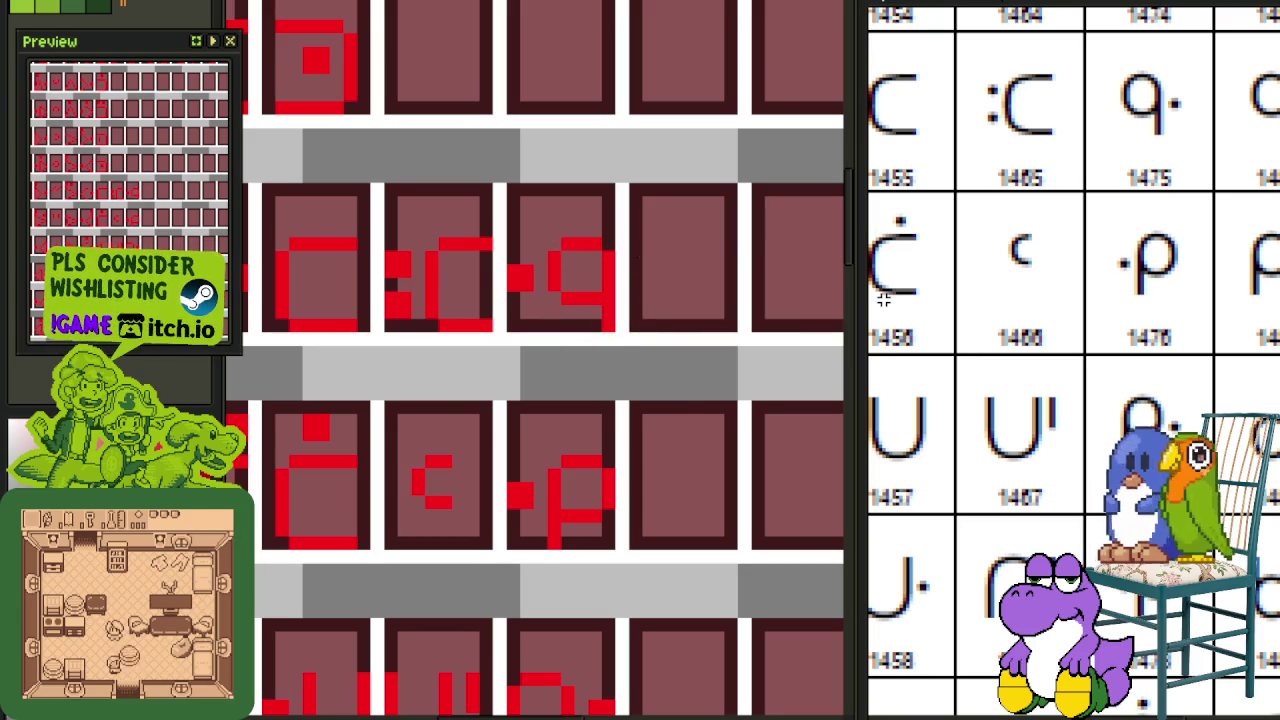
# Step: Flip the copied p stroke horizontally into a q and save
pyautogui.hotkey('ctrl', 'z')
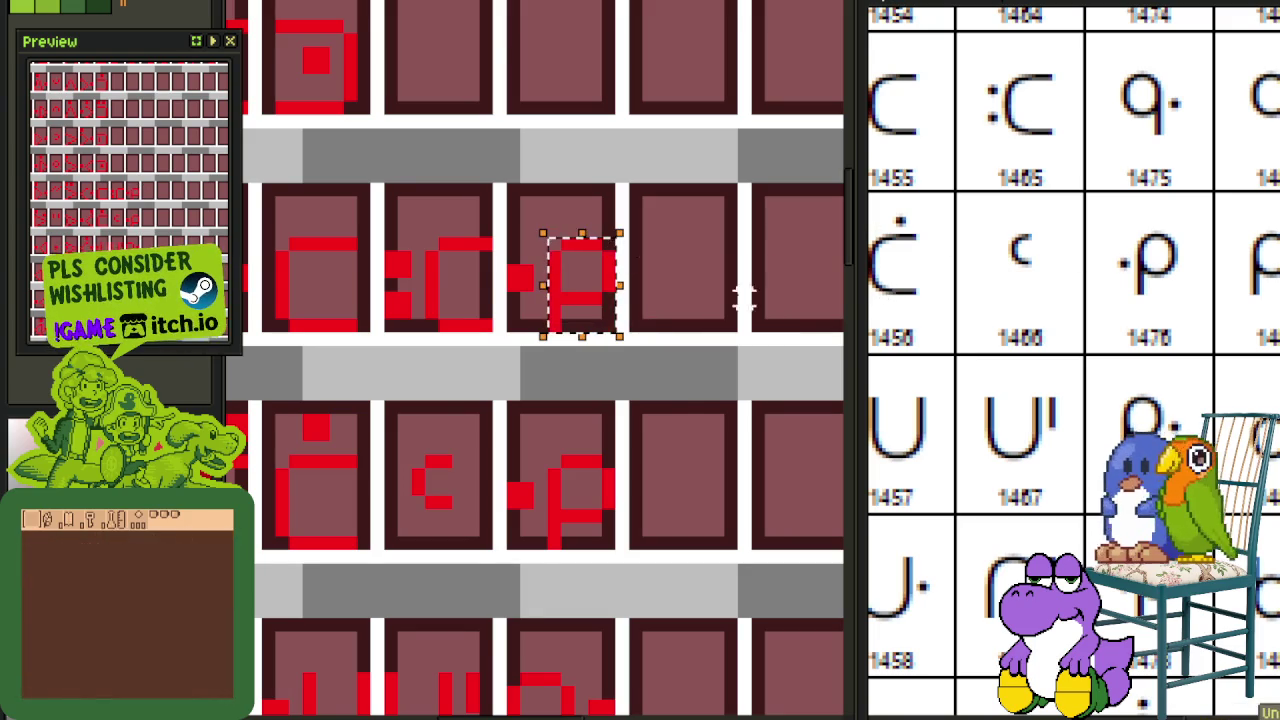
pyautogui.moveTo(508, 333); pyautogui.dragTo(610, 183)
pyautogui.hotkey('shift', 'h')
pyautogui.hotkey('ctrl', 's')
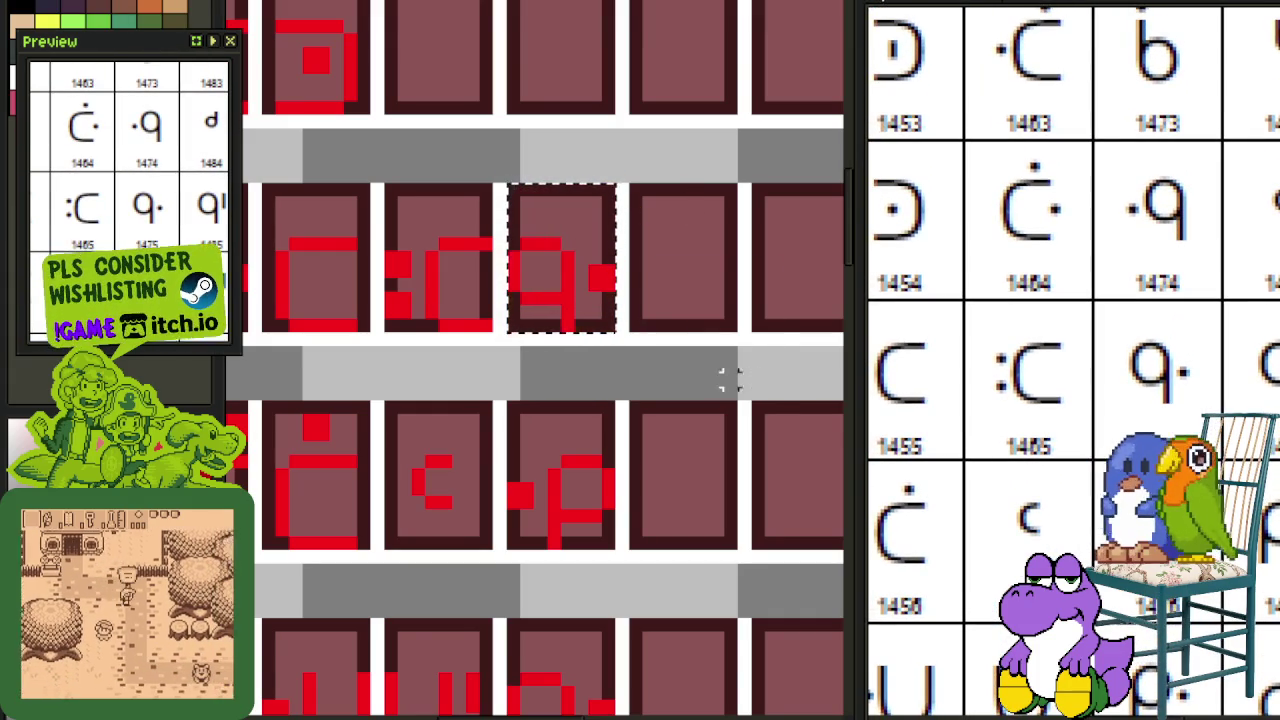
# Step: Move the dot to the left and shift the dotted q one cell right, then save
pyautogui.scroll(3, 718, 355)
pyautogui.moveTo(591, 457)
pyautogui.mouseDown()
pyautogui.moveTo(578, 255)
pyautogui.moveTo(564, 255)
pyautogui.mouseUp()
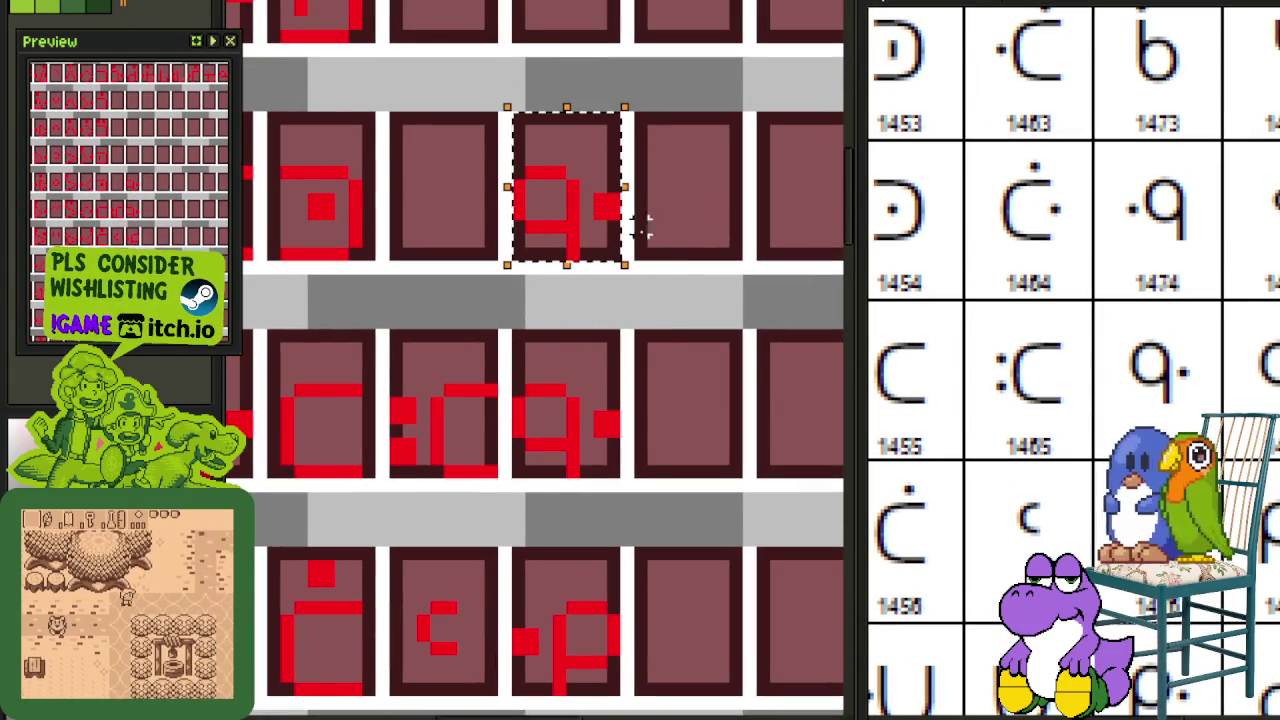
pyautogui.click(680, 240)
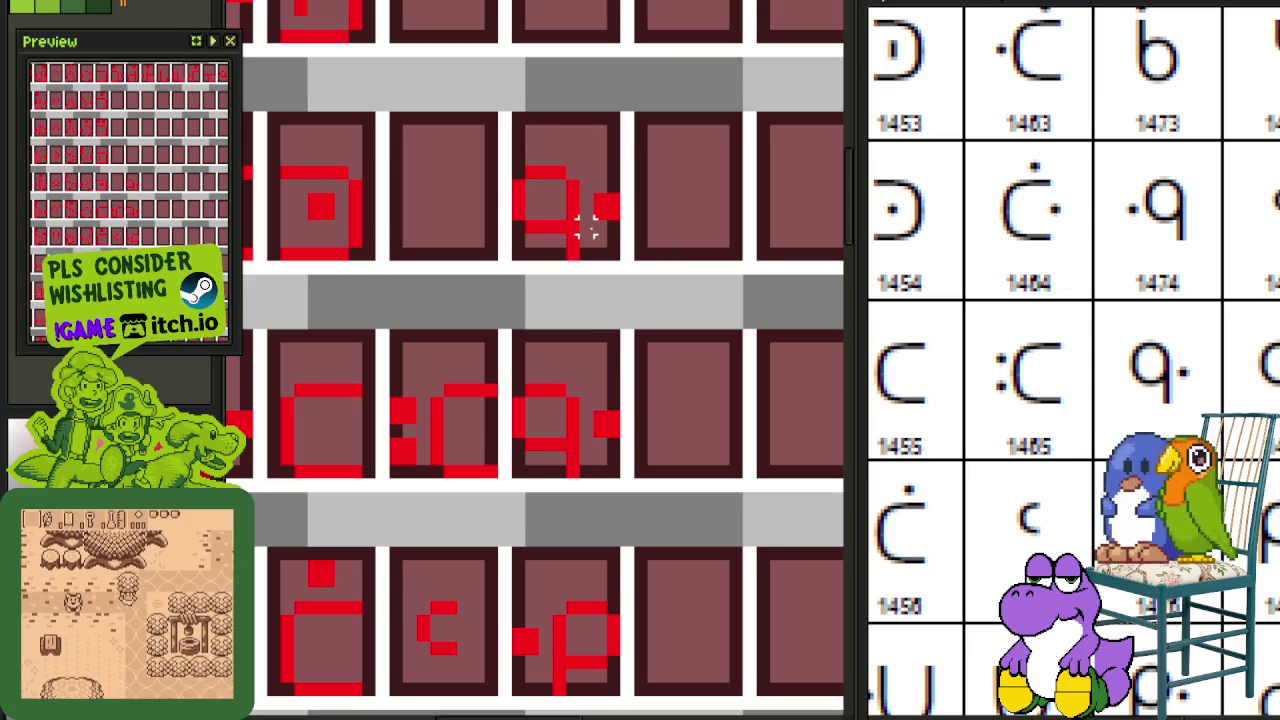
pyautogui.press('Left')
pyautogui.press('Left')
pyautogui.press('Left')
pyautogui.moveTo(443, 115); pyautogui.dragTo(600, 262)
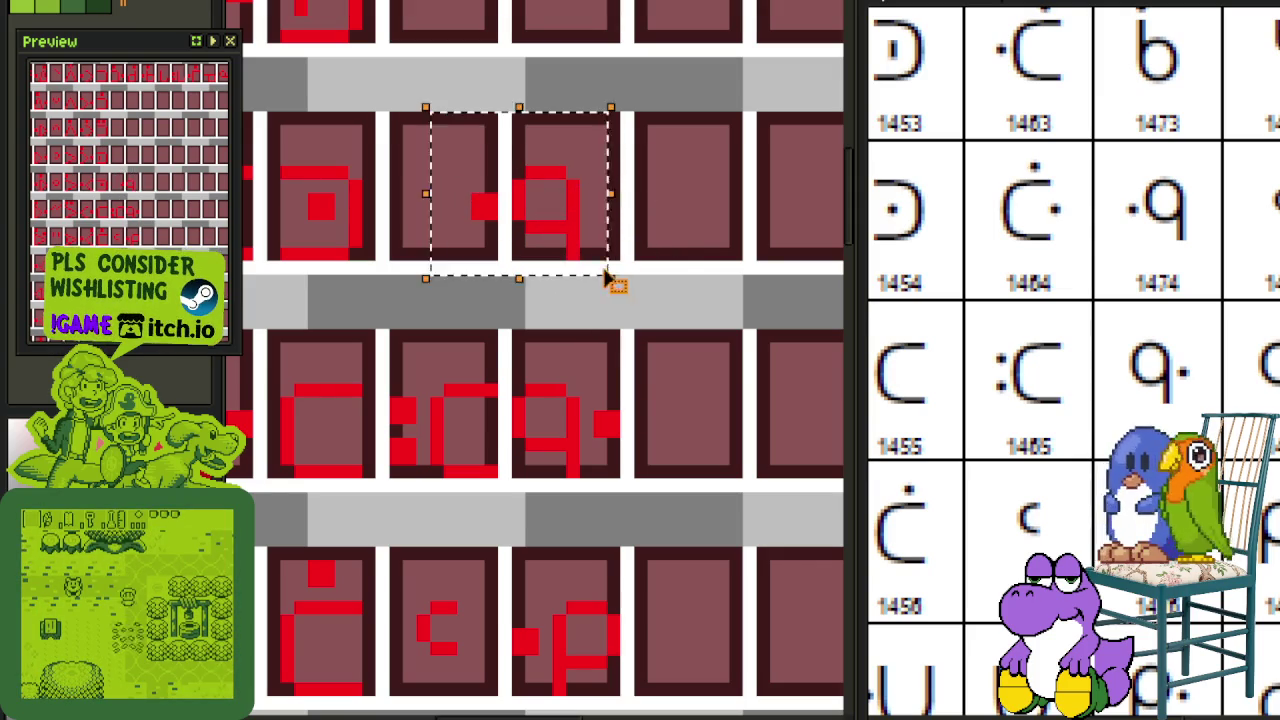
pyautogui.press('Right')
pyautogui.press('Right')
pyautogui.press('Right')
pyautogui.click(722, 245)
pyautogui.hotkey('ctrl', 's')
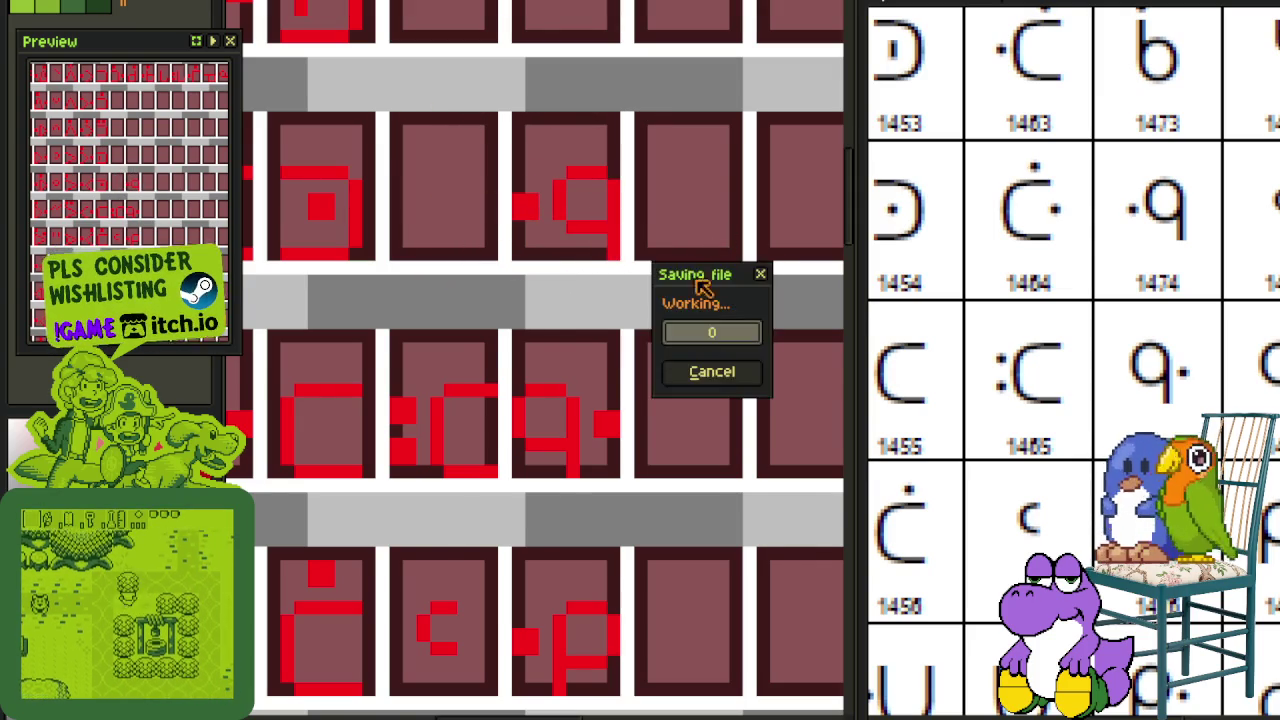
pyautogui.scroll(-2, 629, 329)
# Step: Zoom out and select a dotted glyph tile in a lower row
pyautogui.scroll(1, 596, 368)
pyautogui.scroll(-1, 596, 368)
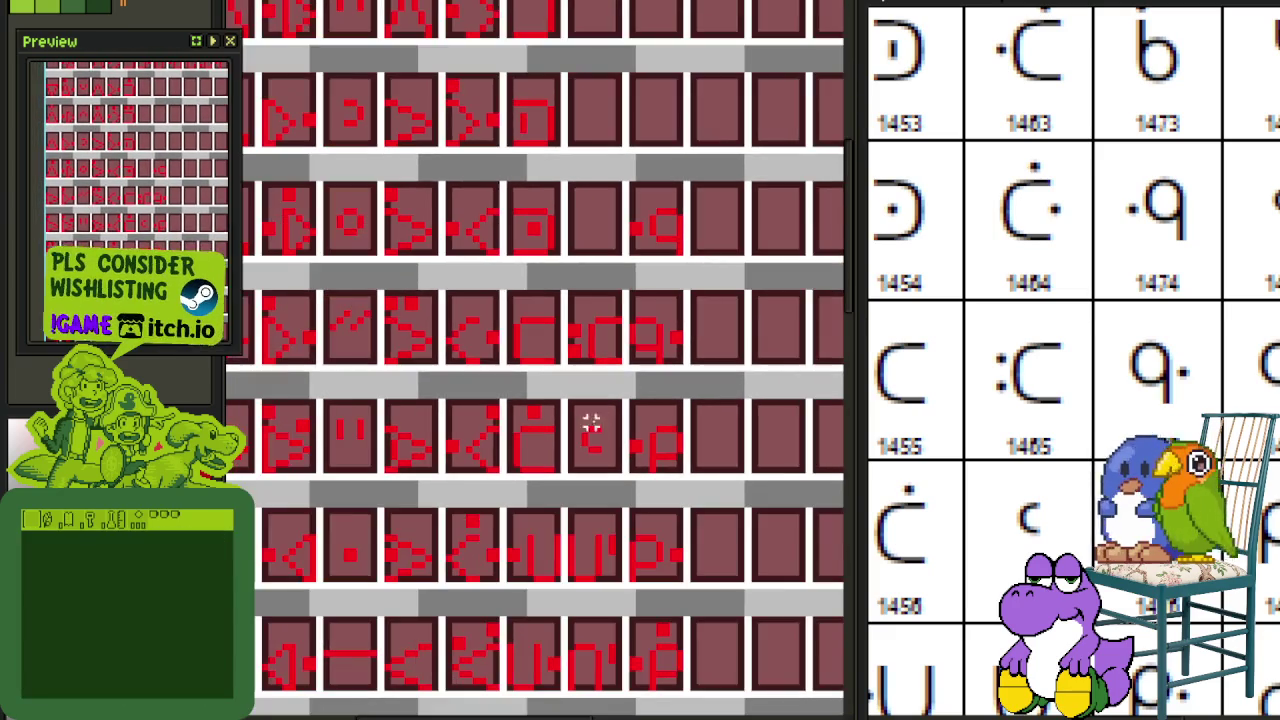
pyautogui.scroll(-1, 640, 314)
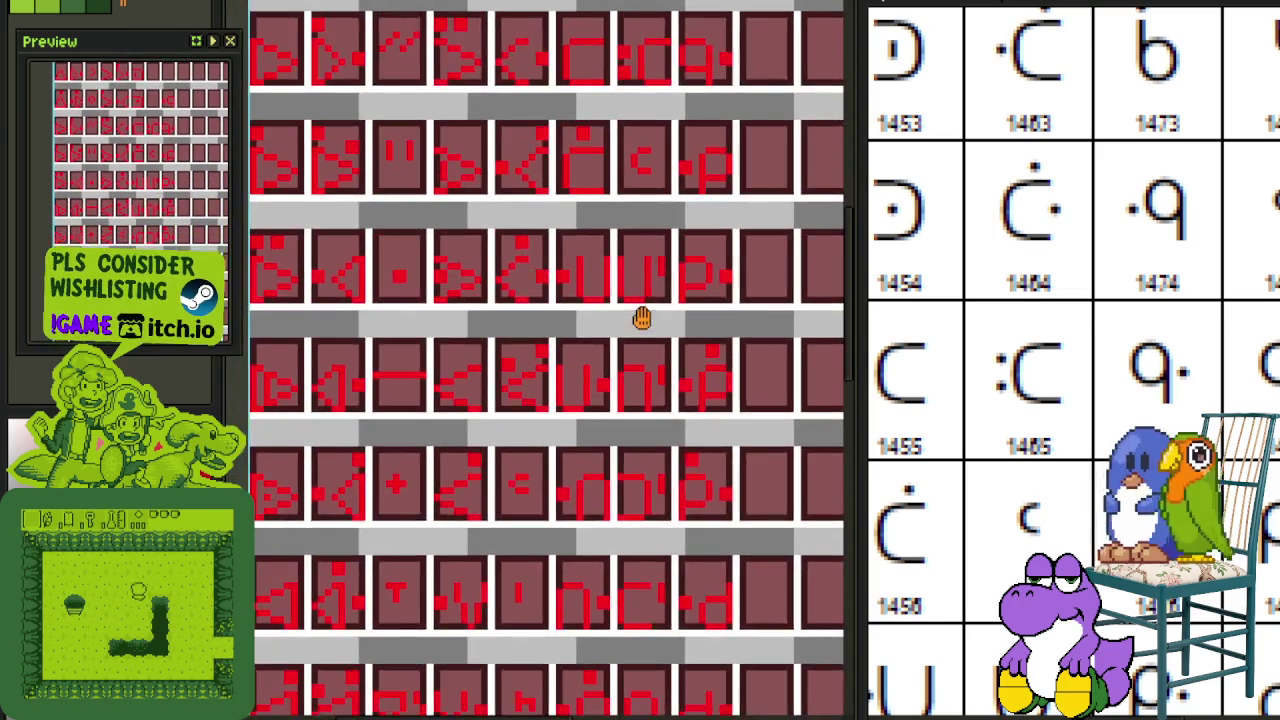
pyautogui.scroll(1, 651, 423)
pyautogui.scroll(-1, 632, 354)
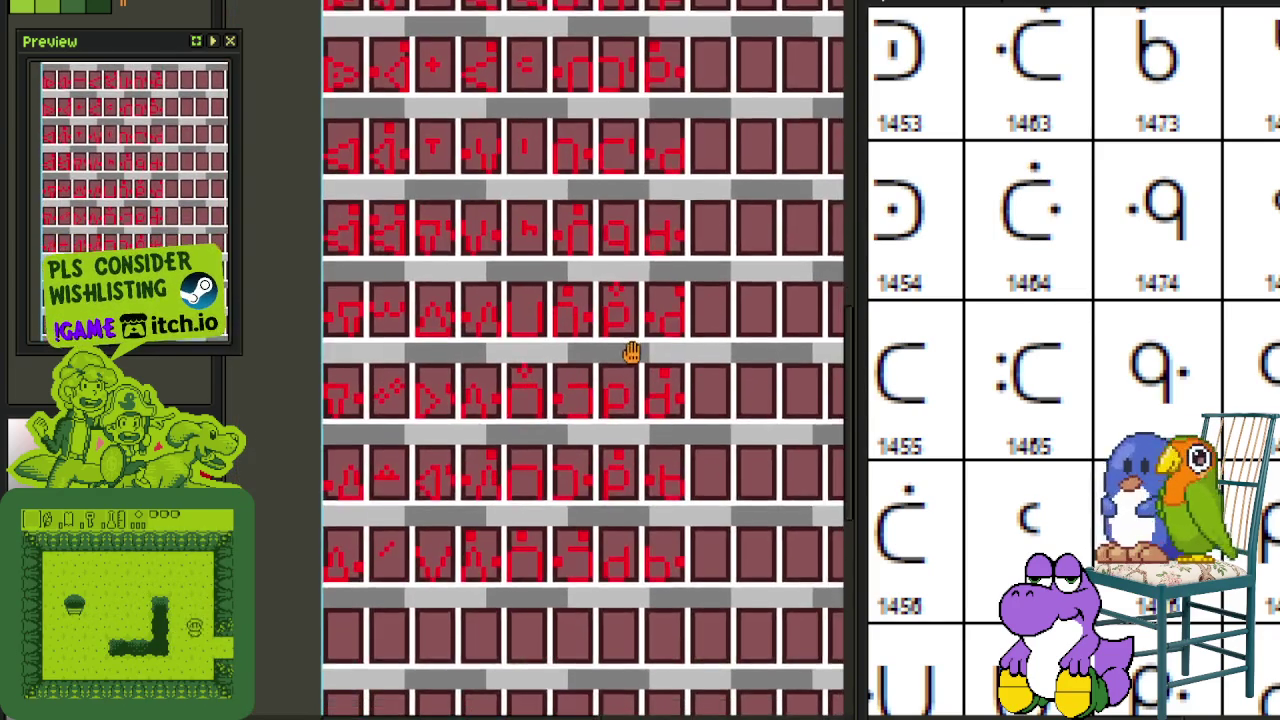
pyautogui.scroll(1, 627, 353)
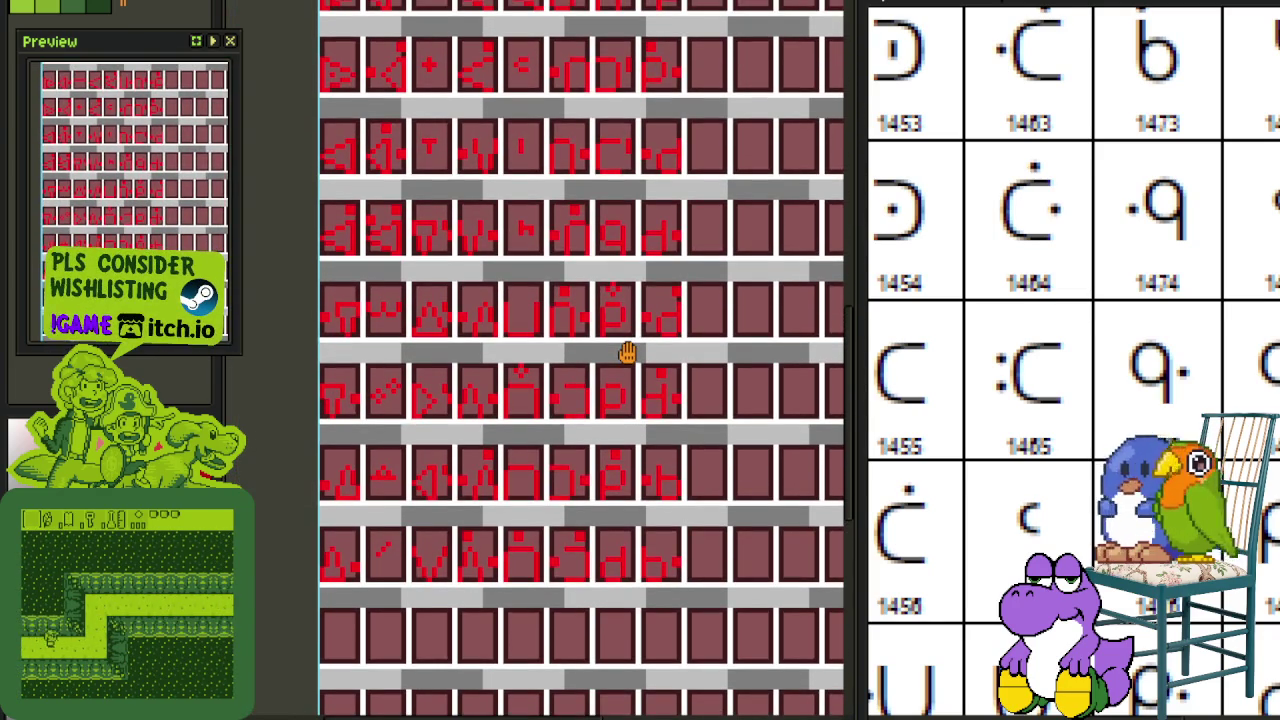
pyautogui.scroll(2, 626, 353)
pyautogui.scroll(2, 566, 591)
pyautogui.moveTo(617, 588); pyautogui.dragTo(522, 450)
# Step: Drag the glyph up into the empty cell before ·q and align it in the cell
pyautogui.scroll(-2, 545, 462)
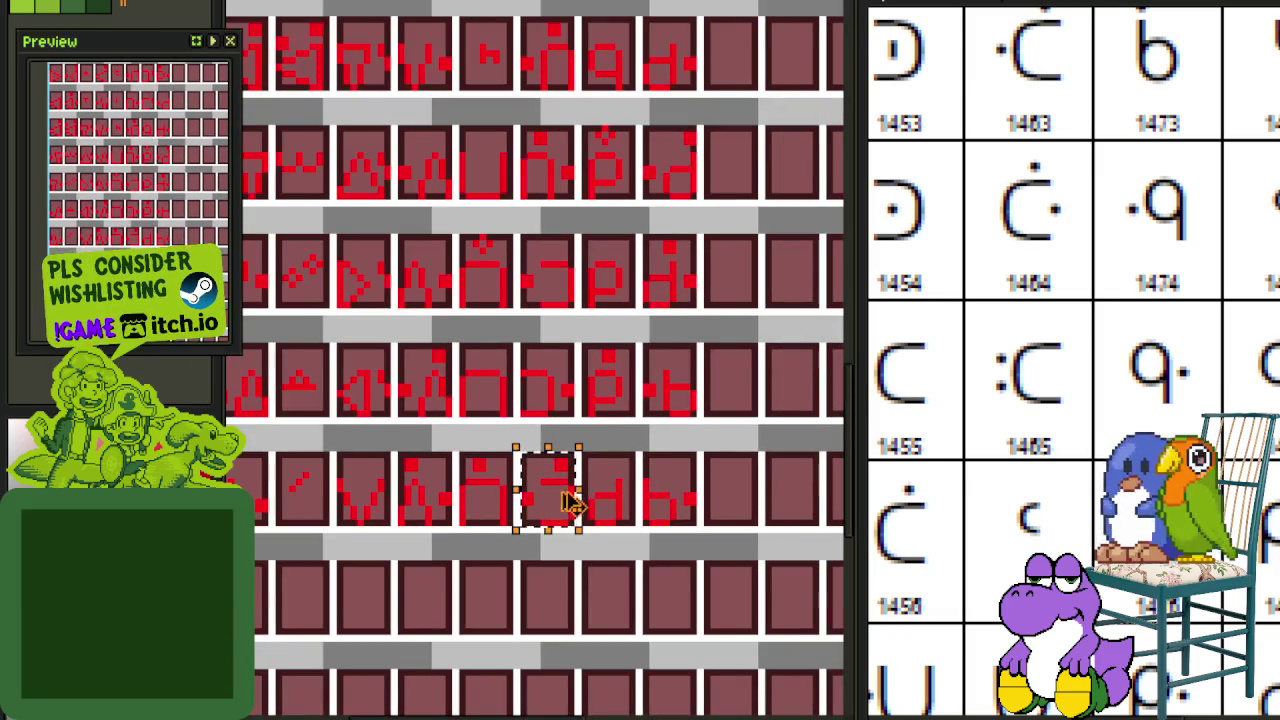
pyautogui.scroll(-2, 578, 528)
pyautogui.moveTo(586, 400); pyautogui.dragTo(670, 265)
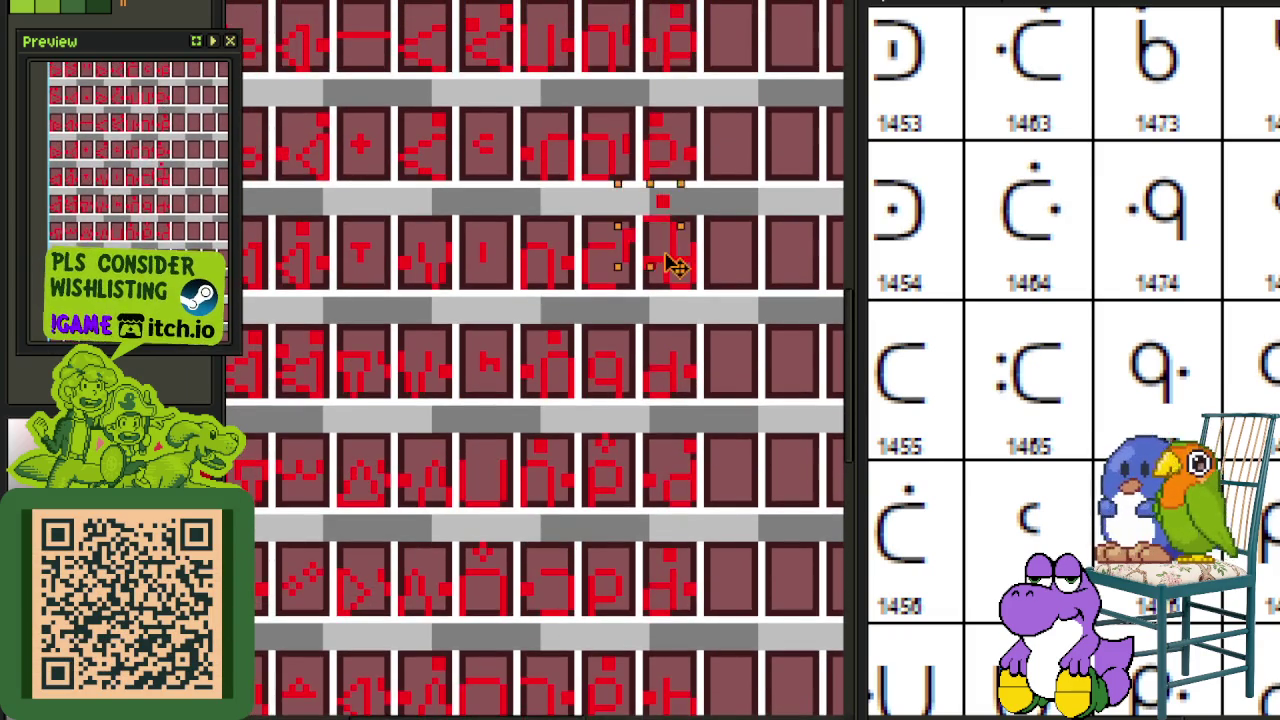
pyautogui.scroll(2, 670, 265)
pyautogui.scroll(-2, 650, 12)
pyautogui.scroll(3, 611, 214)
pyautogui.moveTo(611, 214)
pyautogui.mouseDown()
pyautogui.moveTo(640, 225)
pyautogui.moveTo(634, 214)
pyautogui.mouseUp()
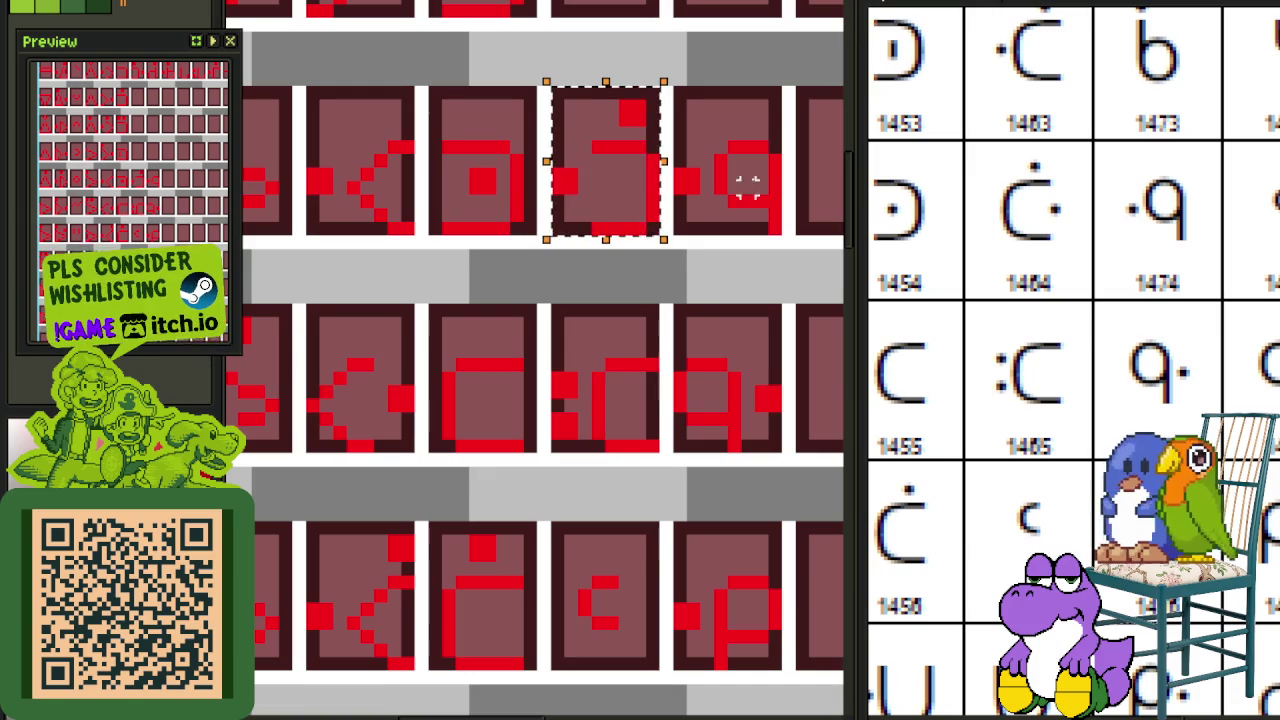
# Step: Mirror the placed glyph horizontally, then copy the ċ glyph into the empty top-row cell
pyautogui.hotkey('shift', 'h')
pyautogui.hotkey('ctrl', 'd')
pyautogui.moveTo(720, 148); pyautogui.dragTo(683, 368)
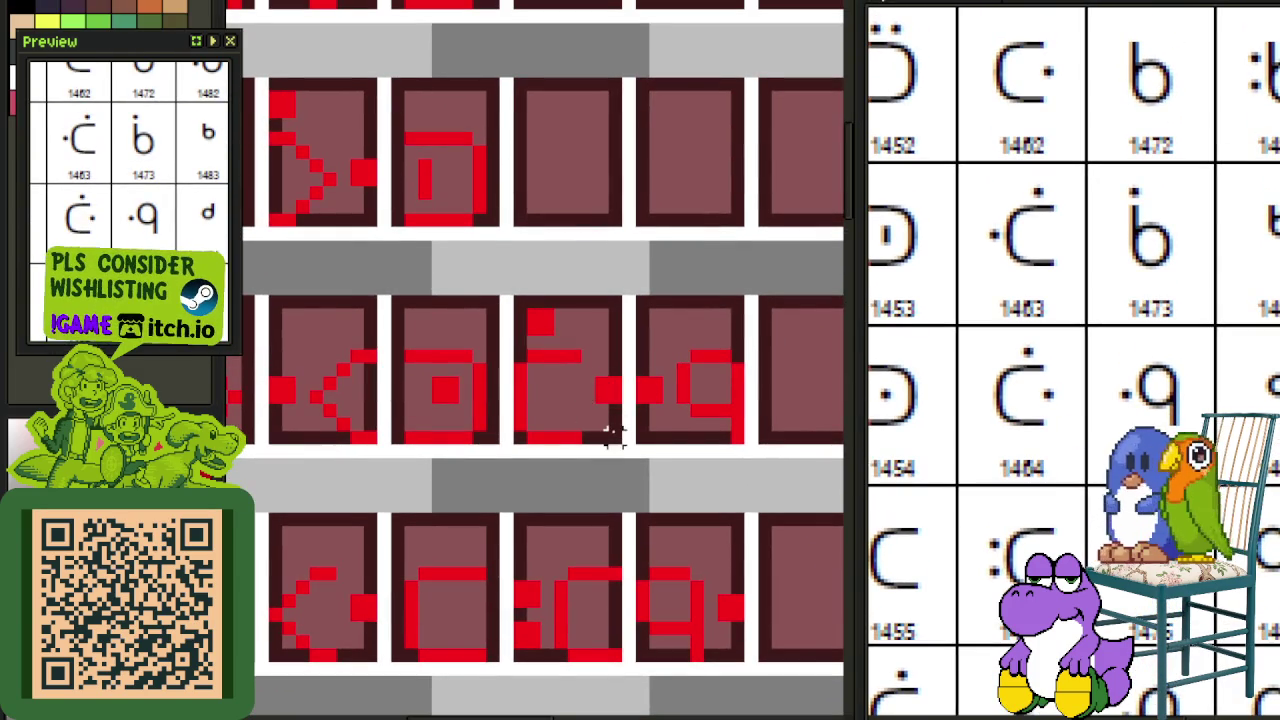
pyautogui.moveTo(596, 434); pyautogui.dragTo(517, 292)
pyautogui.moveTo(551, 383)
pyautogui.mouseDown()
pyautogui.moveTo(570, 193)
pyautogui.moveTo(557, 193)
pyautogui.mouseUp()
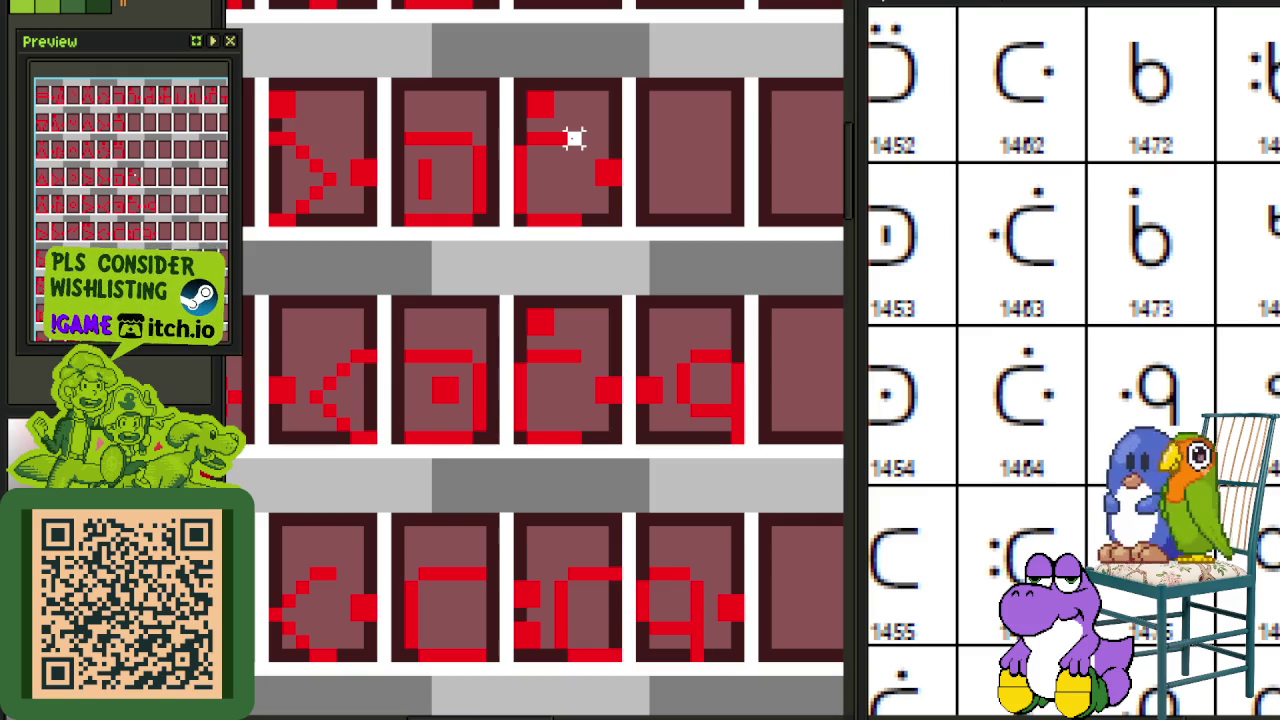
# Step: Mirror the copied ċ glyph horizontally
pyautogui.moveTo(541, 183)
pyautogui.mouseDown()
pyautogui.moveTo(508, 230)
pyautogui.moveTo(508, 74)
pyautogui.mouseUp()
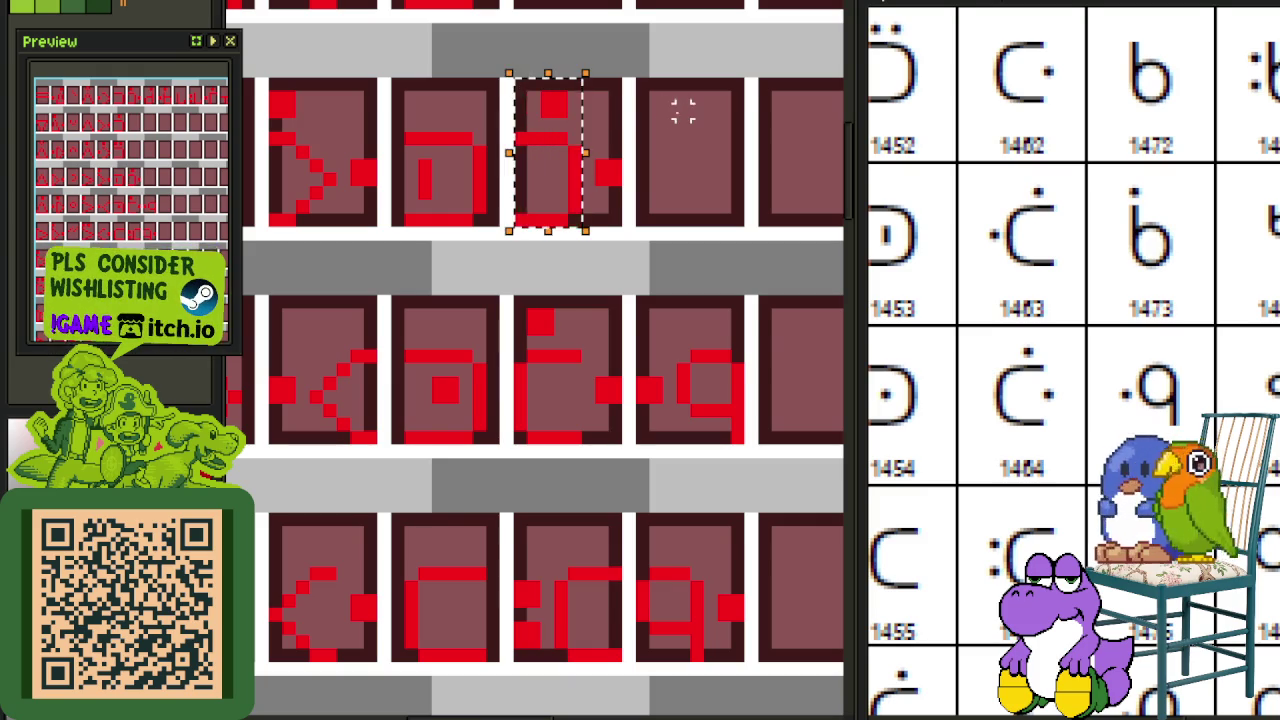
pyautogui.moveTo(519, 84); pyautogui.dragTo(624, 220)
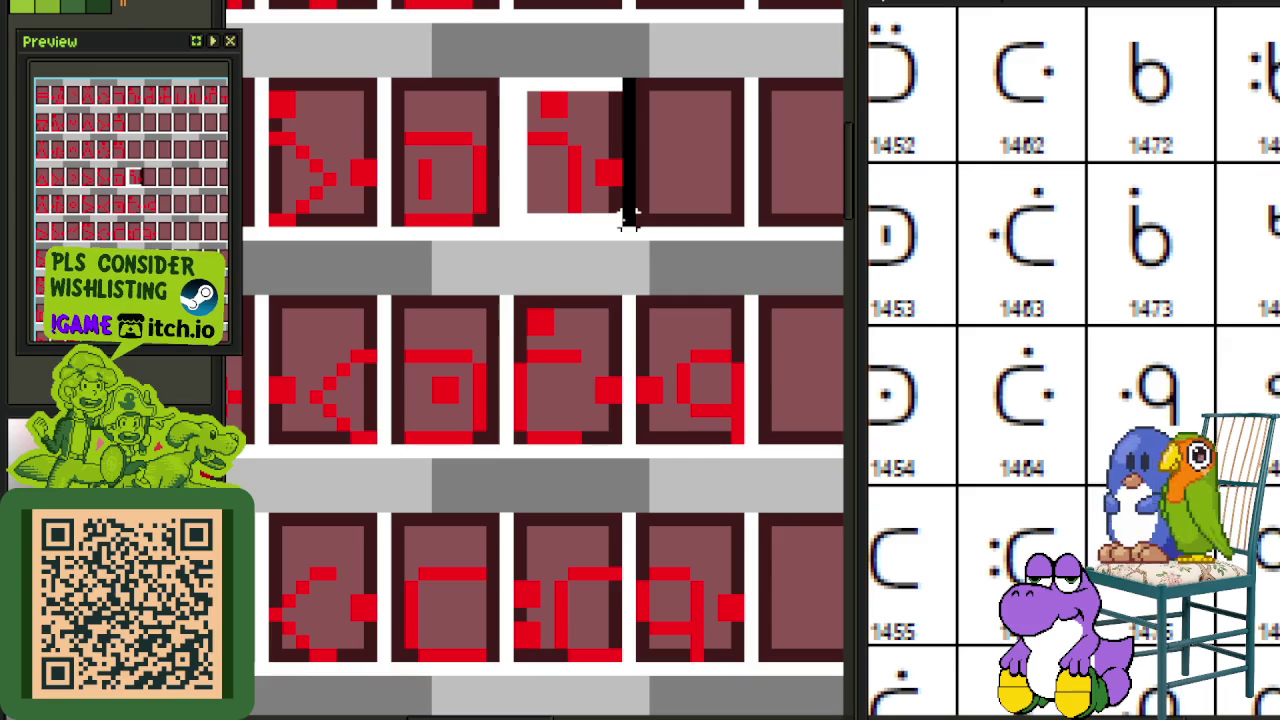
pyautogui.hotkey('shift', 'h')
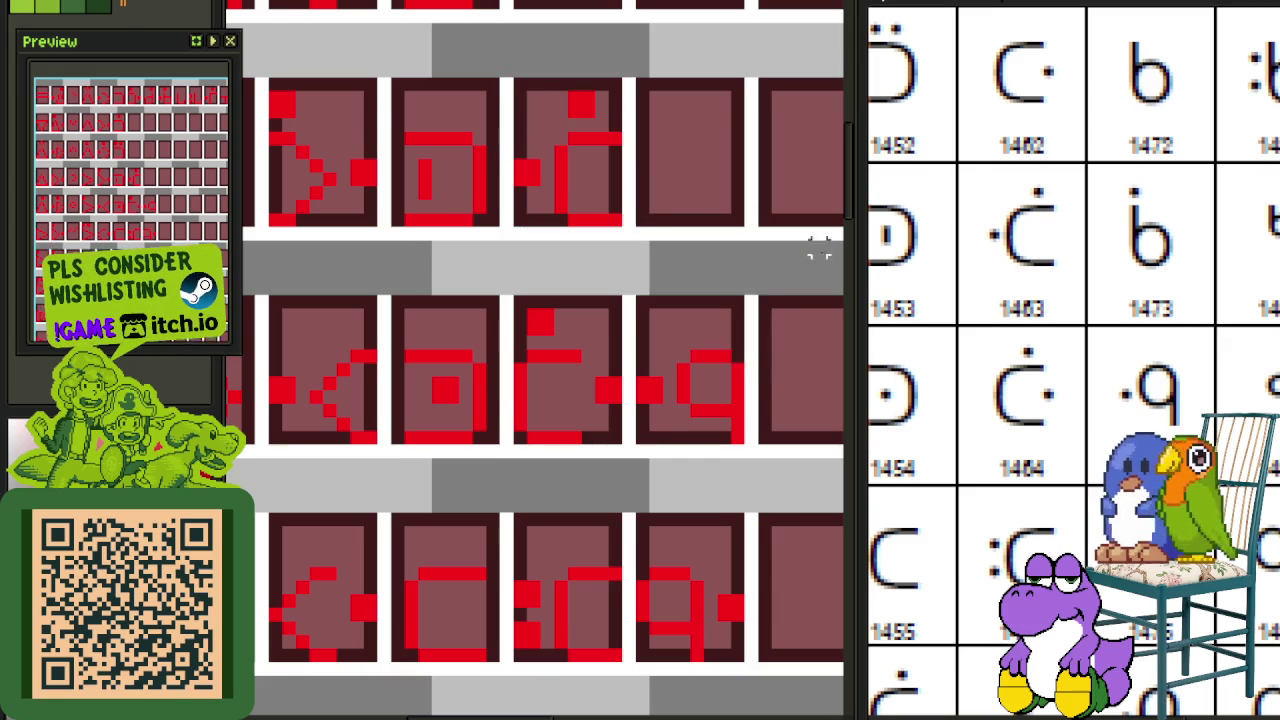
# Step: Select the d glyph tile in a lower row
pyautogui.moveTo(673, 209); pyautogui.dragTo(633, 242)
pyautogui.scroll(-2, 680, 468)
pyautogui.scroll(-1, 709, 591)
pyautogui.scroll(-2, 605, 520)
pyautogui.scroll(-1, 651, 514)
pyautogui.scroll(-1, 603, 446)
pyautogui.scroll(1, 603, 513)
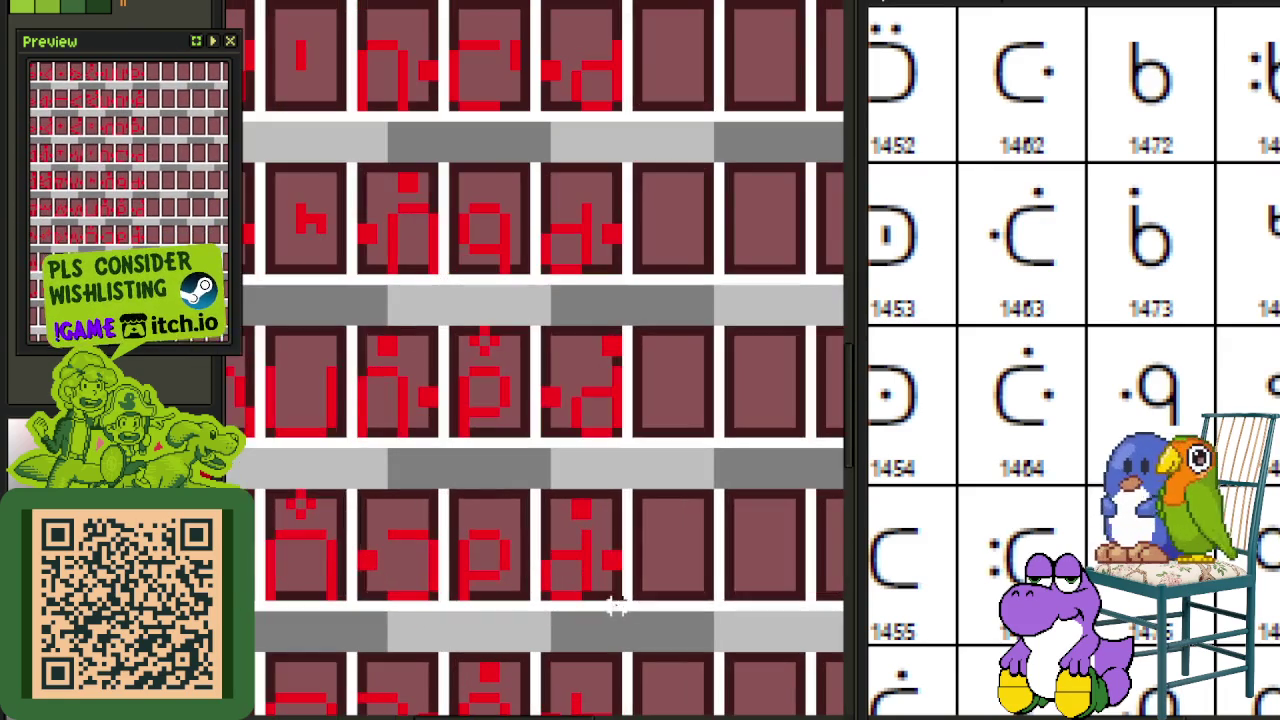
pyautogui.moveTo(614, 592)
pyautogui.mouseDown()
pyautogui.moveTo(541, 490)
pyautogui.moveTo(600, 122)
pyautogui.mouseUp()
pyautogui.scroll(-2, 564, 530)
pyautogui.scroll(-1, 598, 122)
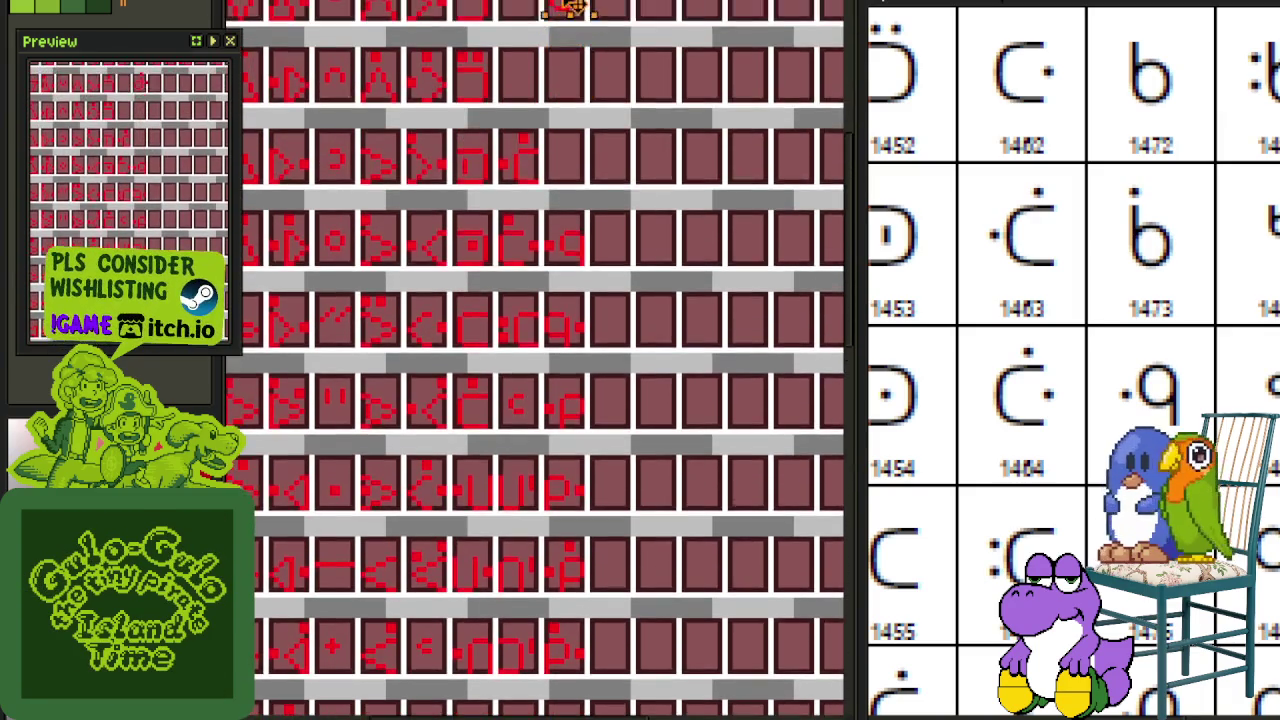
# Step: Add a red pixel beside the d glyph, mirror the d into a b, and save
pyautogui.scroll(2, 570, 143)
pyautogui.scroll(1, 570, 143)
pyautogui.scroll(1, 571, 186)
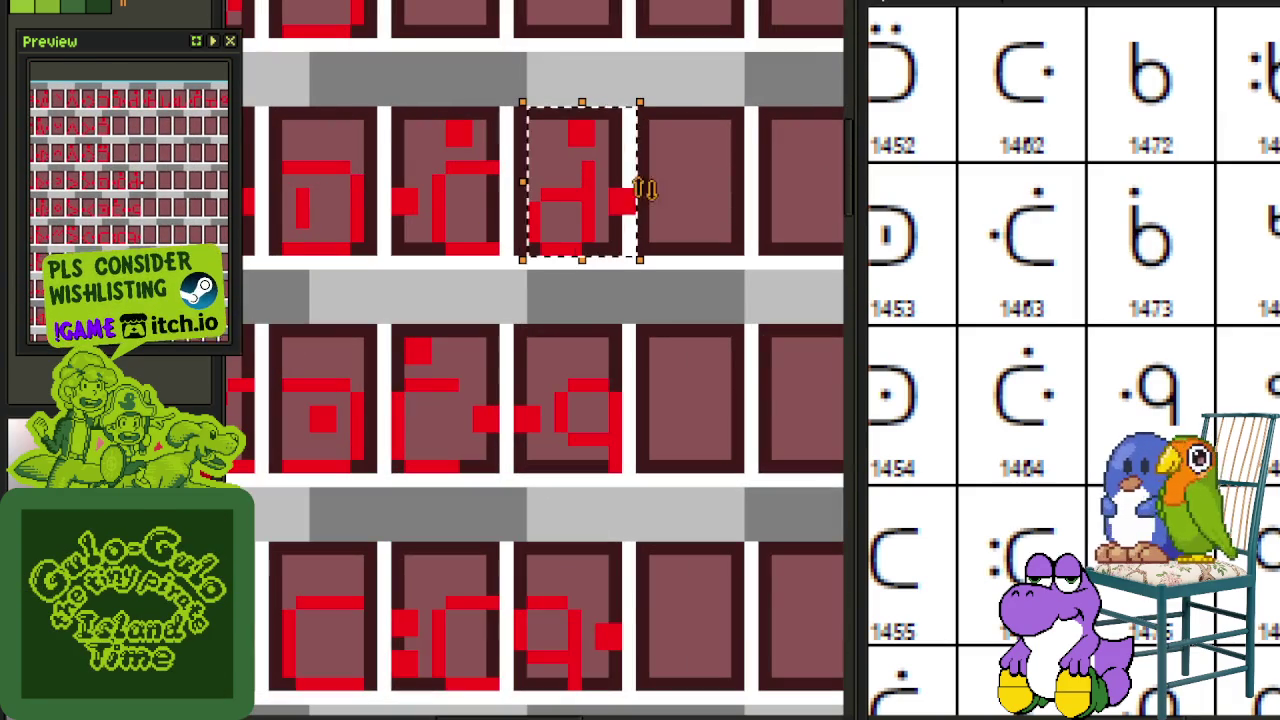
pyautogui.scroll(1, 640, 205)
pyautogui.scroll(1, 625, 210)
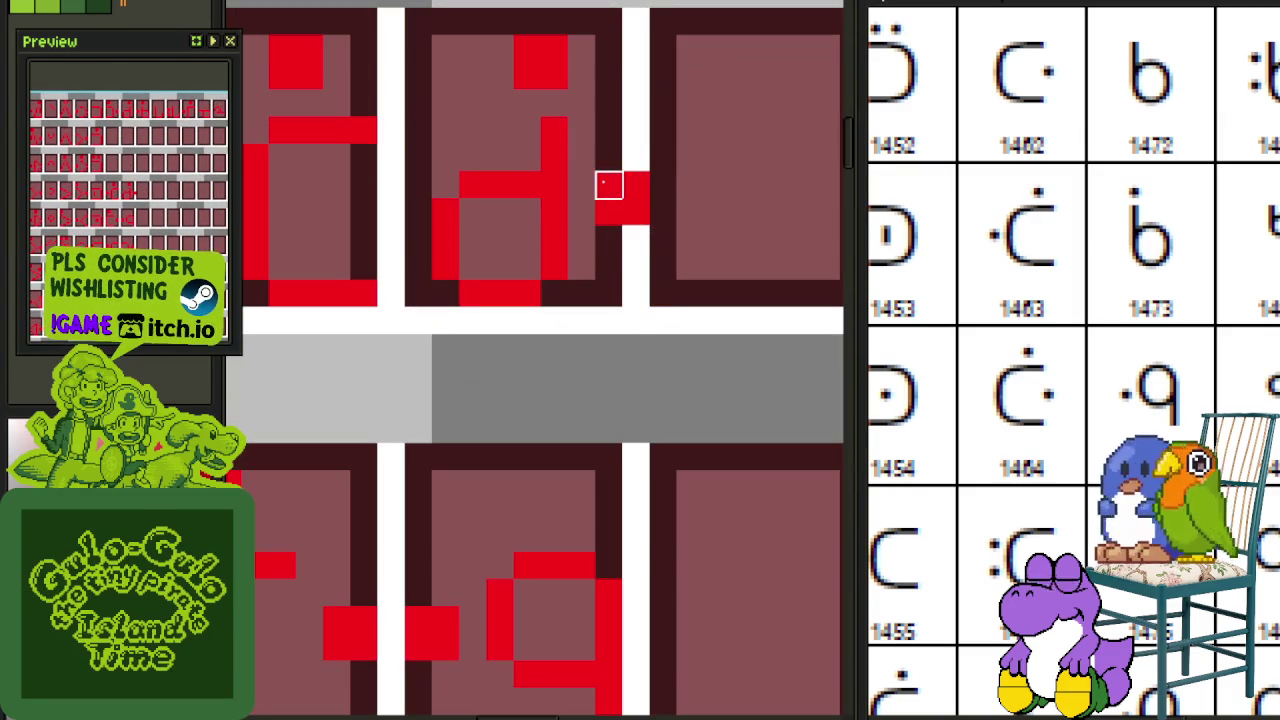
pyautogui.click(636, 186)
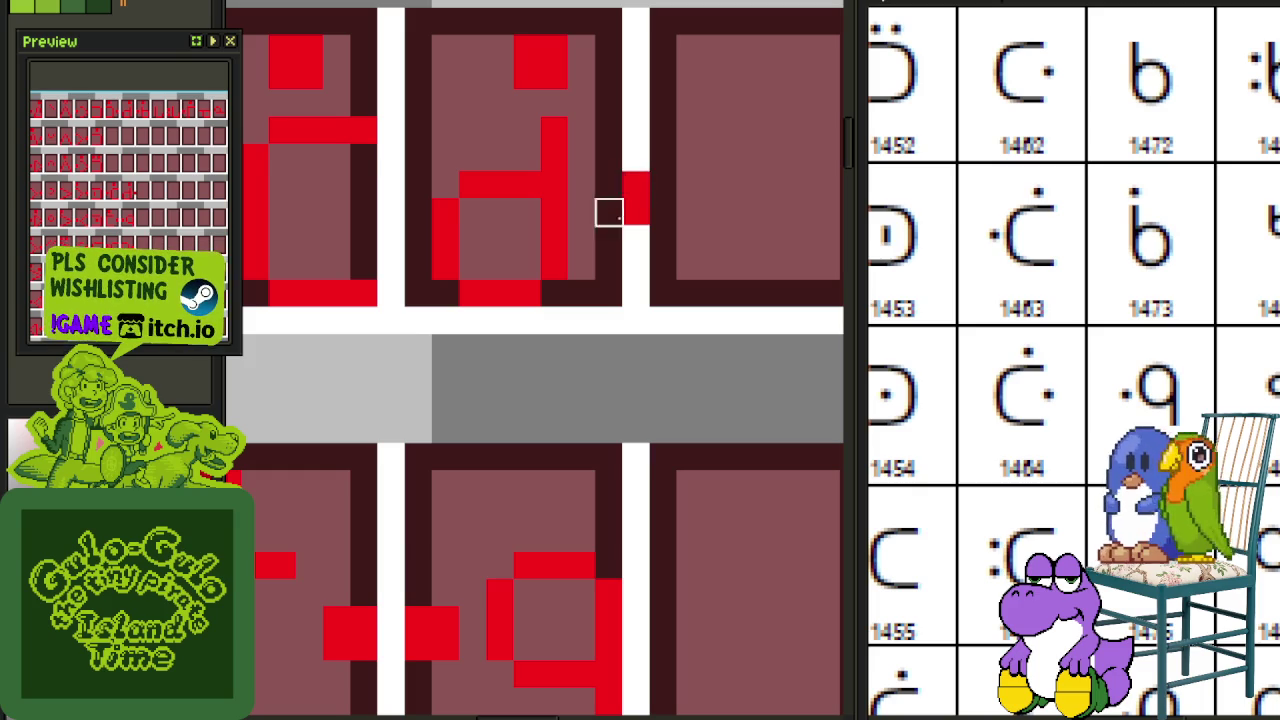
pyautogui.moveTo(632, 308); pyautogui.dragTo(408, 10)
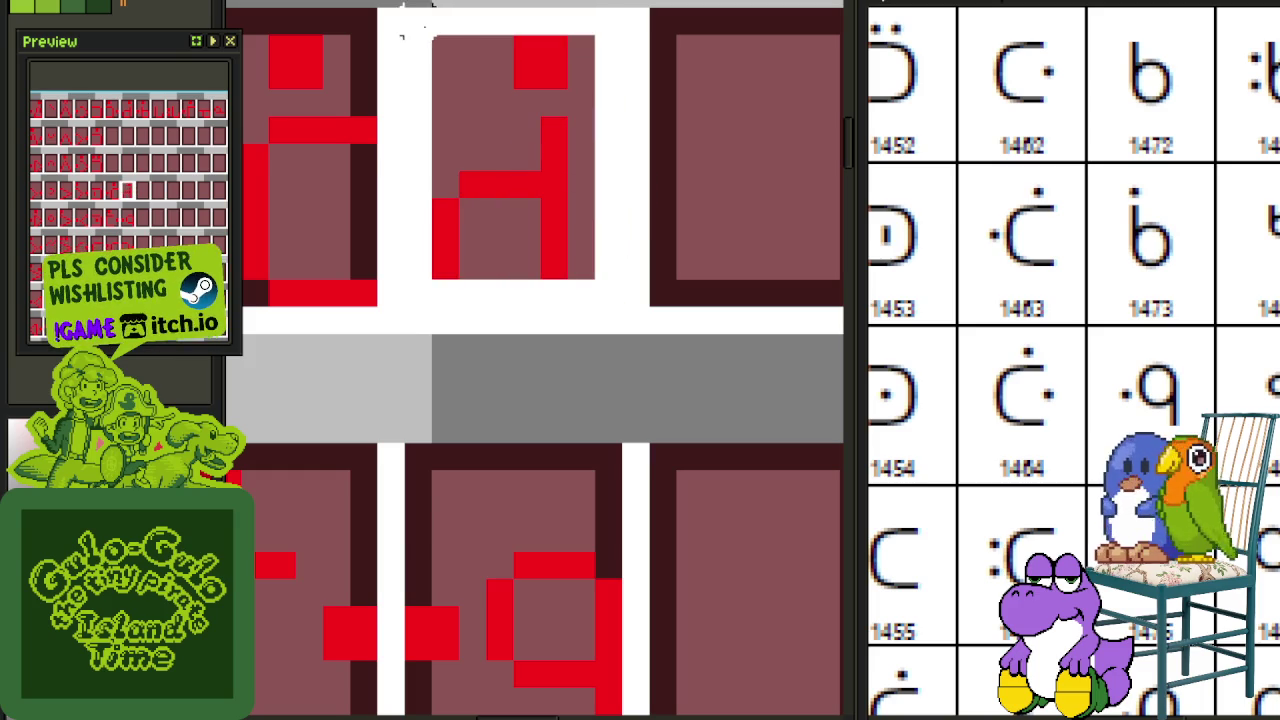
pyautogui.hotkey('shift', 'h')
pyautogui.hotkey('ctrl', 'd')
pyautogui.hotkey('ctrl', 's')
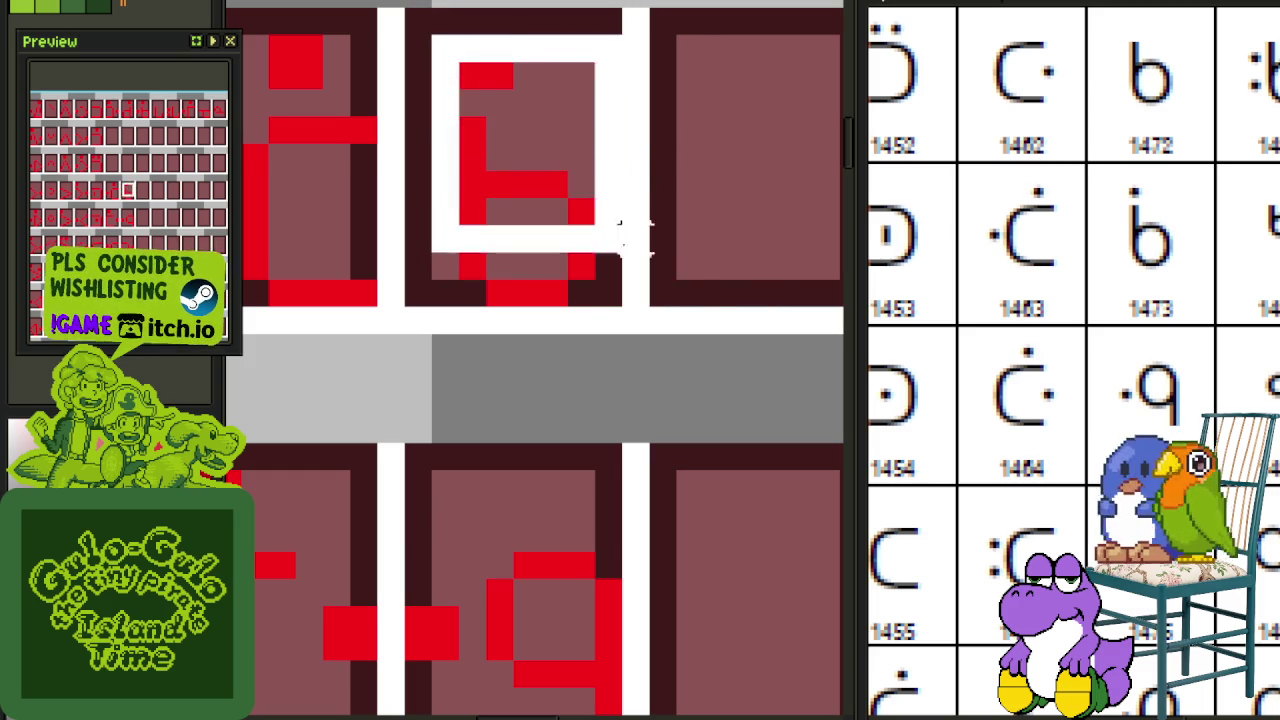
# Step: Move the c-shaped glyph into the tile above, shift it up-left, and save
pyautogui.scroll(-2, 752, 255)
pyautogui.scroll(-1, 720, 277)
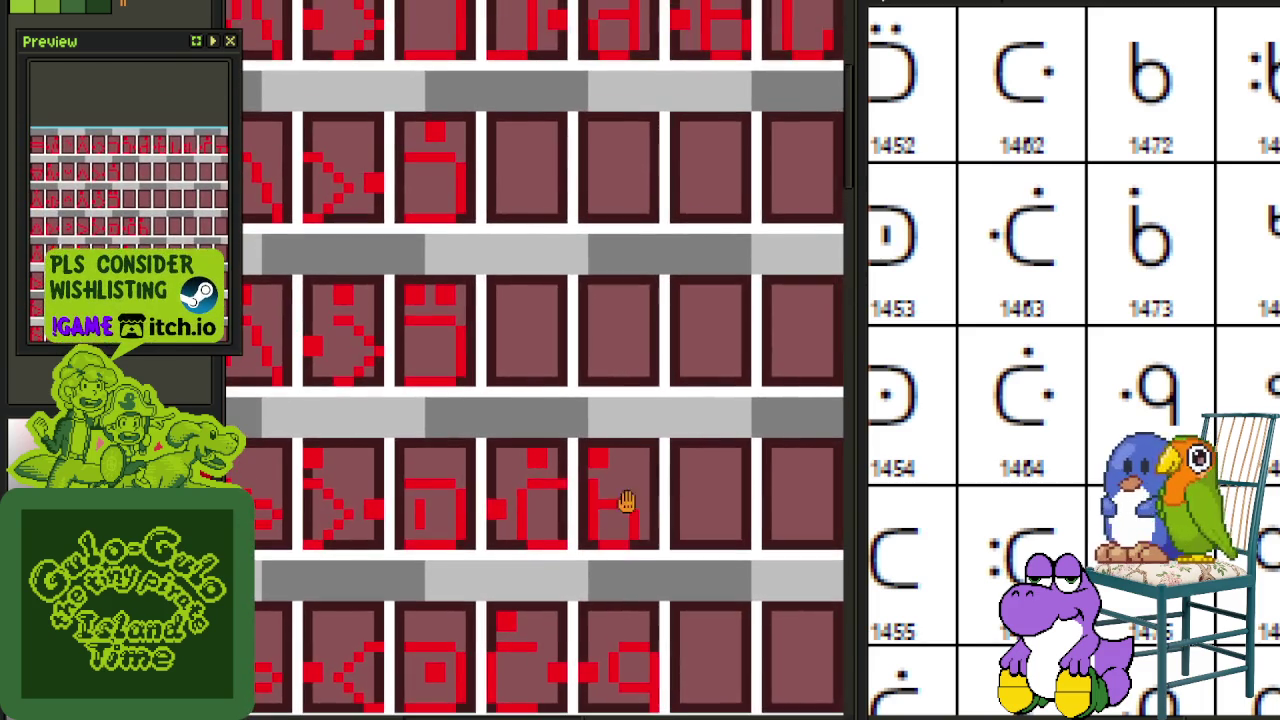
pyautogui.scroll(1, 550, 543)
pyautogui.scroll(1, 550, 543)
pyautogui.moveTo(575, 548); pyautogui.dragTo(415, 415)
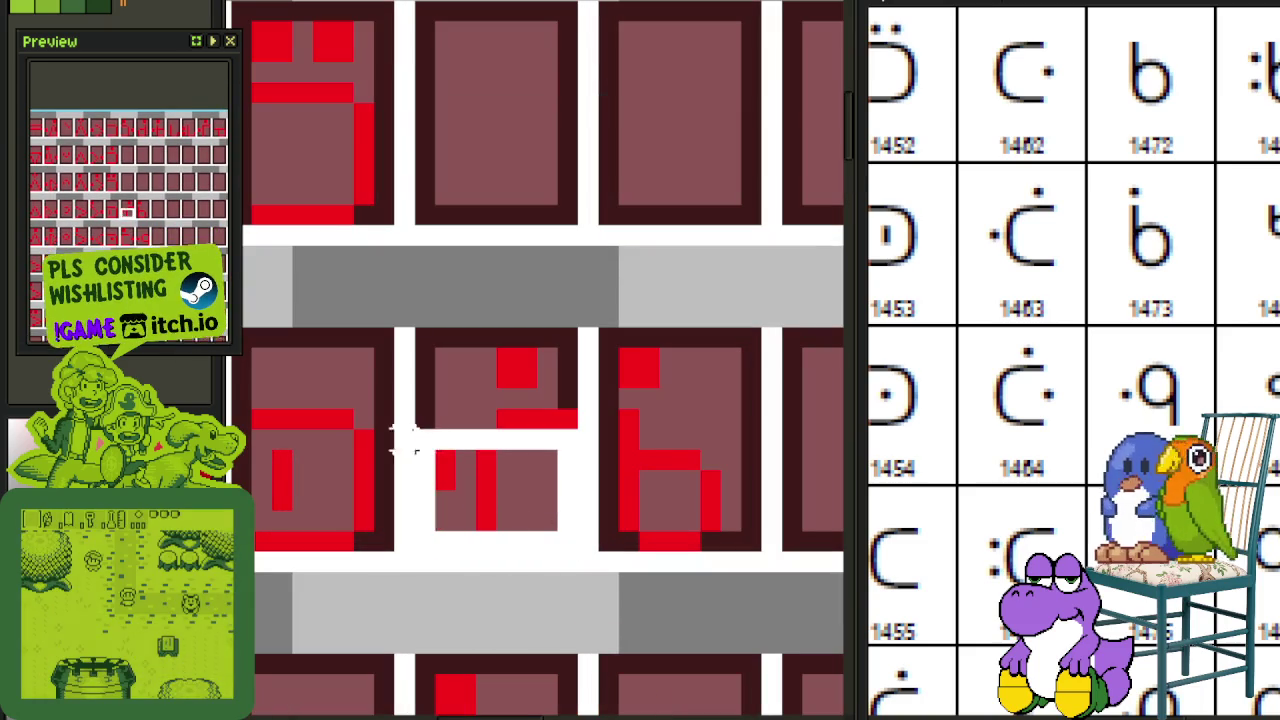
pyautogui.scroll(-2, 411, 430)
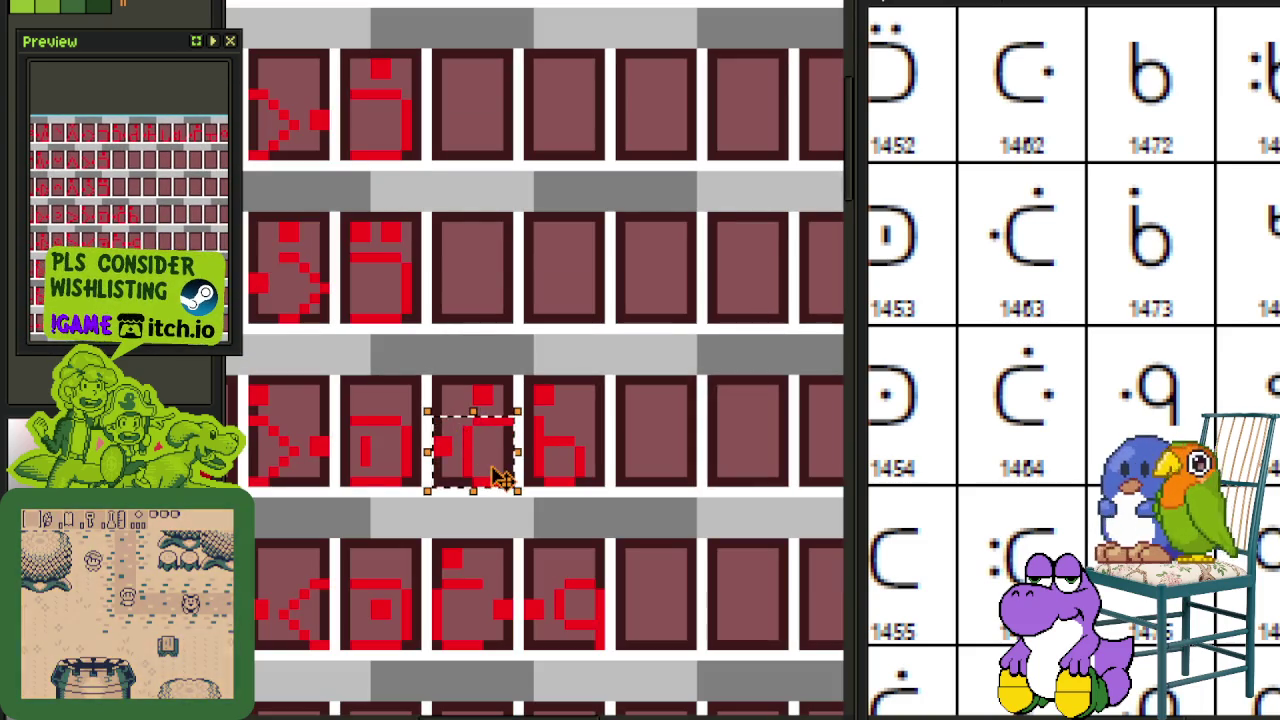
pyautogui.moveTo(486, 471); pyautogui.dragTo(497, 313)
pyautogui.click(571, 277)
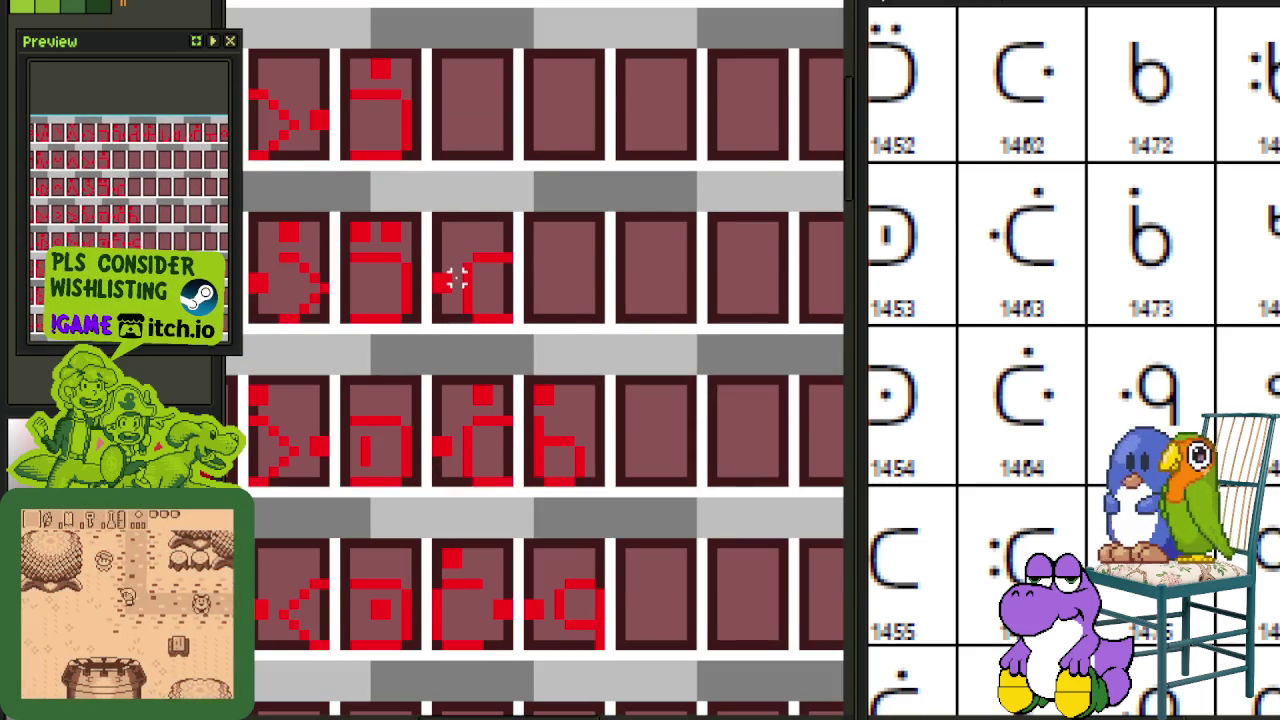
pyautogui.scroll(1, 451, 277)
pyautogui.moveTo(462, 244); pyautogui.dragTo(537, 343)
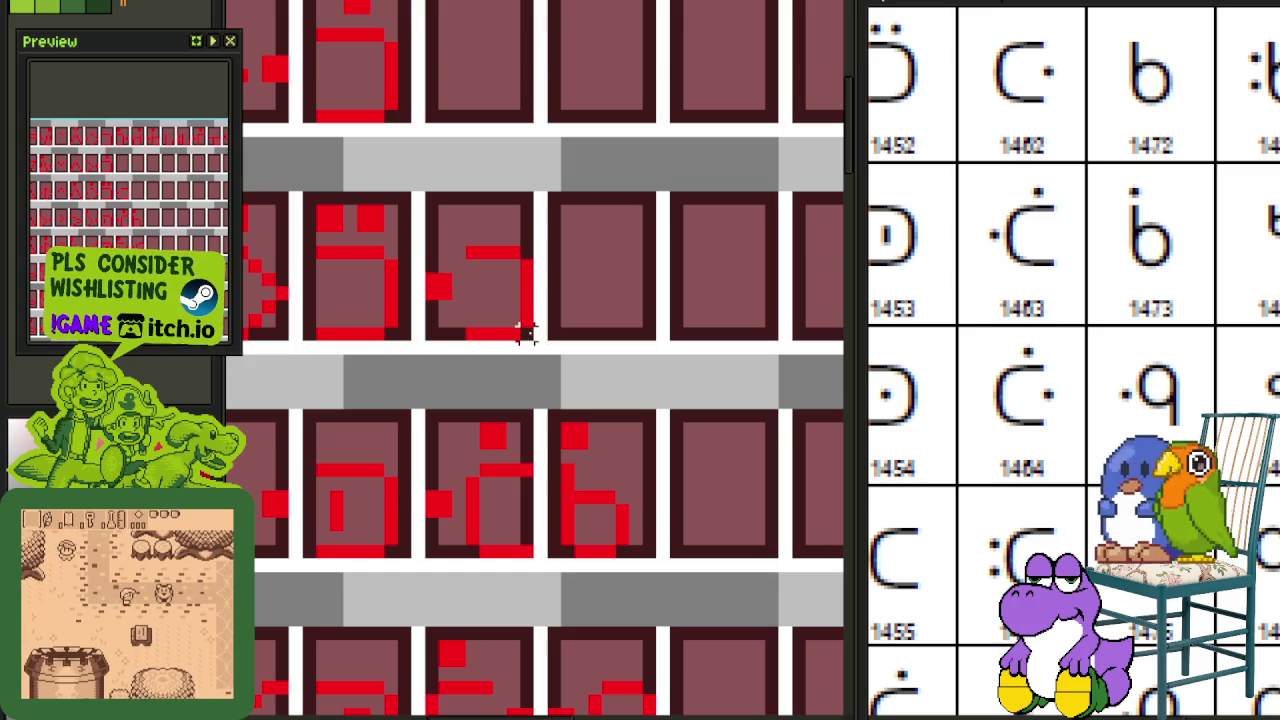
pyautogui.moveTo(520, 331); pyautogui.dragTo(430, 210)
pyautogui.hotkey('ctrl', 's')
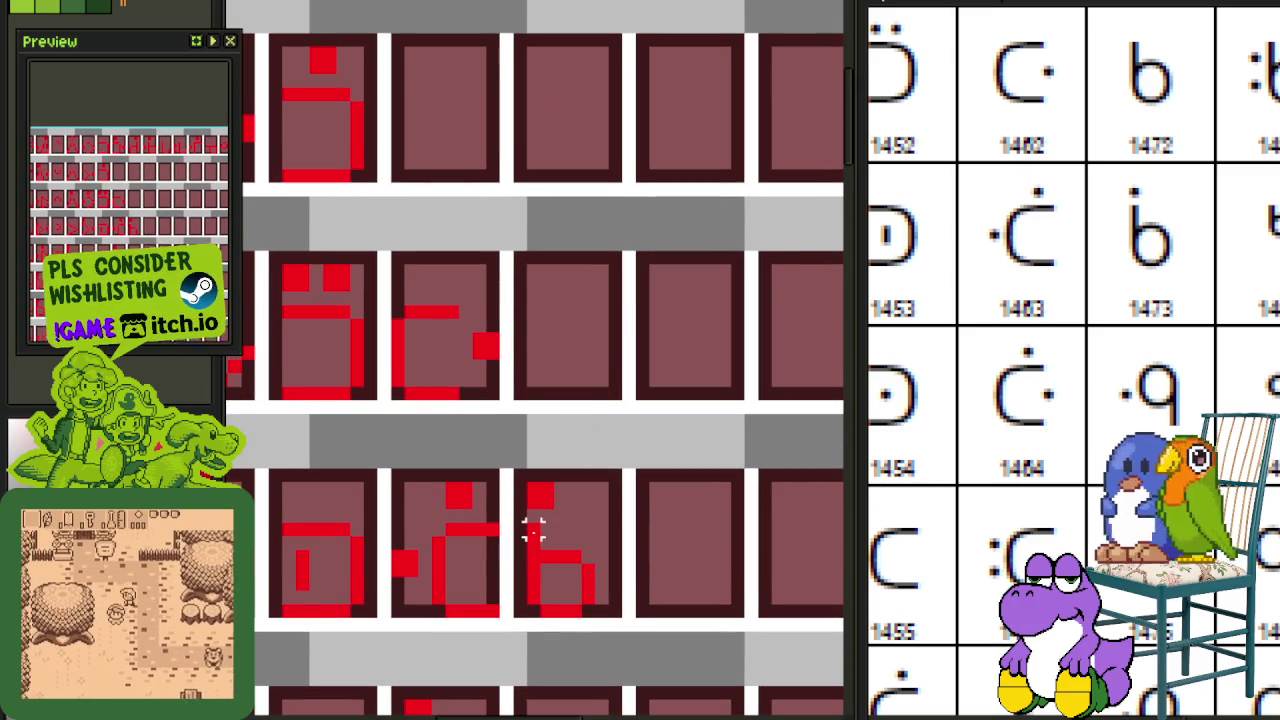
# Step: Copy the b glyph's lower part upward and move the row of glyph tiles up one row
pyautogui.moveTo(533, 530)
pyautogui.mouseDown()
pyautogui.moveTo(593, 620)
pyautogui.moveTo(590, 404)
pyautogui.mouseUp()
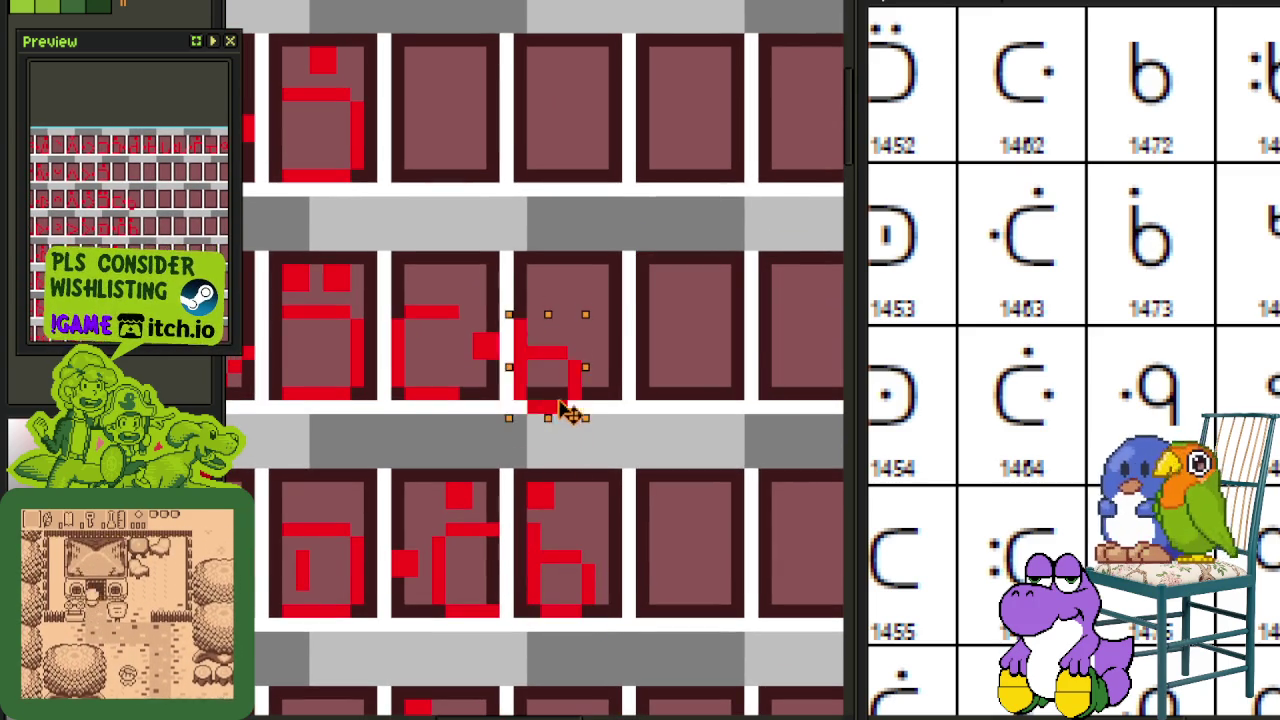
pyautogui.hotkey('ctrl', 's')
pyautogui.scroll(-1, 656, 323)
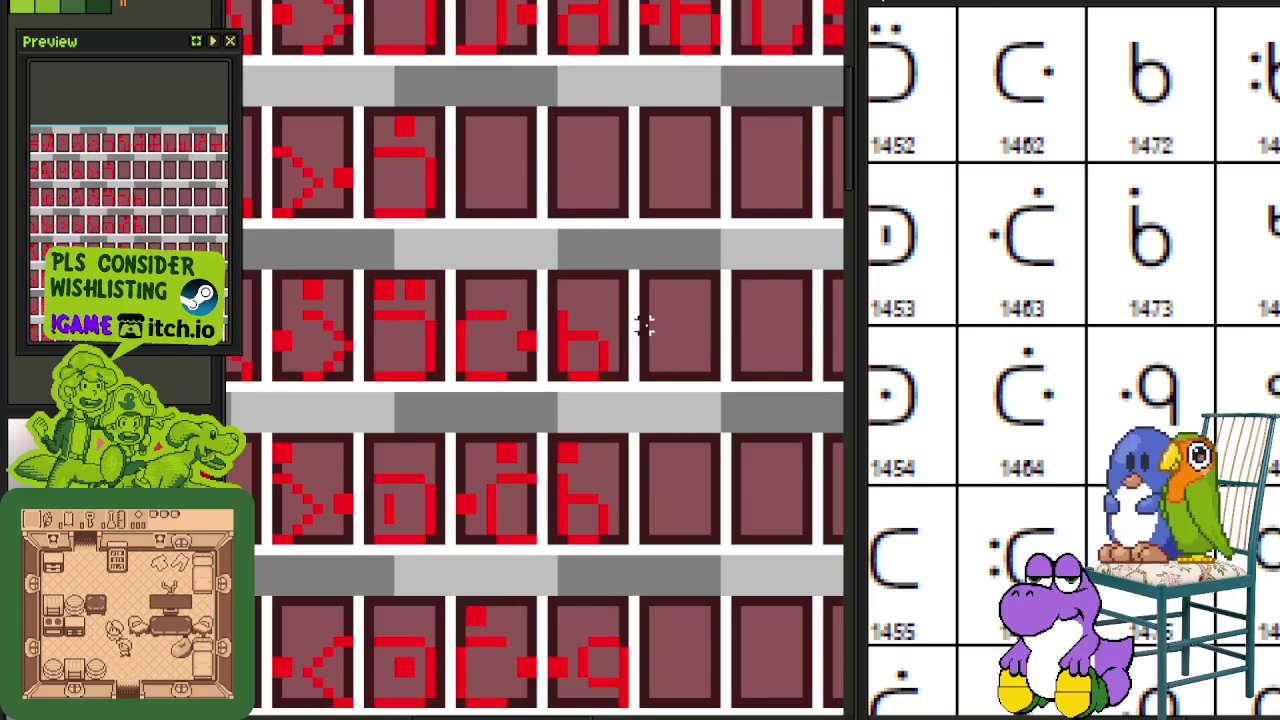
pyautogui.scroll(1, 1123, 257)
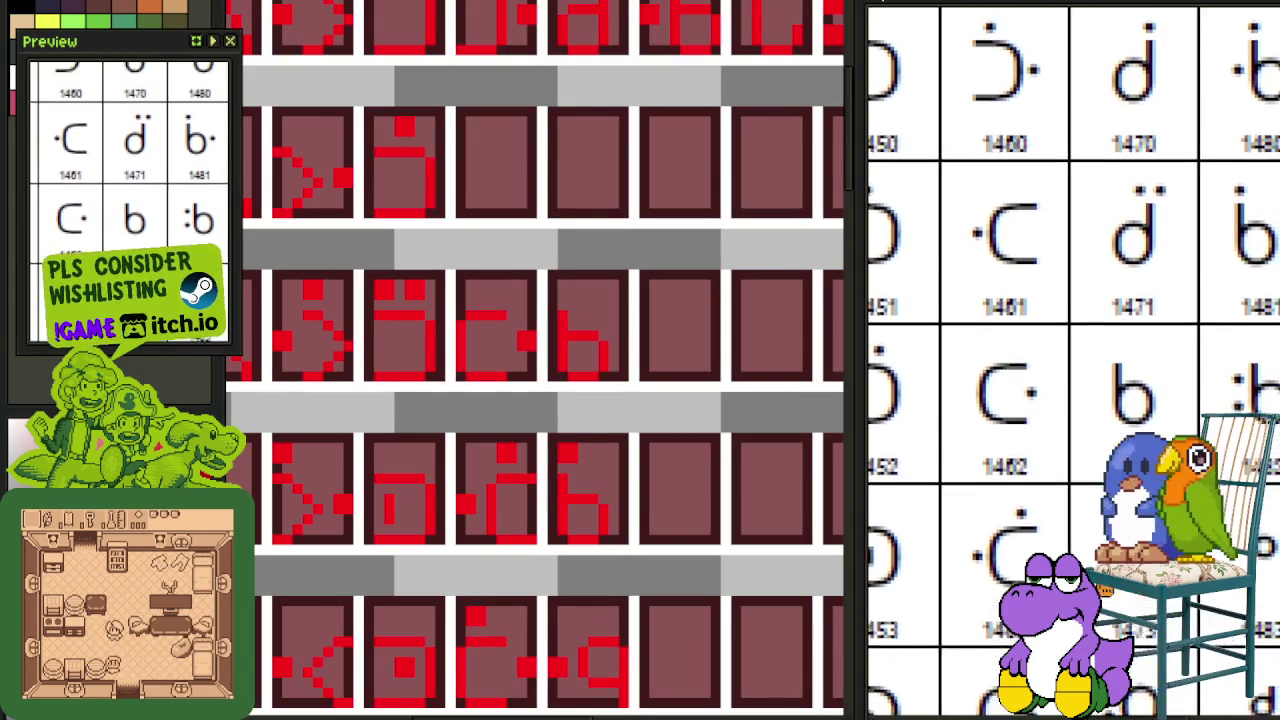
pyautogui.scroll(1, 709, 401)
pyautogui.scroll(2, 505, 395)
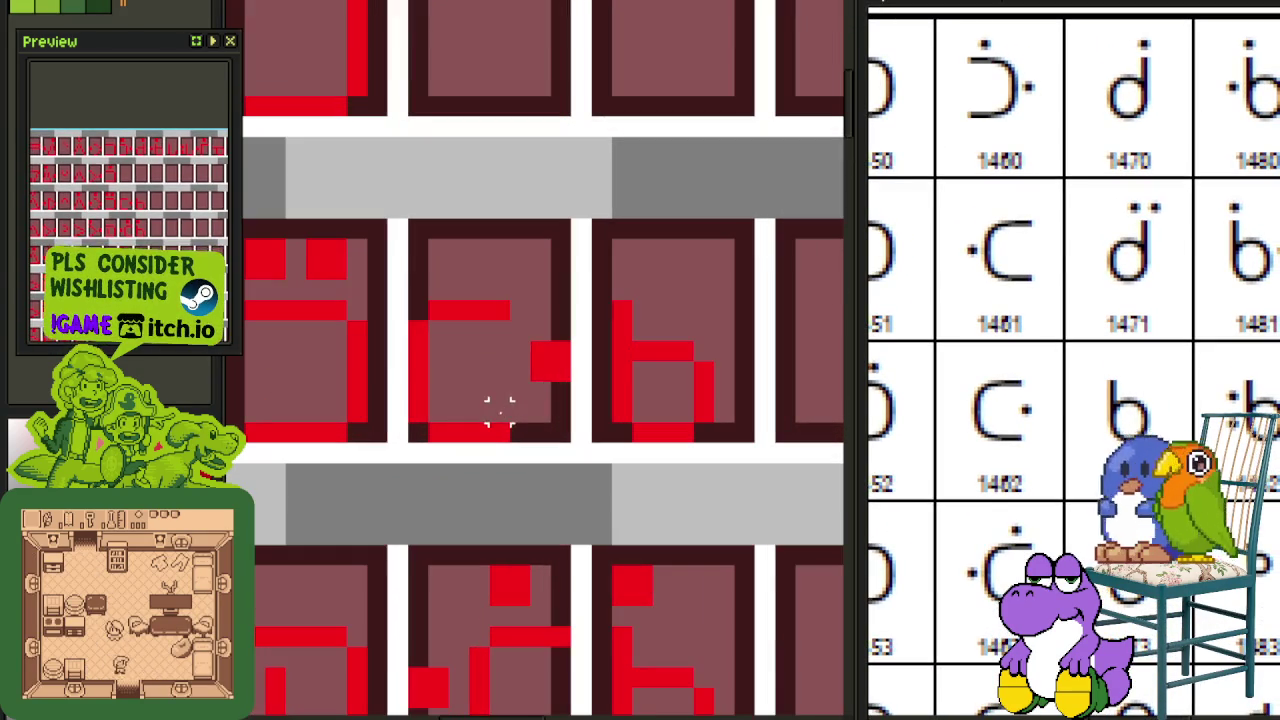
pyautogui.moveTo(418, 428)
pyautogui.mouseDown()
pyautogui.moveTo(703, 290)
pyautogui.moveTo(749, 329)
pyautogui.mouseUp()
pyautogui.moveTo(632, 405)
pyautogui.mouseDown()
pyautogui.moveTo(650, 85)
pyautogui.moveTo(624, 85)
pyautogui.mouseUp()
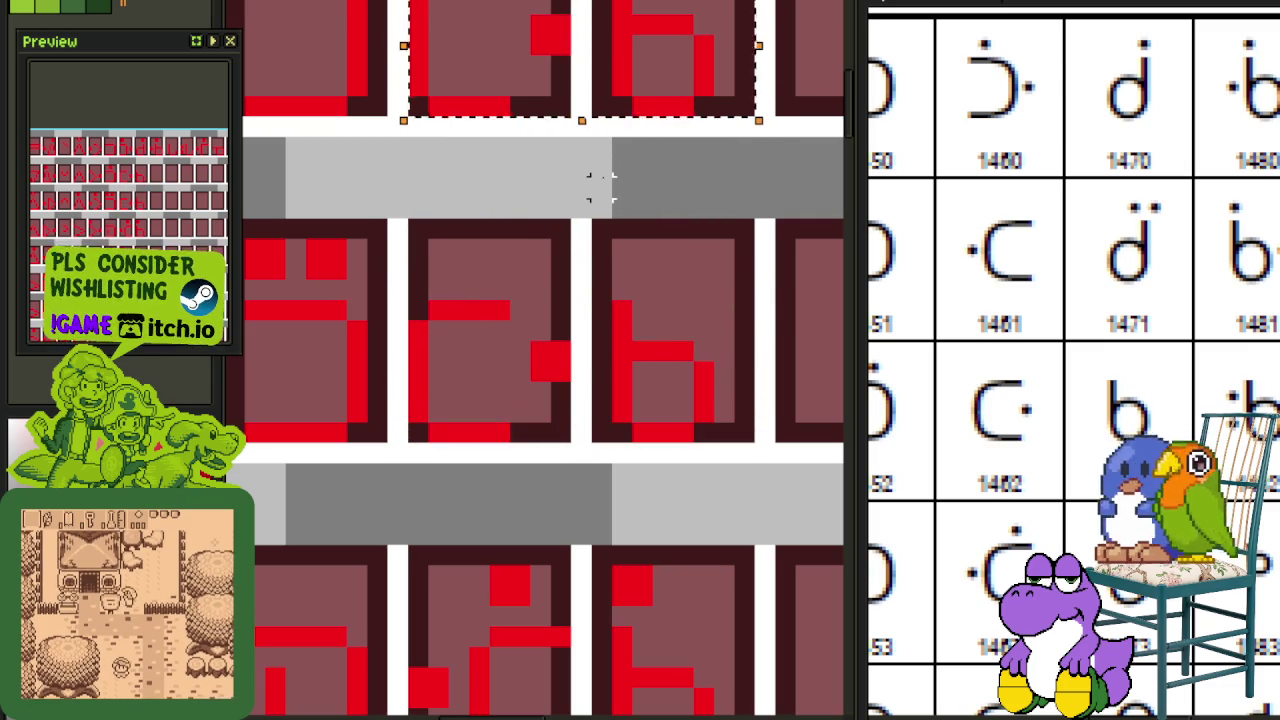
pyautogui.scroll(3, 520, 240)
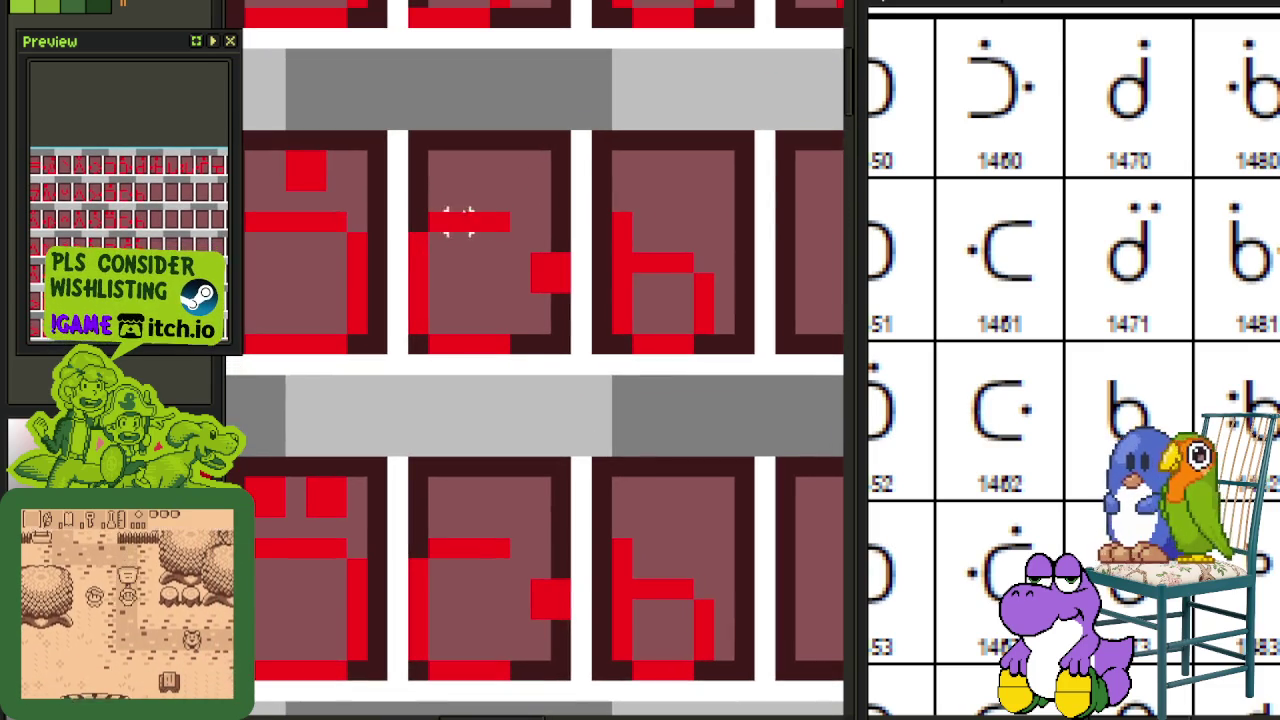
# Step: Flip the middle glyph's left part, then the whole middle glyph, horizontally and save
pyautogui.moveTo(498, 222); pyautogui.dragTo(420, 340)
pyautogui.hotkey('shift', 'h')
pyautogui.hotkey('ctrl', 'd')
pyautogui.moveTo(404, 208); pyautogui.dragTo(576, 357)
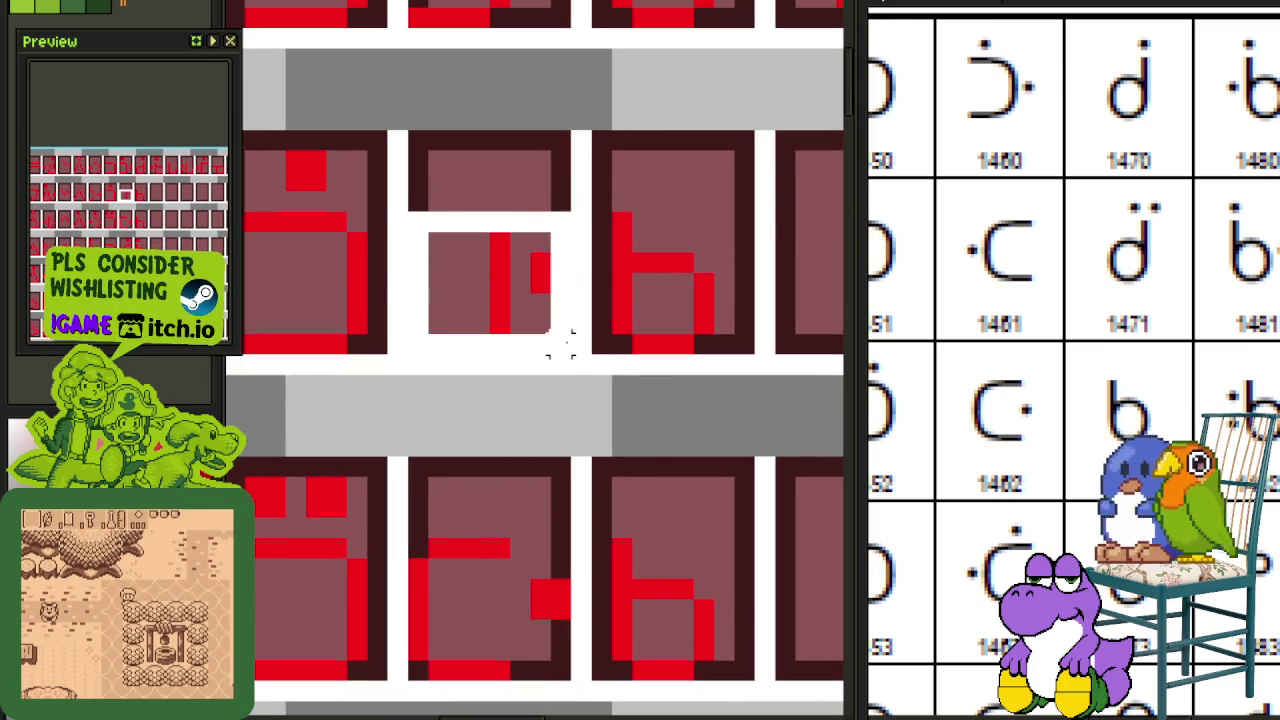
pyautogui.hotkey('shift', 'h')
pyautogui.hotkey('ctrl', 'd')
pyautogui.hotkey('ctrl', 's')
# Step: Shift the d glyph's two top dots to the right and save the sheet
pyautogui.moveTo(663, 243)
pyautogui.mouseDown()
pyautogui.moveTo(662, 305)
pyautogui.moveTo(726, 366)
pyautogui.mouseUp()
pyautogui.scroll(-1, 651, 400)
pyautogui.scroll(-2, 650, 392)
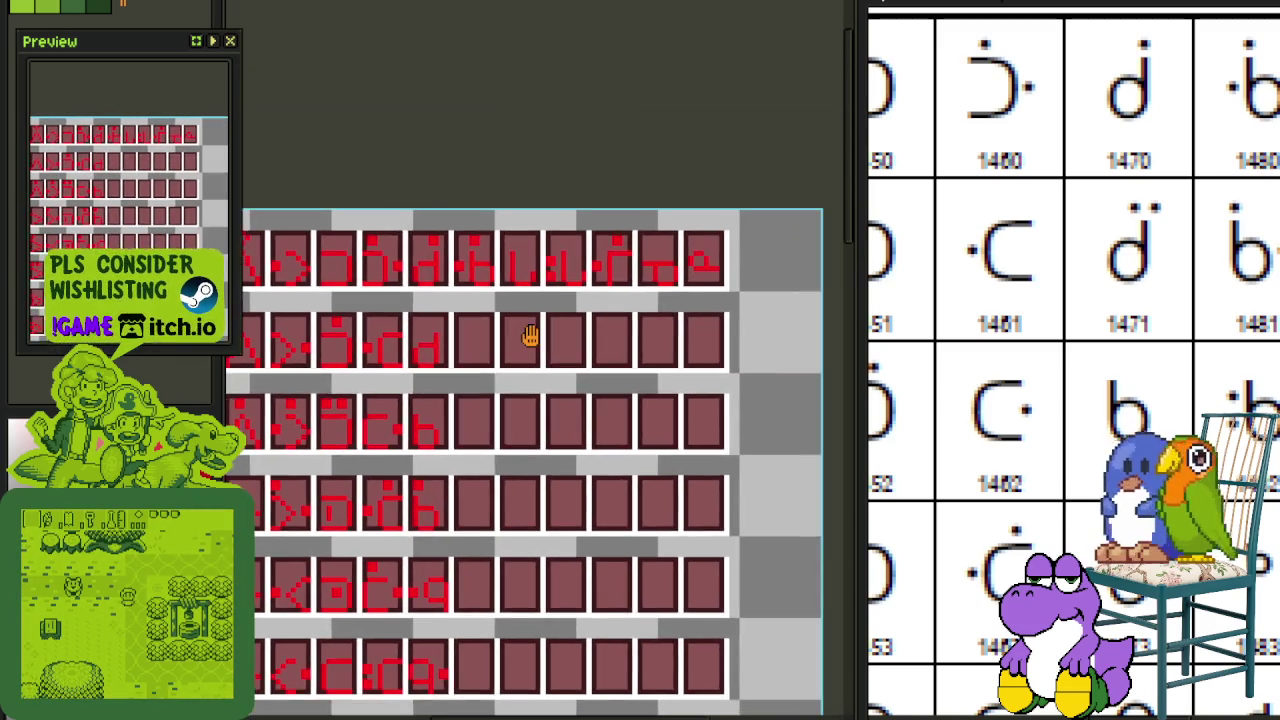
pyautogui.moveTo(650, 390)
pyautogui.mouseDown()
pyautogui.moveTo(540, 292)
pyautogui.moveTo(716, 138)
pyautogui.mouseUp()
pyautogui.scroll(2, 547, 292)
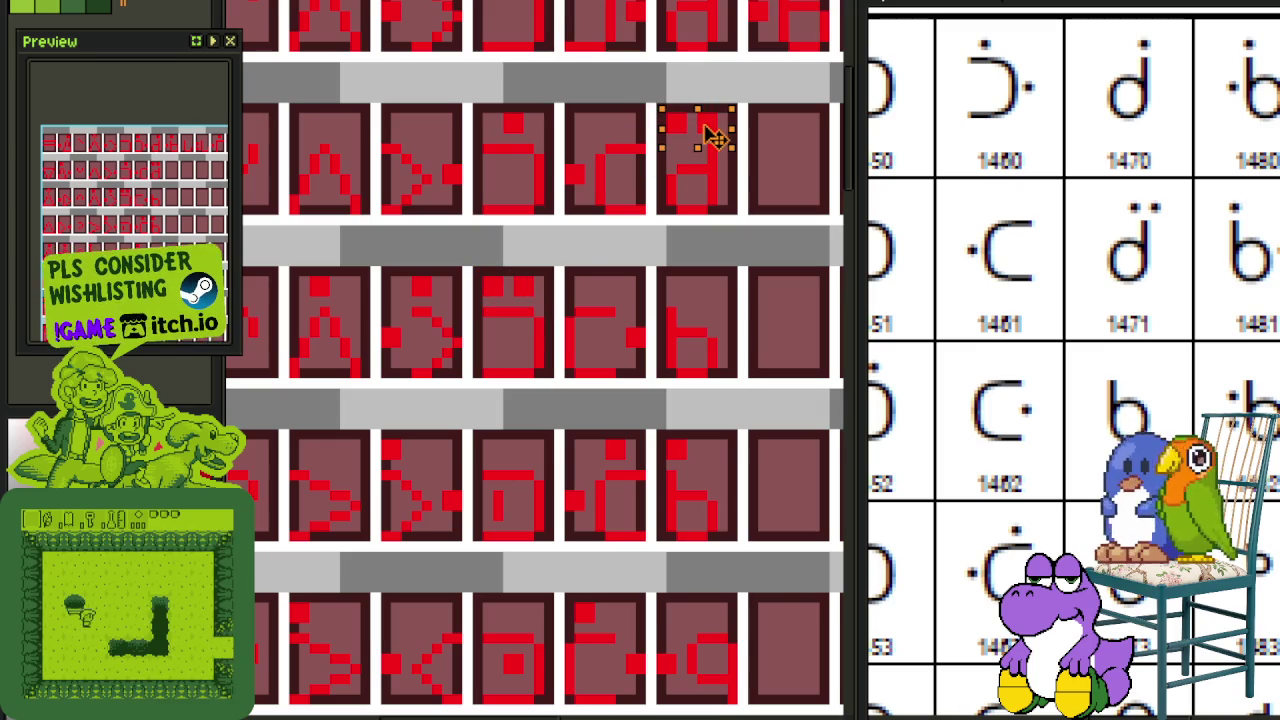
pyautogui.hotkey('ctrl', 's')
pyautogui.scroll(2, 675, 120)
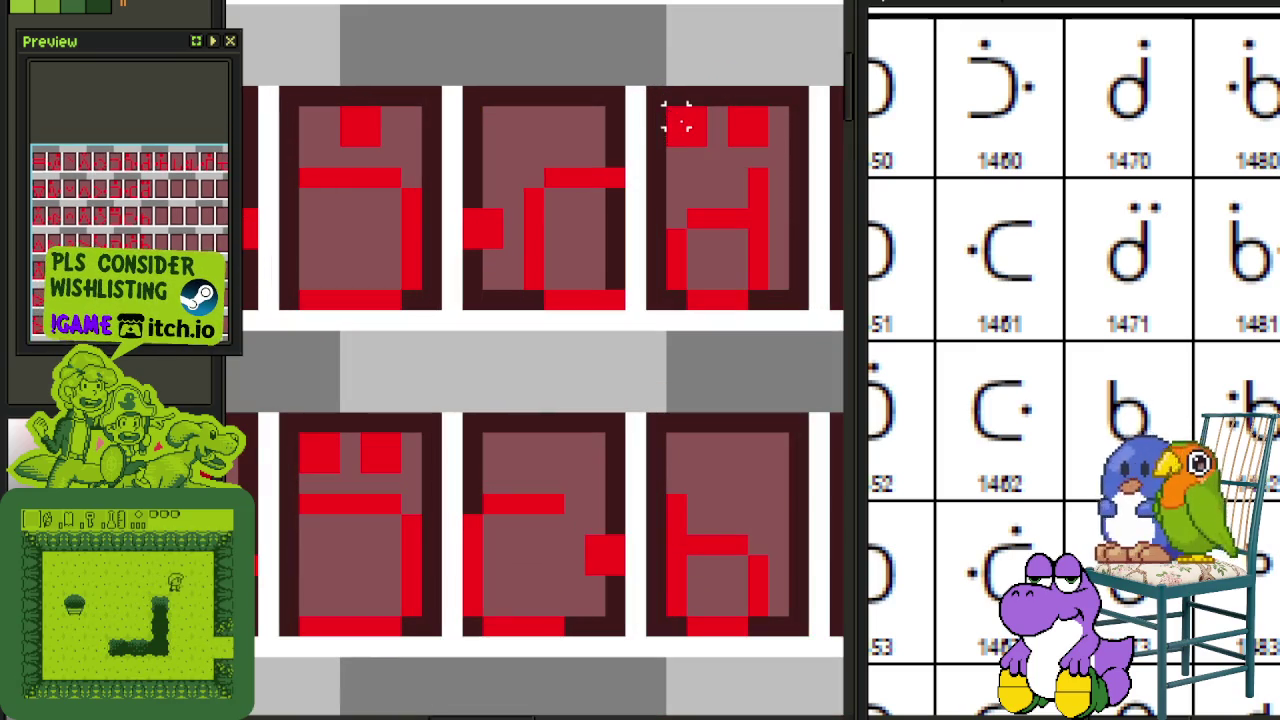
pyautogui.moveTo(666, 104)
pyautogui.mouseDown()
pyautogui.moveTo(774, 150)
pyautogui.moveTo(736, 128)
pyautogui.mouseUp()
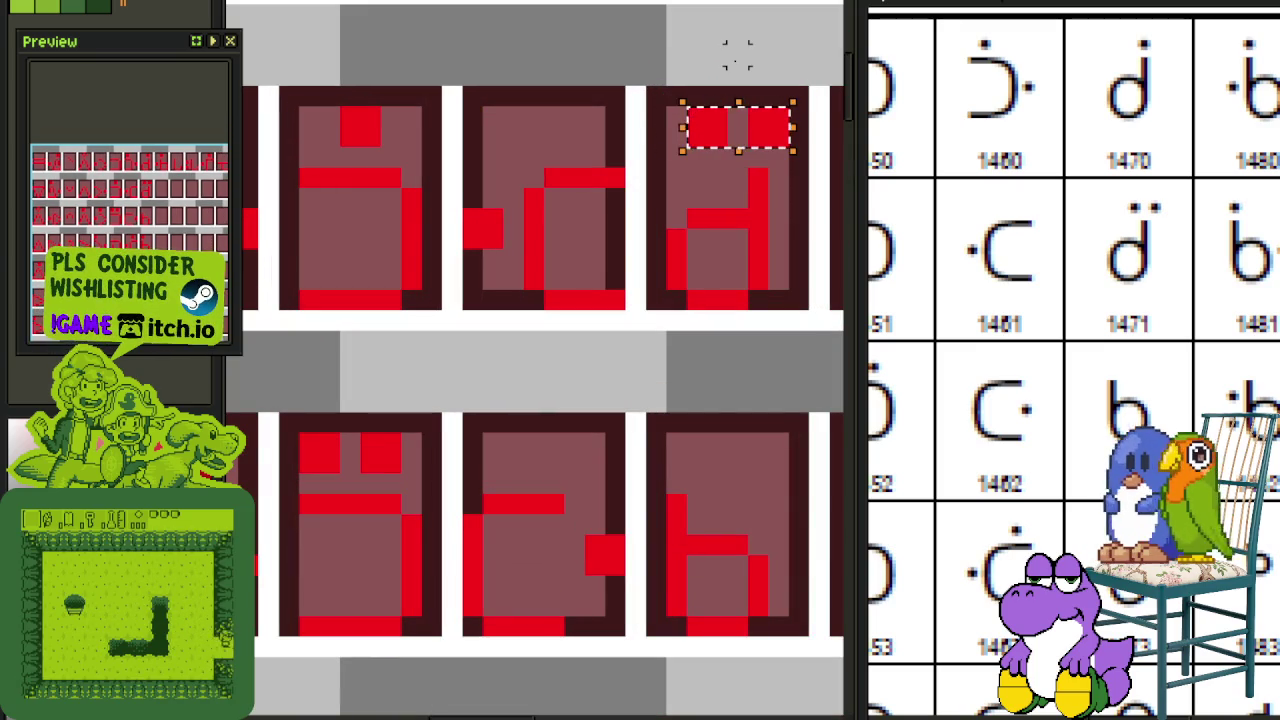
pyautogui.press('Right')
pyautogui.scroll(-2, 655, 240)
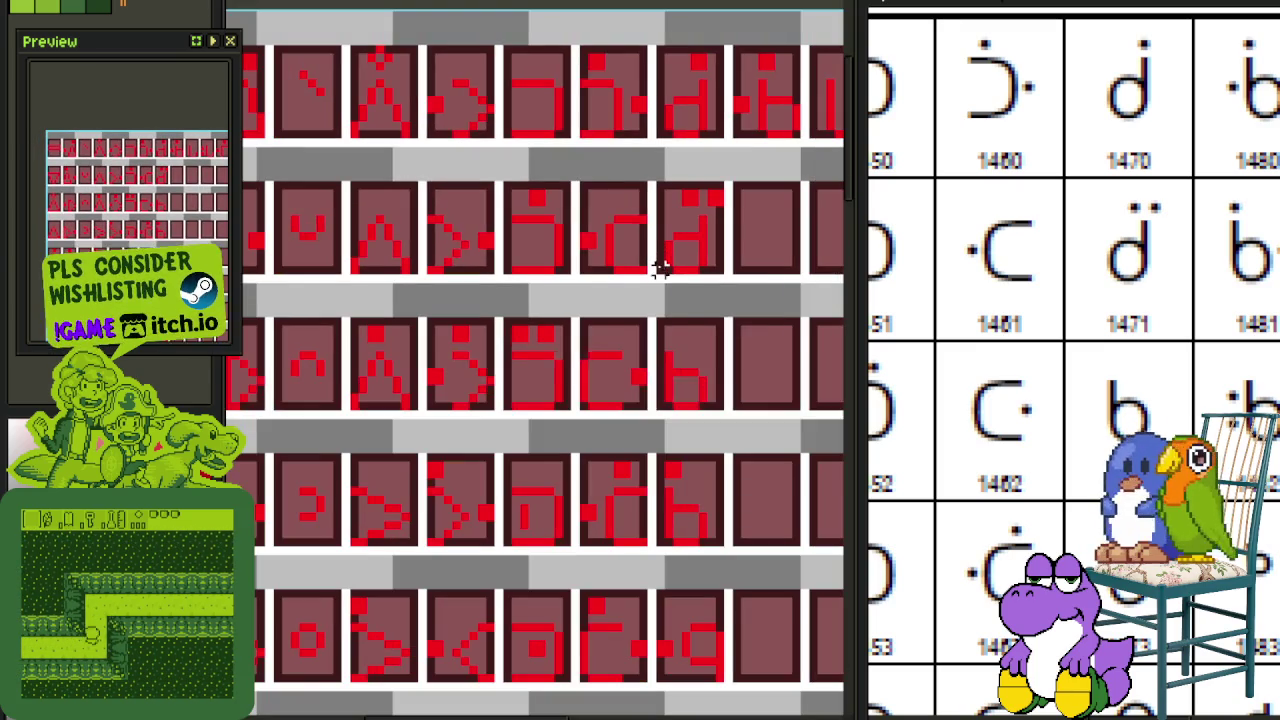
pyautogui.moveTo(765, 320); pyautogui.dragTo(629, 400)
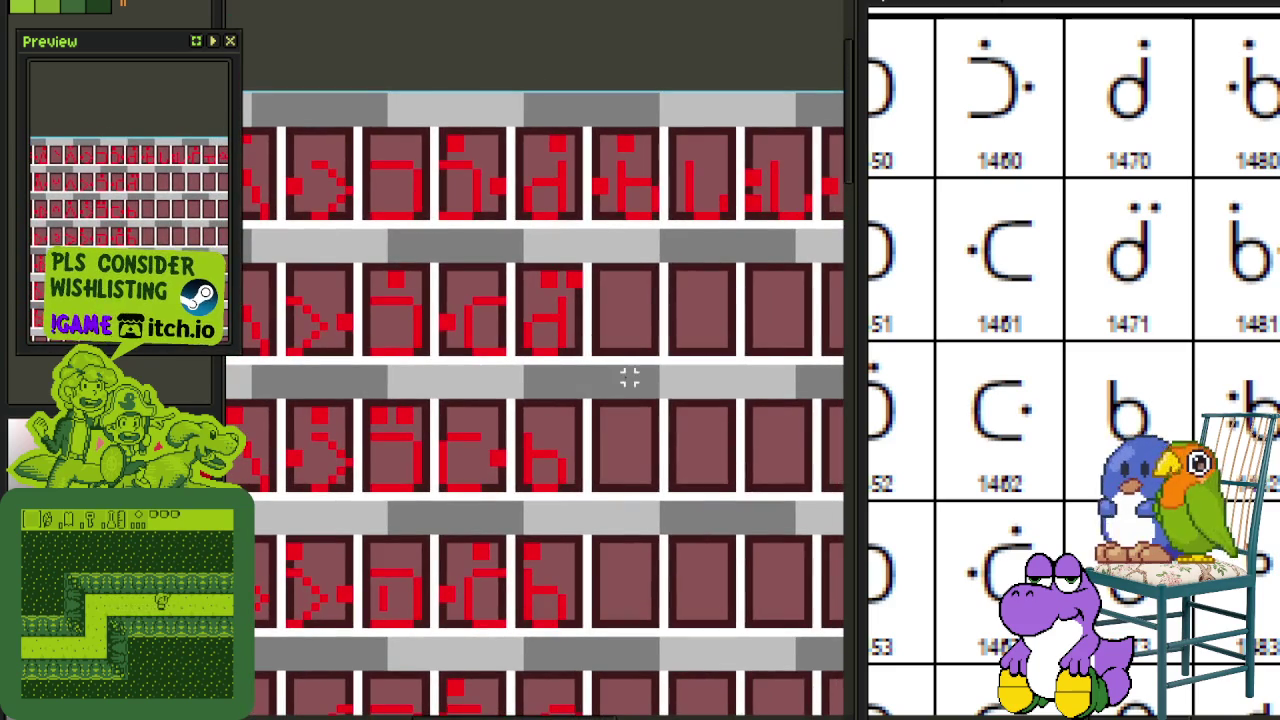
pyautogui.scroll(-1, 621, 310)
pyautogui.hotkey('ctrl', 's')
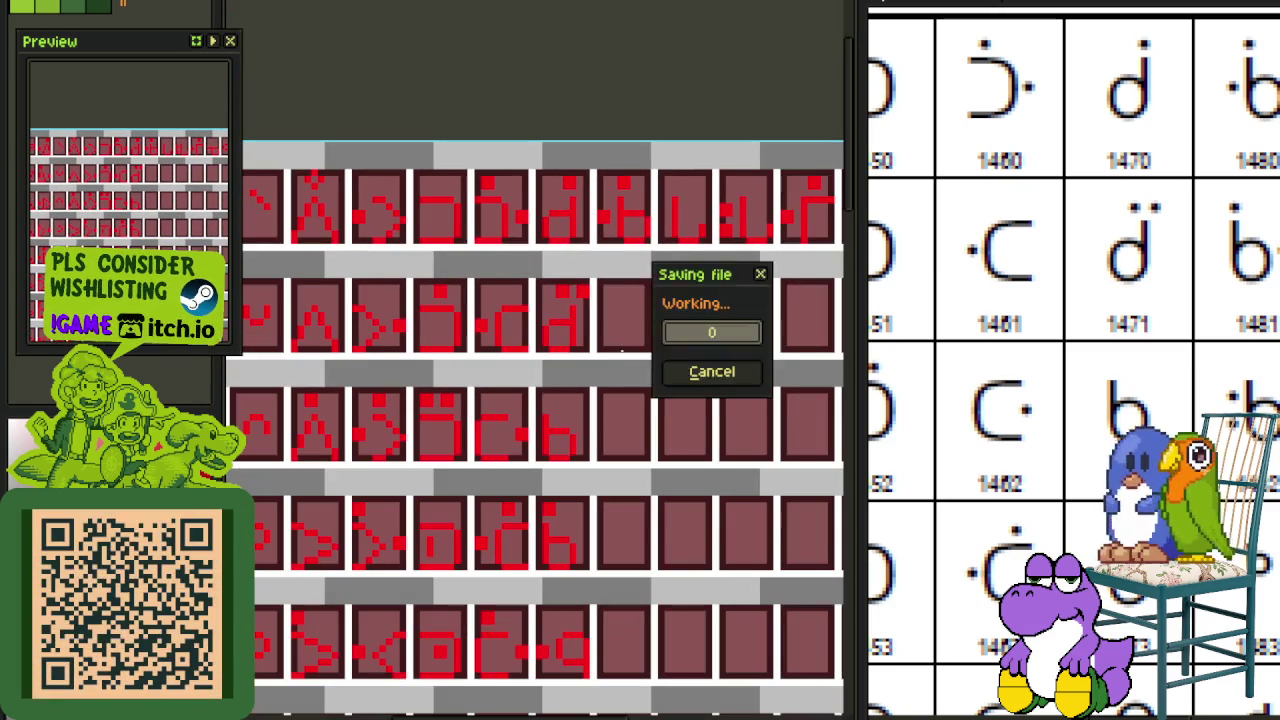
pyautogui.scroll(-1, 697, 333)
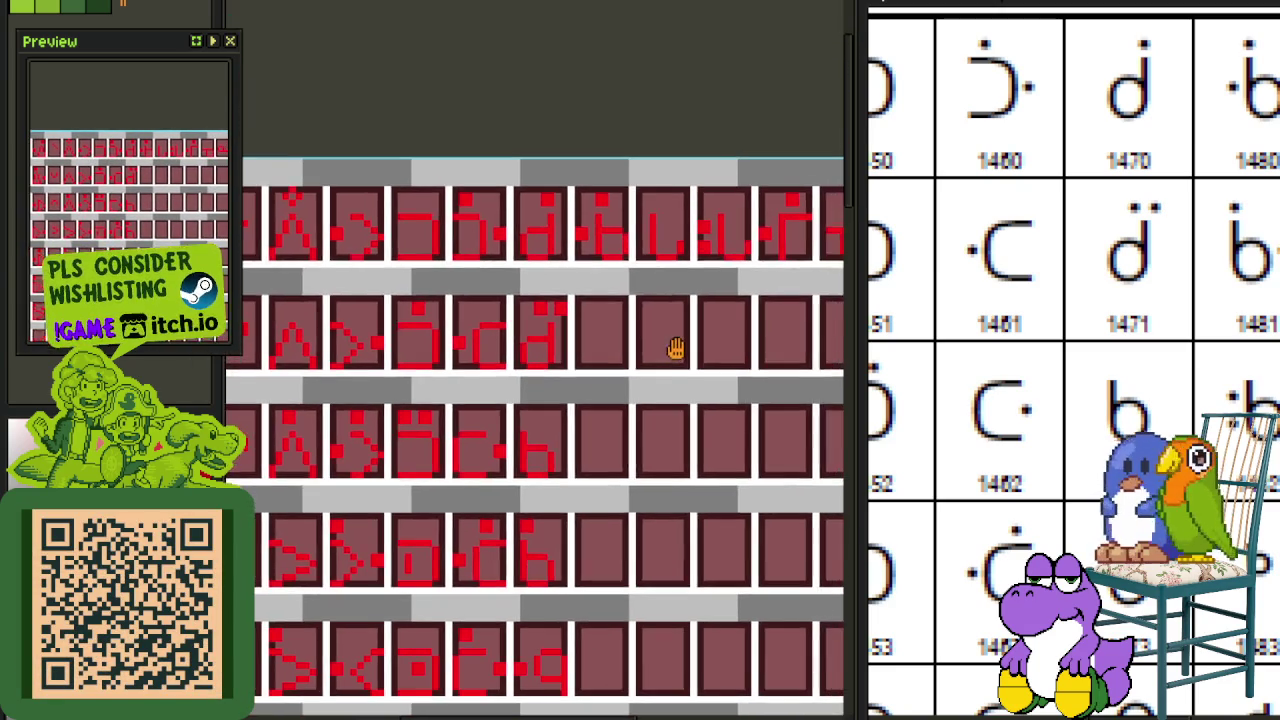
pyautogui.scroll(-1, 674, 349)
pyautogui.scroll(-1, 666, 211)
pyautogui.scroll(2, 671, 274)
pyautogui.scroll(-1, 651, 483)
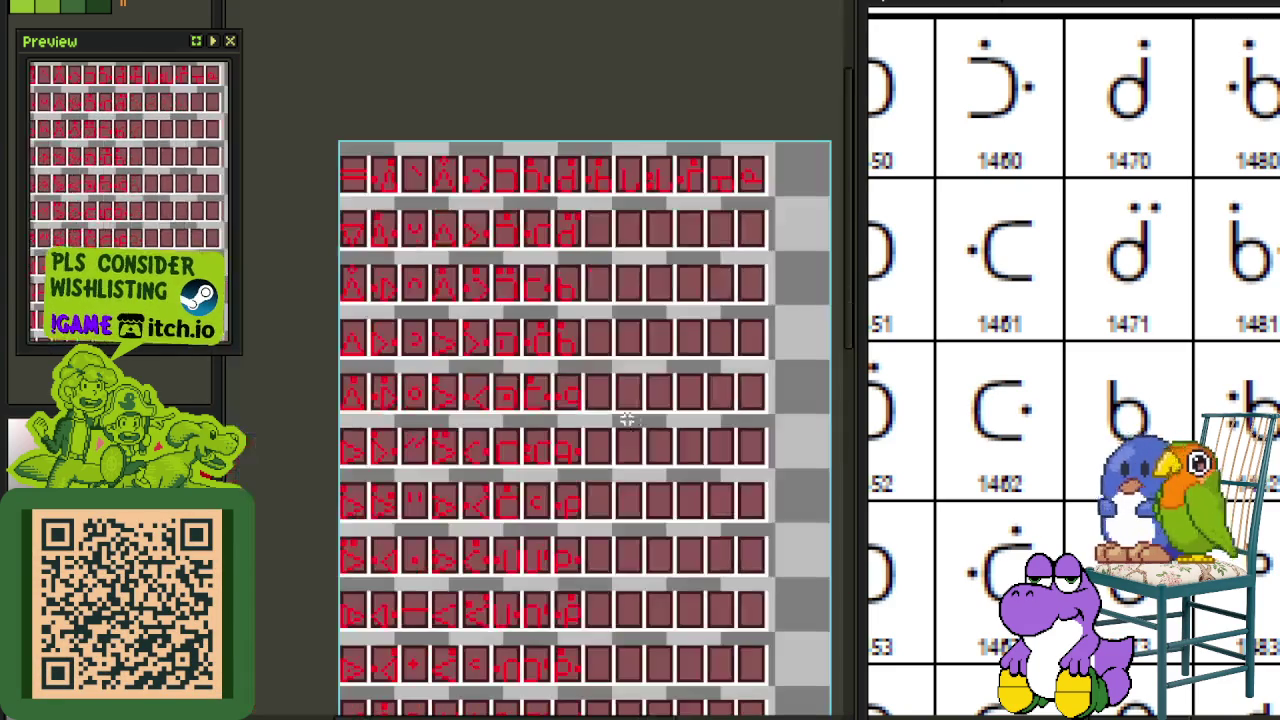
pyautogui.scroll(-5, 1141, 229)
pyautogui.scroll(-4, 1141, 229)
pyautogui.scroll(-2, 1141, 229)
pyautogui.scroll(4, 1141, 229)
pyautogui.scroll(5, 1141, 229)
pyautogui.scroll(3, 1141, 229)
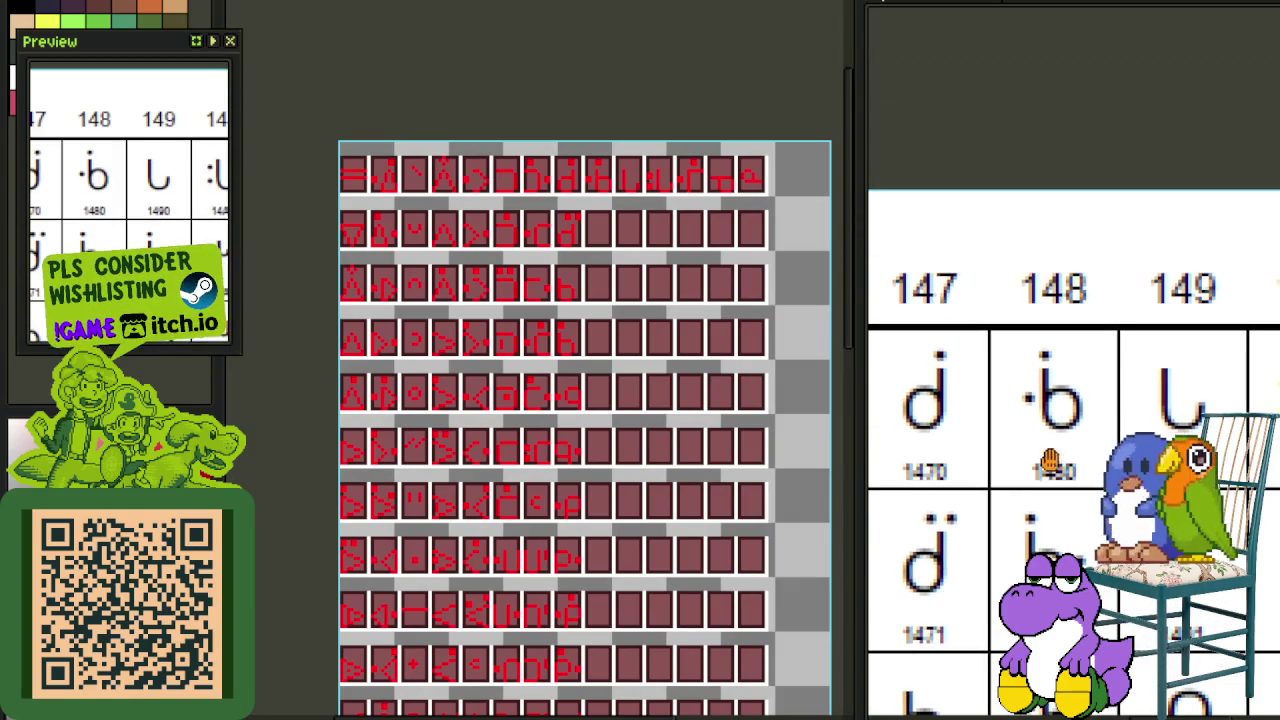
pyautogui.hotkey('ctrl', 'o')
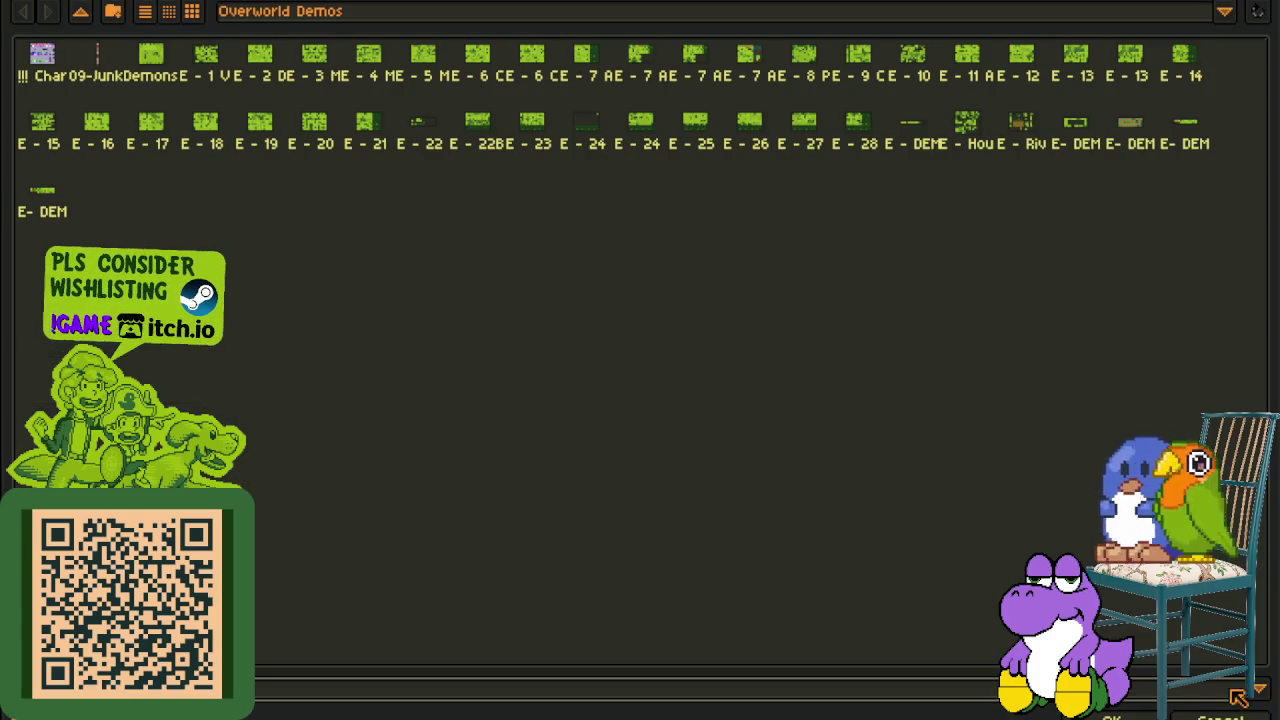
pyautogui.click(1220, 714)
pyautogui.scroll(-2, 580, 510)
pyautogui.hotkey('ctrl', 's')
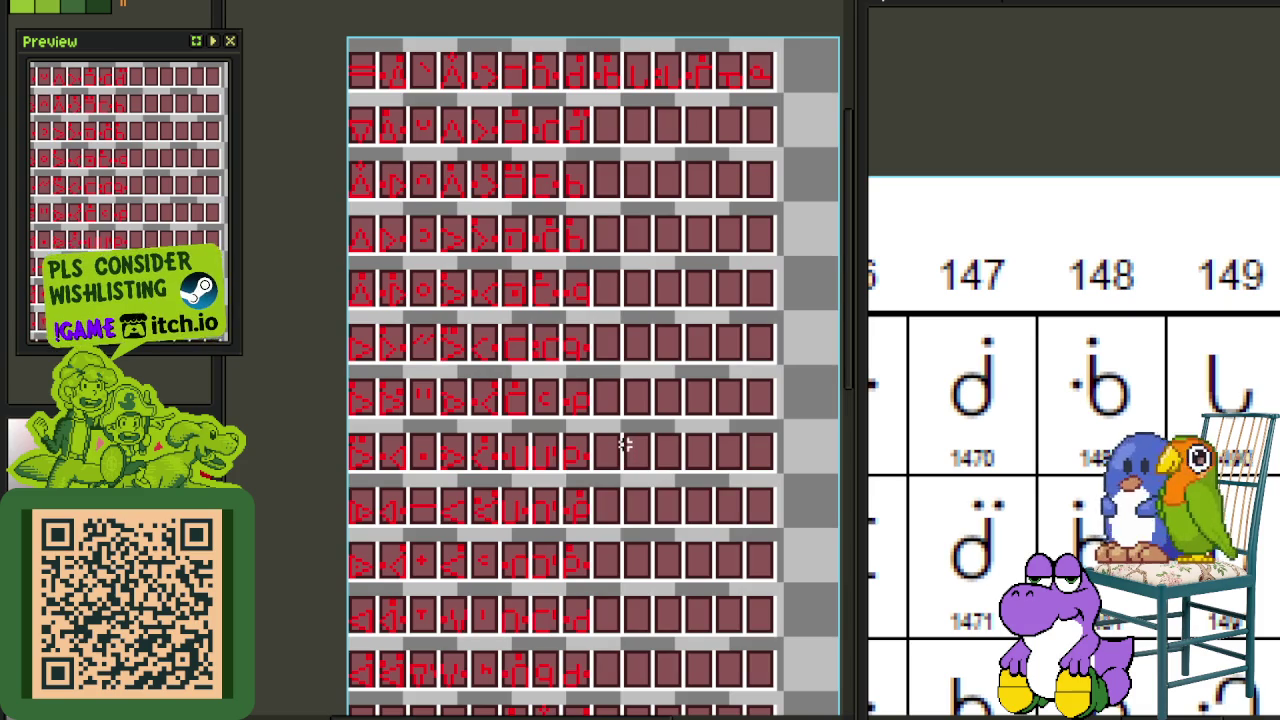
# Step: Copy the dotted d glyph into the empty tile below, mirror it into a b, and move its dots left
pyautogui.scroll(2, 578, 166)
pyautogui.scroll(3, 590, 150)
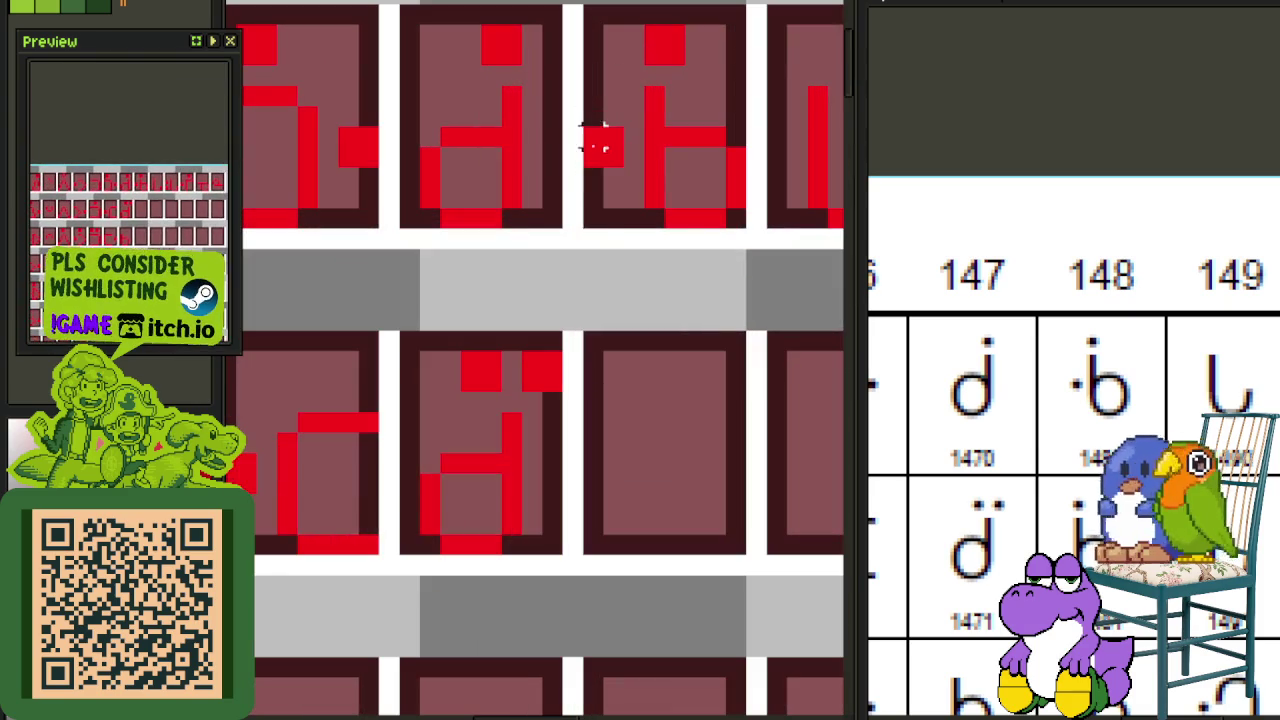
pyautogui.moveTo(593, 213); pyautogui.dragTo(714, 49)
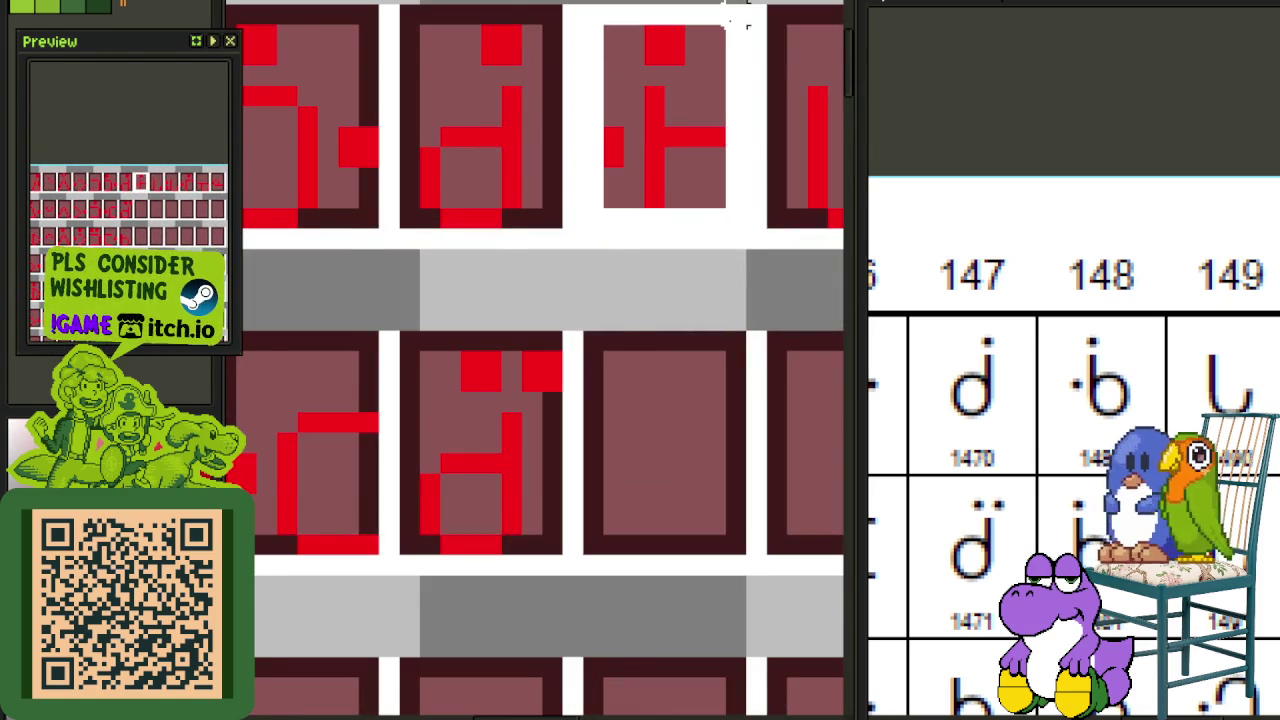
pyautogui.scroll(-1, 714, 49)
pyautogui.moveTo(700, 143)
pyautogui.mouseDown()
pyautogui.moveTo(686, 349)
pyautogui.moveTo(697, 365)
pyautogui.mouseUp()
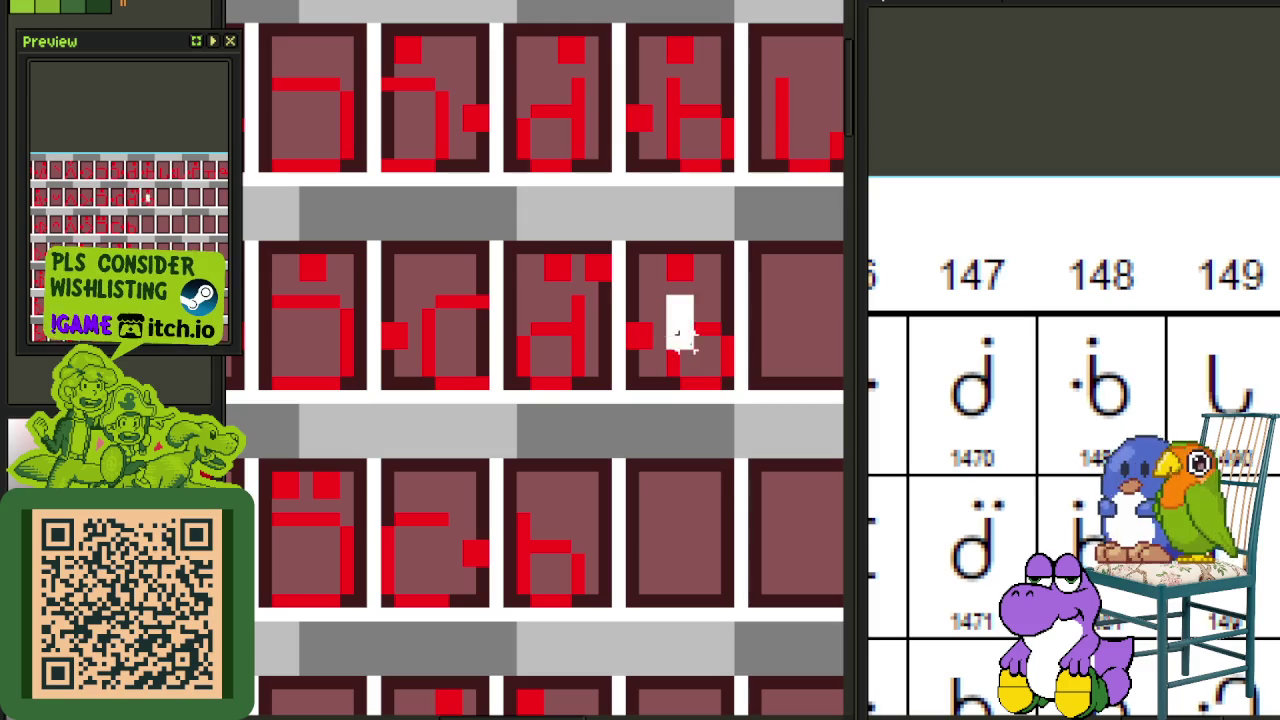
pyautogui.moveTo(684, 328); pyautogui.dragTo(731, 384)
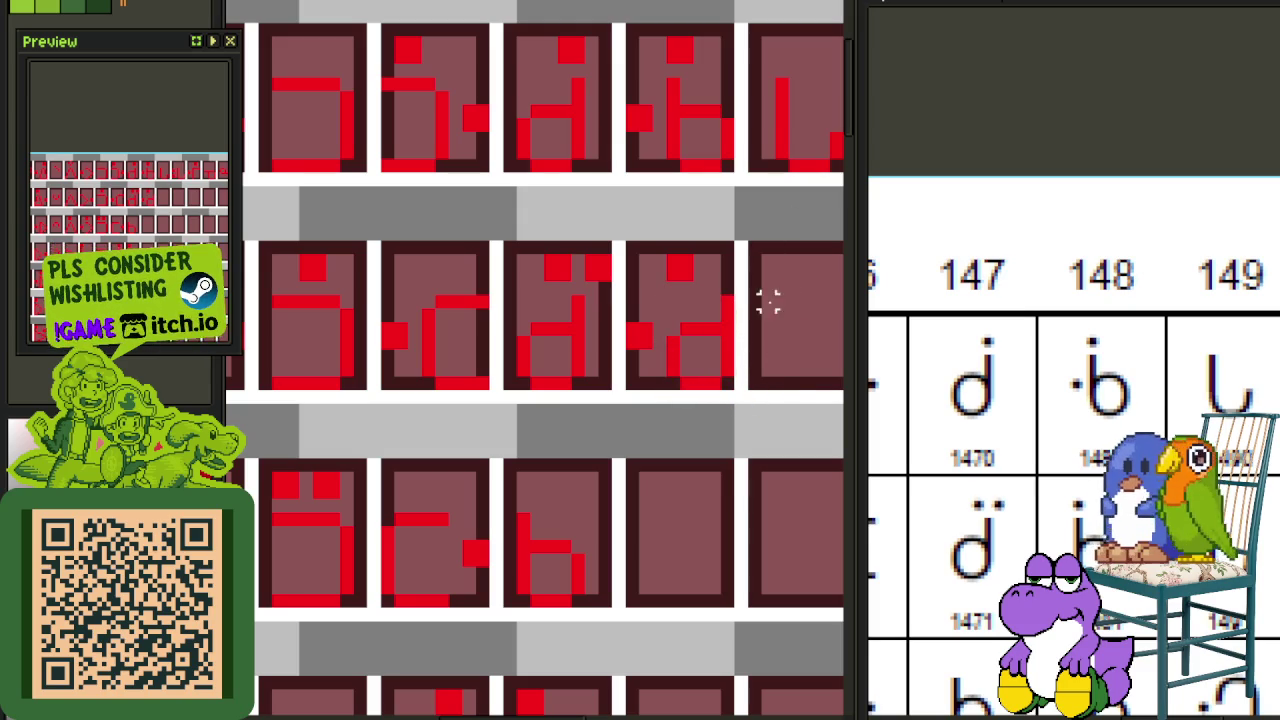
pyautogui.moveTo(726, 381); pyautogui.dragTo(624, 240)
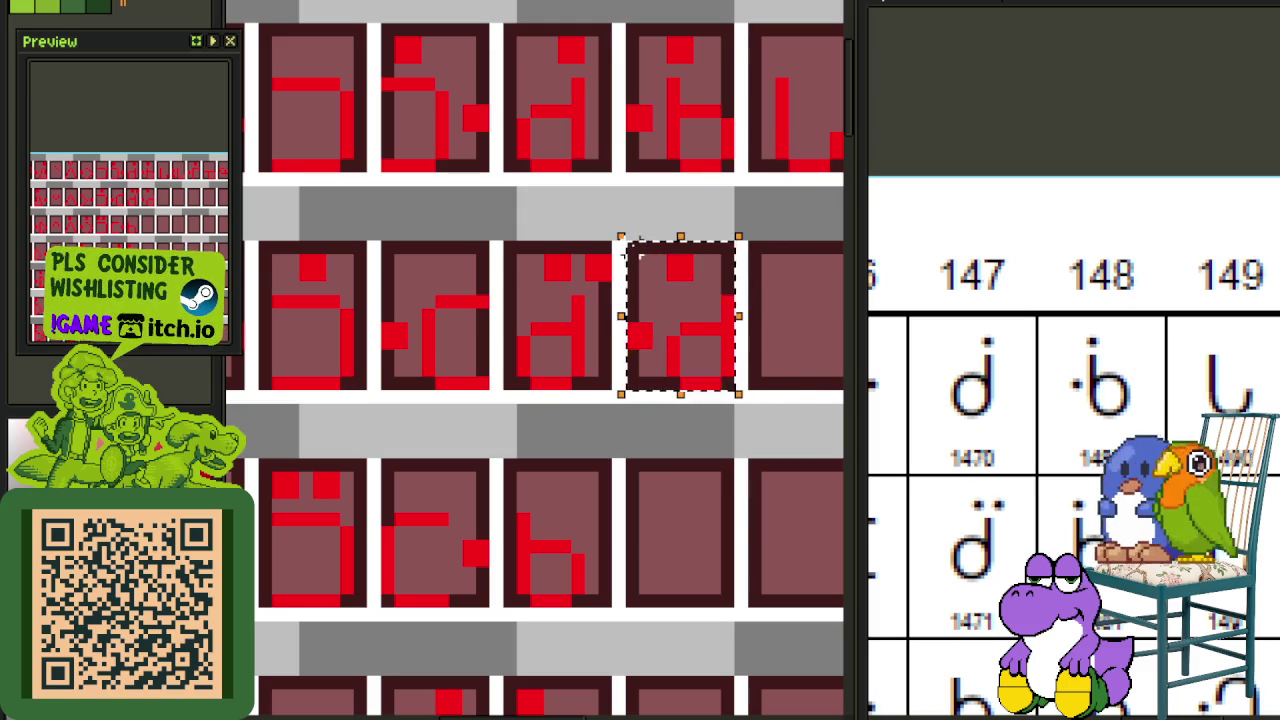
pyautogui.hotkey('shift', 'h')
pyautogui.moveTo(664, 250)
pyautogui.mouseDown()
pyautogui.moveTo(698, 286)
pyautogui.moveTo(640, 268)
pyautogui.mouseUp()
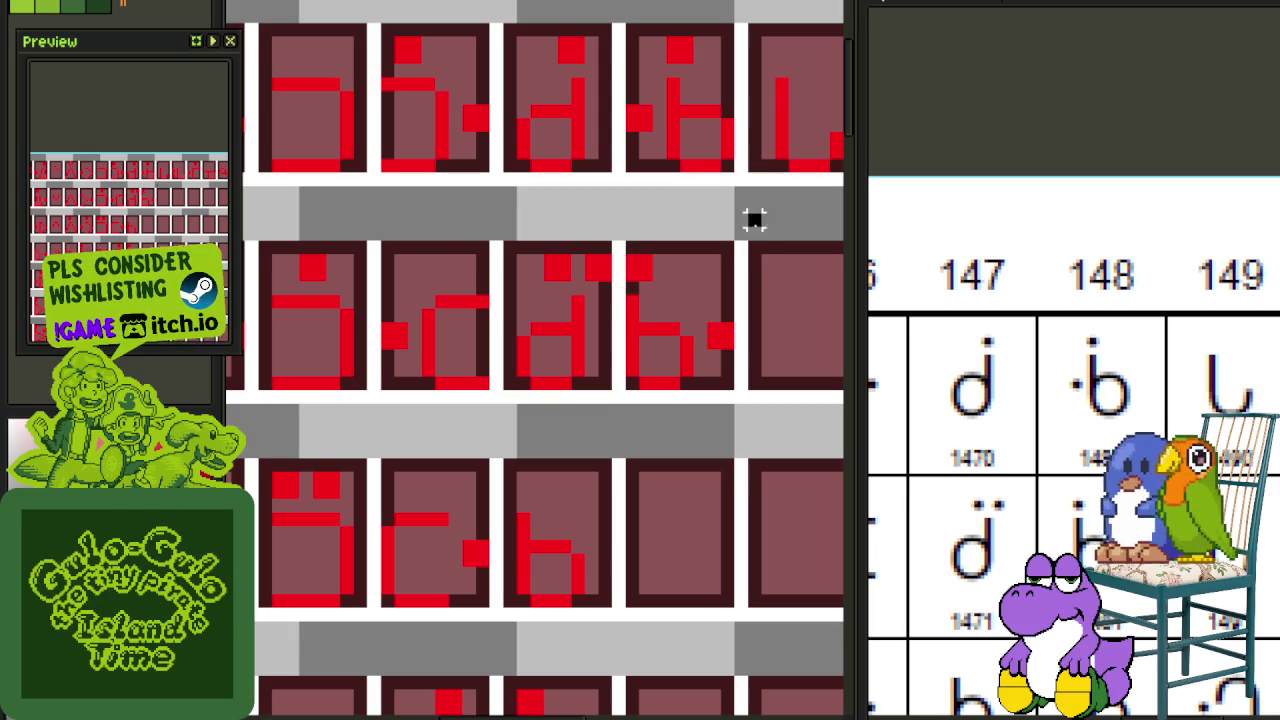
# Step: Place the copied pixels in the third-row tile, align them, and duplicate the b glyph into the neighbouring tile
pyautogui.scroll(-1, 740, 262)
pyautogui.moveTo(737, 491); pyautogui.dragTo(707, 432)
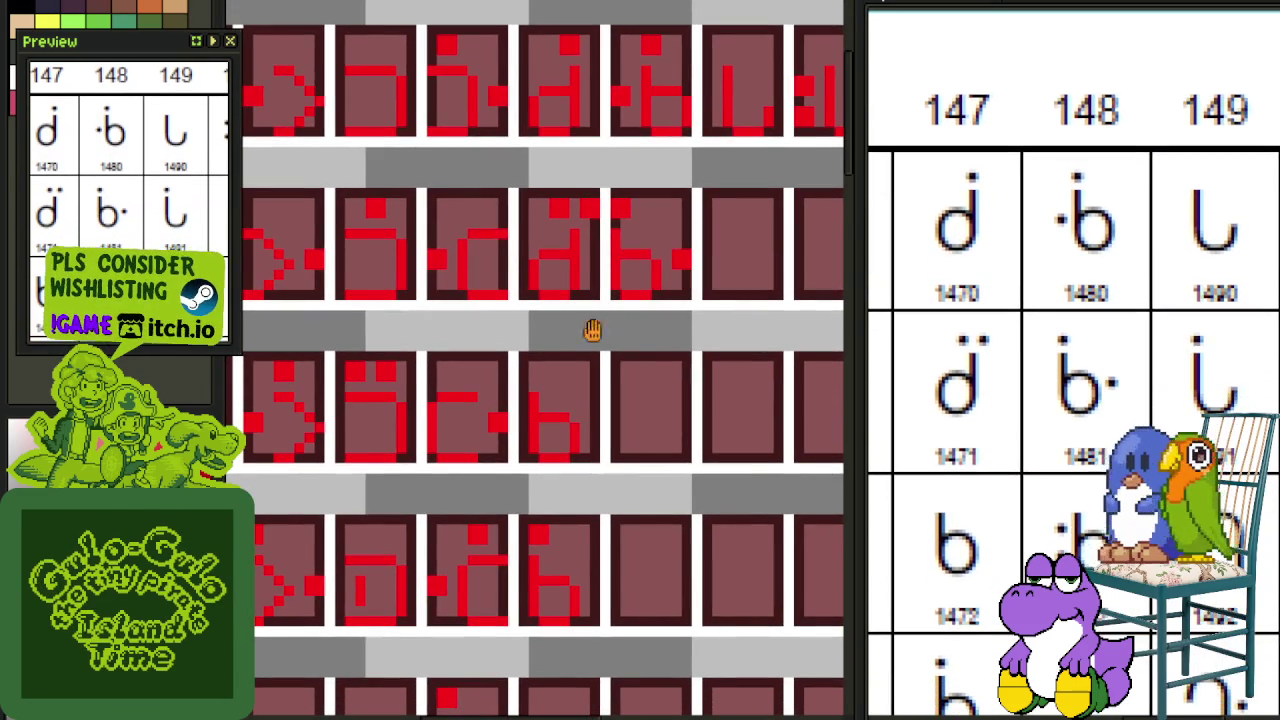
pyautogui.scroll(-1, 585, 275)
pyautogui.scroll(1, 745, 164)
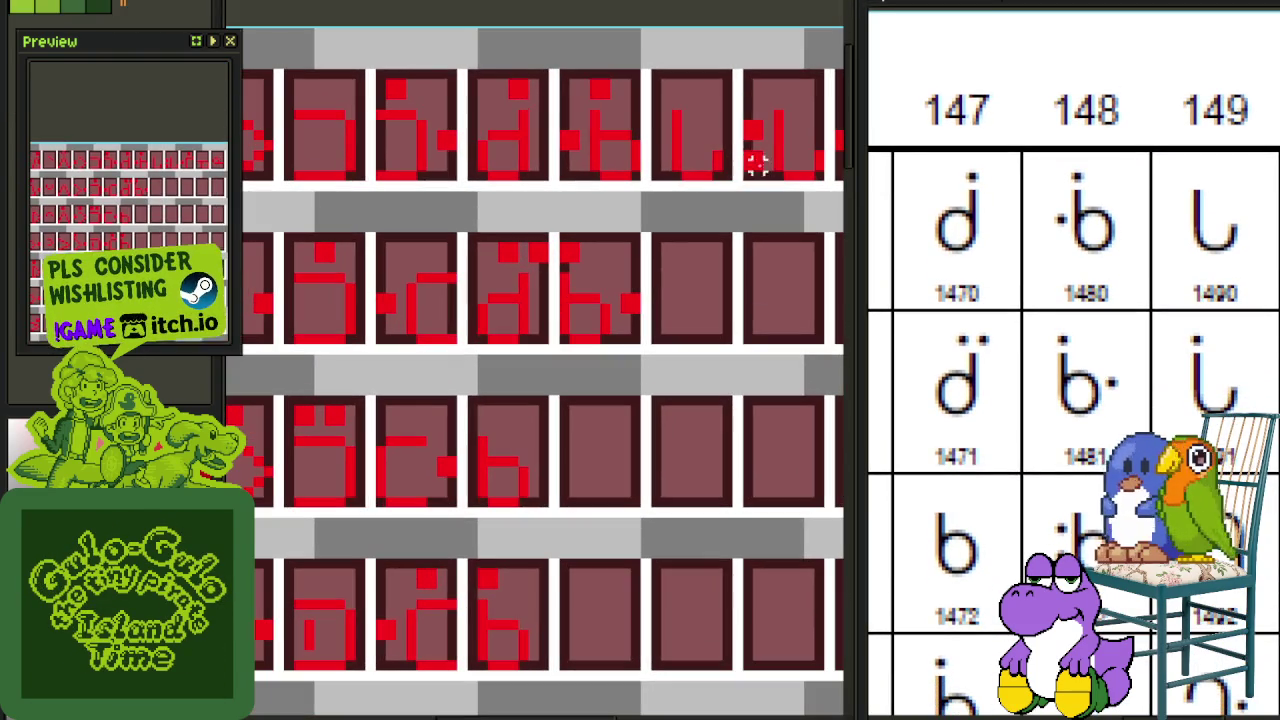
pyautogui.moveTo(760, 165)
pyautogui.mouseDown()
pyautogui.moveTo(580, 437)
pyautogui.moveTo(580, 478)
pyautogui.mouseUp()
pyautogui.press('Left')
pyautogui.press('Up')
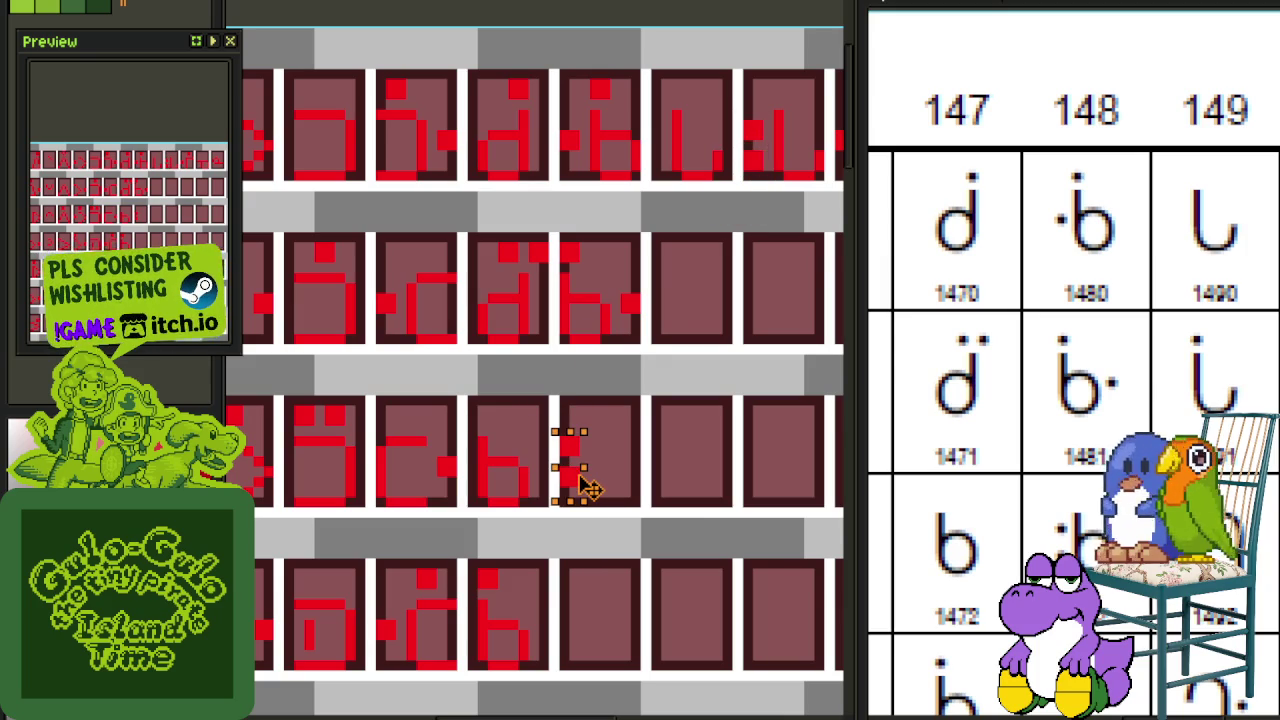
pyautogui.moveTo(585, 485); pyautogui.dragTo(490, 406)
pyautogui.moveTo(503, 486); pyautogui.dragTo(615, 485)
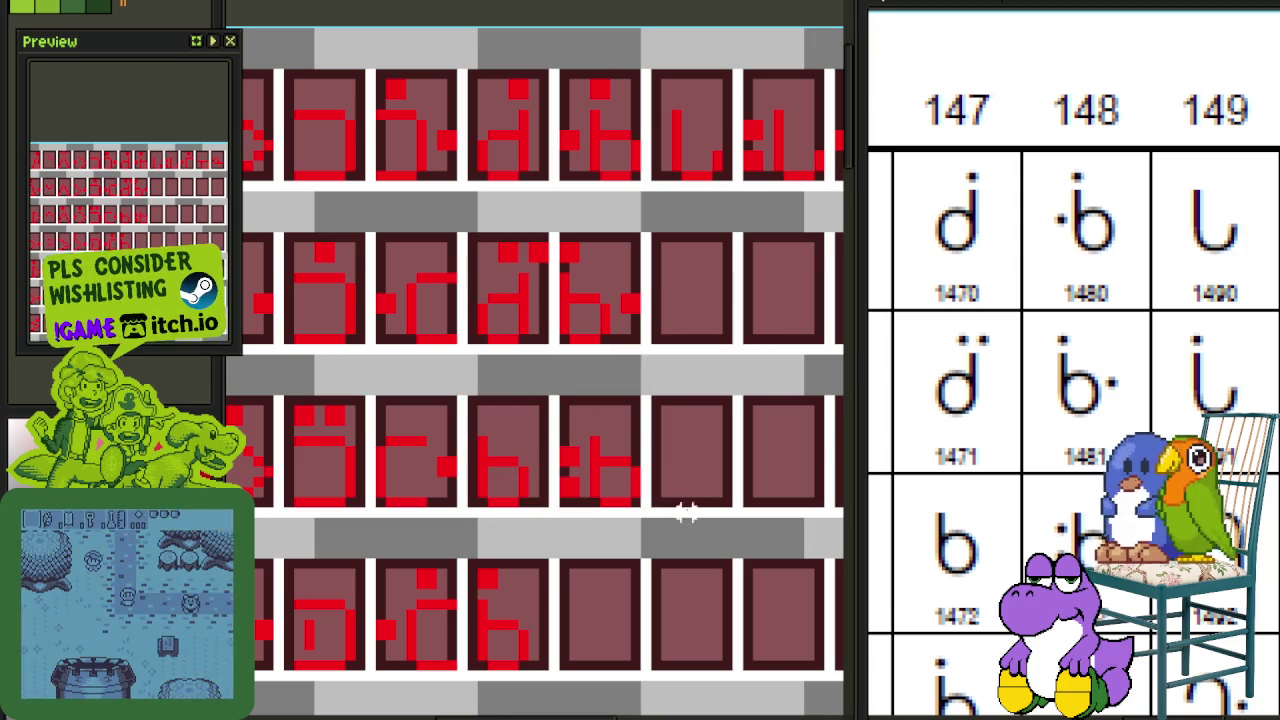
pyautogui.scroll(-1, 646, 323)
pyautogui.scroll(-1, 583, 374)
pyautogui.scroll(-1, 531, 449)
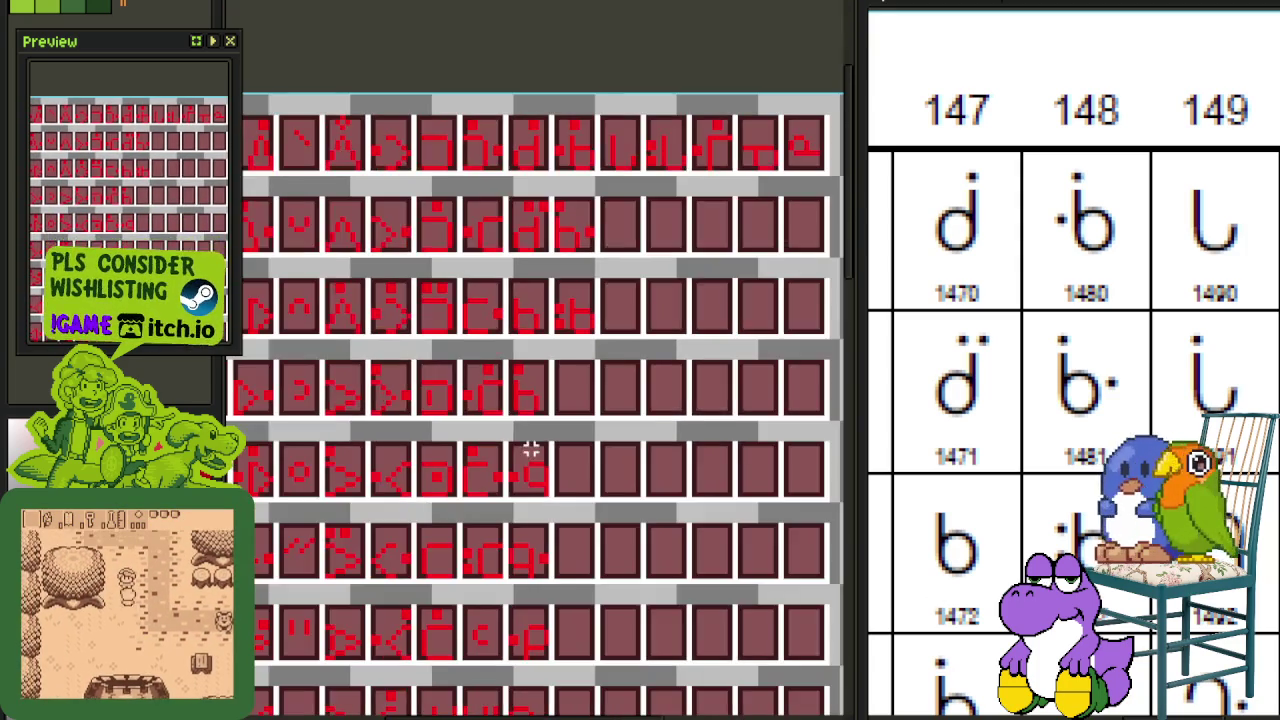
# Step: Review the upper glyph rows and save the tile sheet
pyautogui.scroll(-1, 569, 424)
pyautogui.scroll(-2, 569, 424)
pyautogui.scroll(-1, 549, 449)
pyautogui.scroll(-1, 463, 443)
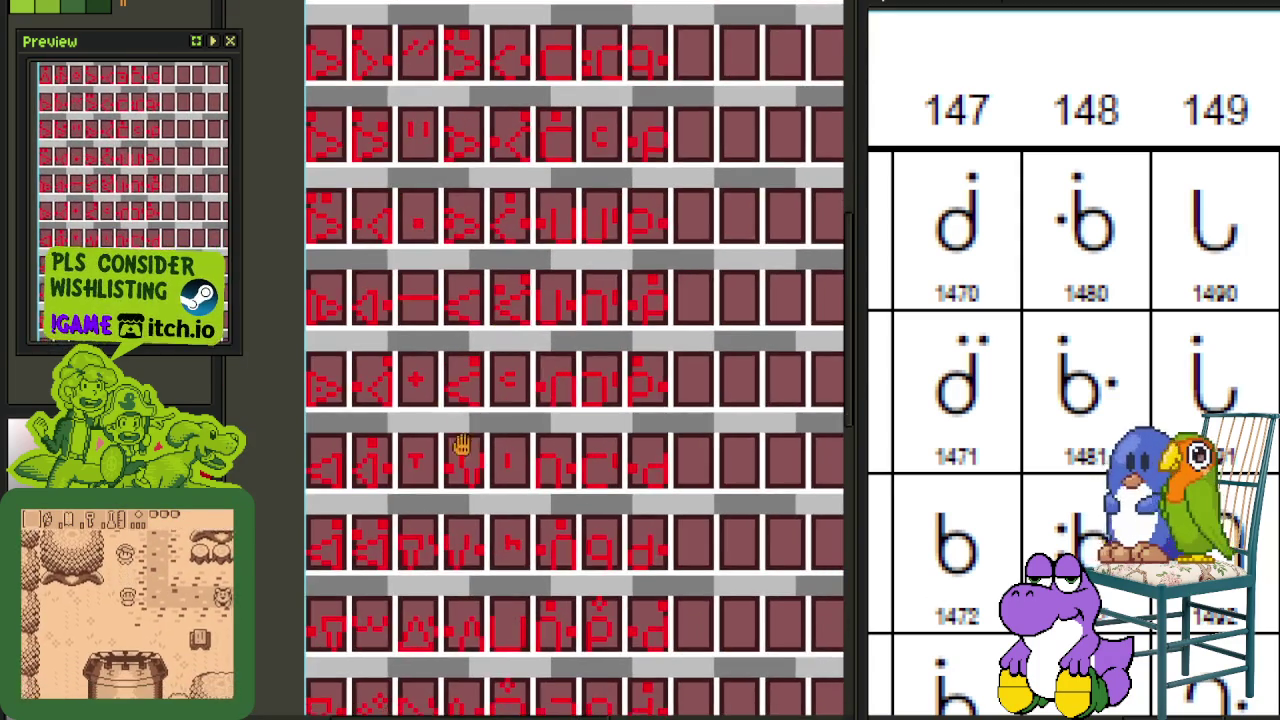
pyautogui.scroll(3, 510, 457)
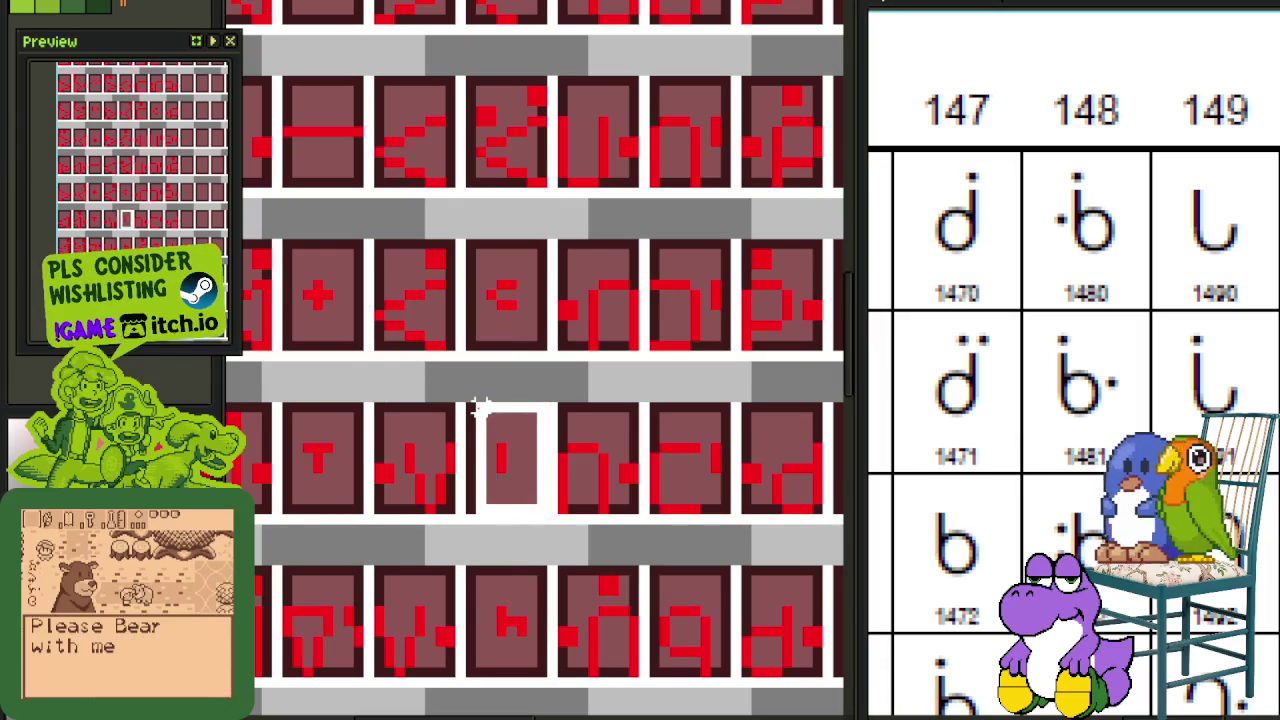
pyautogui.scroll(-2, 485, 430)
pyautogui.moveTo(512, 450); pyautogui.dragTo(826, 6)
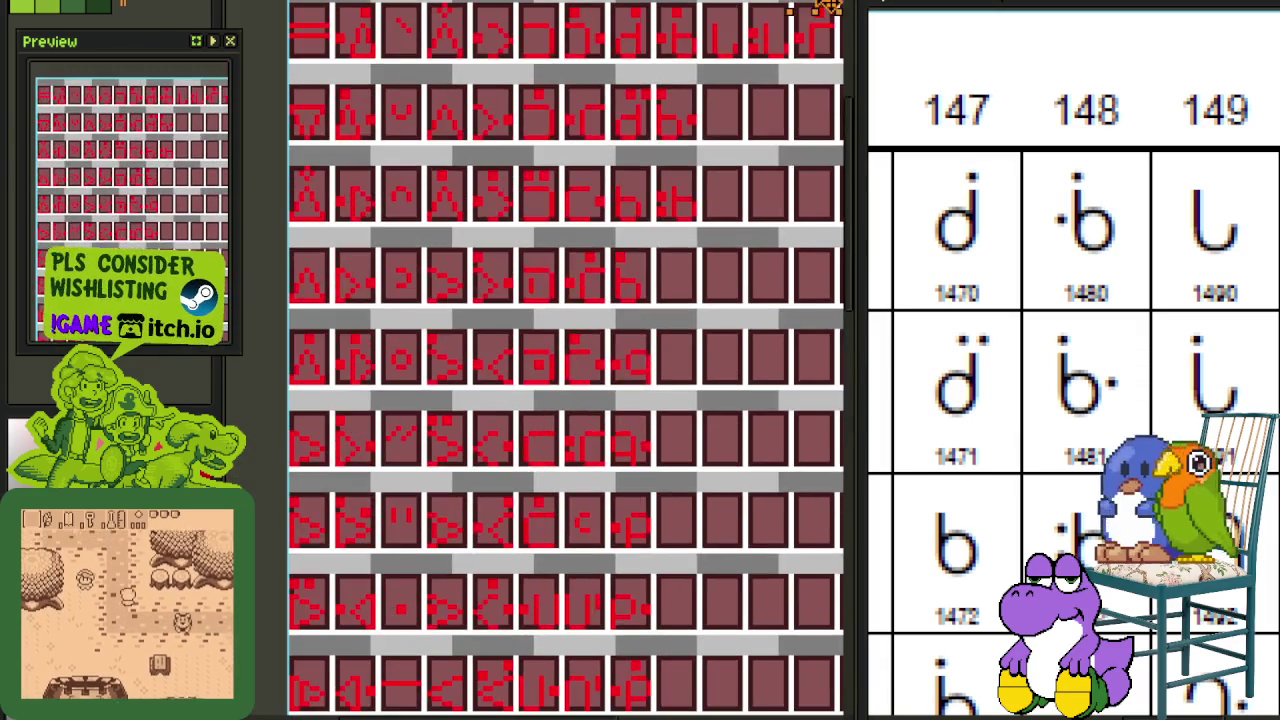
pyautogui.scroll(2, 729, 229)
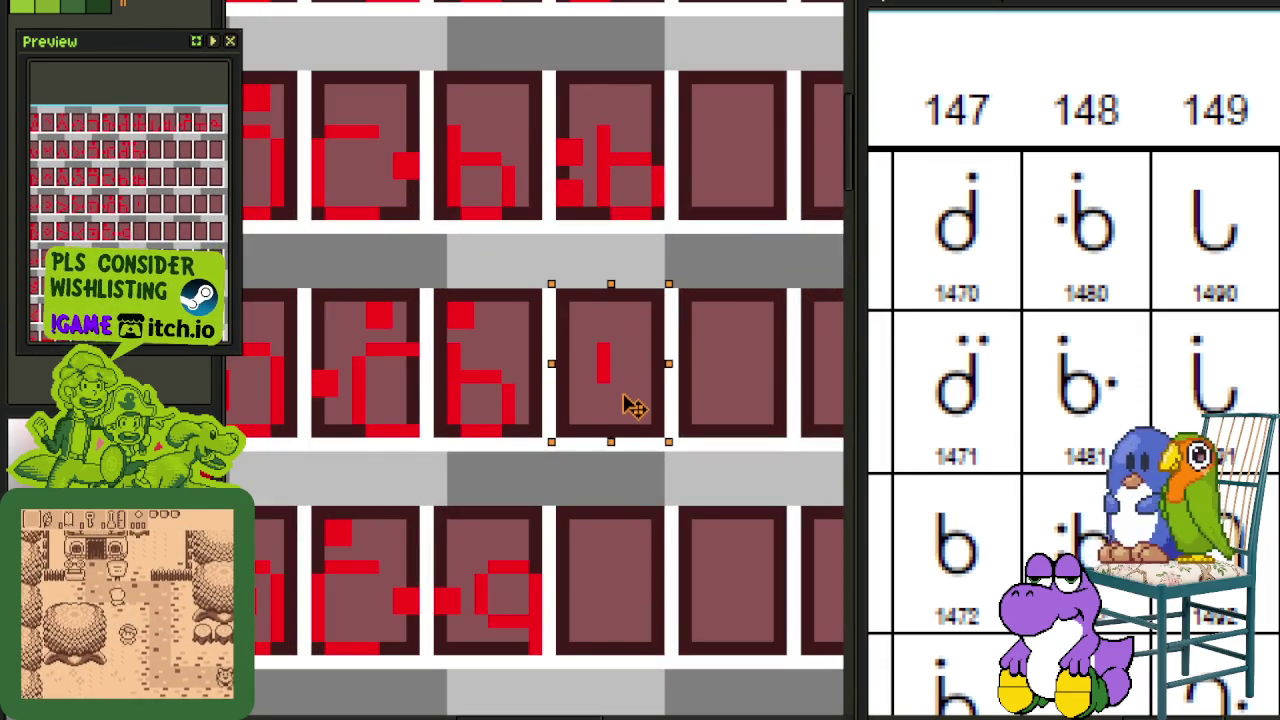
pyautogui.scroll(2, 601, 329)
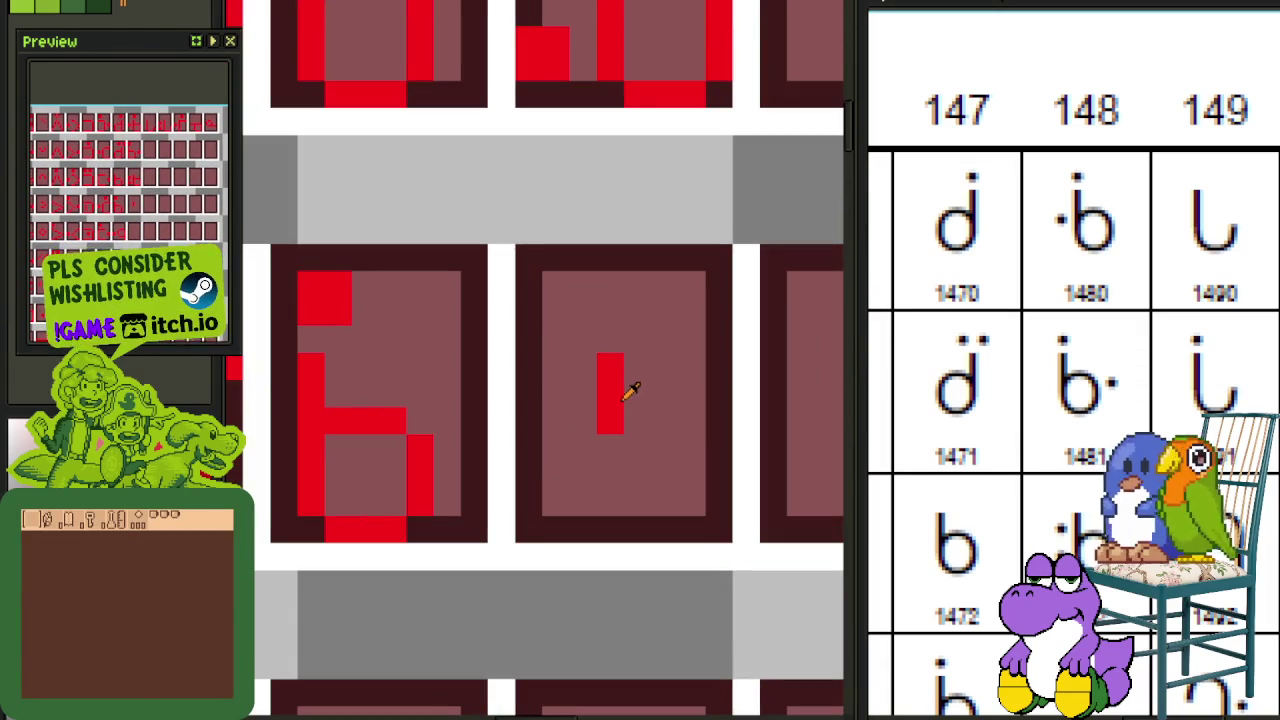
pyautogui.scroll(-3, 647, 411)
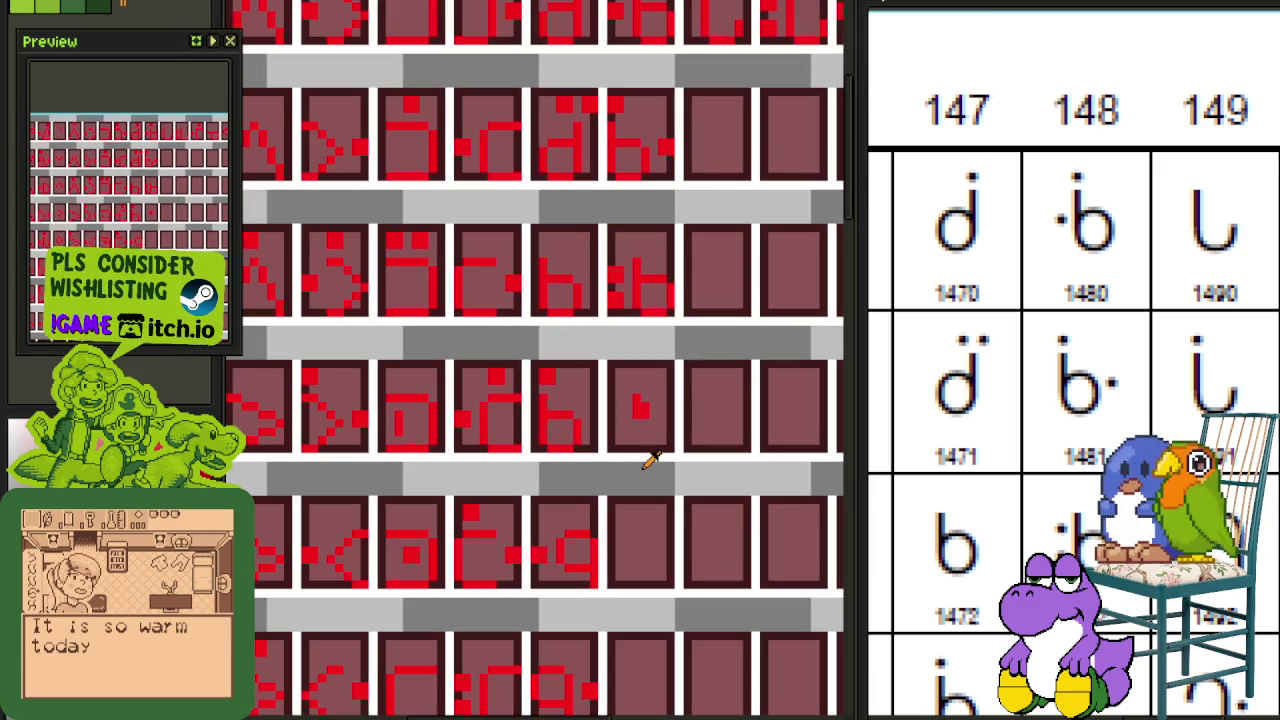
pyautogui.hotkey('ctrl', 's')
# Step: Copy the small red hook mark into the empty tile below
pyautogui.moveTo(658, 483)
pyautogui.mouseDown()
pyautogui.moveTo(632, 461)
pyautogui.moveTo(611, 334)
pyautogui.moveTo(690, 90)
pyautogui.mouseUp()
pyautogui.scroll(2, 592, 246)
pyautogui.moveTo(700, 166)
pyautogui.mouseDown()
pyautogui.moveTo(637, 490)
pyautogui.moveTo(643, 563)
pyautogui.moveTo(652, 541)
pyautogui.mouseUp()
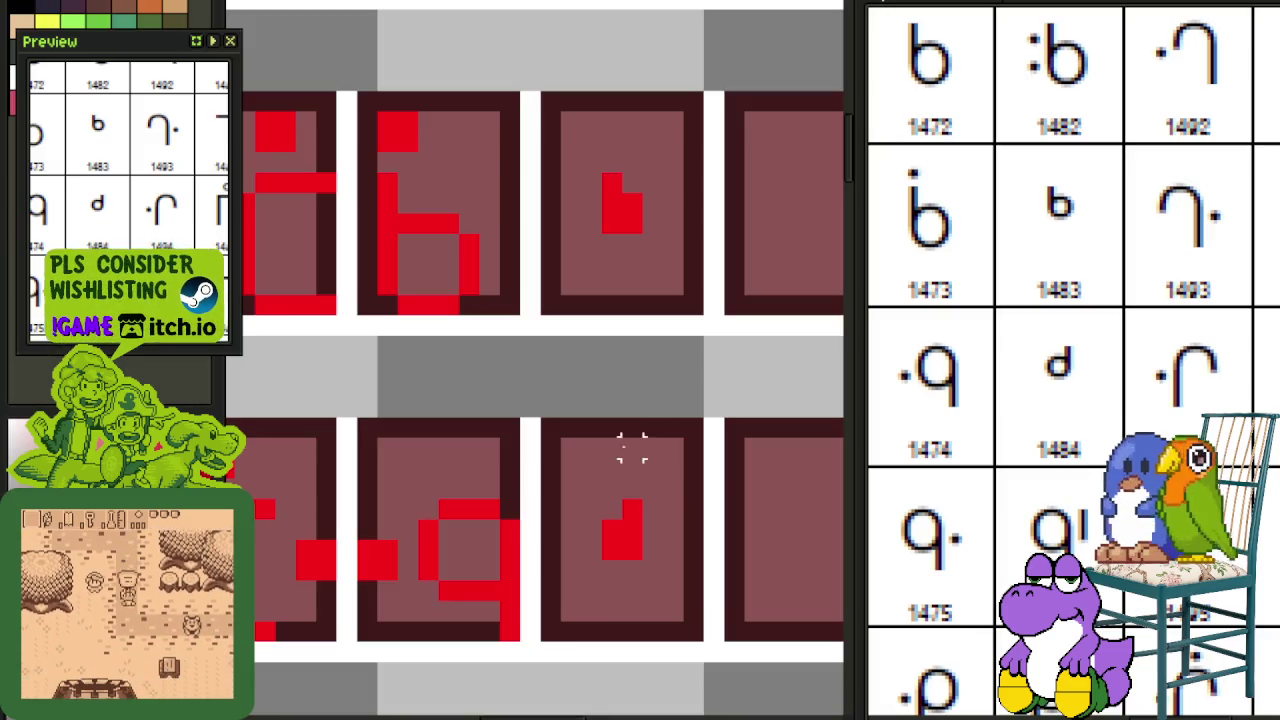
# Step: Copy the q glyph from the middle tile into the empty tile below
pyautogui.scroll(-2, 634, 449)
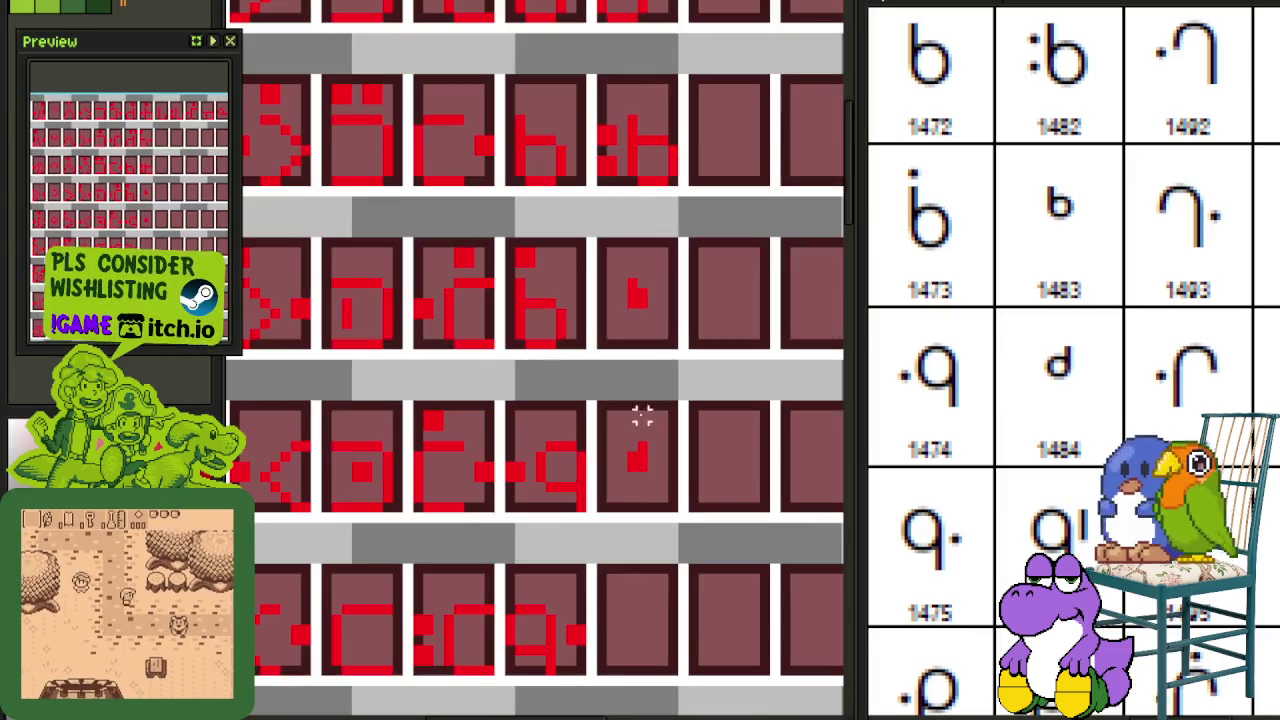
pyautogui.scroll(2, 620, 357)
pyautogui.moveTo(575, 365); pyautogui.dragTo(490, 240)
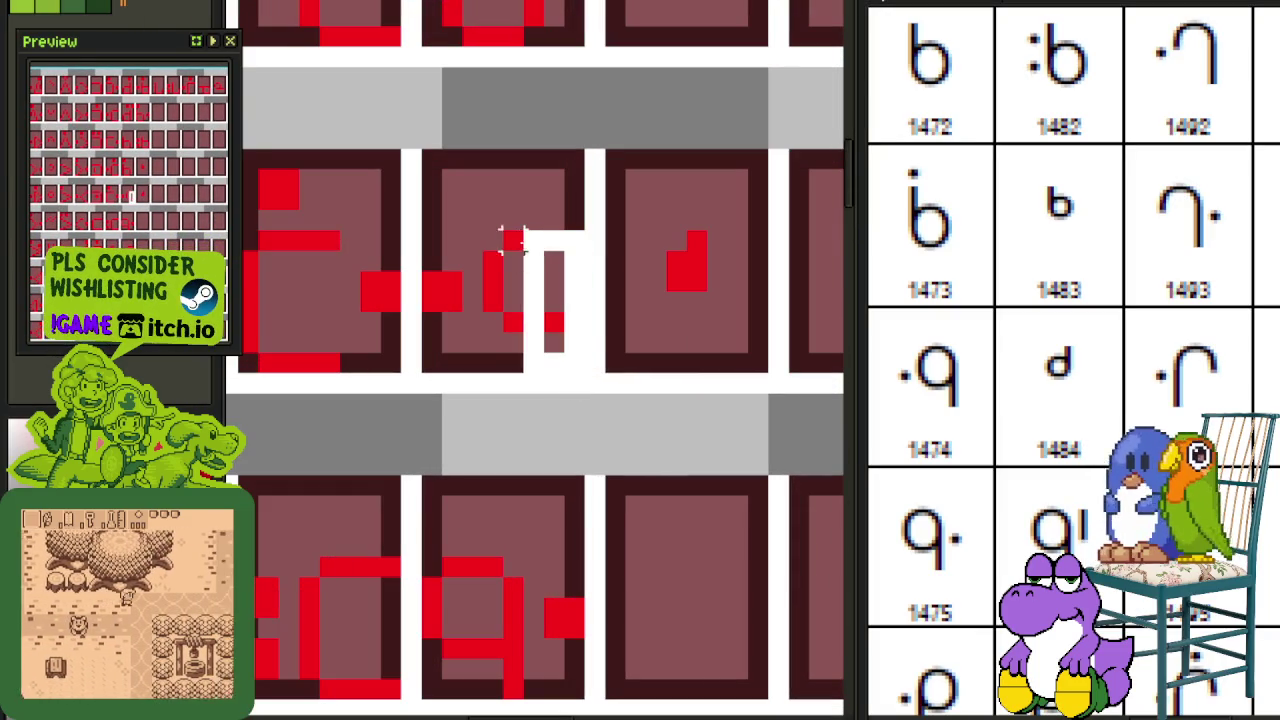
pyautogui.scroll(3, 677, 271)
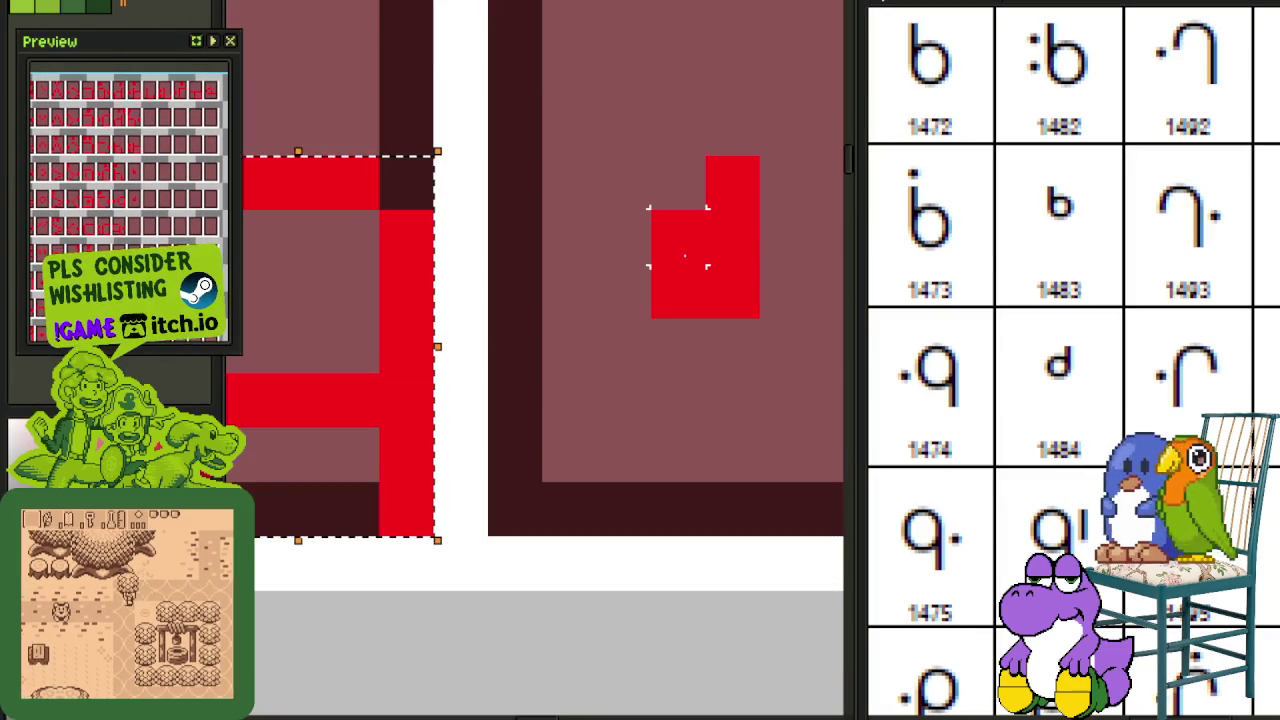
pyautogui.scroll(-2, 682, 268)
pyautogui.scroll(-2, 680, 270)
pyautogui.moveTo(590, 310); pyautogui.dragTo(680, 522)
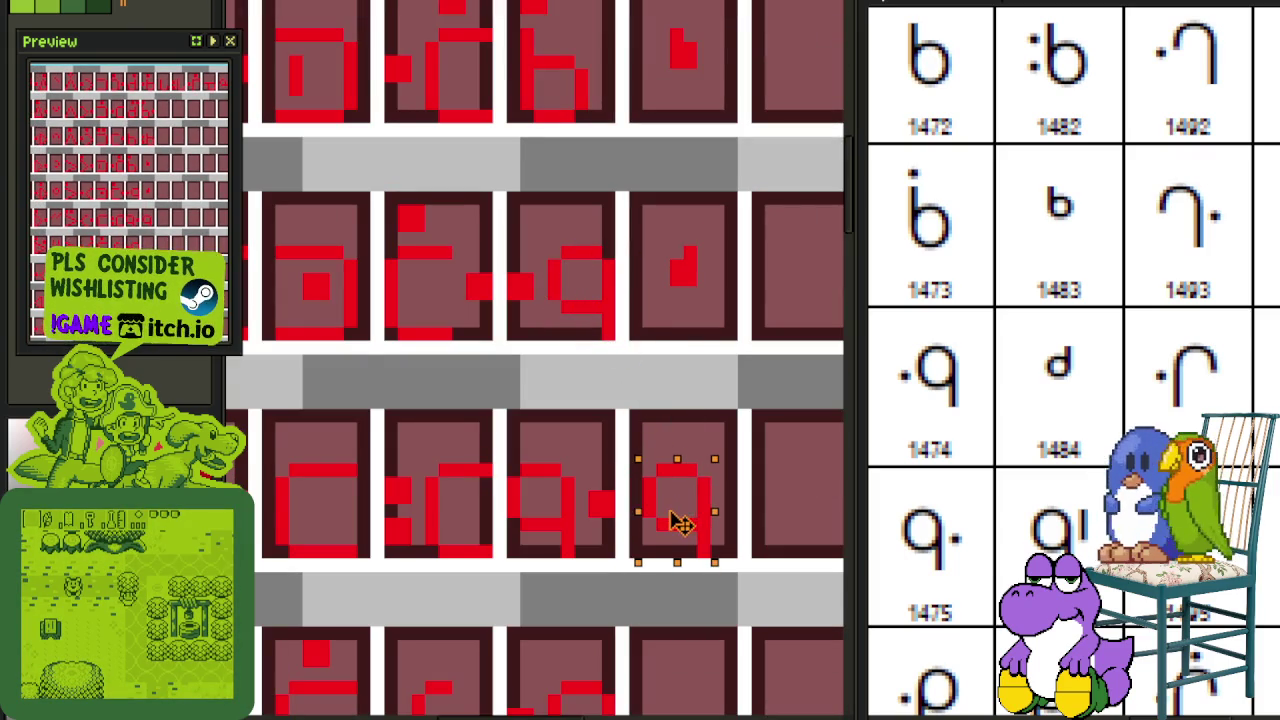
# Step: Move a single column of red pixels onto the q glyph as an upper-right tick
pyautogui.scroll(-3, 706, 451)
pyautogui.scroll(2, 565, 485)
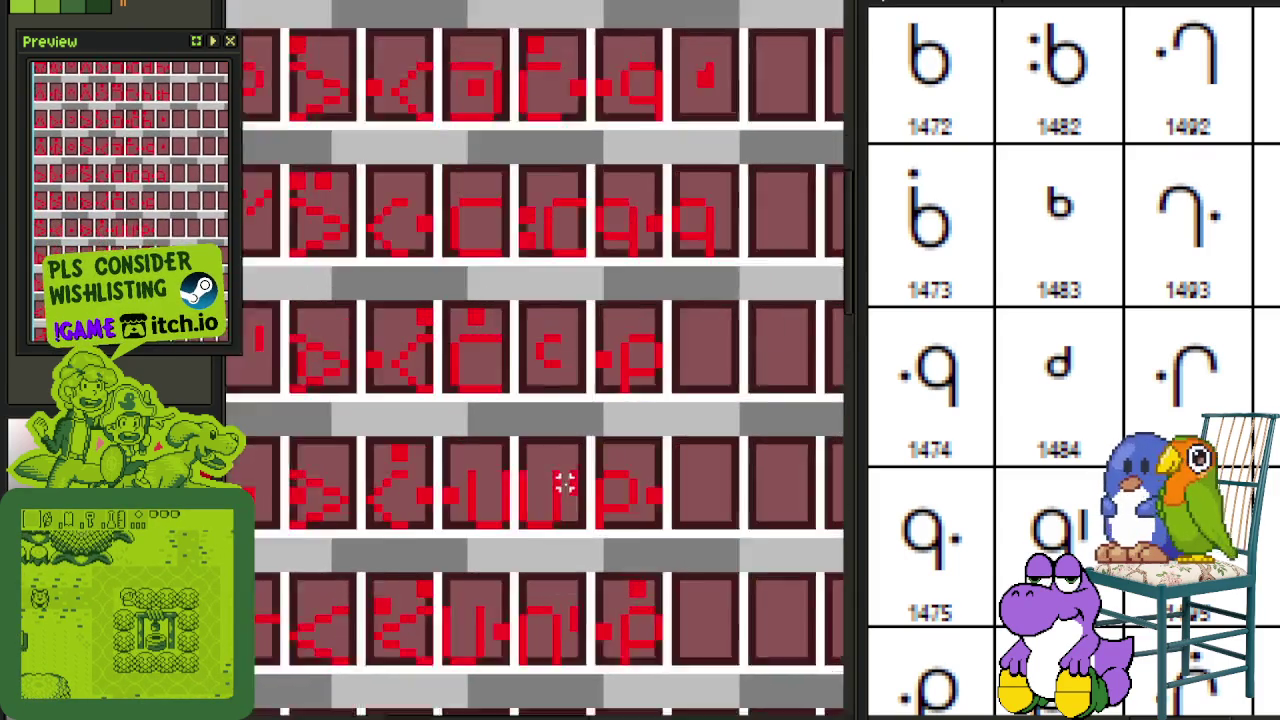
pyautogui.scroll(2, 565, 485)
pyautogui.moveTo(548, 398); pyautogui.dragTo(598, 555)
pyautogui.moveTo(593, 475)
pyautogui.mouseDown()
pyautogui.moveTo(823, 257)
pyautogui.moveTo(565, 143)
pyautogui.mouseUp()
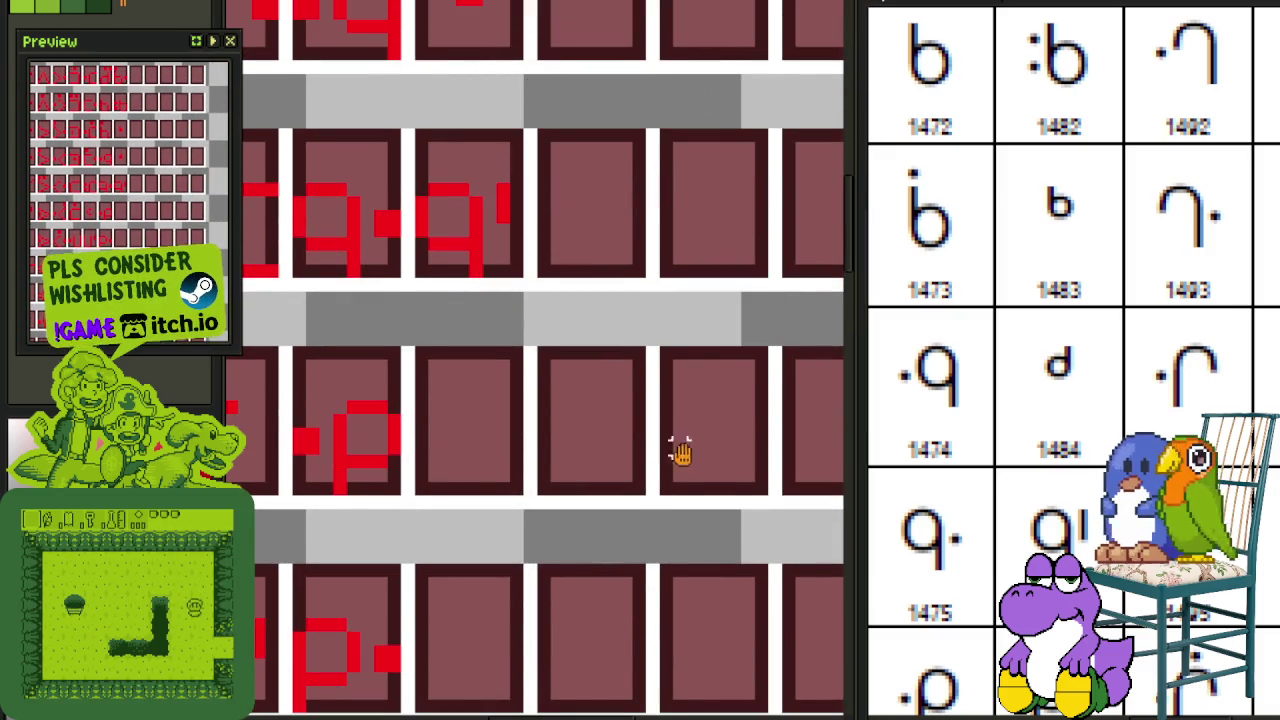
pyautogui.scroll(-1, 694, 449)
pyautogui.scroll(1, 586, 277)
pyautogui.scroll(-1, 563, 277)
pyautogui.scroll(1, 563, 277)
pyautogui.scroll(1, 580, 286)
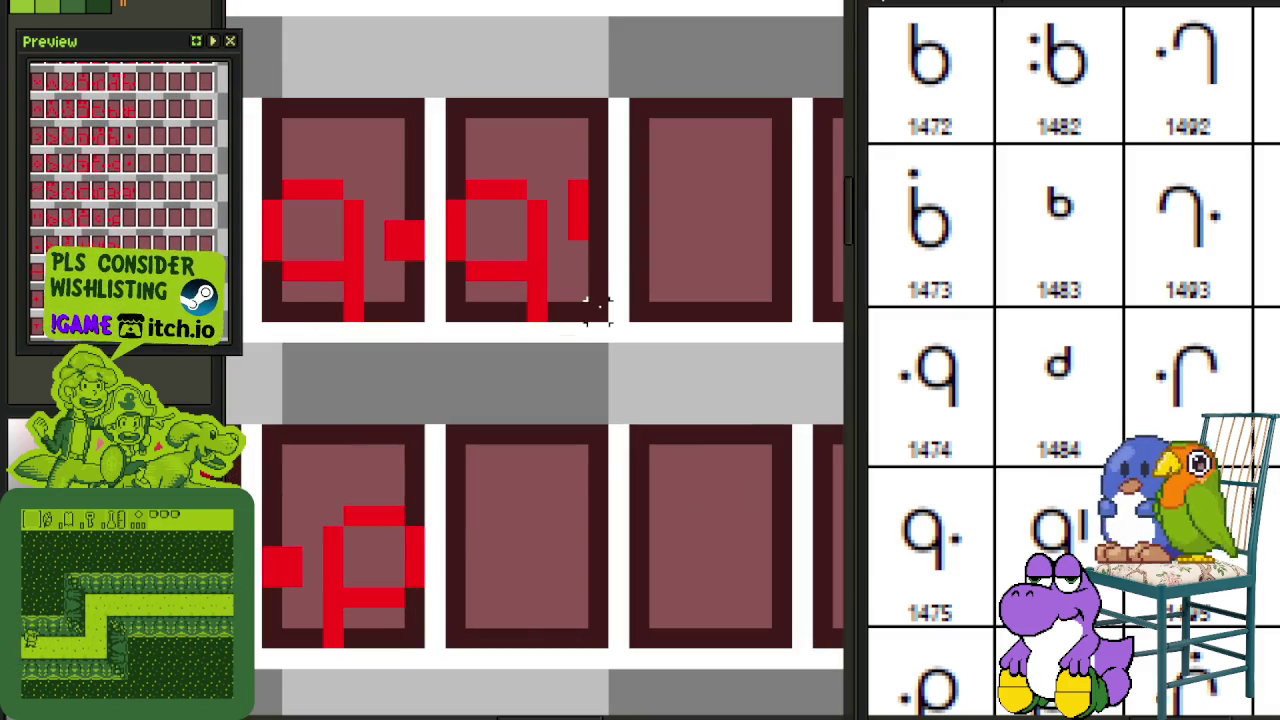
# Step: Copy the tick-marked q glyph into the tile below for the p variant
pyautogui.moveTo(597, 305); pyautogui.dragTo(443, 100)
pyautogui.moveTo(528, 237); pyautogui.dragTo(512, 559)
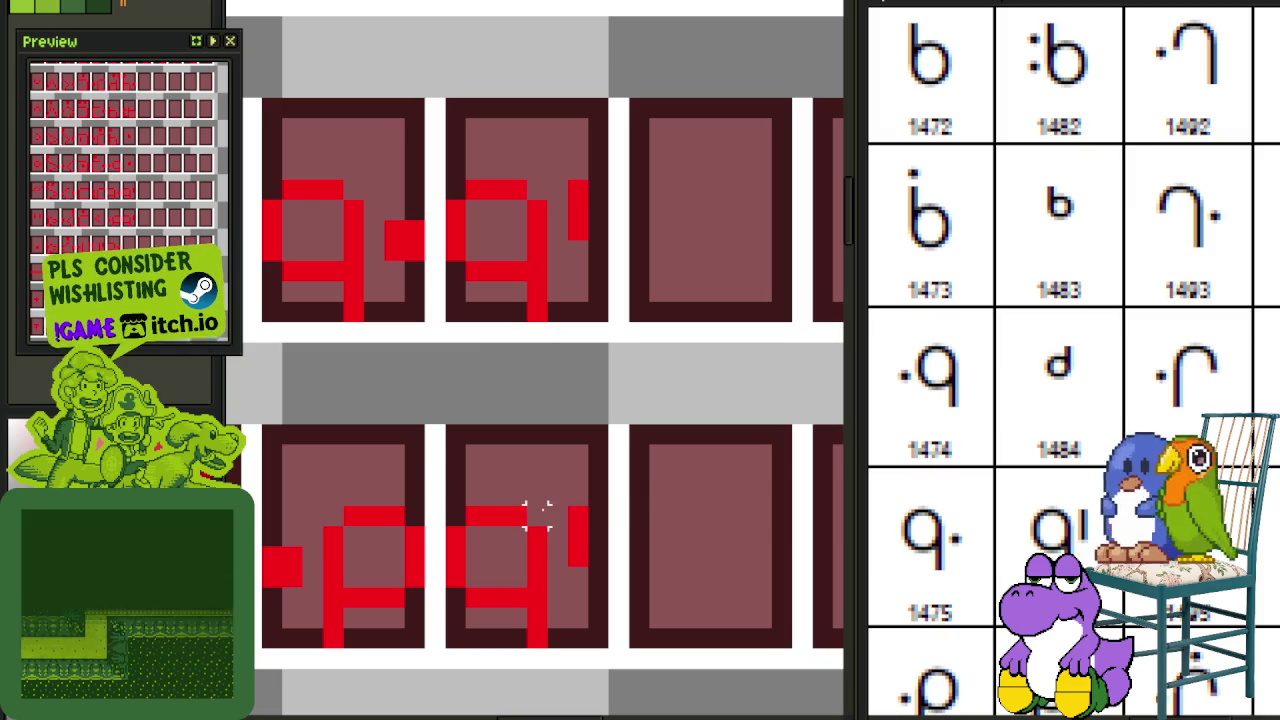
pyautogui.moveTo(552, 504); pyautogui.dragTo(441, 610)
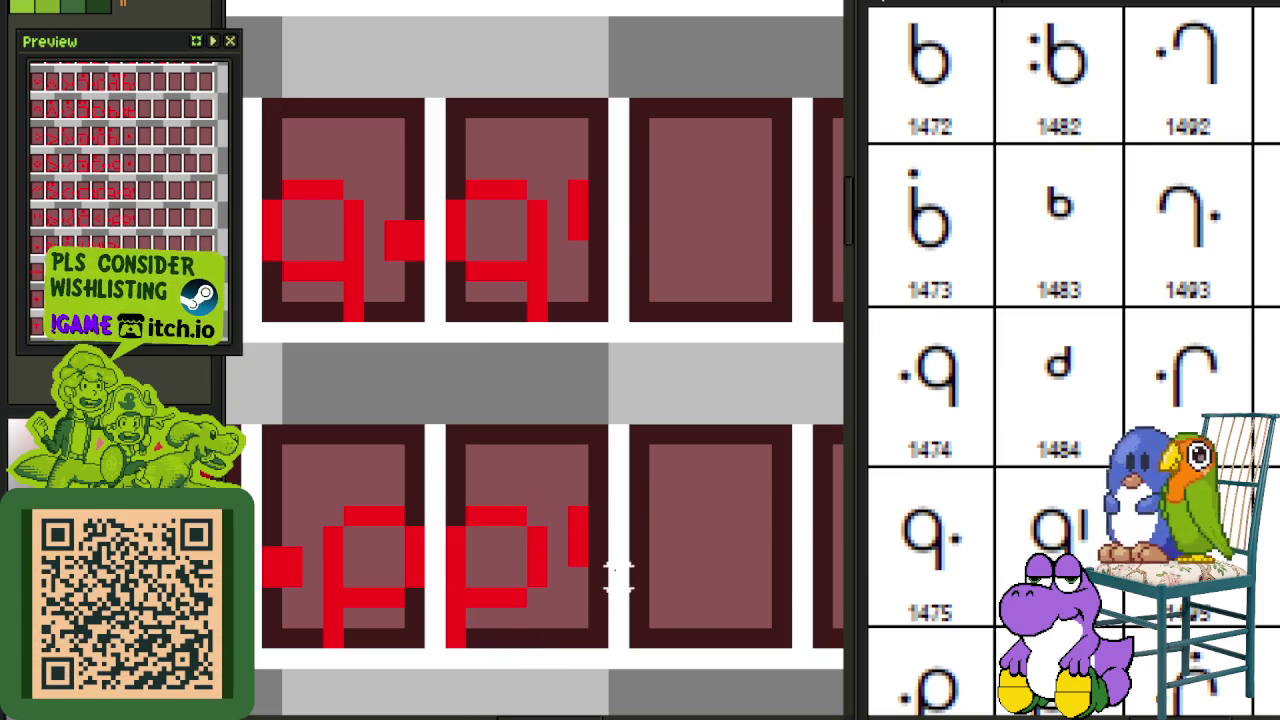
pyautogui.scroll(-3, 672, 521)
pyautogui.scroll(-2, 672, 521)
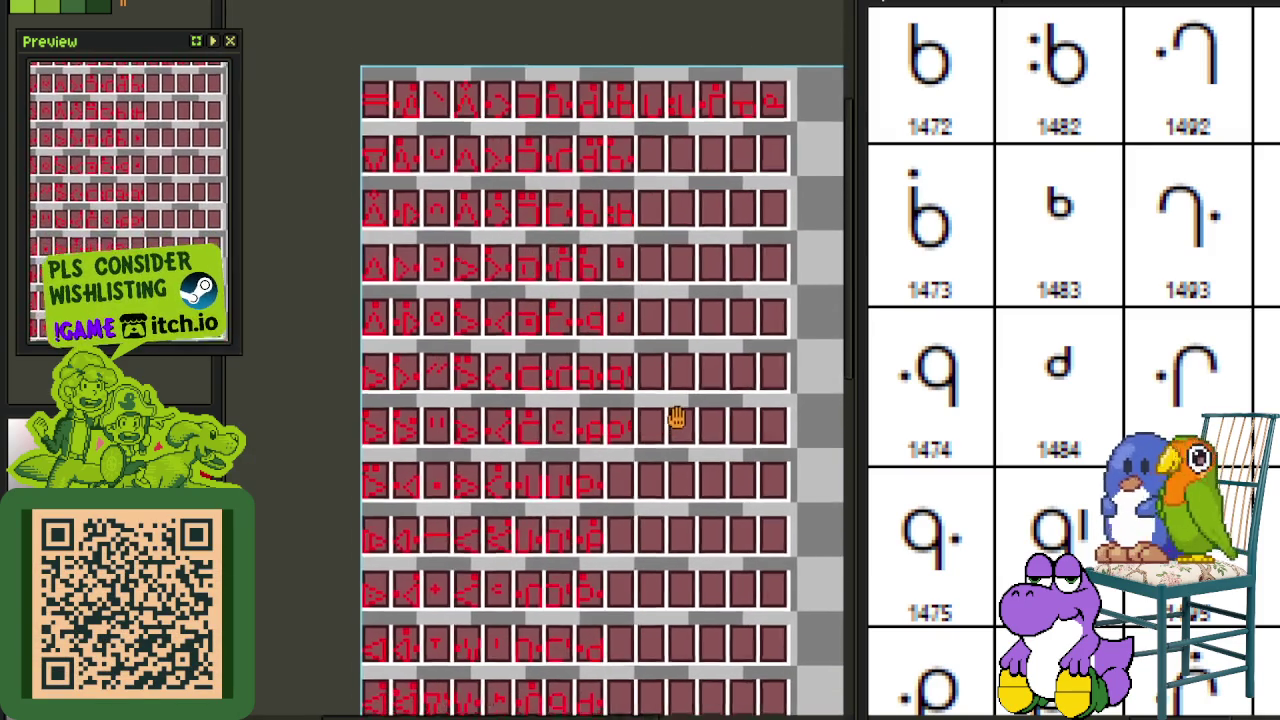